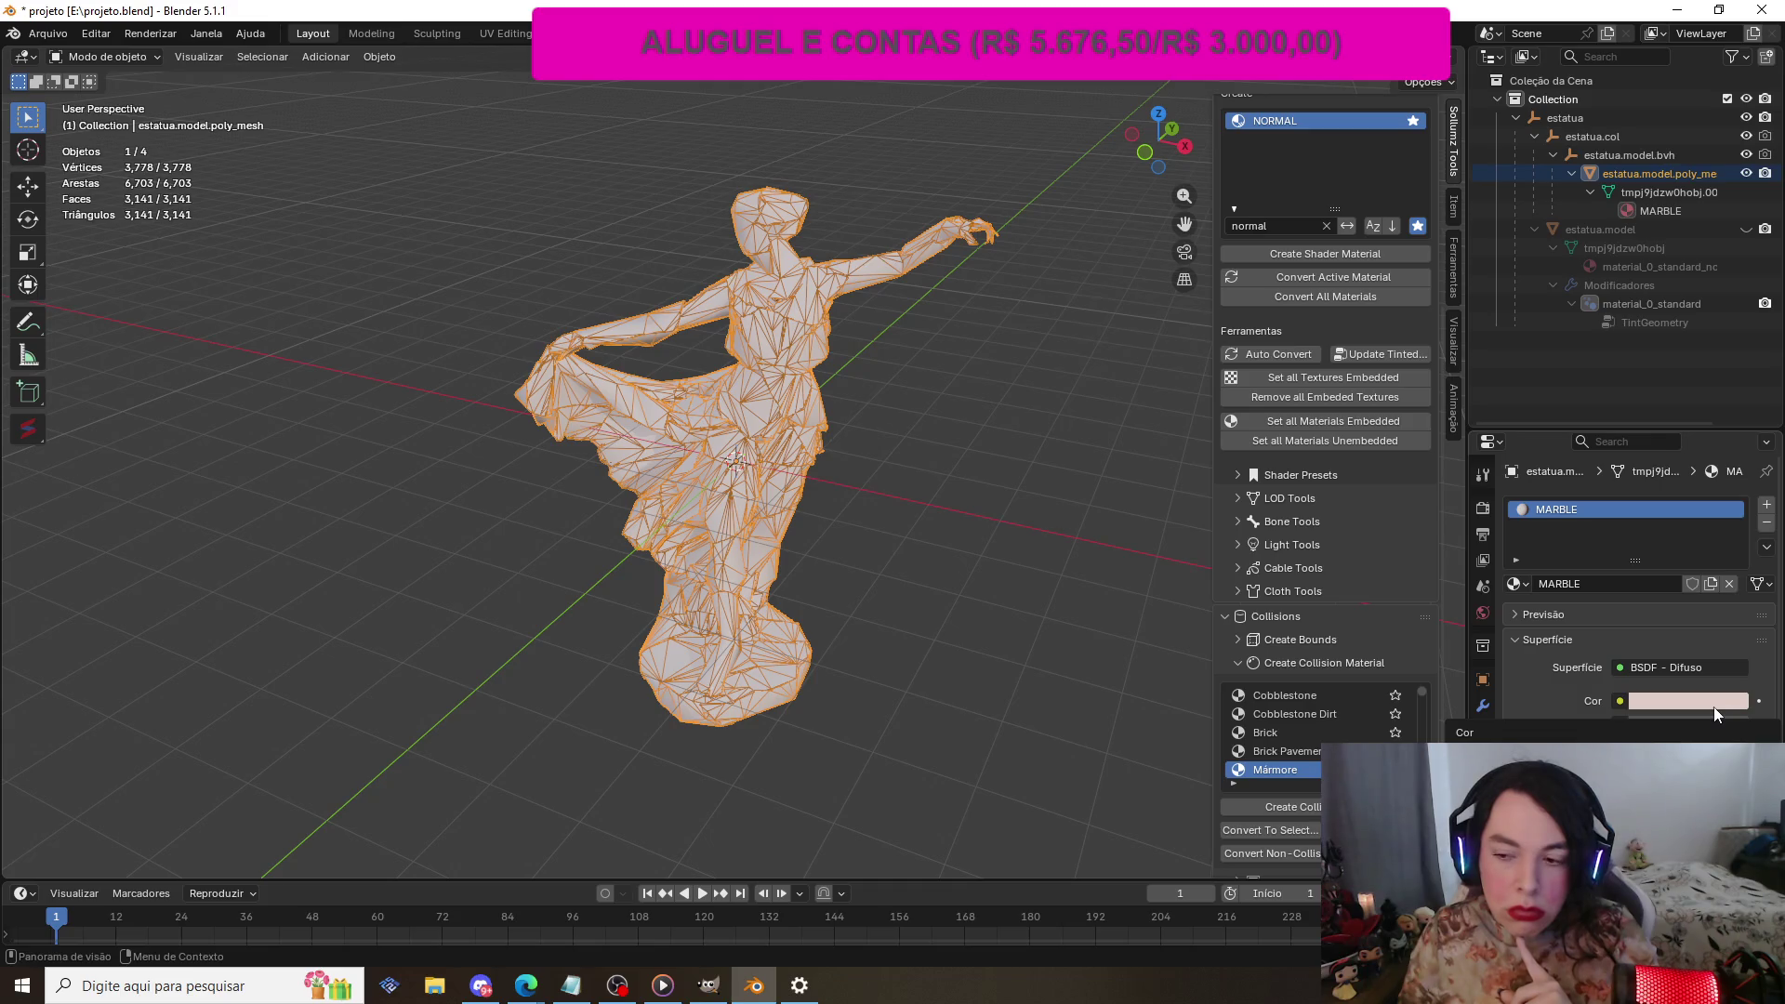
Step: Inspect the MARBLE material colour in the colour picker, leaving it unchanged
{"action": "left_click", "coordinate": [1674, 700]}
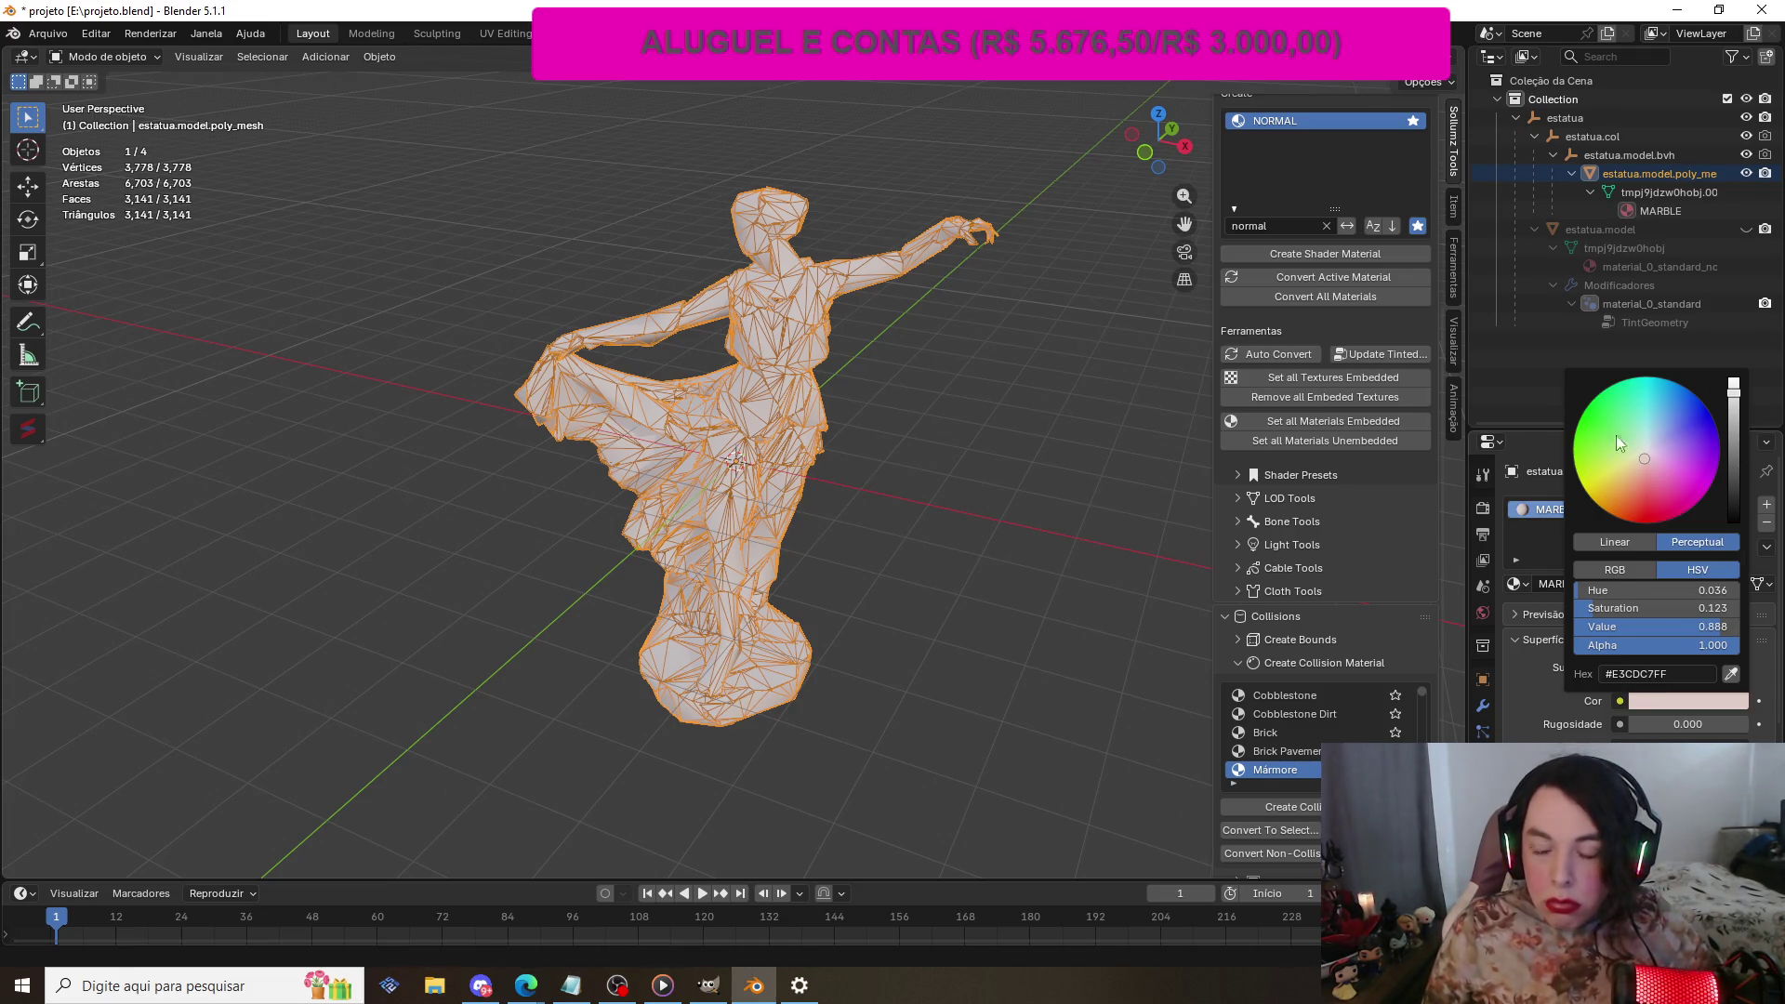
{"action": "left_click", "coordinate": [1514, 684]}
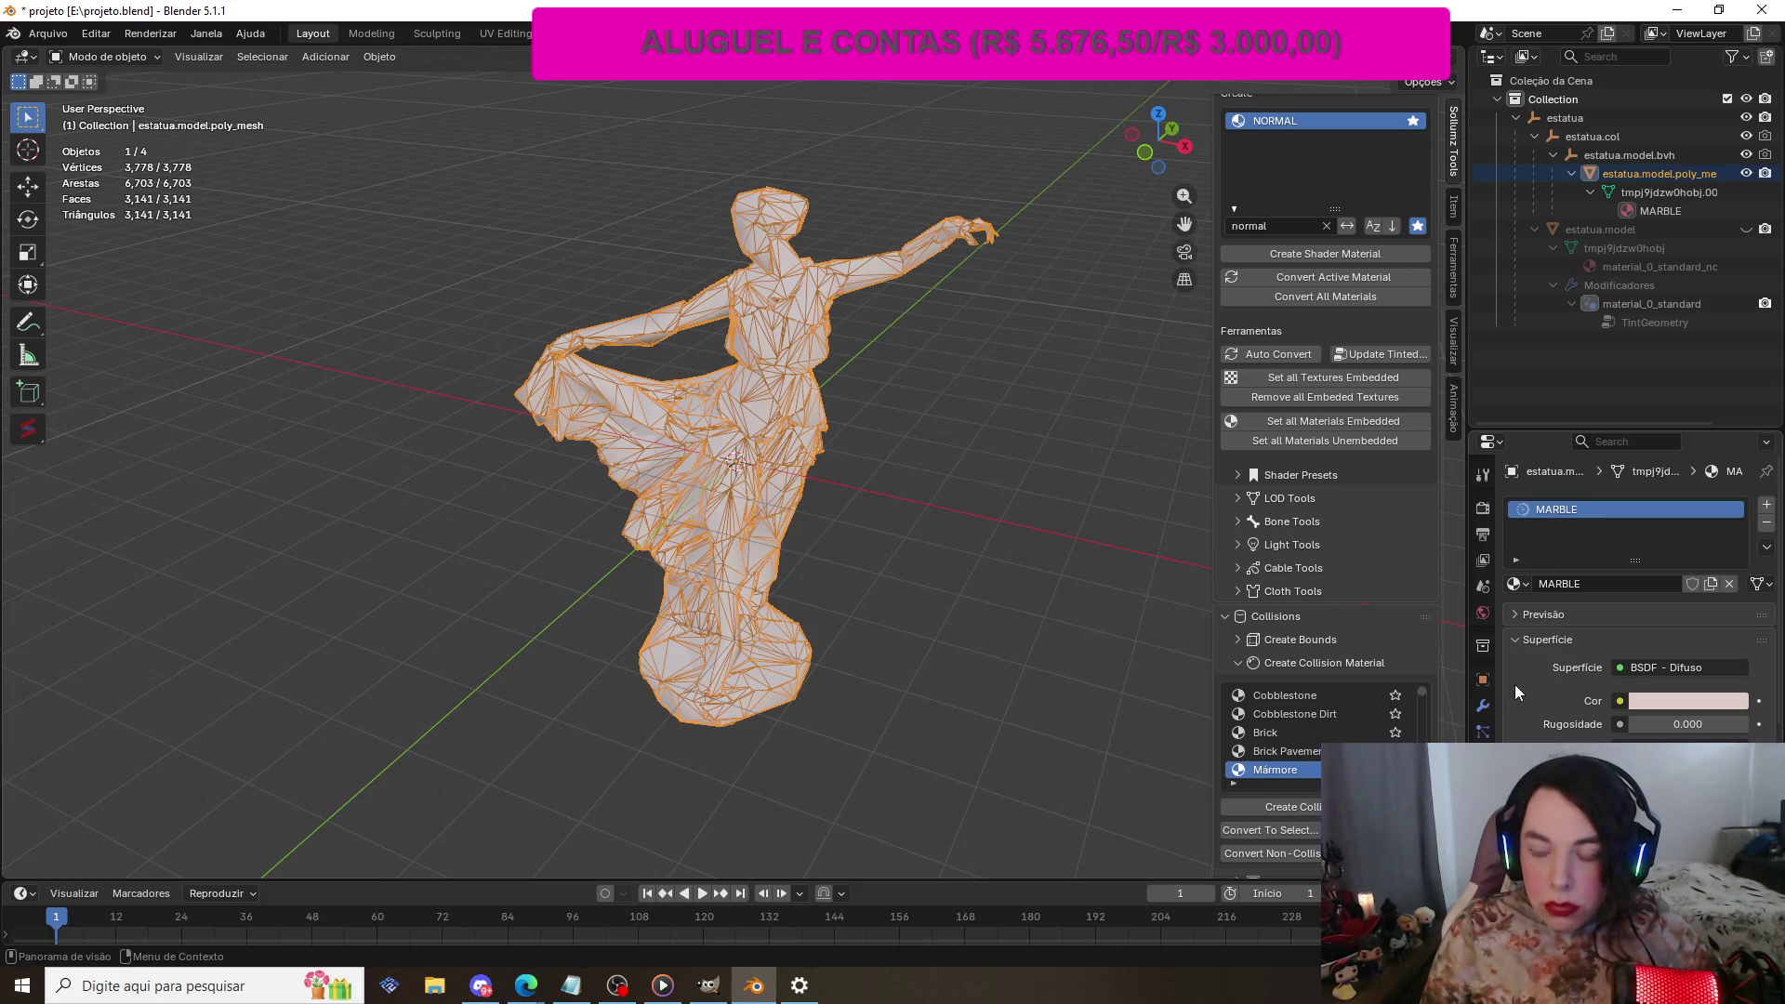
{"action": "scroll", "coordinate": [1514, 684], "scroll_direction": "down", "scroll_amount": 2}
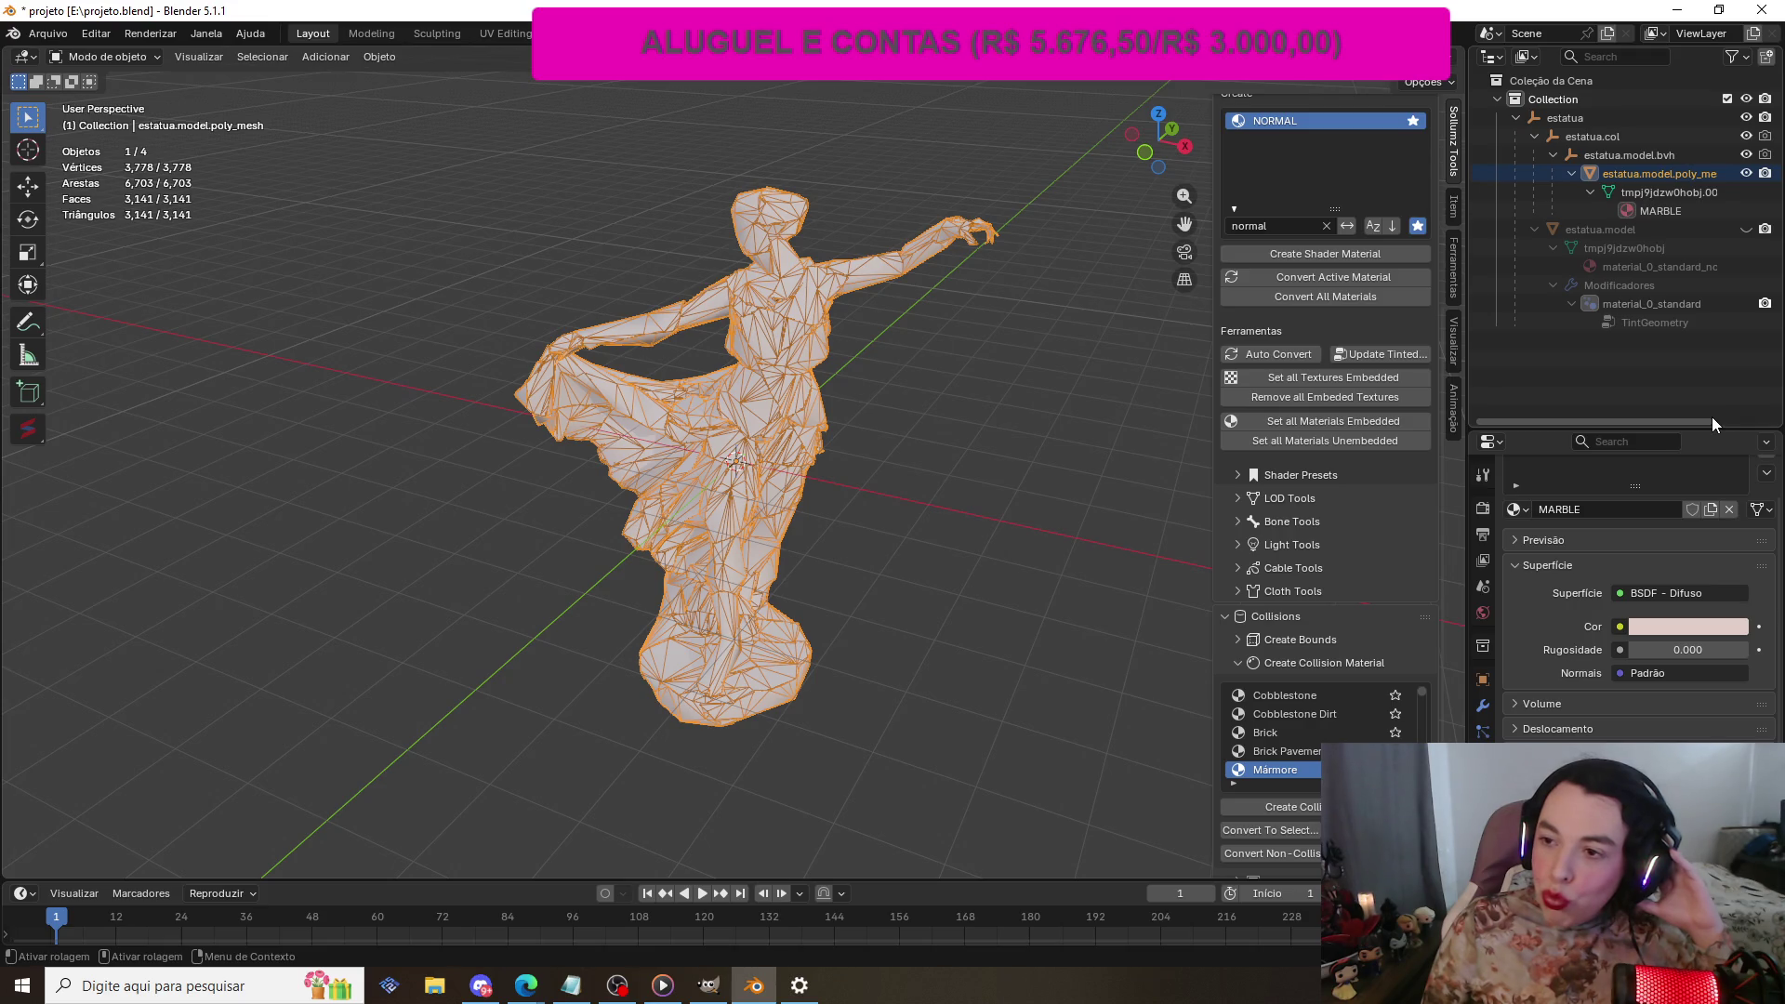
Step: Select the estatua.model.bvh collision object in the Outliner
{"action": "scroll", "coordinate": [1404, 547], "scroll_direction": "up", "scroll_amount": 5}
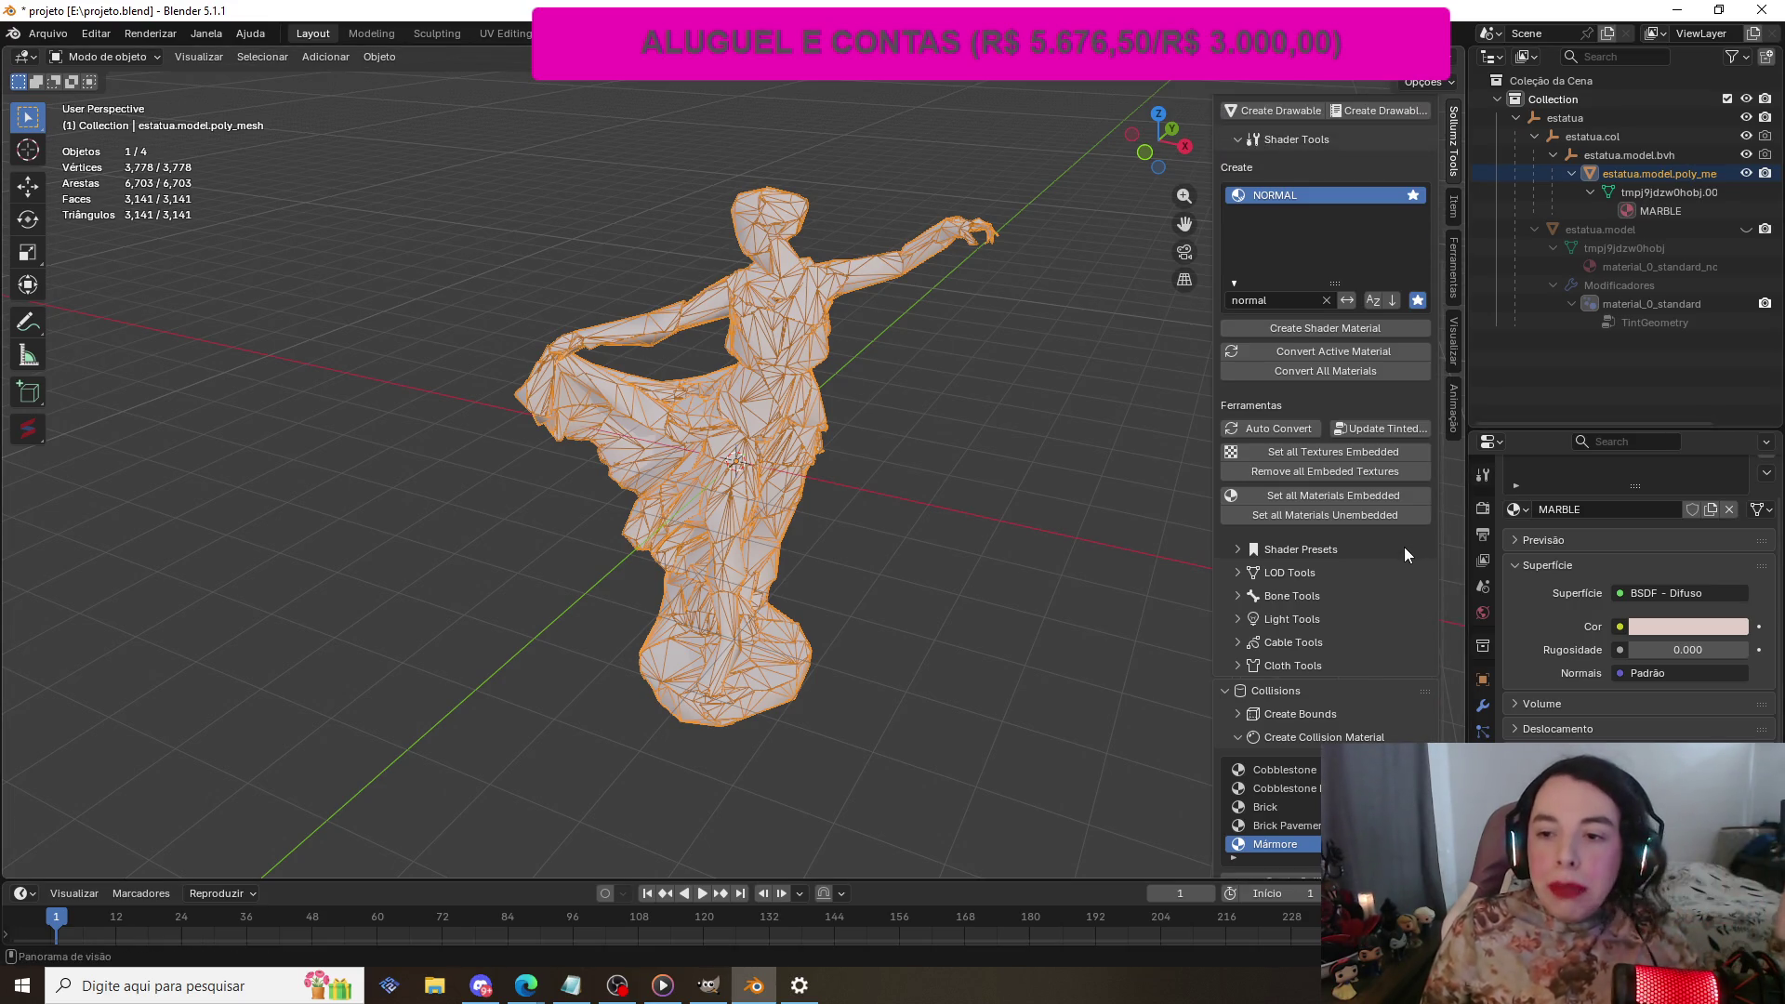
{"action": "scroll", "coordinate": [1391, 504], "scroll_direction": "up", "scroll_amount": 3}
{"action": "scroll", "coordinate": [1390, 504], "scroll_direction": "down", "scroll_amount": 3}
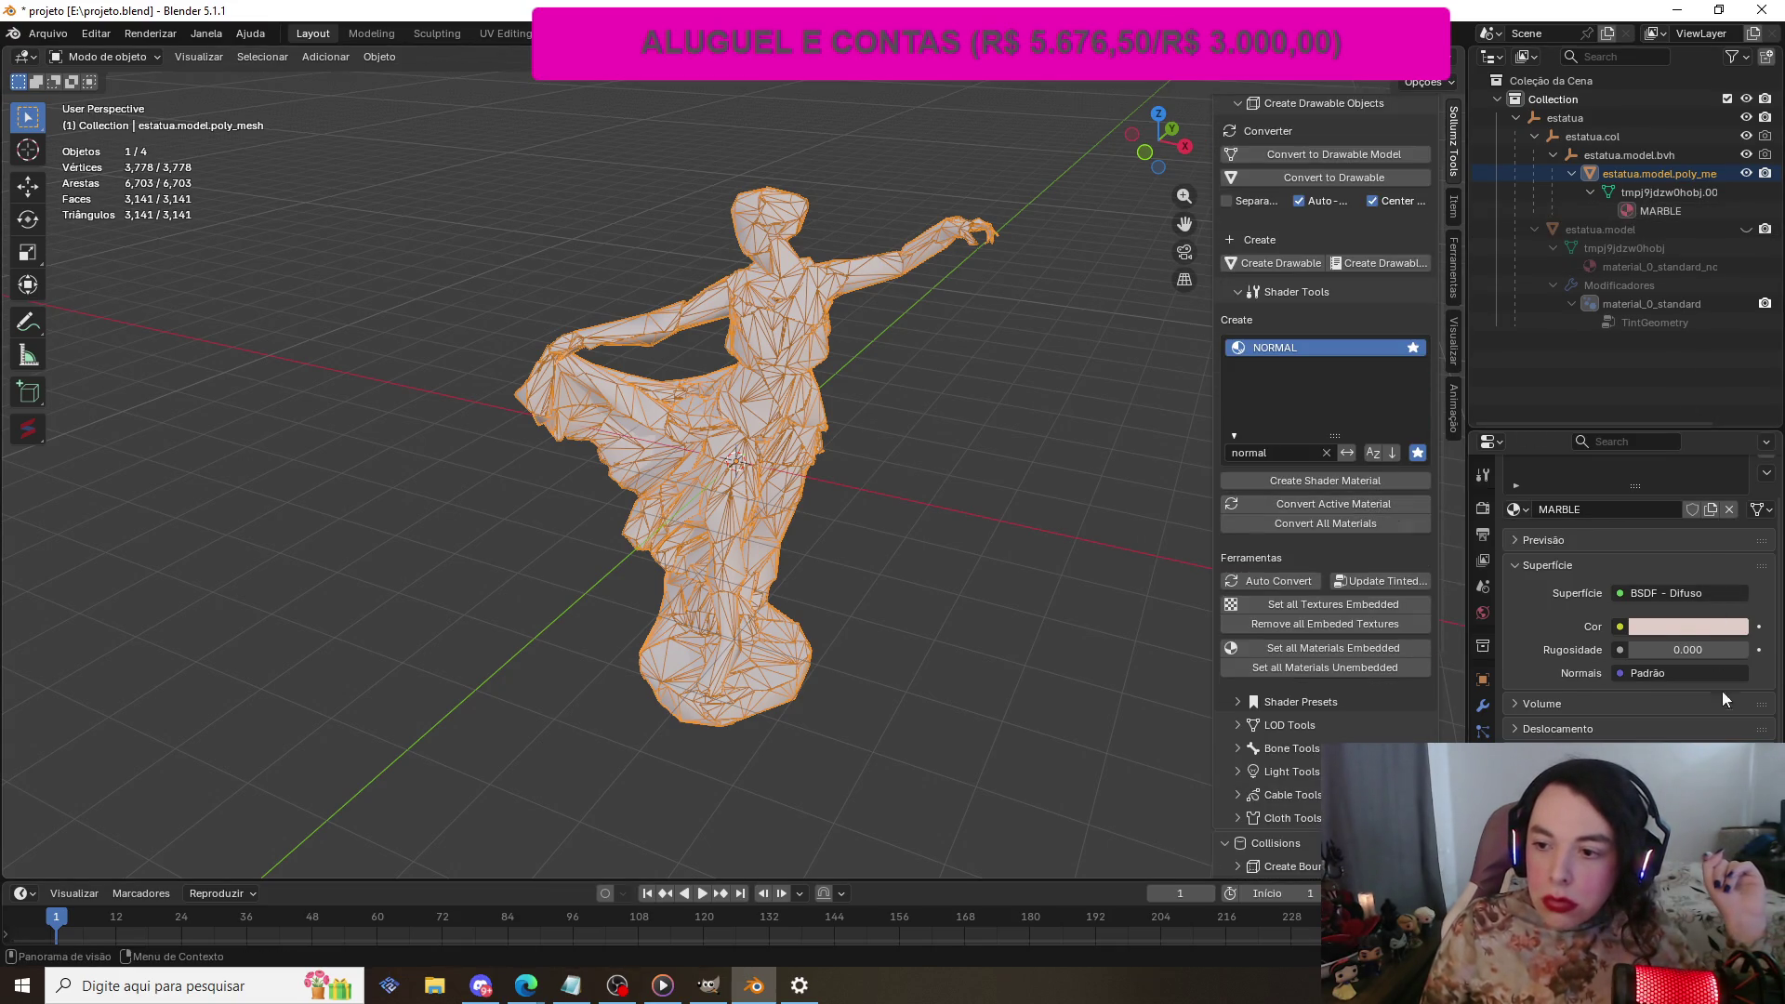
{"action": "scroll", "coordinate": [1725, 702], "scroll_direction": "down", "scroll_amount": 1}
{"action": "scroll", "coordinate": [1729, 714], "scroll_direction": "up", "scroll_amount": 2}
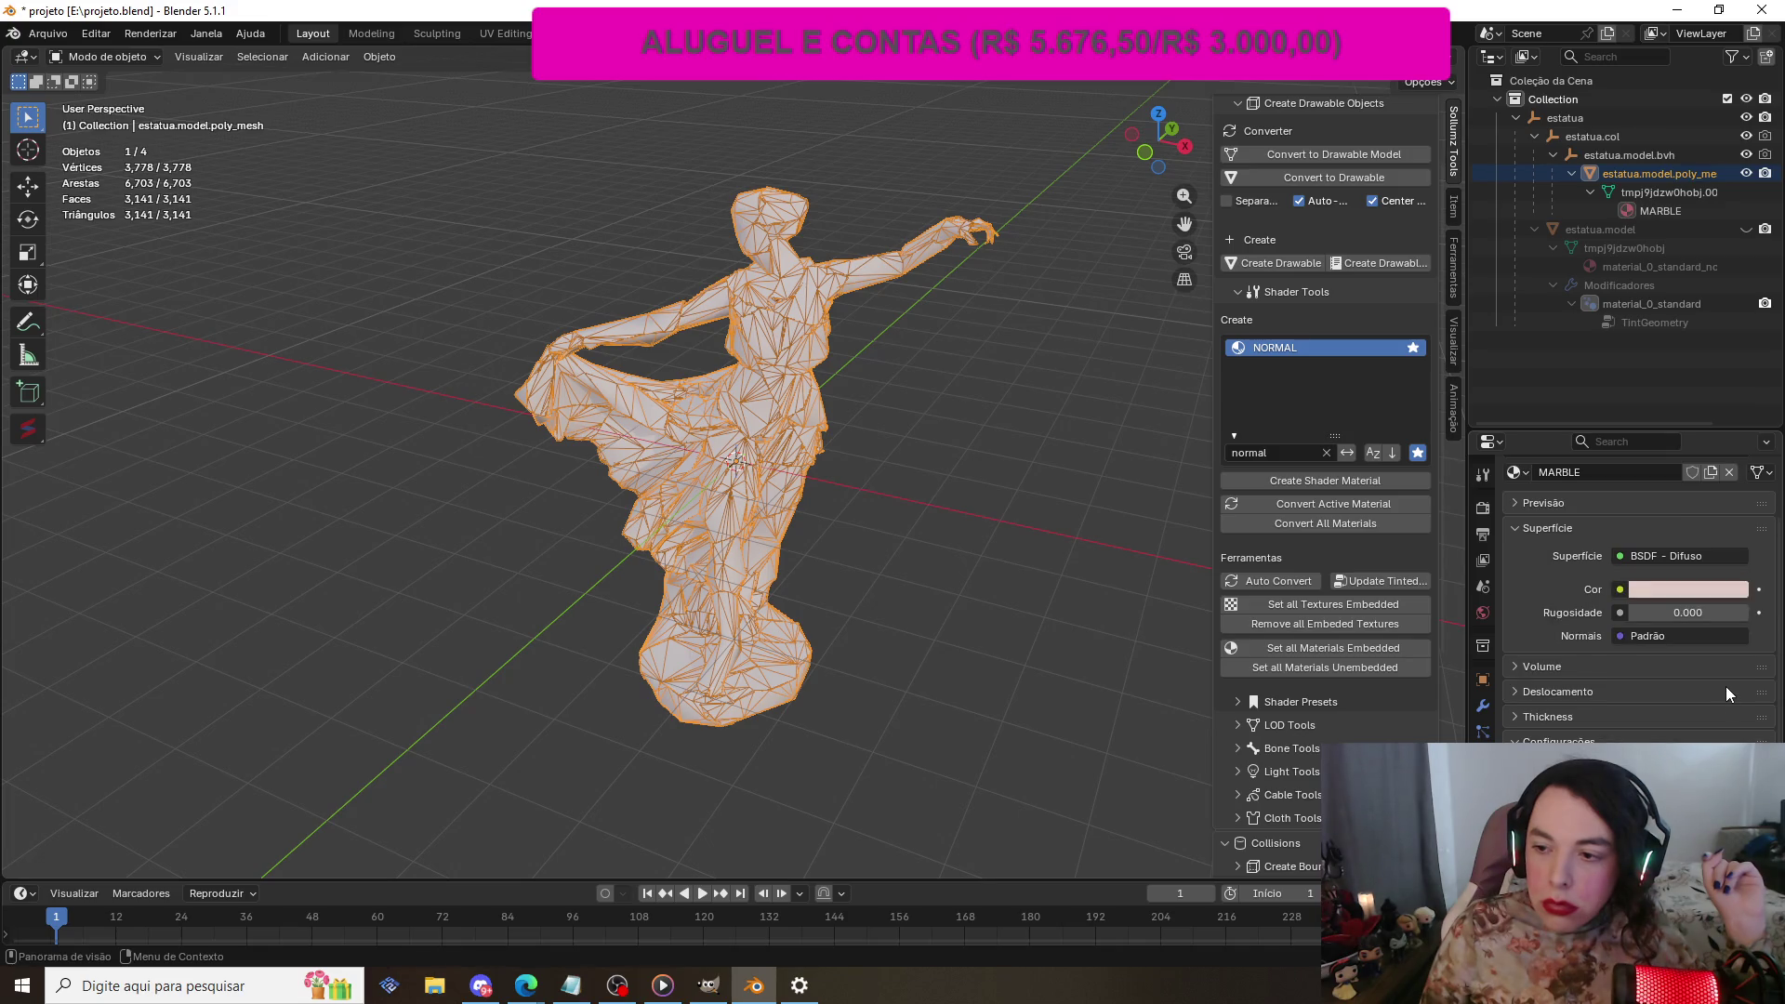
{"action": "scroll", "coordinate": [1725, 677], "scroll_direction": "up", "scroll_amount": 1}
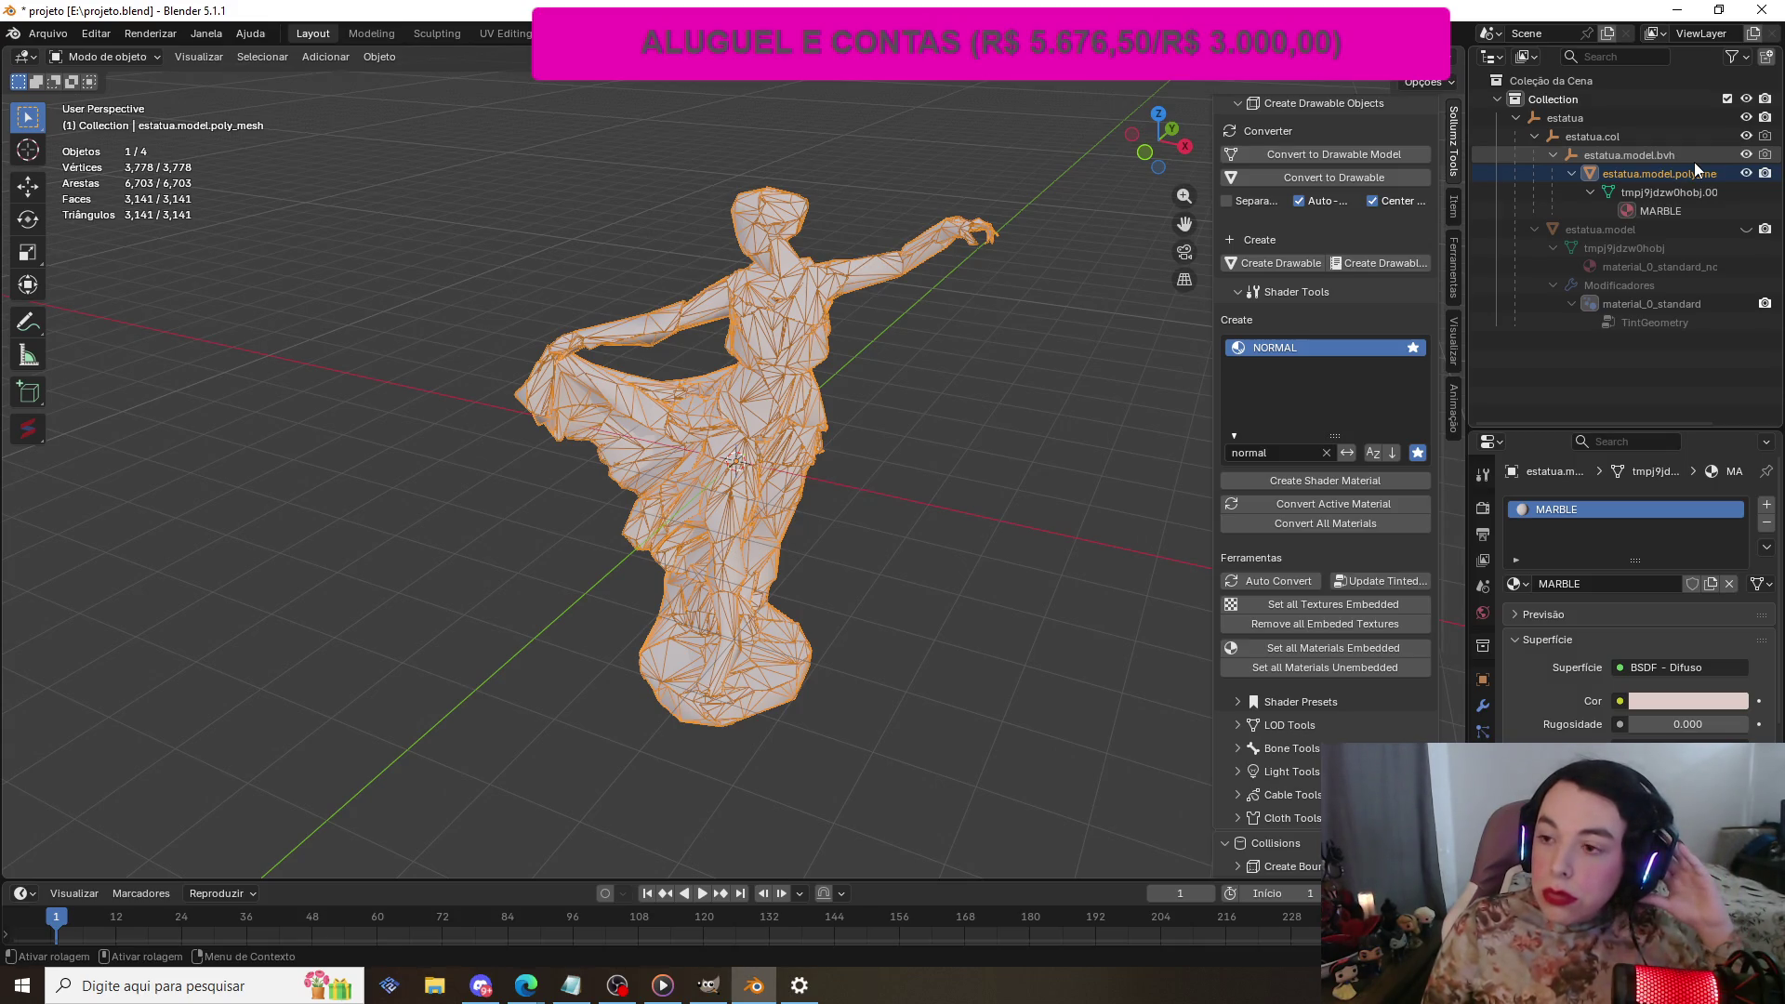
{"action": "left_click", "coordinate": [1694, 160]}
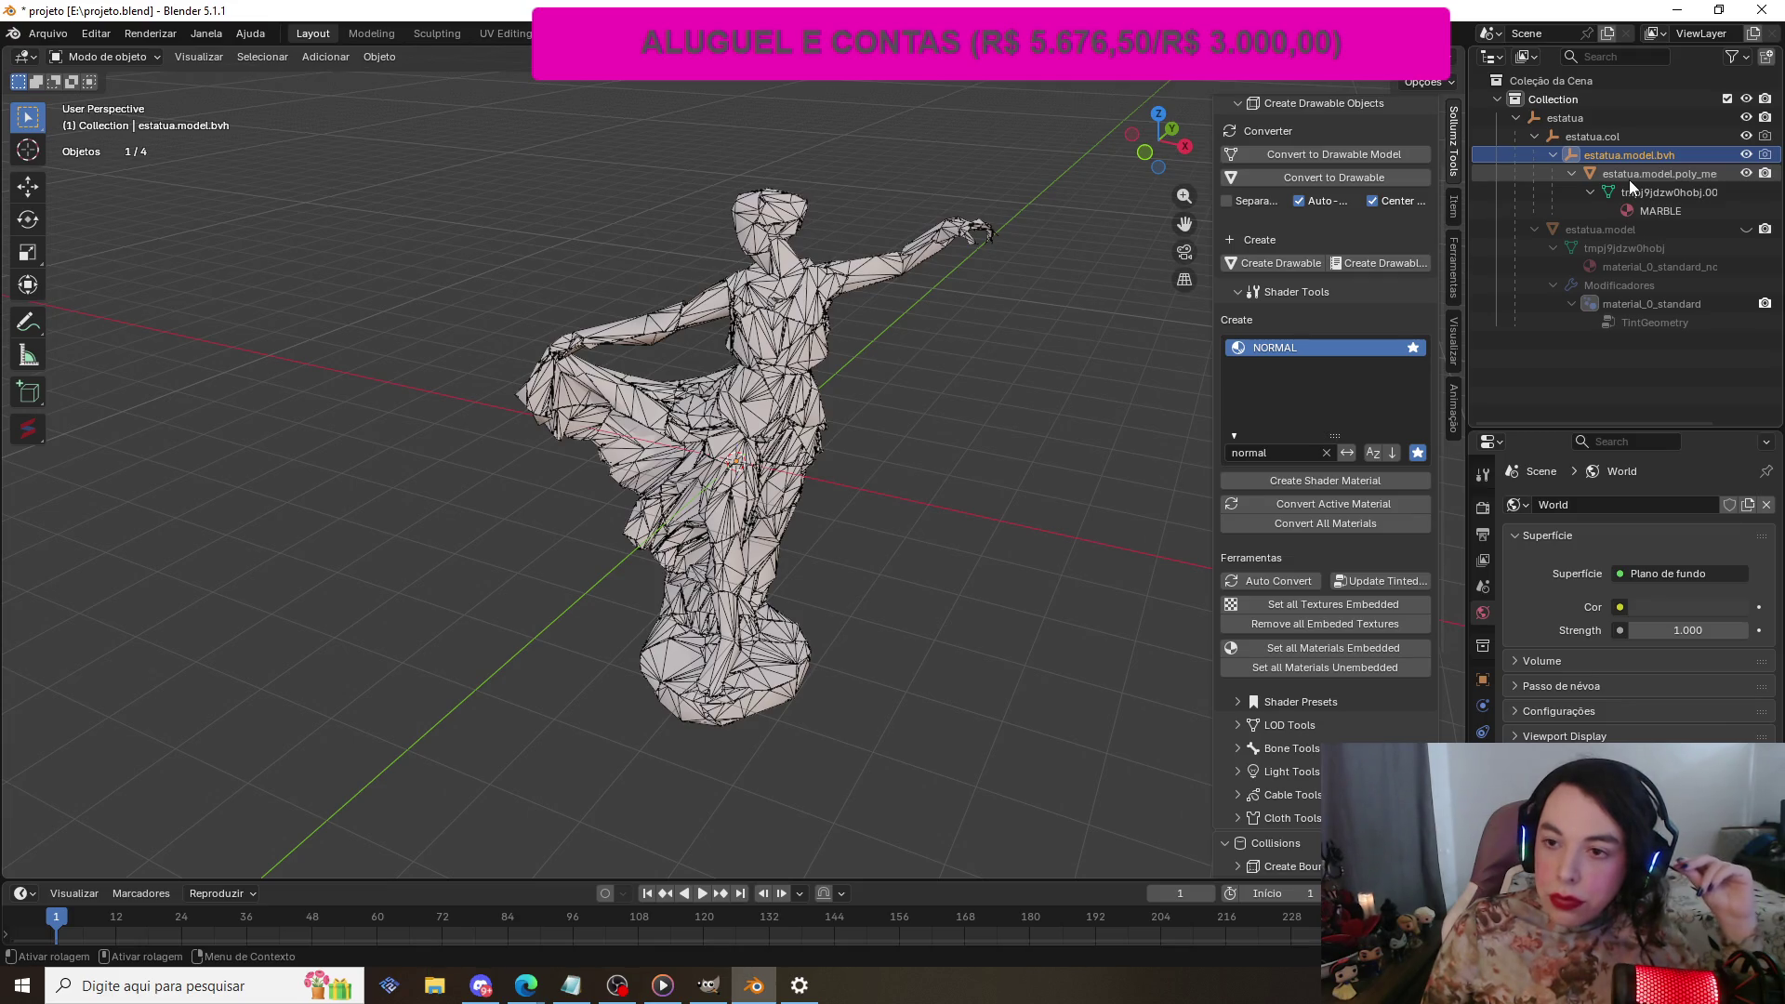
Step: Apply the [RDR] General (Default) flag preset to estatua.model.bvh and unhide estatua.model
{"action": "scroll", "coordinate": [1323, 189], "scroll_direction": "up", "scroll_amount": 1}
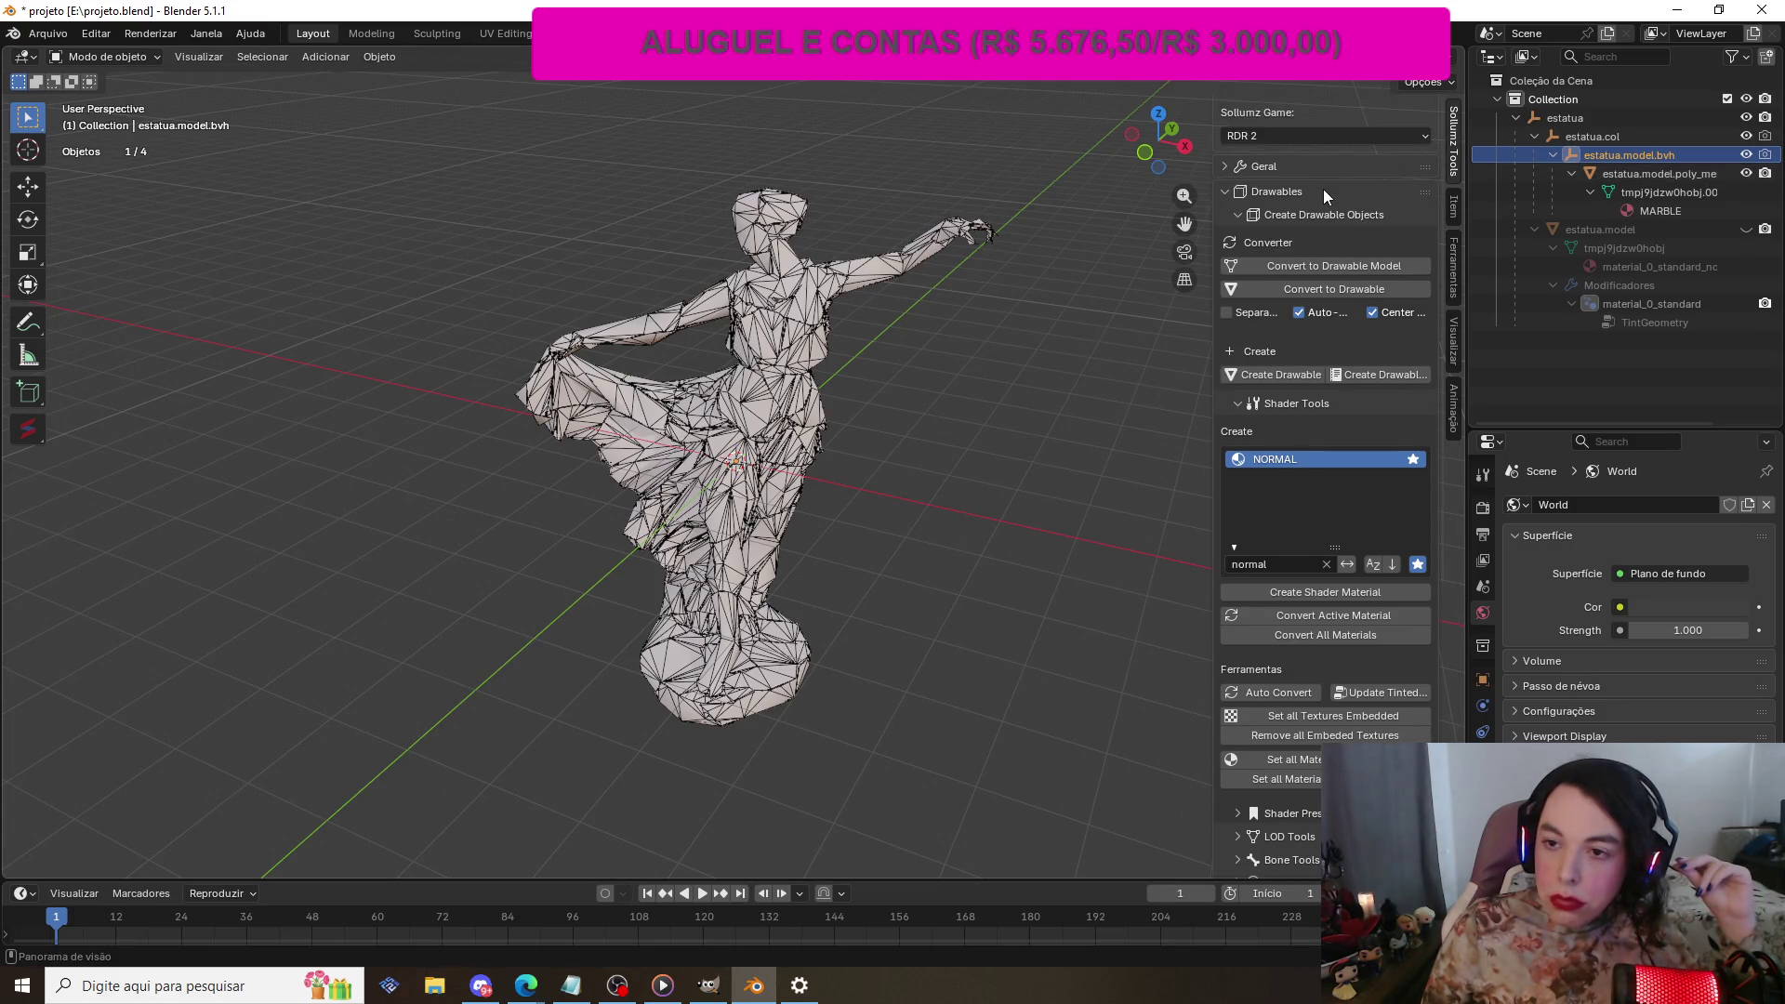
{"action": "scroll", "coordinate": [1324, 190], "scroll_direction": "up", "scroll_amount": 1}
{"action": "scroll", "coordinate": [1324, 188], "scroll_direction": "down", "scroll_amount": 10}
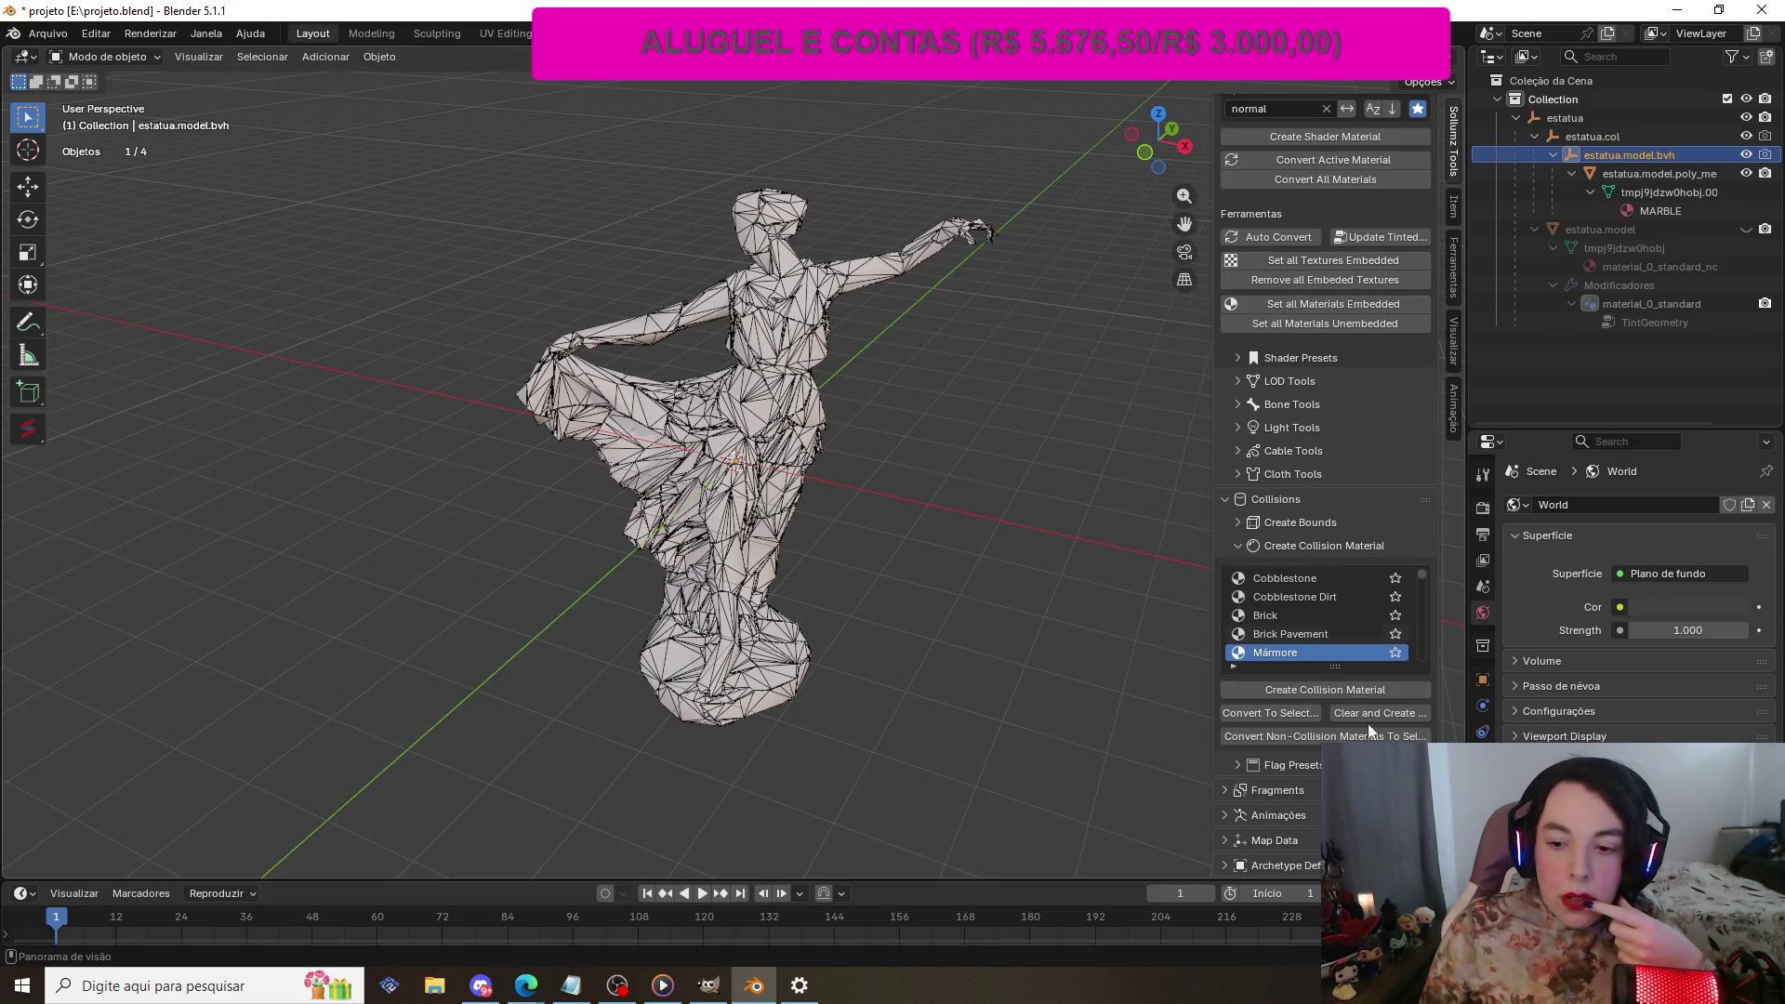
{"action": "left_click", "coordinate": [1228, 765]}
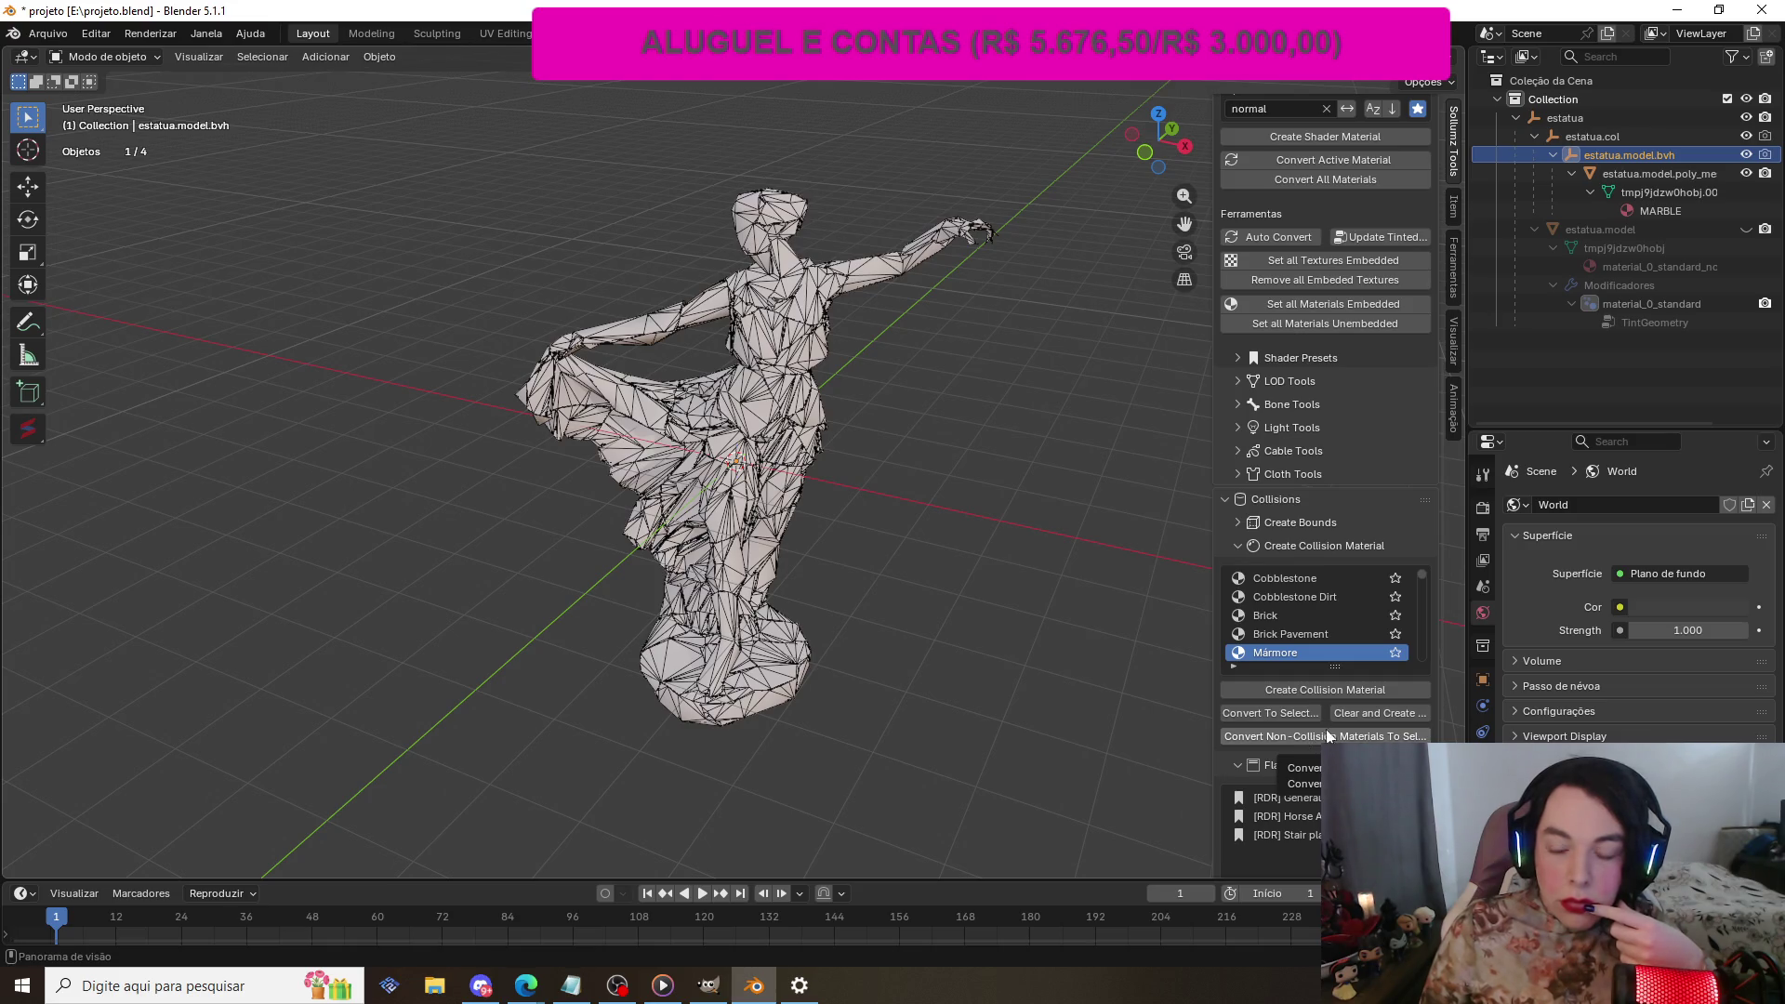
{"action": "scroll", "coordinate": [1387, 724], "scroll_direction": "down", "scroll_amount": 1}
{"action": "scroll", "coordinate": [1387, 721], "scroll_direction": "down", "scroll_amount": 2}
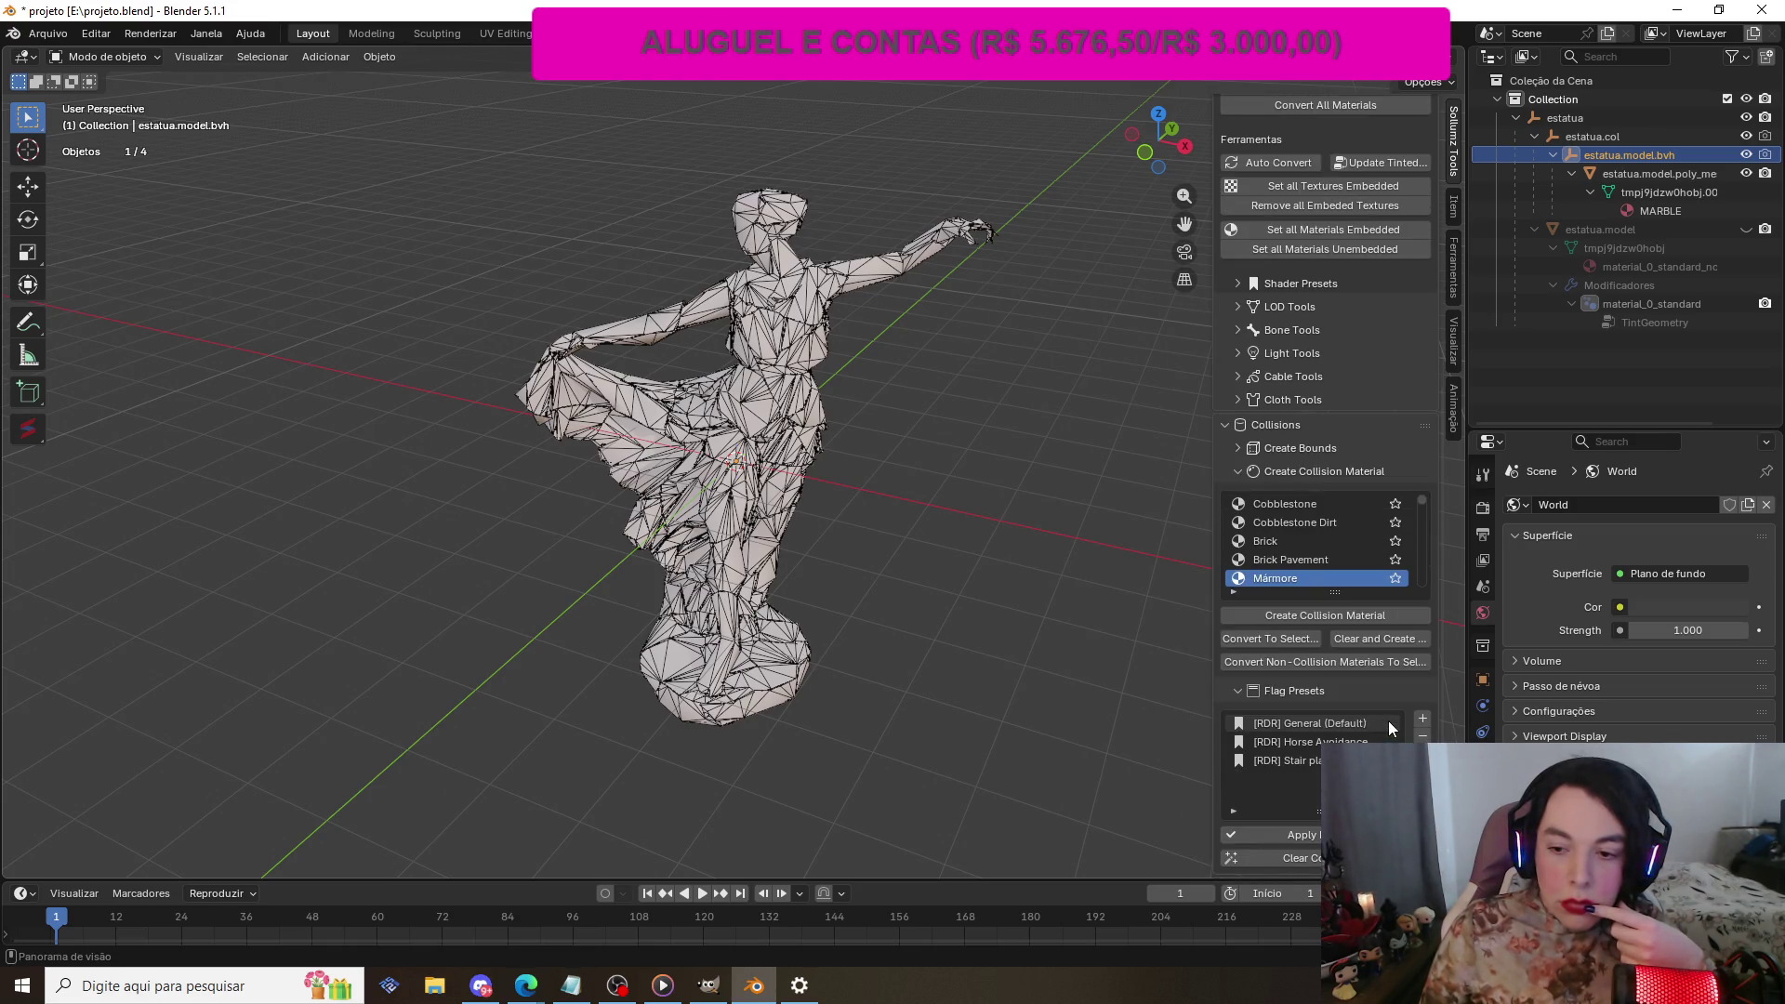
{"action": "left_click", "coordinate": [1289, 692]}
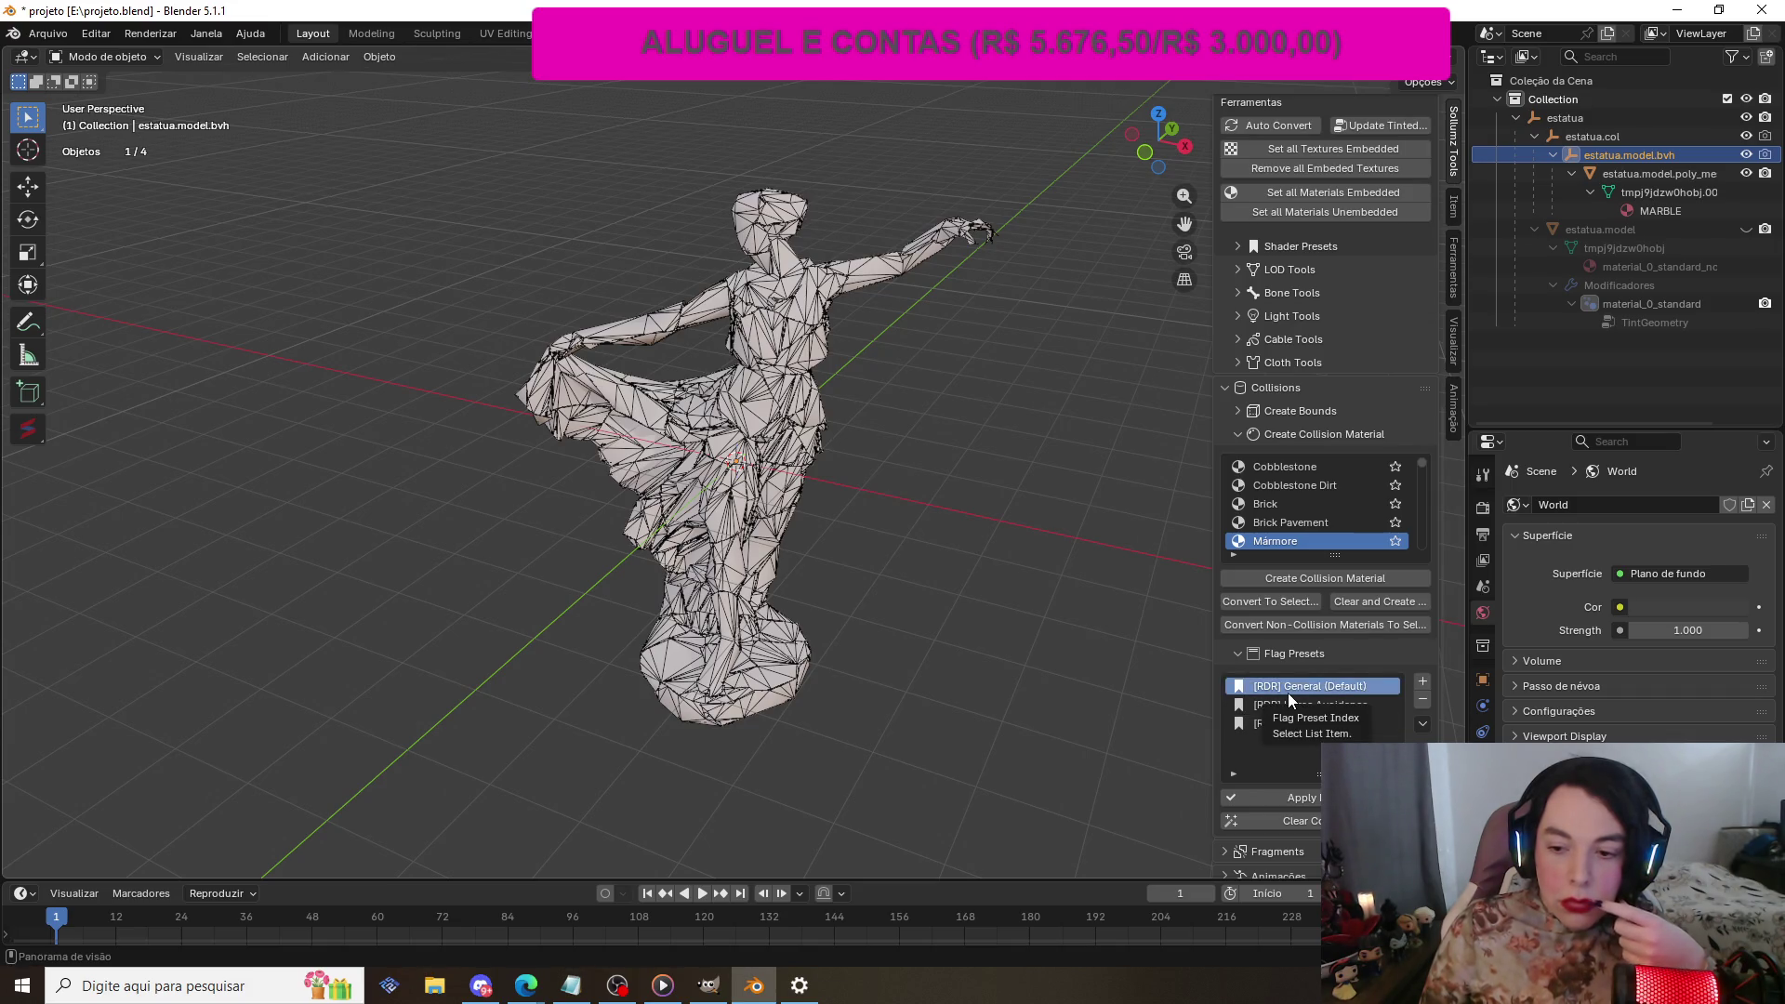
{"action": "left_click", "coordinate": [1302, 798]}
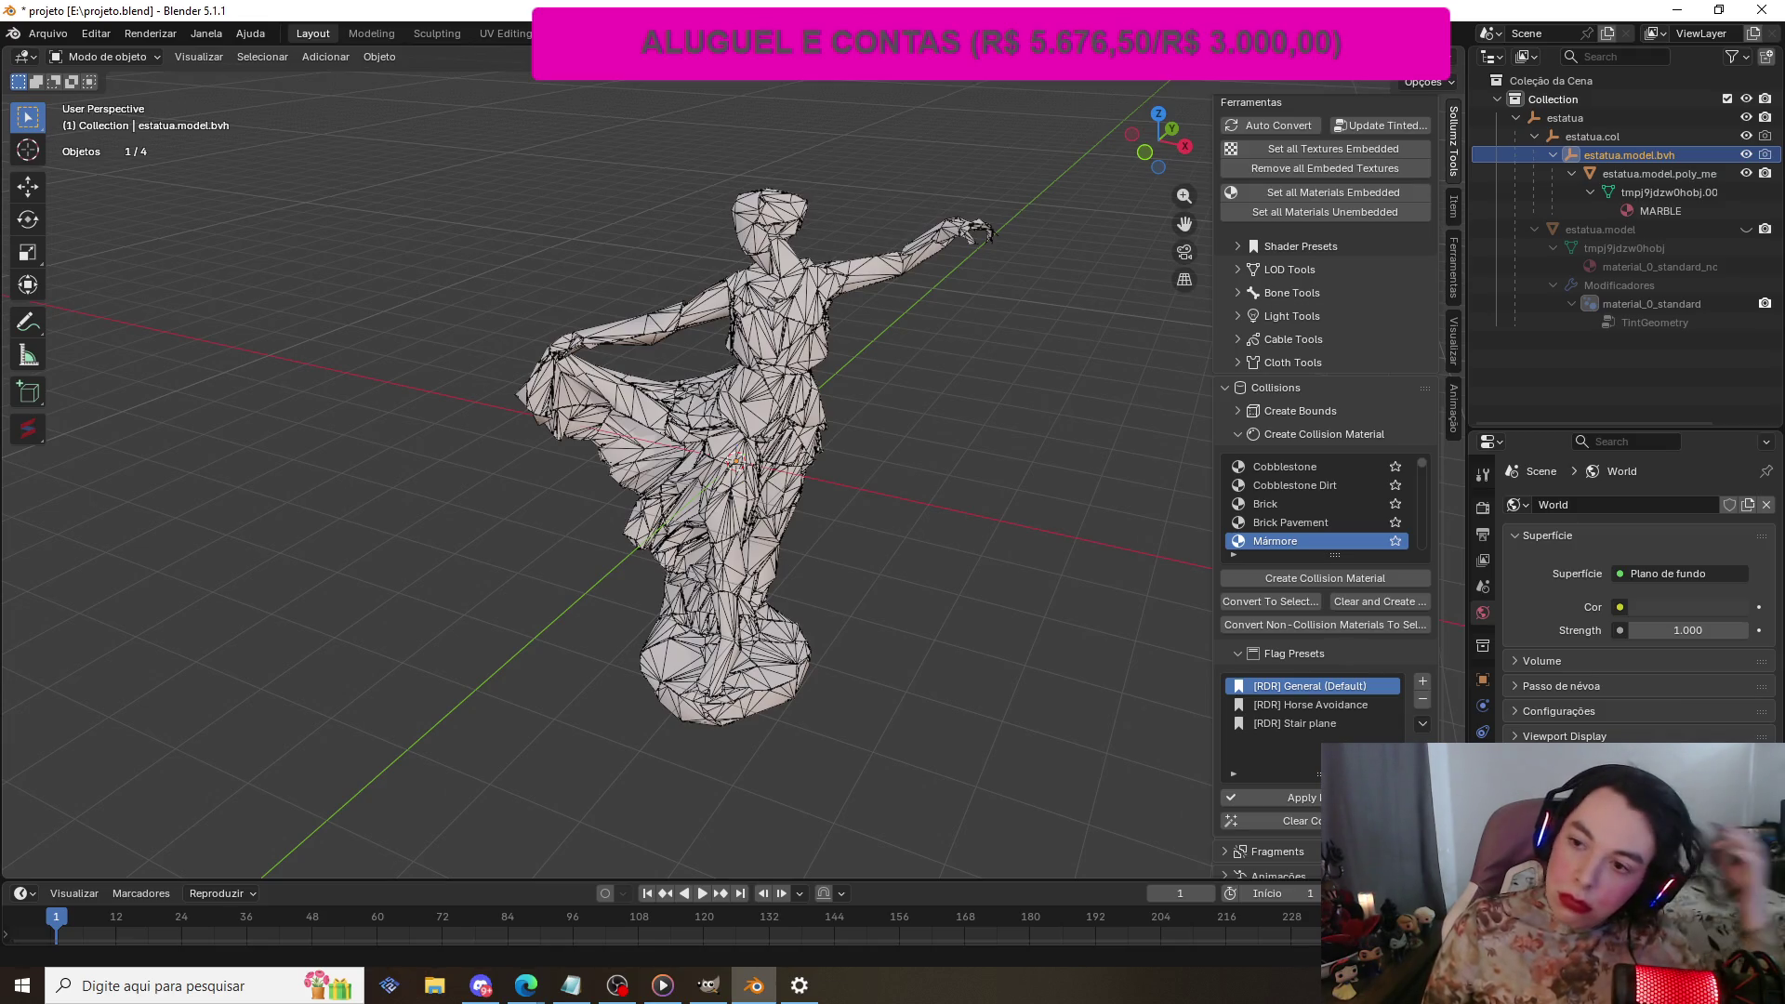
{"action": "left_click", "coordinate": [1747, 230]}
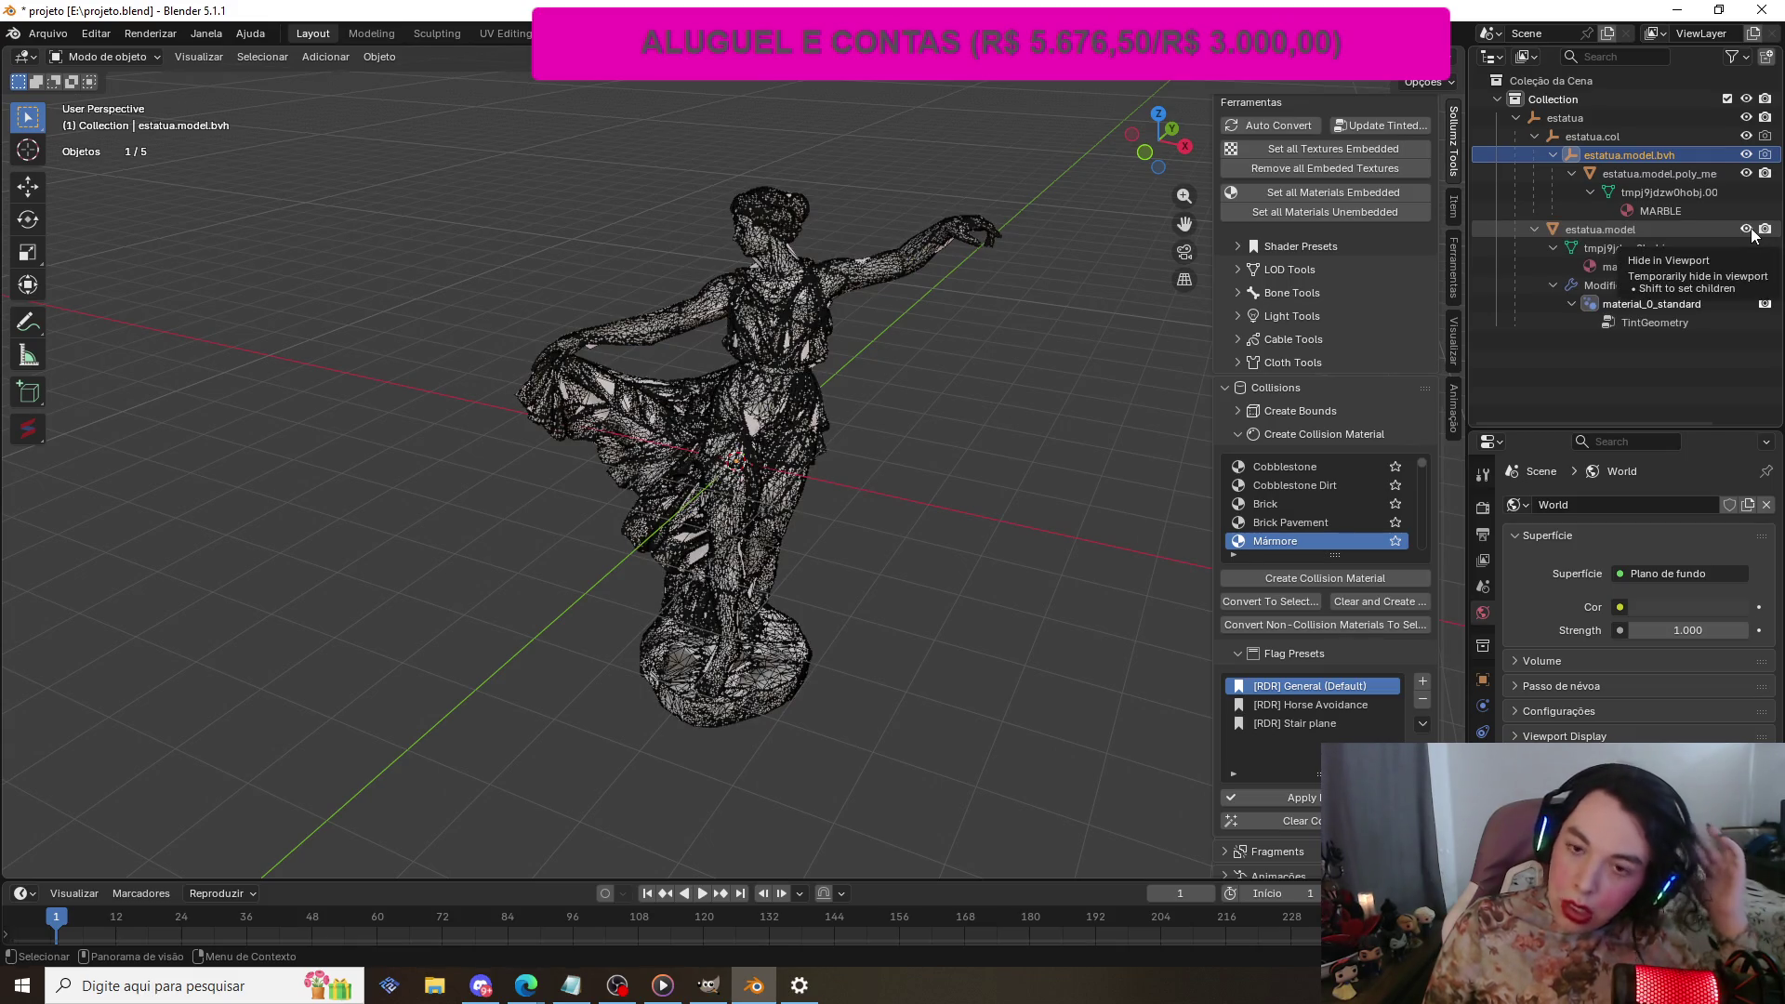
Step: Zoom in on the statue and select estatua.model.poly_mesh, then estatua.model
{"action": "scroll", "coordinate": [899, 452], "scroll_direction": "up", "scroll_amount": 3}
{"action": "scroll", "coordinate": [816, 400], "scroll_direction": "up", "scroll_amount": 3}
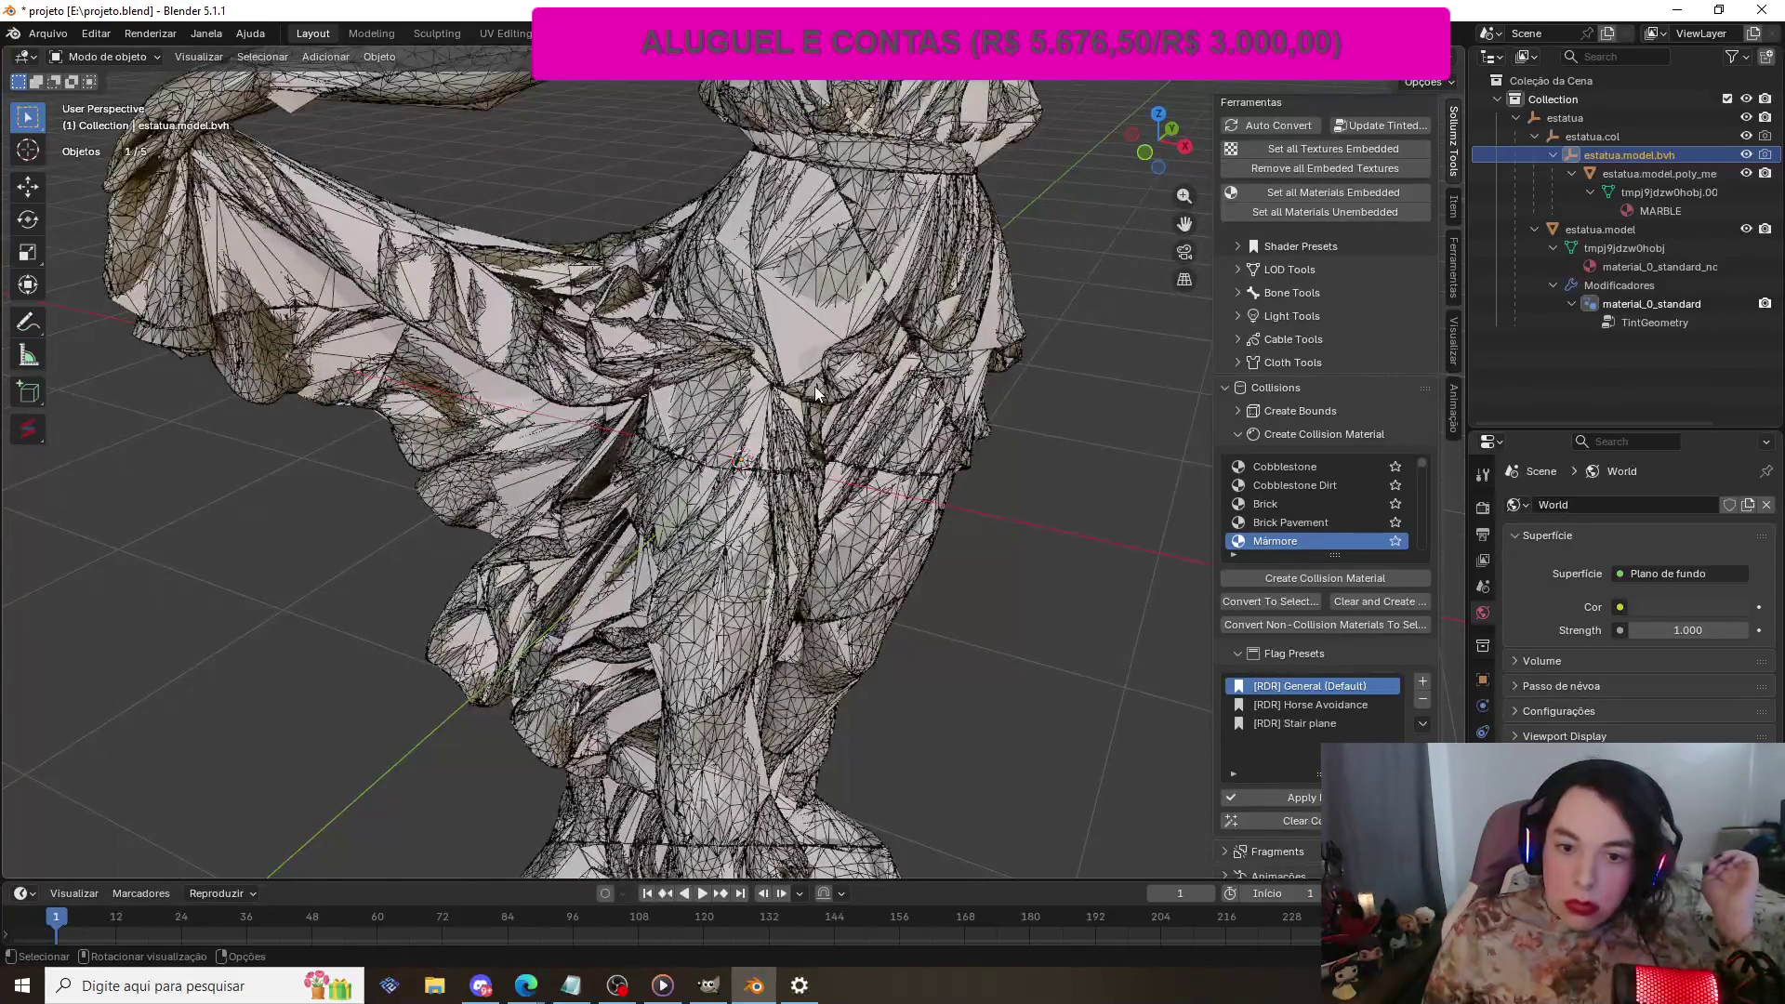
{"action": "scroll", "coordinate": [815, 386], "scroll_direction": "up", "scroll_amount": 2}
{"action": "scroll", "coordinate": [815, 386], "scroll_direction": "down", "scroll_amount": 5}
{"action": "scroll", "coordinate": [814, 386], "scroll_direction": "down", "scroll_amount": 6}
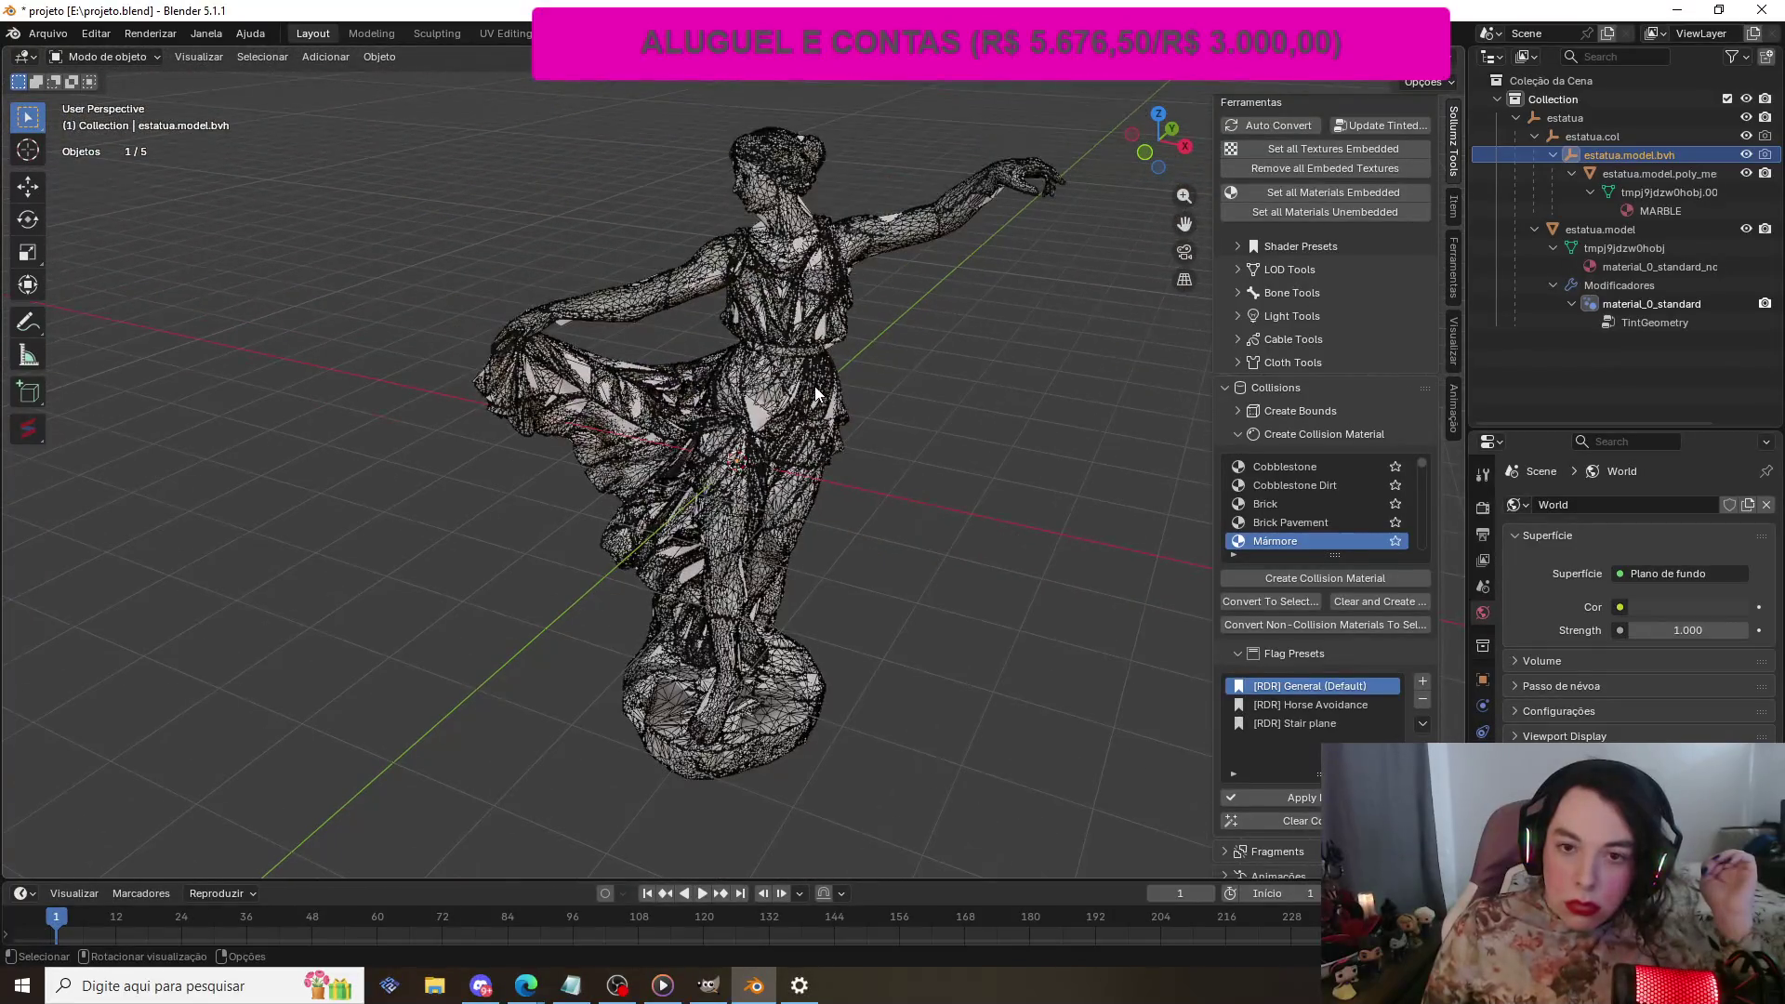
{"action": "scroll", "coordinate": [814, 387], "scroll_direction": "up", "scroll_amount": 4}
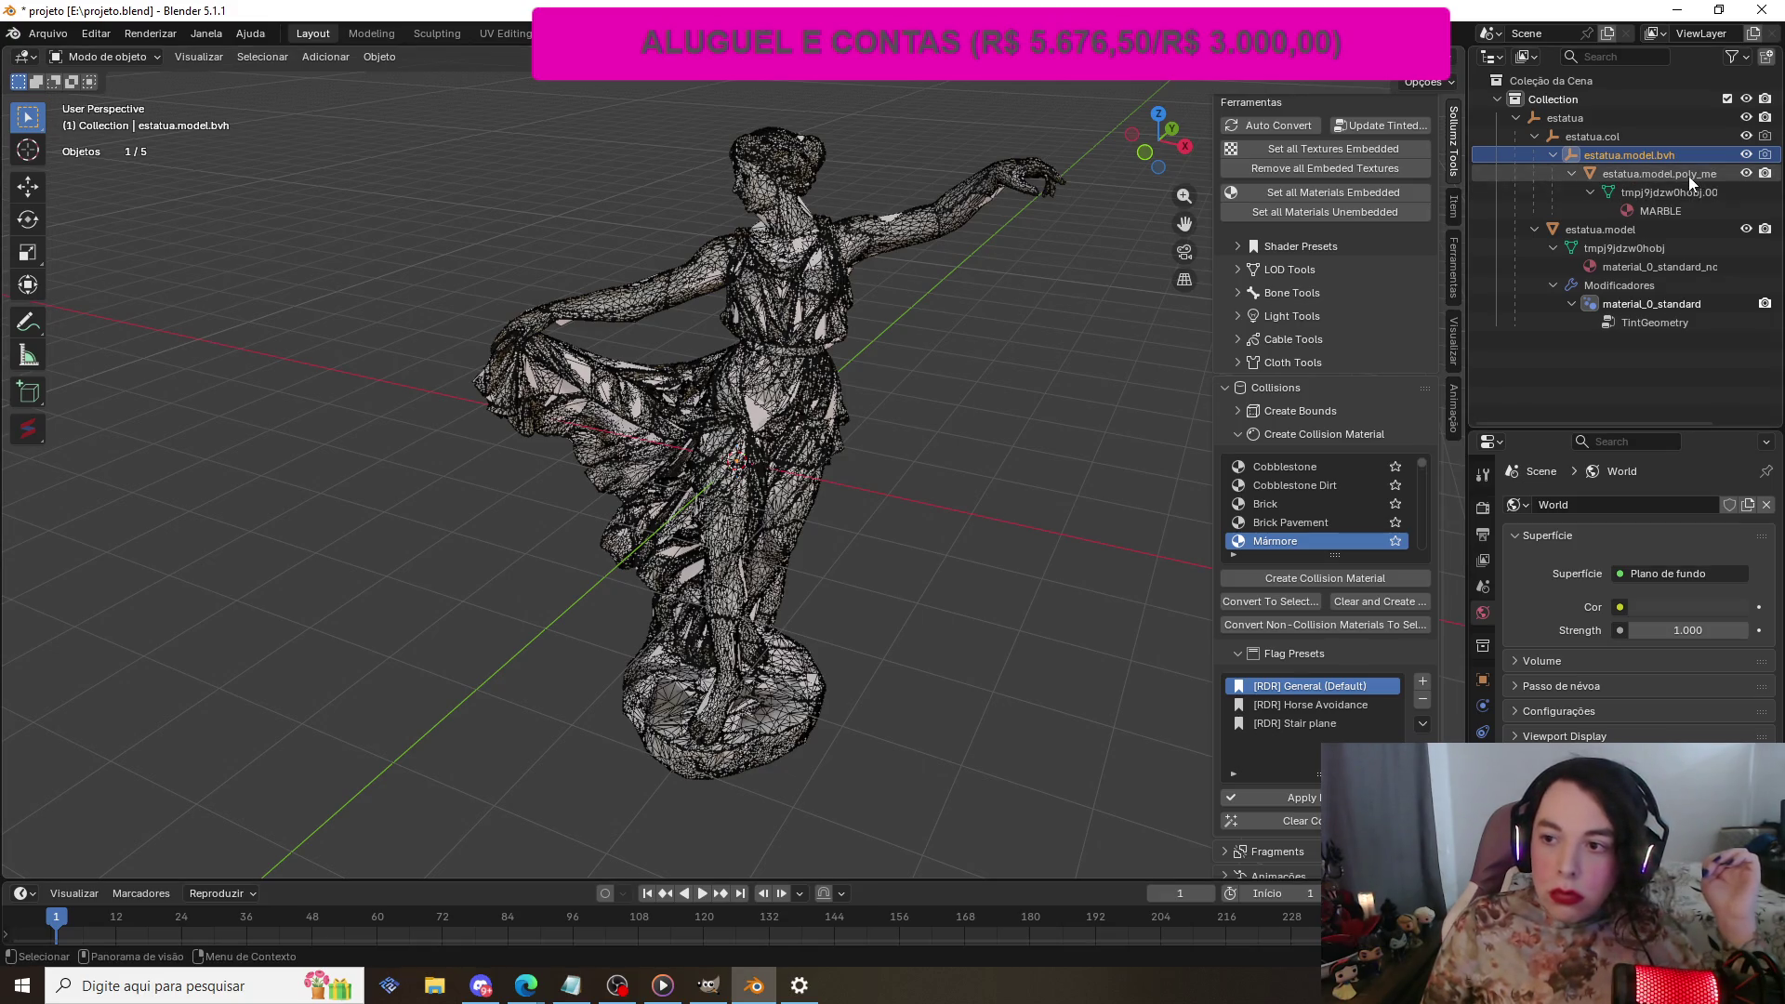
{"action": "left_click", "coordinate": [1659, 174]}
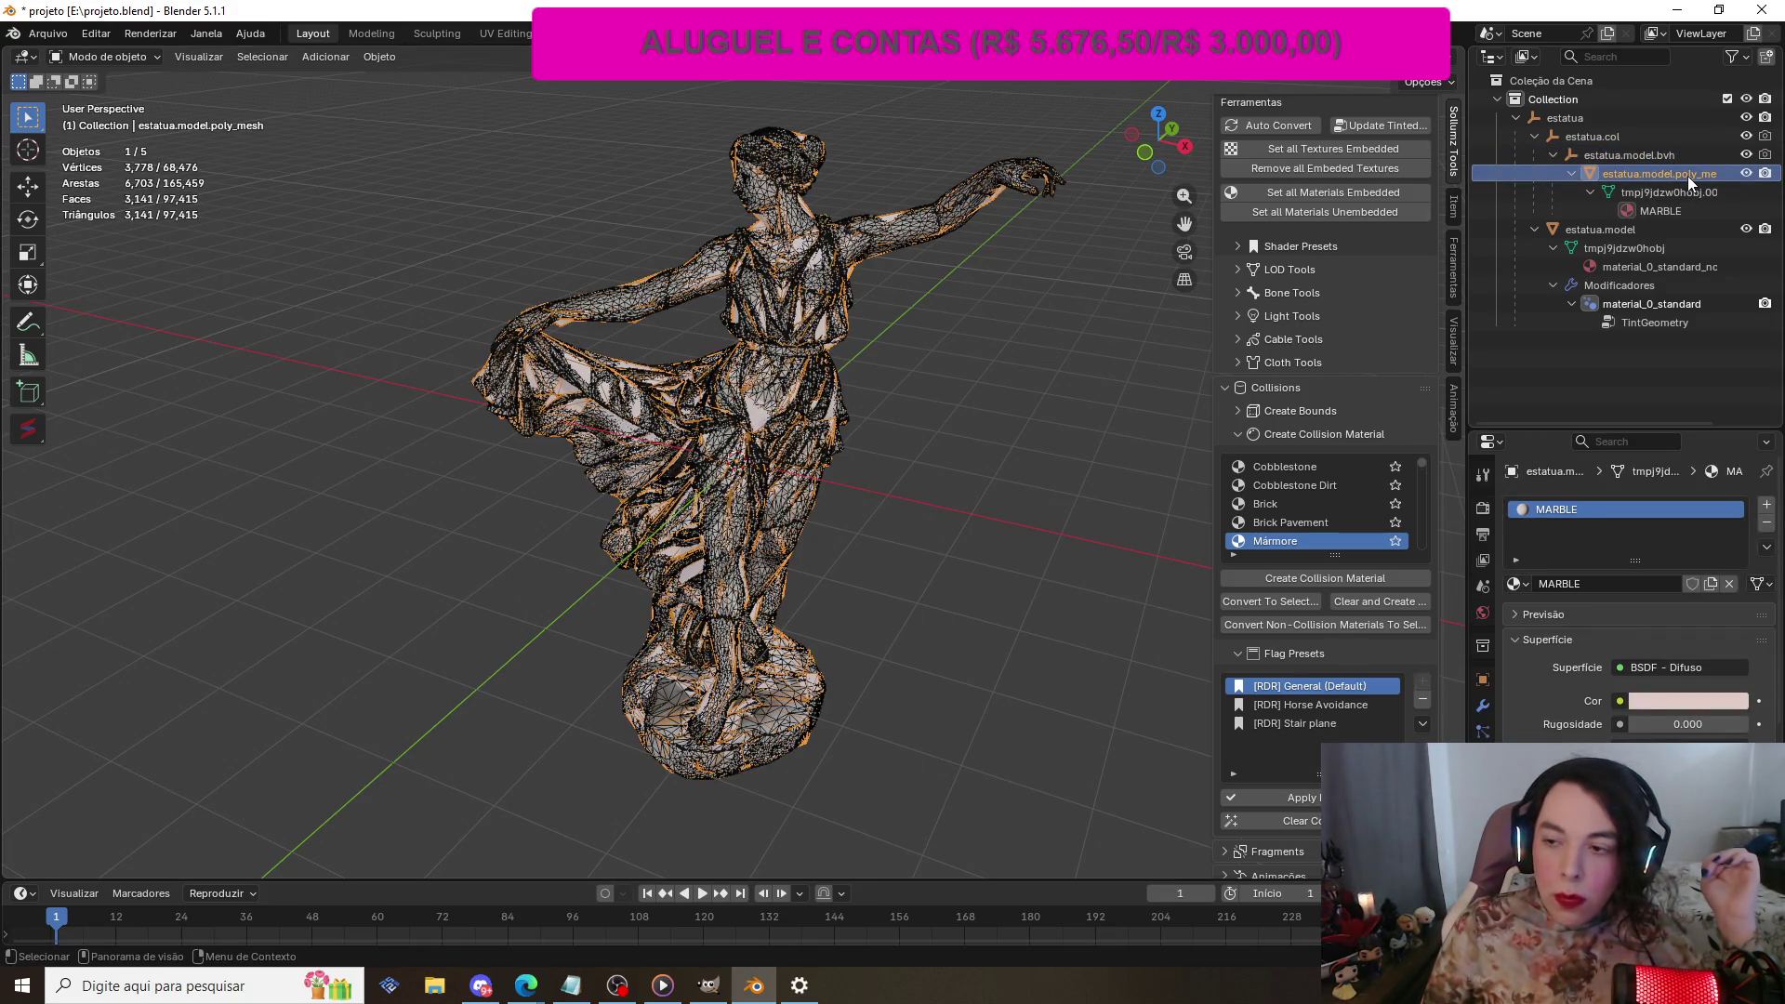
{"action": "left_click", "coordinate": [1665, 234]}
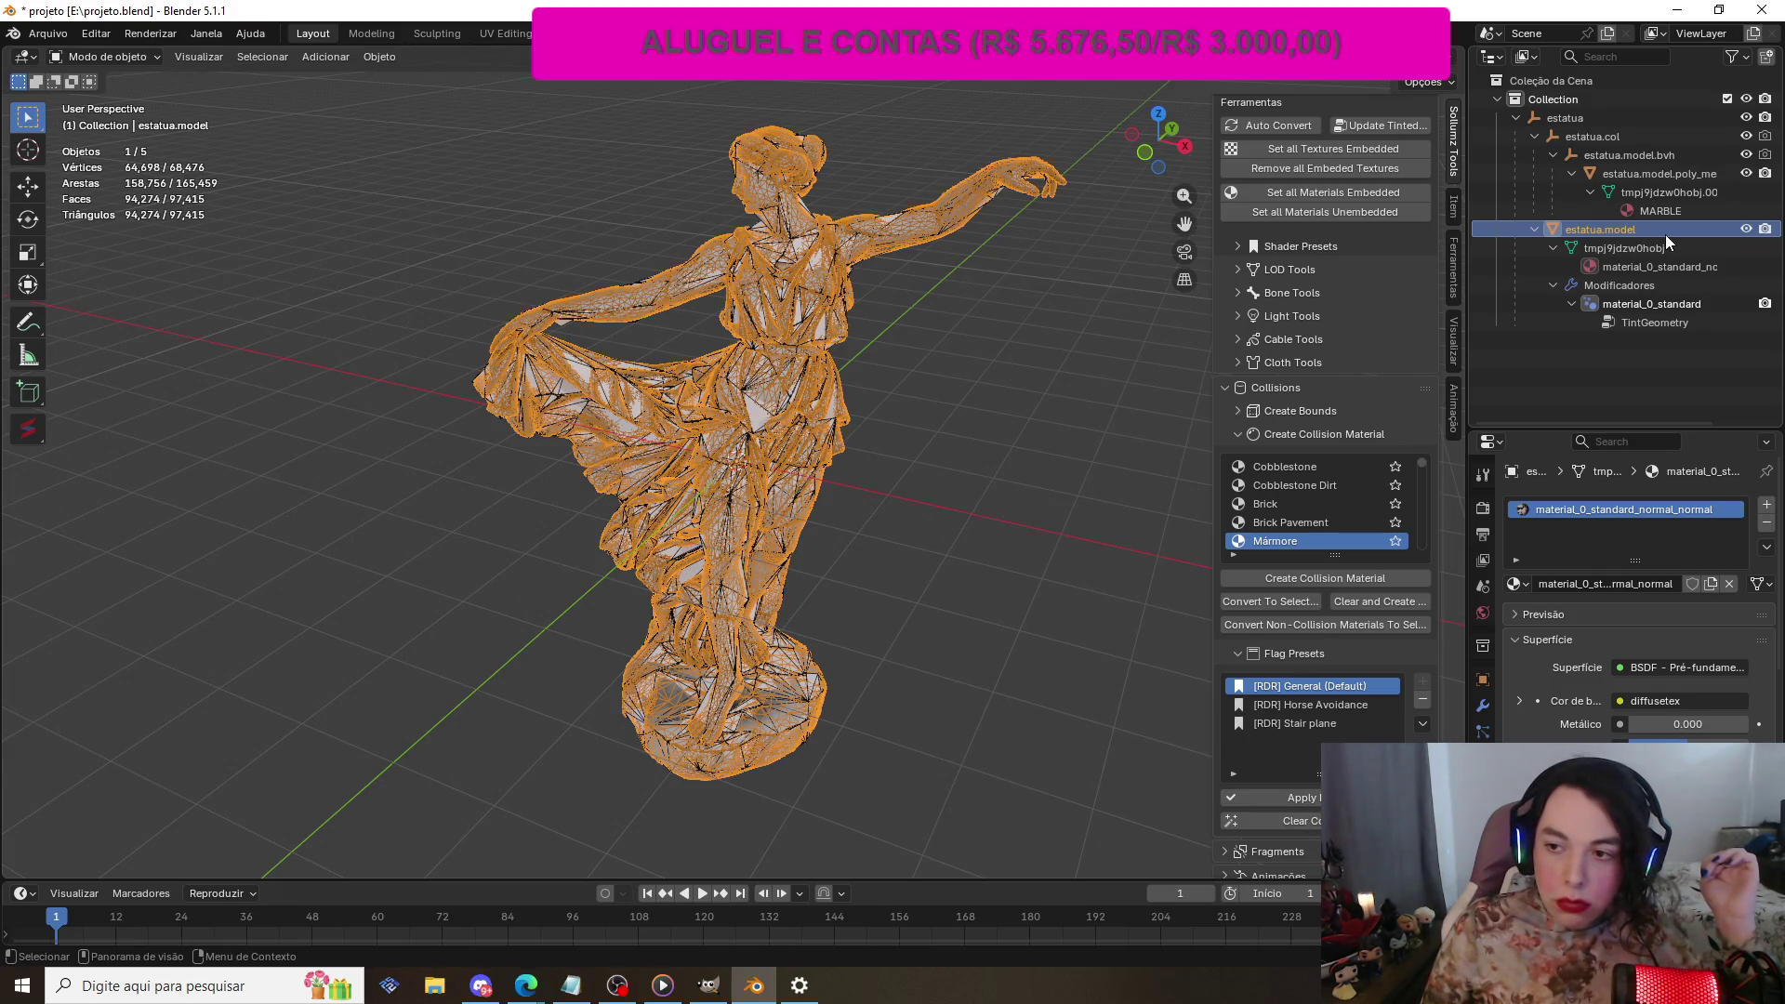
Step: In the statue's mesh data, add the missing UV map so UVMap and UVMap 0 are listed
{"action": "left_click", "coordinate": [1484, 684]}
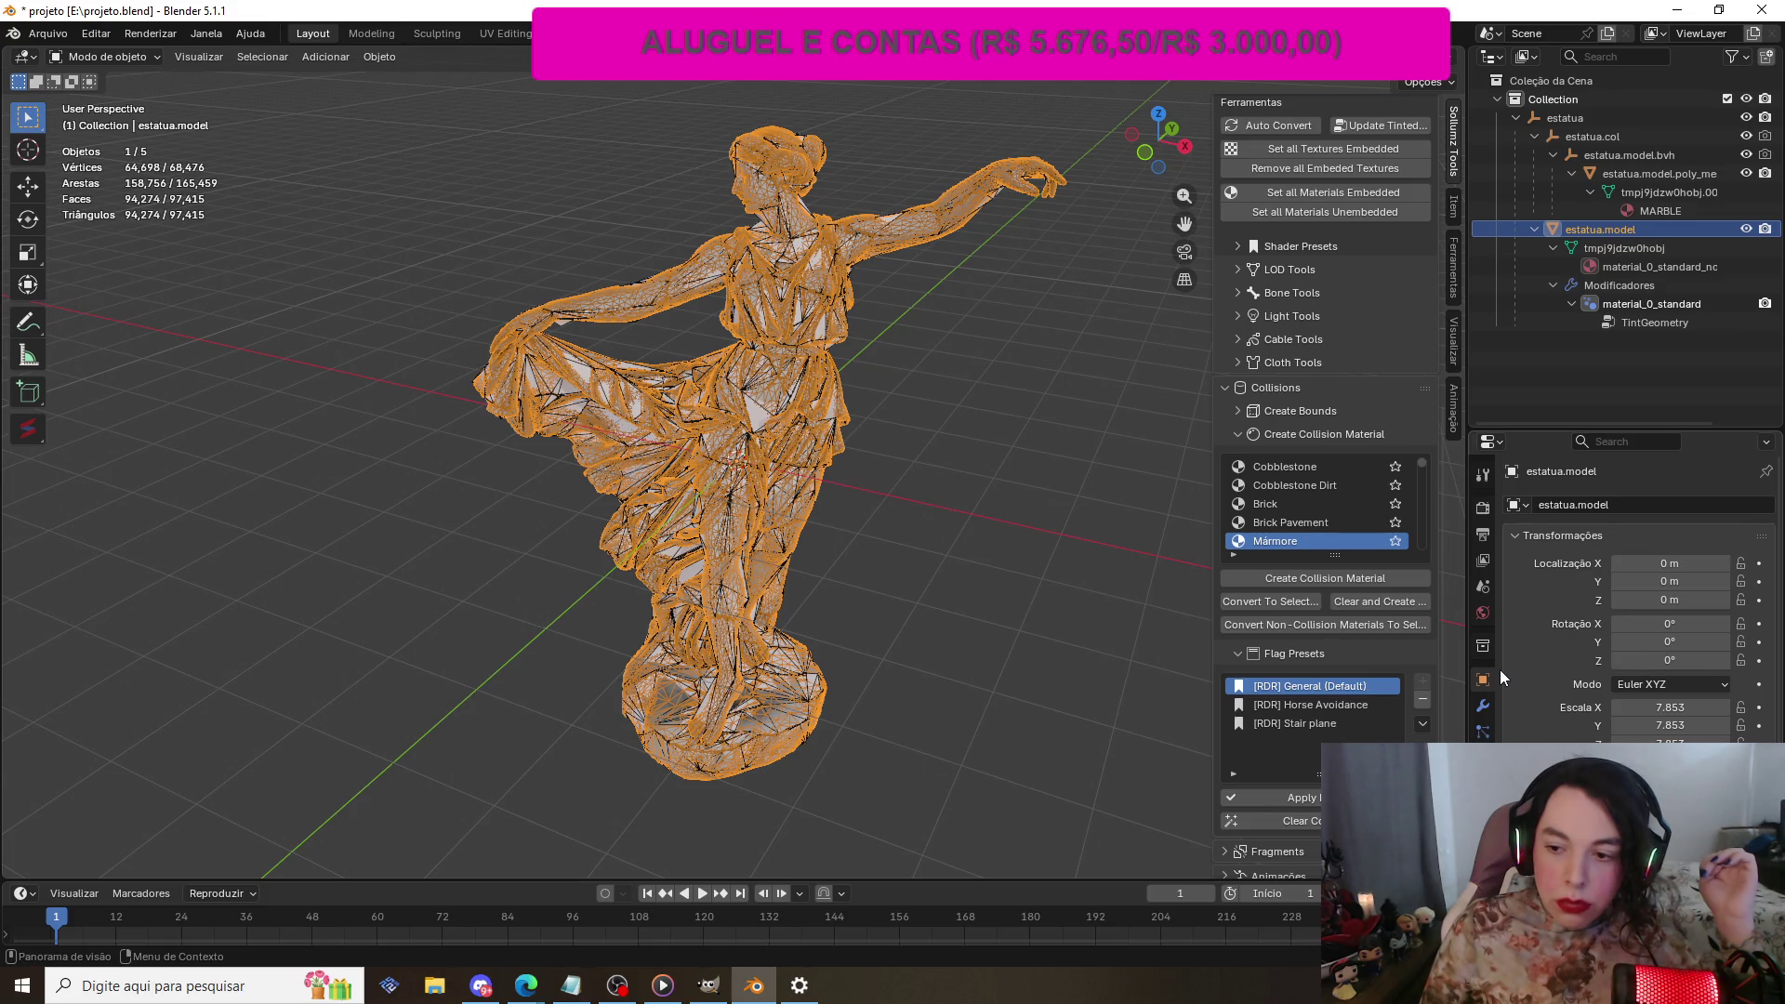
{"action": "left_click", "coordinate": [1483, 810]}
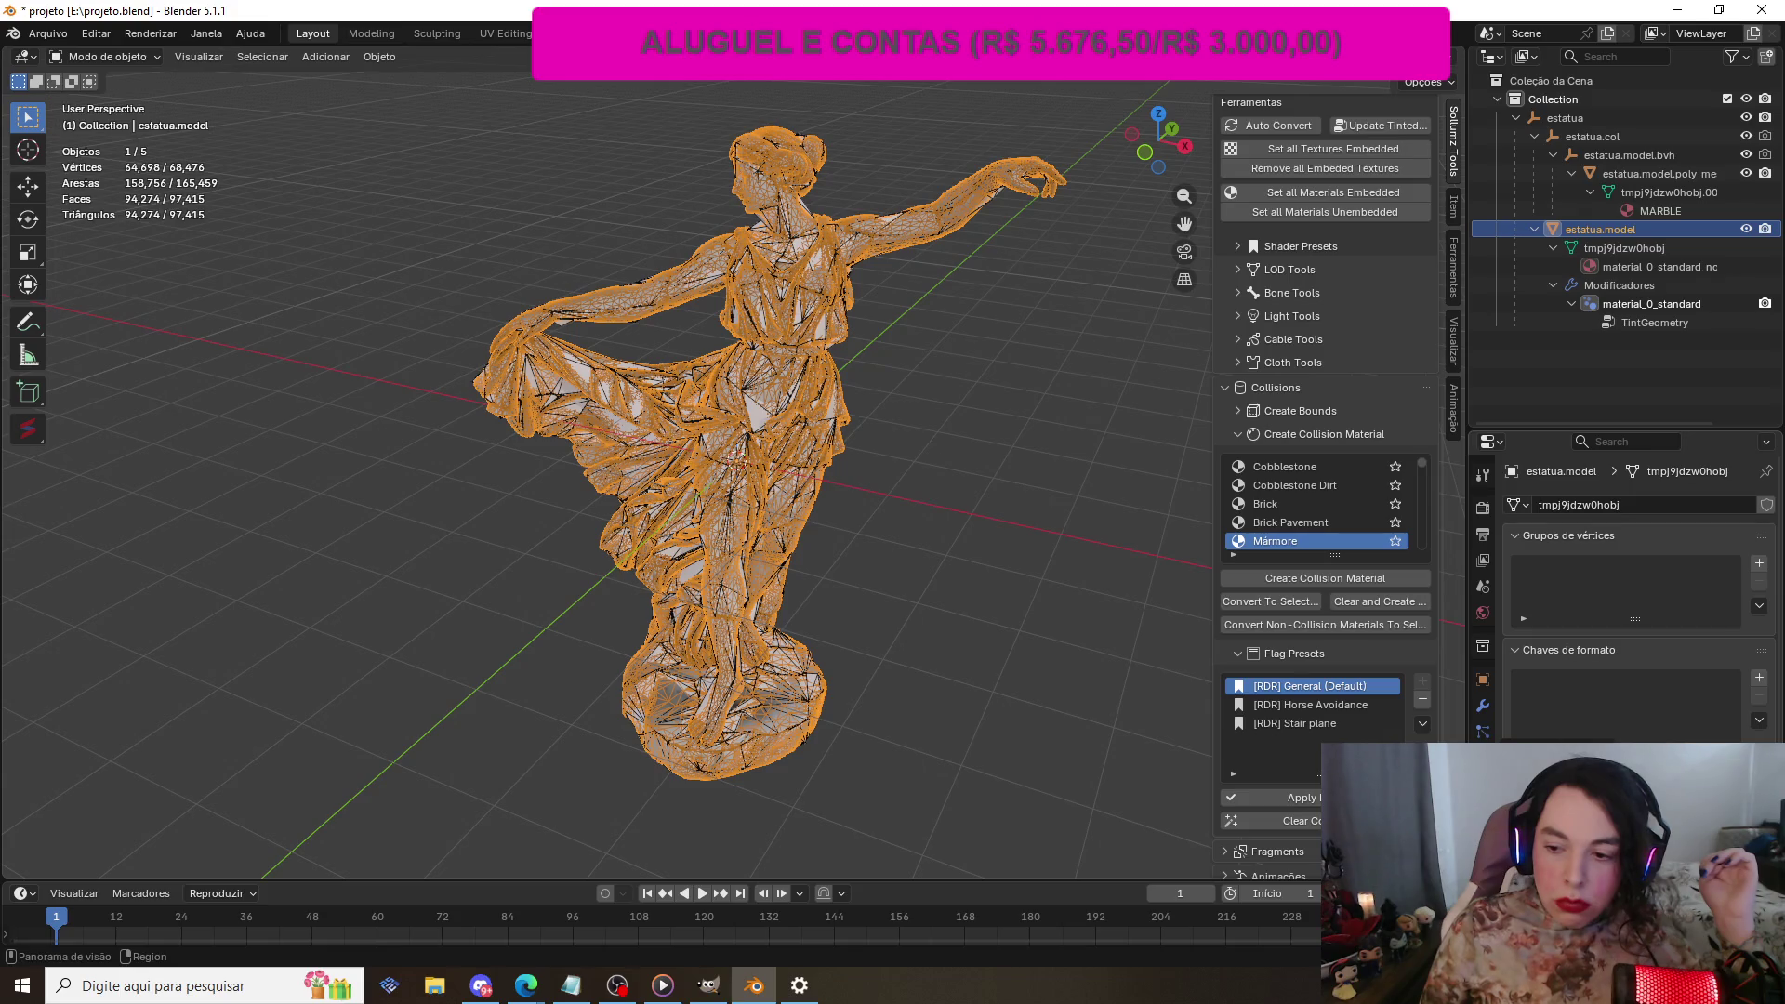
{"action": "scroll", "coordinate": [1647, 659], "scroll_direction": "down", "scroll_amount": 5}
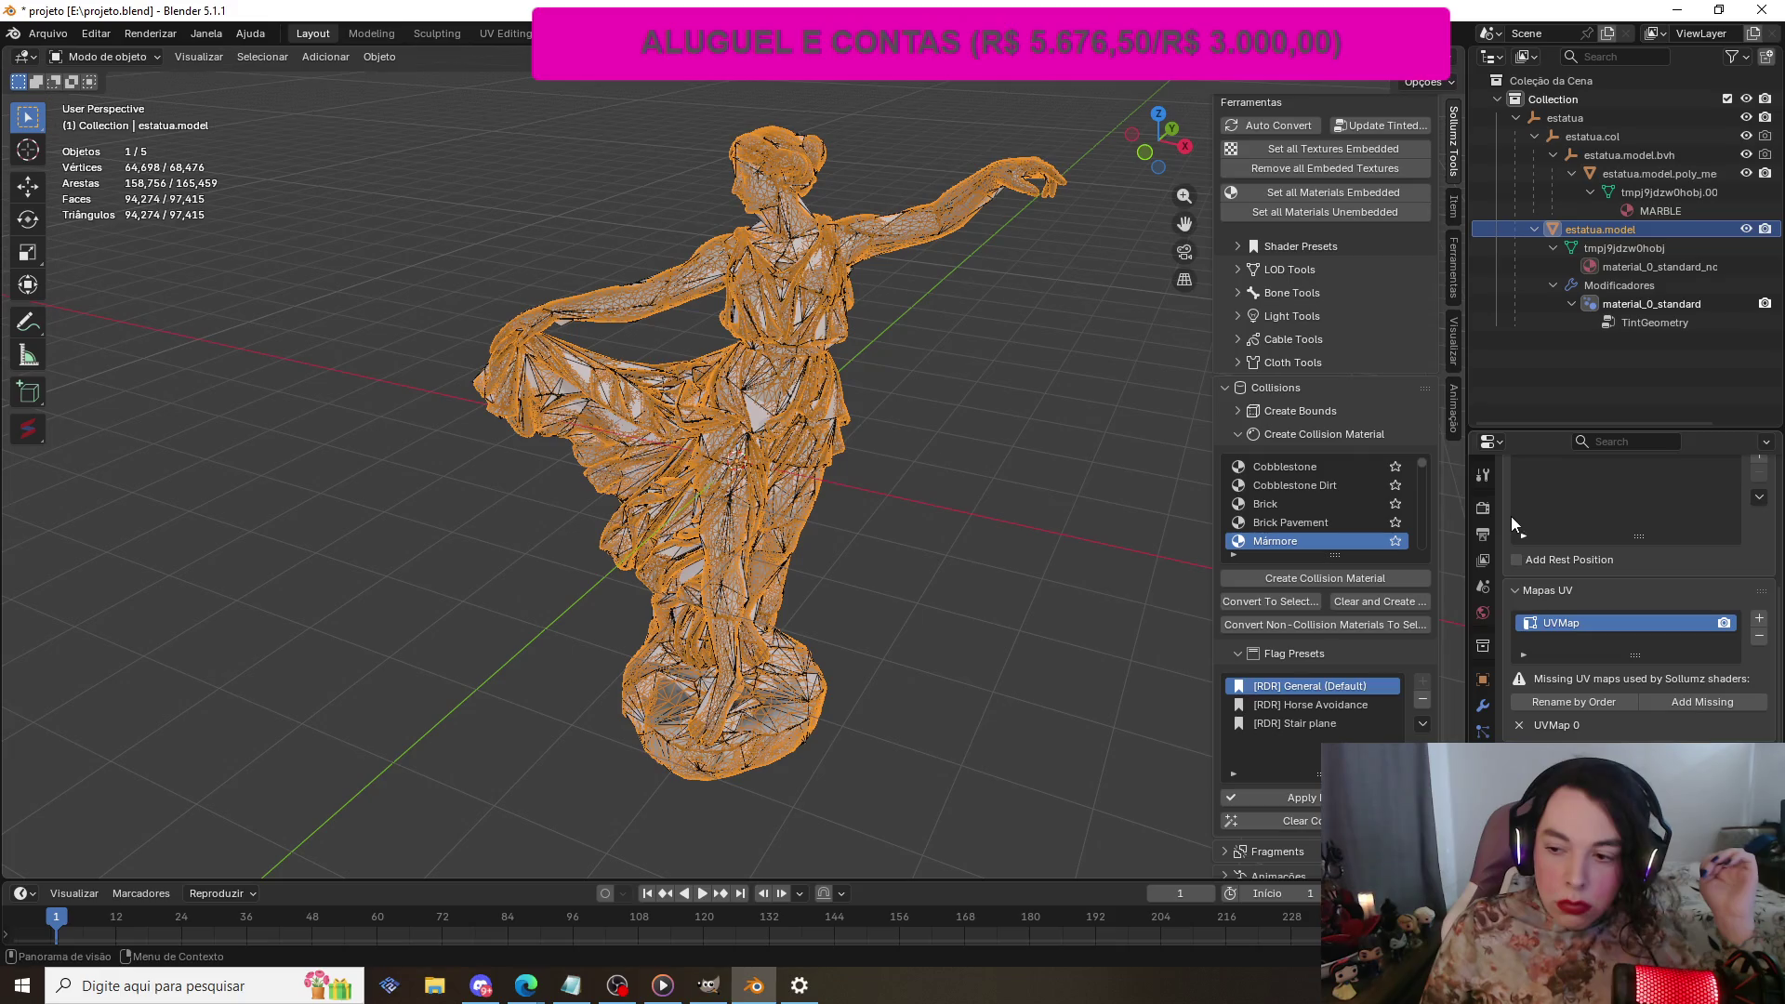
{"action": "scroll", "coordinate": [1508, 513], "scroll_direction": "down", "scroll_amount": 2}
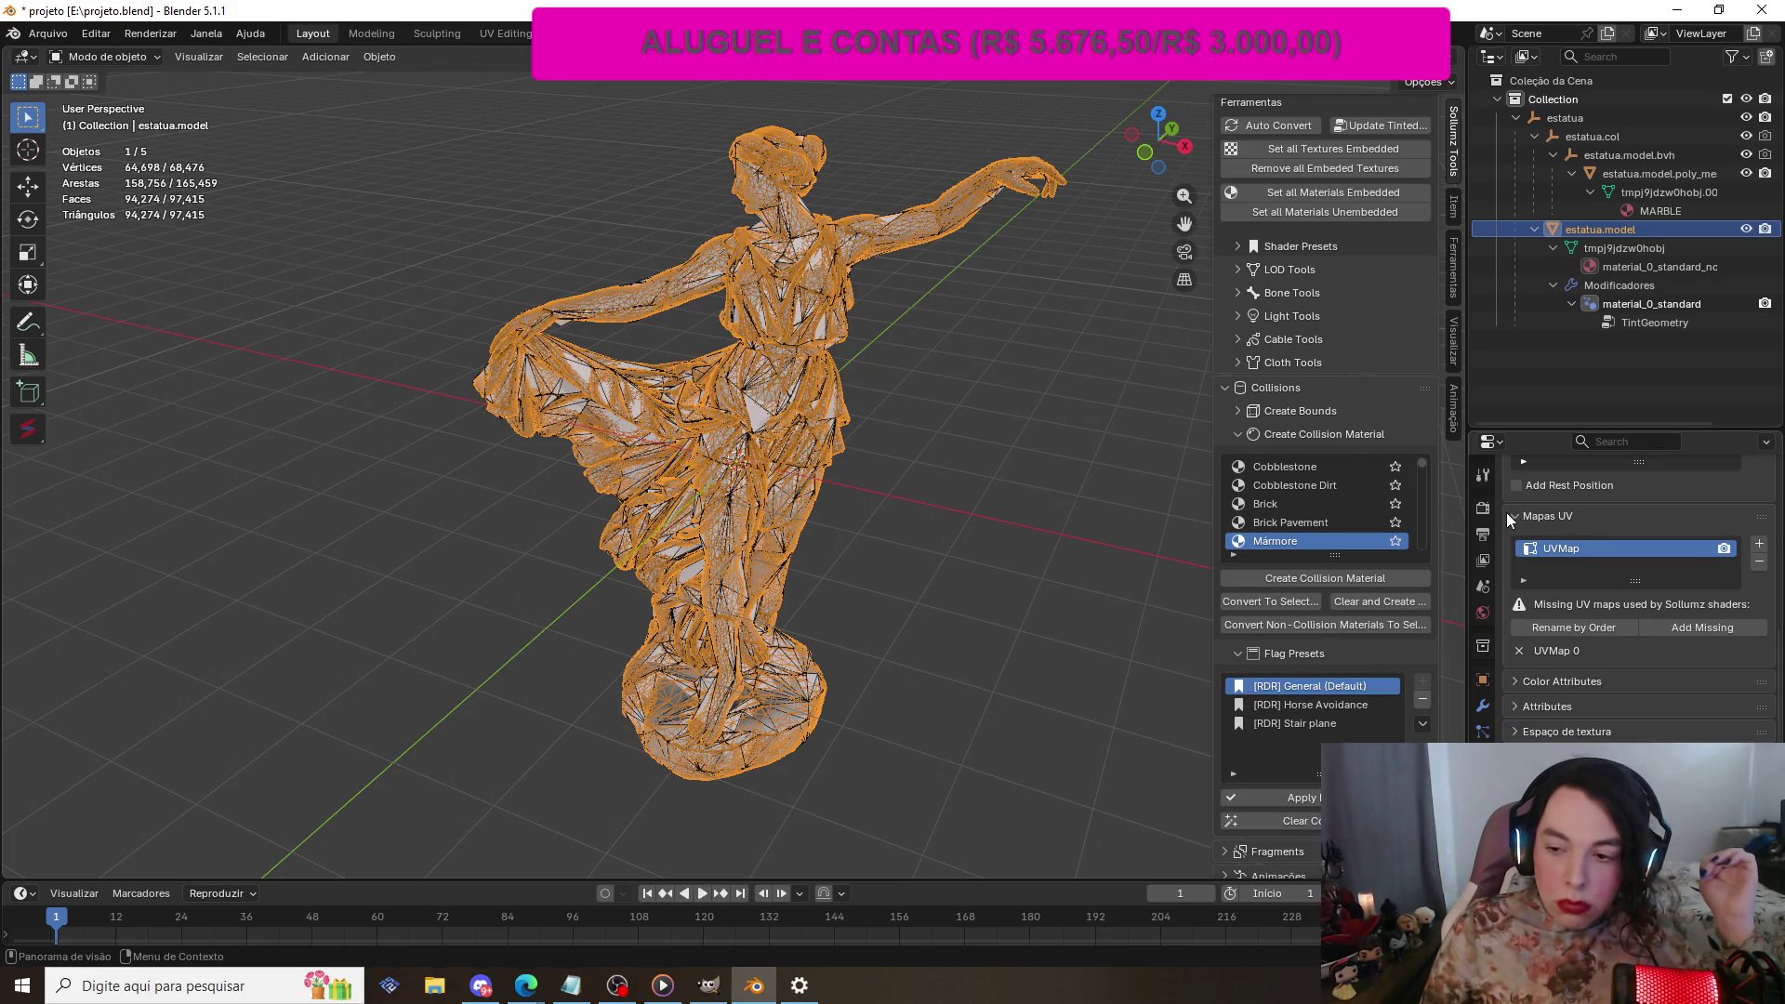
{"action": "left_click", "coordinate": [1715, 628]}
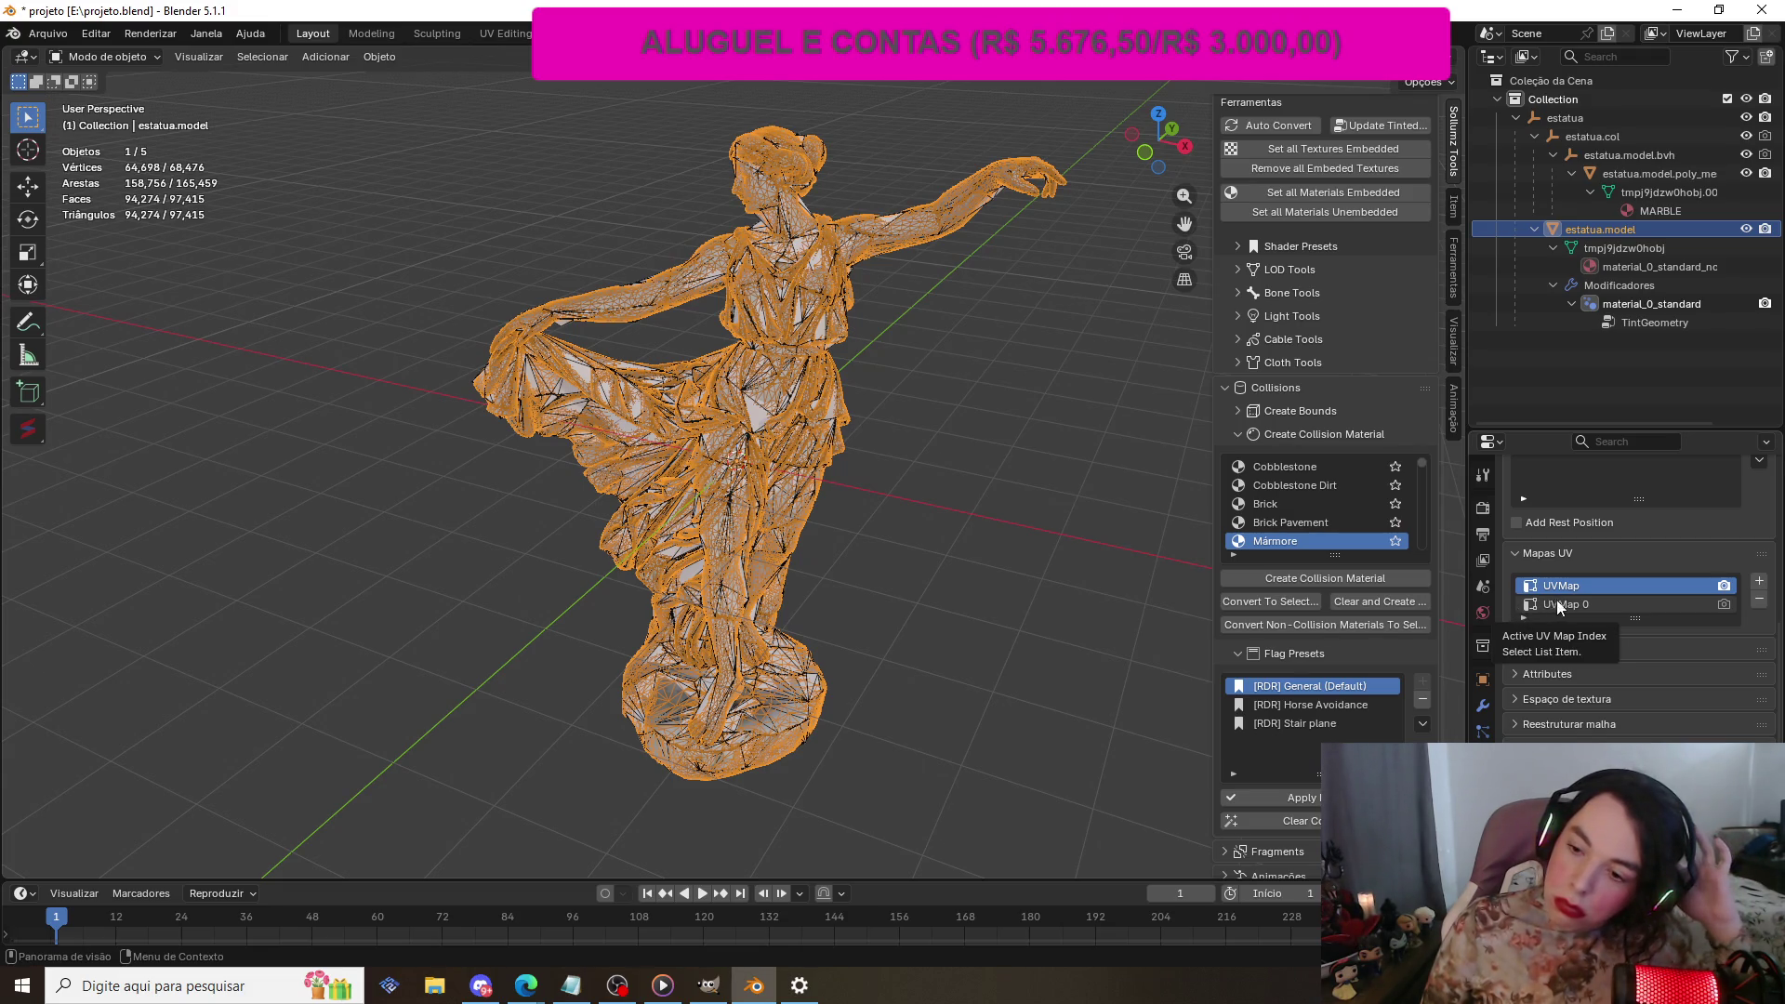
Step: Rename the UV map UVMap 0 to UVMap 1
{"action": "left_click", "coordinate": [1592, 605]}
{"action": "double_click", "coordinate": [1591, 604]}
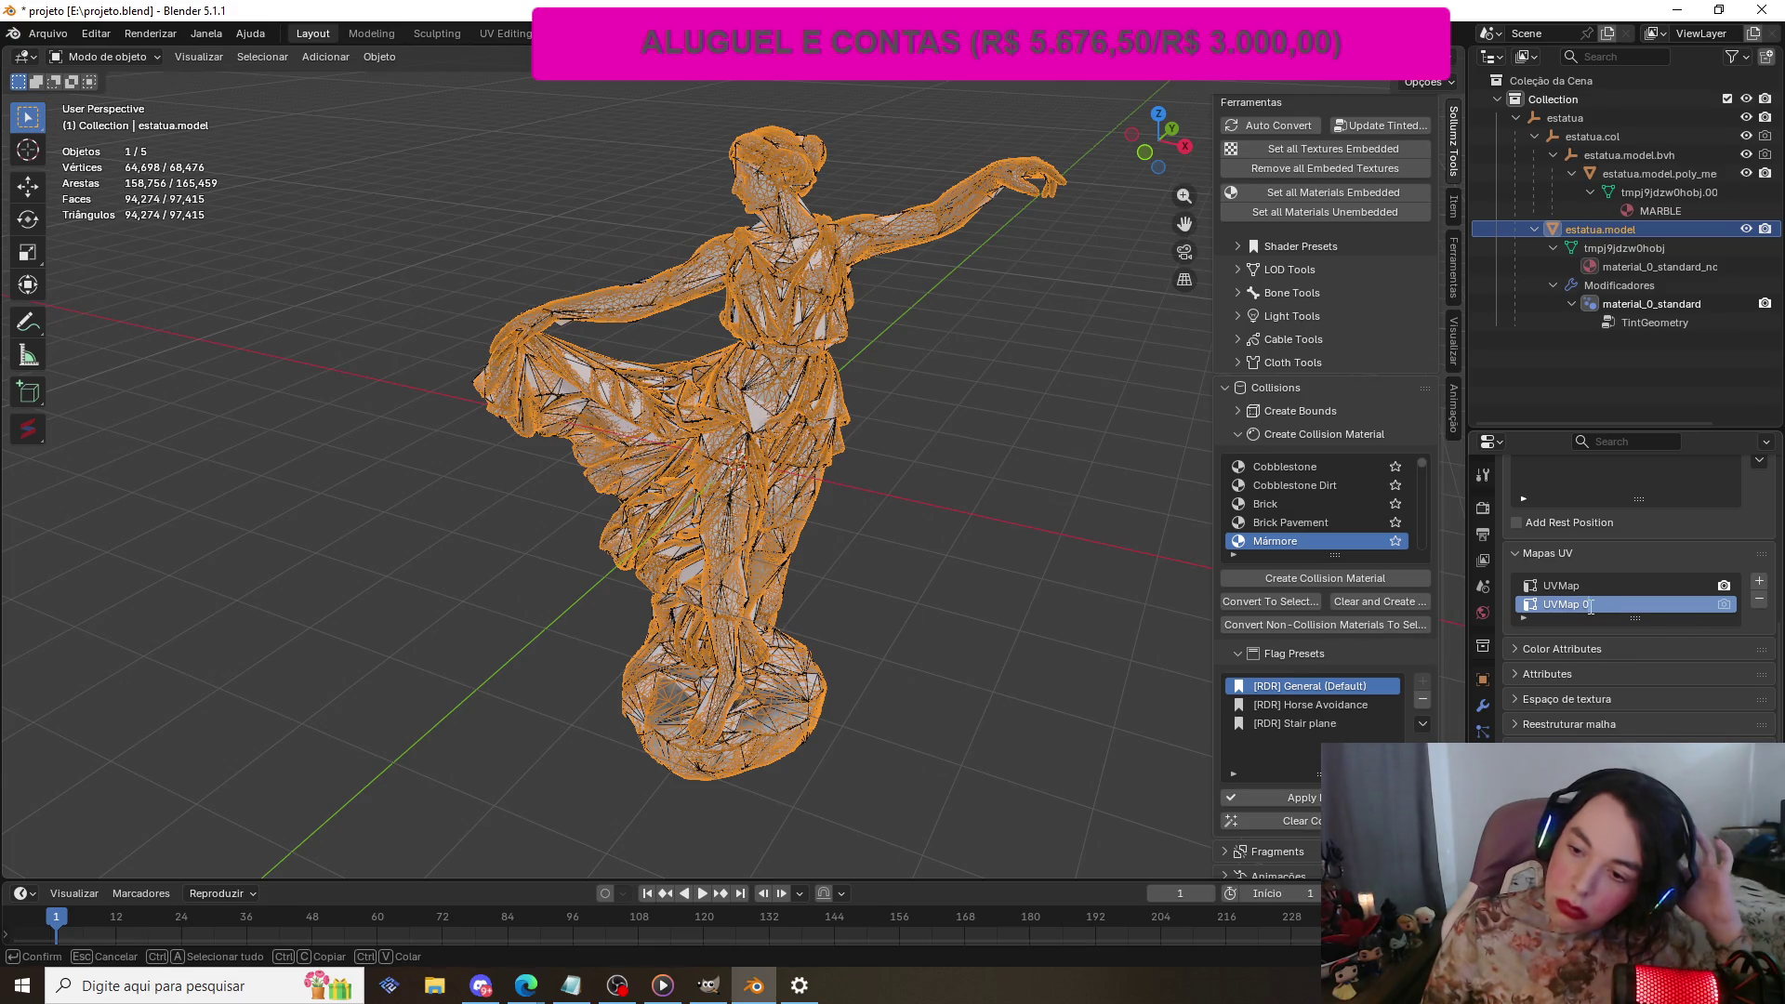
{"action": "key", "text": "BackSpace"}
{"action": "type", "text": "1"}
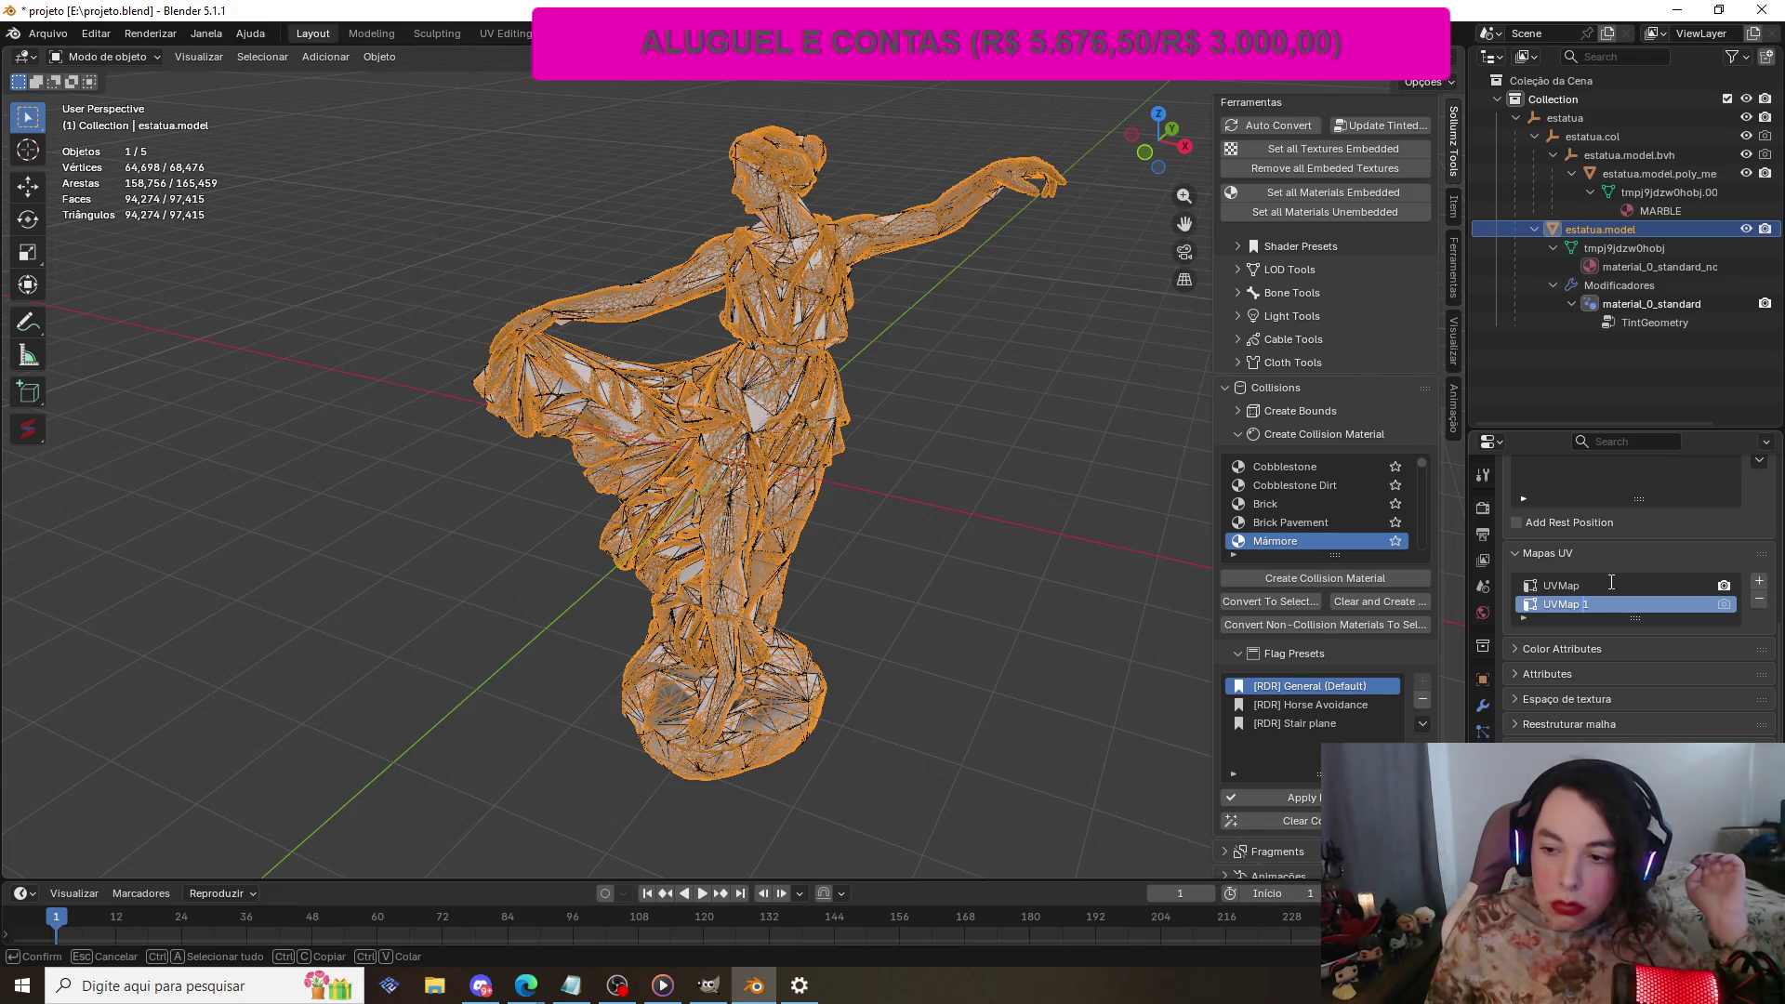
{"action": "key", "text": "Return"}
Step: Rename the original UVMap to UVMap 0
{"action": "double_click", "coordinate": [1604, 583]}
{"action": "left_click", "coordinate": [1596, 584]}
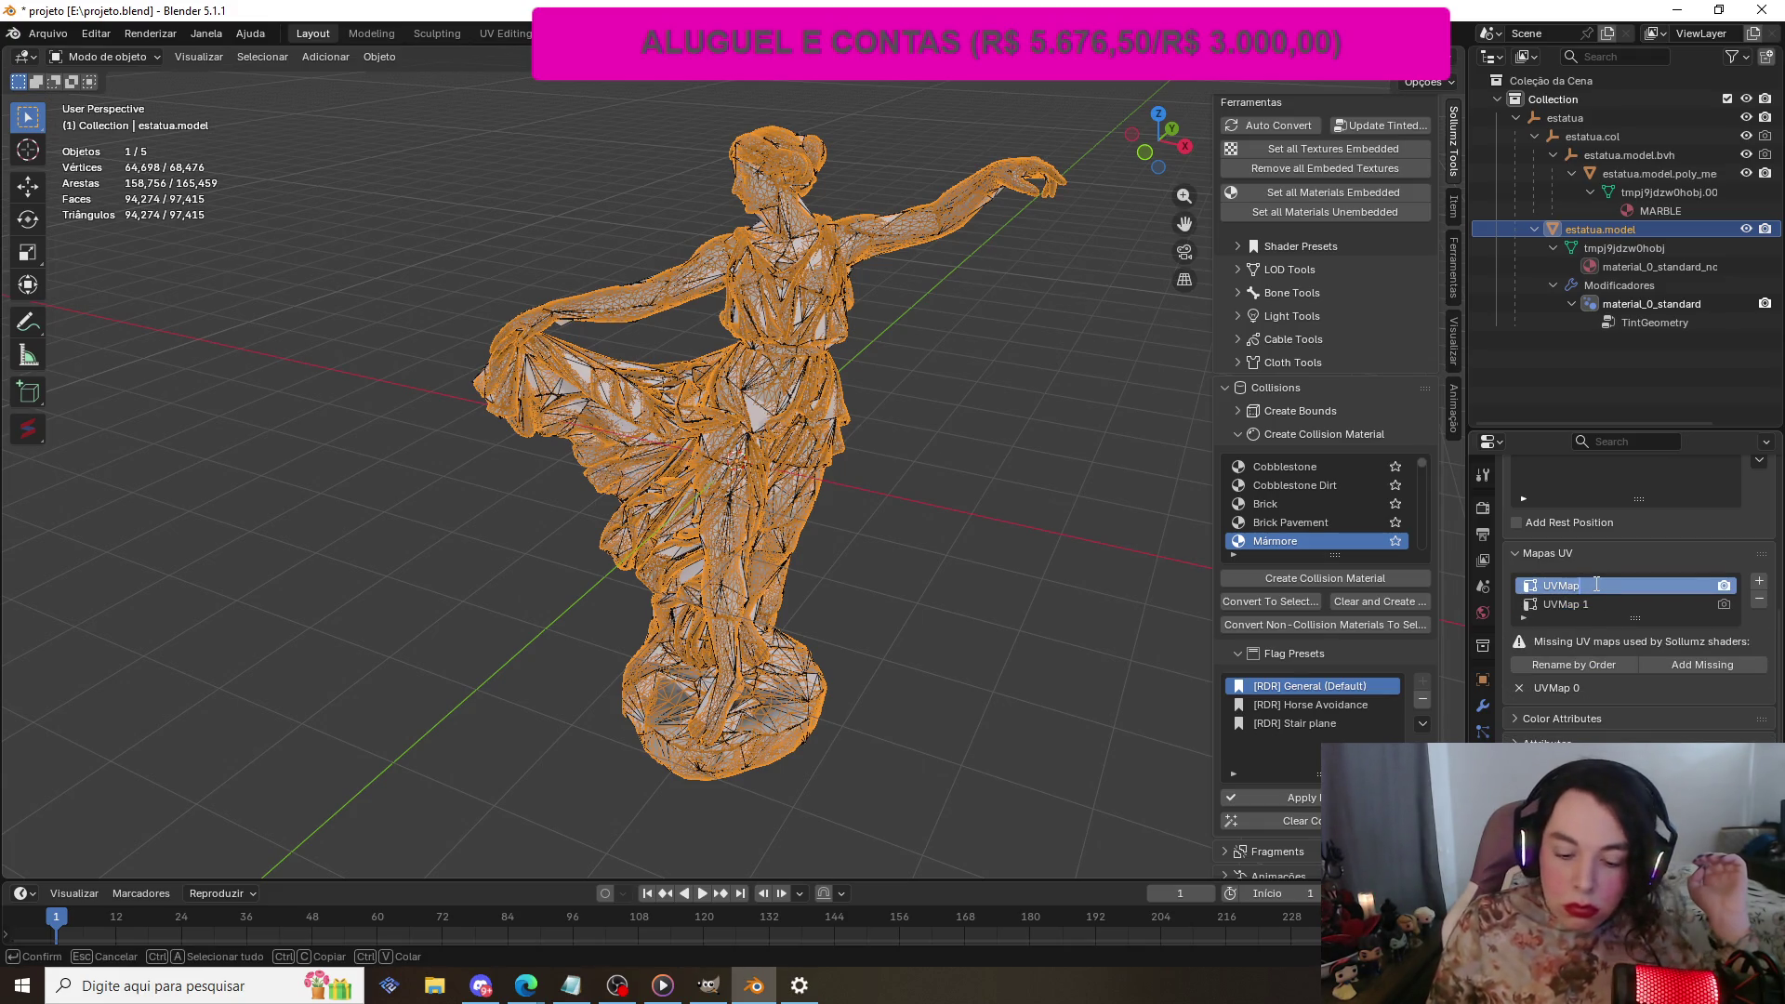
{"action": "type", "text": "0"}
{"action": "key", "text": "Return"}
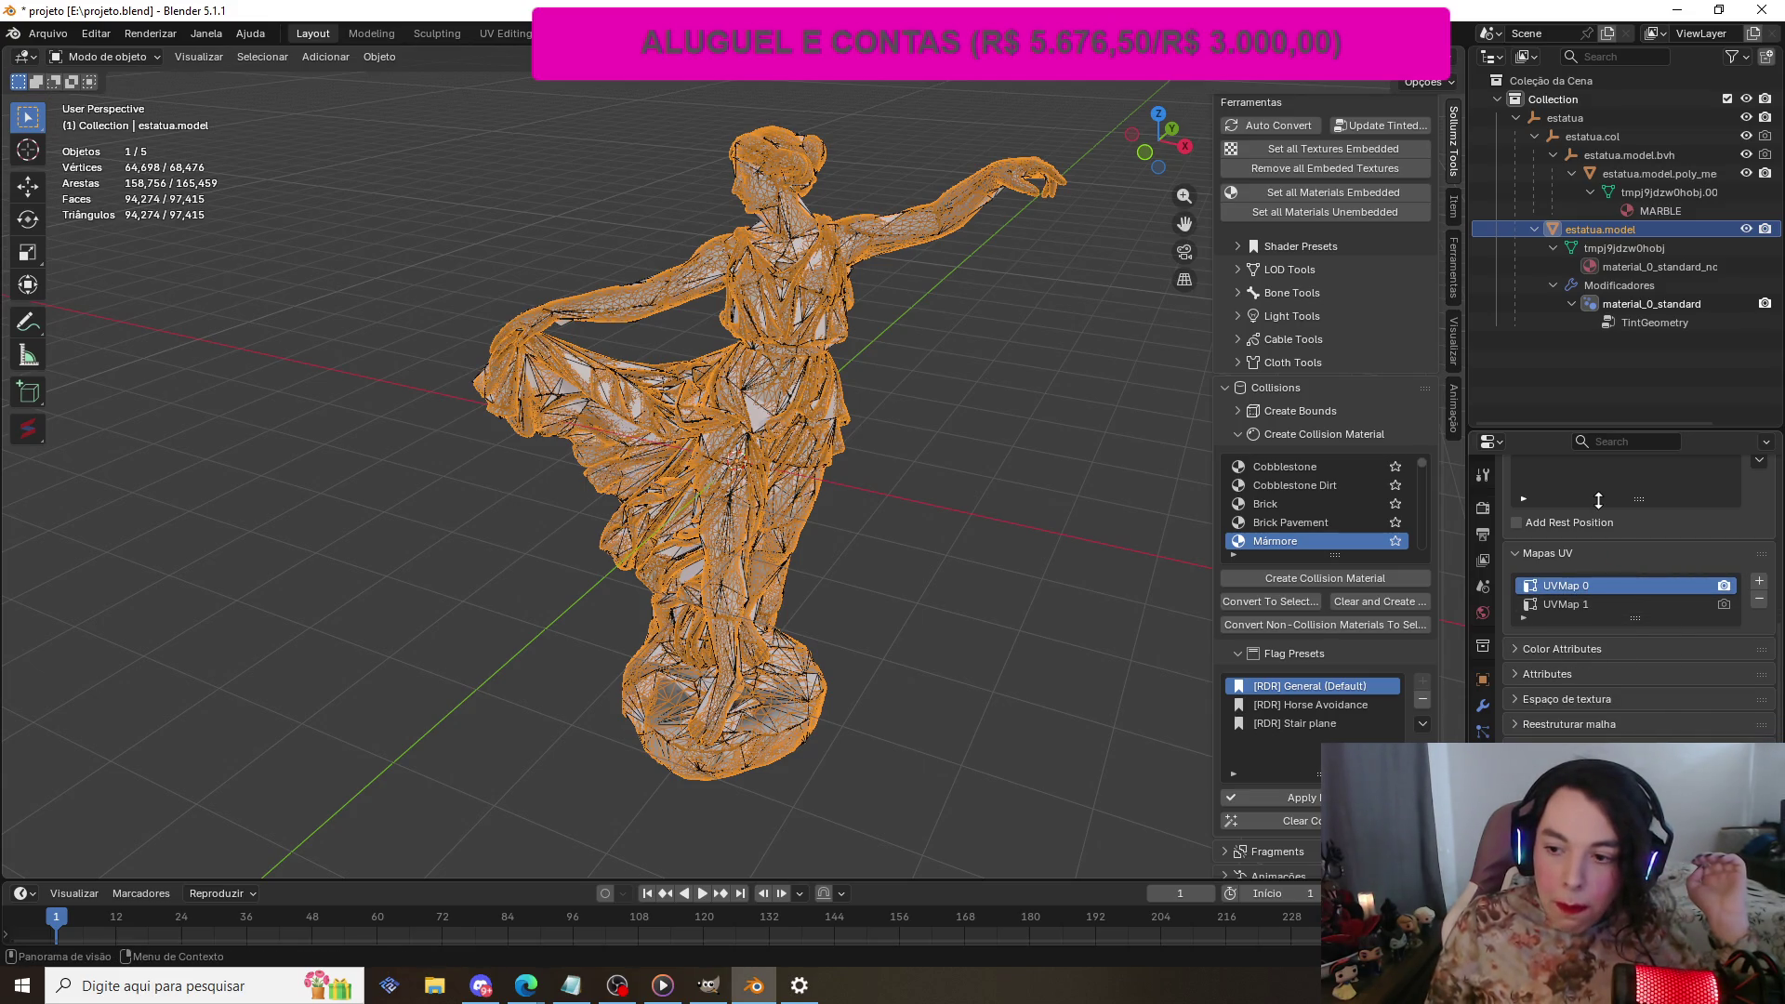
{"action": "left_click", "coordinate": [1520, 649]}
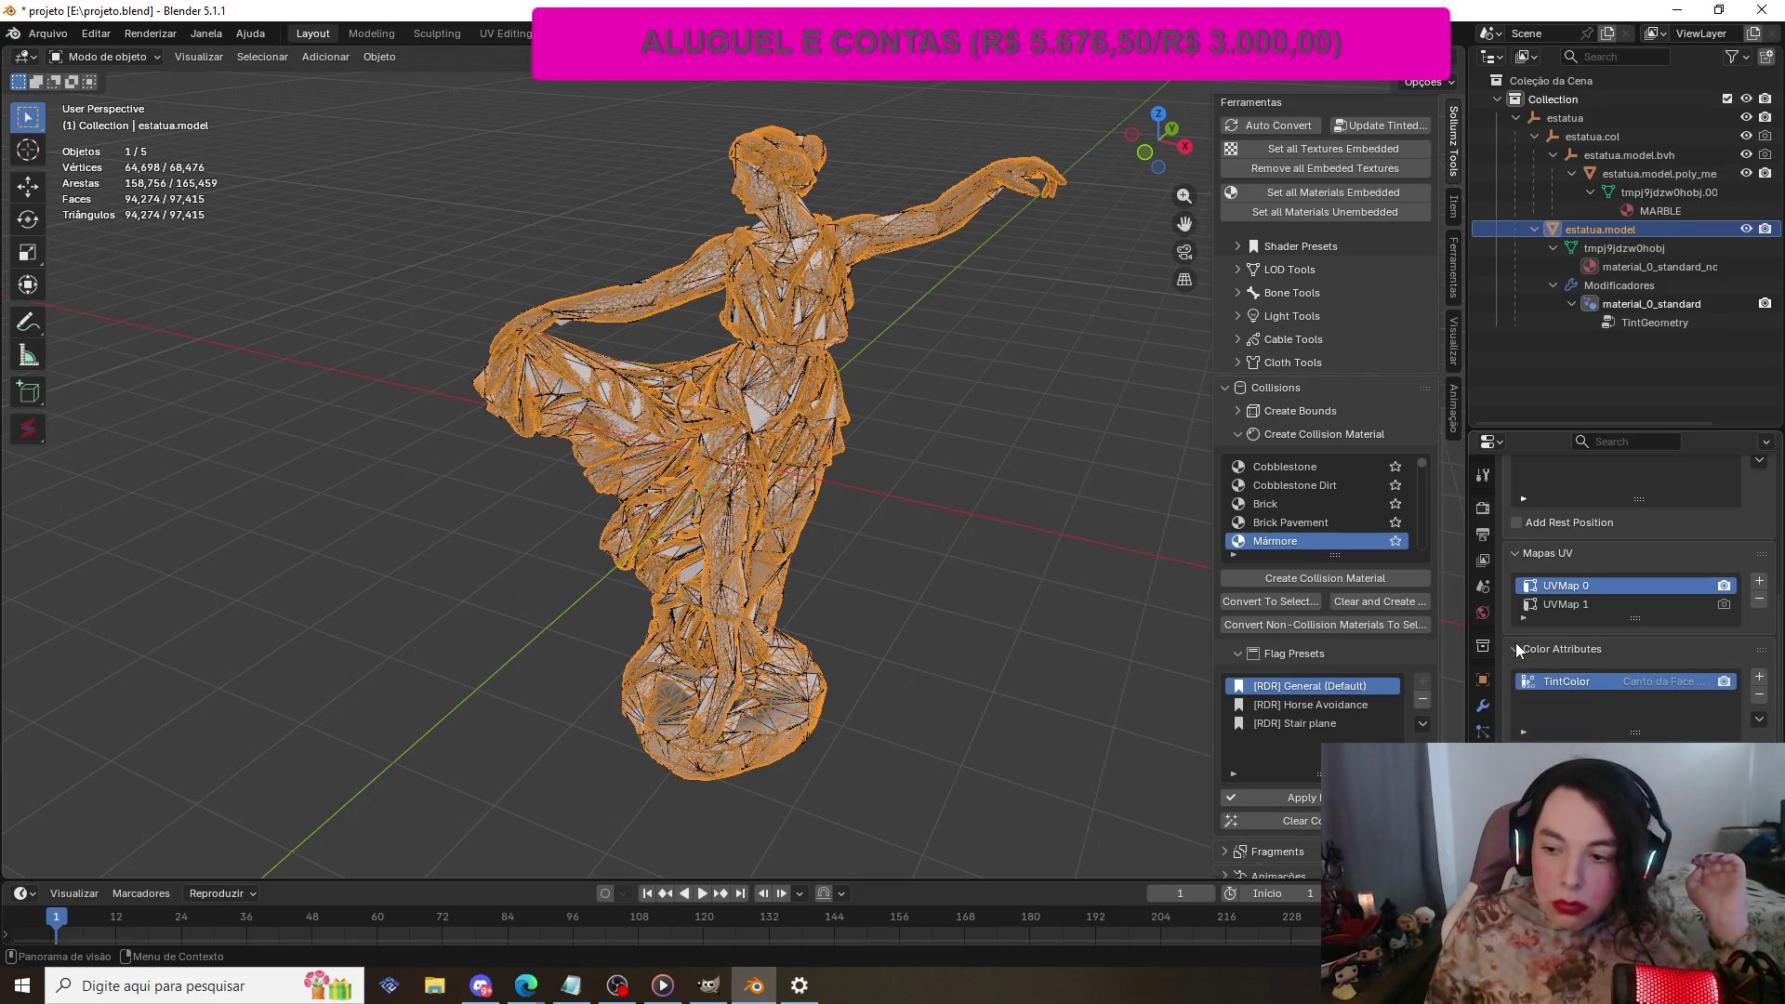
Step: Add a new colour attribute to the statue mesh and name it Color 0
{"action": "scroll", "coordinate": [1518, 648], "scroll_direction": "down", "scroll_amount": 1}
{"action": "left_click", "coordinate": [1759, 640]}
{"action": "left_click", "coordinate": [1690, 743]}
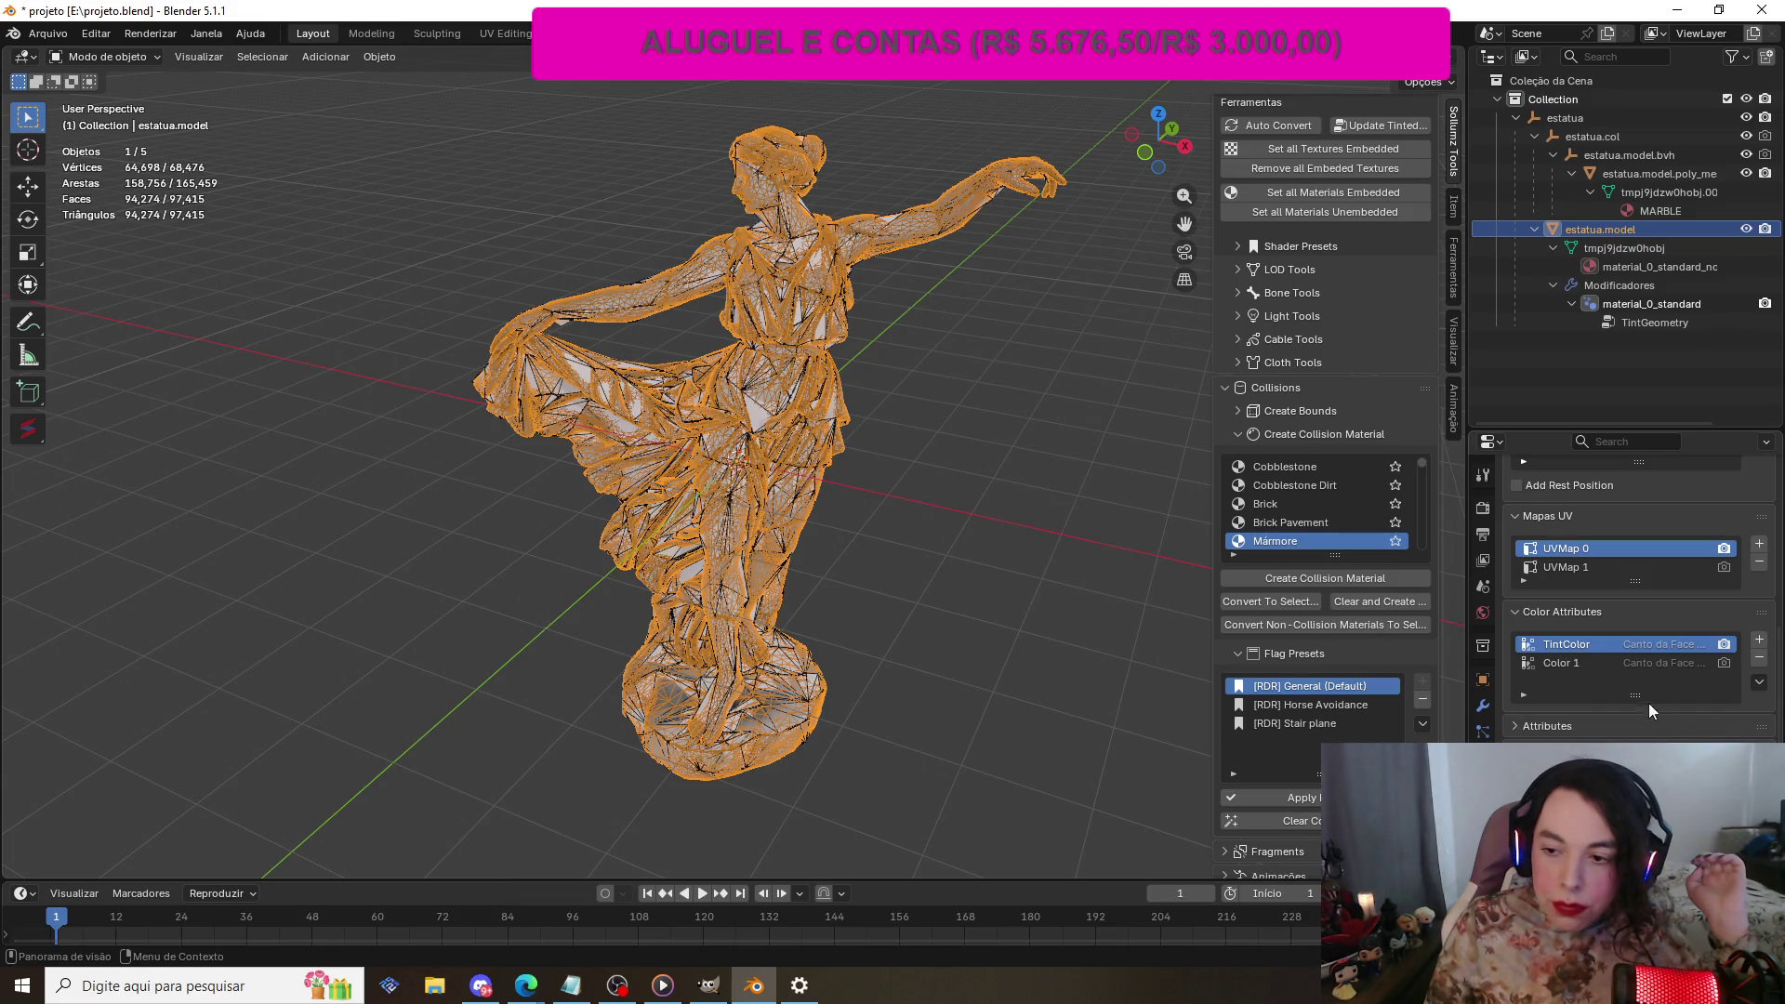
{"action": "left_click", "coordinate": [1571, 660]}
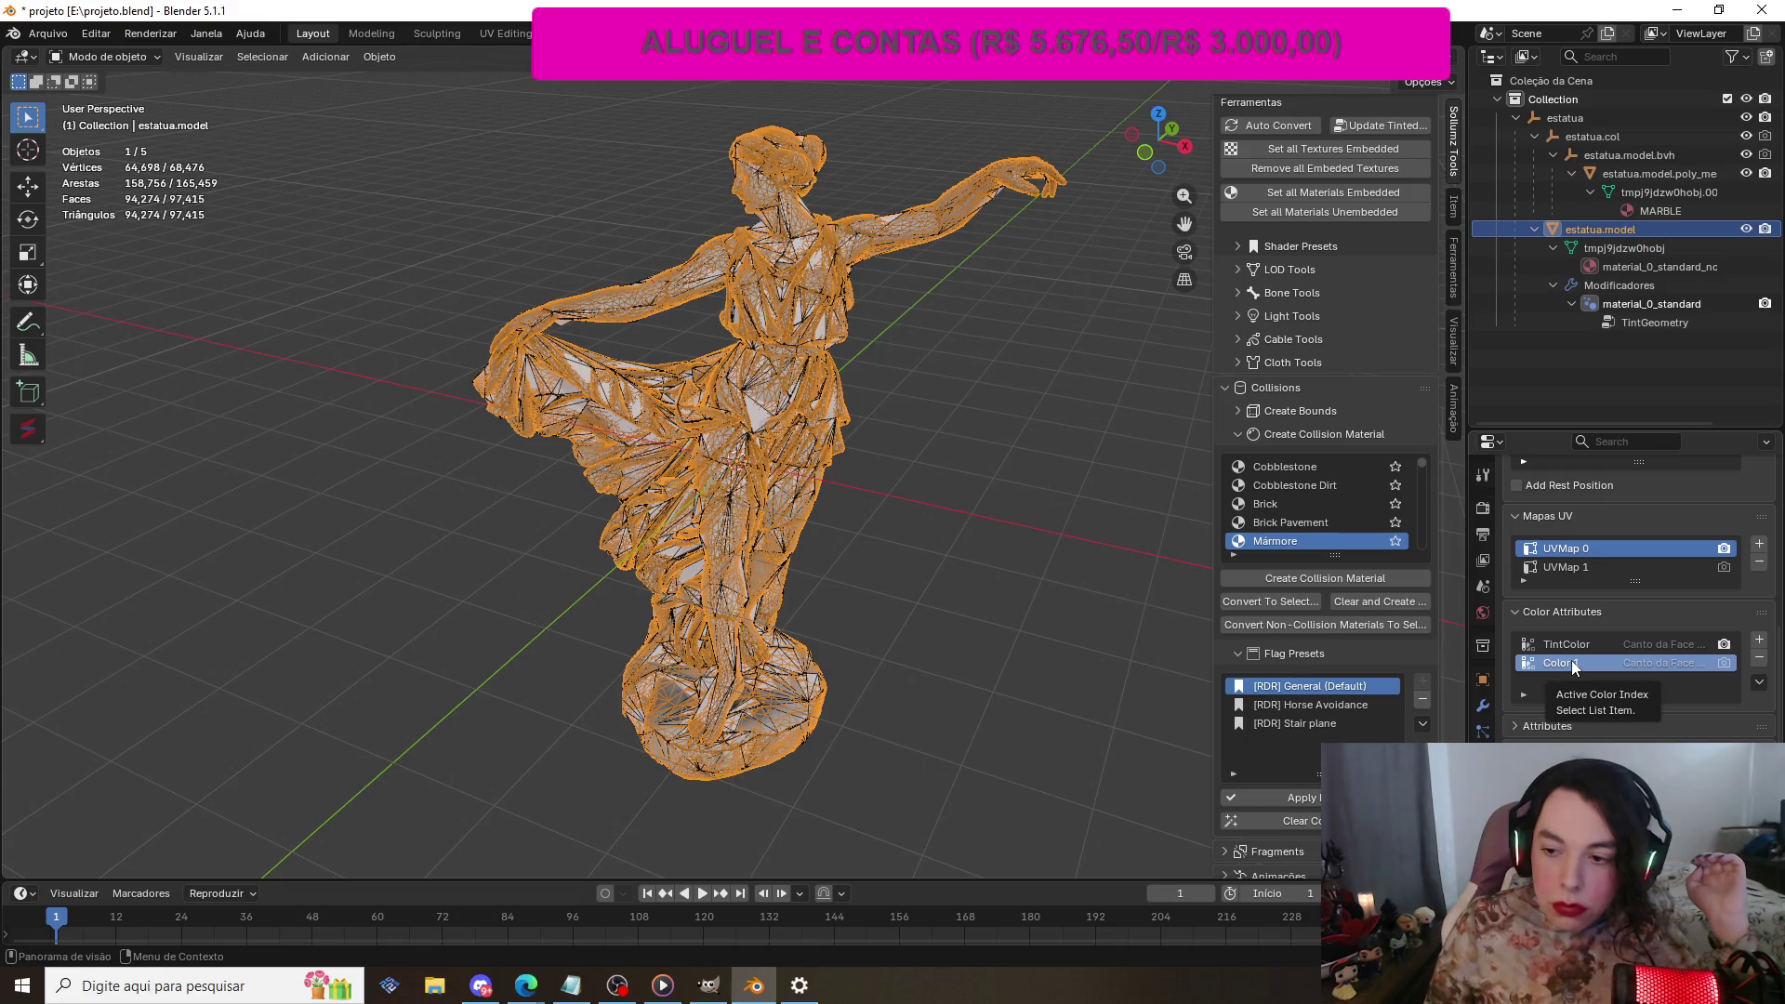
{"action": "double_click", "coordinate": [1570, 663]}
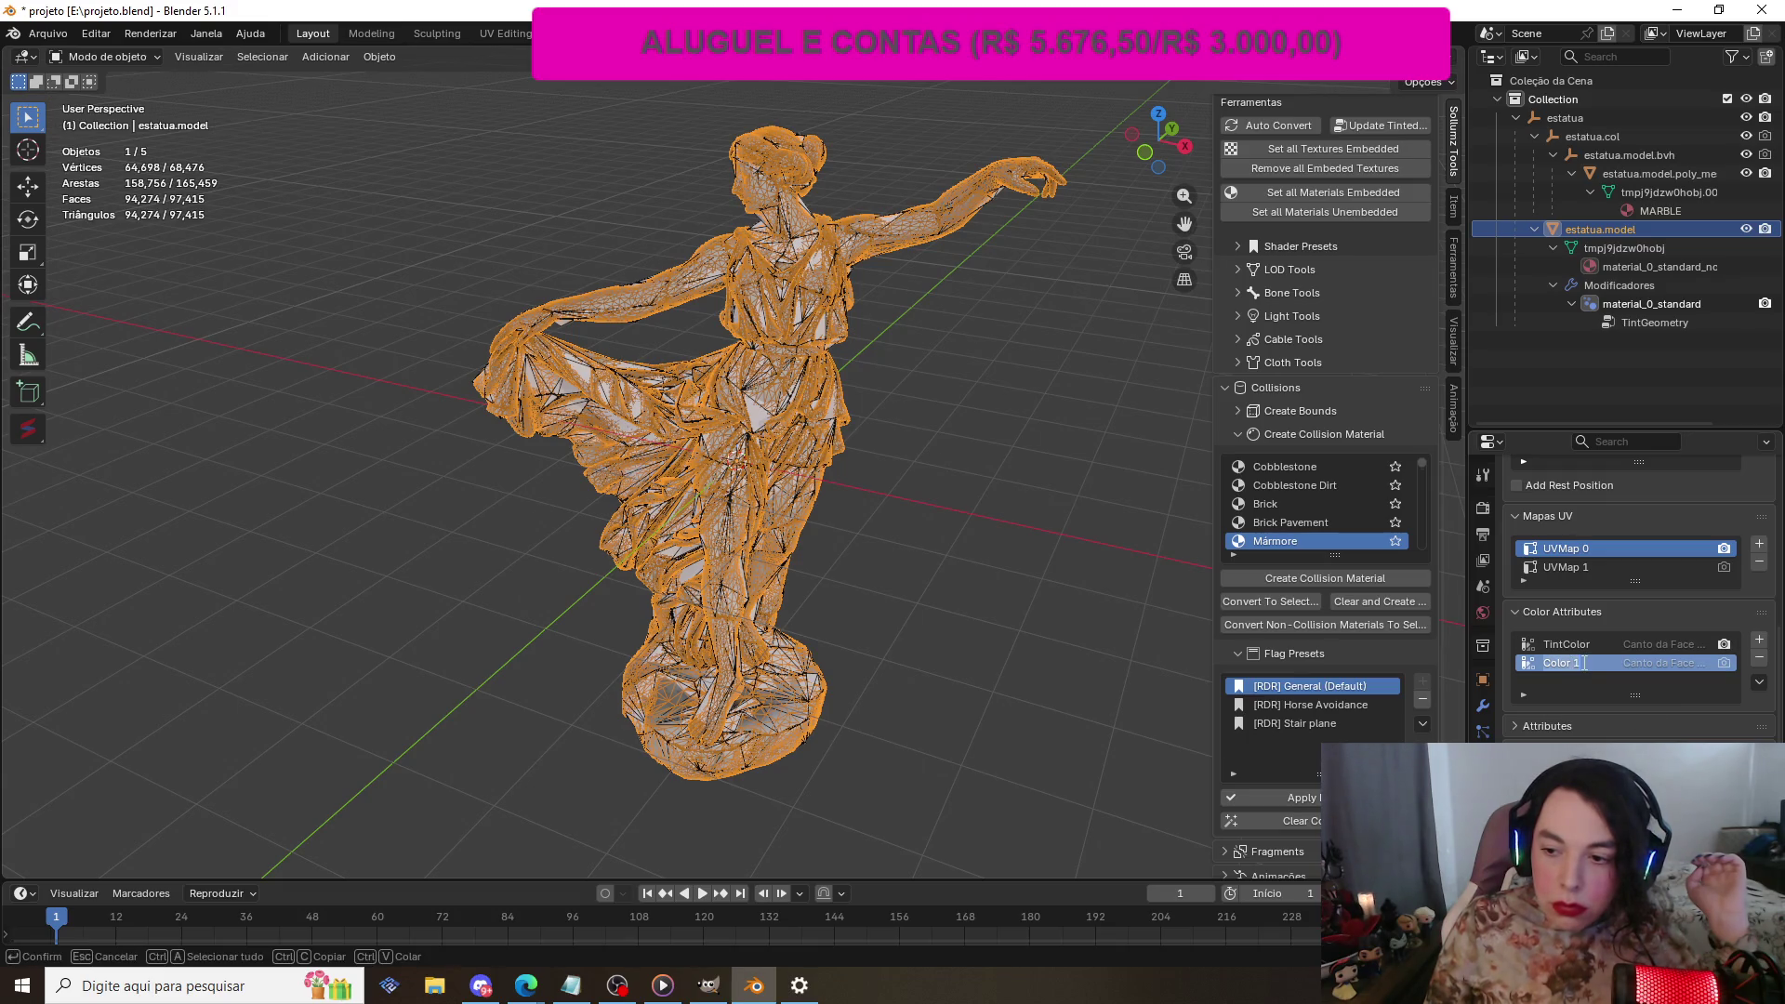
{"action": "key", "text": "BackSpace"}
{"action": "type", "text": "0"}
{"action": "key", "text": "Return"}
Step: Rename the TintColor attribute to Color 1
{"action": "double_click", "coordinate": [1571, 647]}
{"action": "type", "text": "C"}
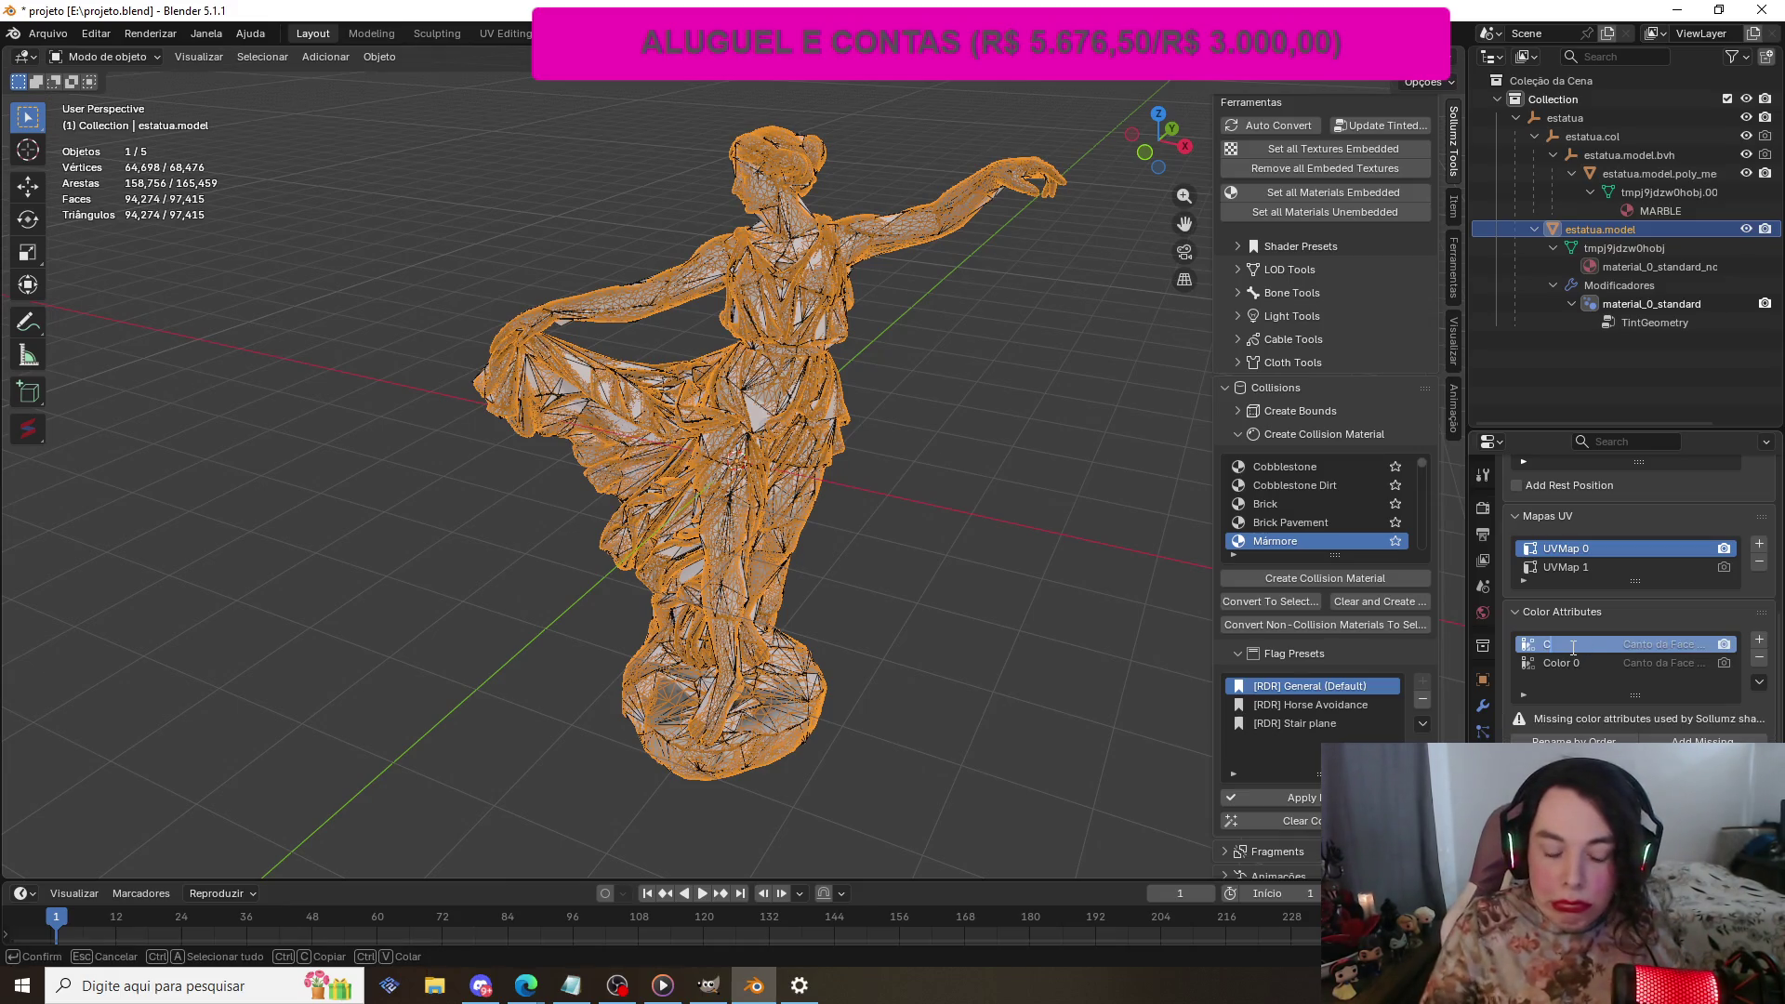
{"action": "type", "text": "olor"}
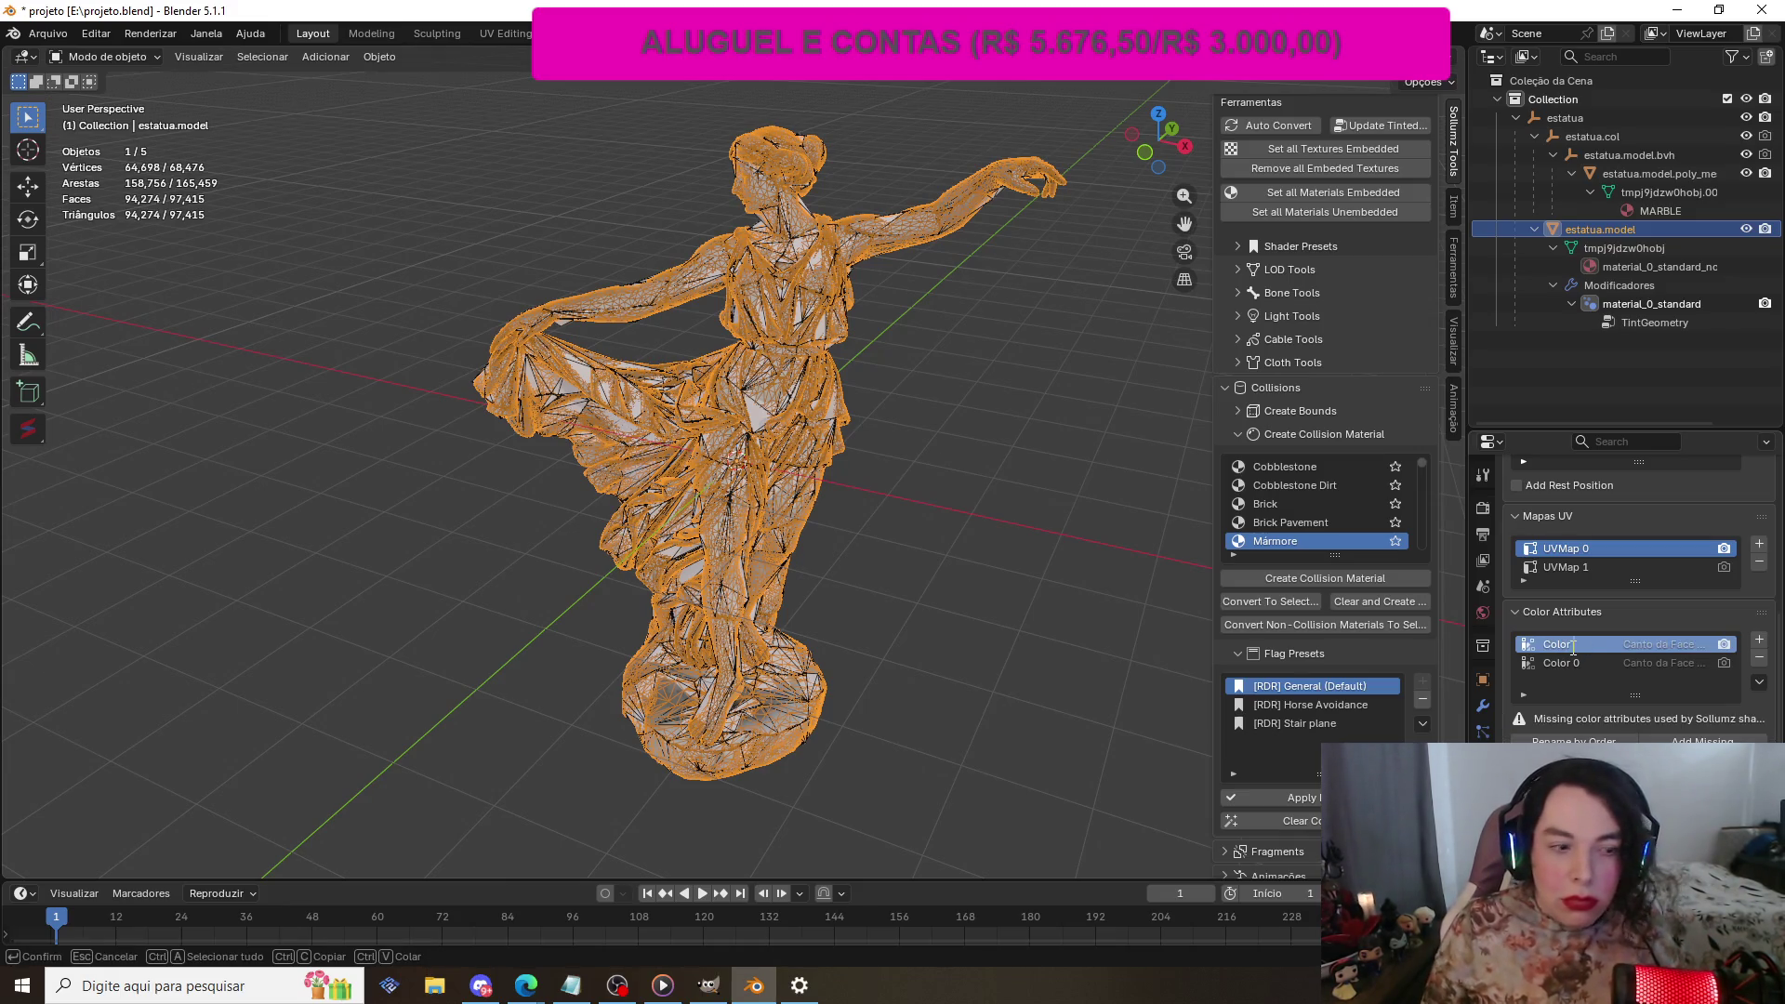
{"action": "type", "text": " 1"}
{"action": "key", "text": "Return"}
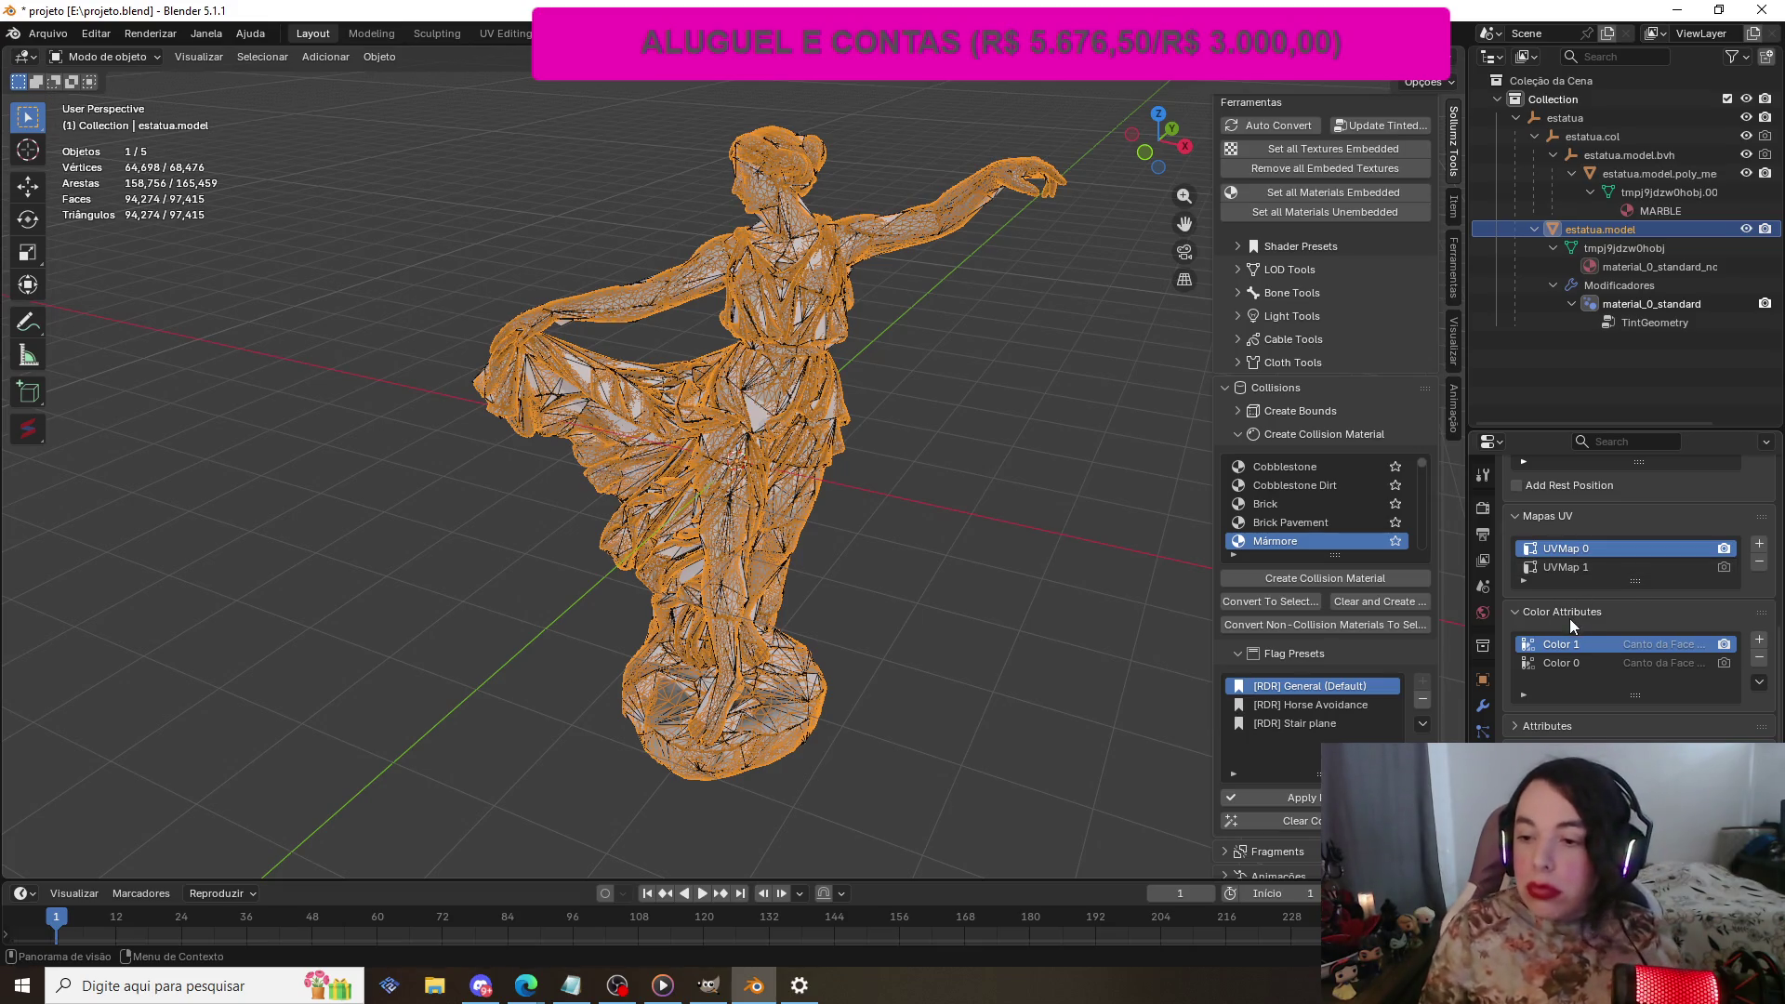
{"action": "scroll", "coordinate": [1569, 617], "scroll_direction": "down", "scroll_amount": 2}
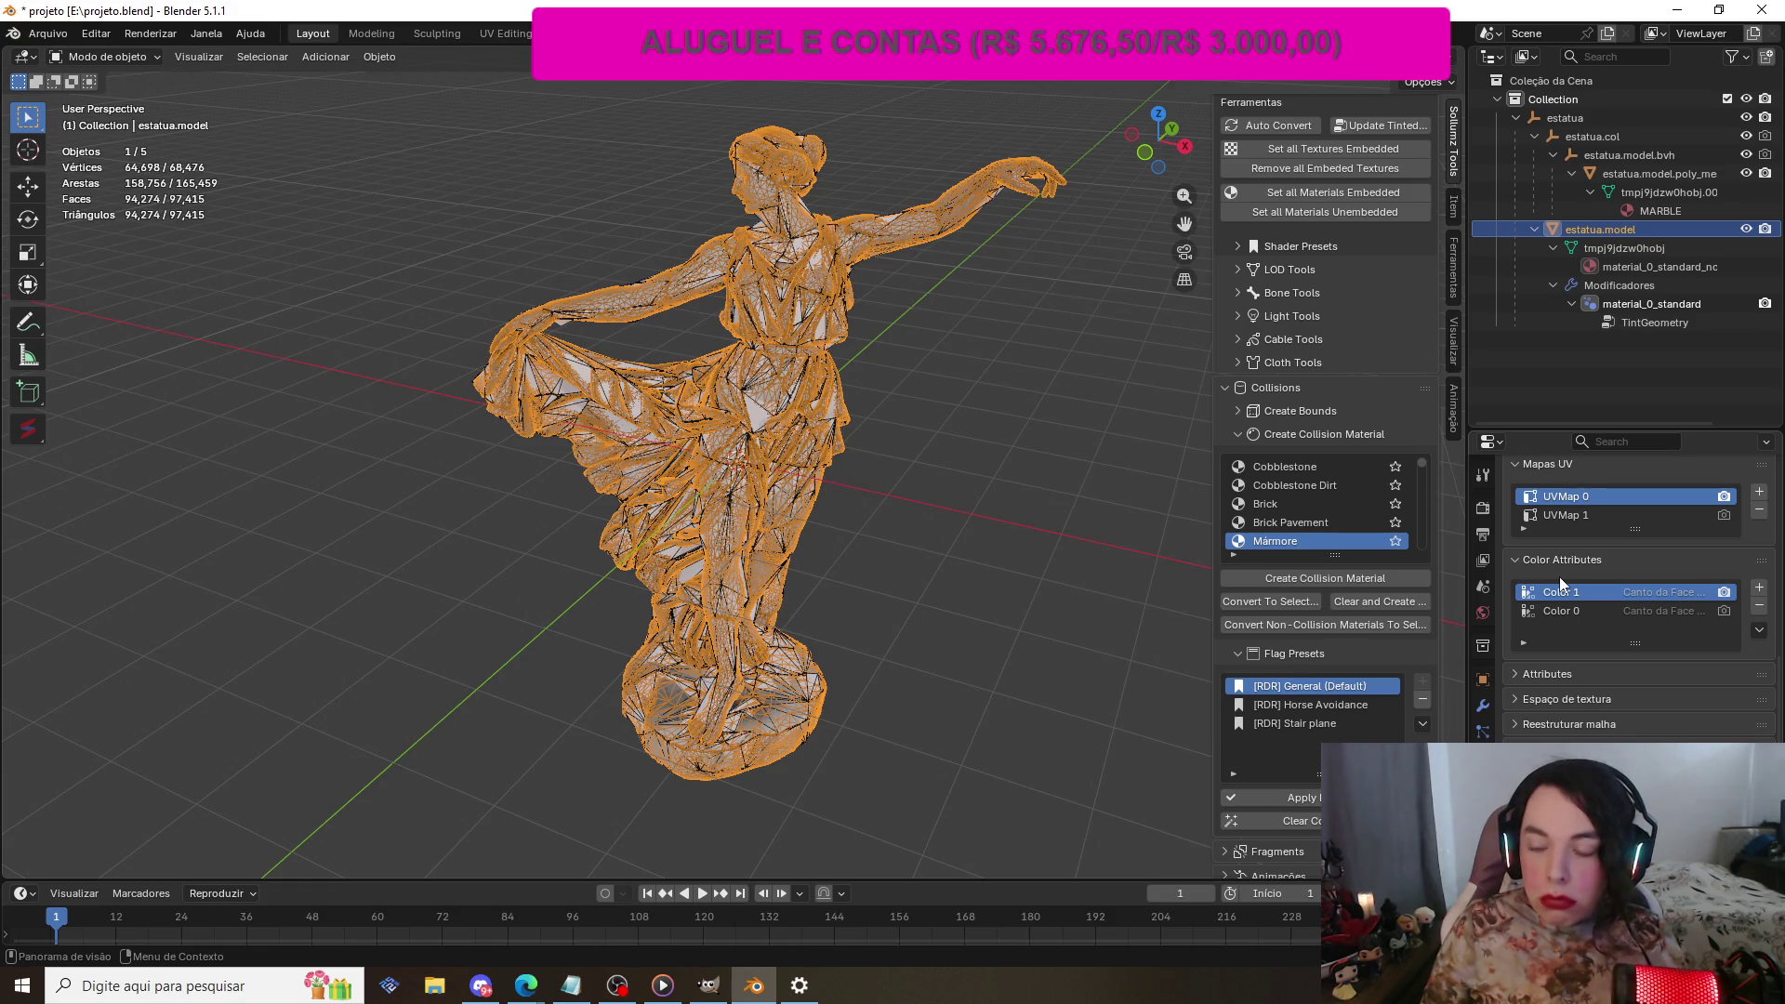
{"action": "scroll", "coordinate": [1559, 582], "scroll_direction": "up", "scroll_amount": 5}
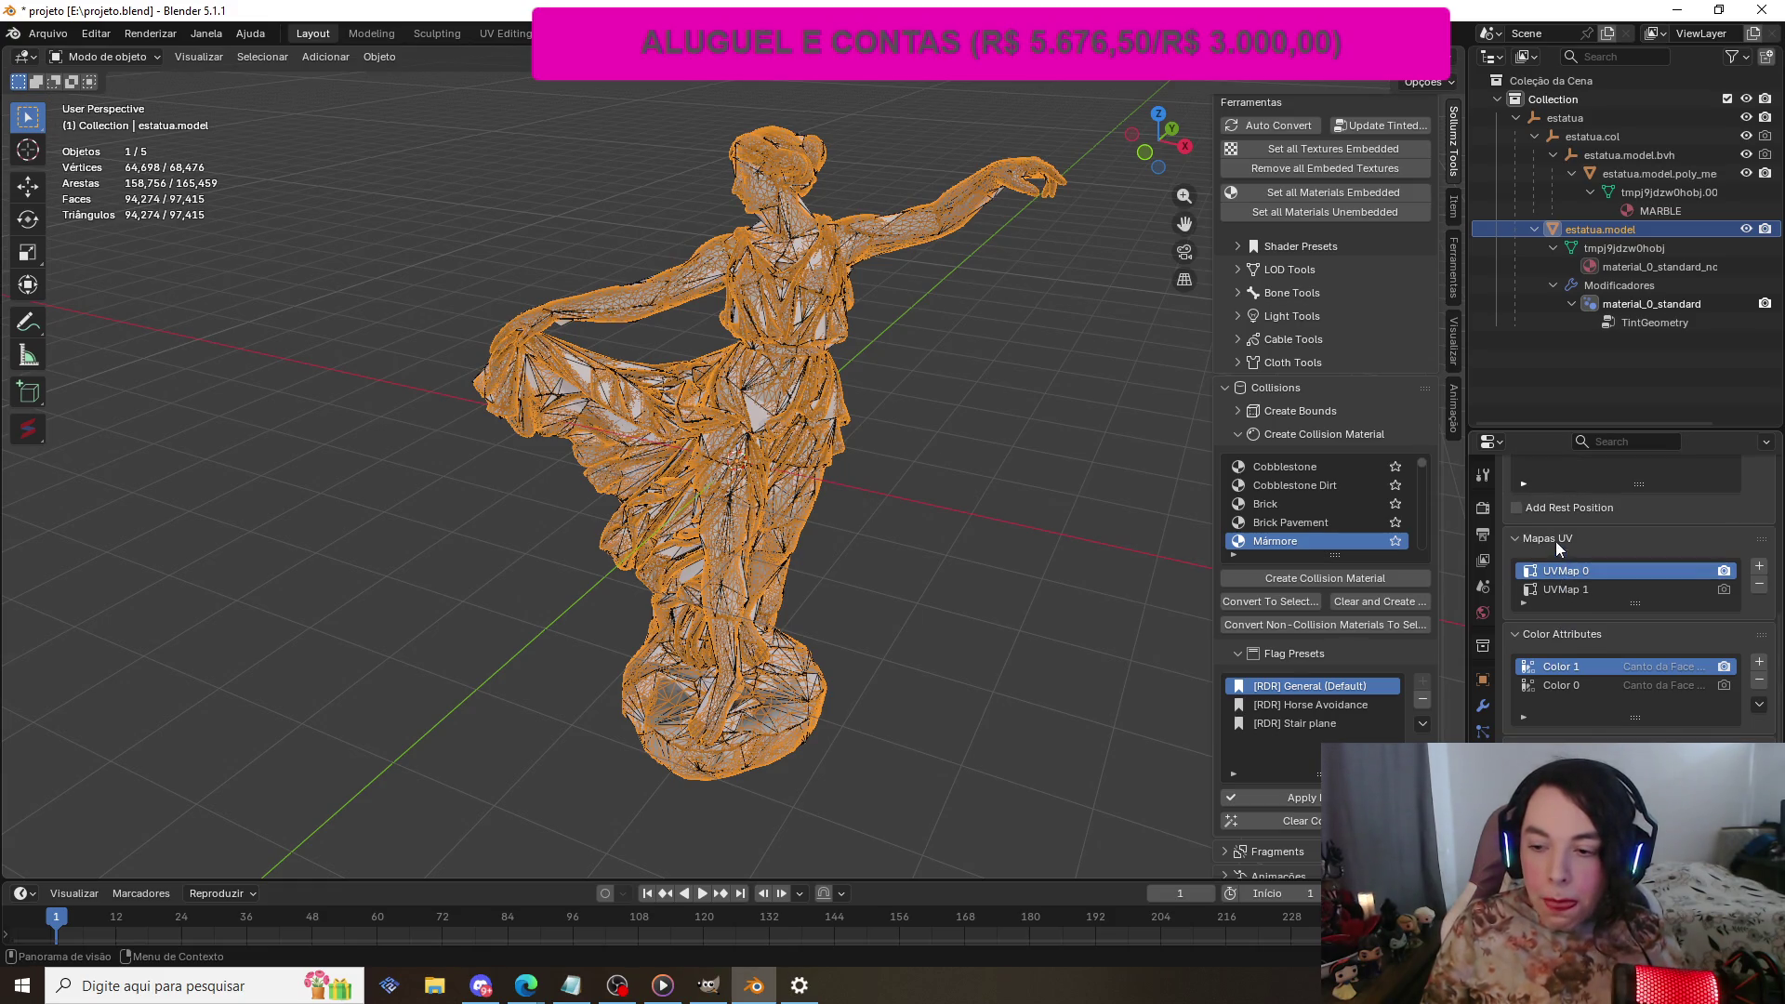
{"action": "scroll", "coordinate": [1559, 546], "scroll_direction": "up", "scroll_amount": 4}
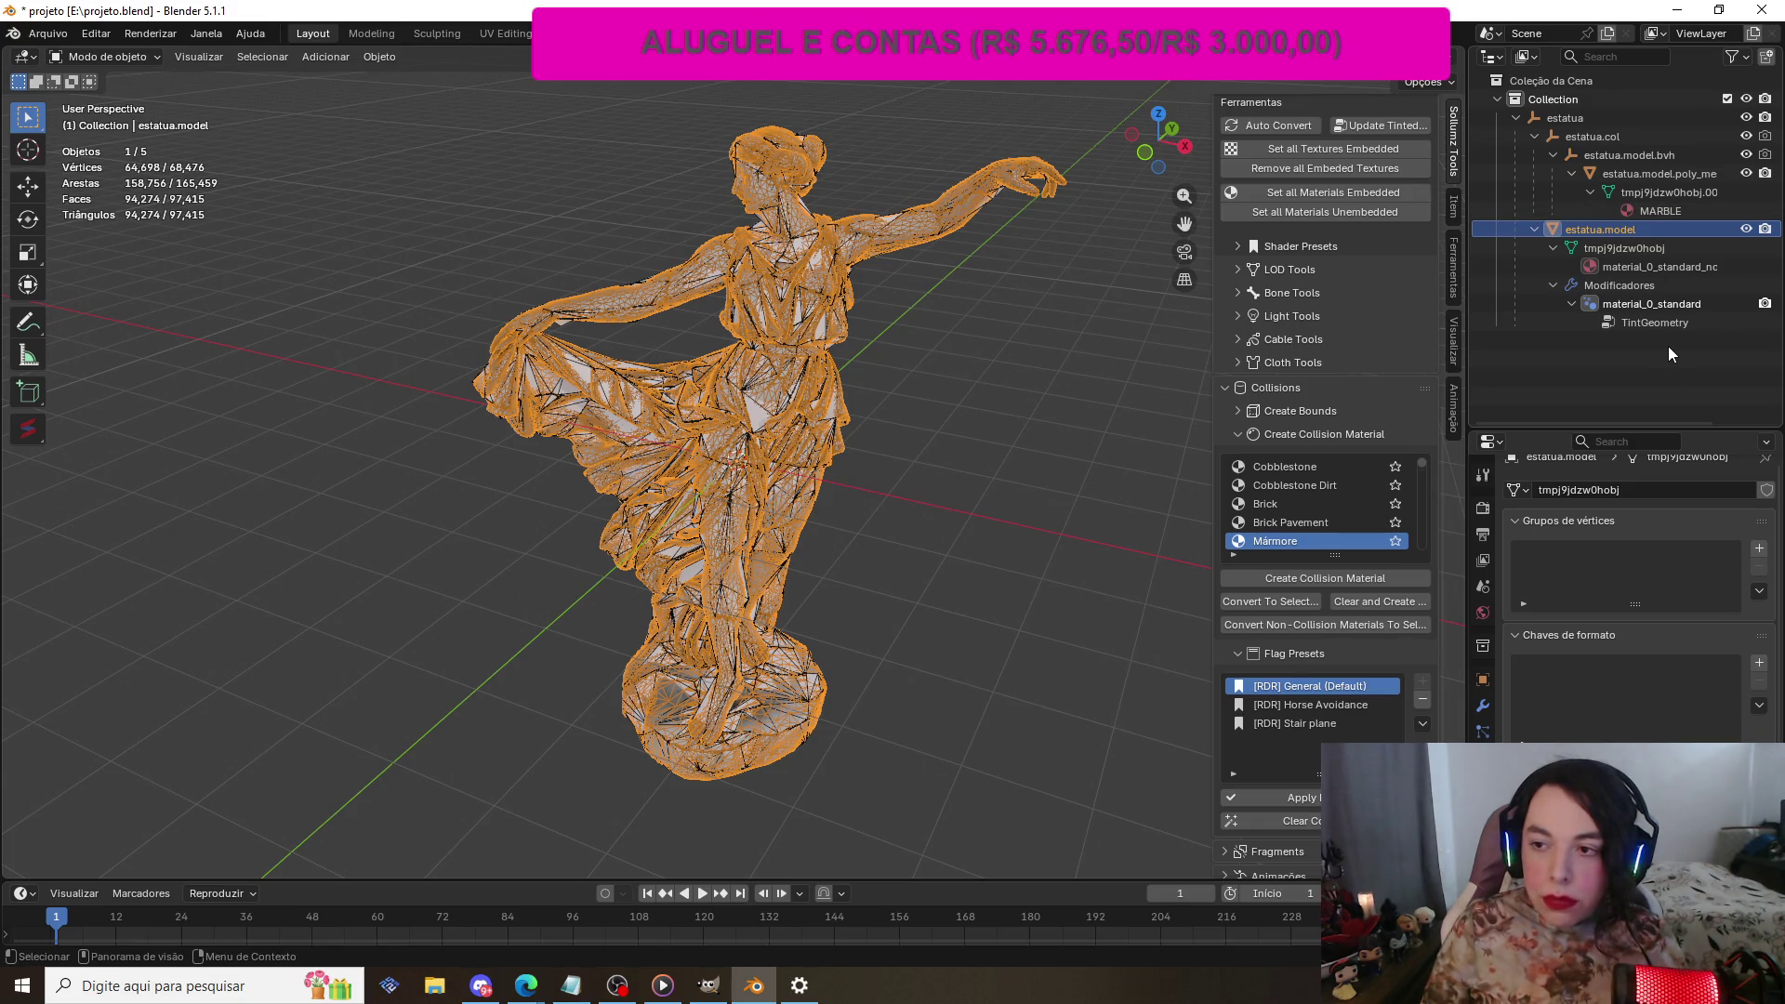
Step: Show estatua.model's transforms, scale 7.853, and bring up the Ctrl+A Apply menu
{"action": "scroll", "coordinate": [1673, 740], "scroll_direction": "down", "scroll_amount": 1}
{"action": "scroll", "coordinate": [1671, 718], "scroll_direction": "up", "scroll_amount": 2}
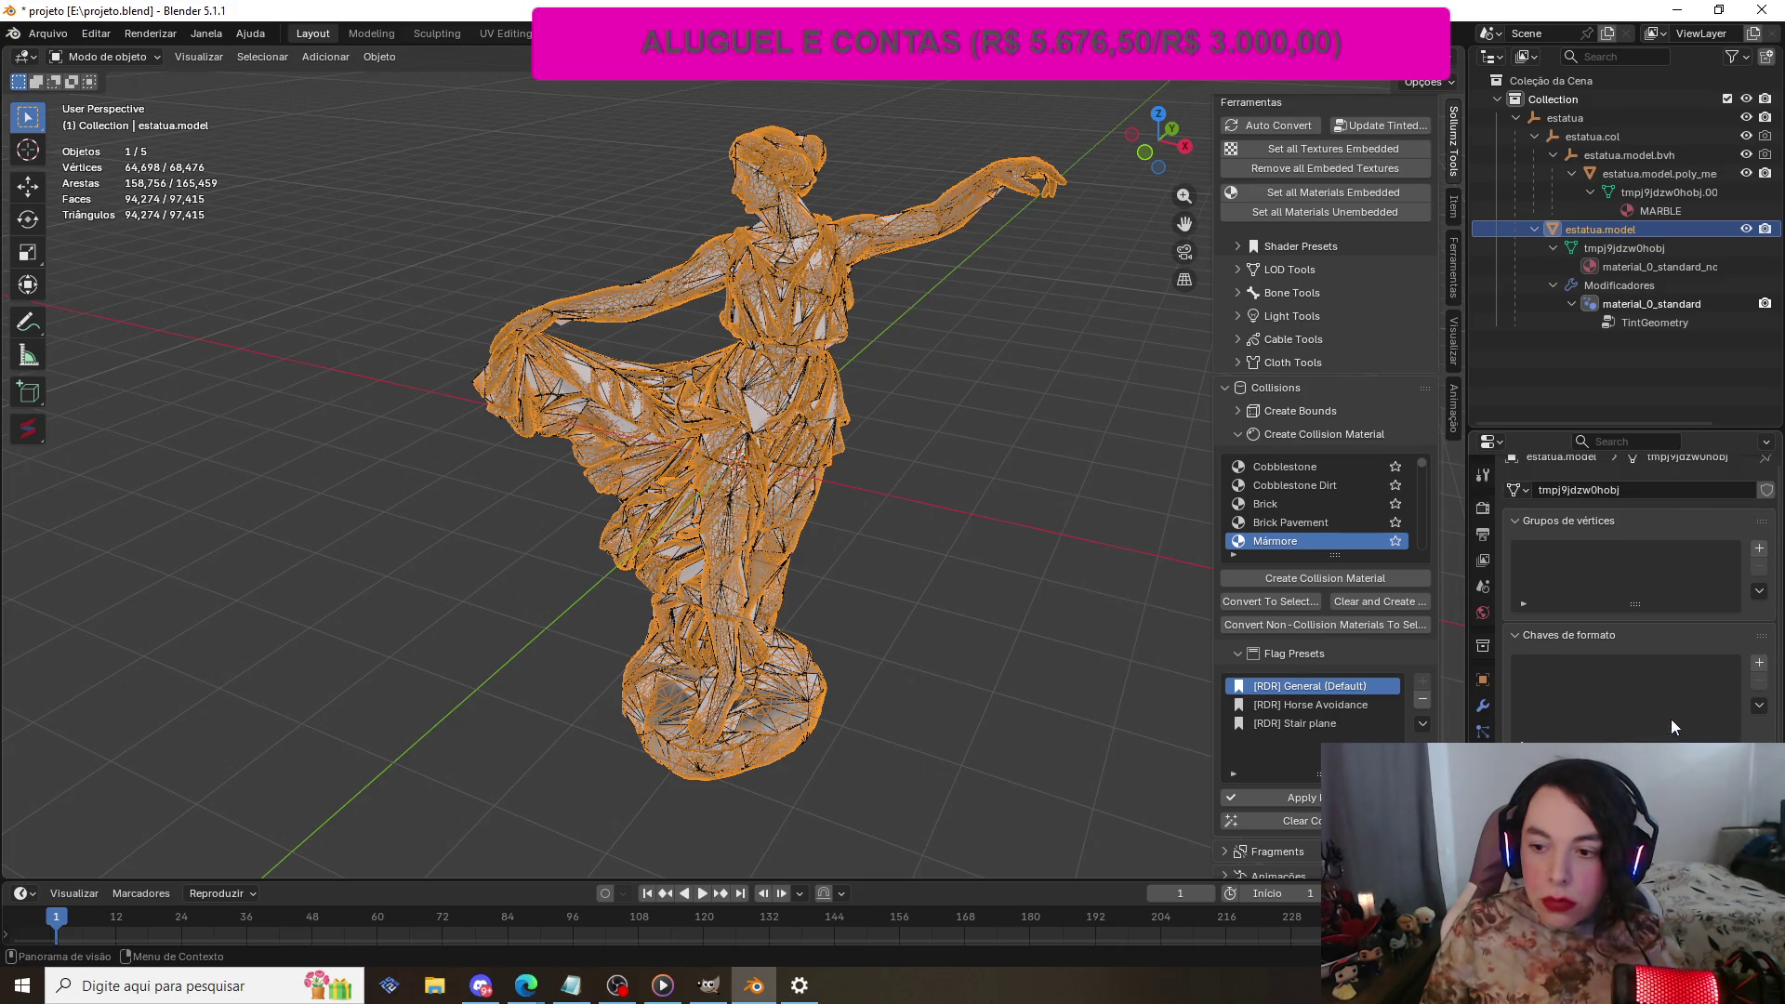
{"action": "left_click", "coordinate": [1486, 678]}
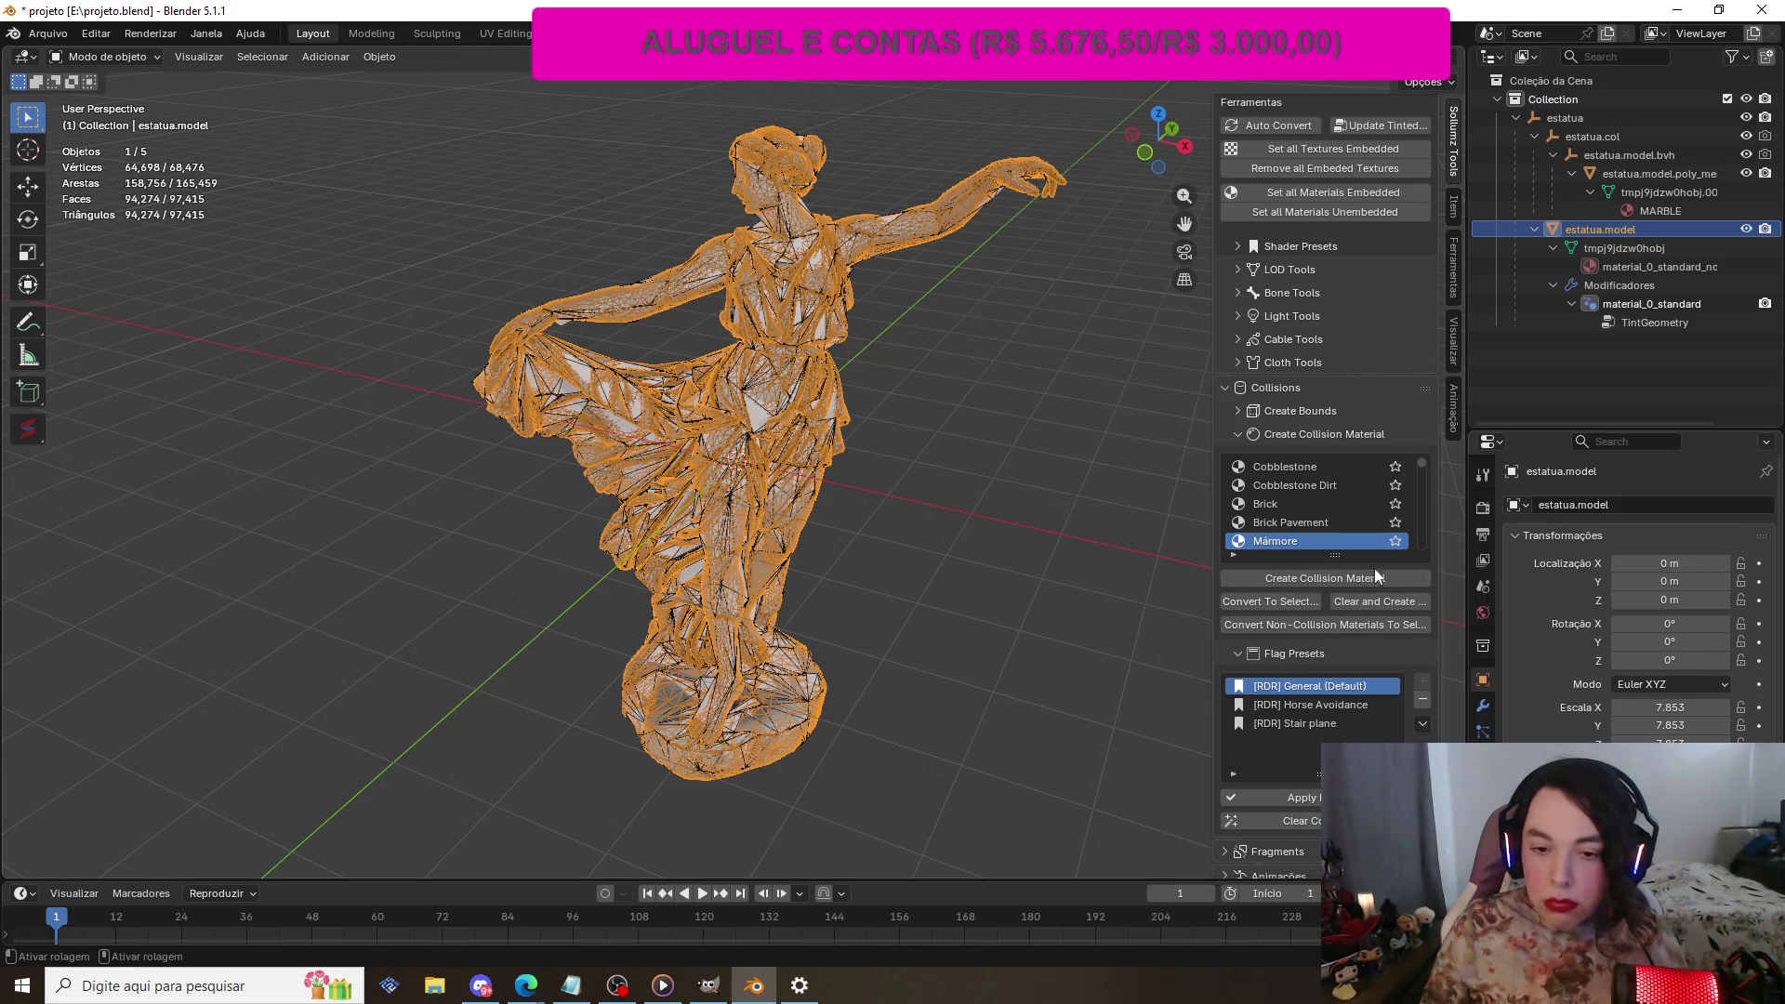
{"action": "left_click", "coordinate": [1052, 519]}
{"action": "key", "text": "ctrl+a"}
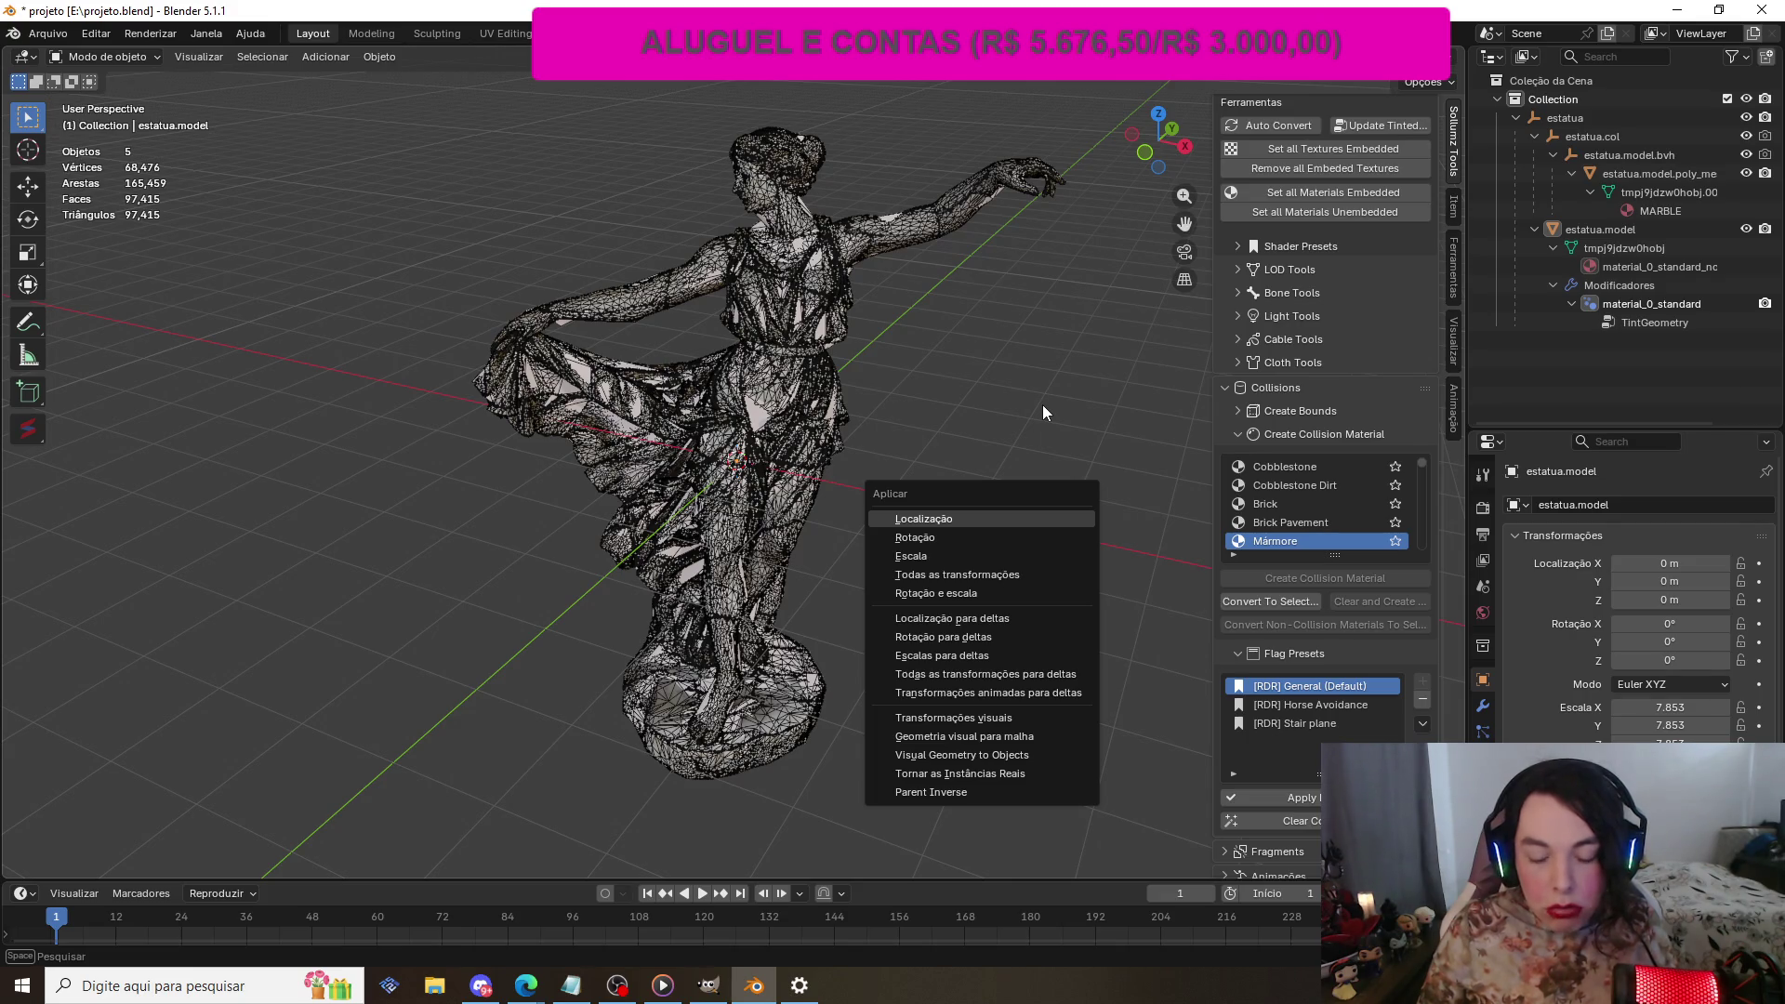
Step: Clear the selection and select only estatua.model in the Outliner
{"action": "key", "text": "Escape"}
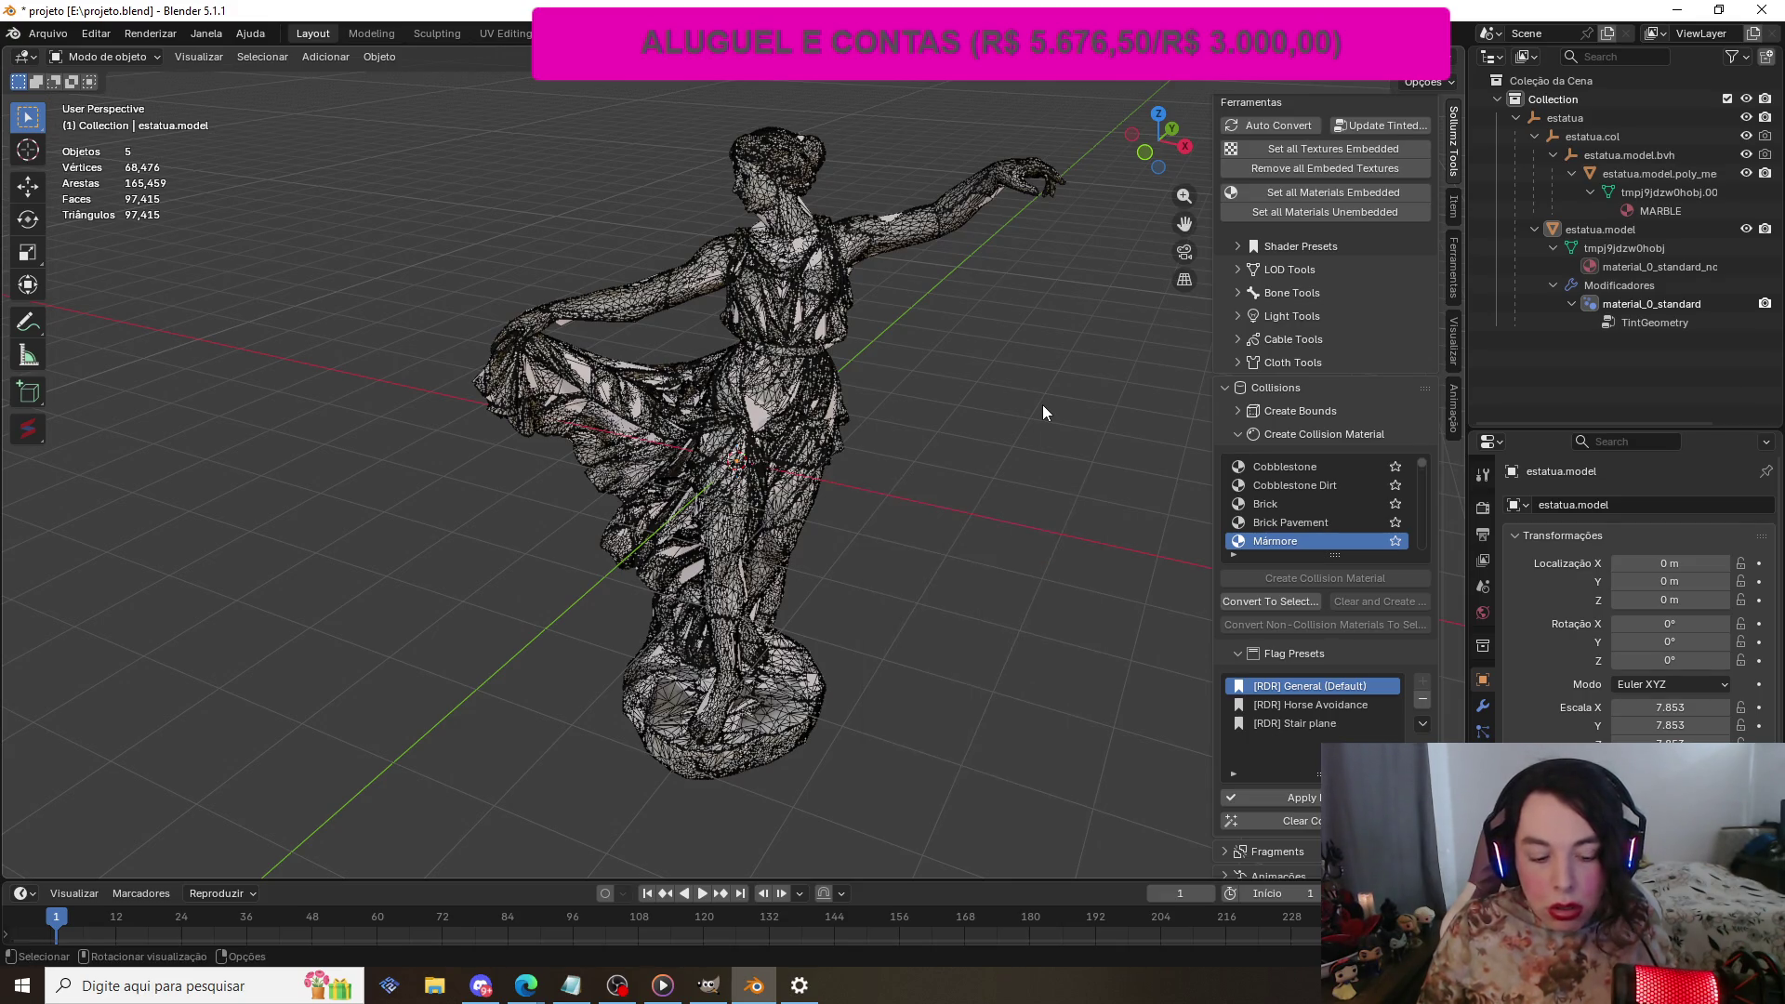
{"action": "key", "text": "ctrl+a"}
{"action": "key", "text": "Escape"}
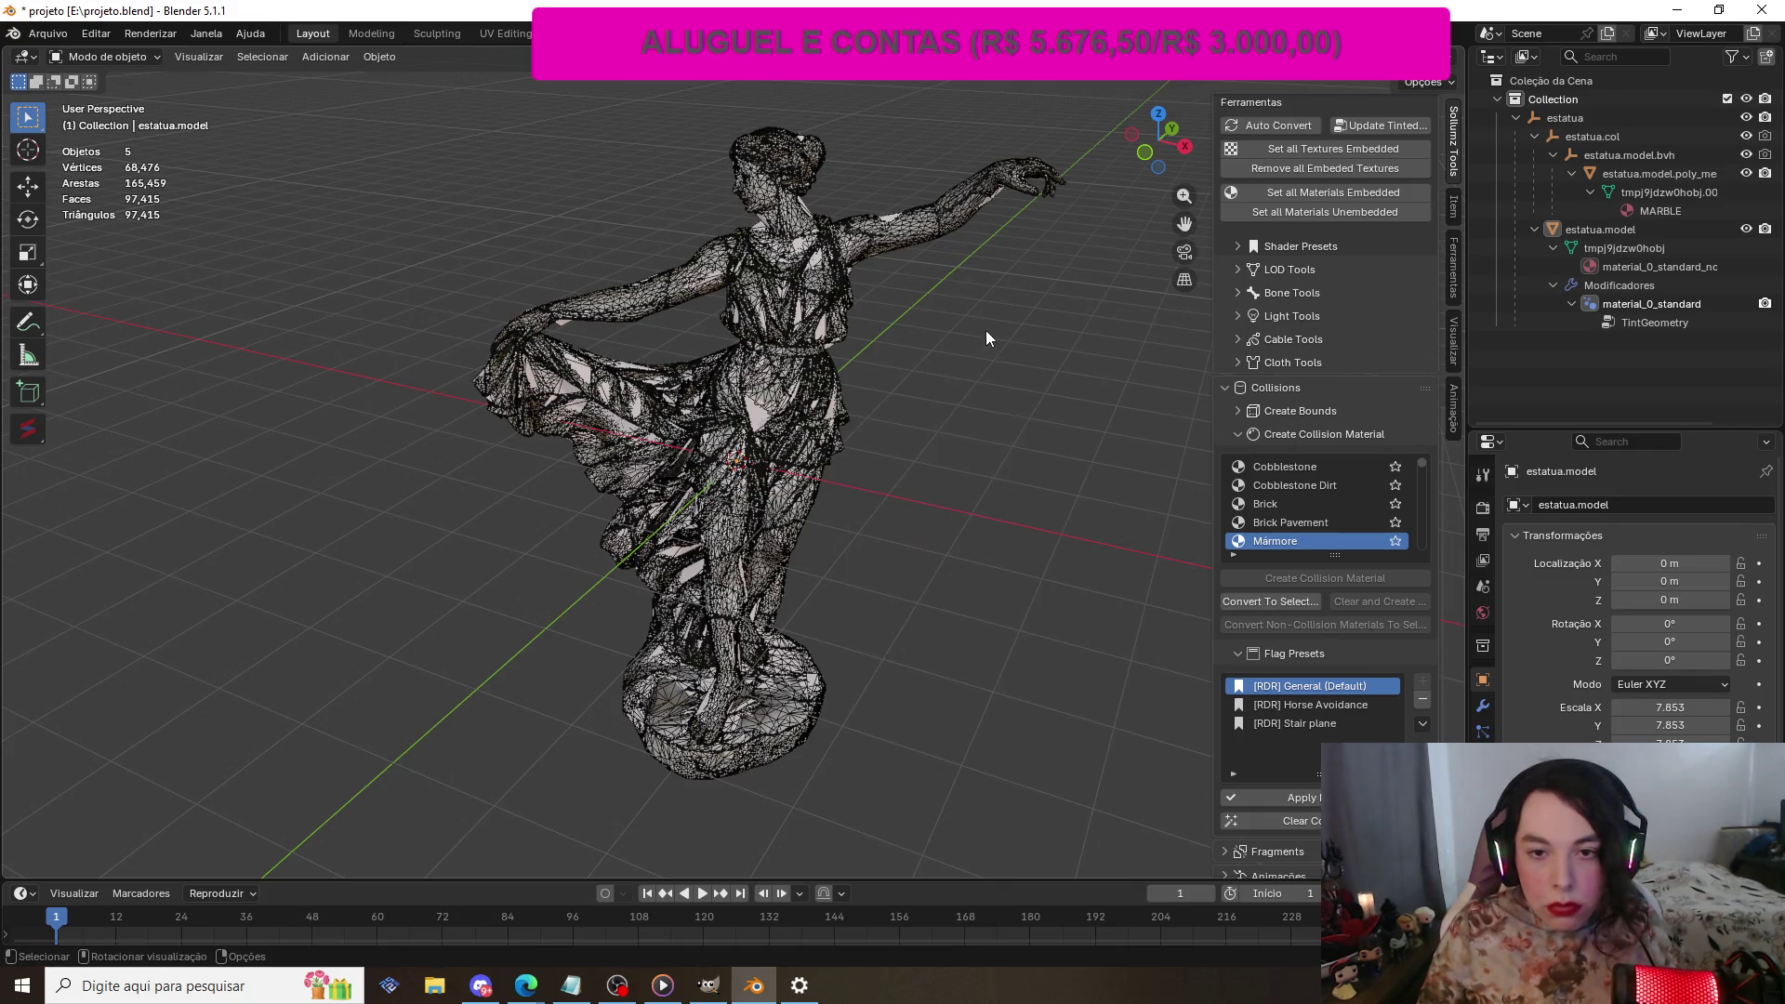
{"action": "key", "text": "a"}
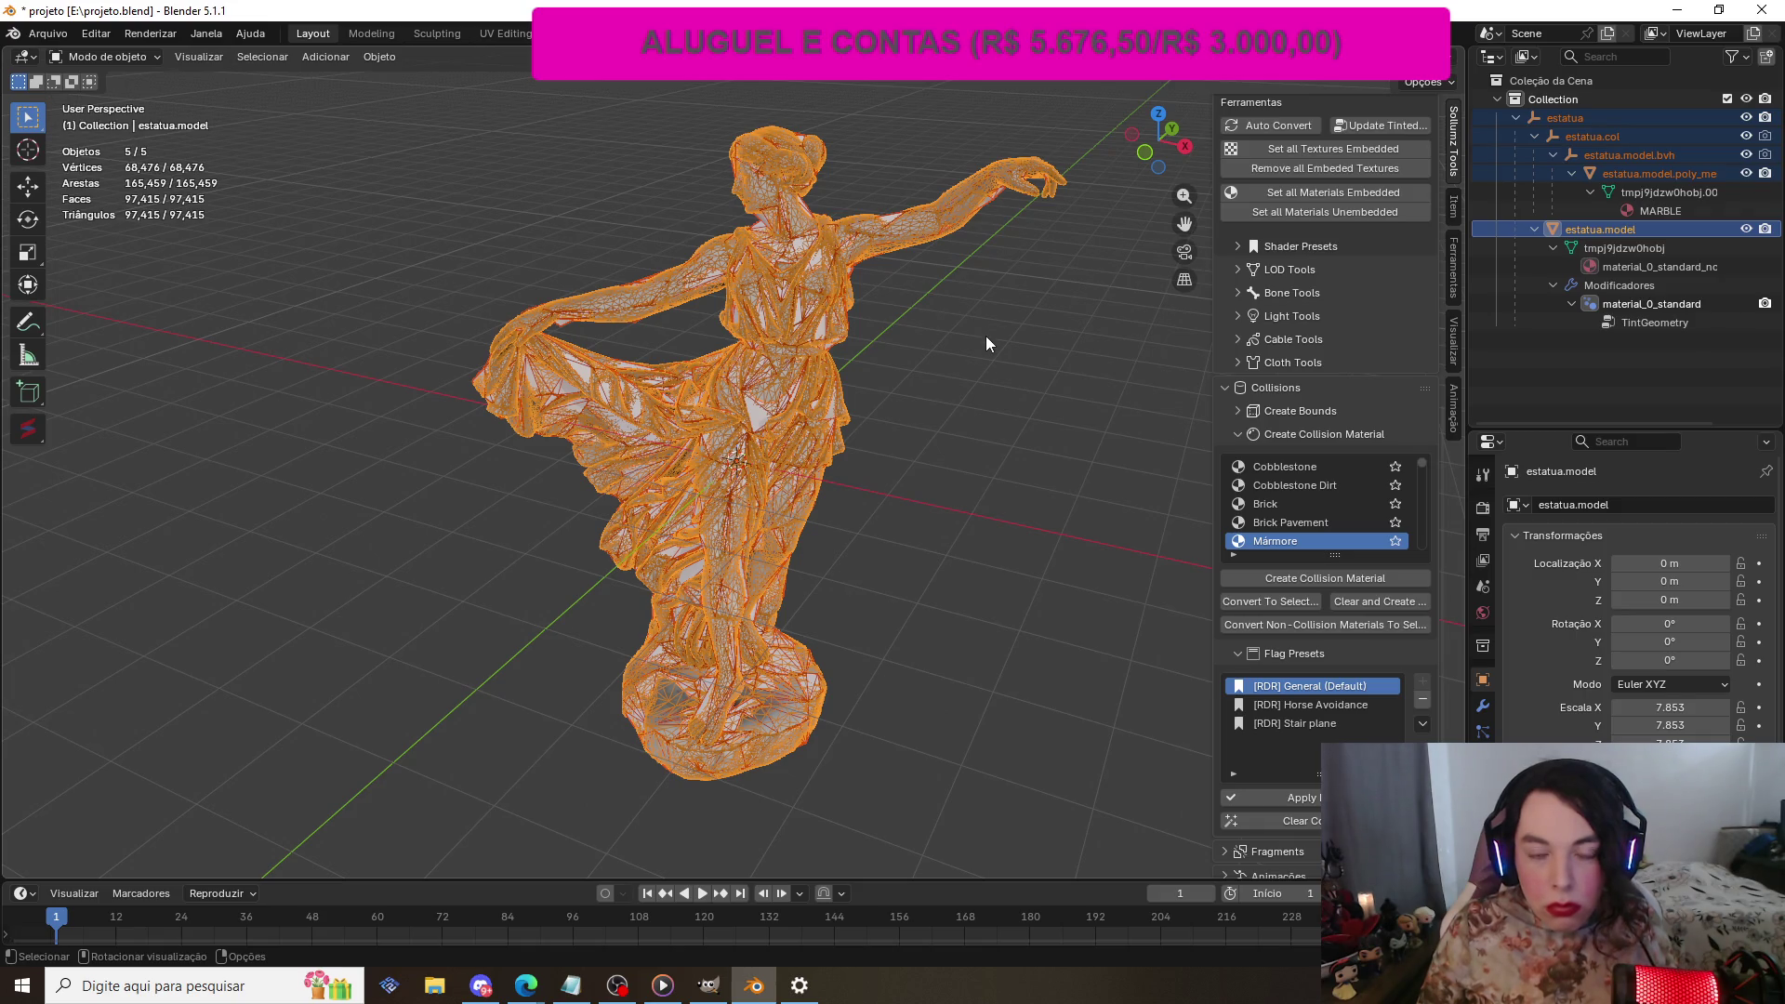
{"action": "left_click", "coordinate": [952, 448]}
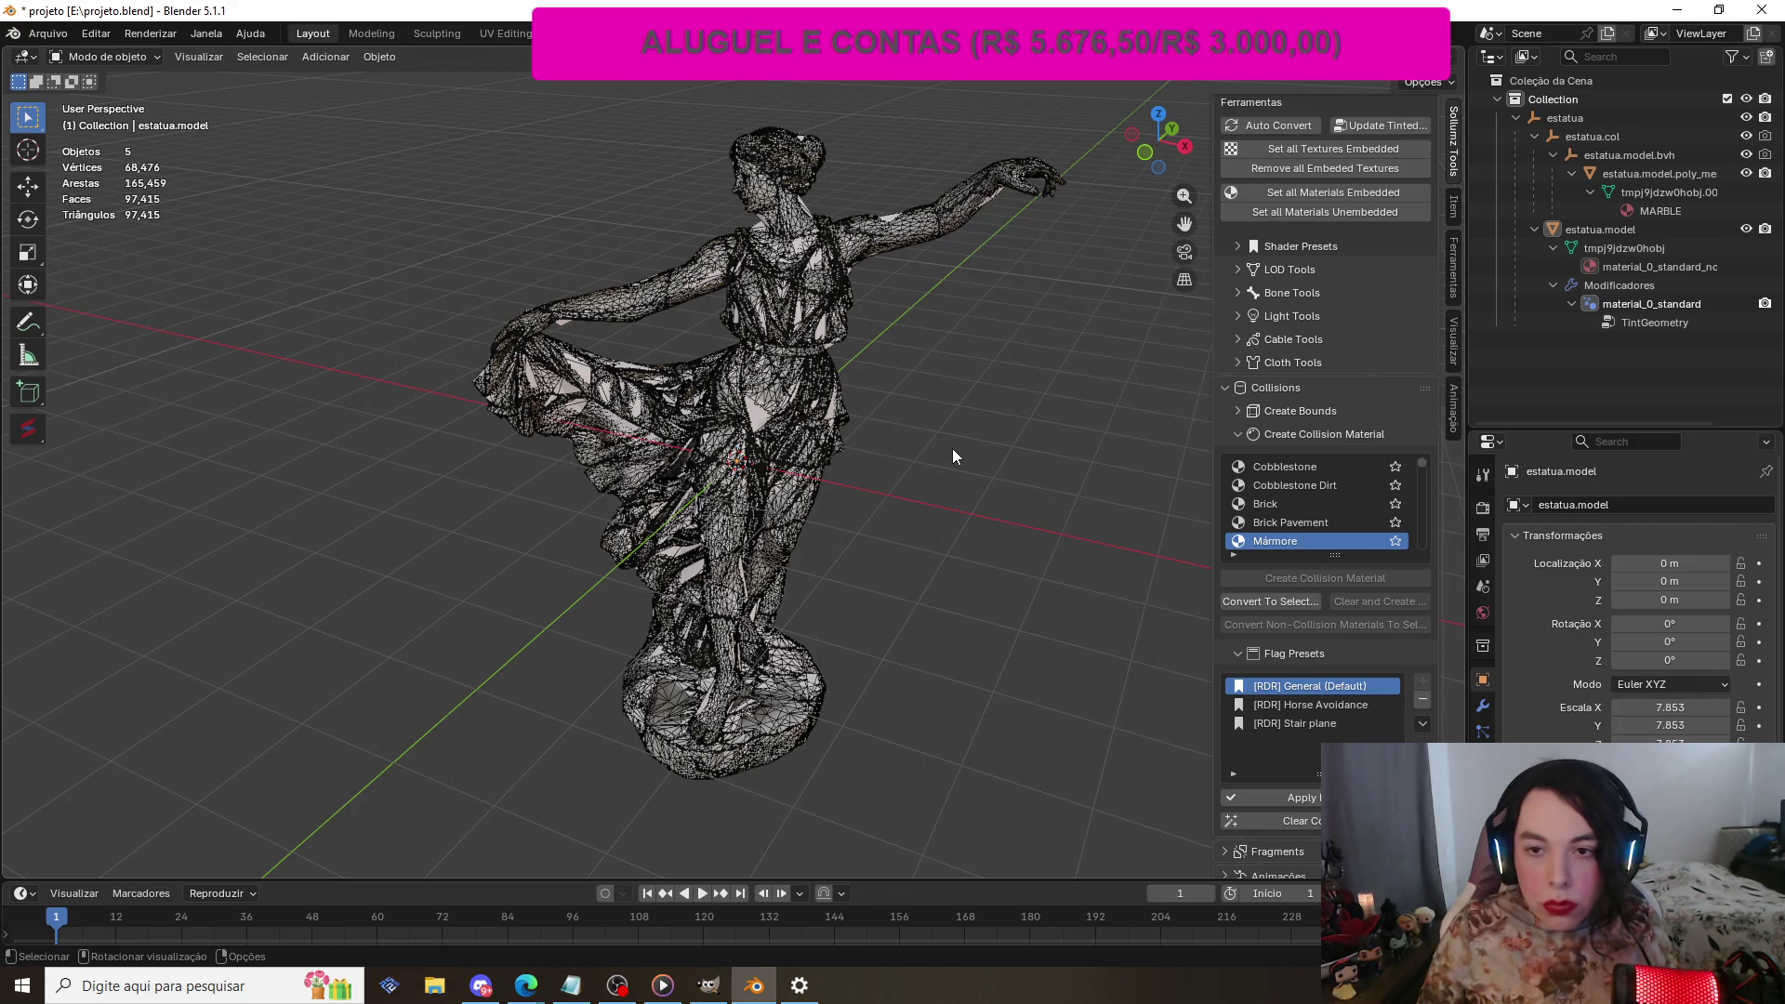
{"action": "left_click", "coordinate": [1649, 236]}
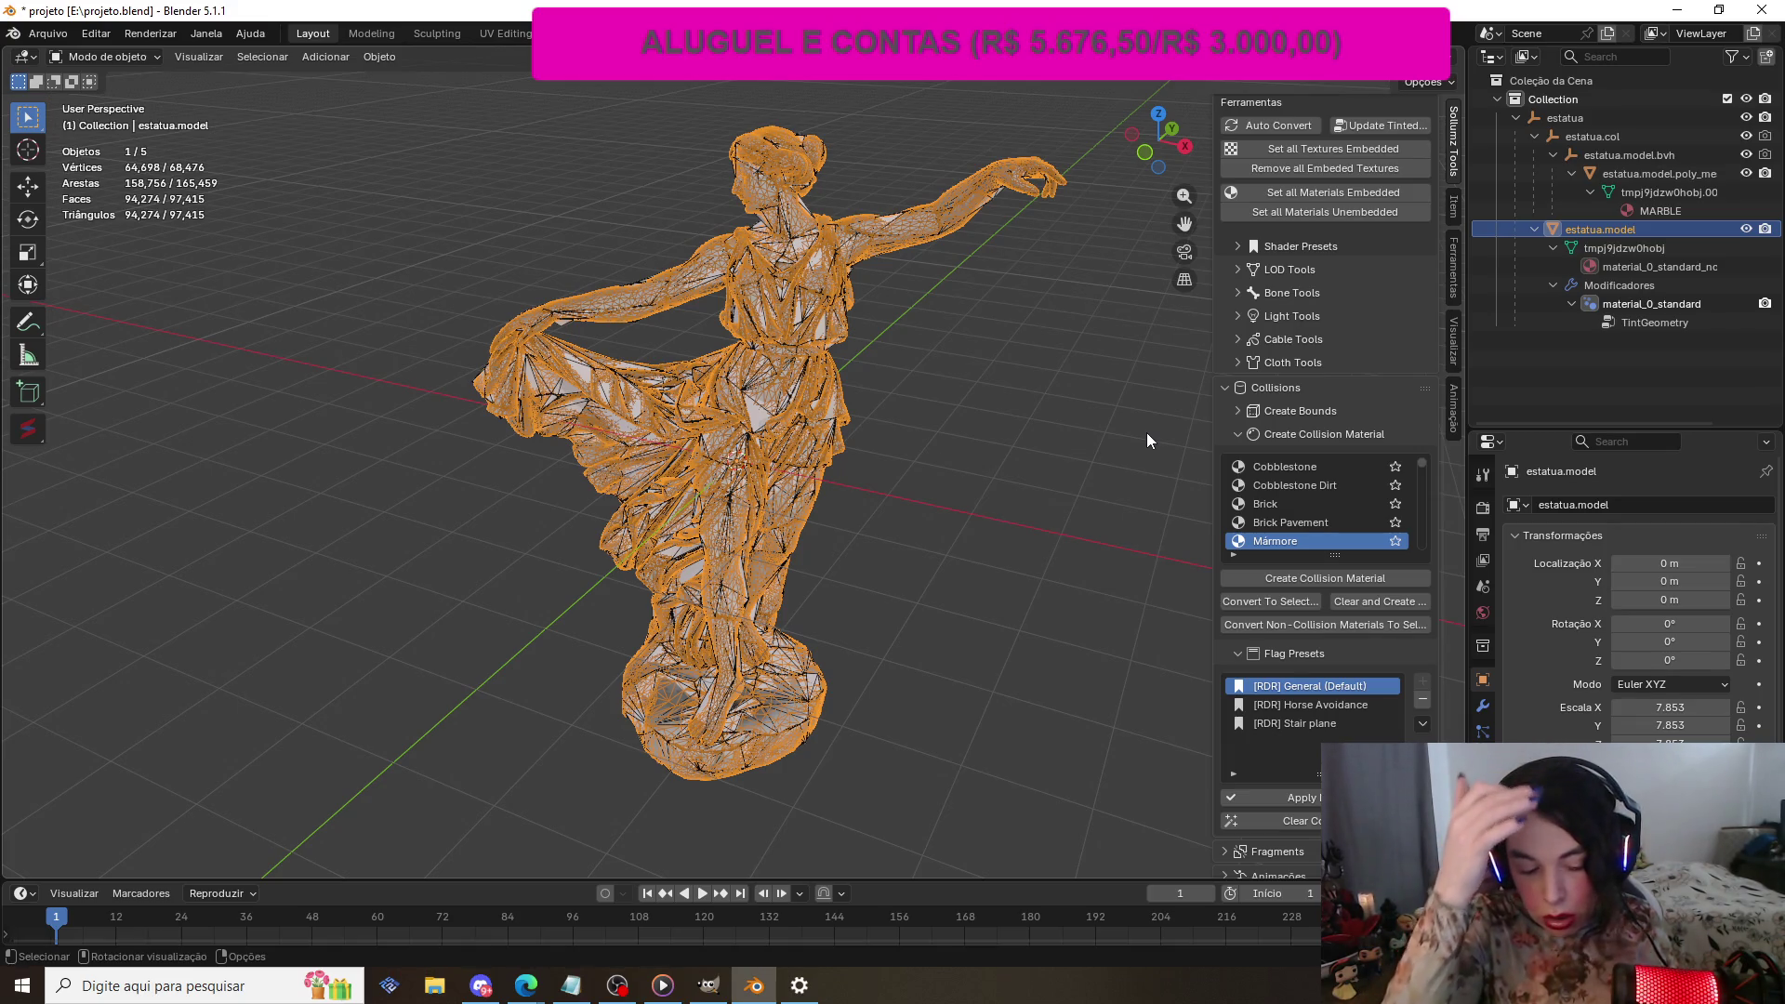
Step: Apply All Transforms to estatua.model, bringing its scale to 1.000
{"action": "key", "text": "shift+a"}
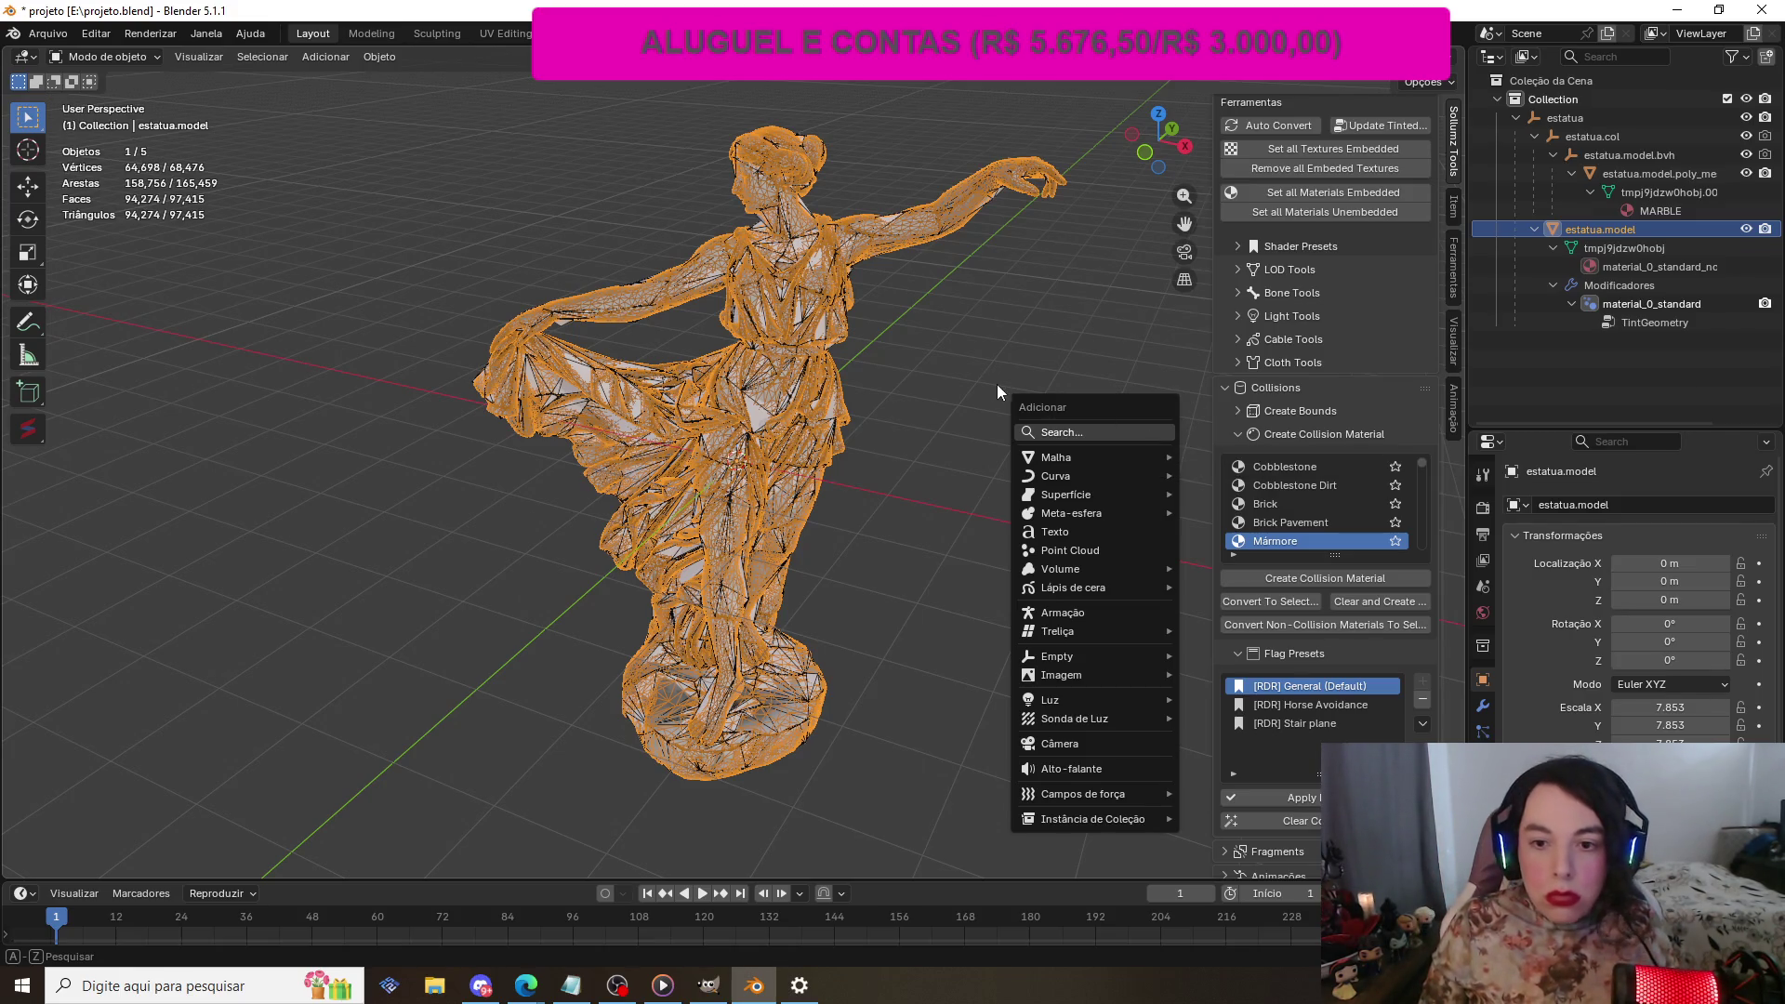
{"action": "key", "text": "Escape"}
{"action": "key", "text": "ctrl+a"}
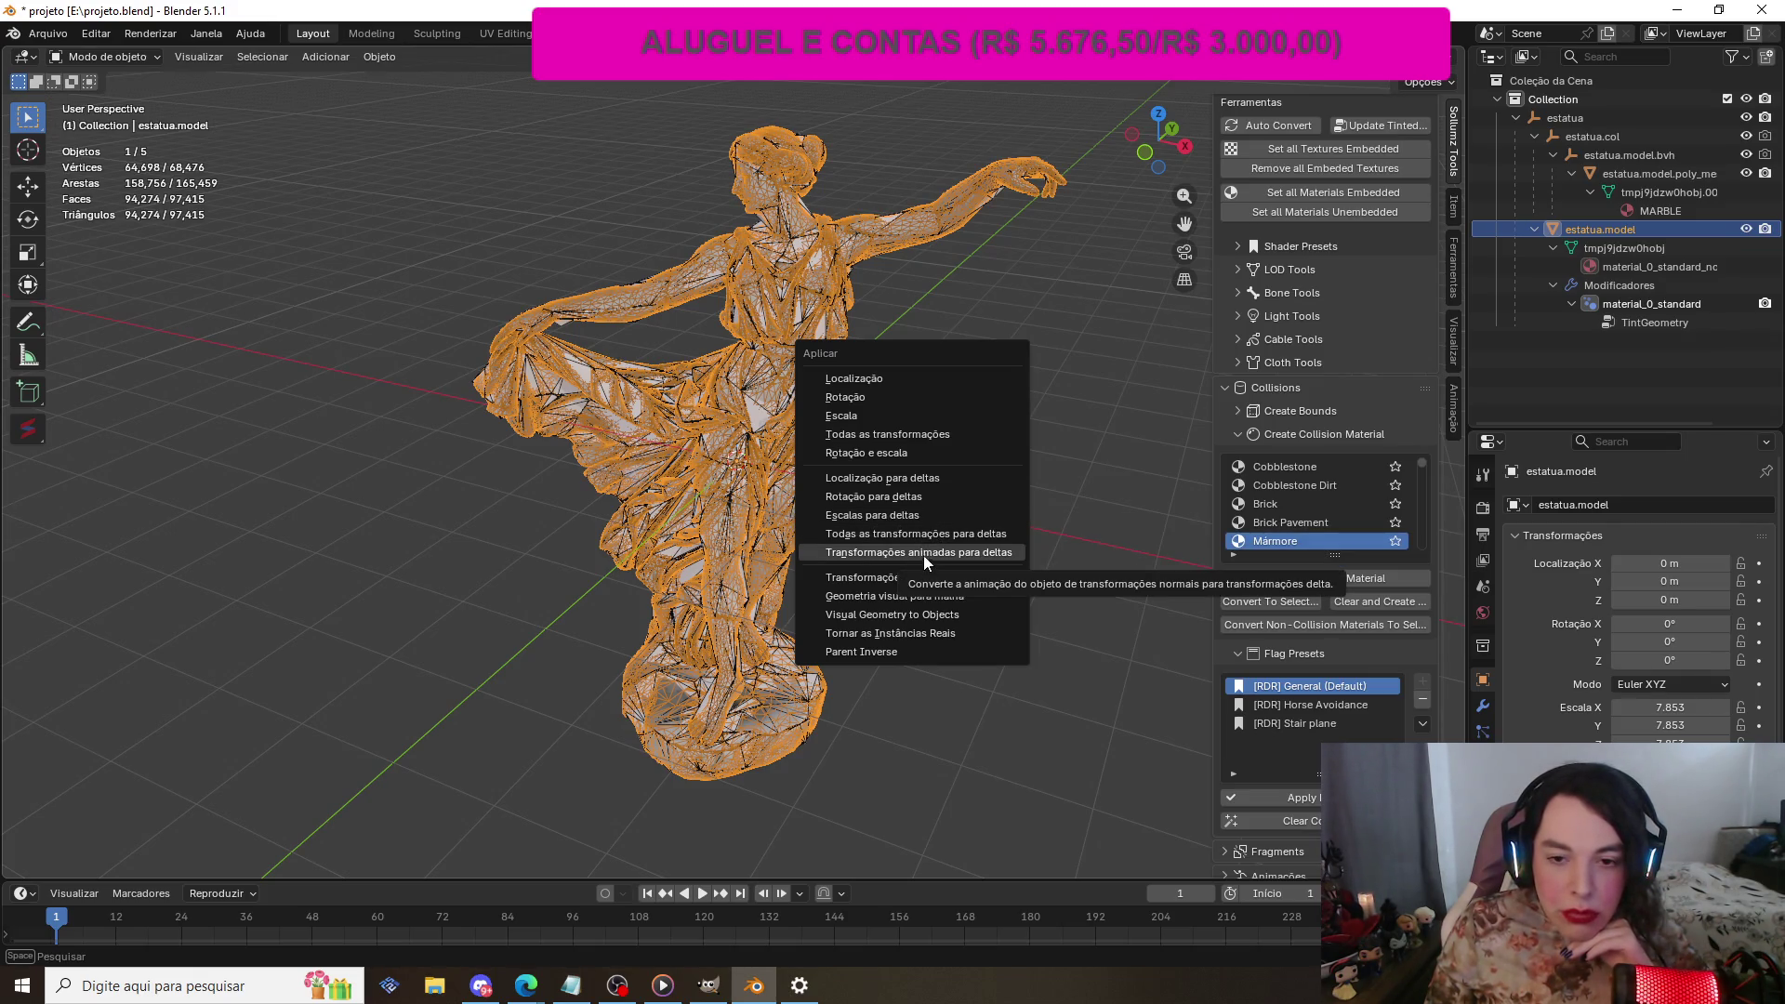
{"action": "left_click", "coordinate": [881, 434]}
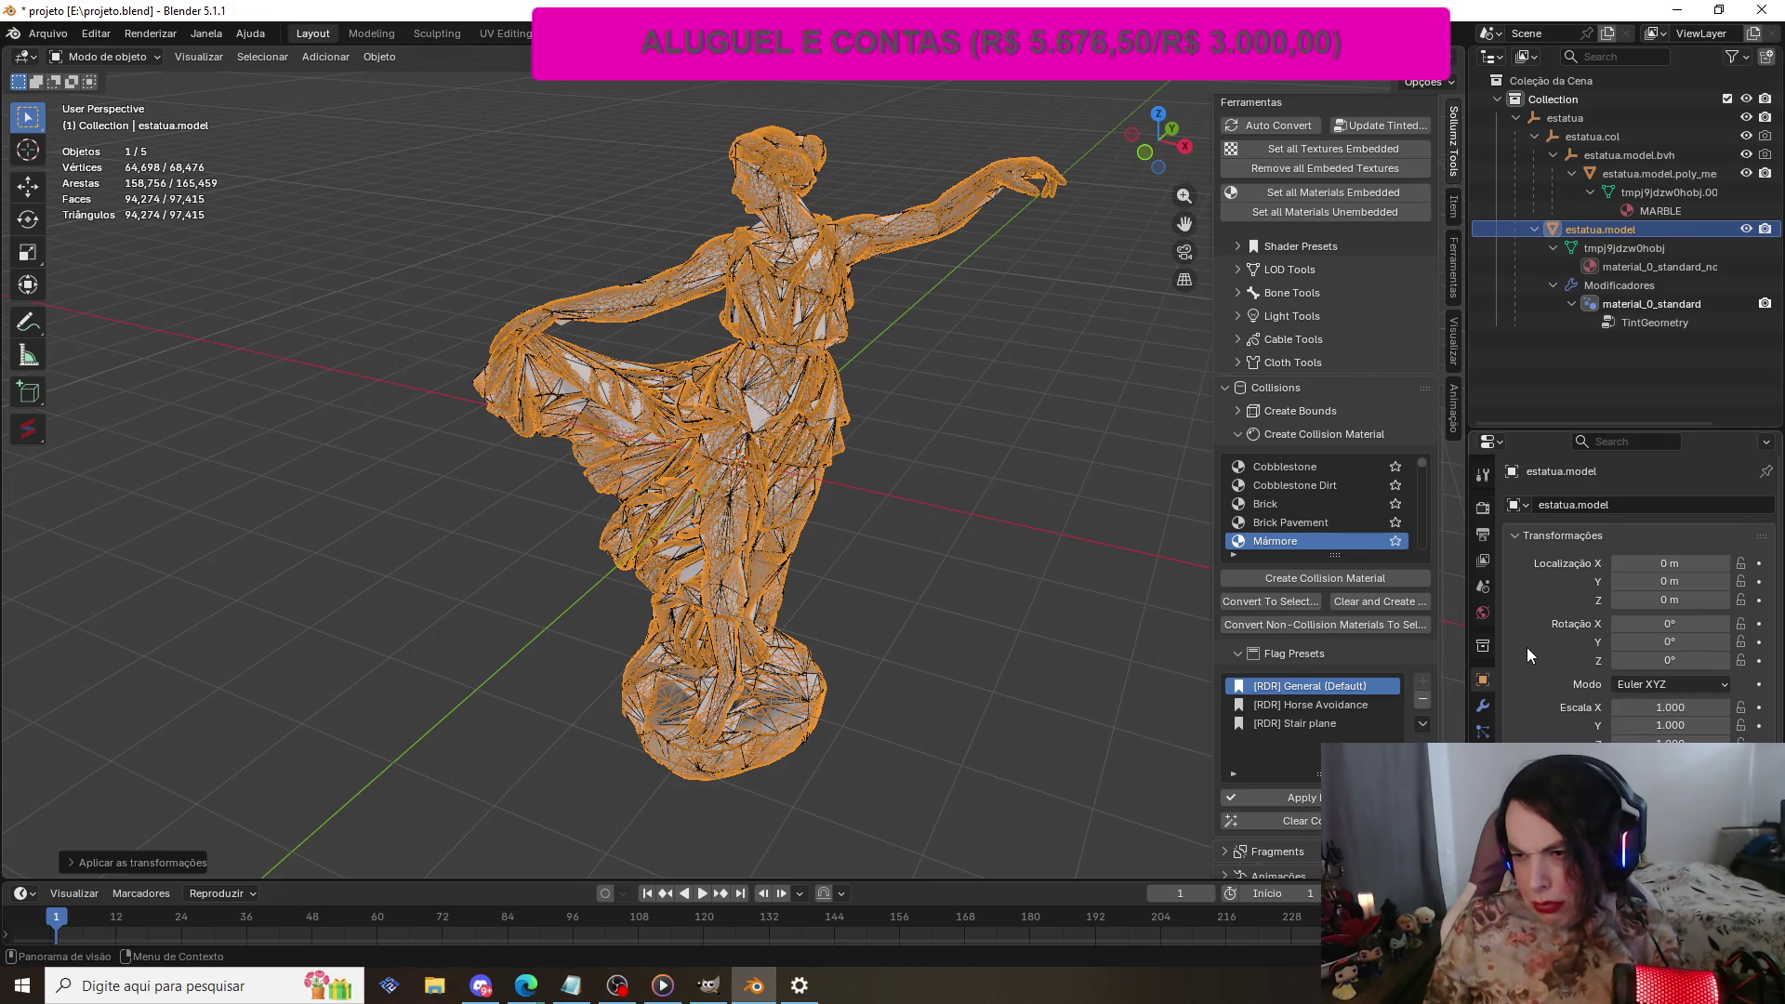
Step: Apply All Transforms to estatua.model.poly_mesh and estatua.model.bvh
{"action": "left_click", "coordinate": [1643, 169]}
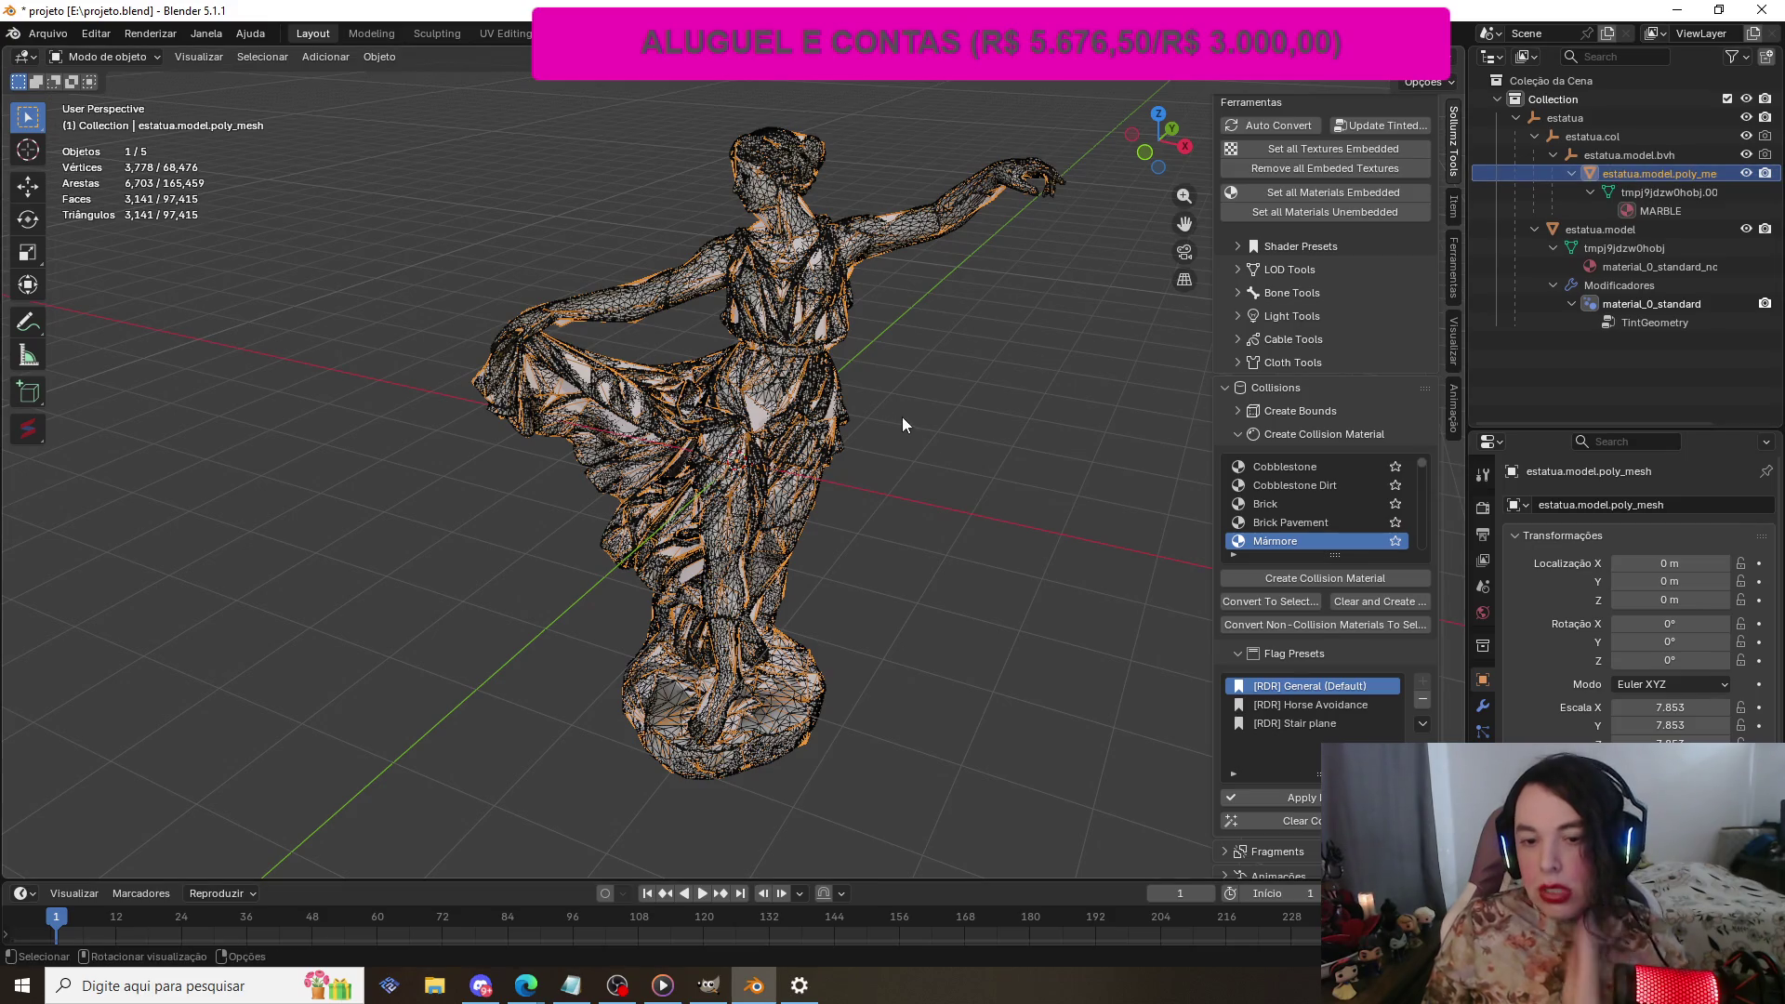
{"action": "key", "text": "ctrl+a"}
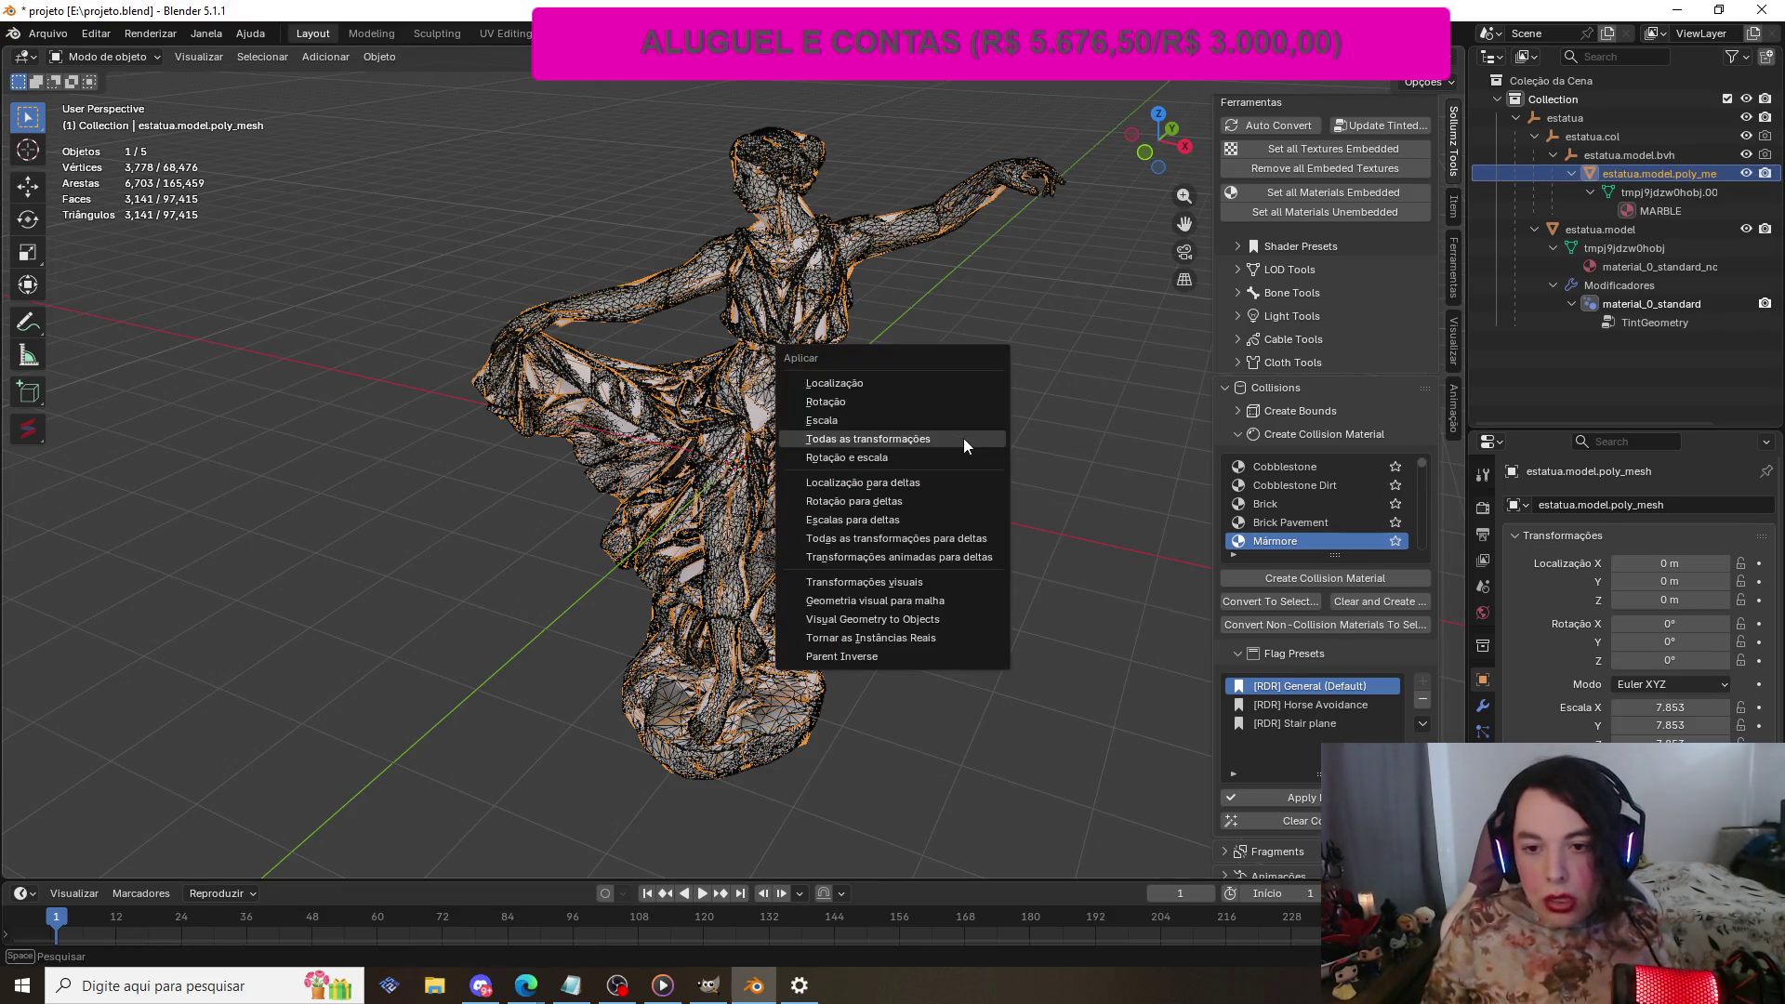
{"action": "left_click", "coordinate": [963, 438]}
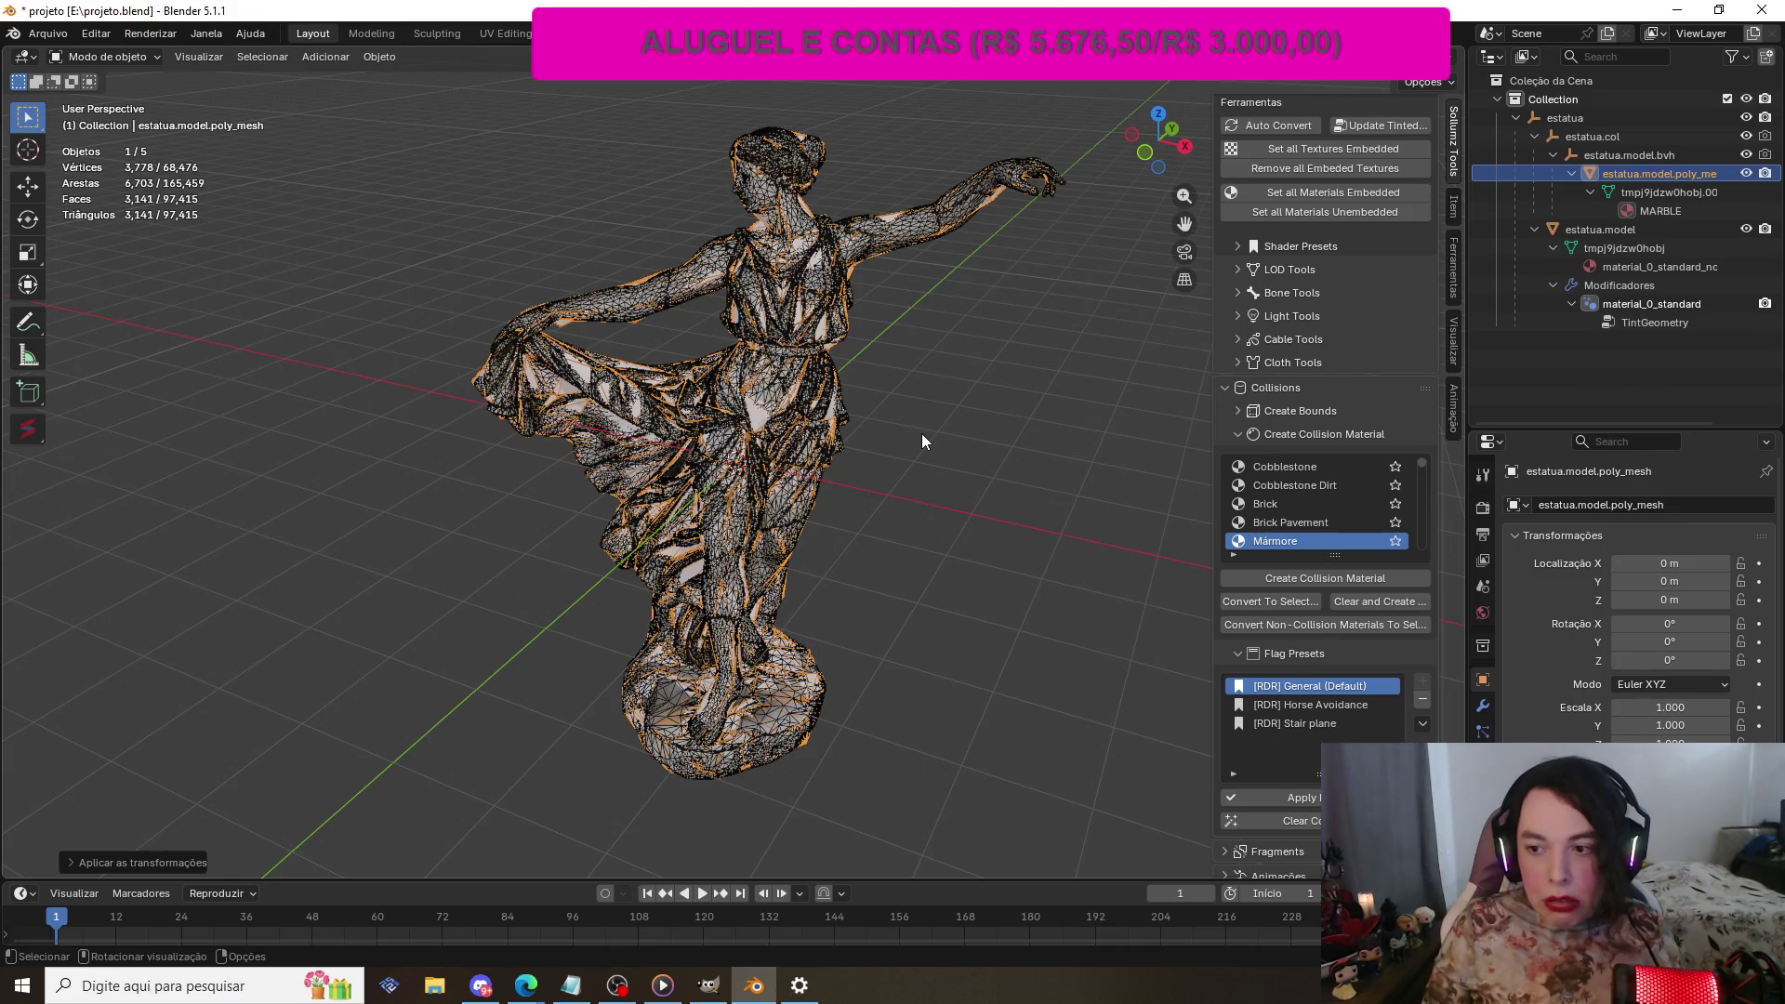
{"action": "left_click", "coordinate": [1605, 155]}
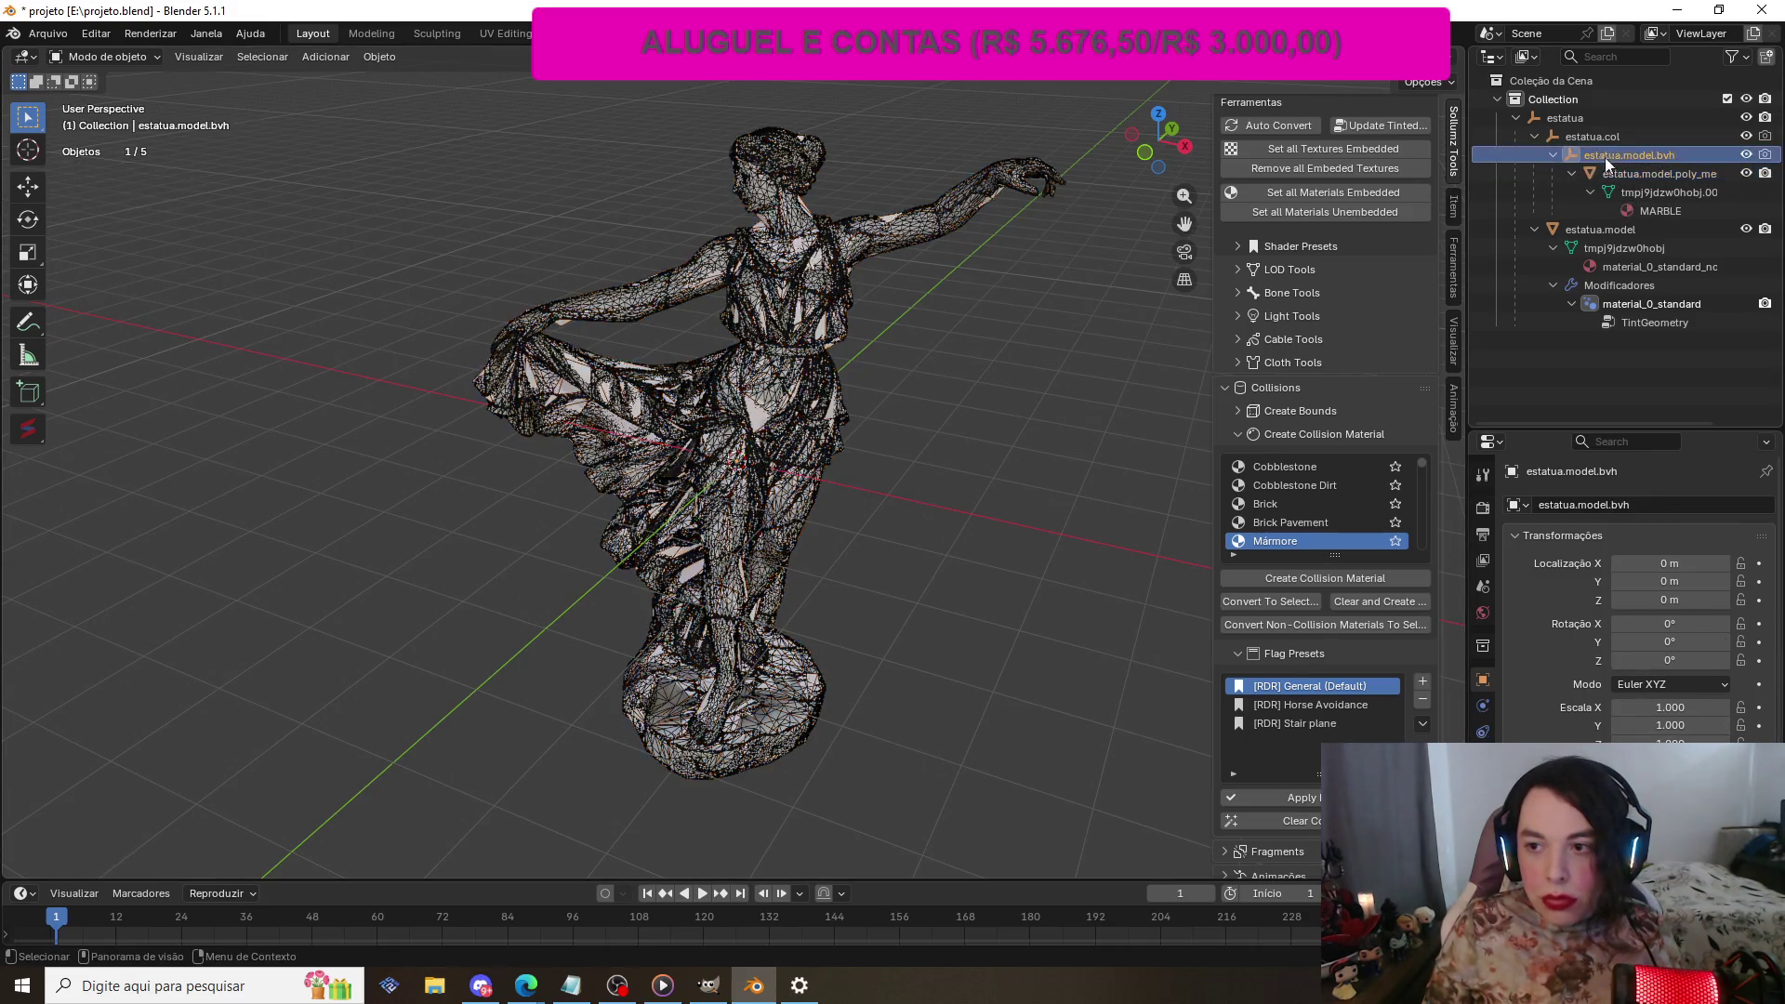
{"action": "key", "text": "ctrl+a"}
{"action": "left_click", "coordinate": [891, 604]}
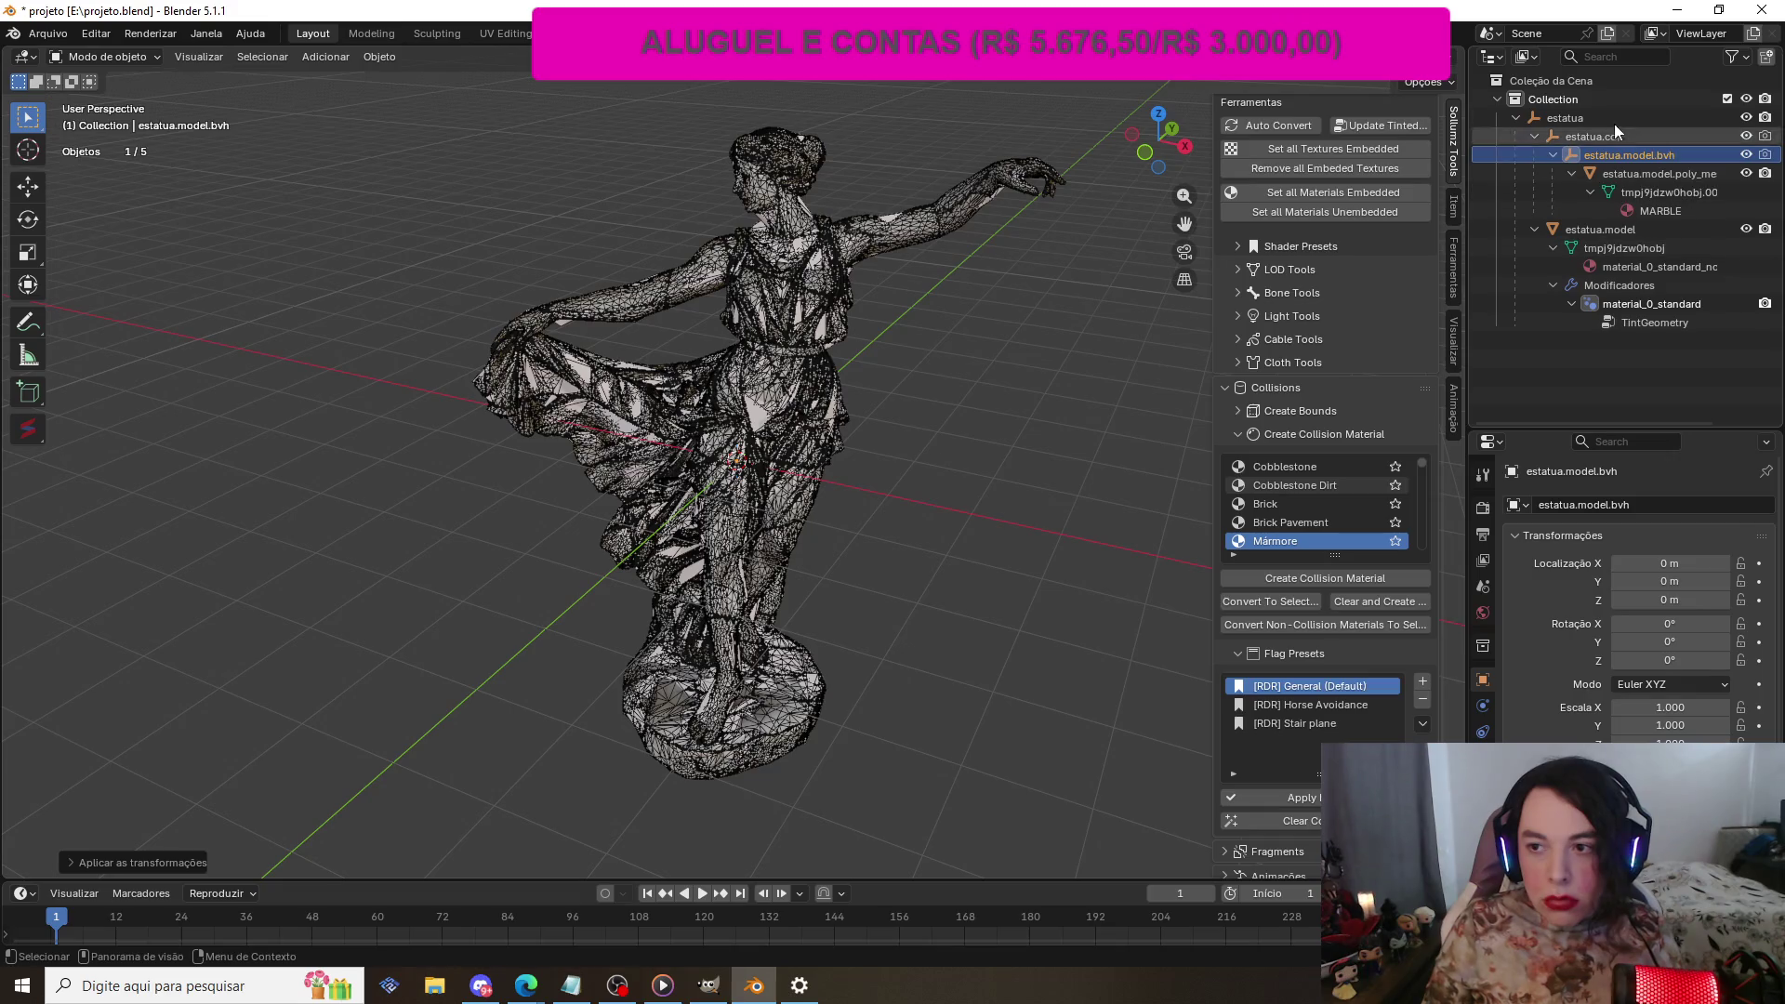
Step: Apply All Transforms to estatua.col and the estatua parent, zeroing its 90° X rotation
{"action": "left_click", "coordinate": [1591, 136]}
{"action": "key", "text": "ctrl+a"}
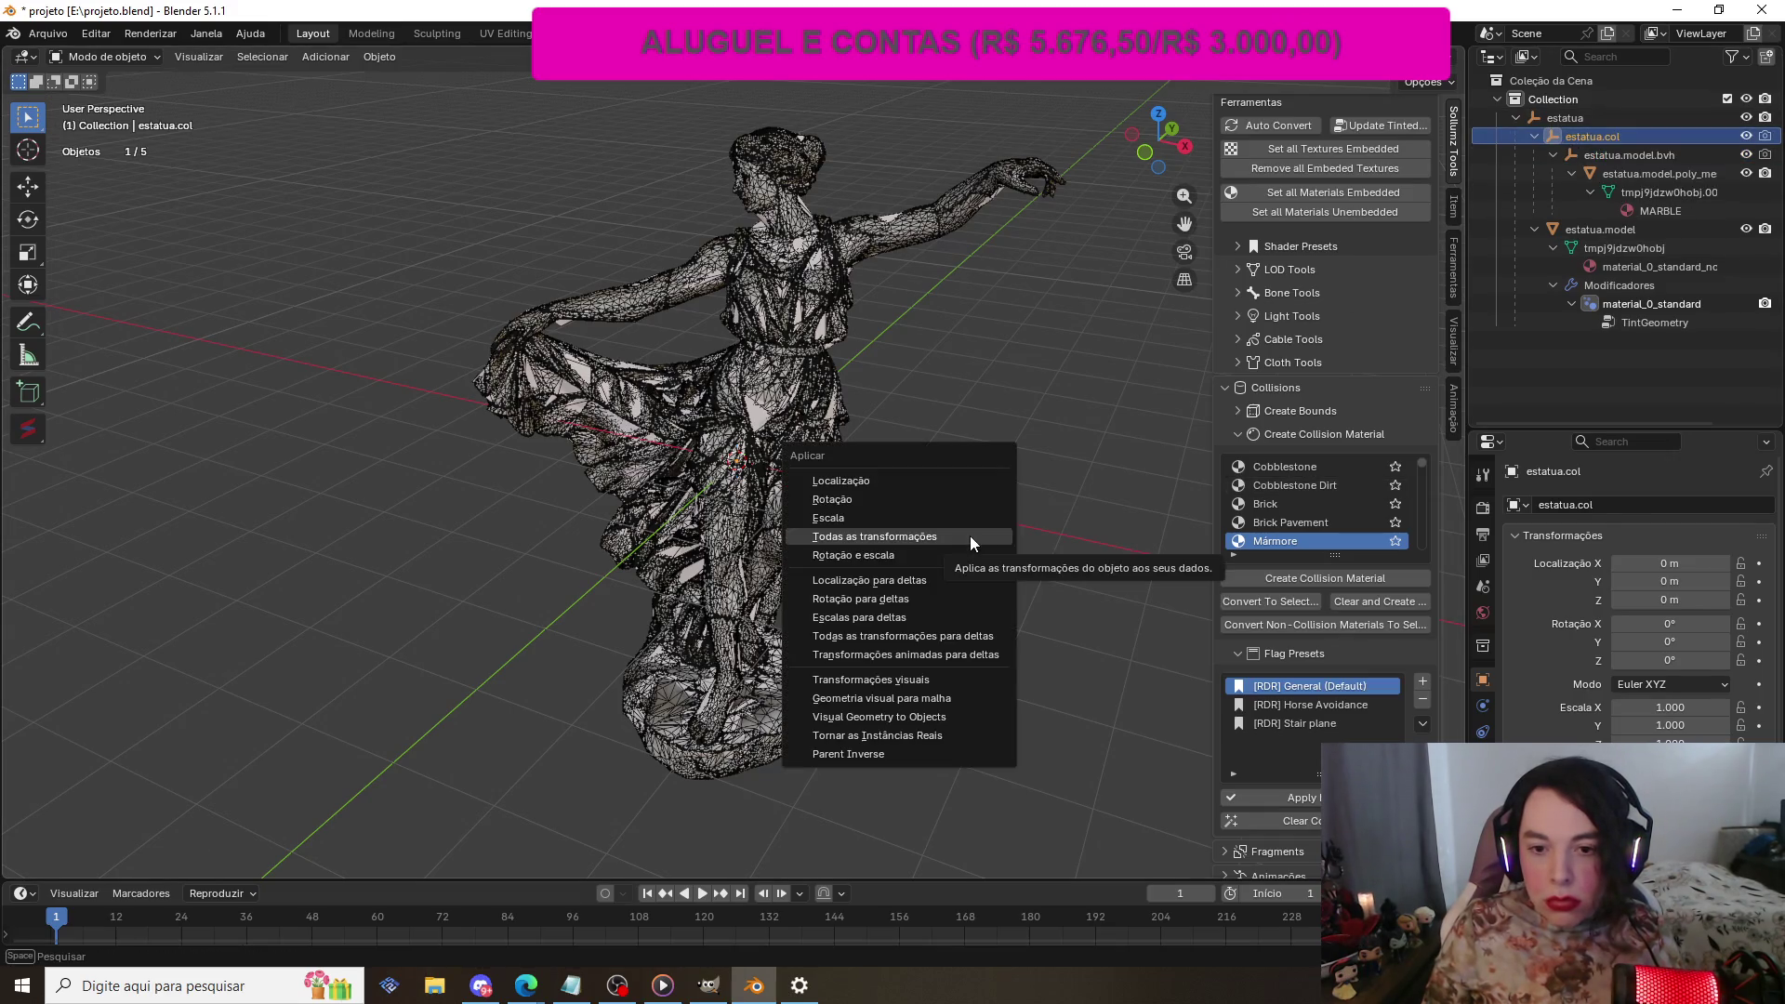
{"action": "left_click", "coordinate": [969, 535]}
{"action": "left_click", "coordinate": [1581, 119]}
{"action": "key", "text": "ctrl+a"}
{"action": "left_click", "coordinate": [1067, 543]}
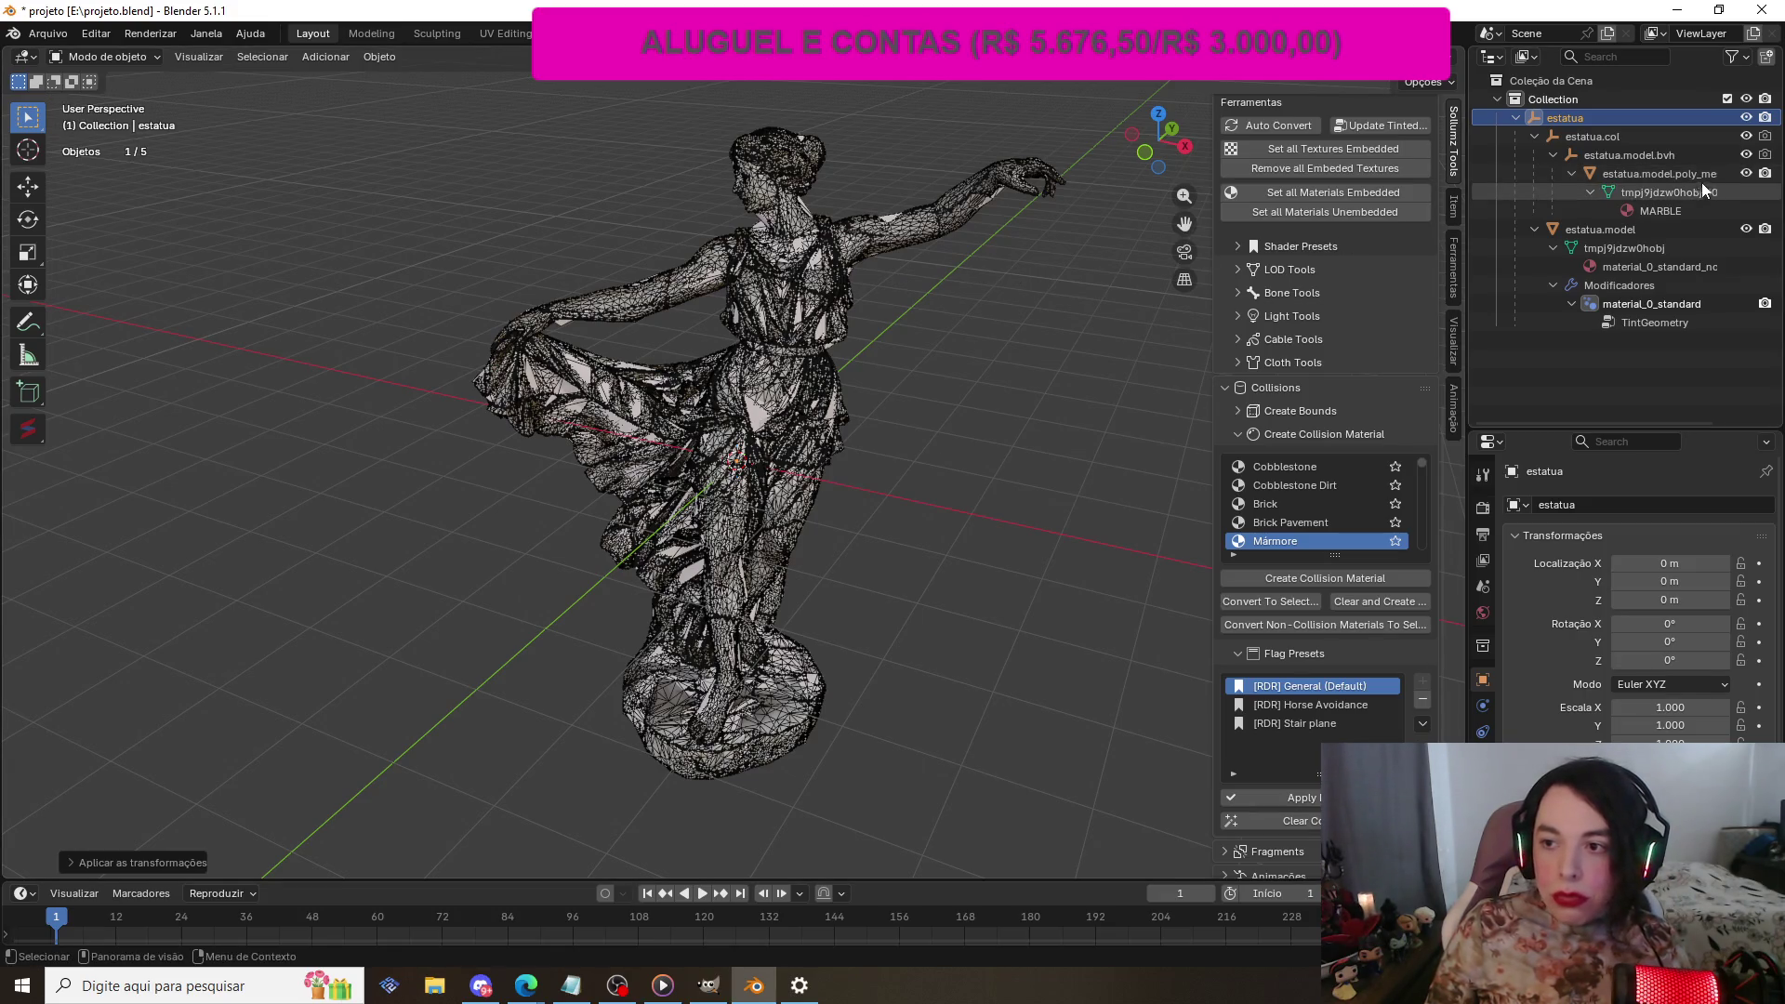
Step: Check the bvh, poly_mesh and estatua.model transforms, then scroll the Sollumz panel to Drawables
{"action": "left_click", "coordinate": [1641, 155]}
{"action": "left_click", "coordinate": [1642, 173]}
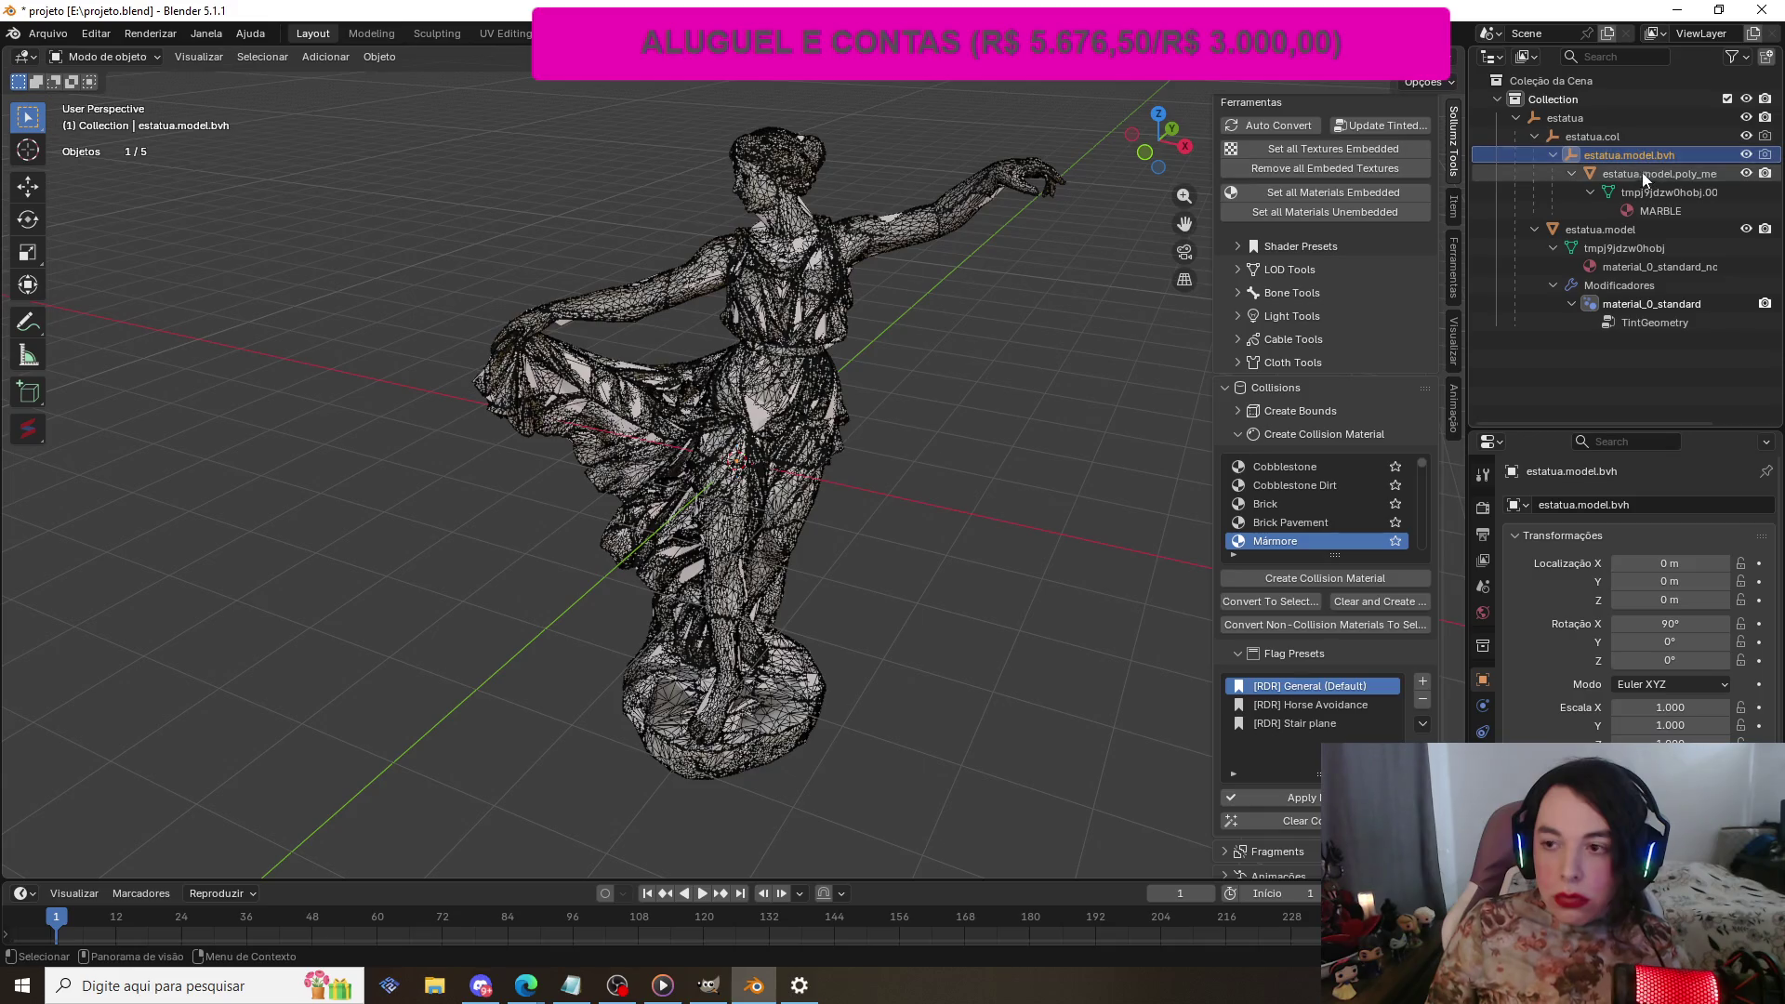
{"action": "left_click", "coordinate": [1626, 232]}
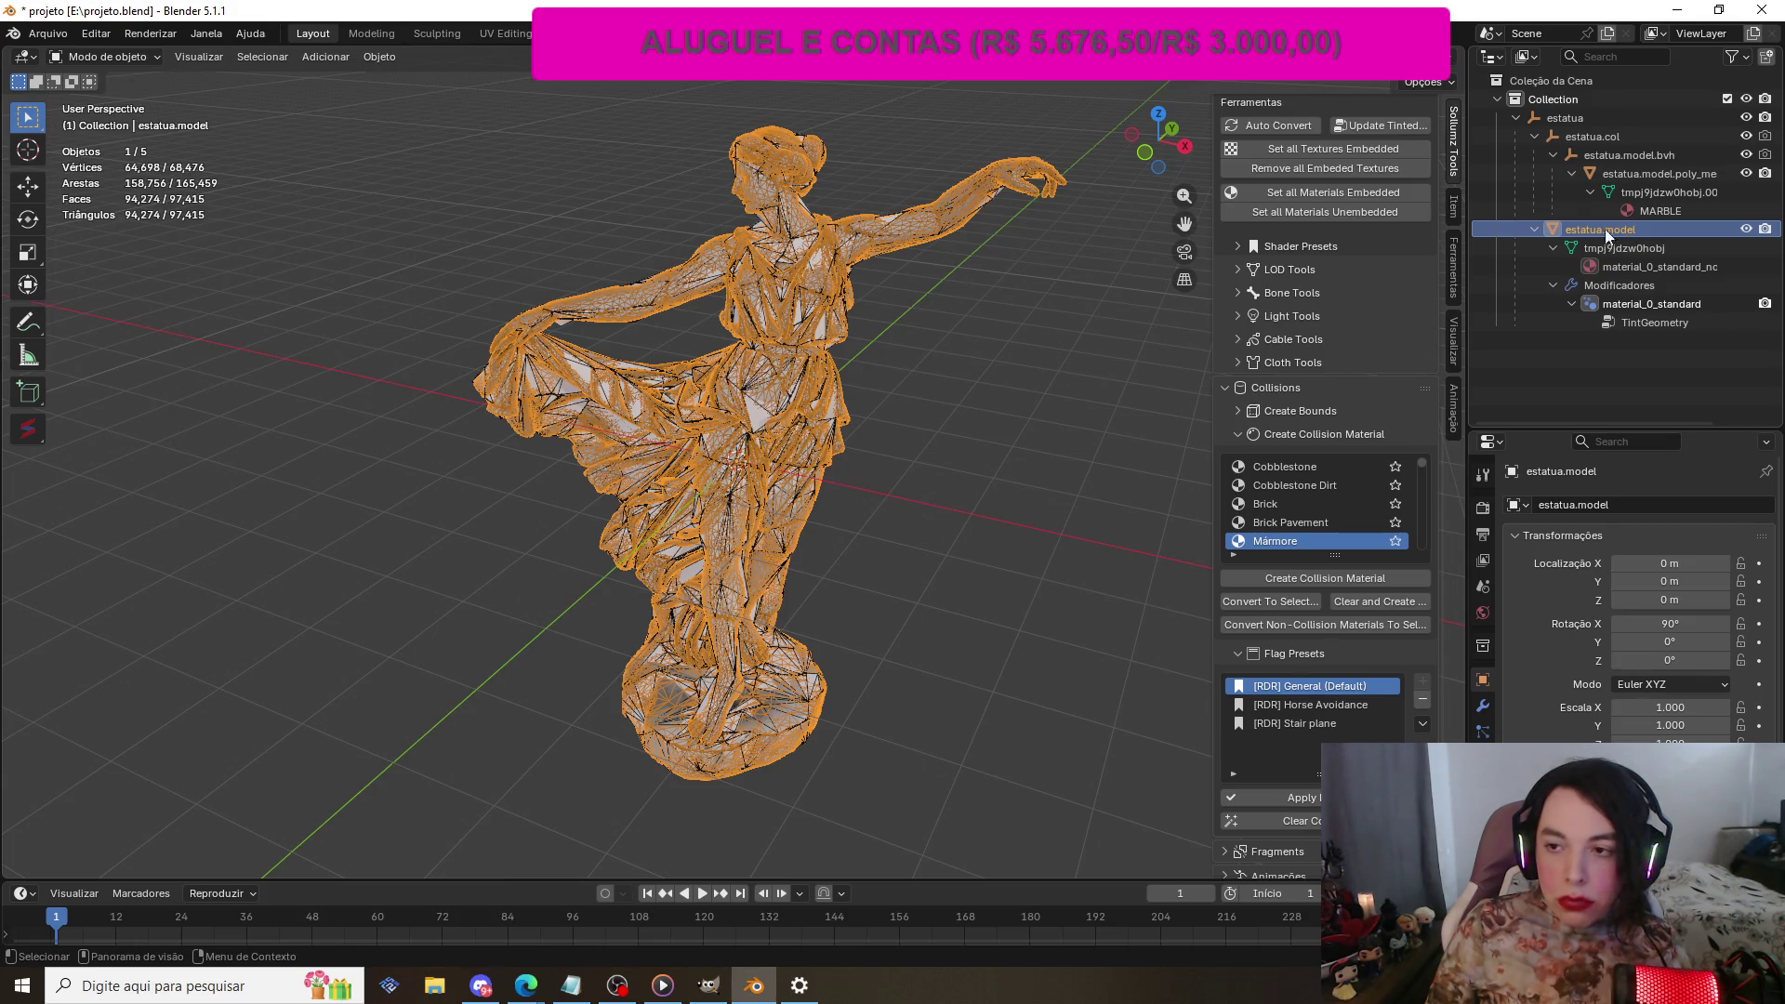
{"action": "scroll", "coordinate": [1374, 173], "scroll_direction": "up", "scroll_amount": 5}
{"action": "scroll", "coordinate": [1374, 173], "scroll_direction": "up", "scroll_amount": 8}
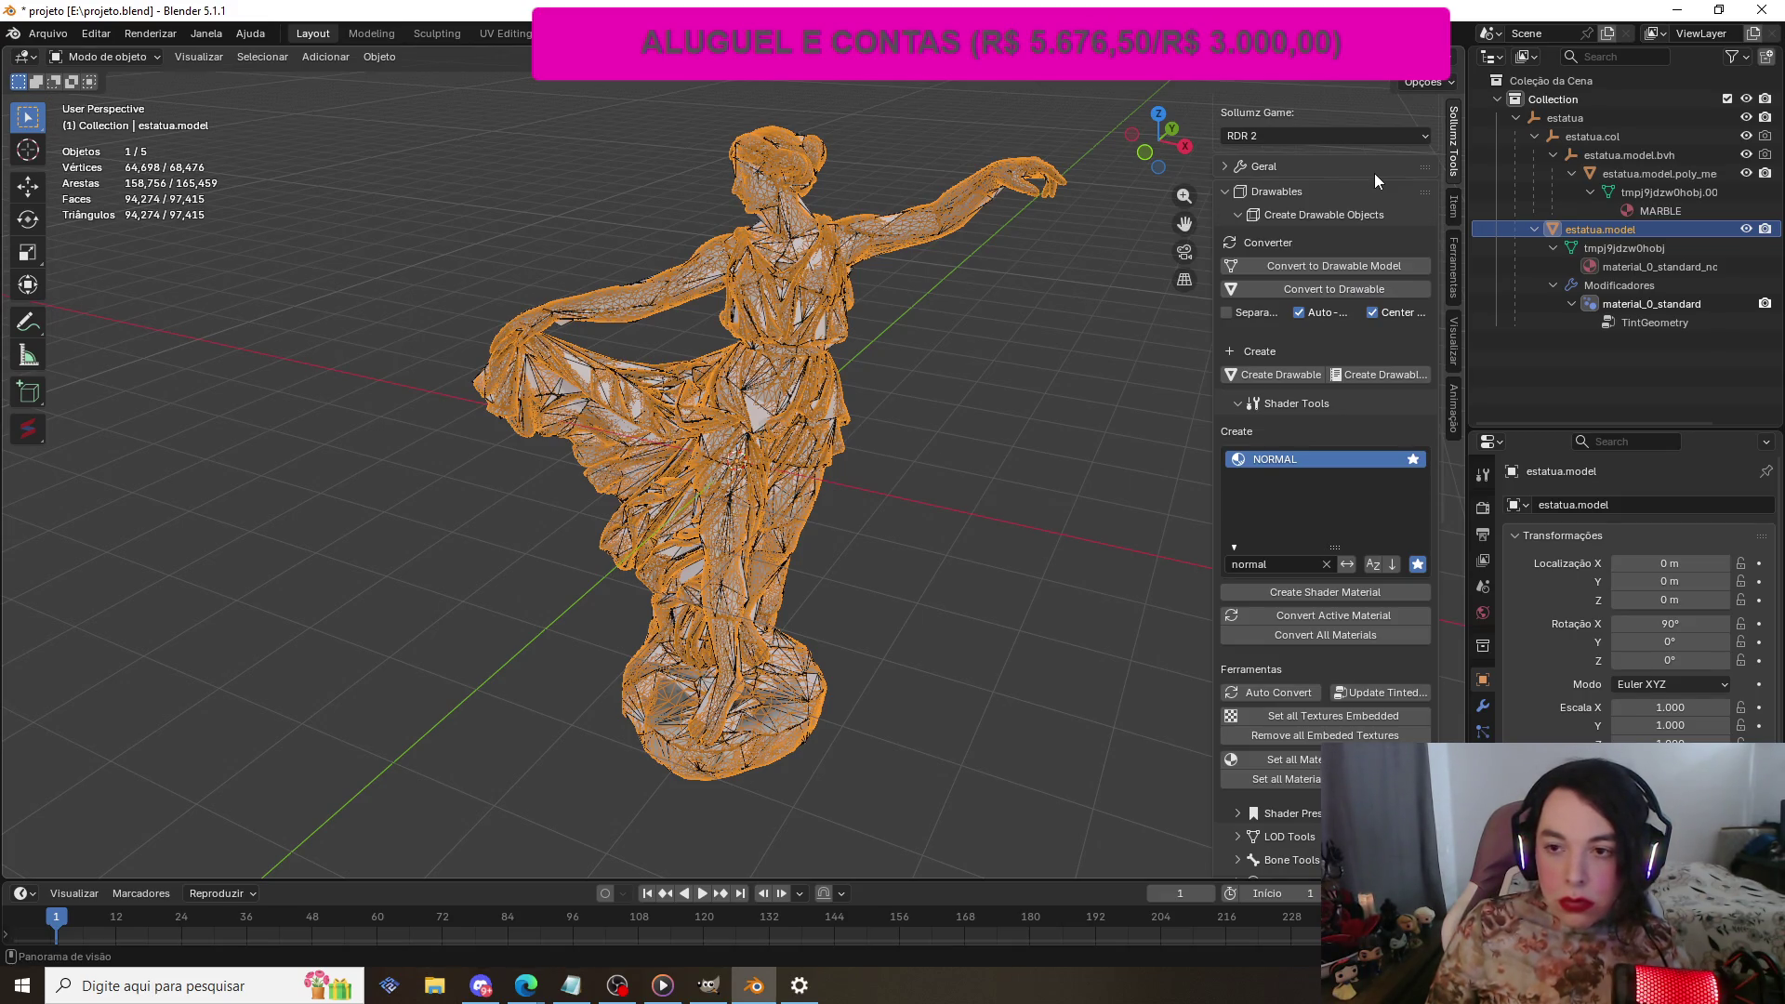
Step: Embed all the statue's textures and materials via Sollumz, then convert its materials to game shaders
{"action": "scroll", "coordinate": [1374, 173], "scroll_direction": "down", "scroll_amount": 2}
{"action": "scroll", "coordinate": [1374, 172], "scroll_direction": "down", "scroll_amount": 1}
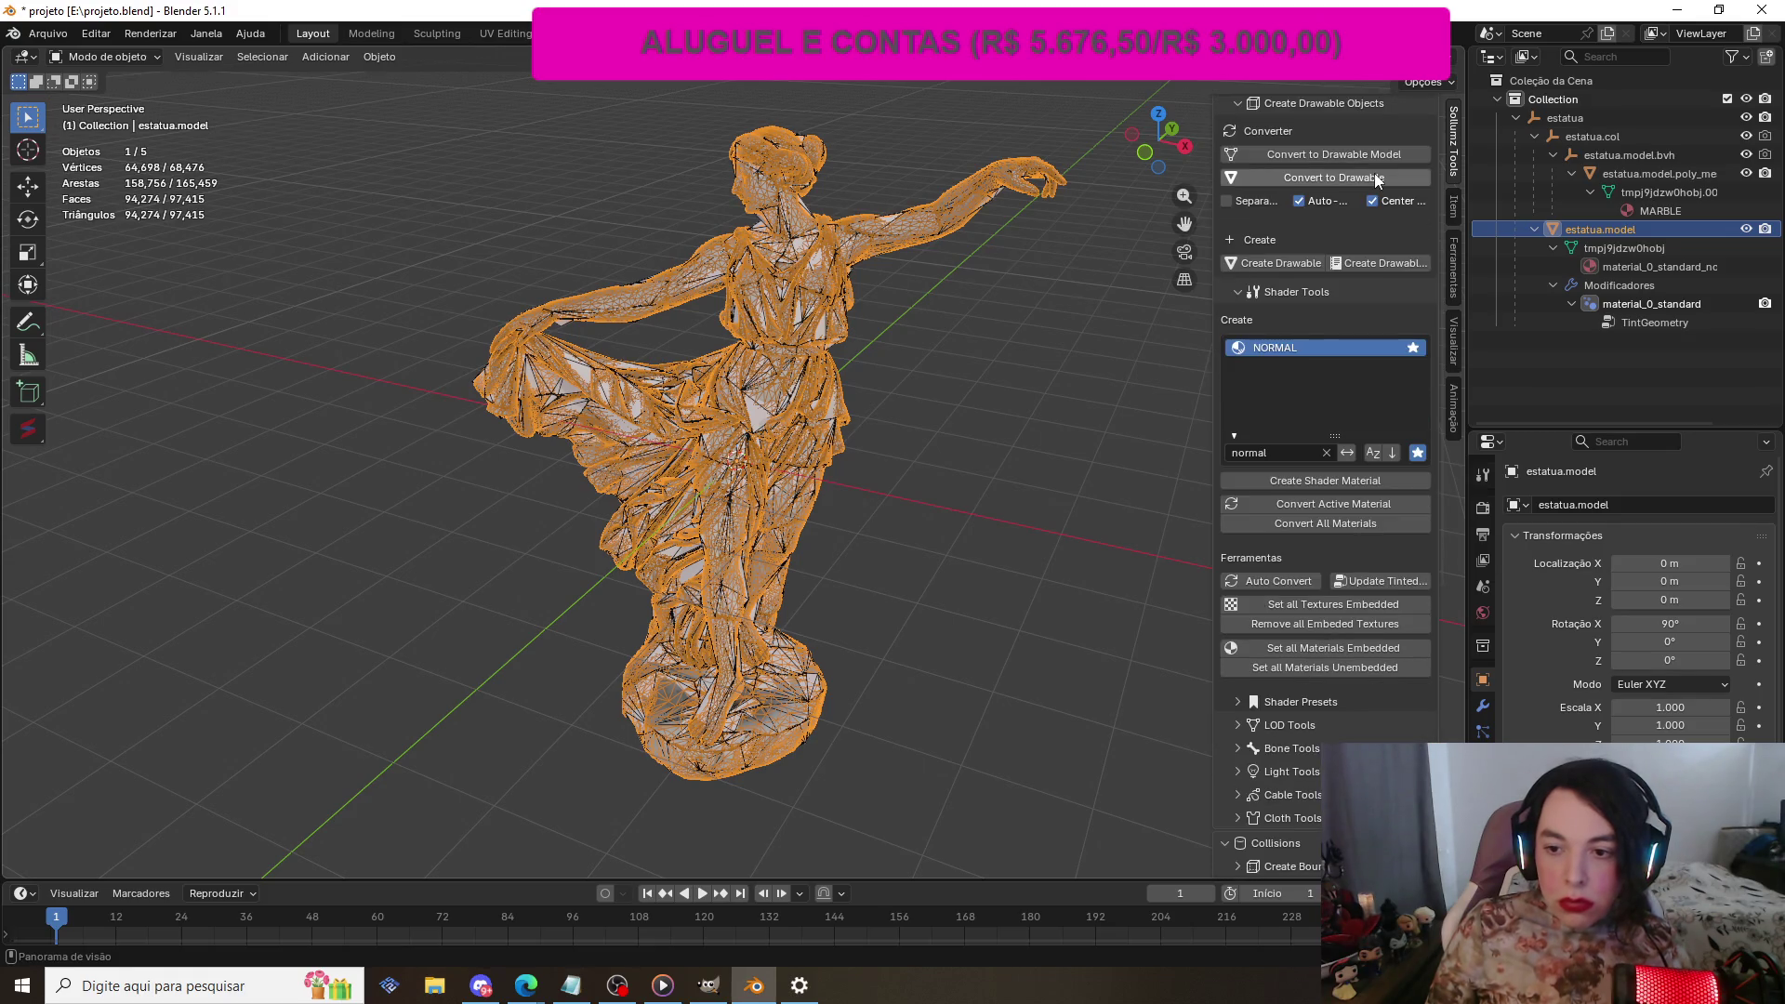
{"action": "scroll", "coordinate": [1374, 173], "scroll_direction": "down", "scroll_amount": 1}
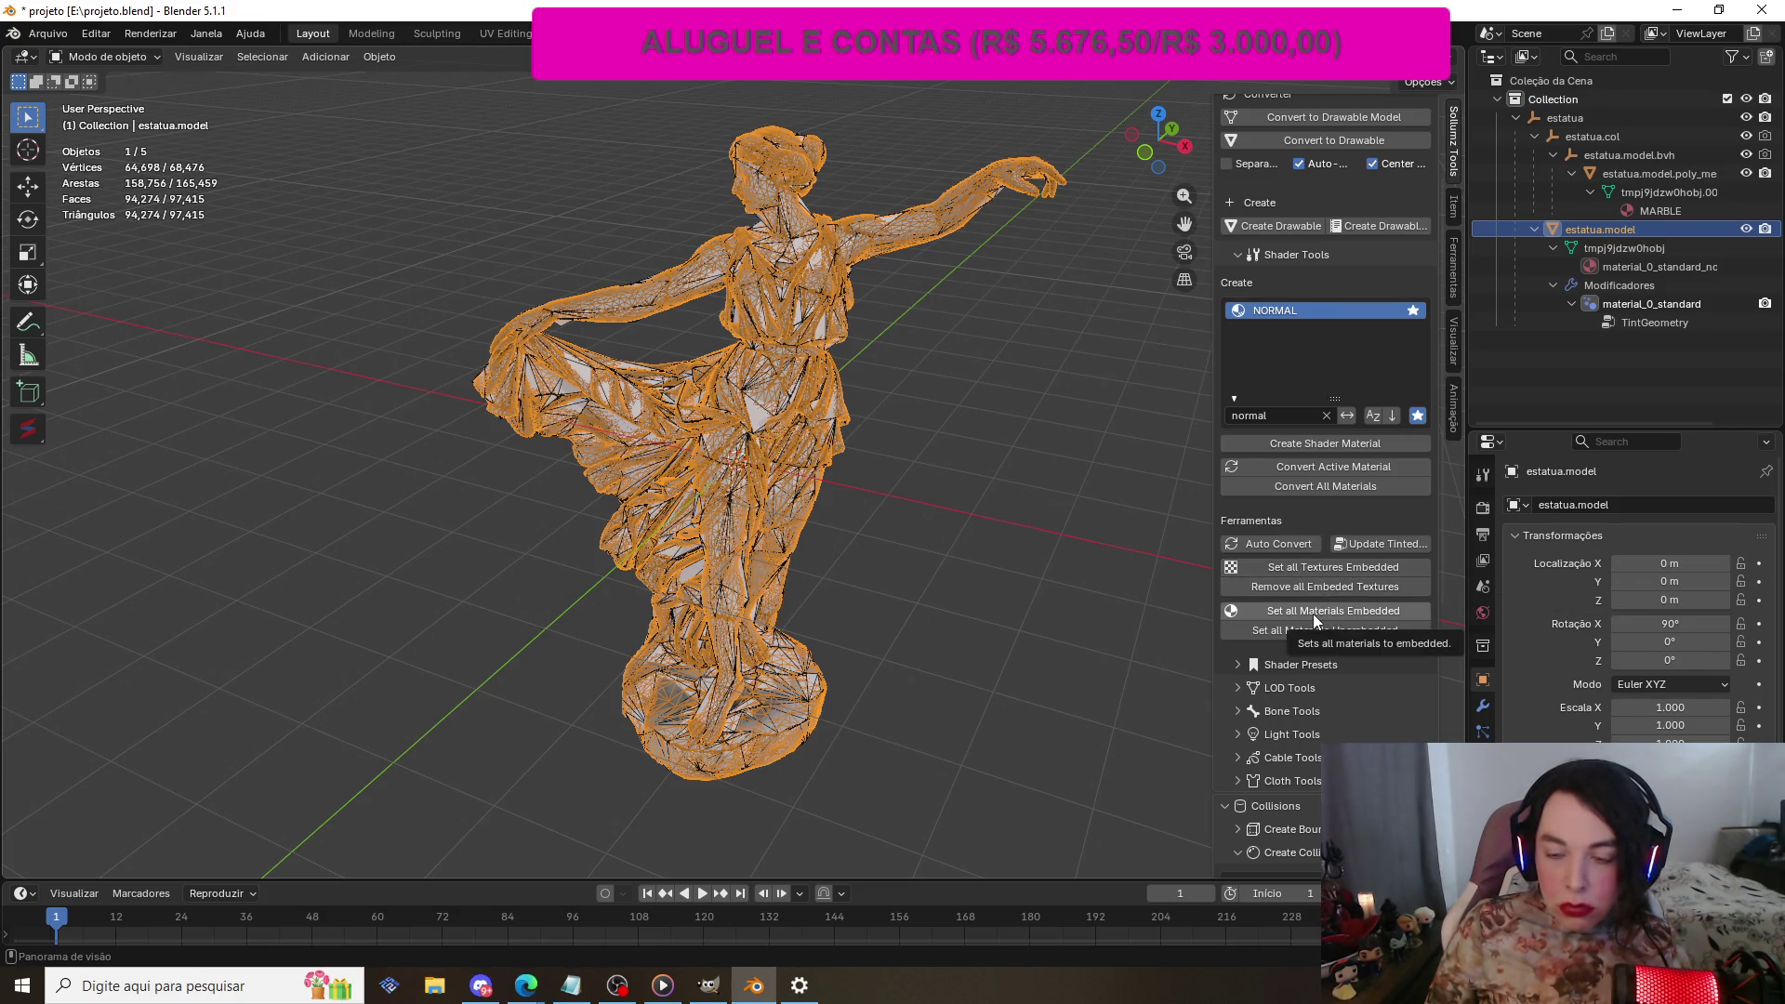
{"action": "left_click", "coordinate": [1277, 573]}
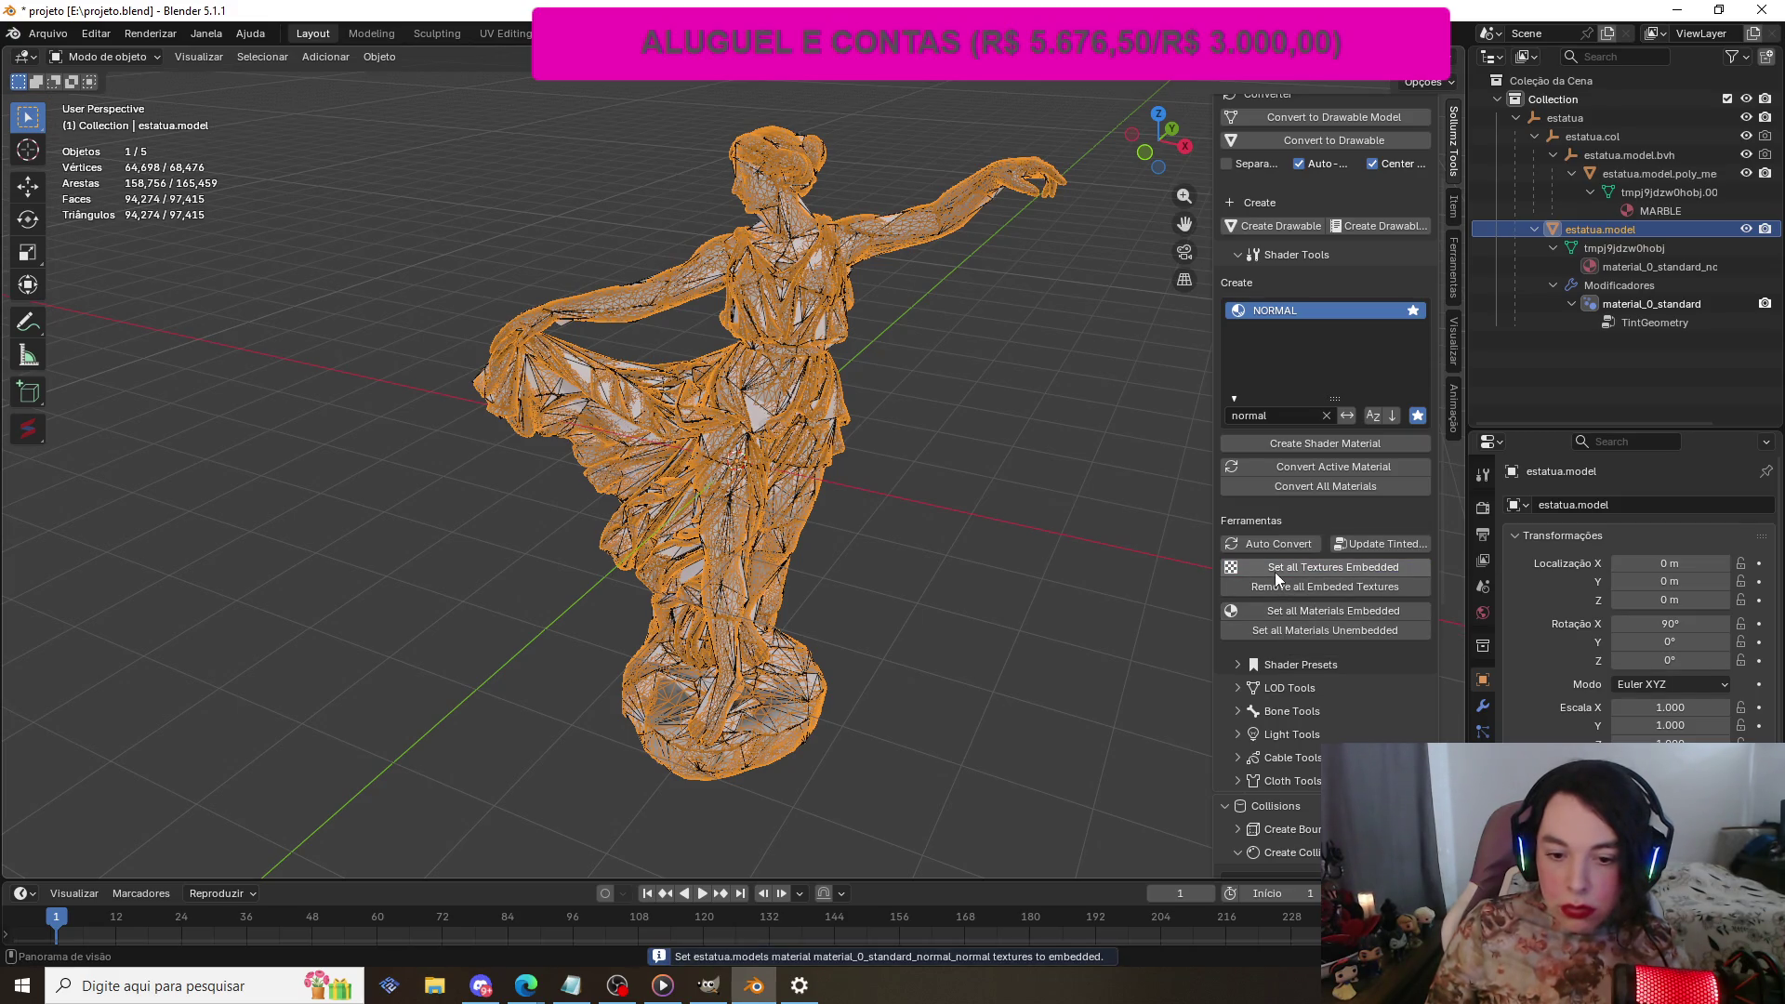
{"action": "left_click", "coordinate": [1339, 611]}
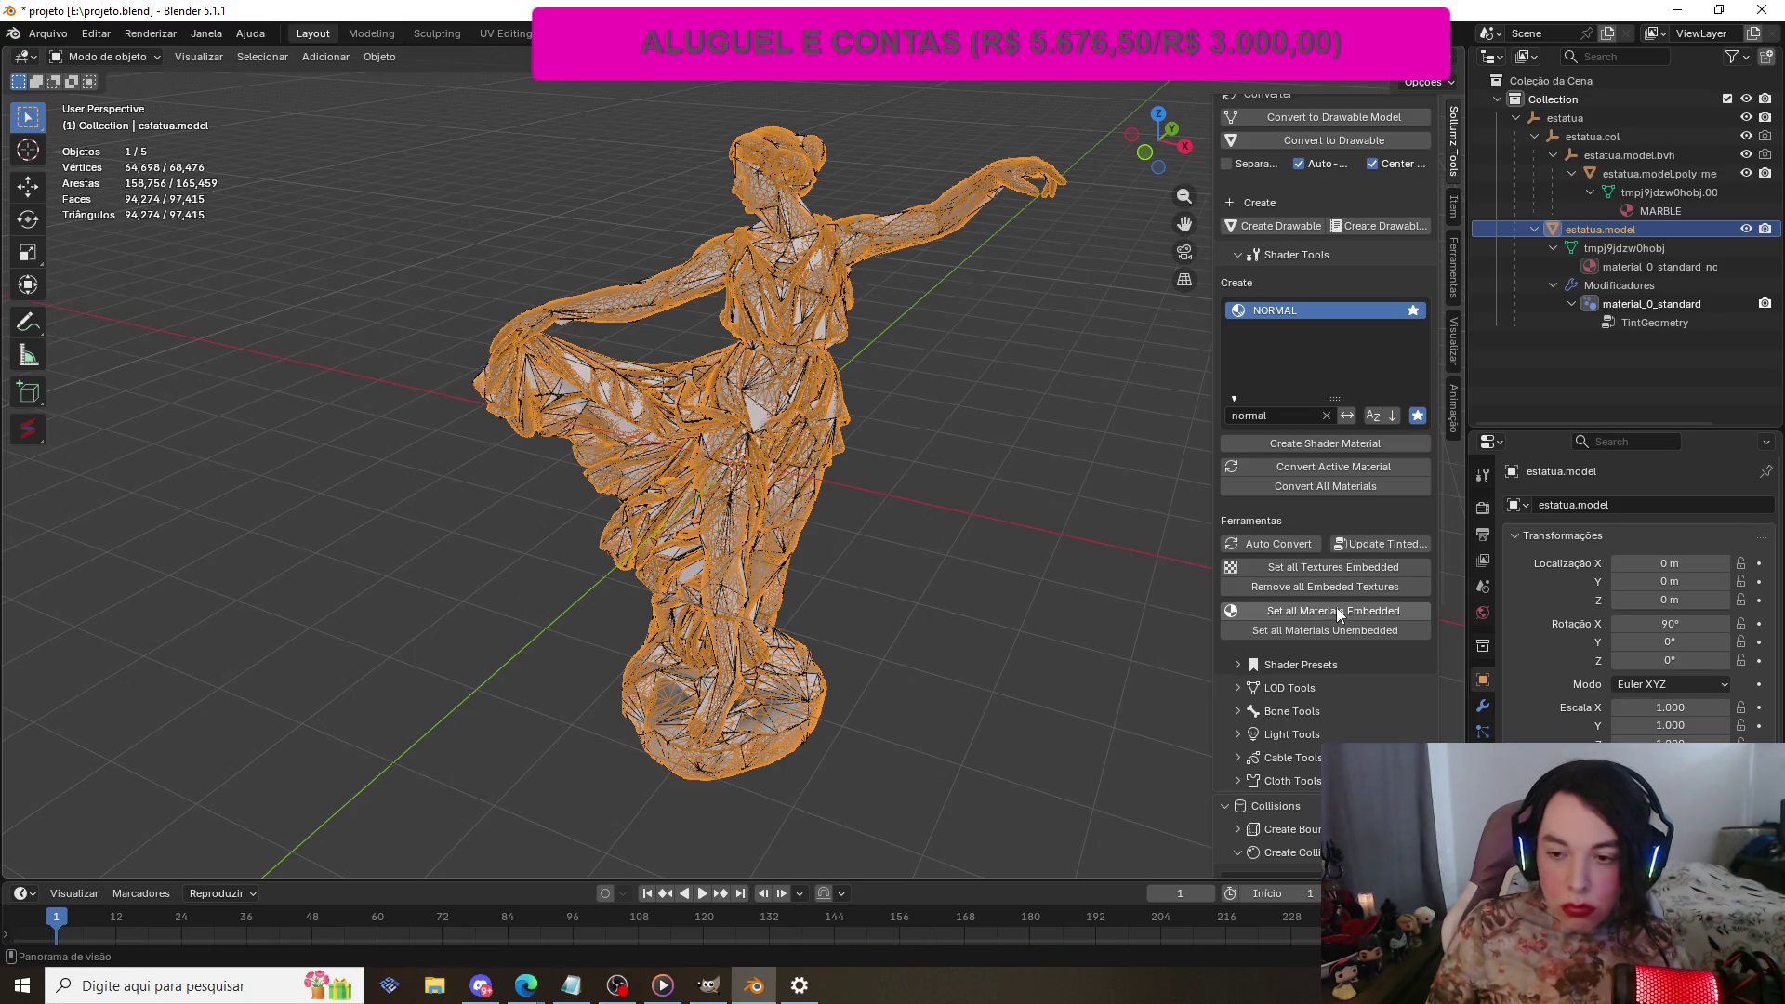
{"action": "scroll", "coordinate": [1336, 606], "scroll_direction": "down", "scroll_amount": 1}
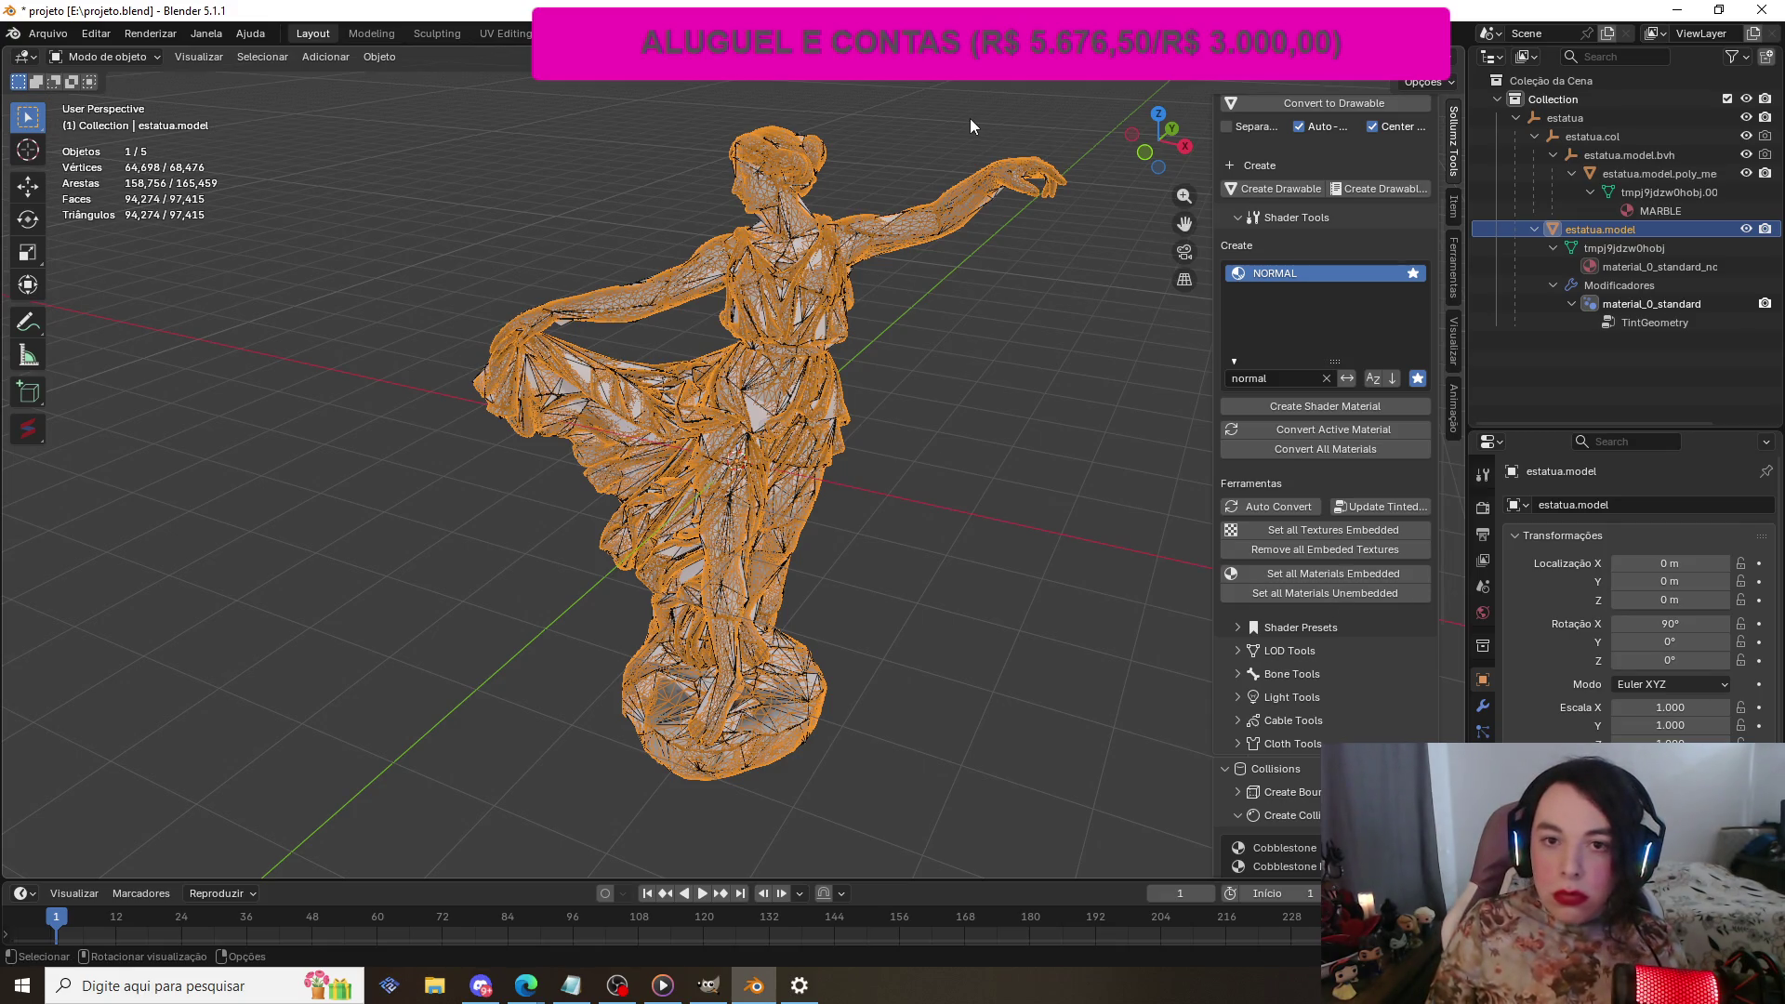
{"action": "left_click", "coordinate": [1303, 405]}
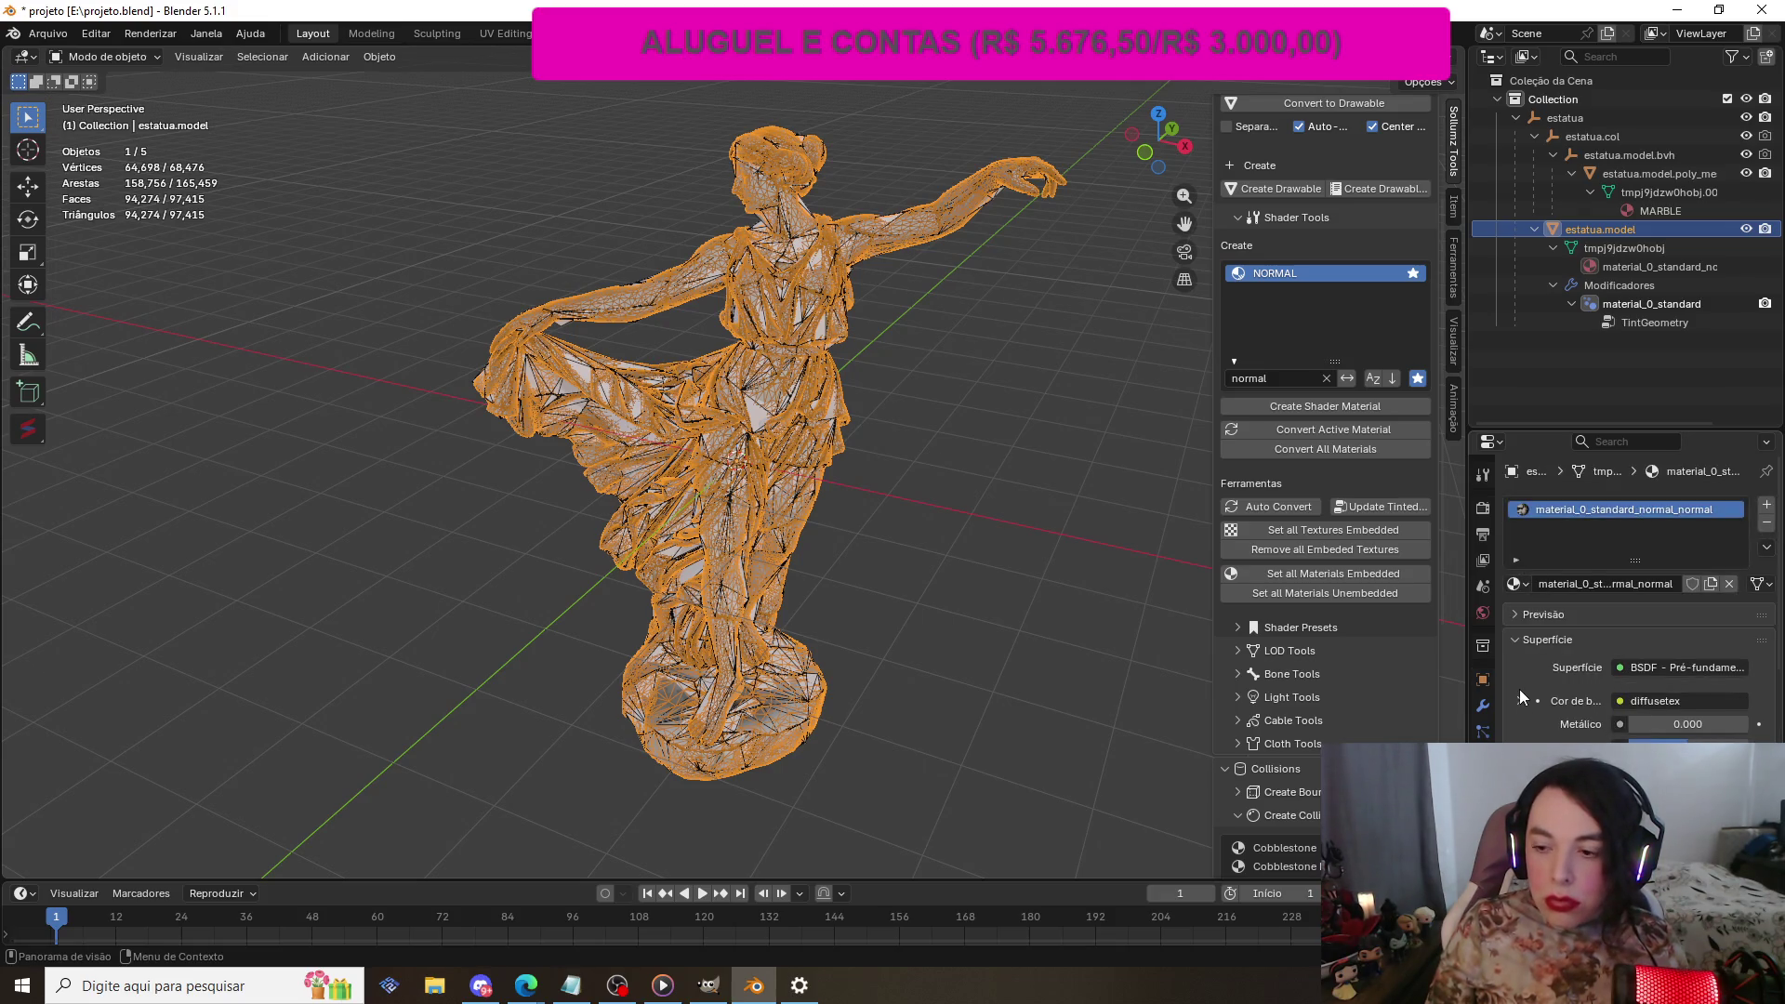
Step: Review material_0_standard_normal_normal's Sollumz settings, checking the render mode dropdown choices
{"action": "scroll", "coordinate": [1522, 692], "scroll_direction": "down", "scroll_amount": 5}
{"action": "scroll", "coordinate": [1520, 679], "scroll_direction": "down", "scroll_amount": 2}
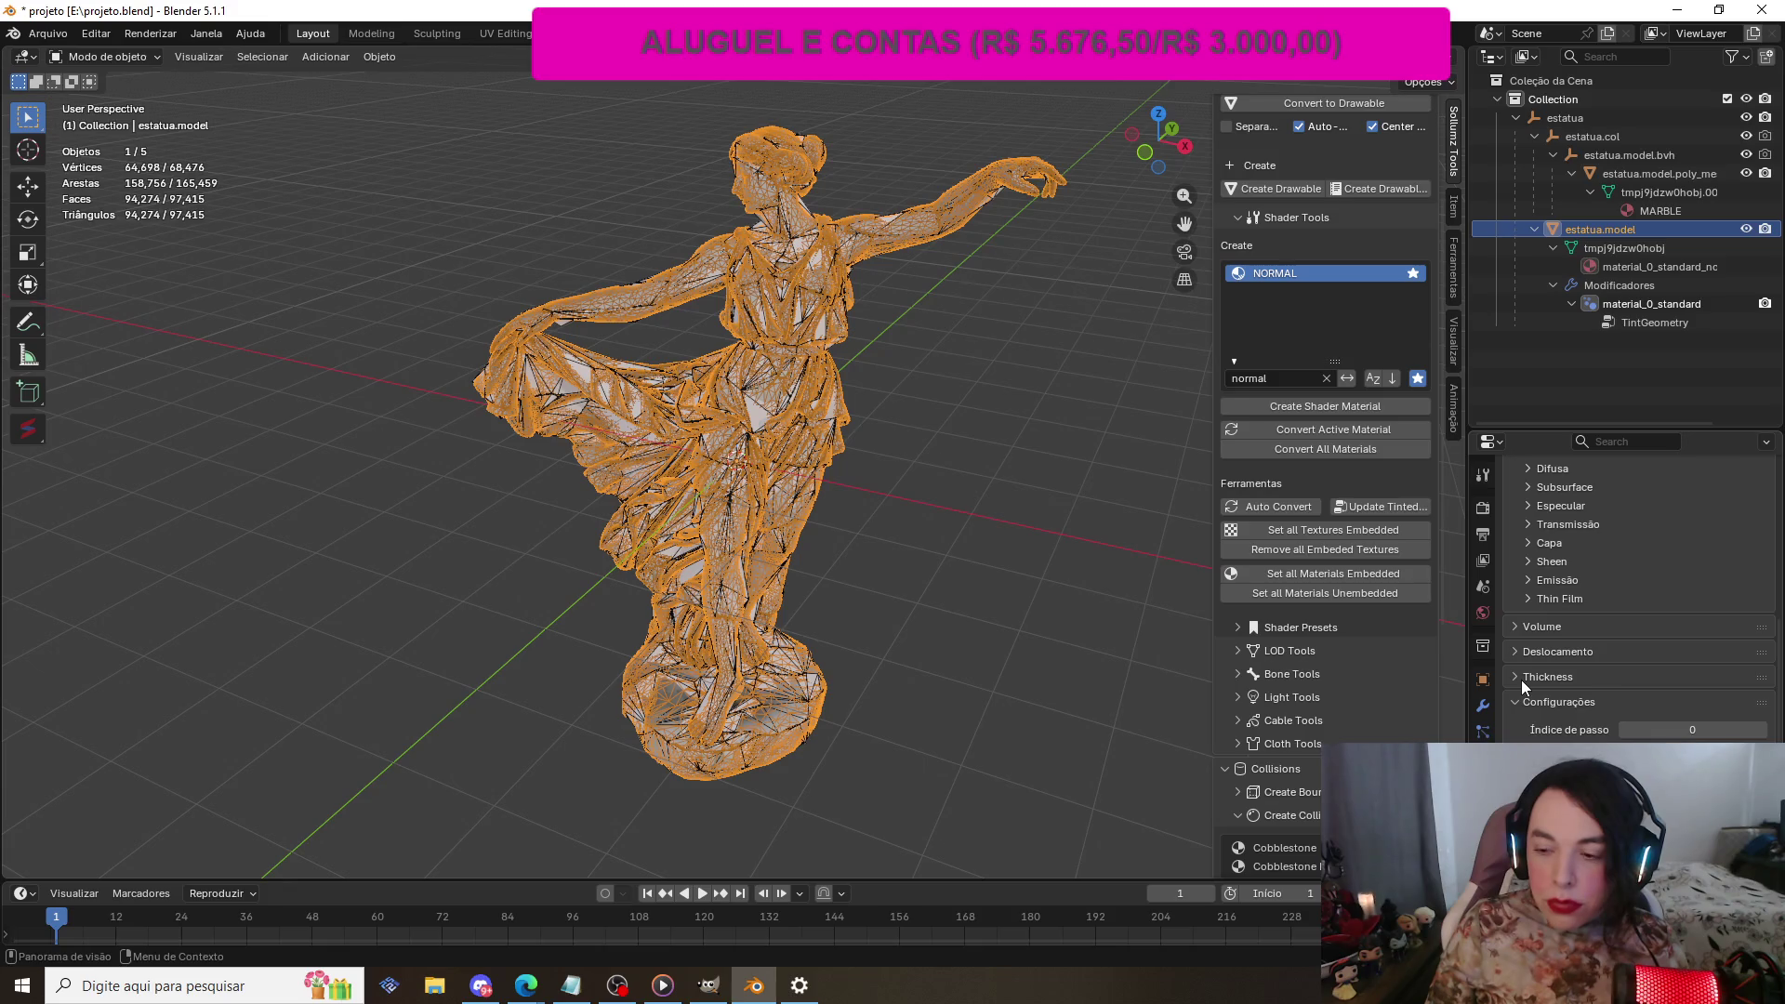
{"action": "scroll", "coordinate": [1521, 686], "scroll_direction": "down", "scroll_amount": 10}
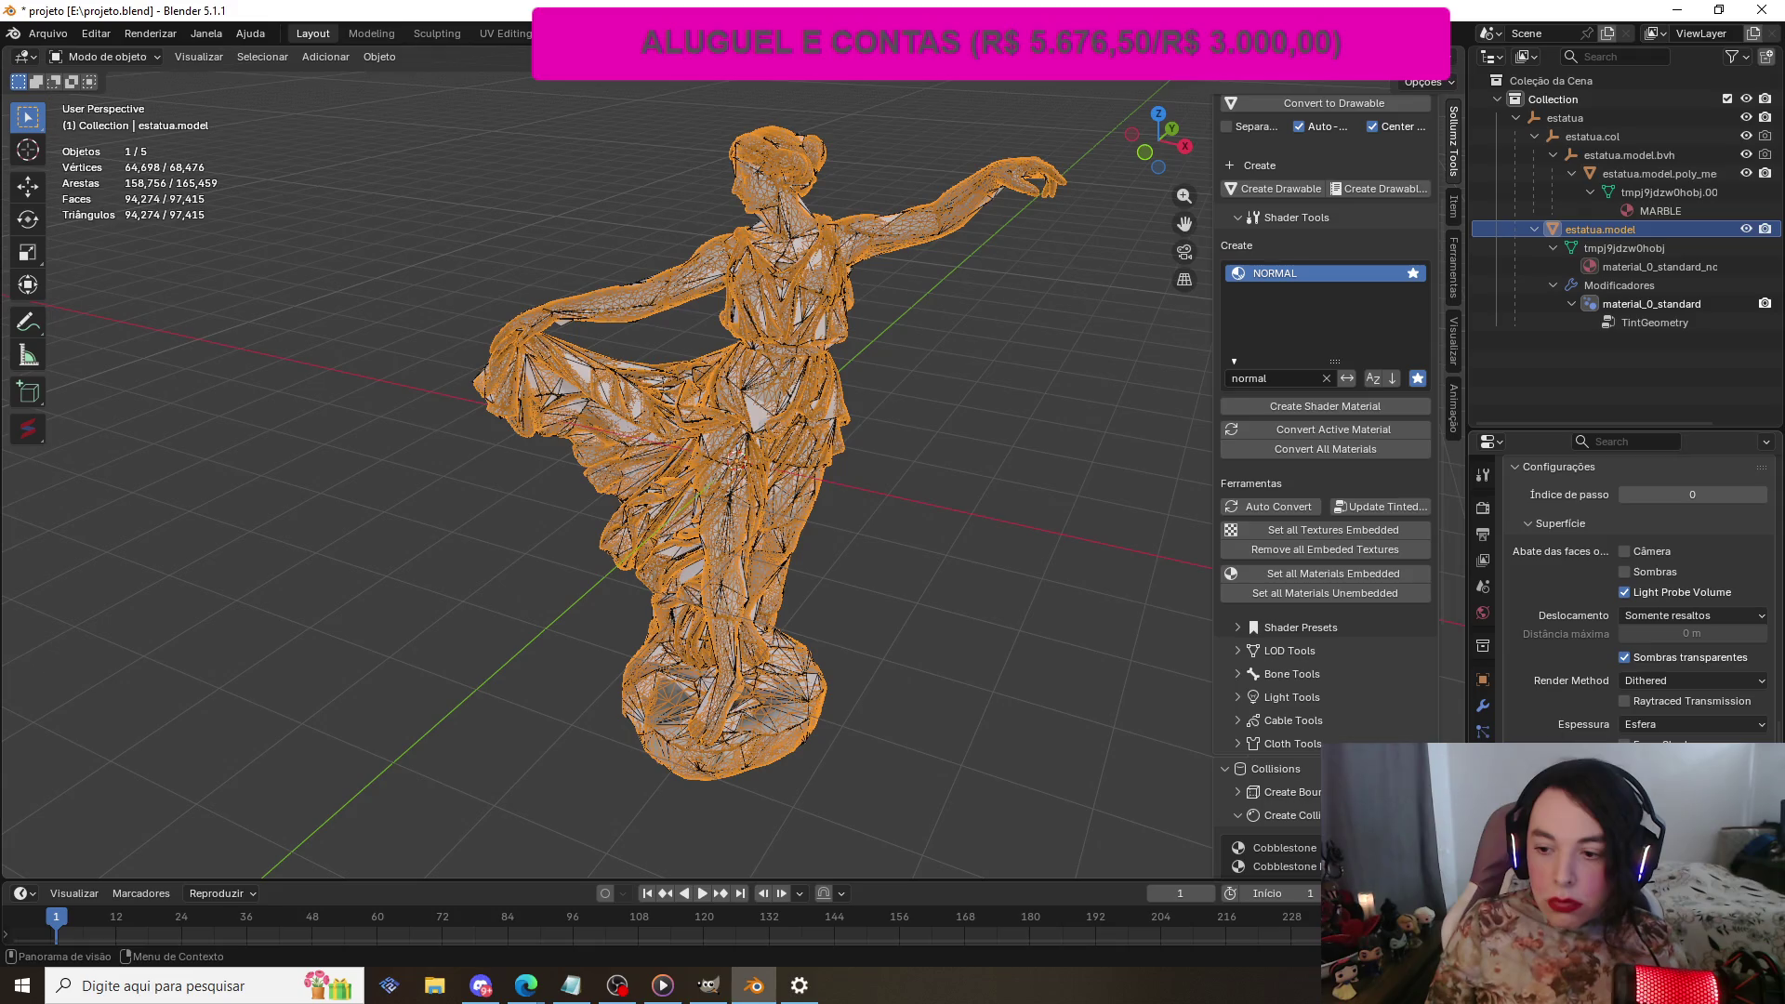
{"action": "scroll", "coordinate": [1506, 655], "scroll_direction": "down", "scroll_amount": 4}
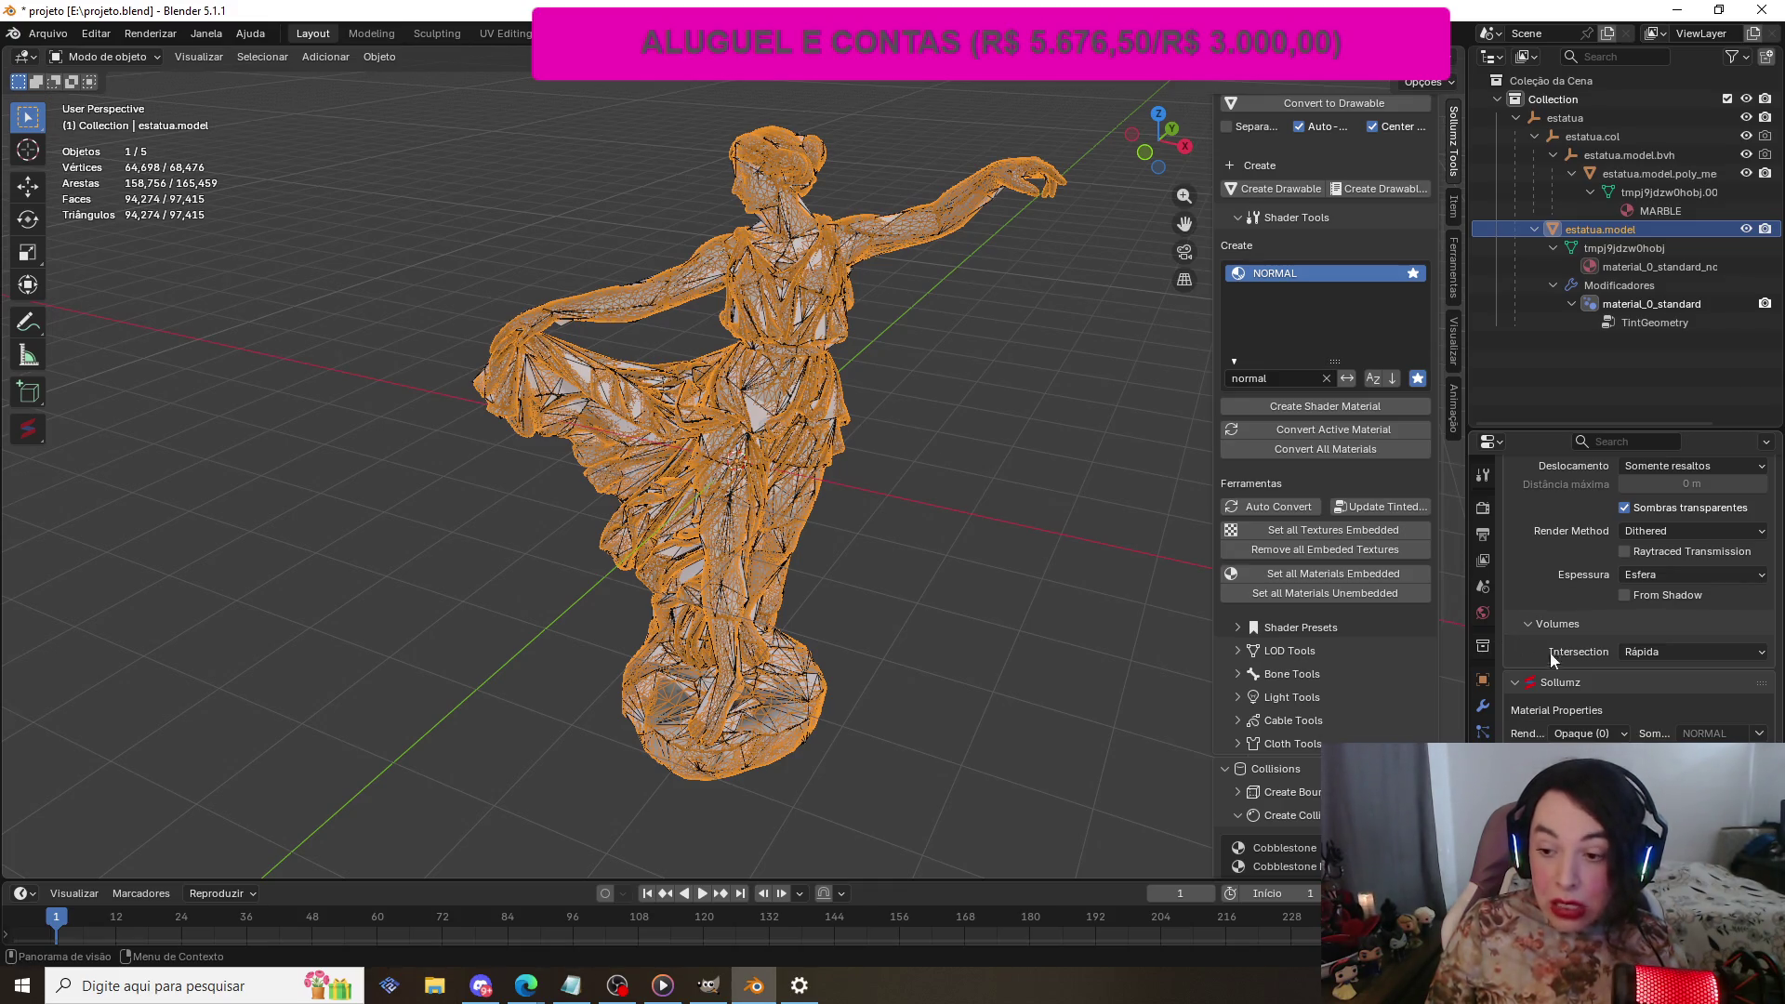
{"action": "left_click", "coordinate": [1620, 734]}
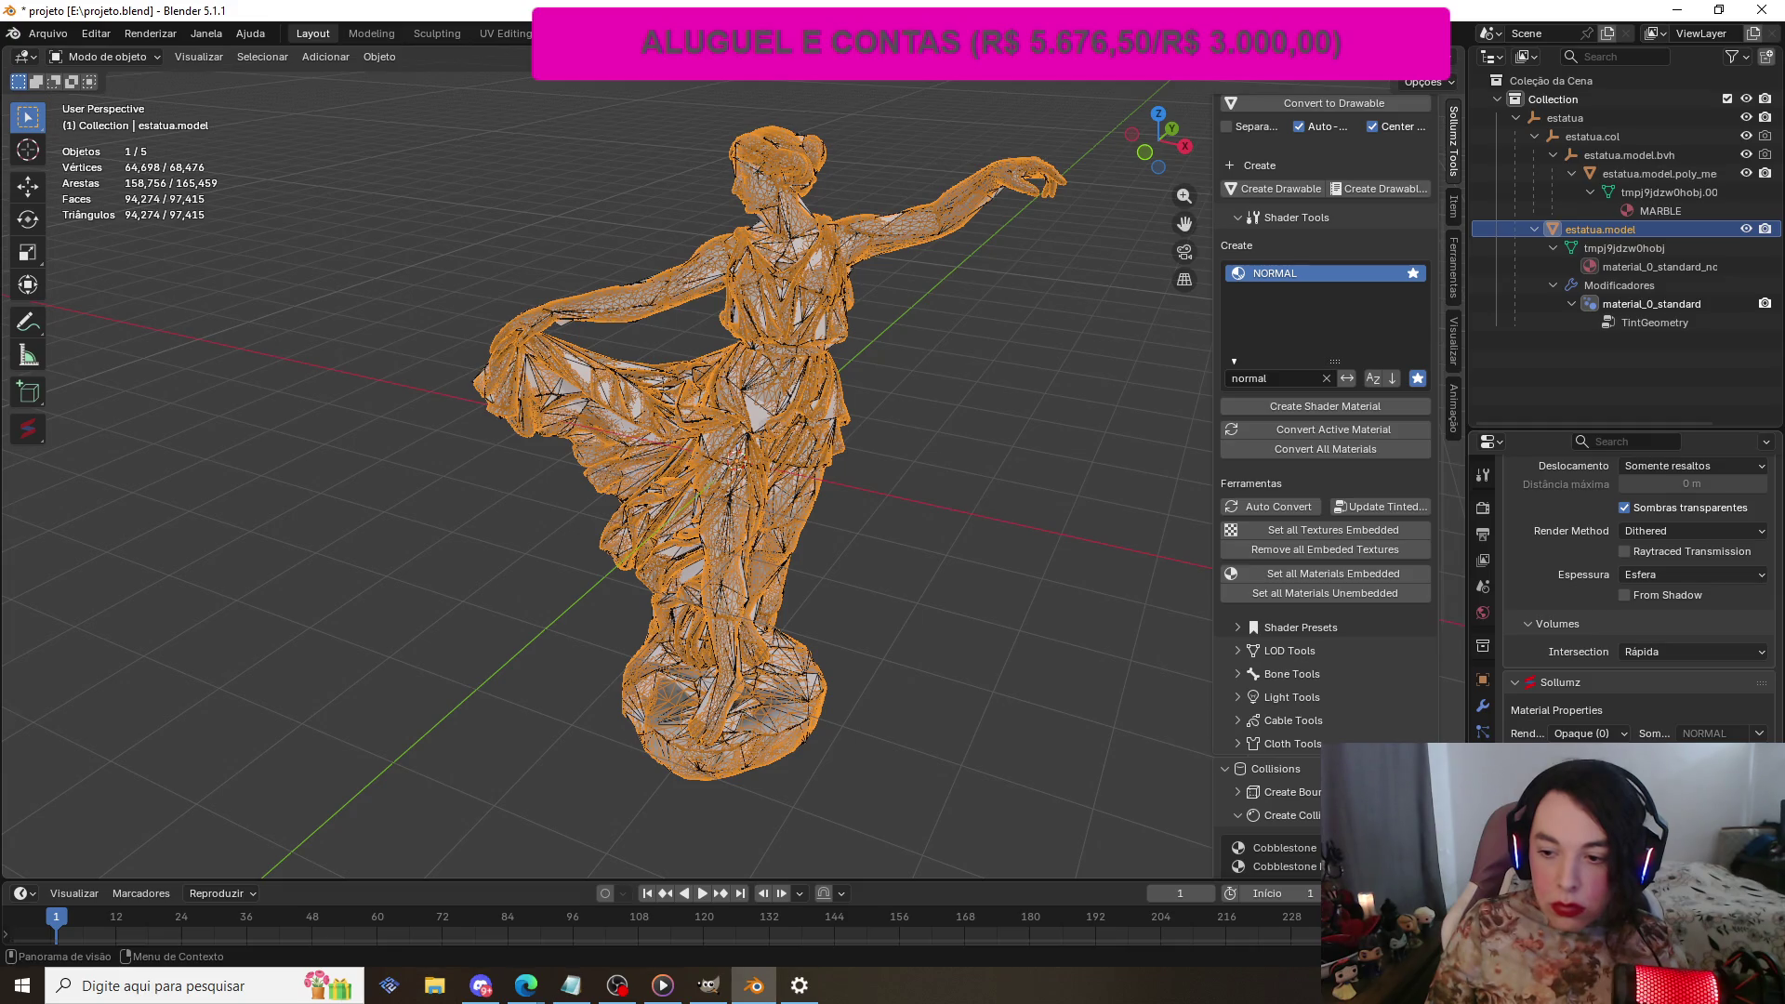
{"action": "scroll", "coordinate": [1640, 599], "scroll_direction": "down", "scroll_amount": 2}
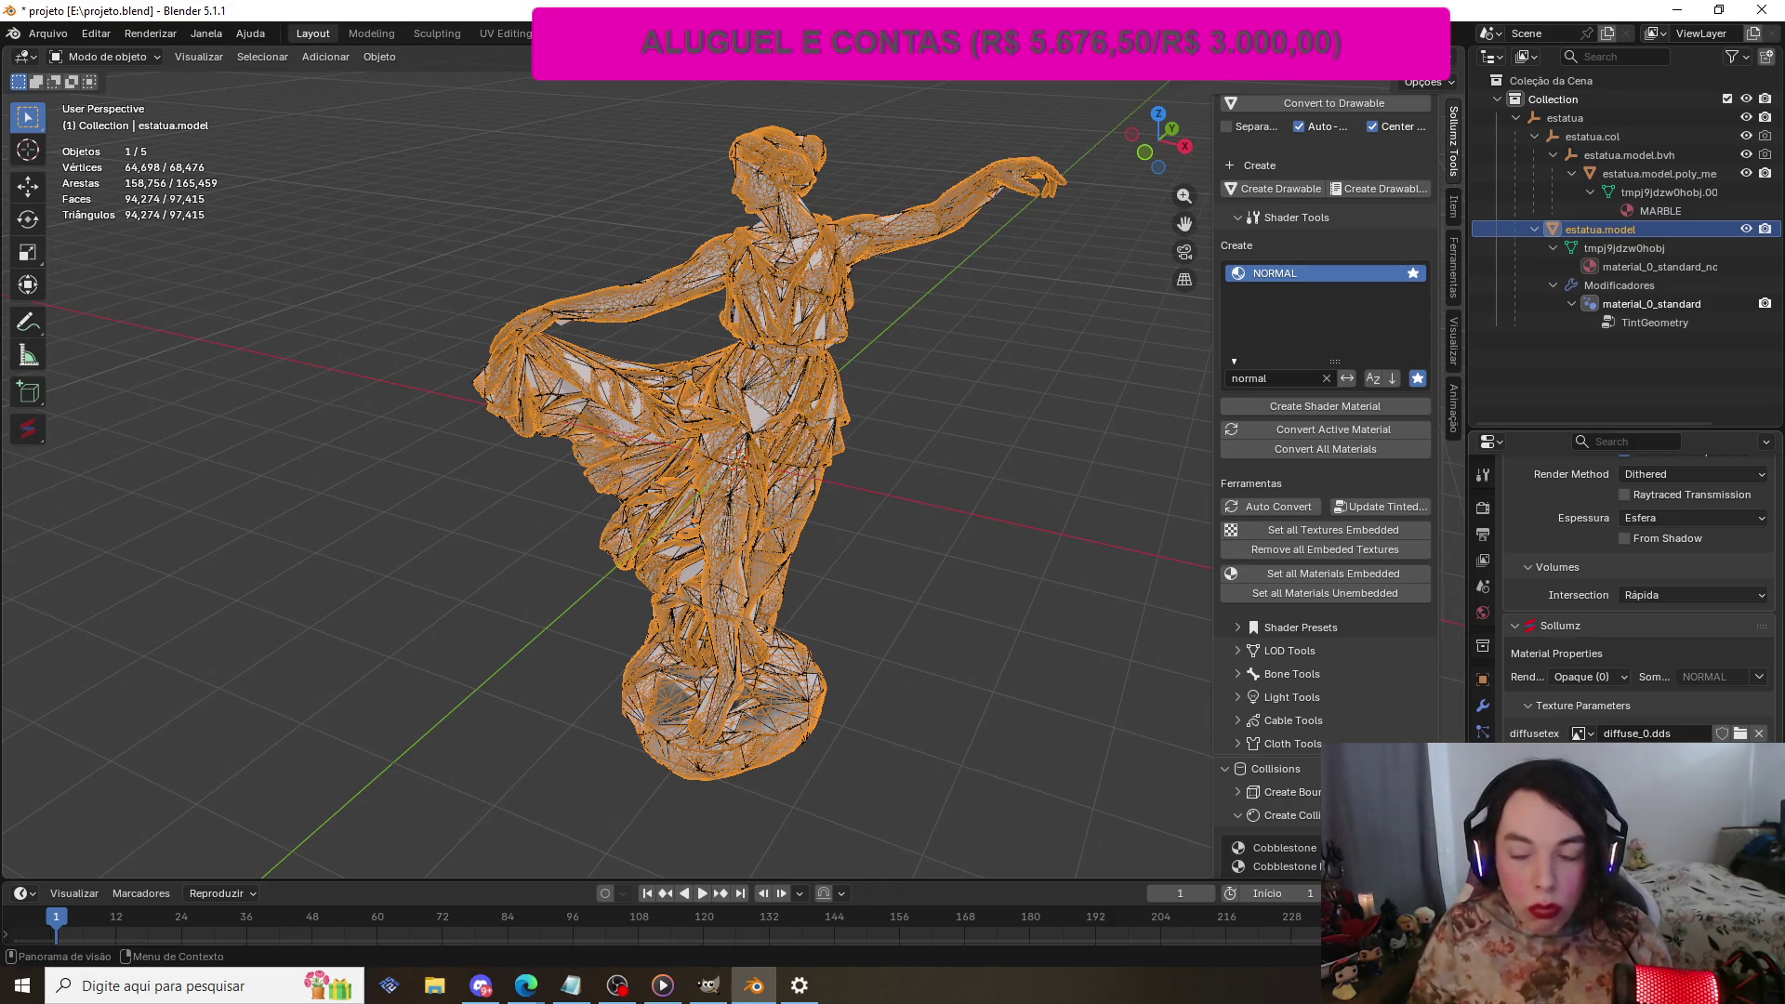
{"action": "scroll", "coordinate": [1647, 697], "scroll_direction": "up", "scroll_amount": 6}
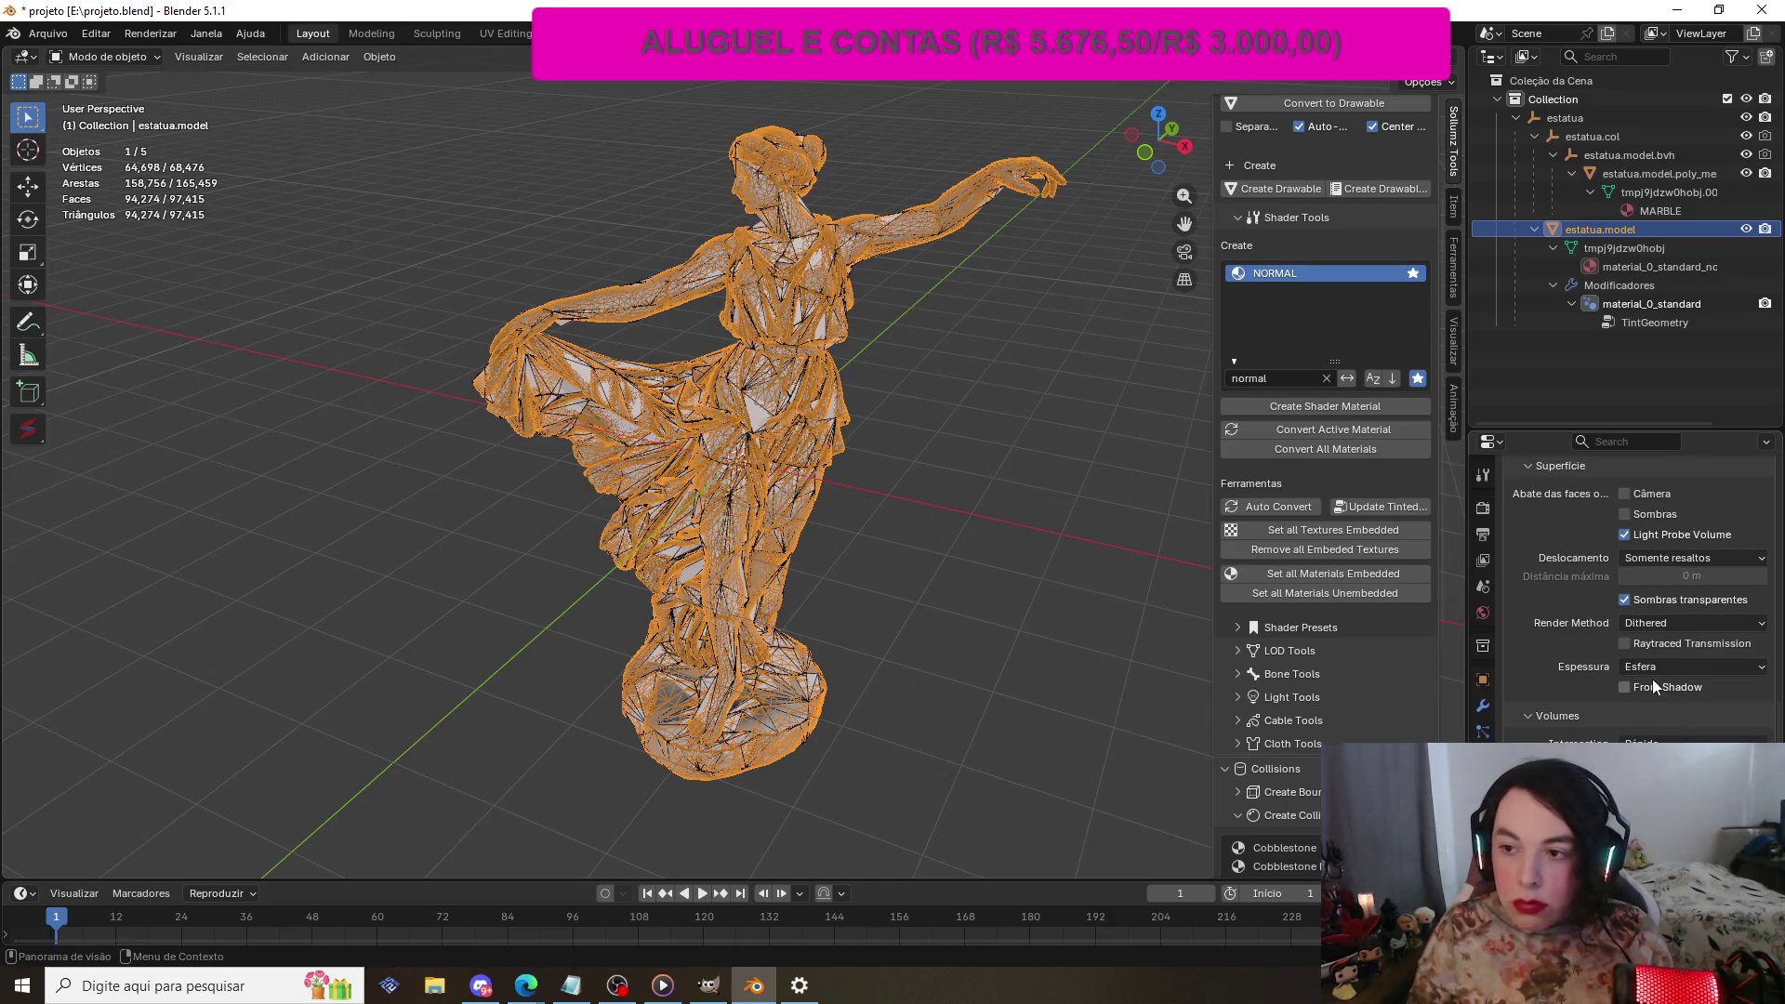
{"action": "scroll", "coordinate": [1652, 678], "scroll_direction": "down", "scroll_amount": 6}
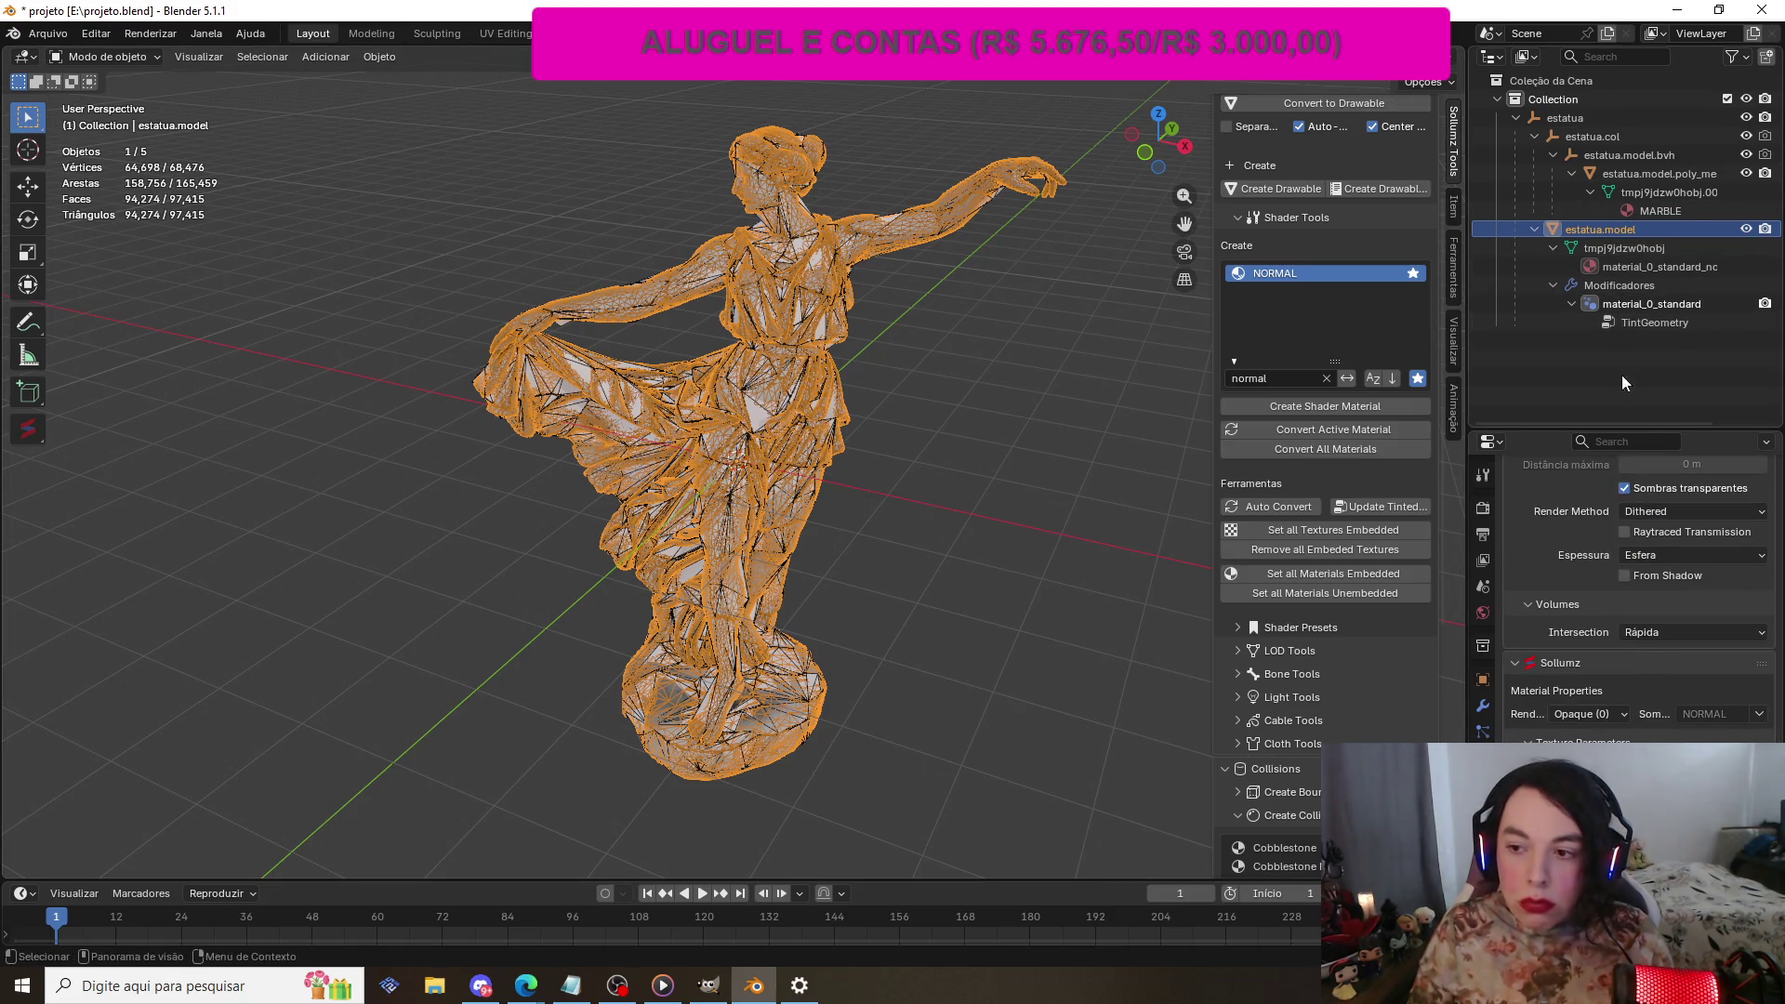
{"action": "scroll", "coordinate": [1629, 475], "scroll_direction": "up", "scroll_amount": 10}
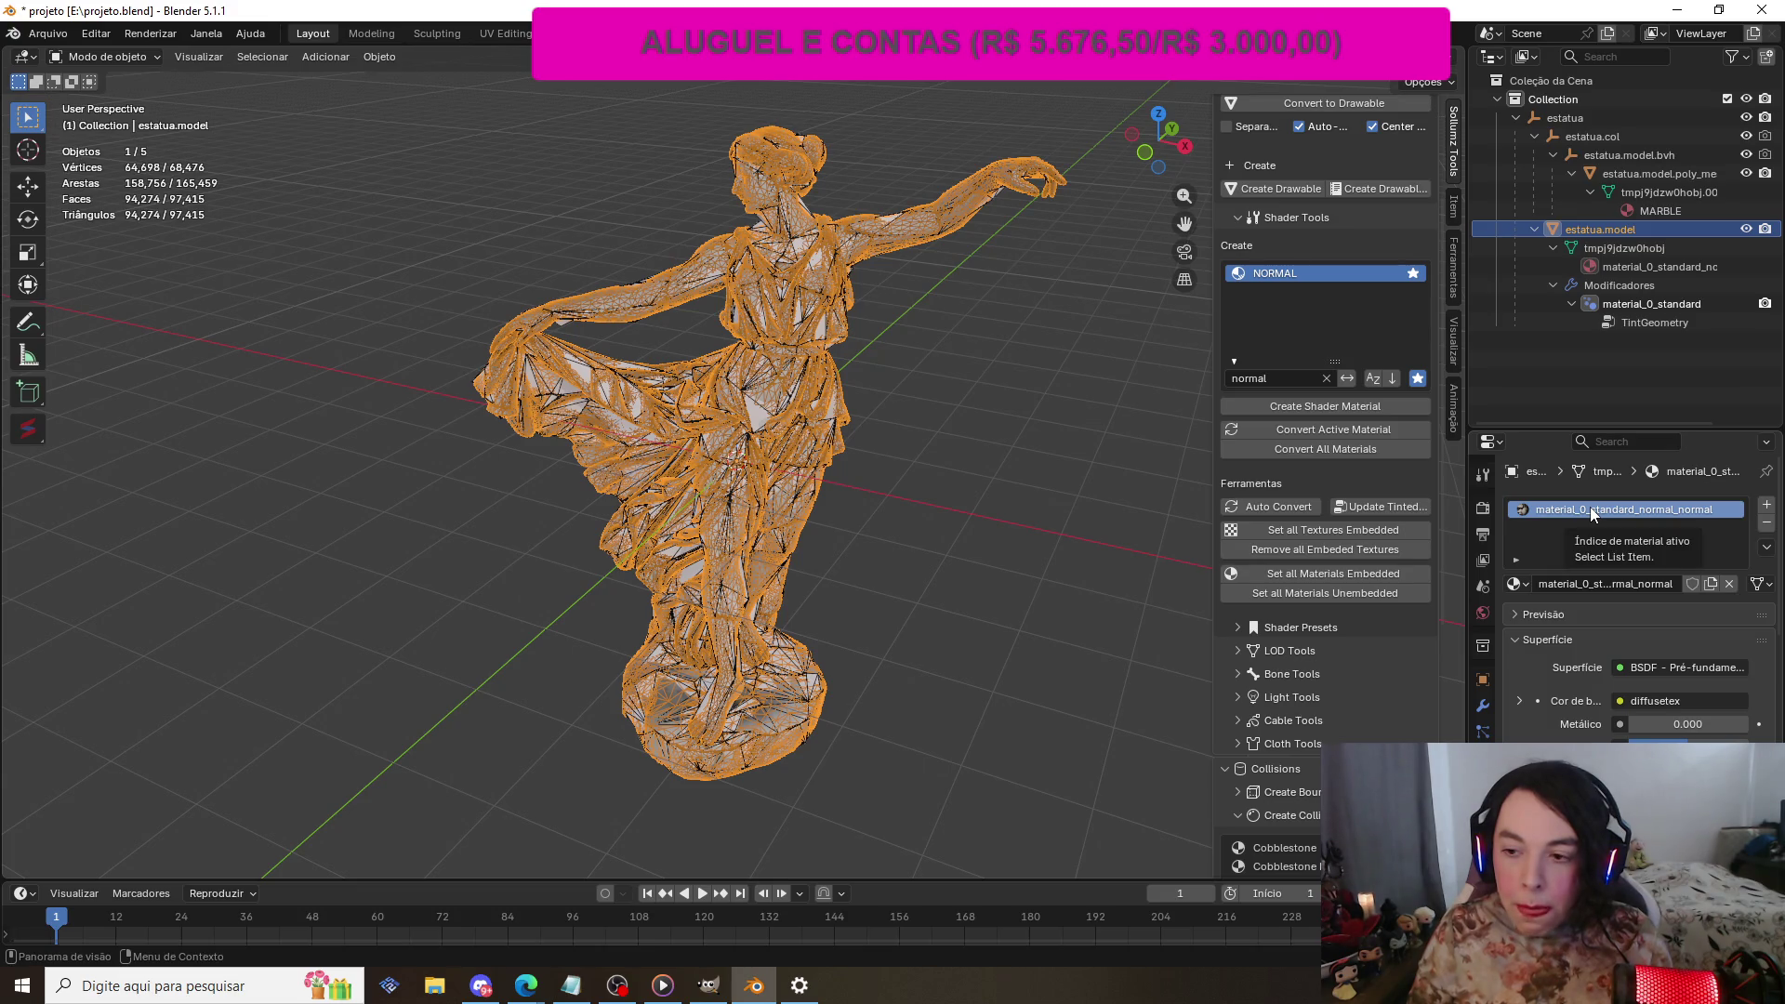
{"action": "scroll", "coordinate": [972, 266], "scroll_direction": "down", "scroll_amount": 1}
{"action": "scroll", "coordinate": [973, 262], "scroll_direction": "up", "scroll_amount": 1}
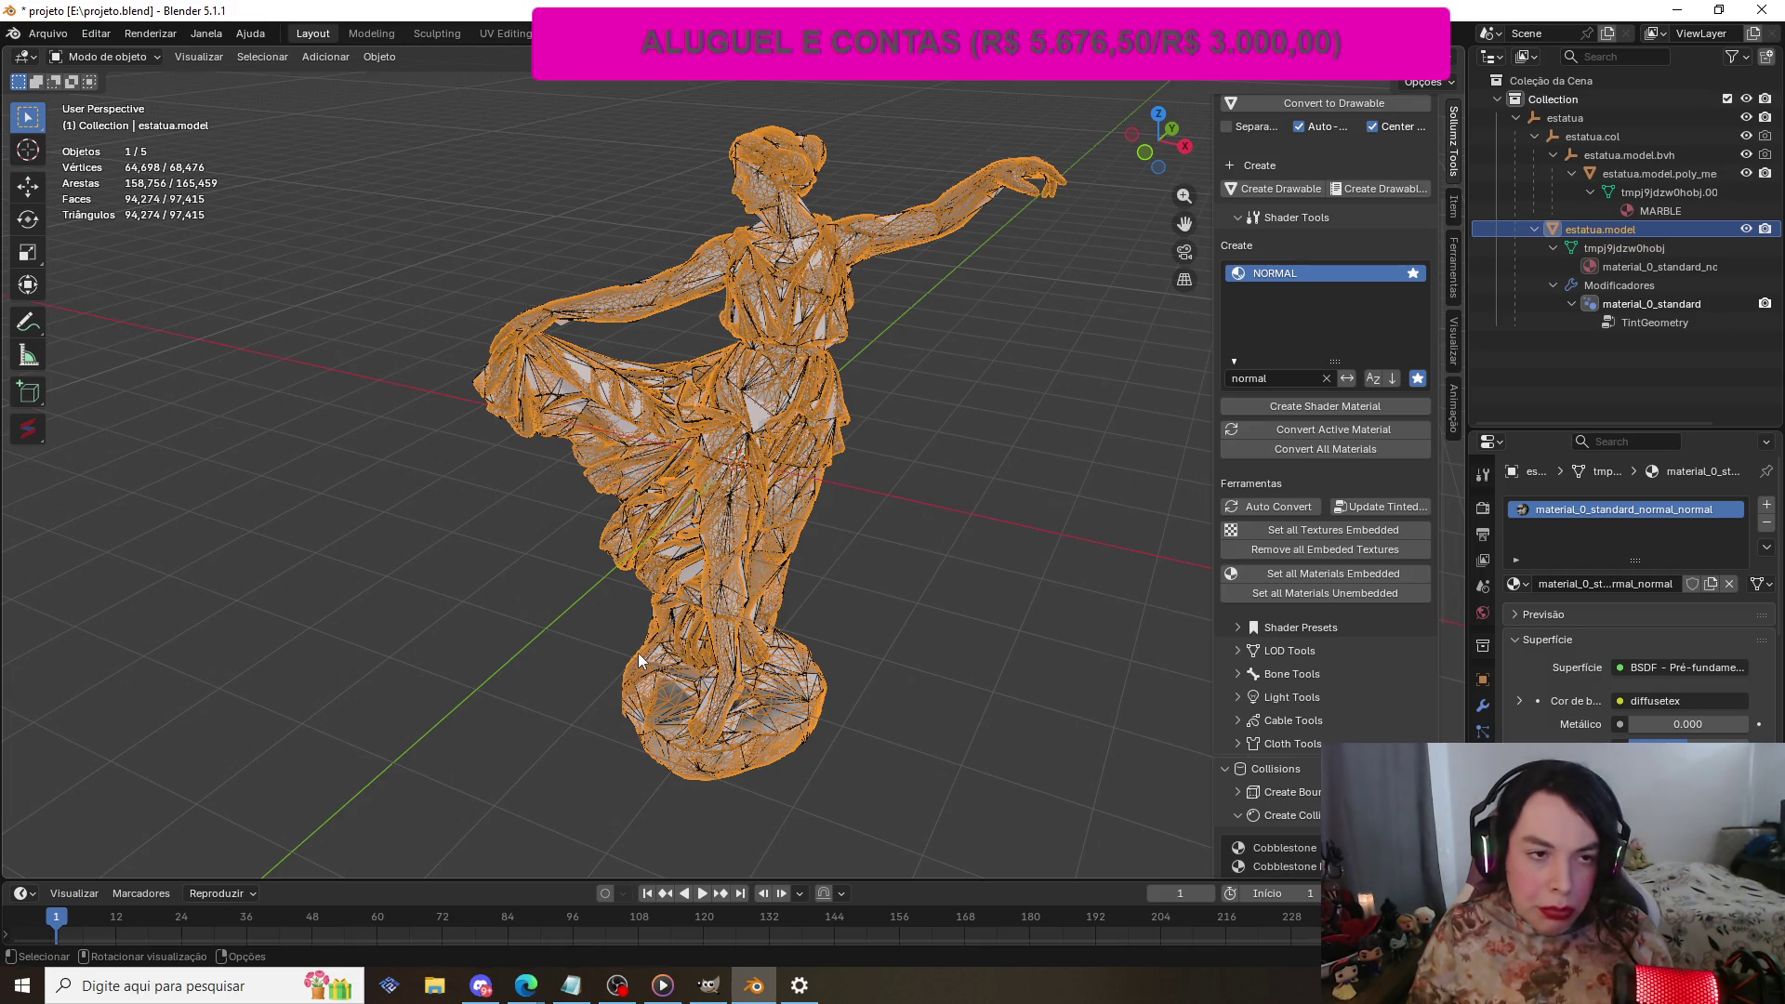
Step: Start a CodeWalker XML (.ydr.xml) export from the Arquivo > Exportar menu
{"action": "left_click", "coordinate": [58, 37]}
{"action": "left_click", "coordinate": [58, 37]}
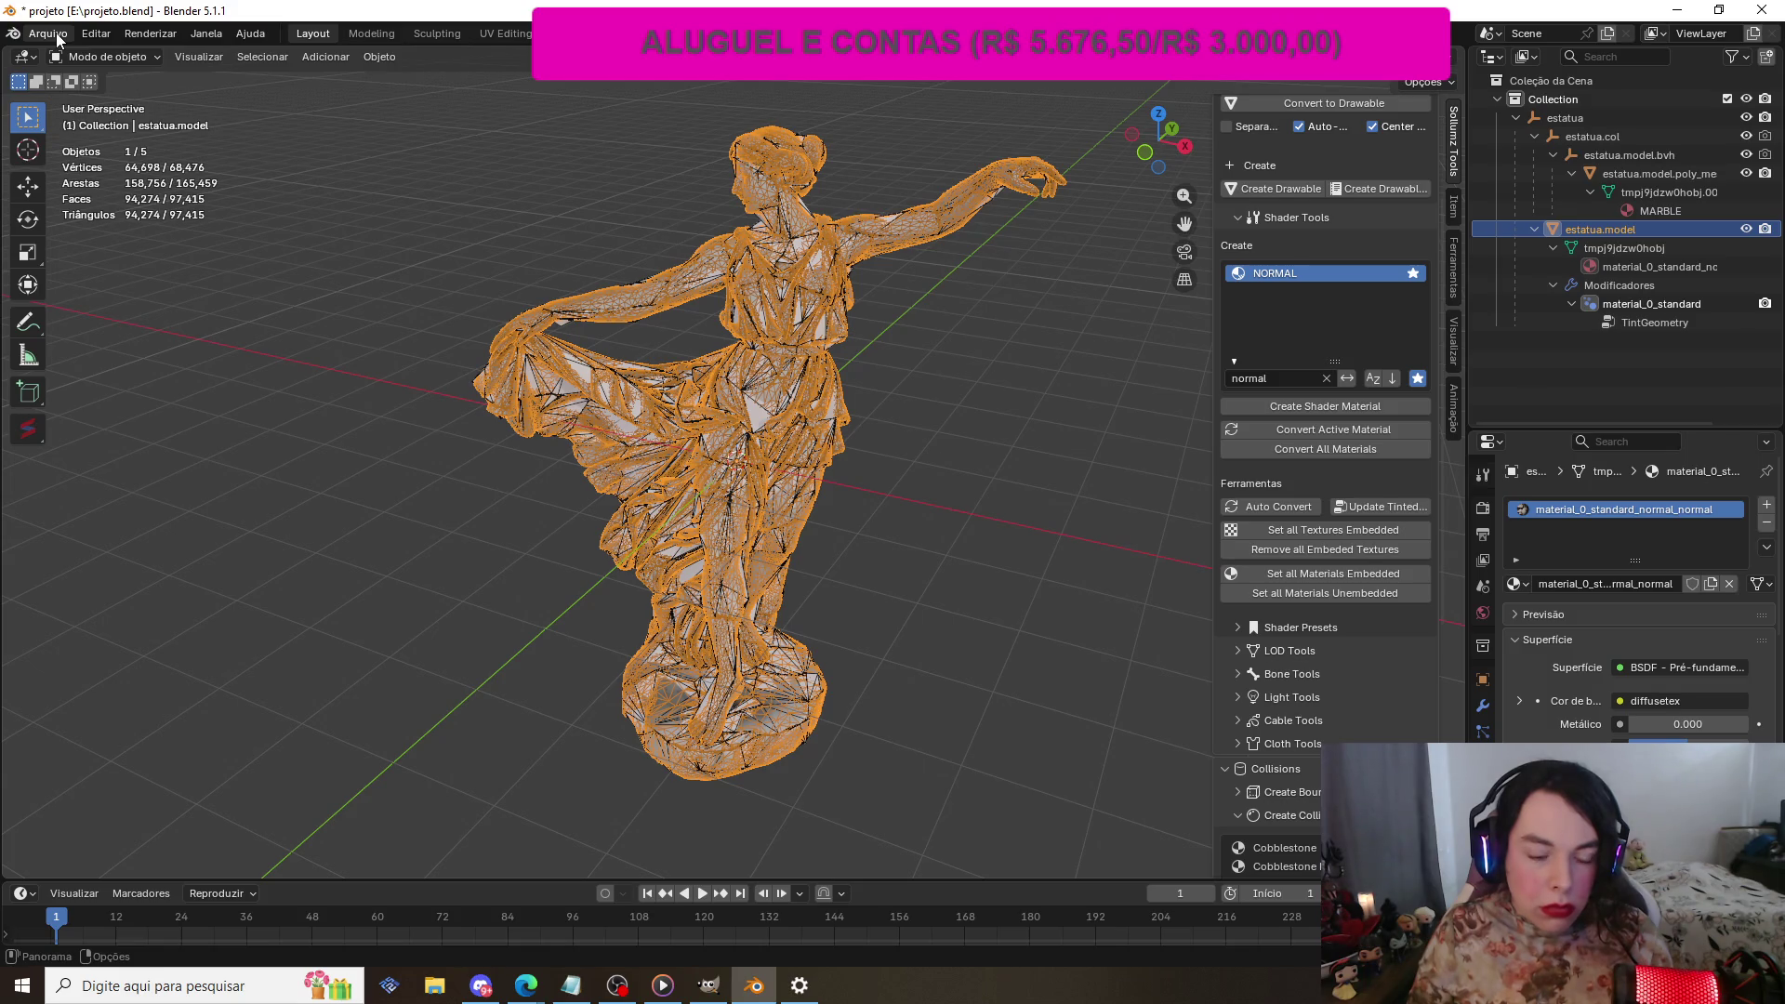
{"action": "left_click", "coordinate": [57, 37]}
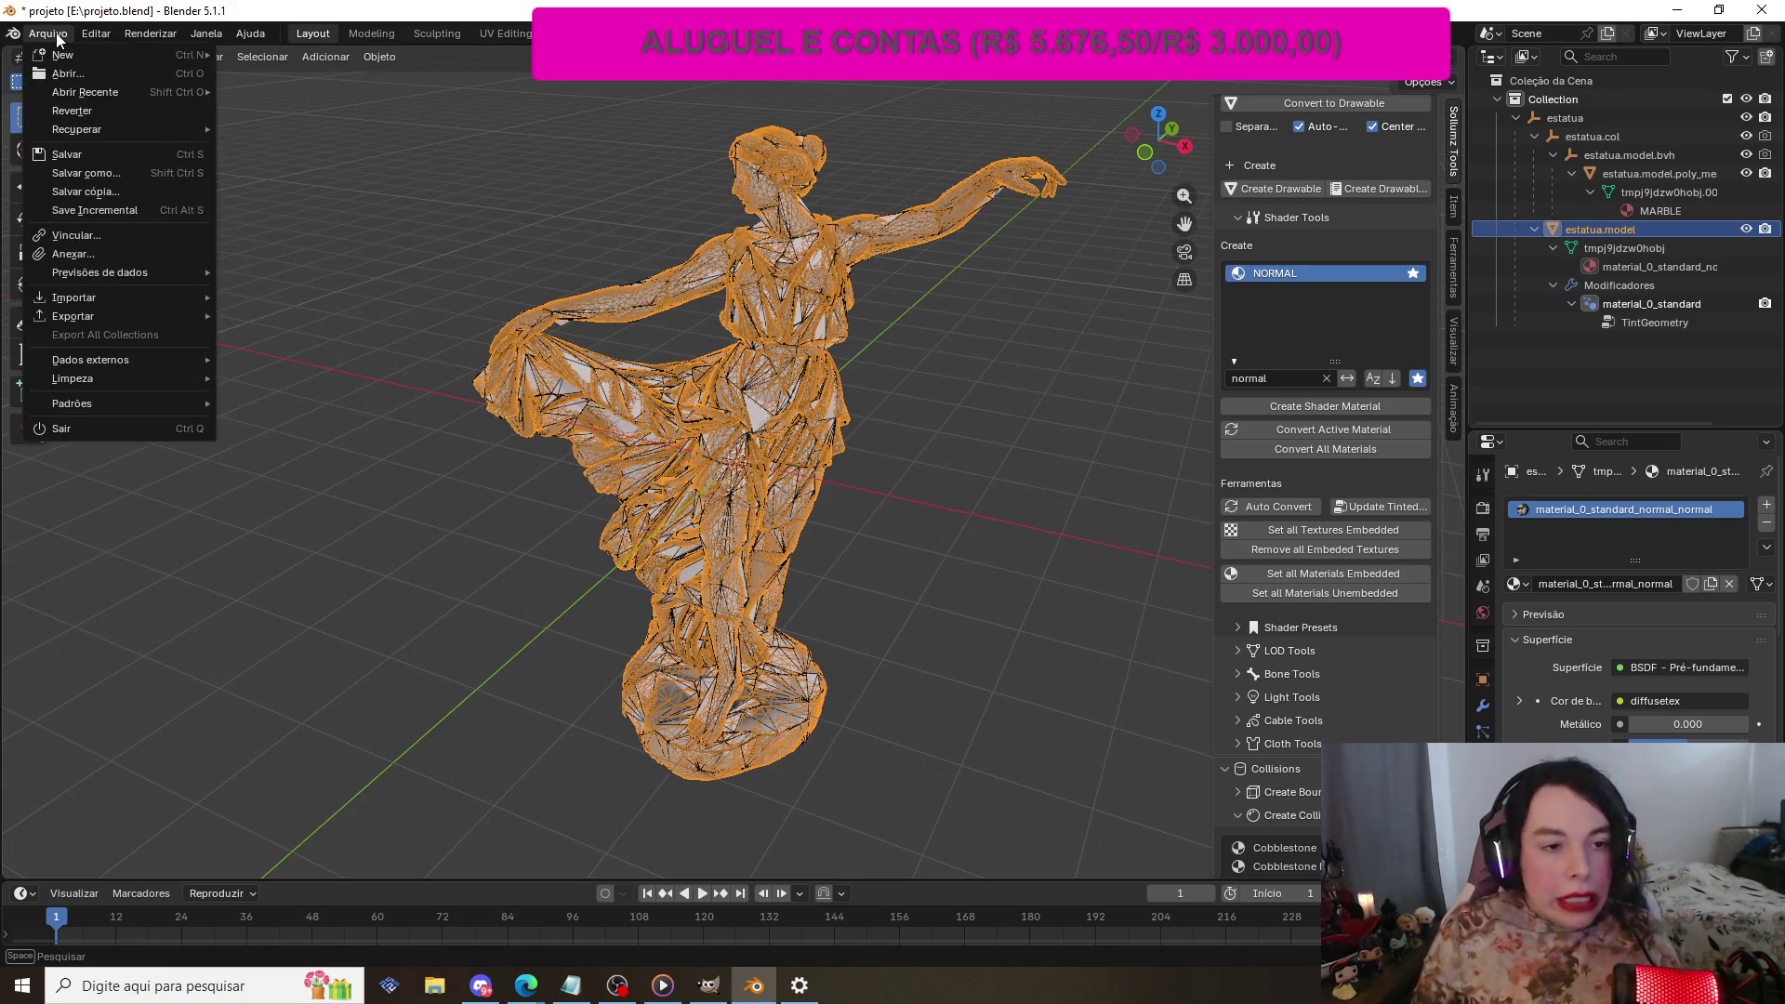
{"action": "mouse_move", "coordinate": [190, 320]}
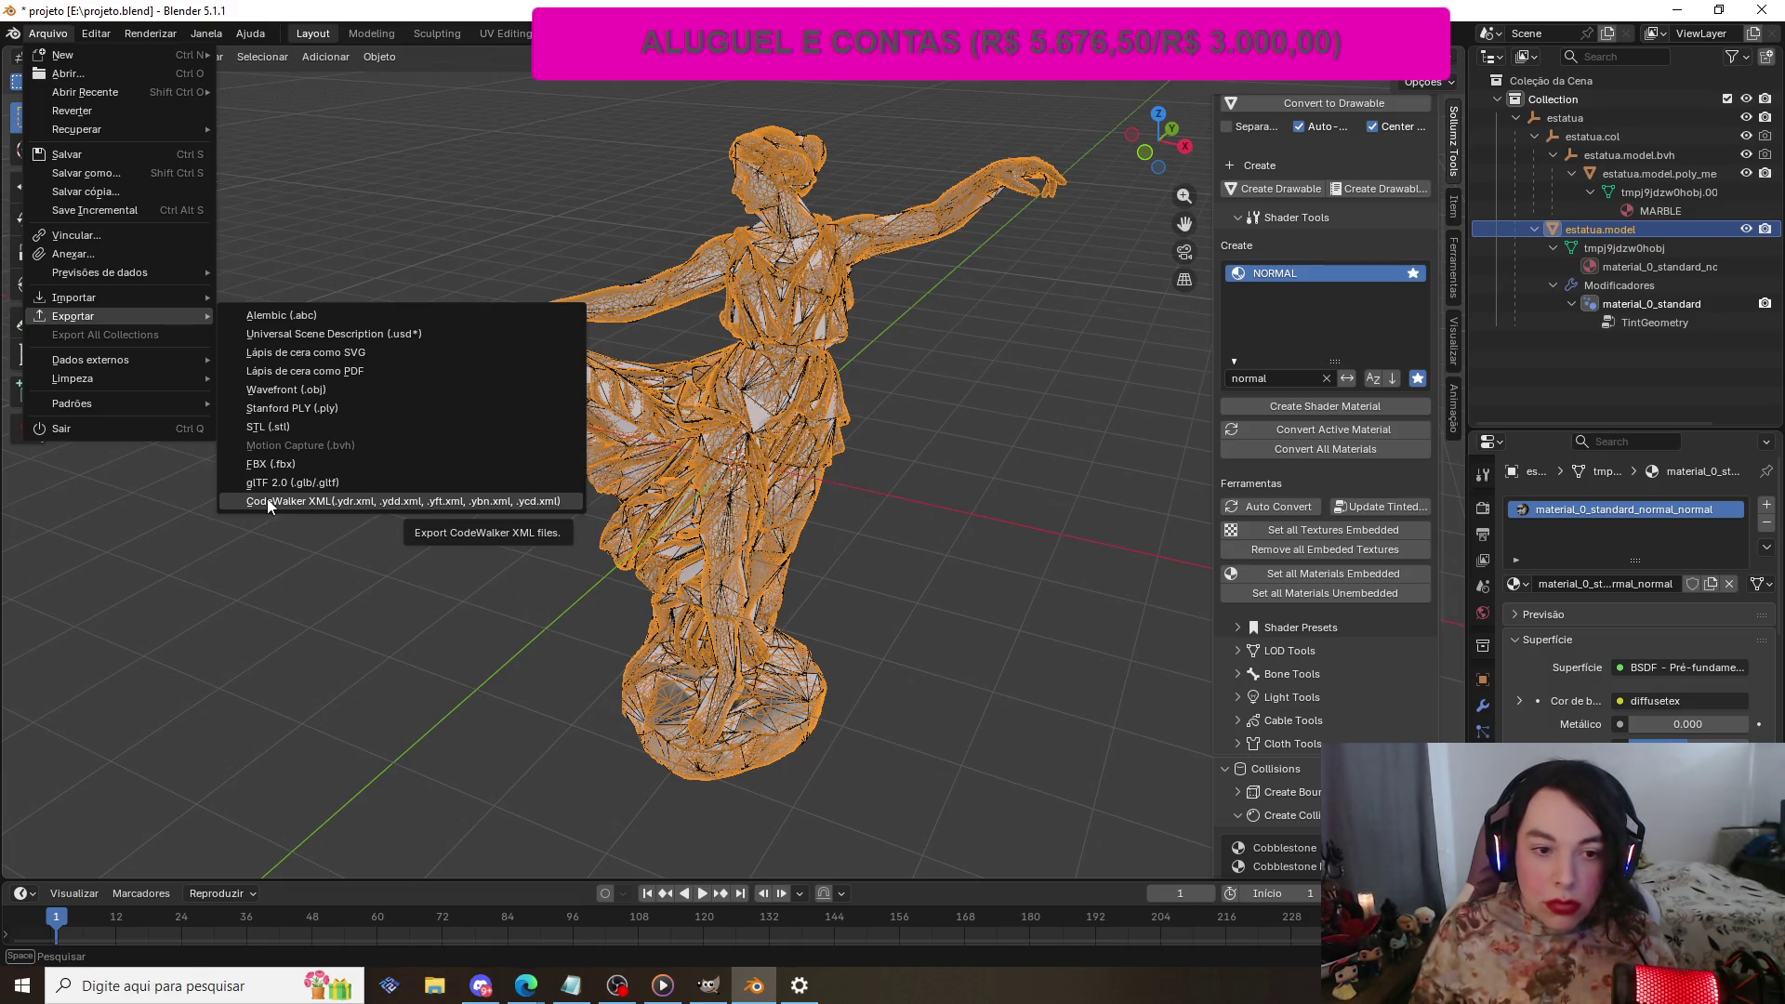
{"action": "left_click", "coordinate": [336, 501]}
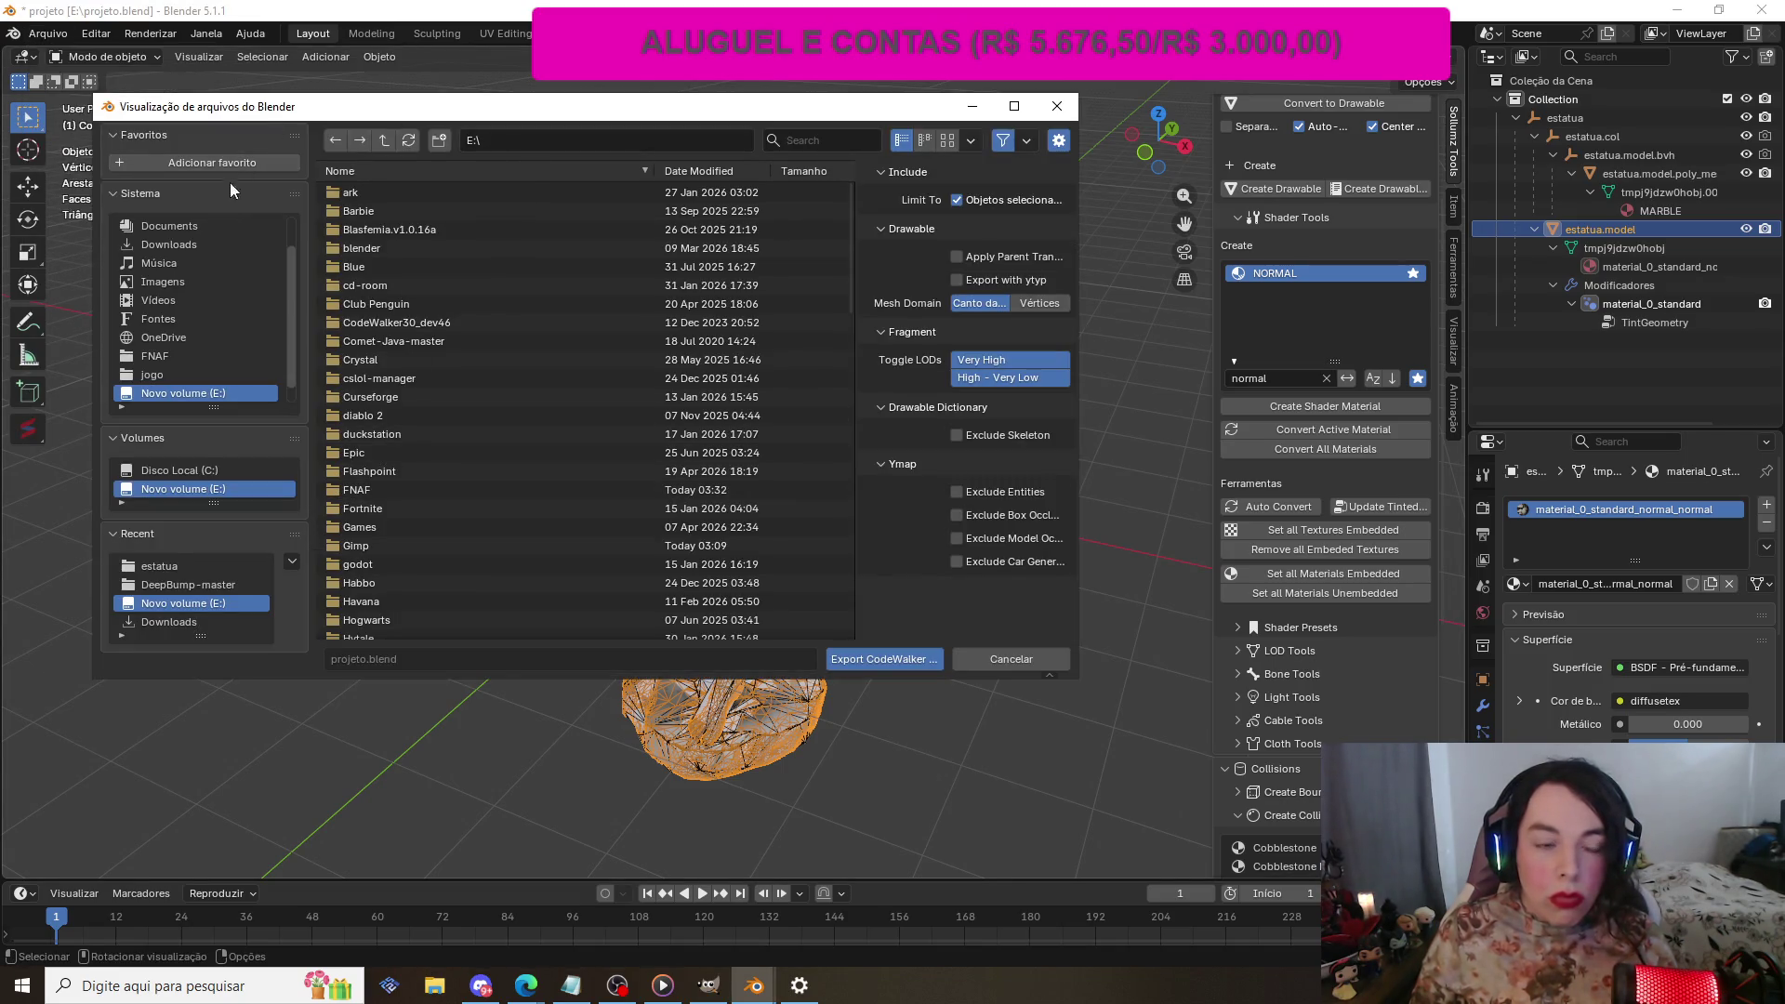
Step: Export the statue's CodeWalker XML into Downloads\estatua, found by searching 'est', then bring up Windows search
{"action": "left_click", "coordinate": [175, 242]}
{"action": "left_click", "coordinate": [822, 144]}
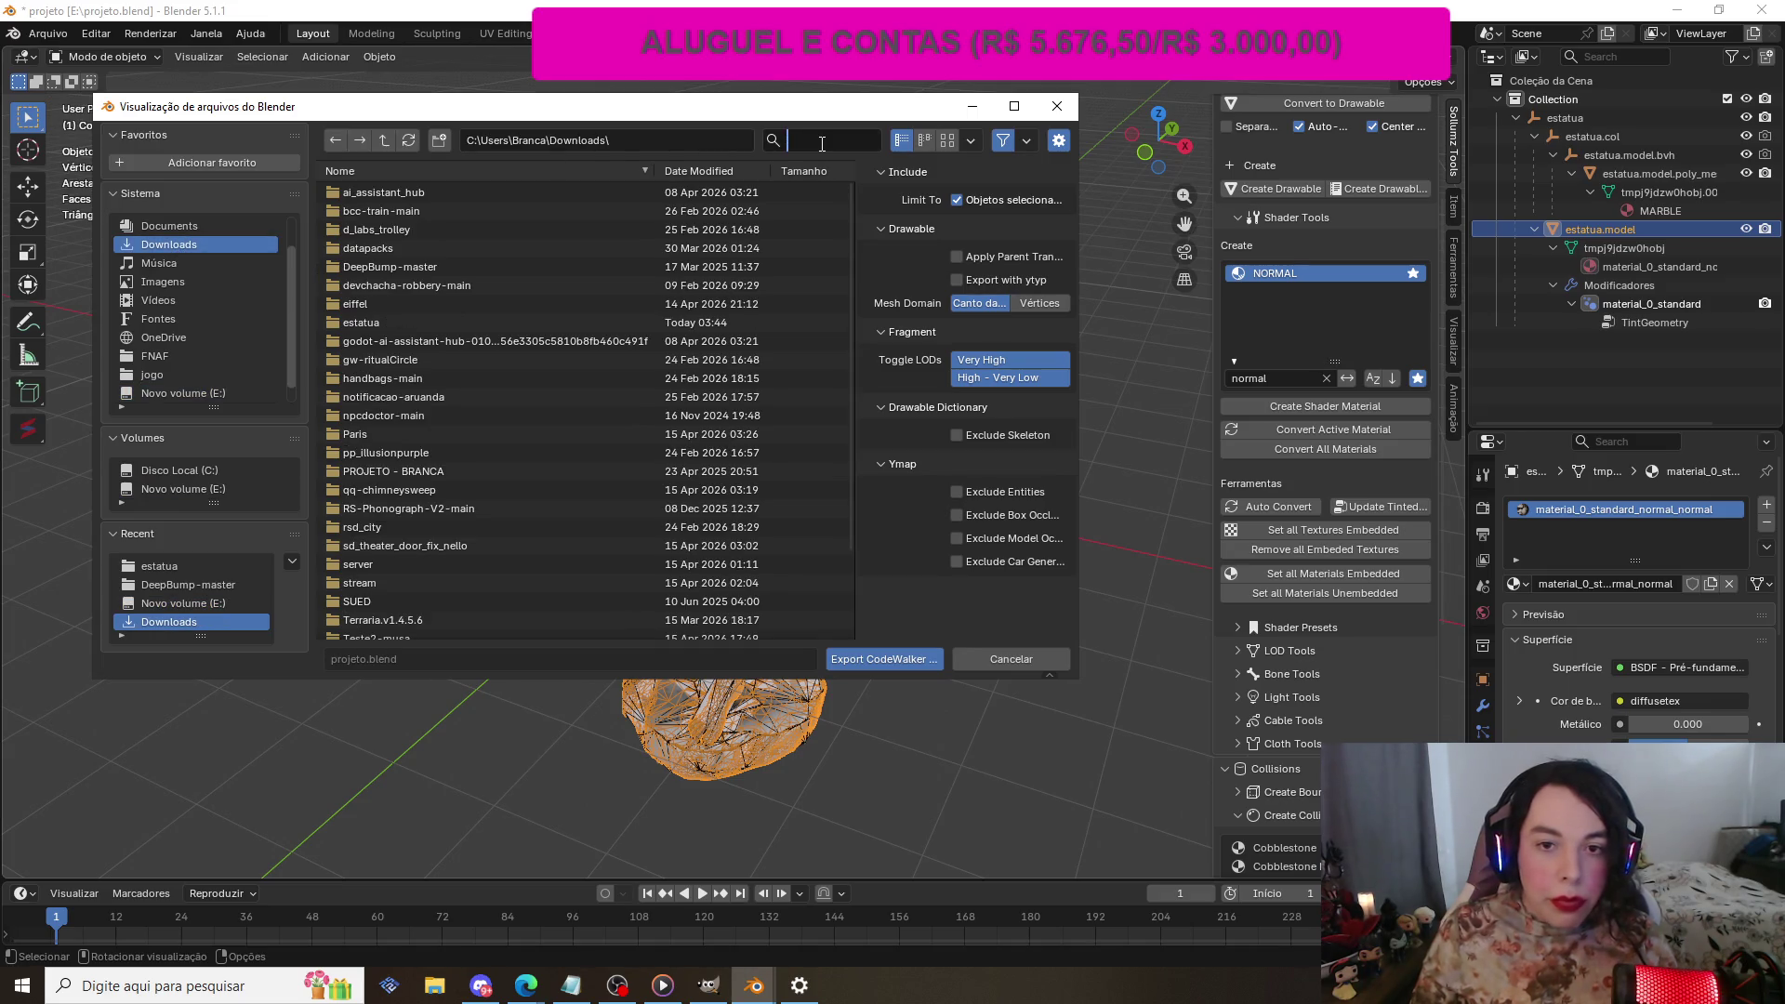
{"action": "type", "text": "est"}
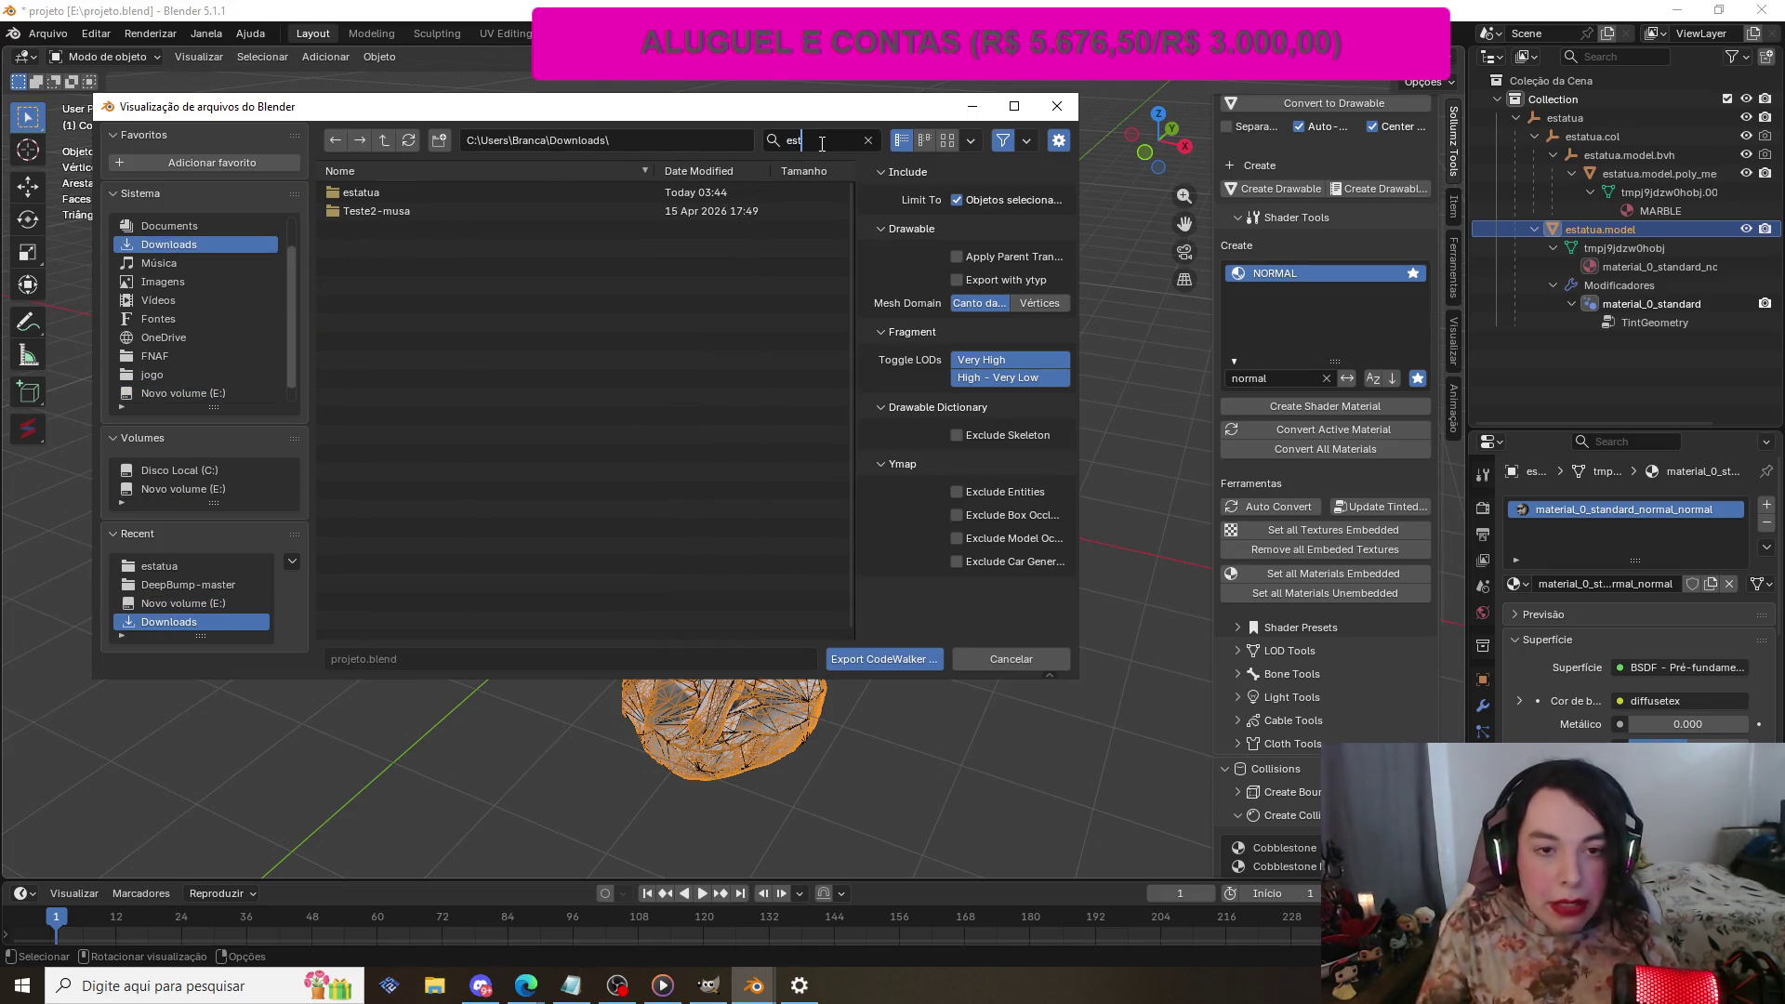
{"action": "double_click", "coordinate": [431, 193]}
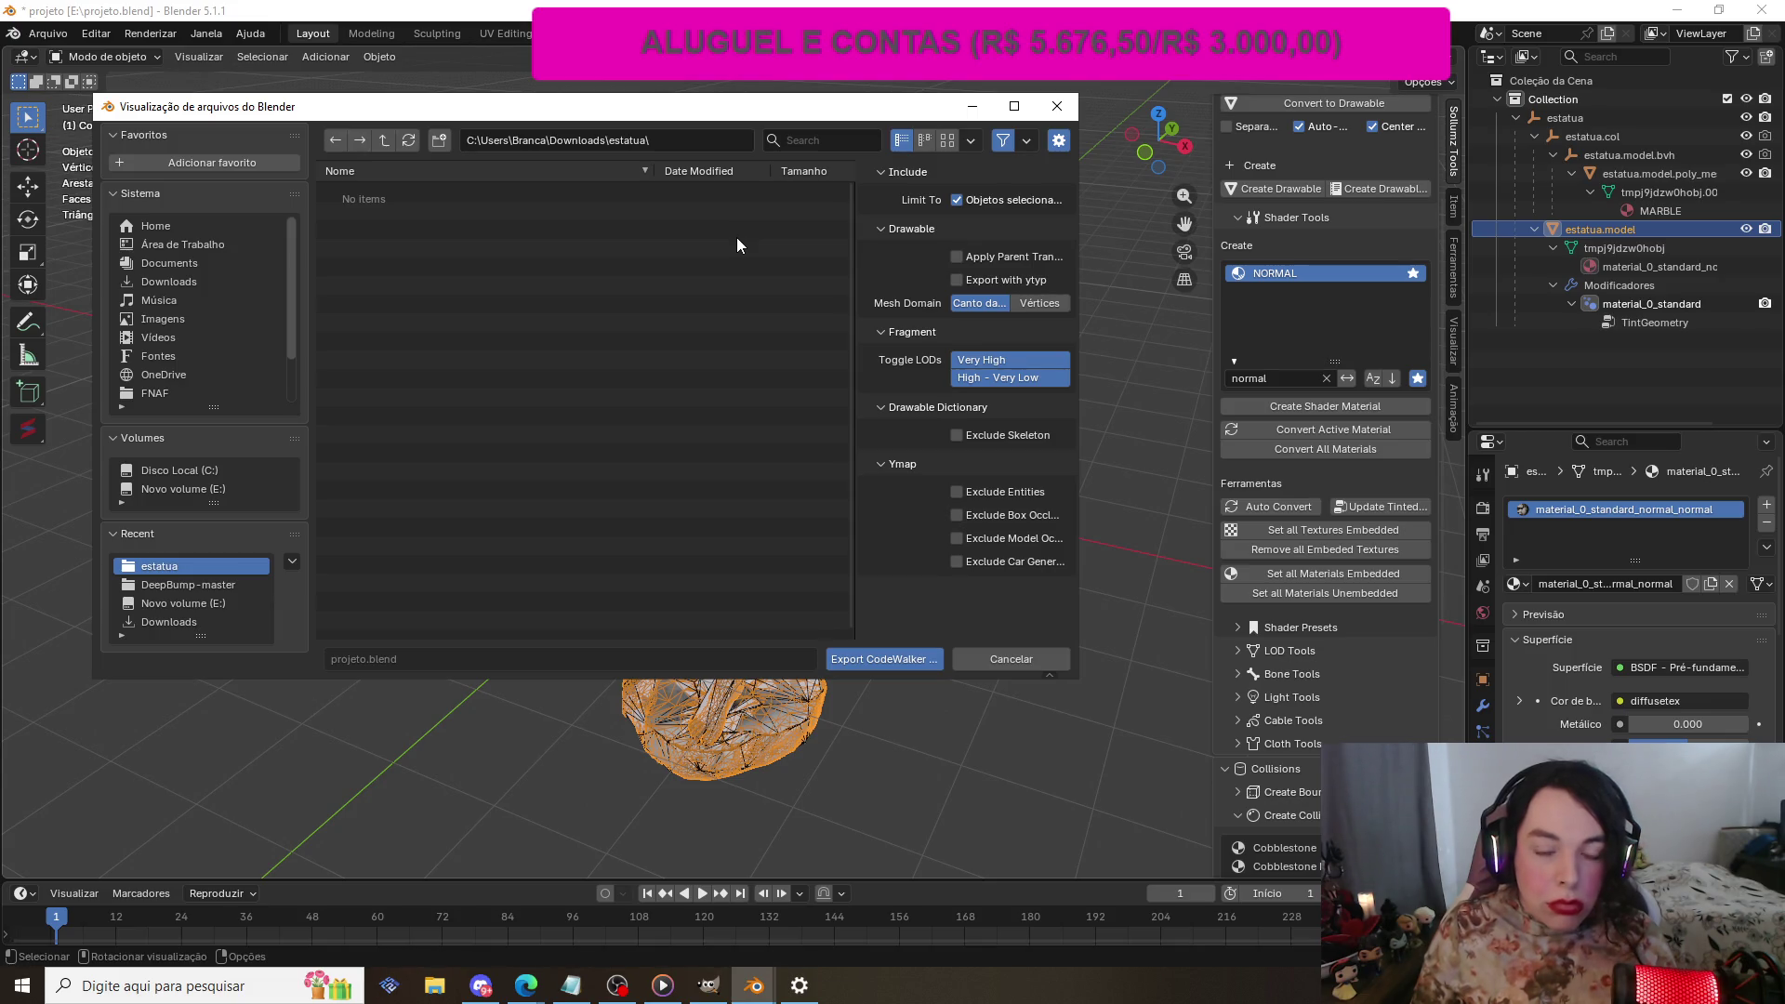
{"action": "left_click", "coordinate": [868, 662]}
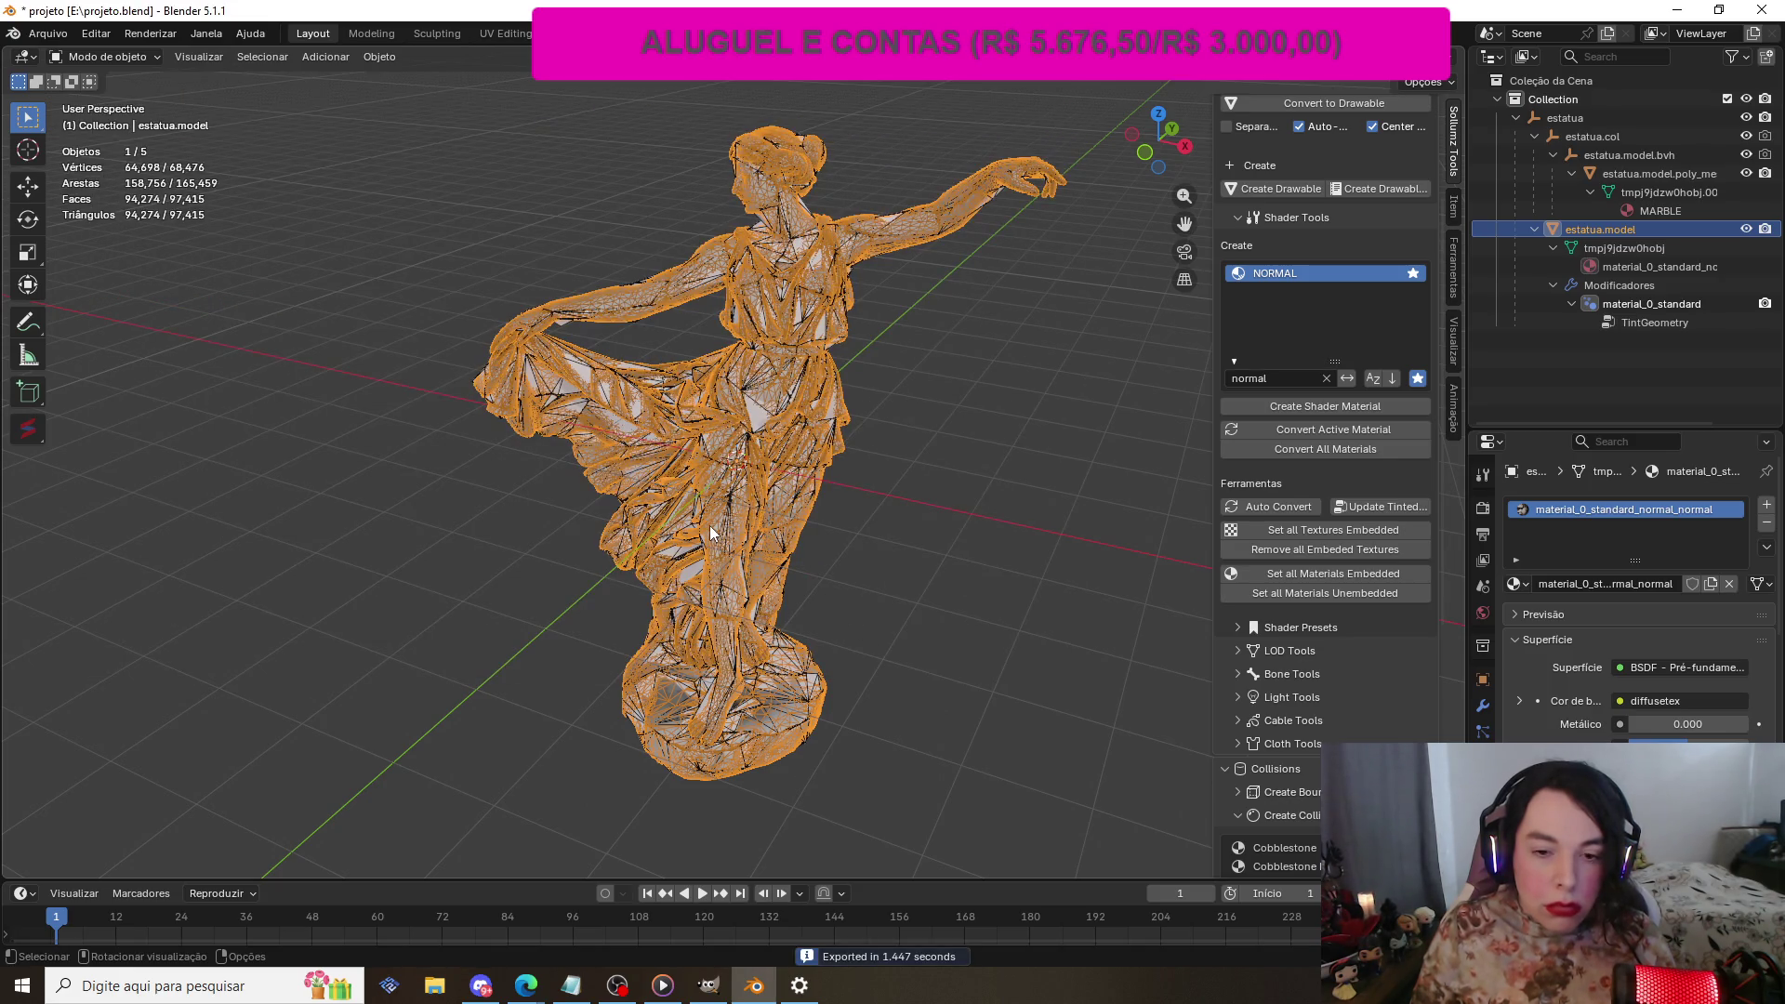
{"action": "left_click", "coordinate": [268, 995]}
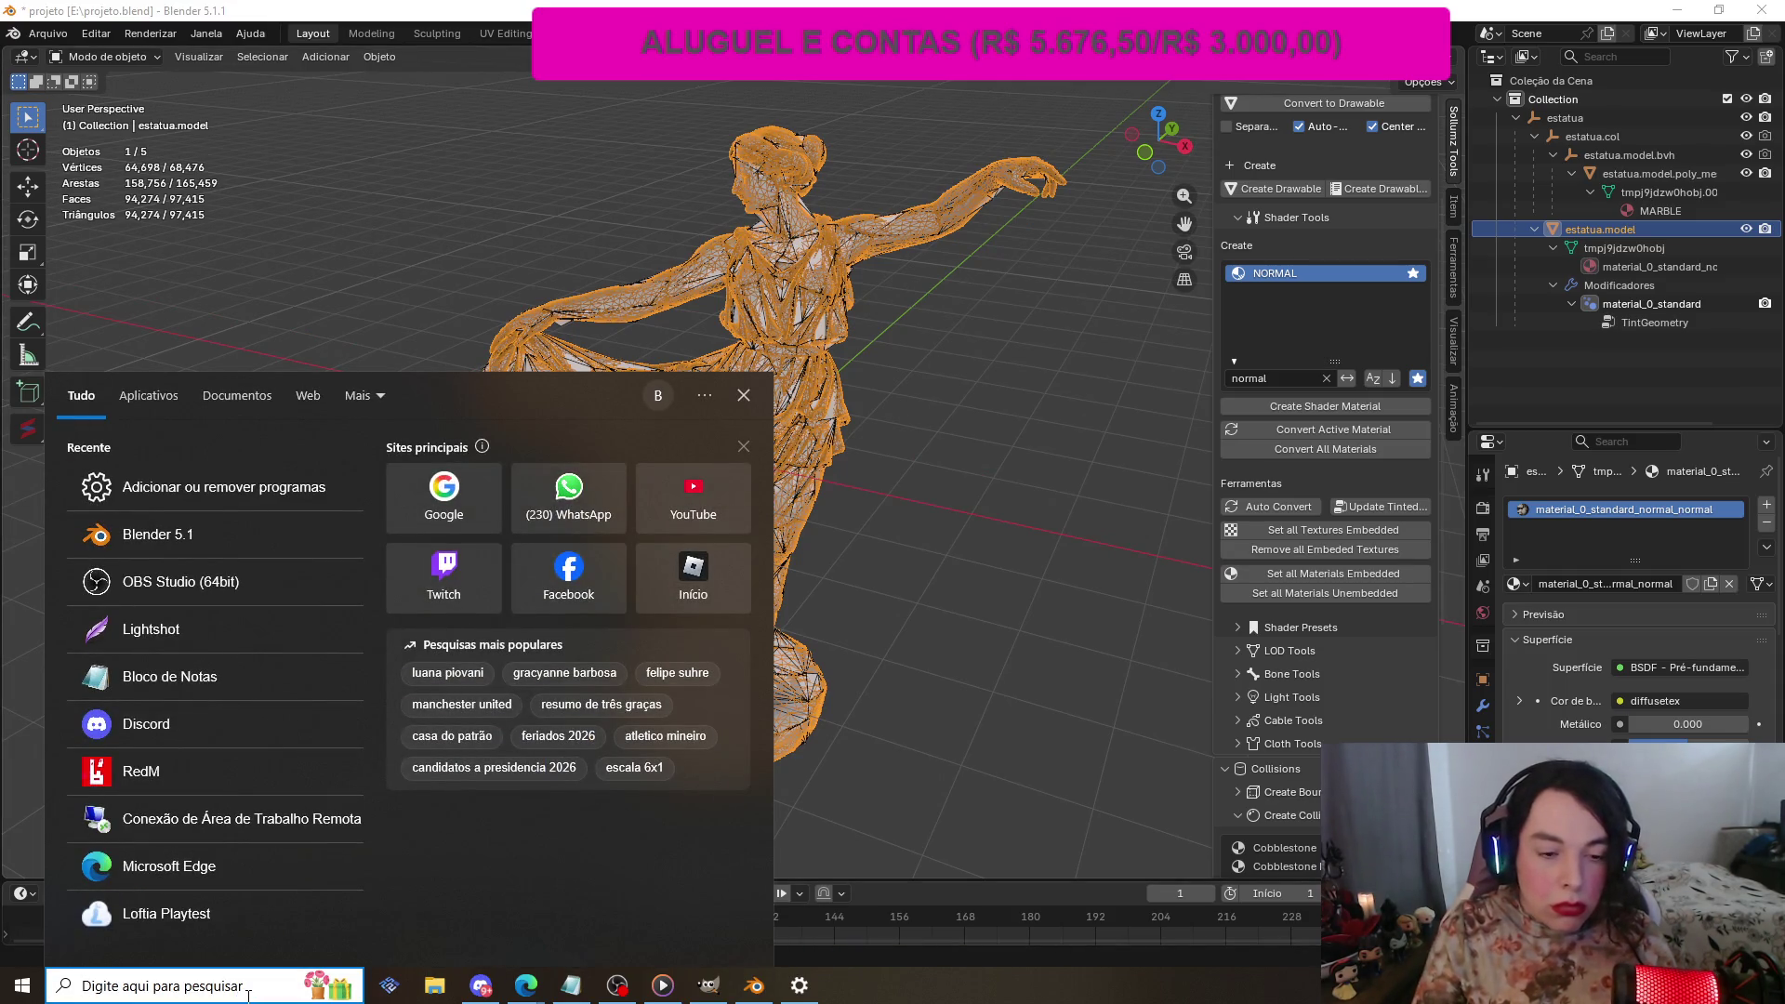
Step: Search Windows for 'co', then dismiss the search panel without launching anything
{"action": "type", "text": "code"}
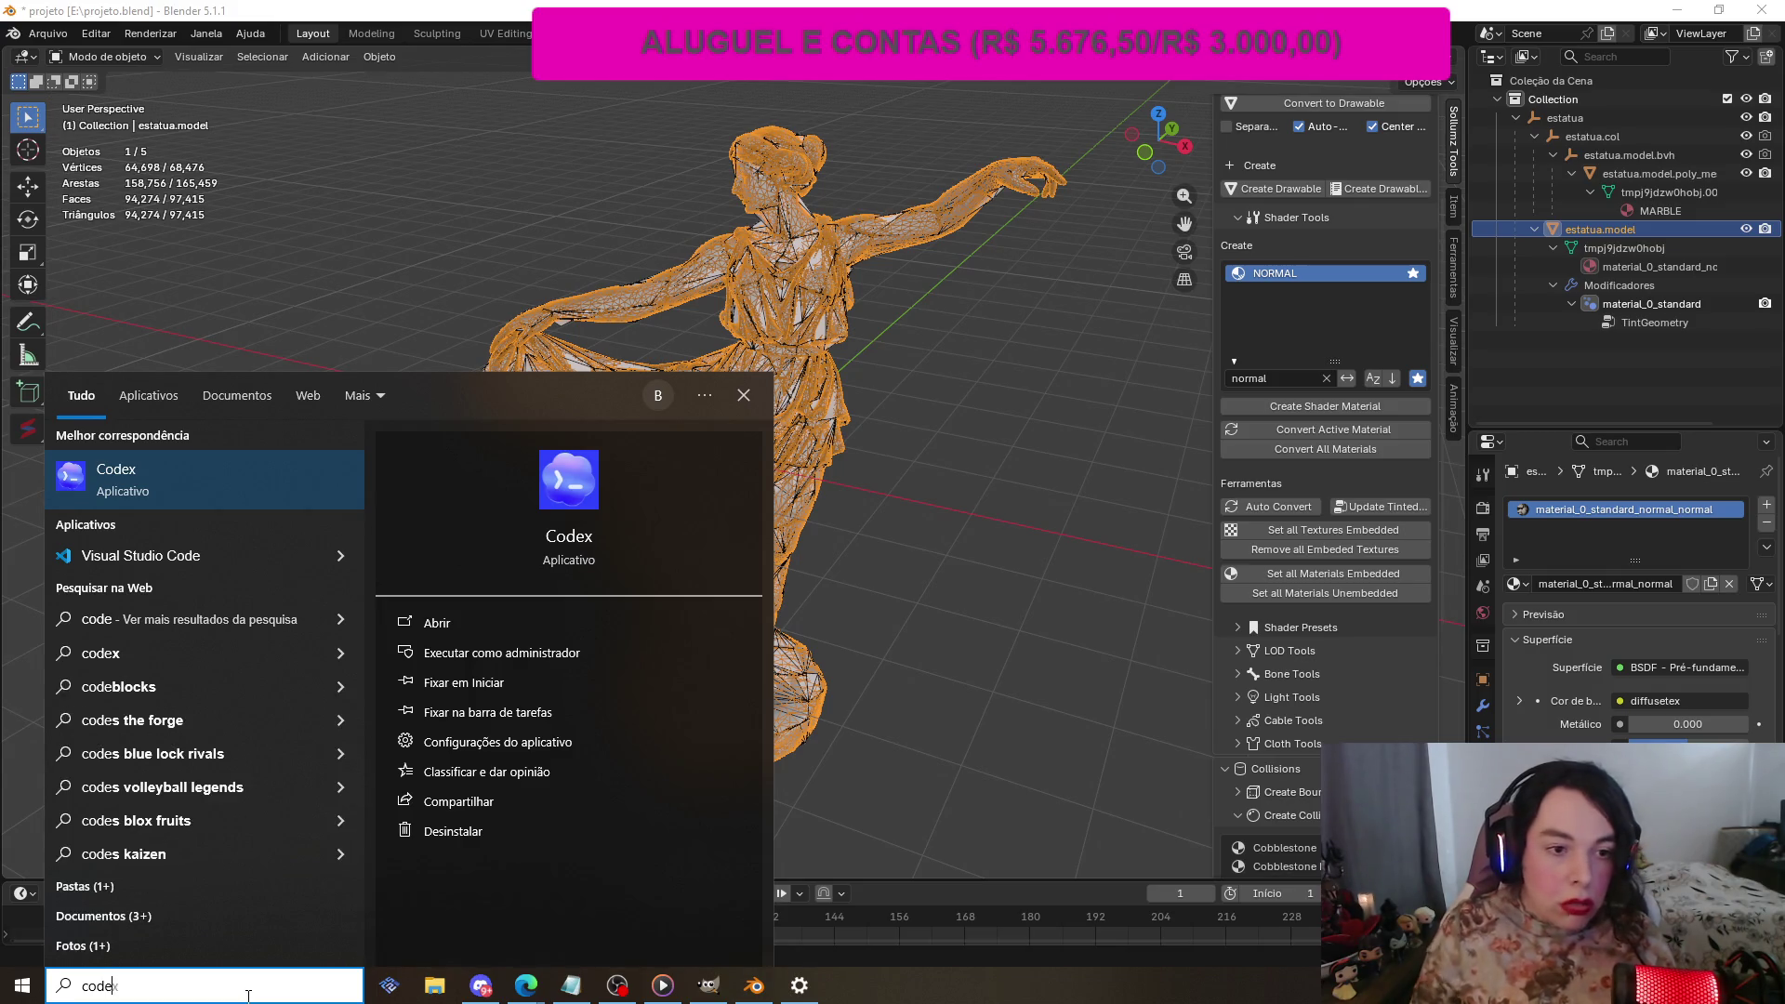
{"action": "key", "text": "Return"}
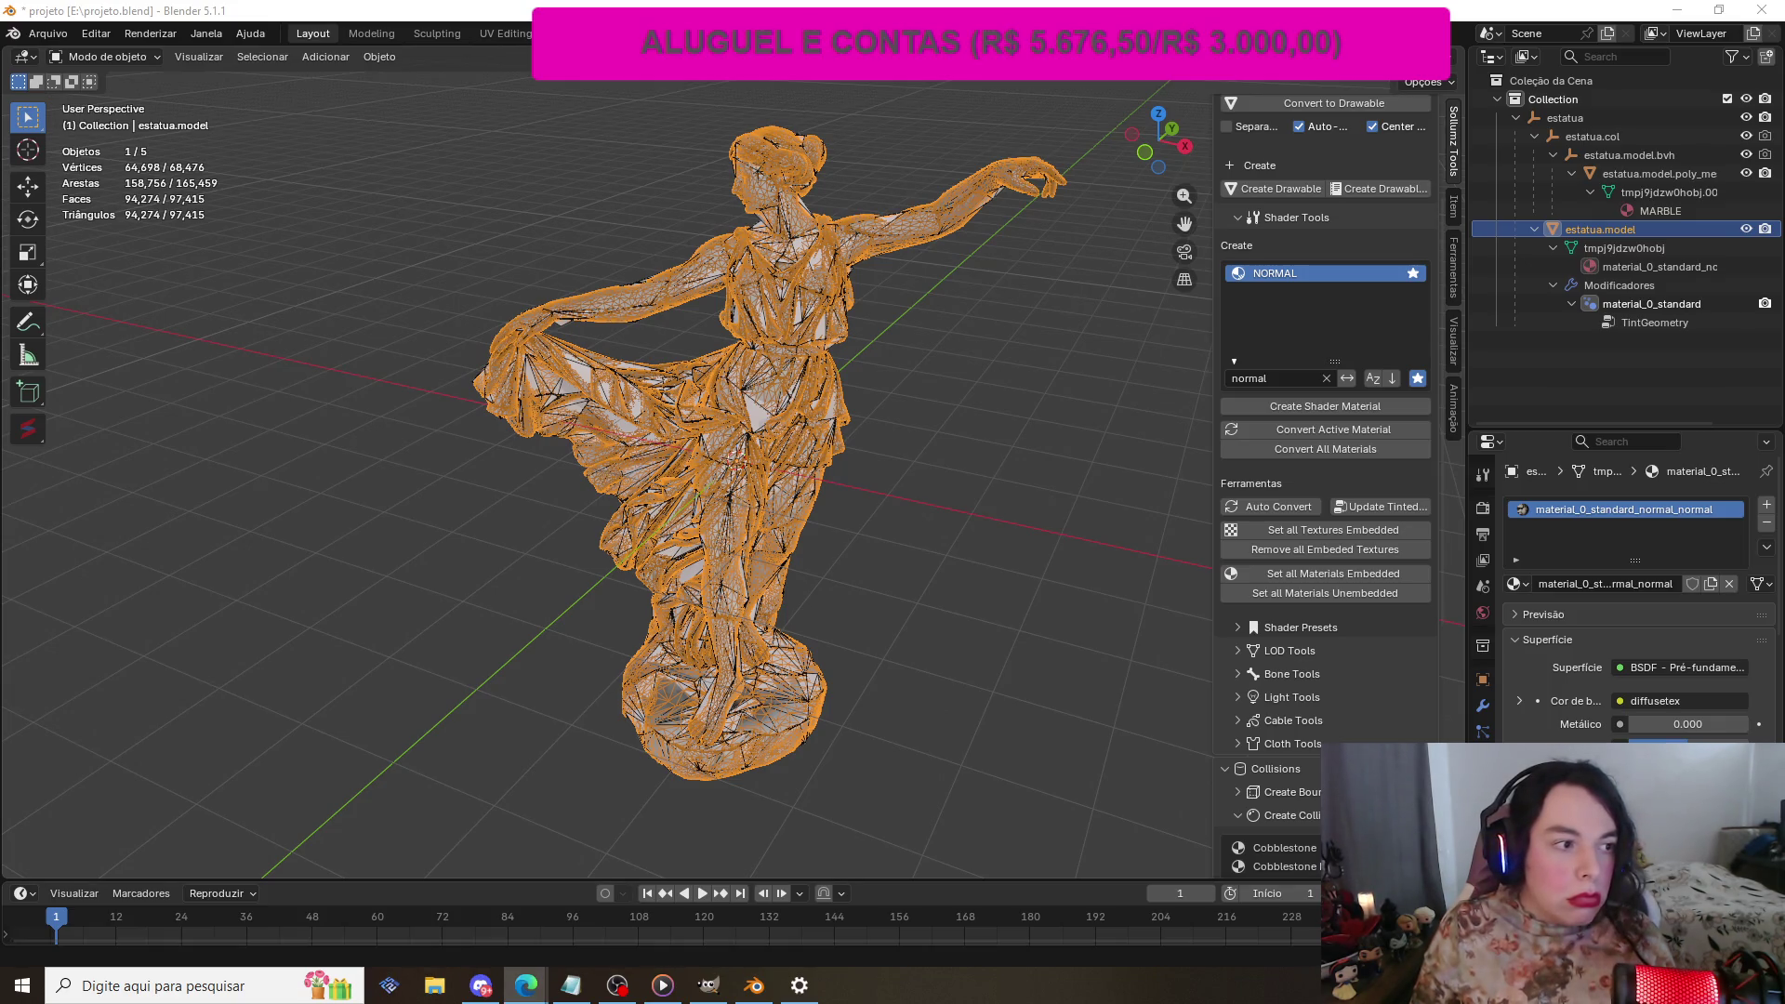
Step: Launch File Explorer from the taskbar, showing Novo volume (E:) > FNAF
{"action": "left_click", "coordinate": [616, 985]}
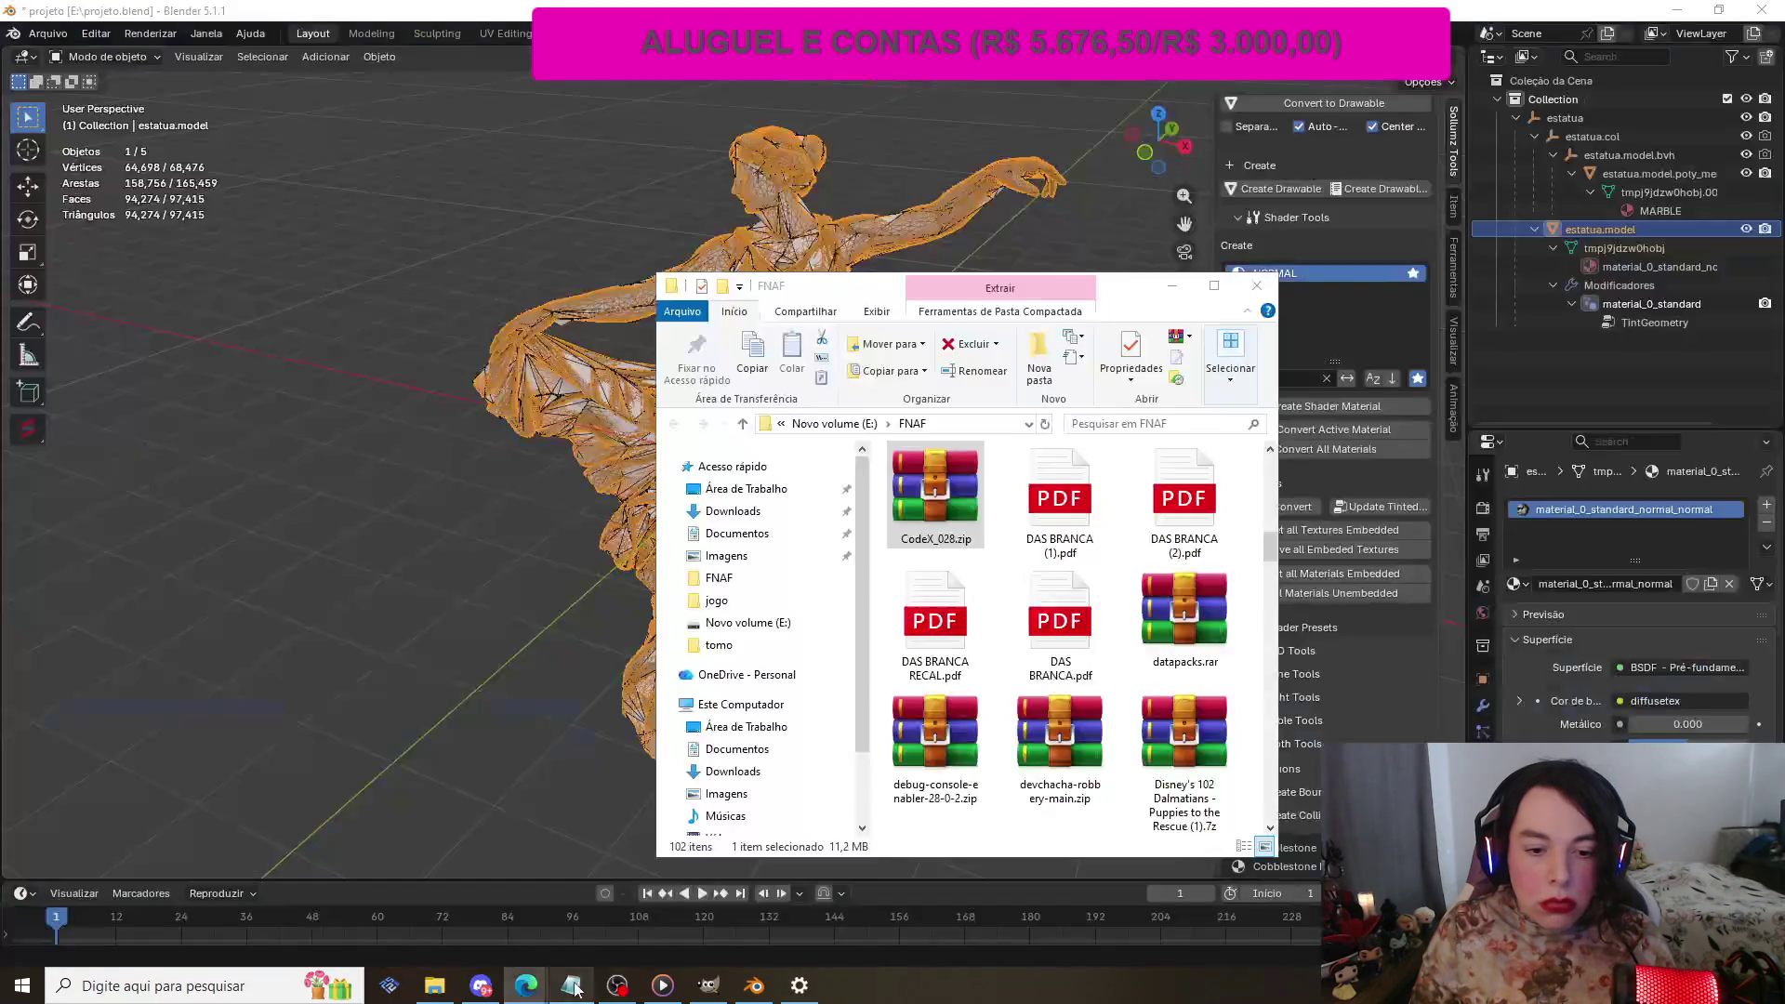
Step: Search Downloads for 'codex', list all 43 results, and locate CodeX.Explorer.exe and CodeX.exe
{"action": "left_click", "coordinate": [735, 512]}
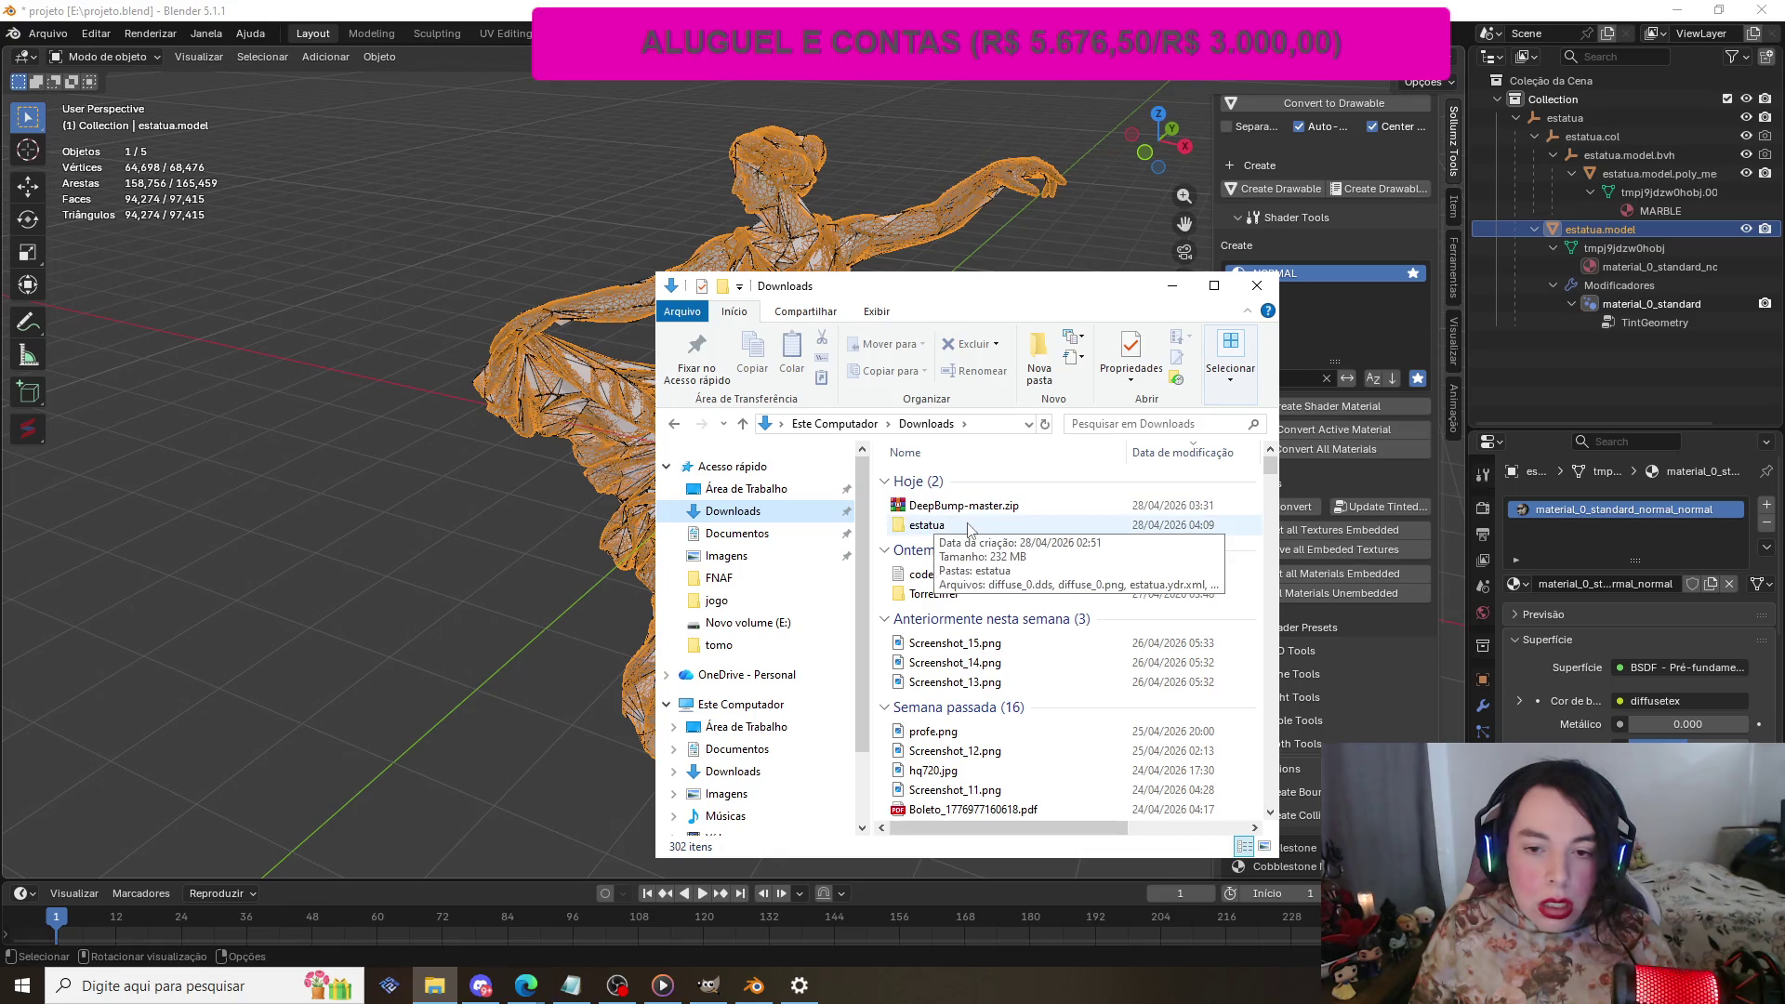
{"action": "left_click", "coordinate": [1129, 423]}
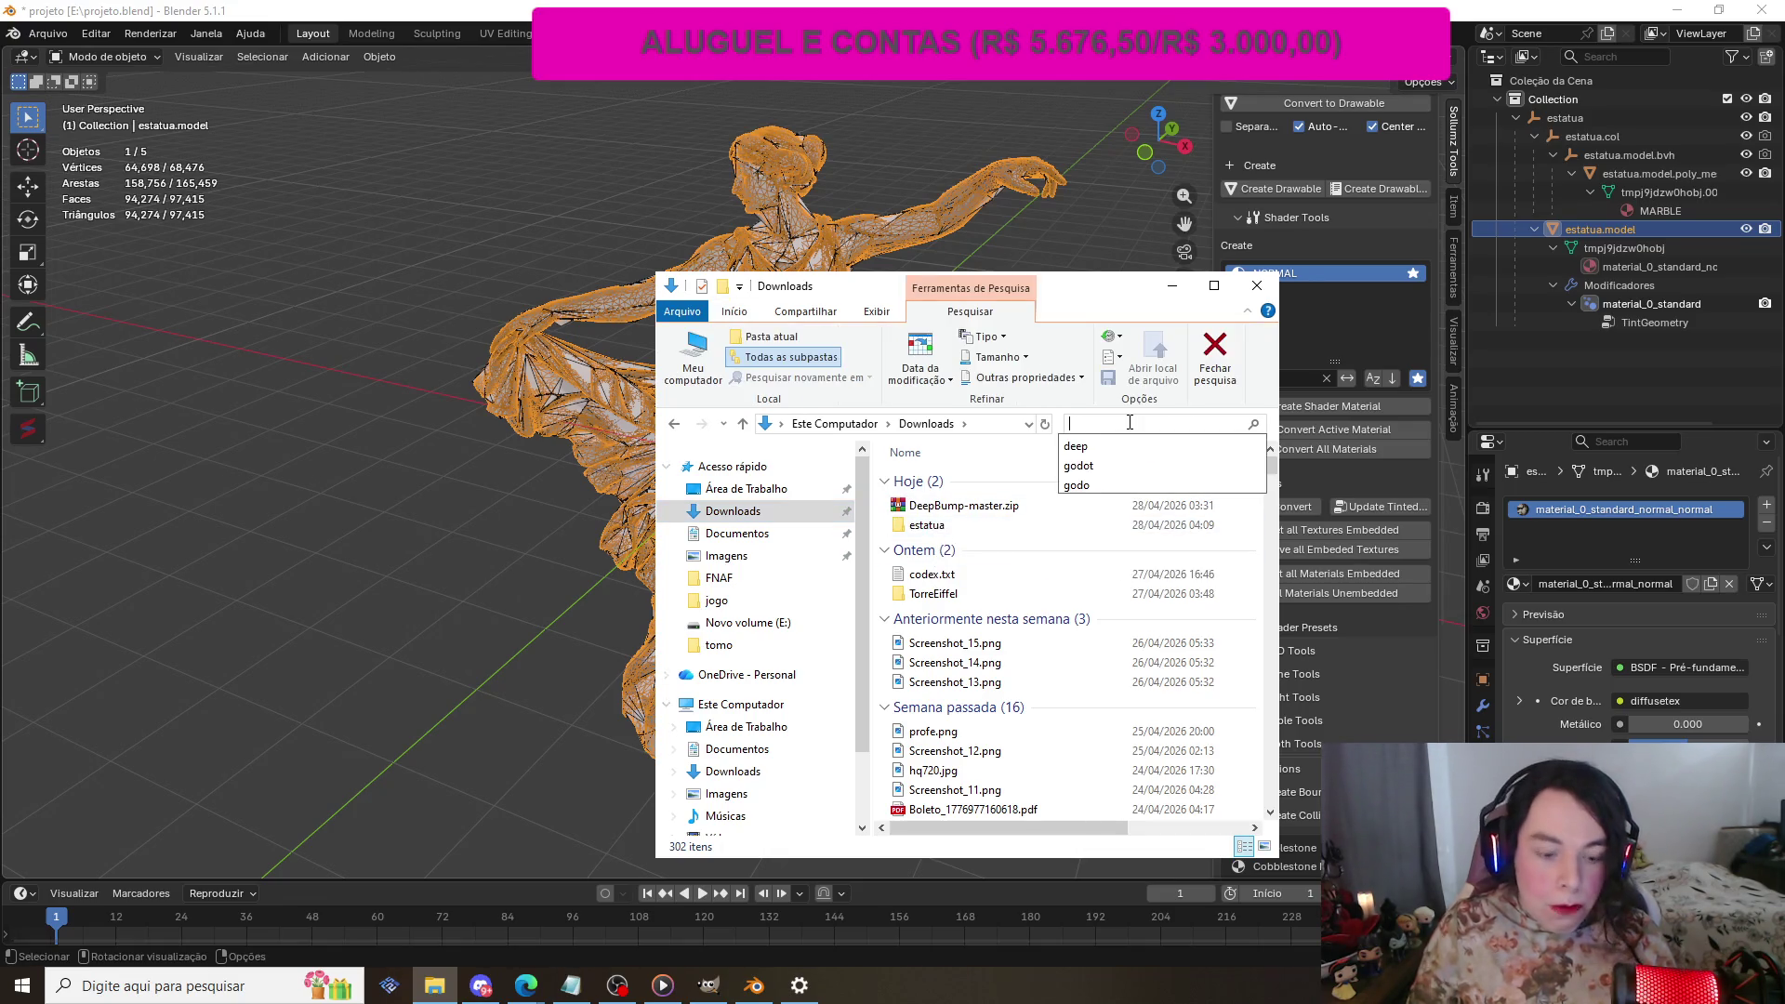
{"action": "type", "text": "codex"}
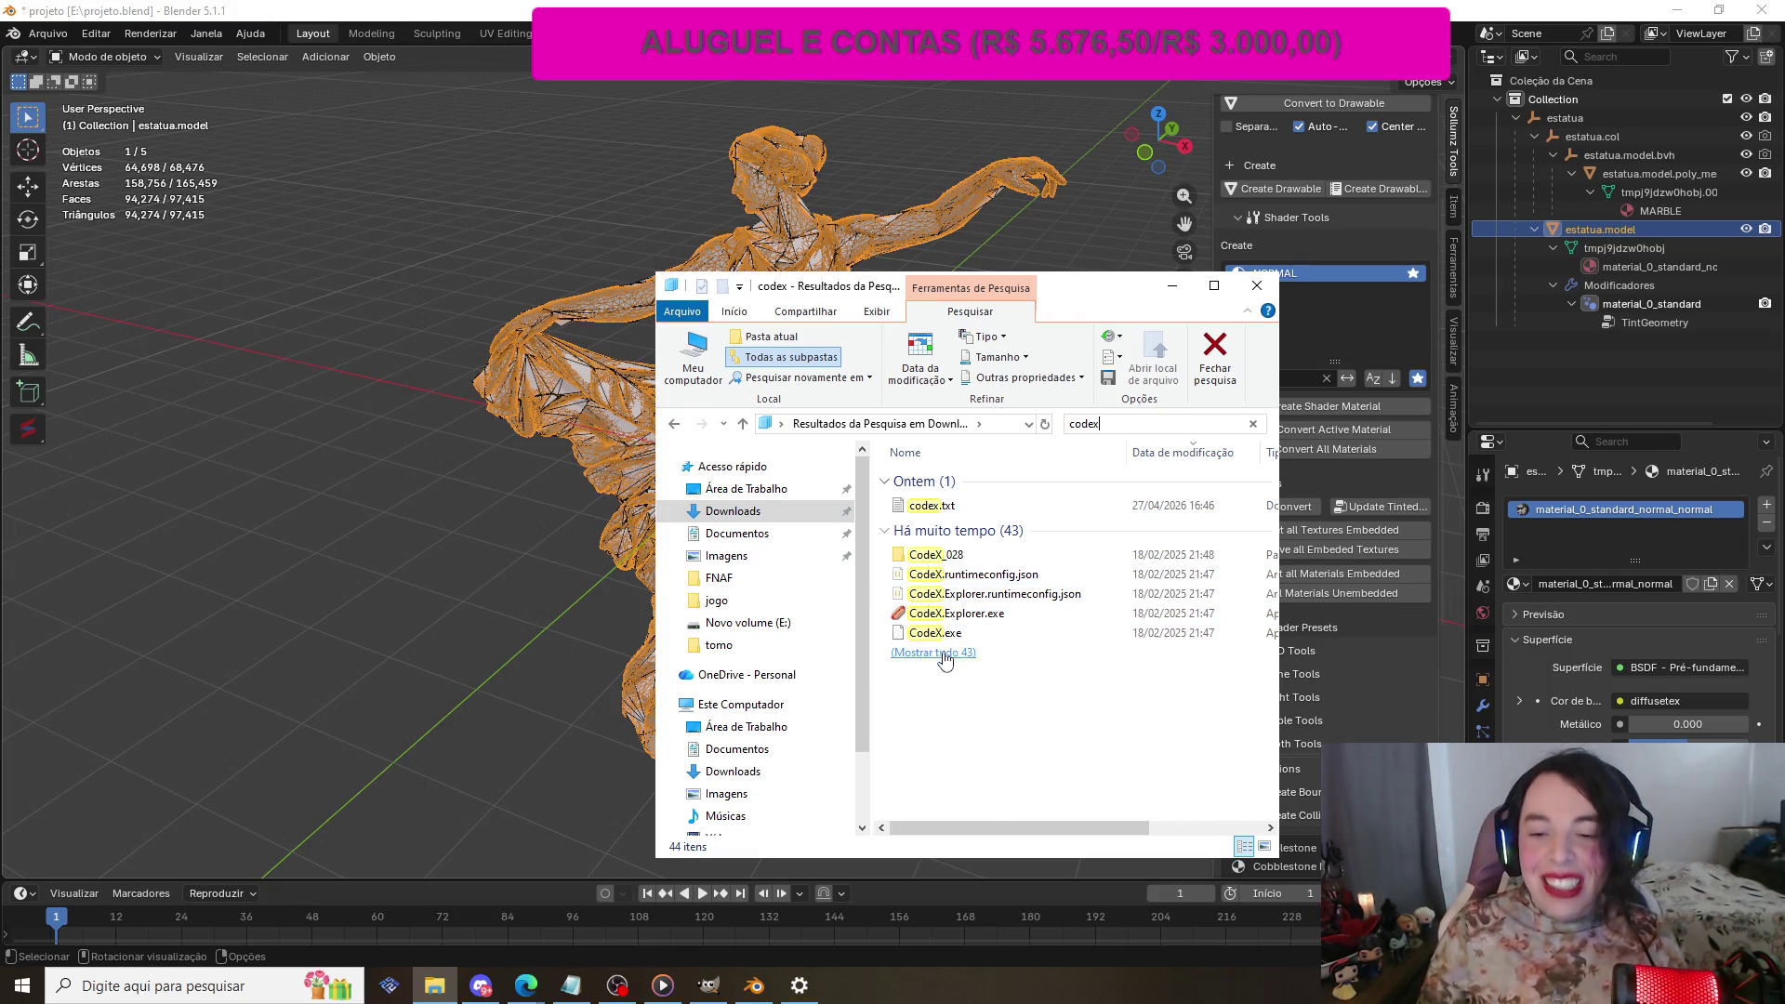
{"action": "left_click", "coordinate": [937, 652]}
{"action": "left_click", "coordinate": [986, 615]}
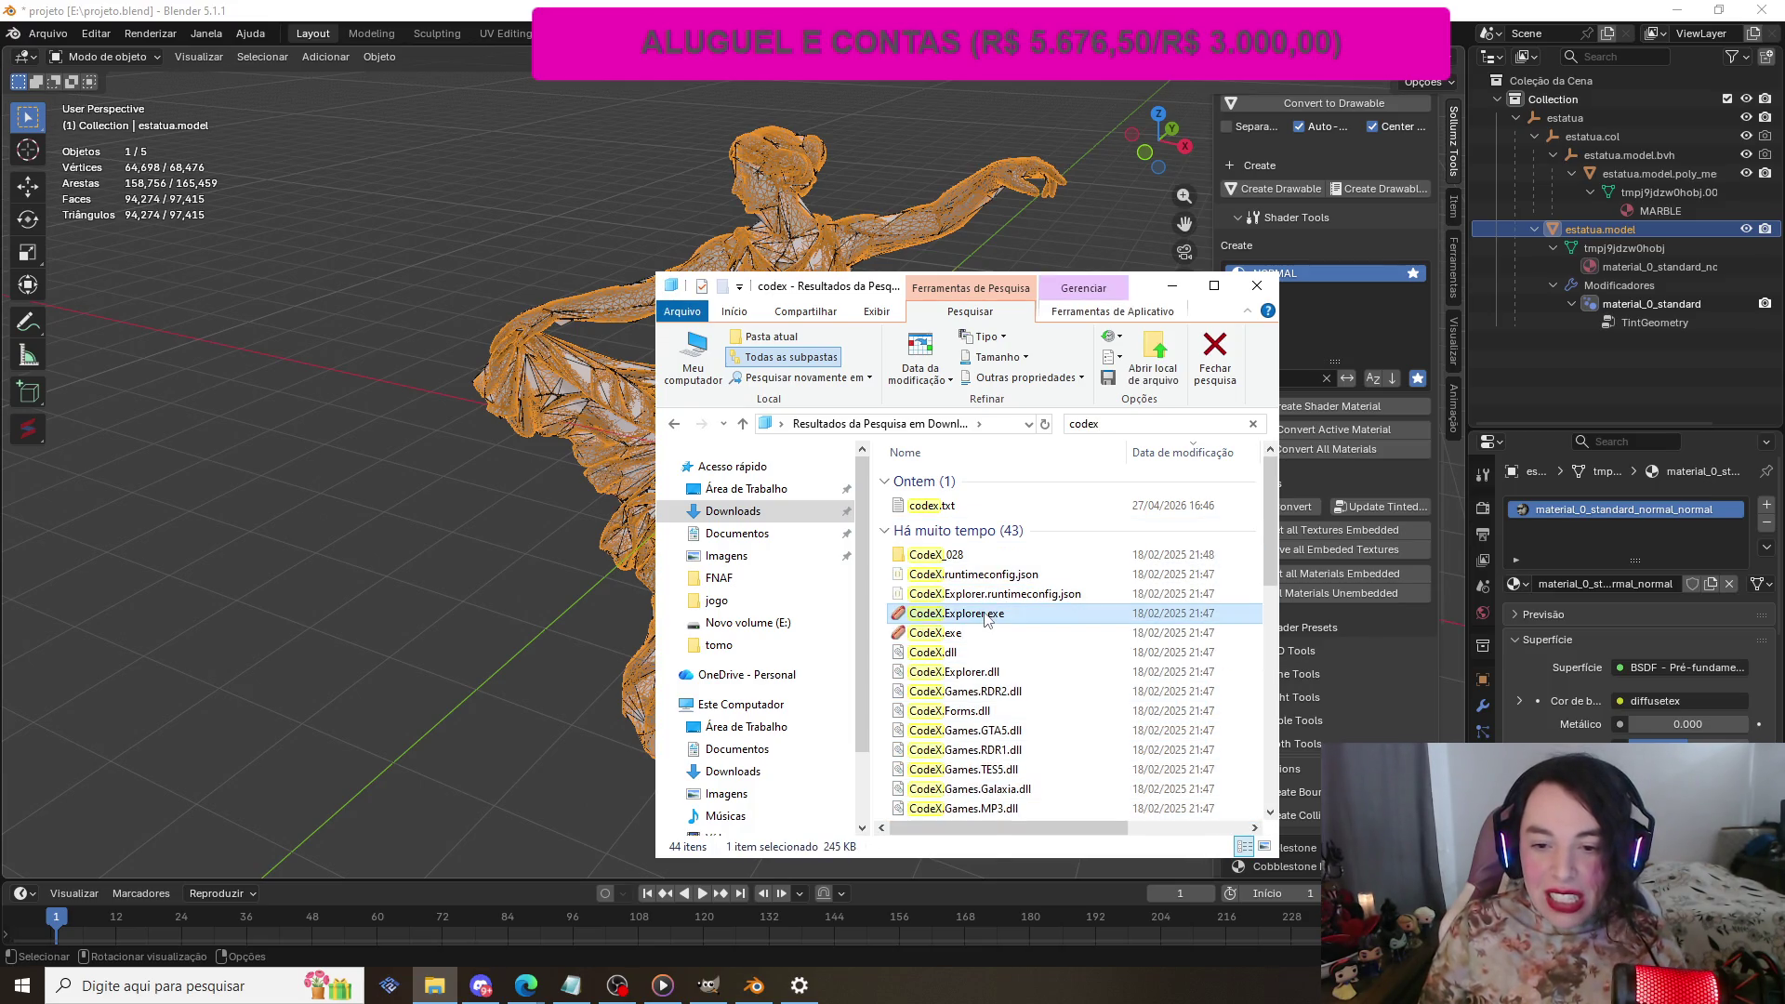
{"action": "left_click", "coordinate": [970, 640]}
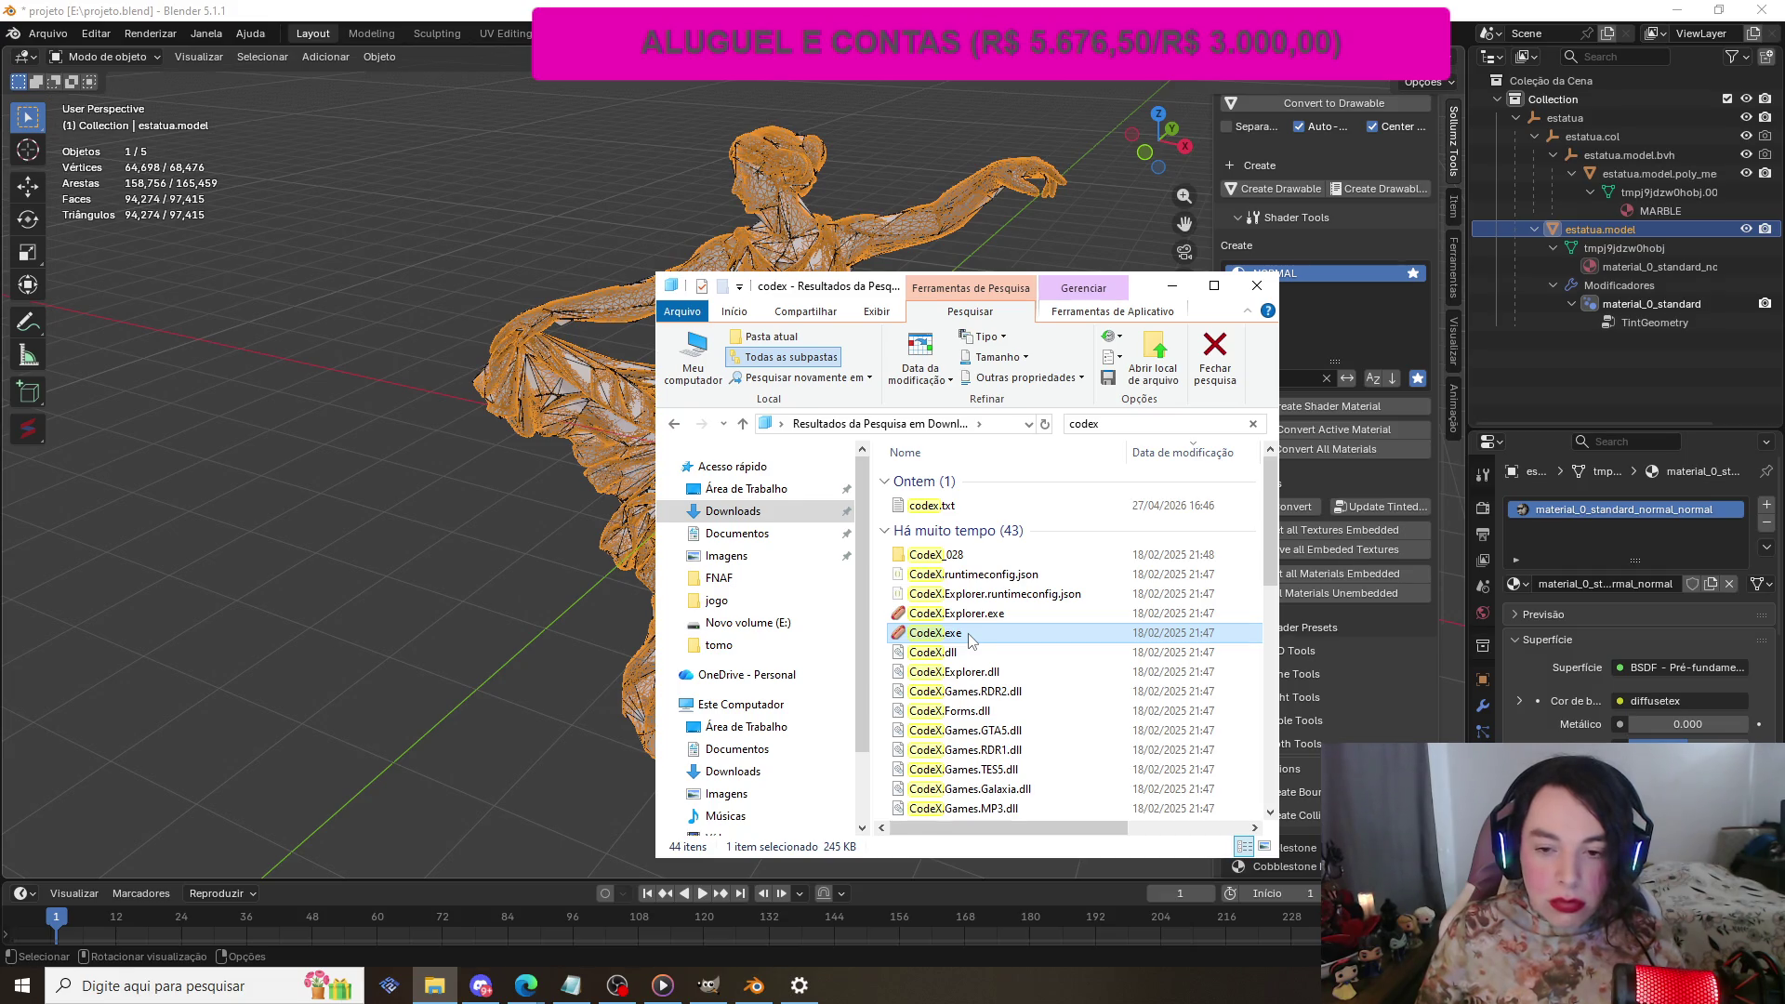
{"action": "scroll", "coordinate": [971, 640], "scroll_direction": "down", "scroll_amount": 1}
{"action": "scroll", "coordinate": [971, 640], "scroll_direction": "up", "scroll_amount": 1}
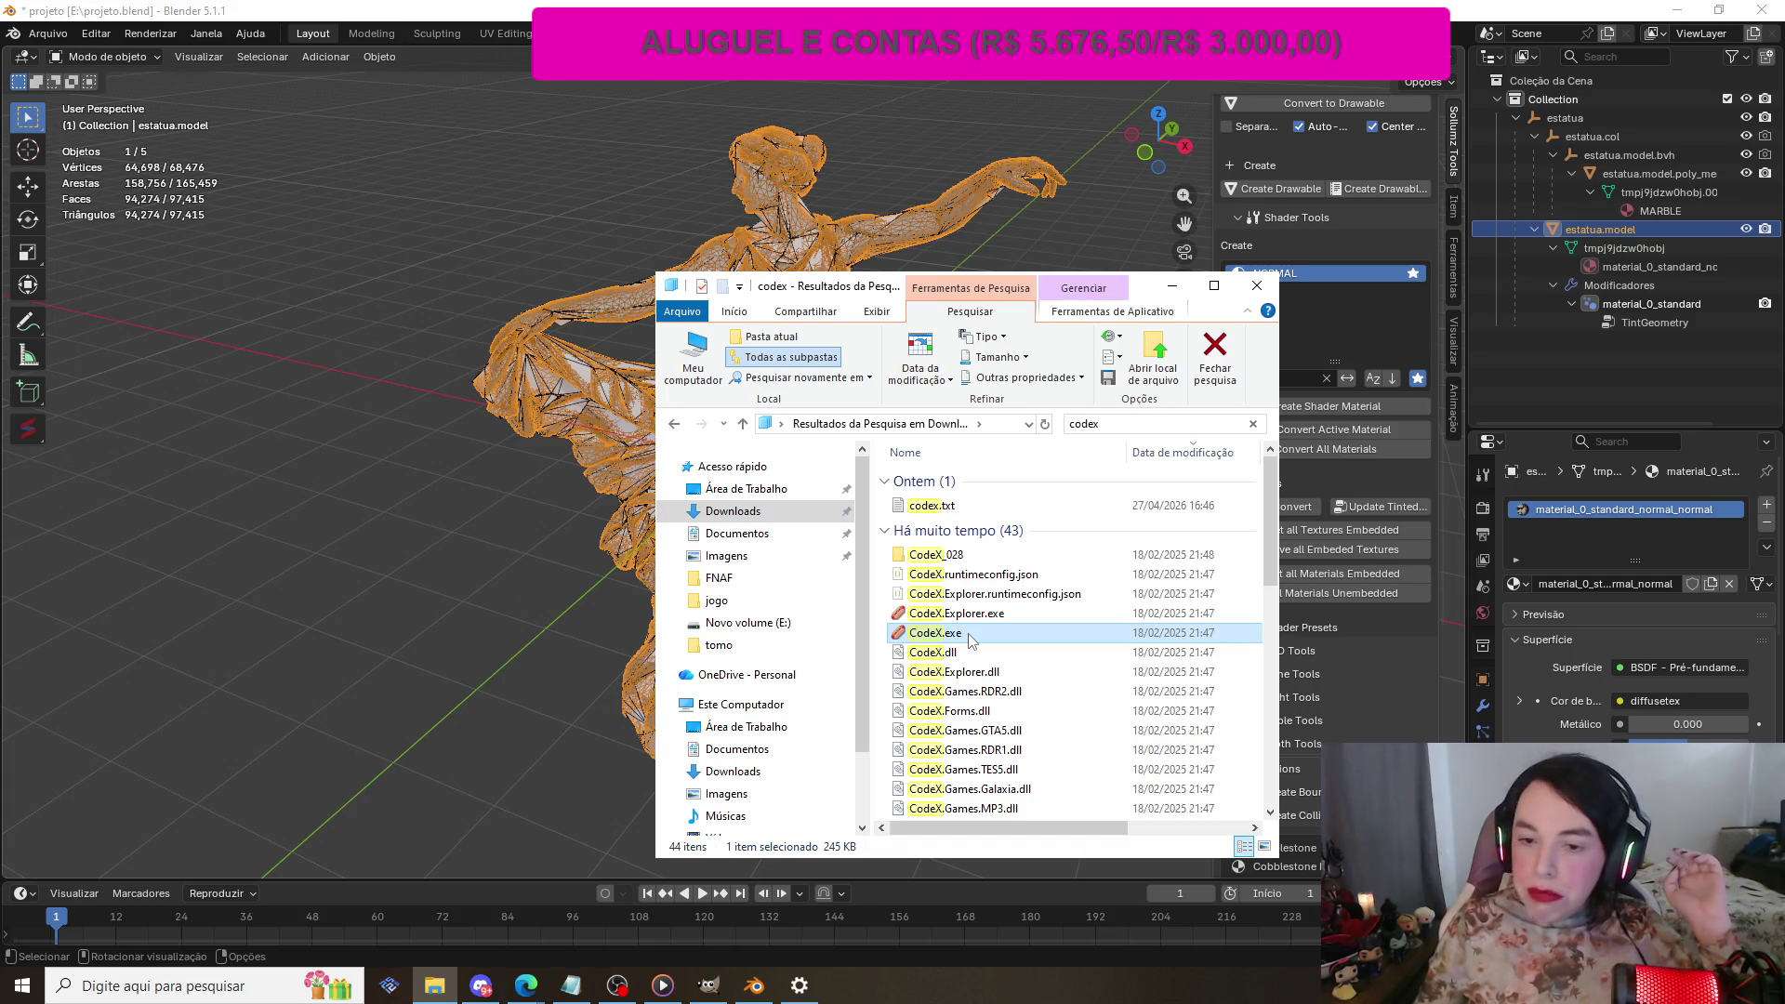
Step: Check the estatua folder, return to the codex results, and run CodeX.Explorer.exe
{"action": "left_click", "coordinate": [767, 515]}
{"action": "double_click", "coordinate": [924, 526]}
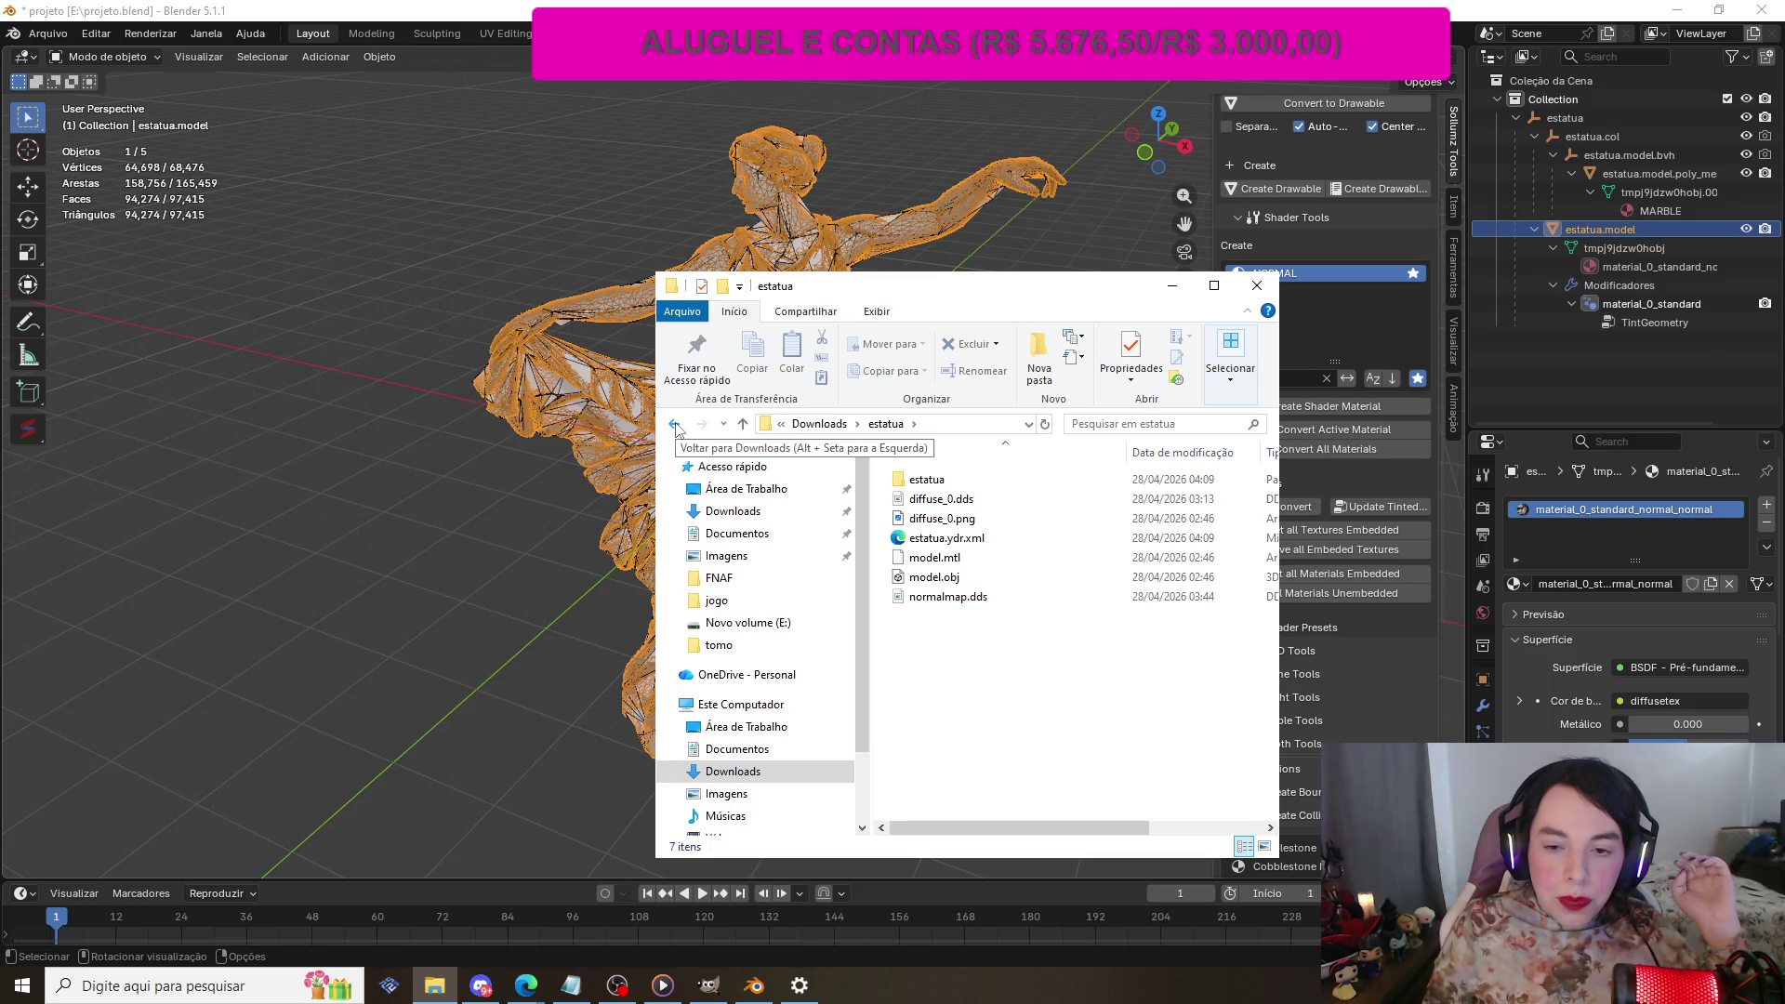
{"action": "left_click", "coordinate": [675, 425]}
{"action": "left_click", "coordinate": [675, 425]}
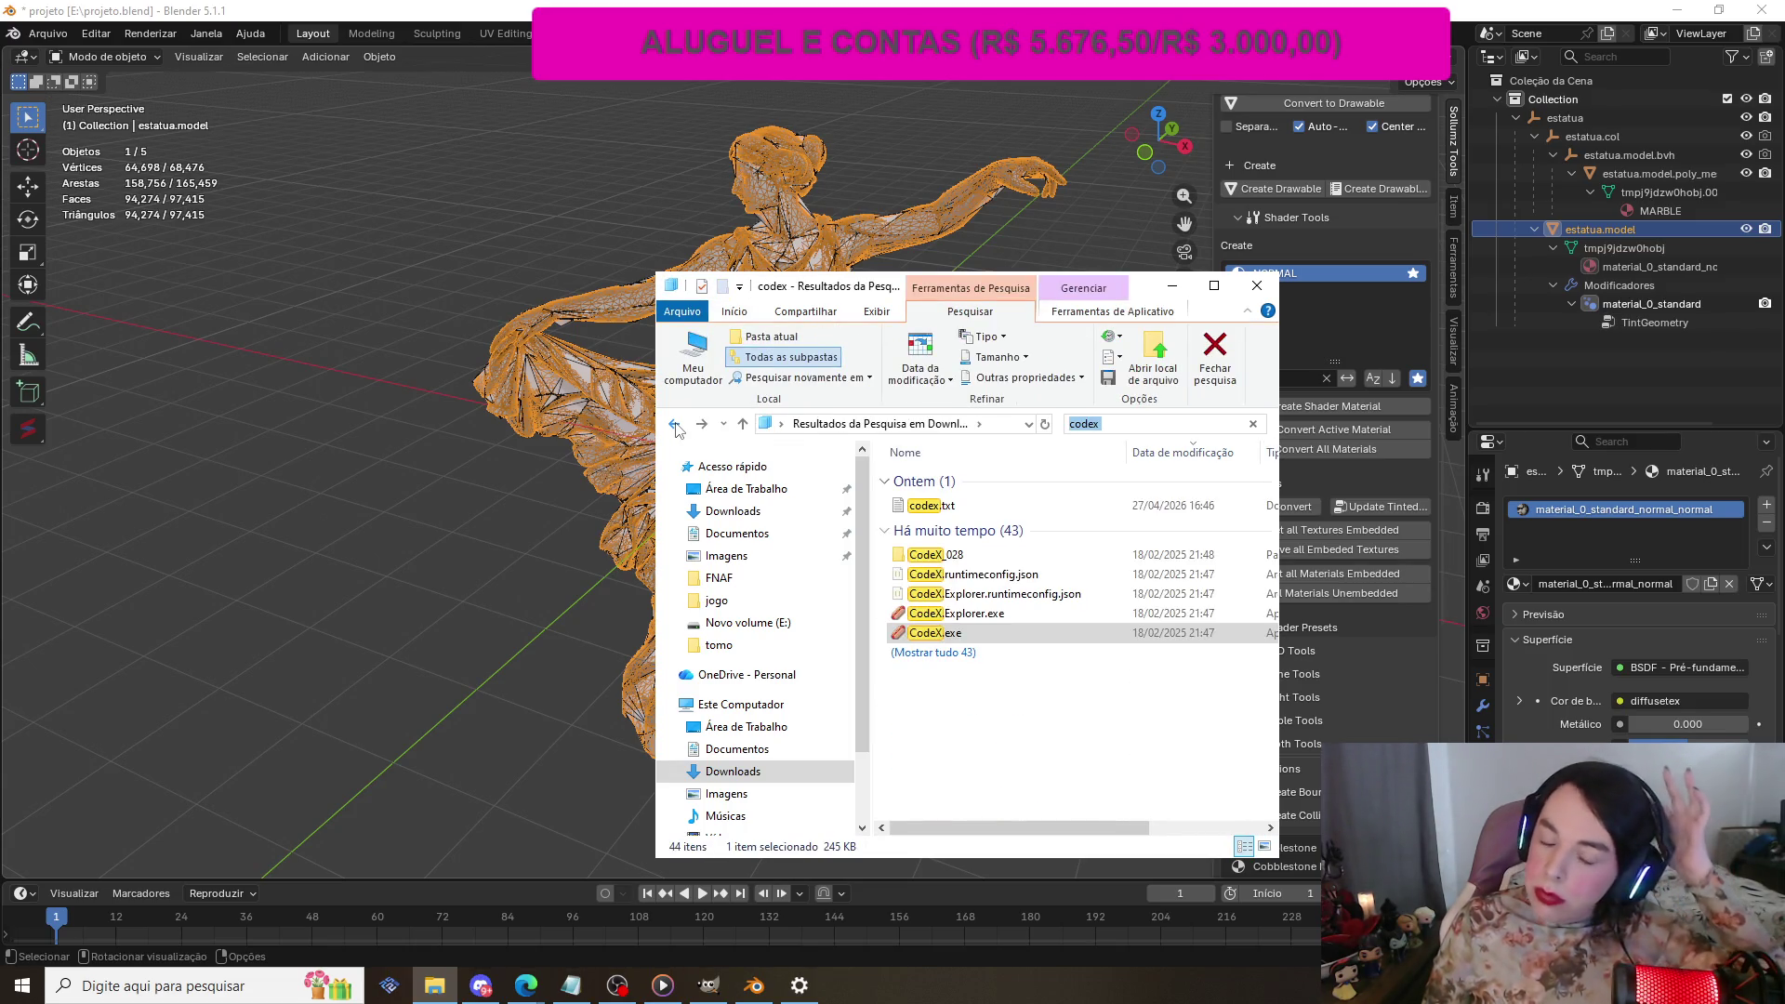
{"action": "double_click", "coordinate": [1011, 614]}
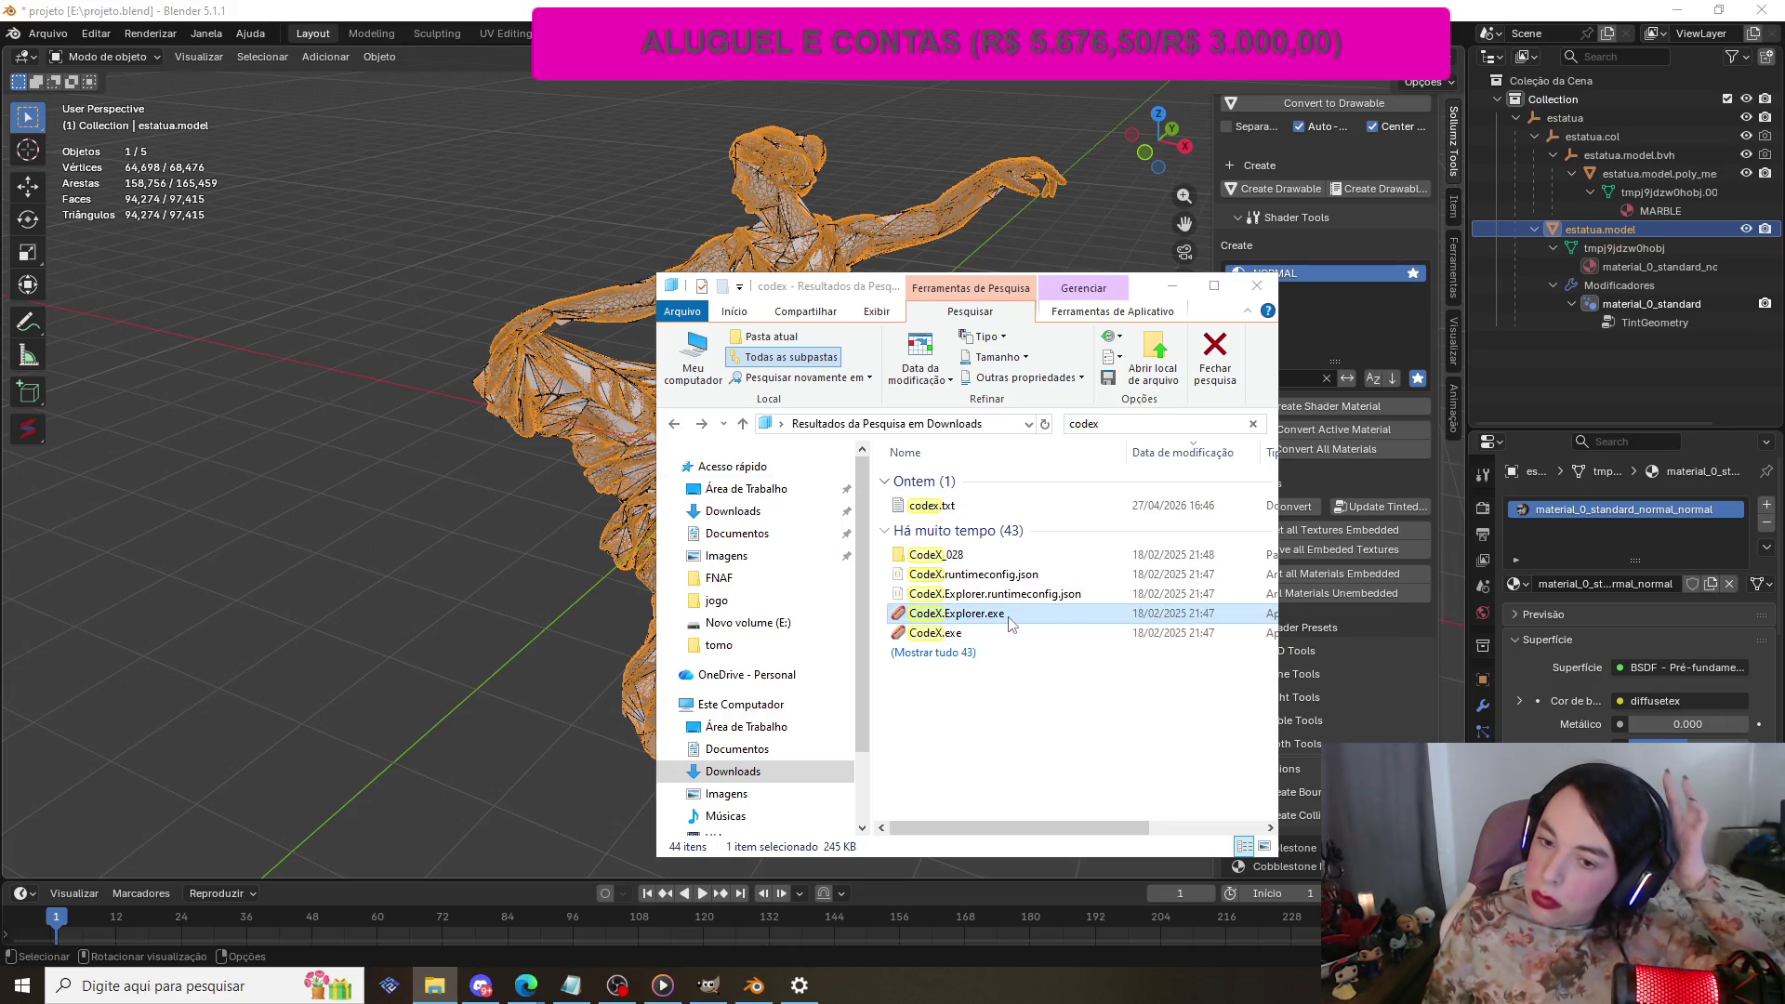
{"action": "left_click", "coordinate": [735, 377]}
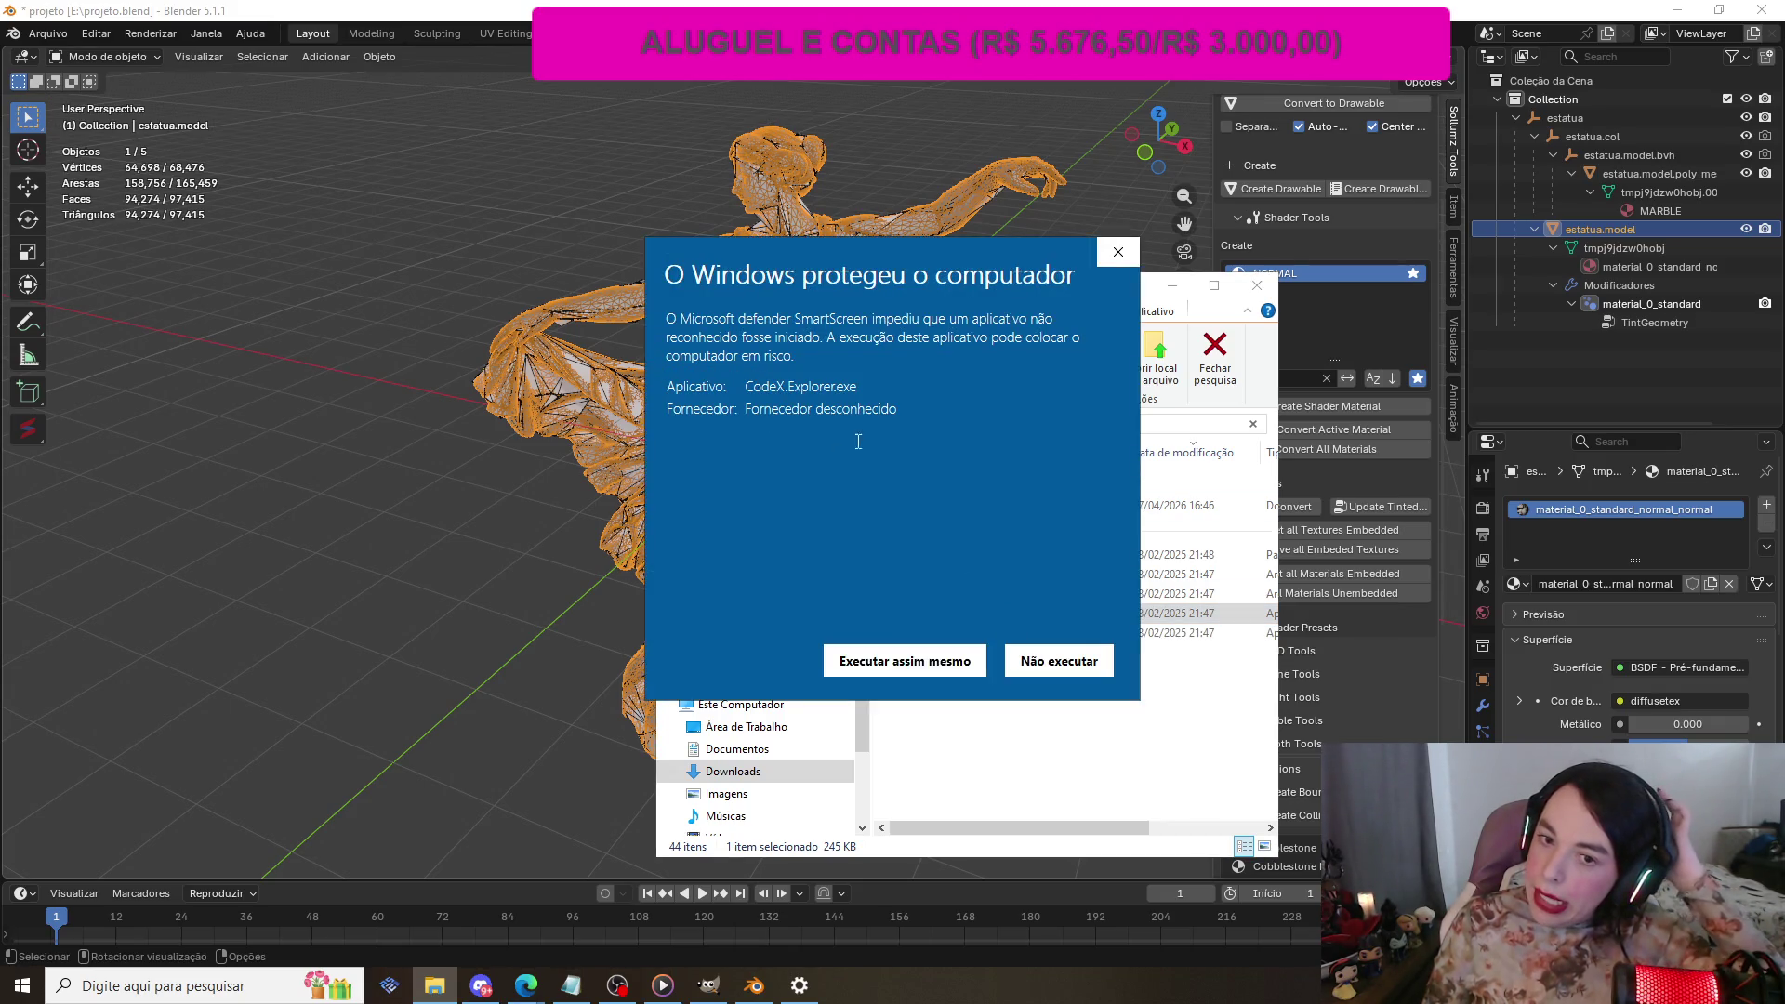
Step: Run CodeX Explorer anyway past SmartScreen and maximize its window
{"action": "left_click", "coordinate": [928, 659]}
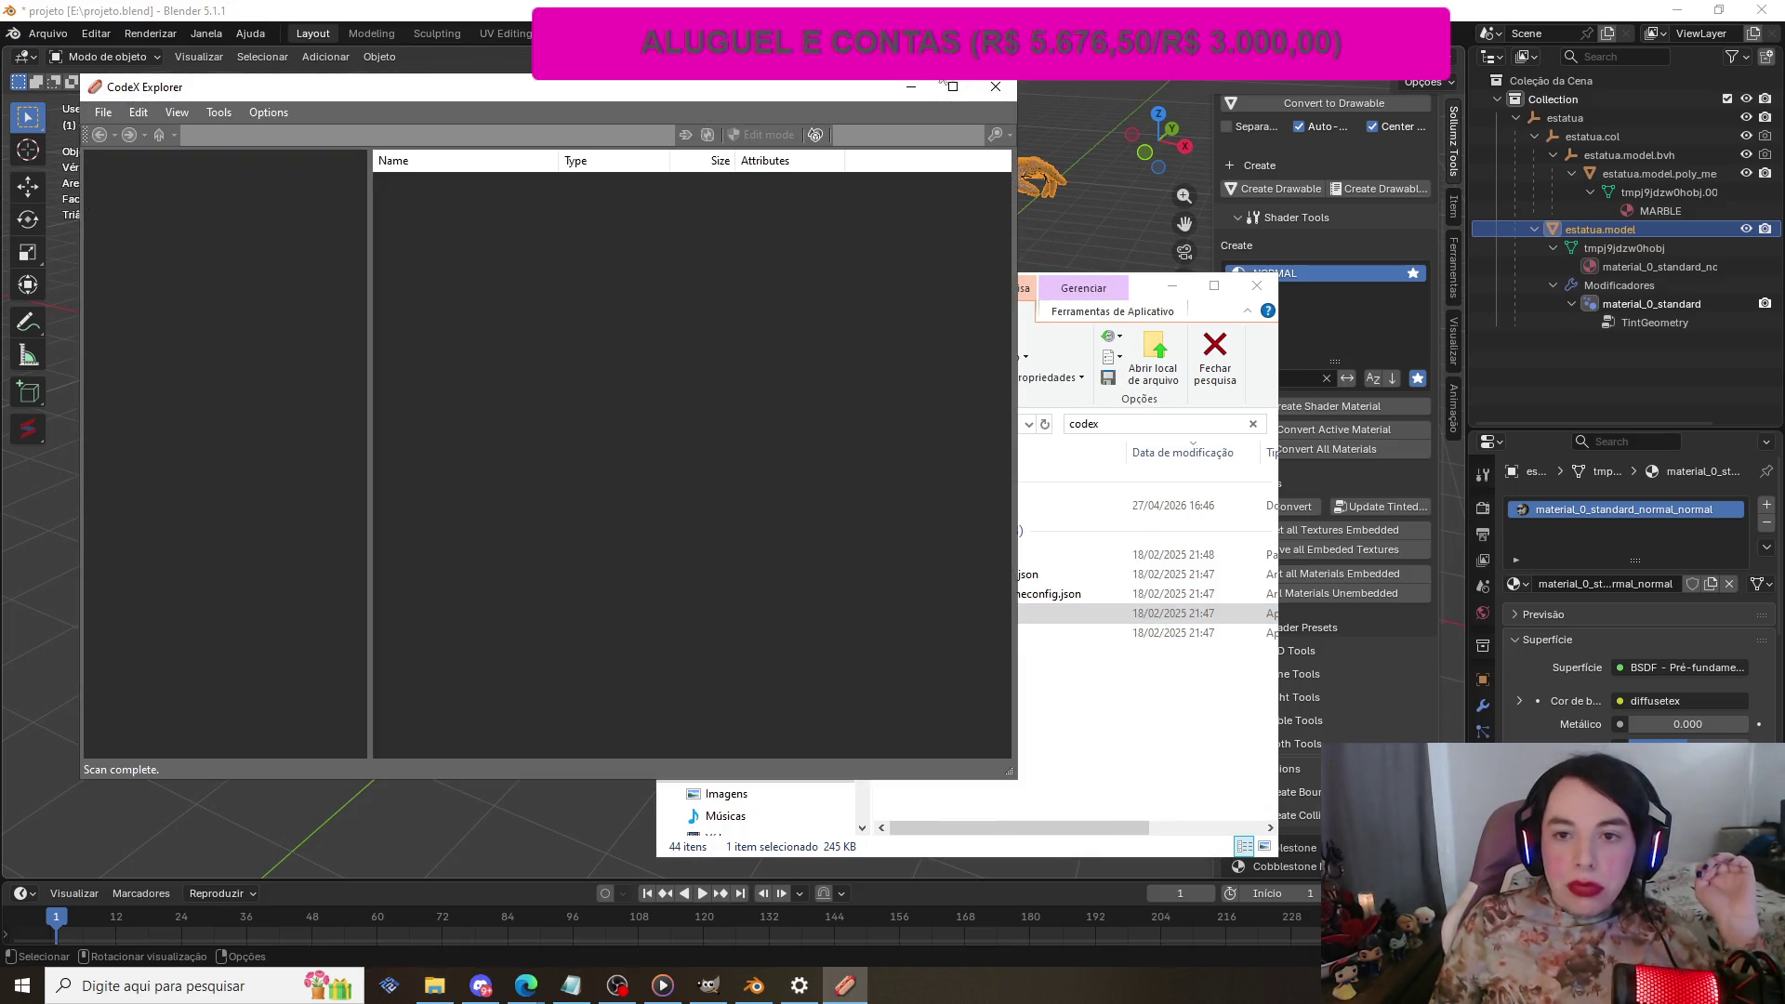
{"action": "left_click", "coordinate": [953, 87]}
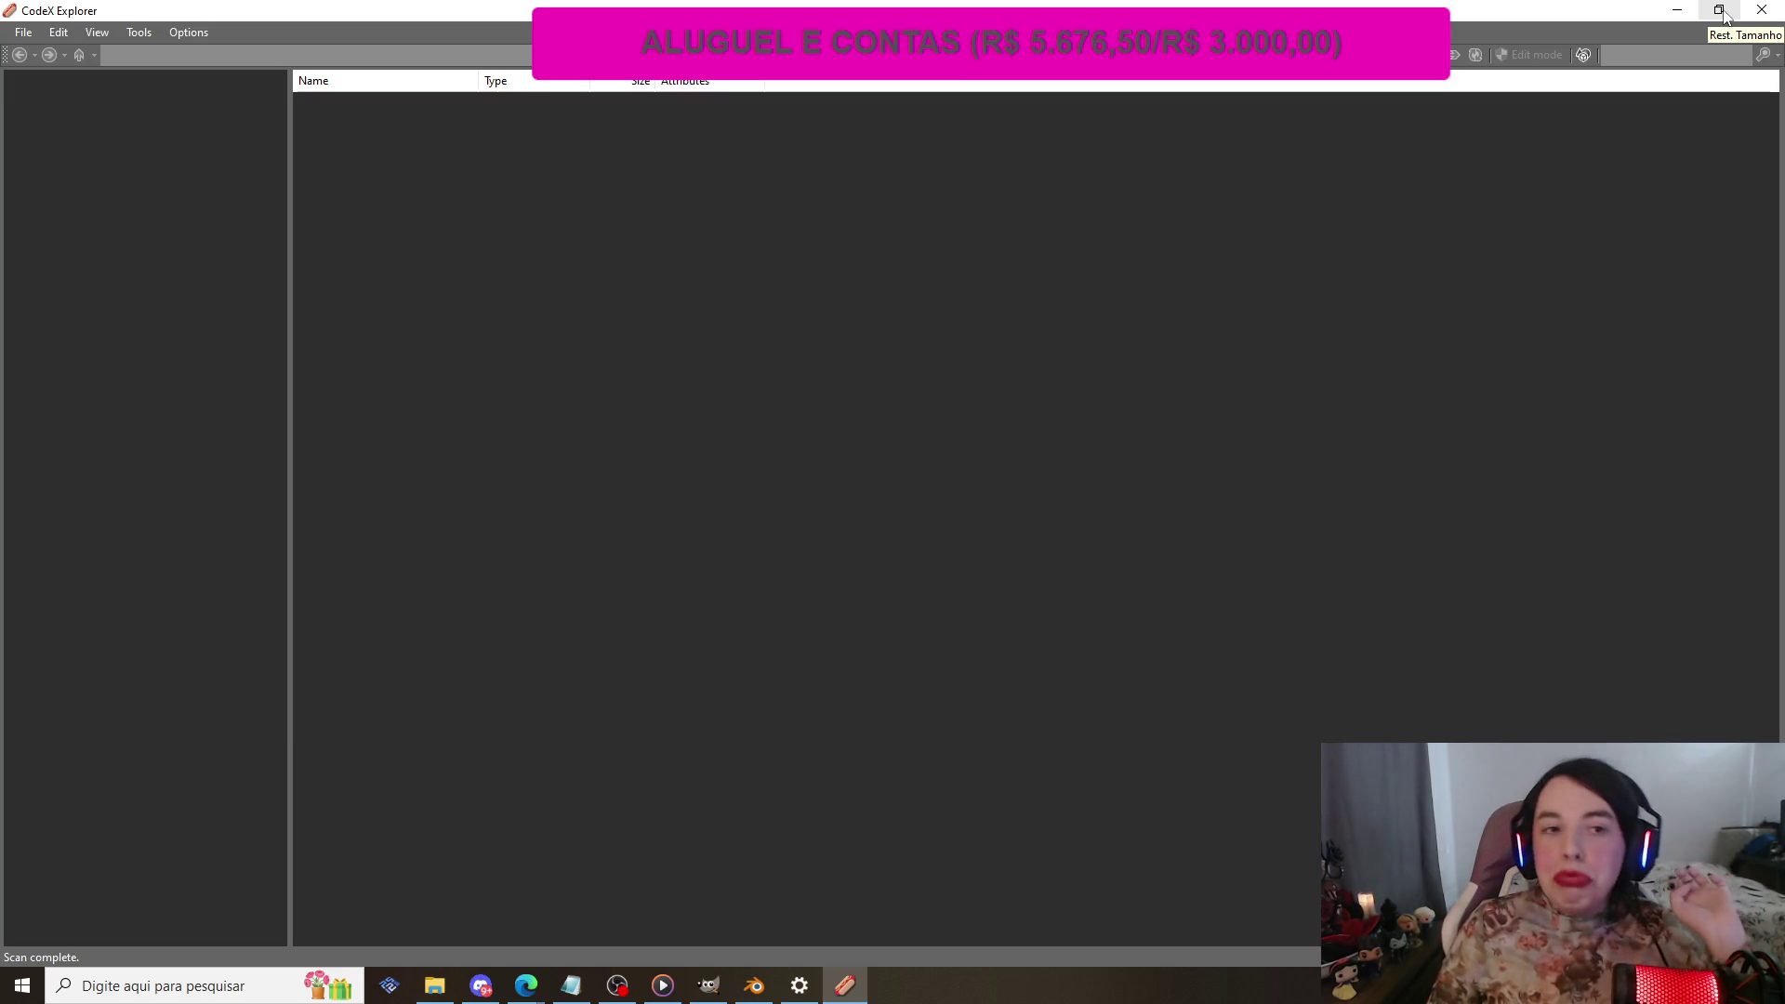
Step: Try Open Folder, inspect the SelectedIndex exception details, then close the error and return to File Explorer
{"action": "left_click", "coordinate": [25, 34]}
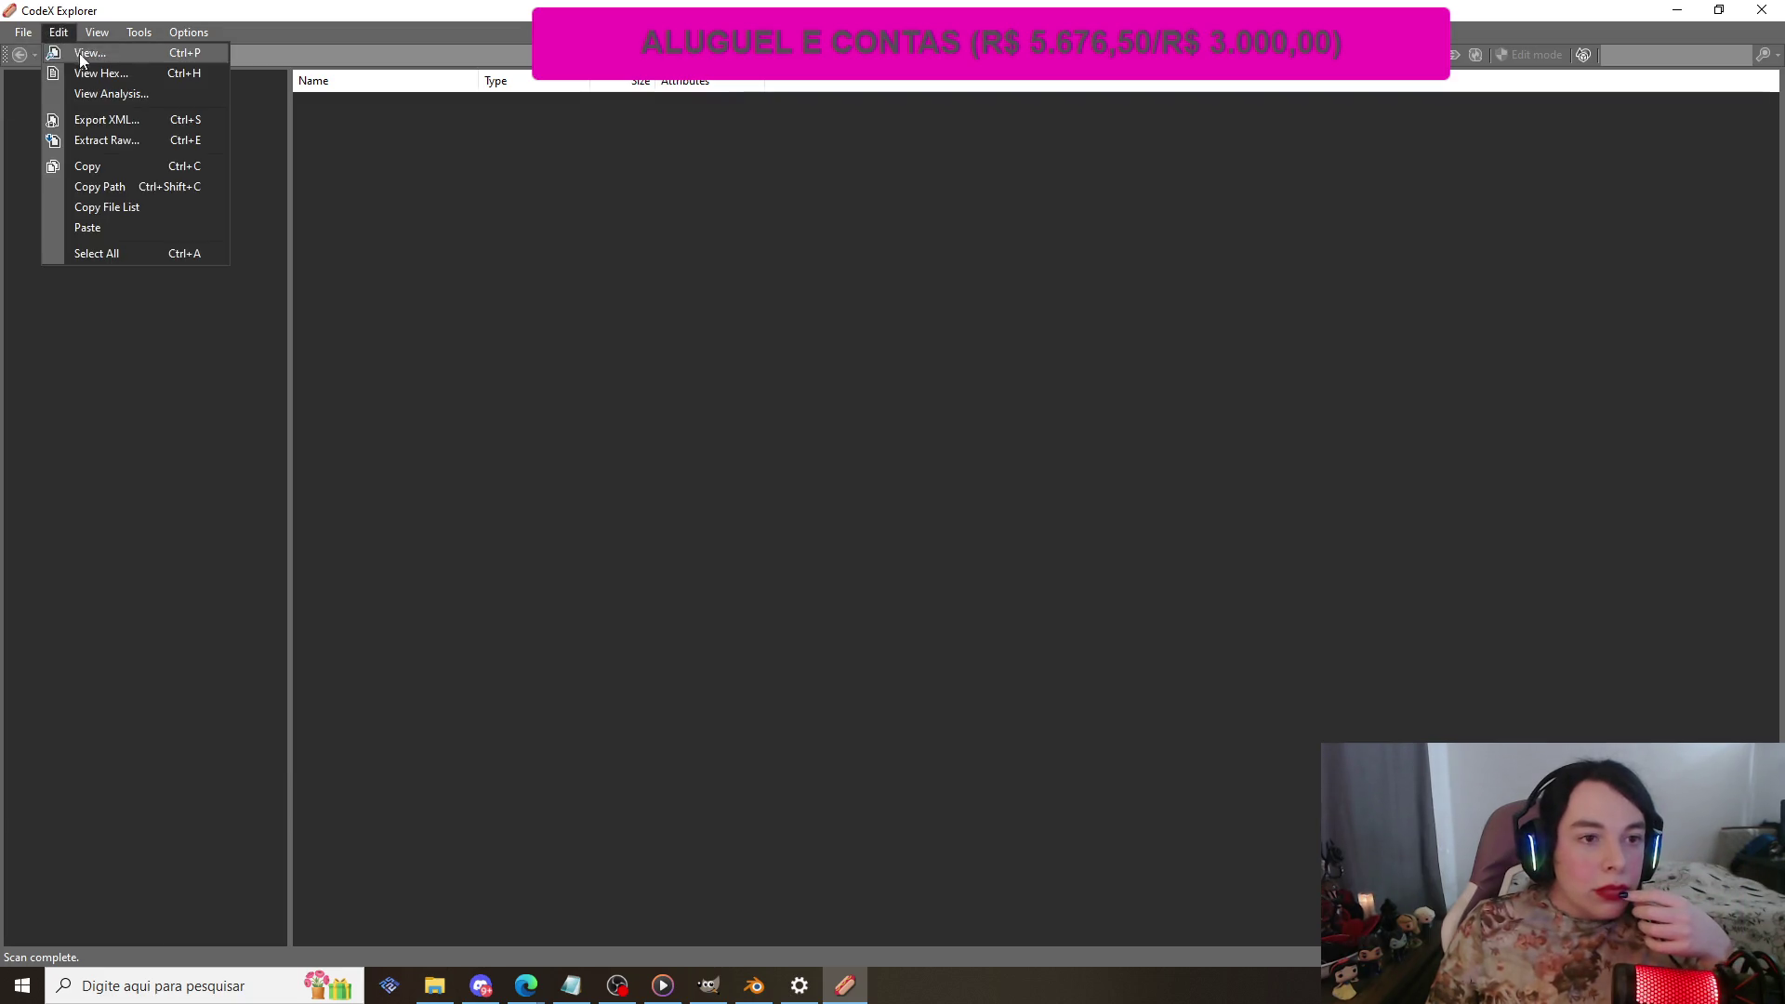
{"action": "left_click", "coordinate": [59, 59]}
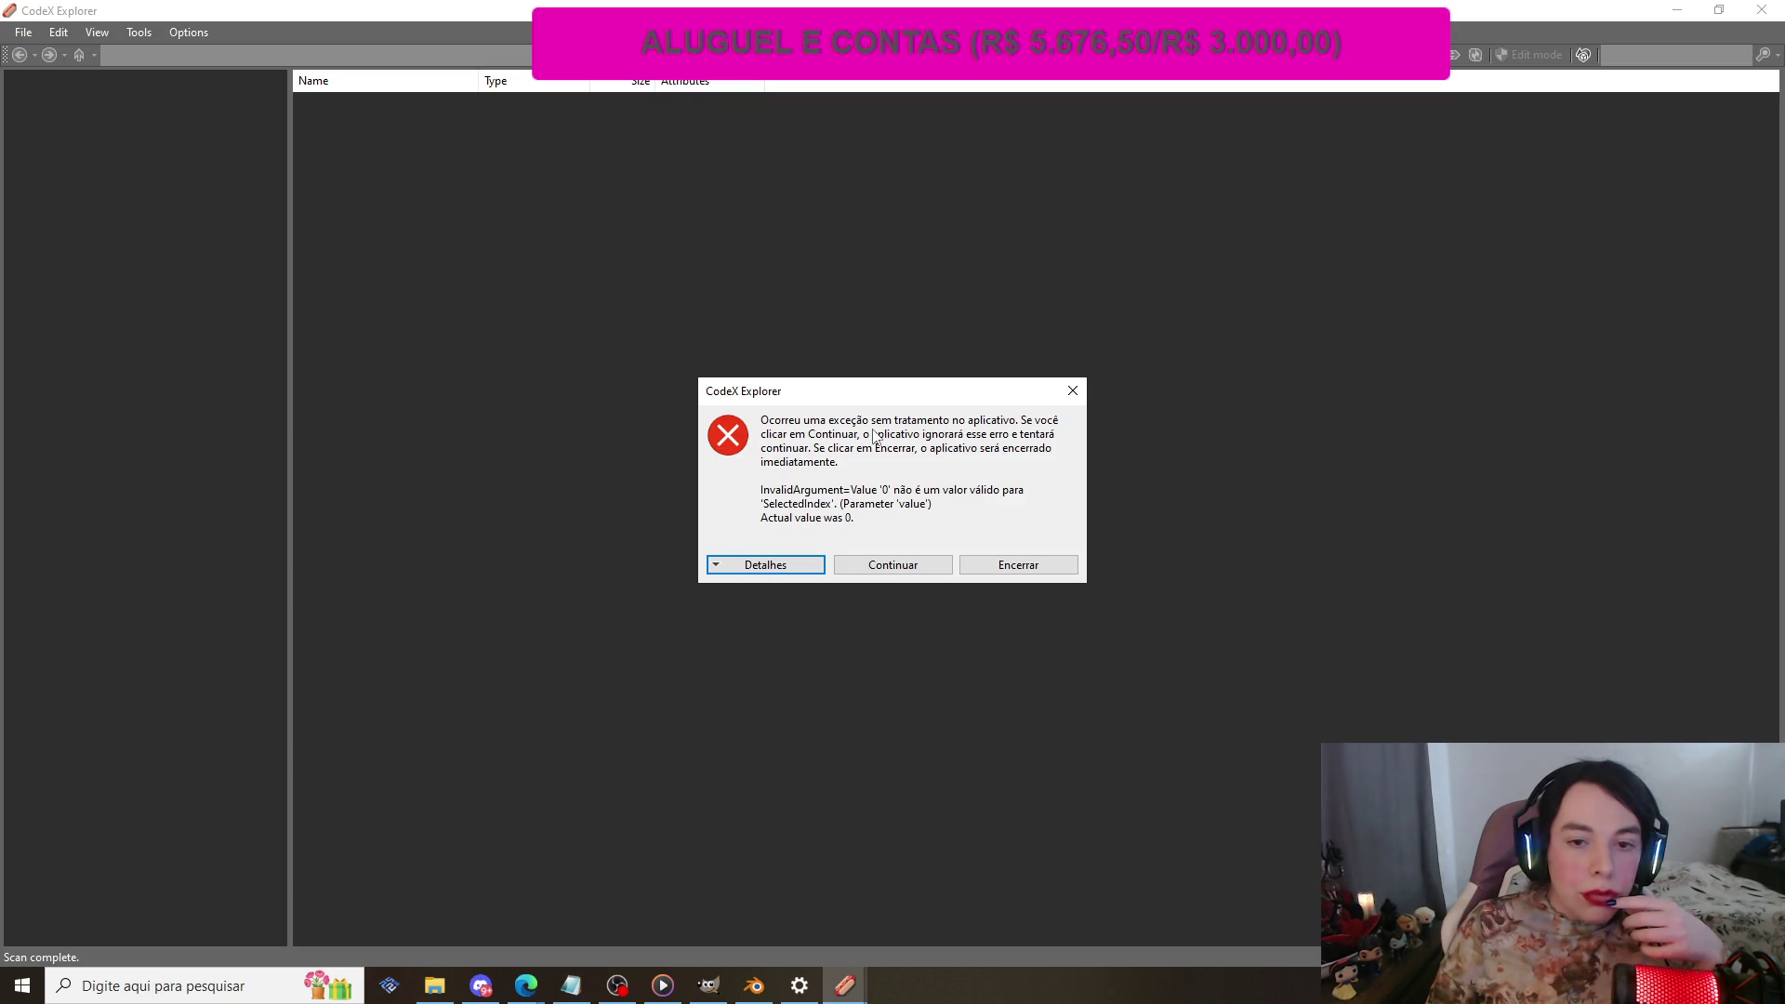
{"action": "left_click", "coordinate": [939, 569]}
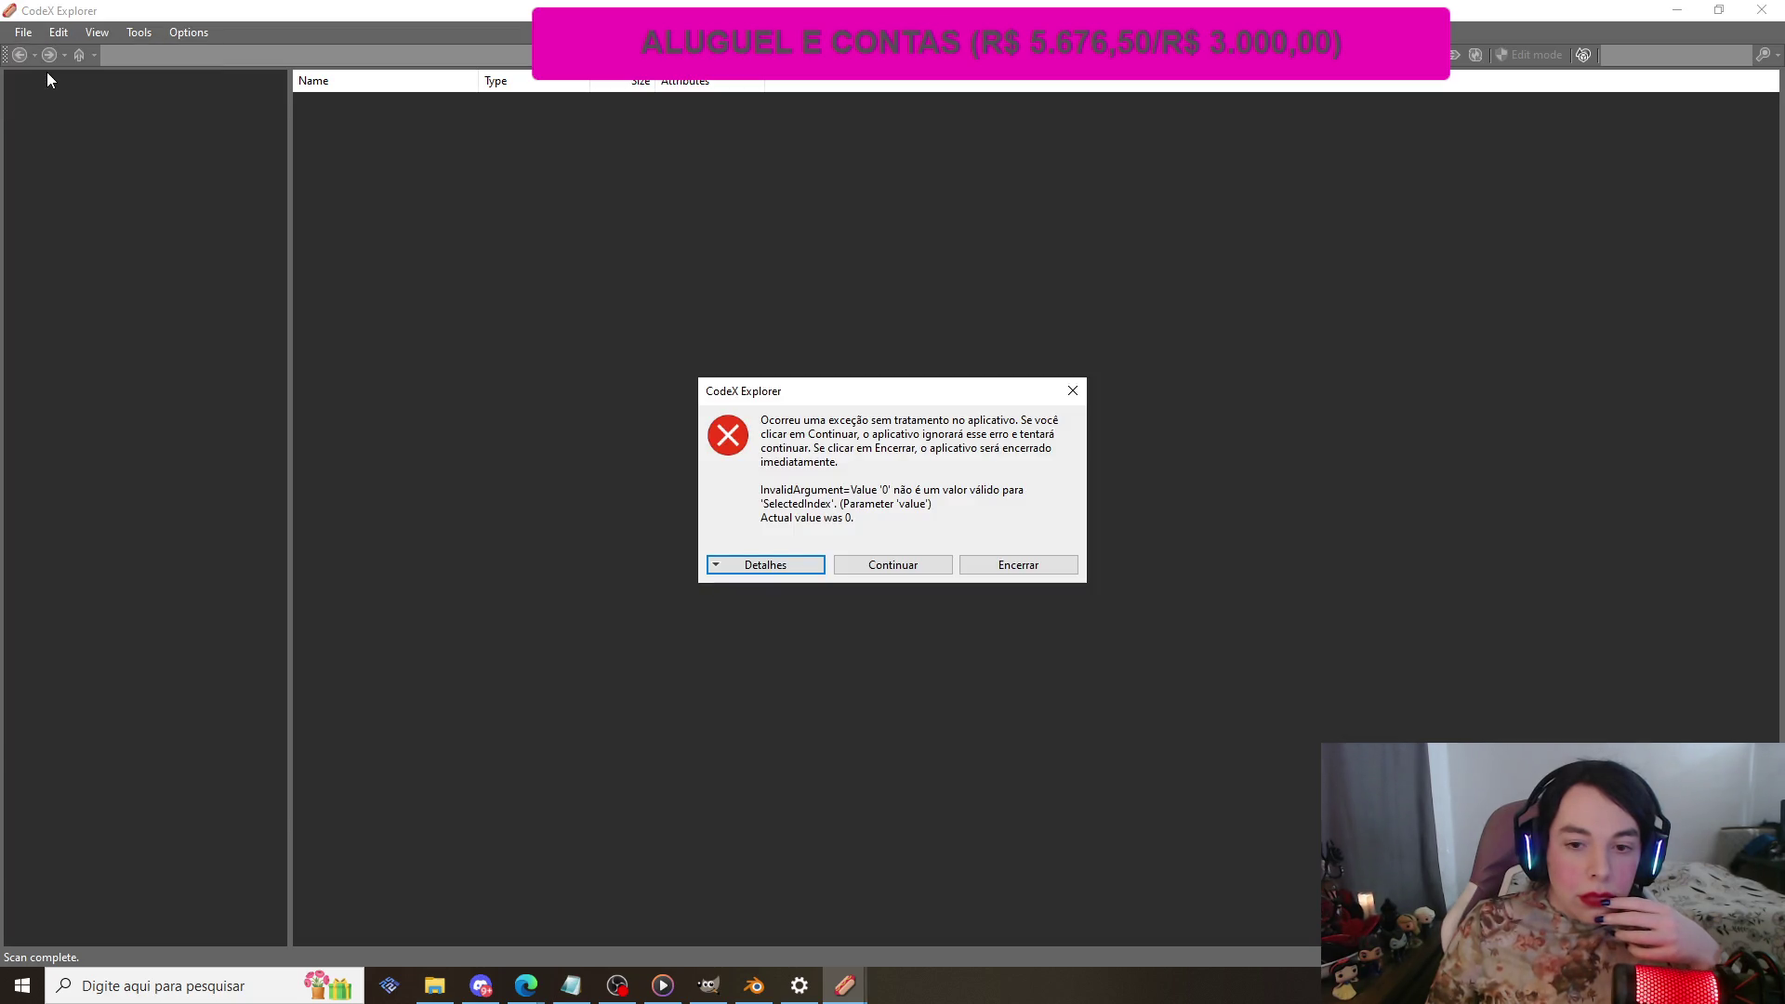
{"action": "left_click", "coordinate": [755, 567]}
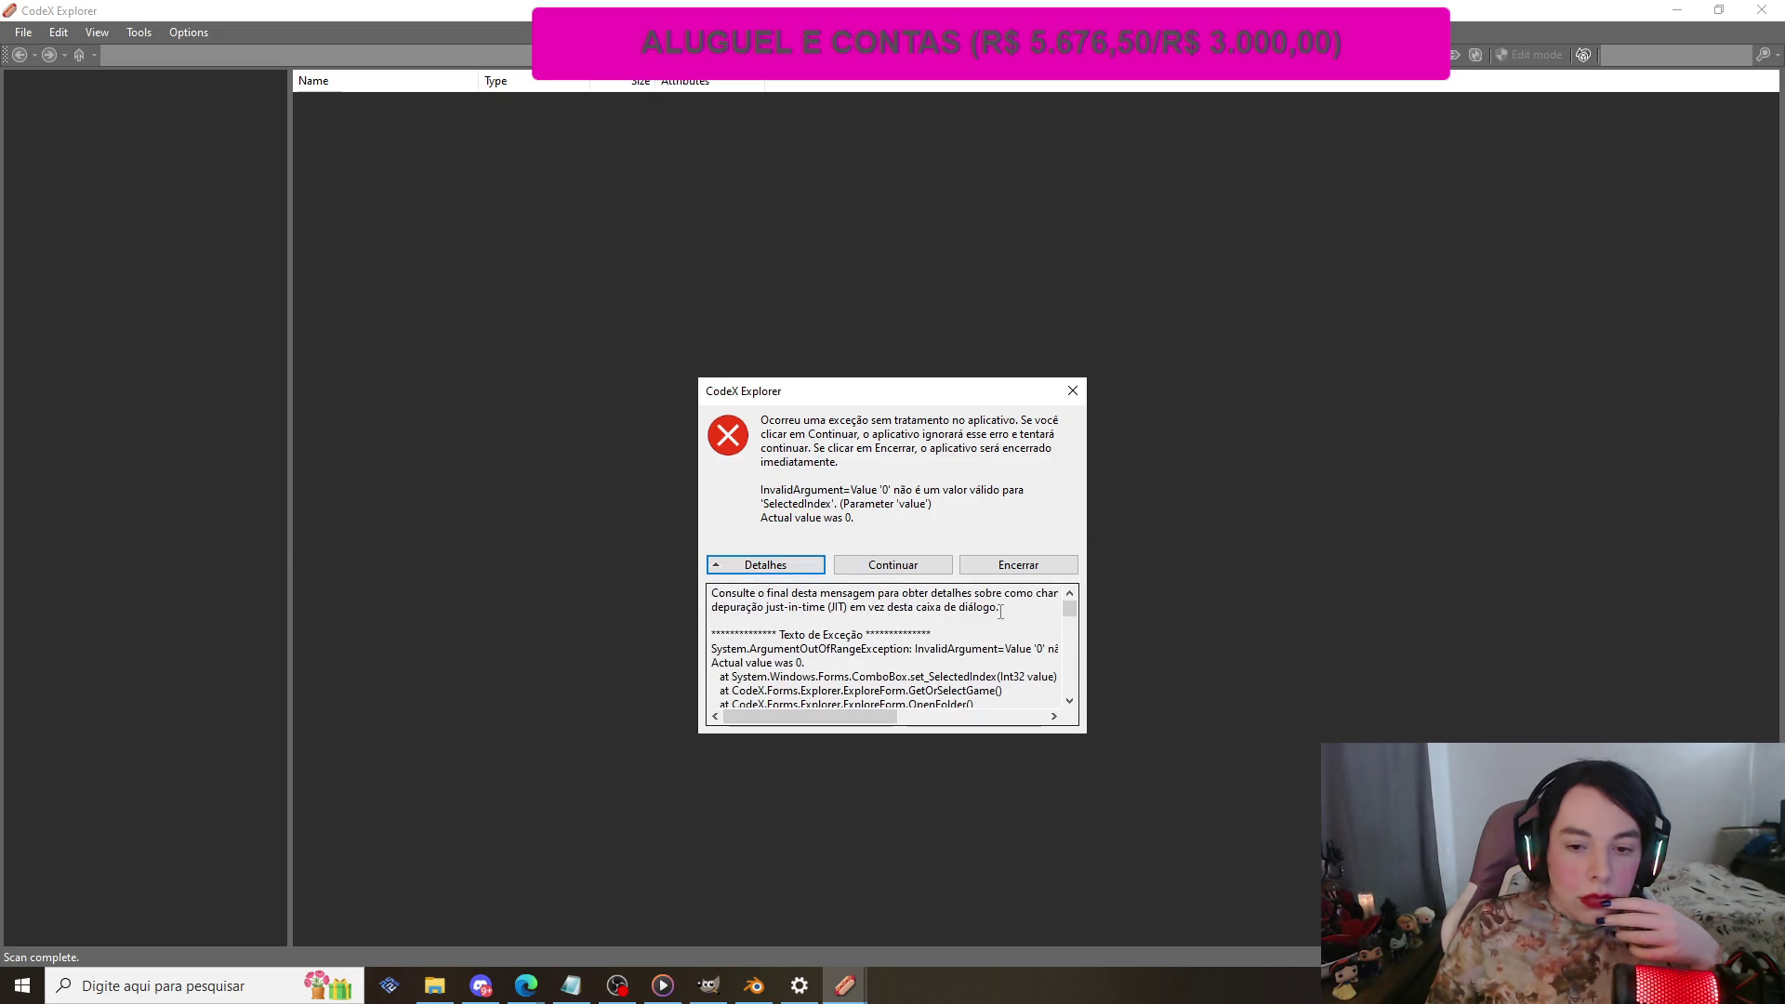
{"action": "scroll", "coordinate": [1020, 620], "scroll_direction": "down", "scroll_amount": 15}
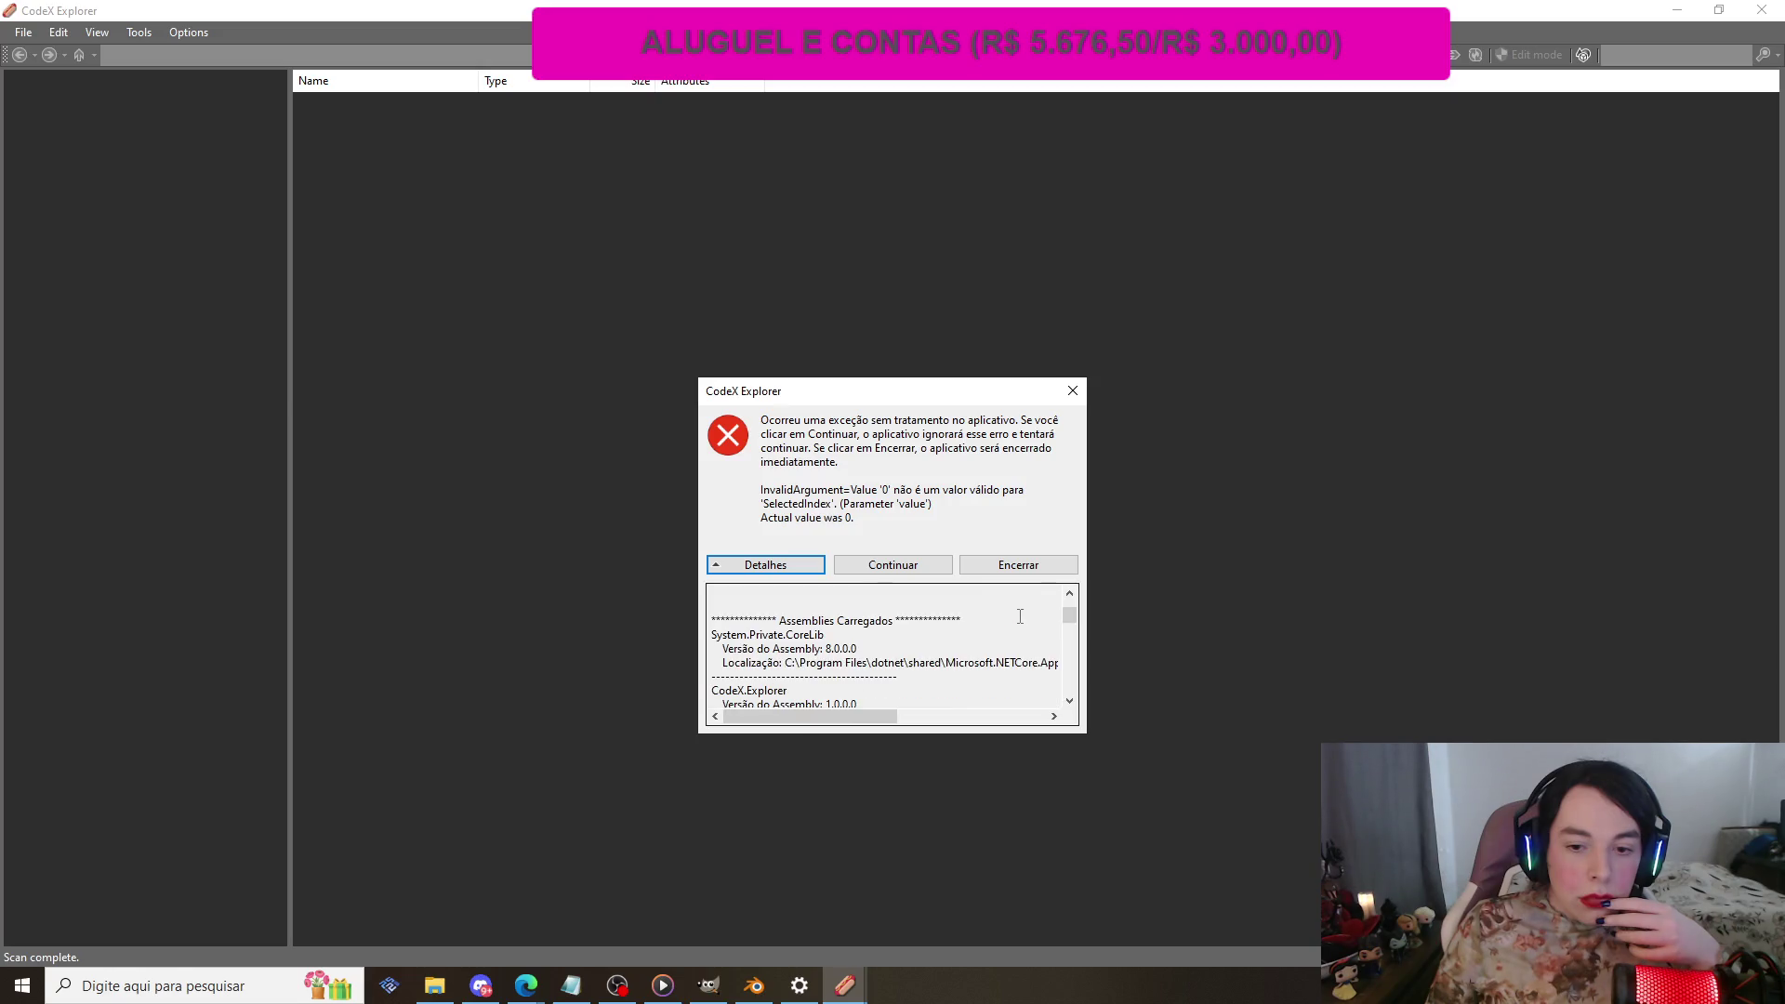
{"action": "left_click", "coordinate": [1073, 390]}
{"action": "left_click", "coordinate": [435, 985]}
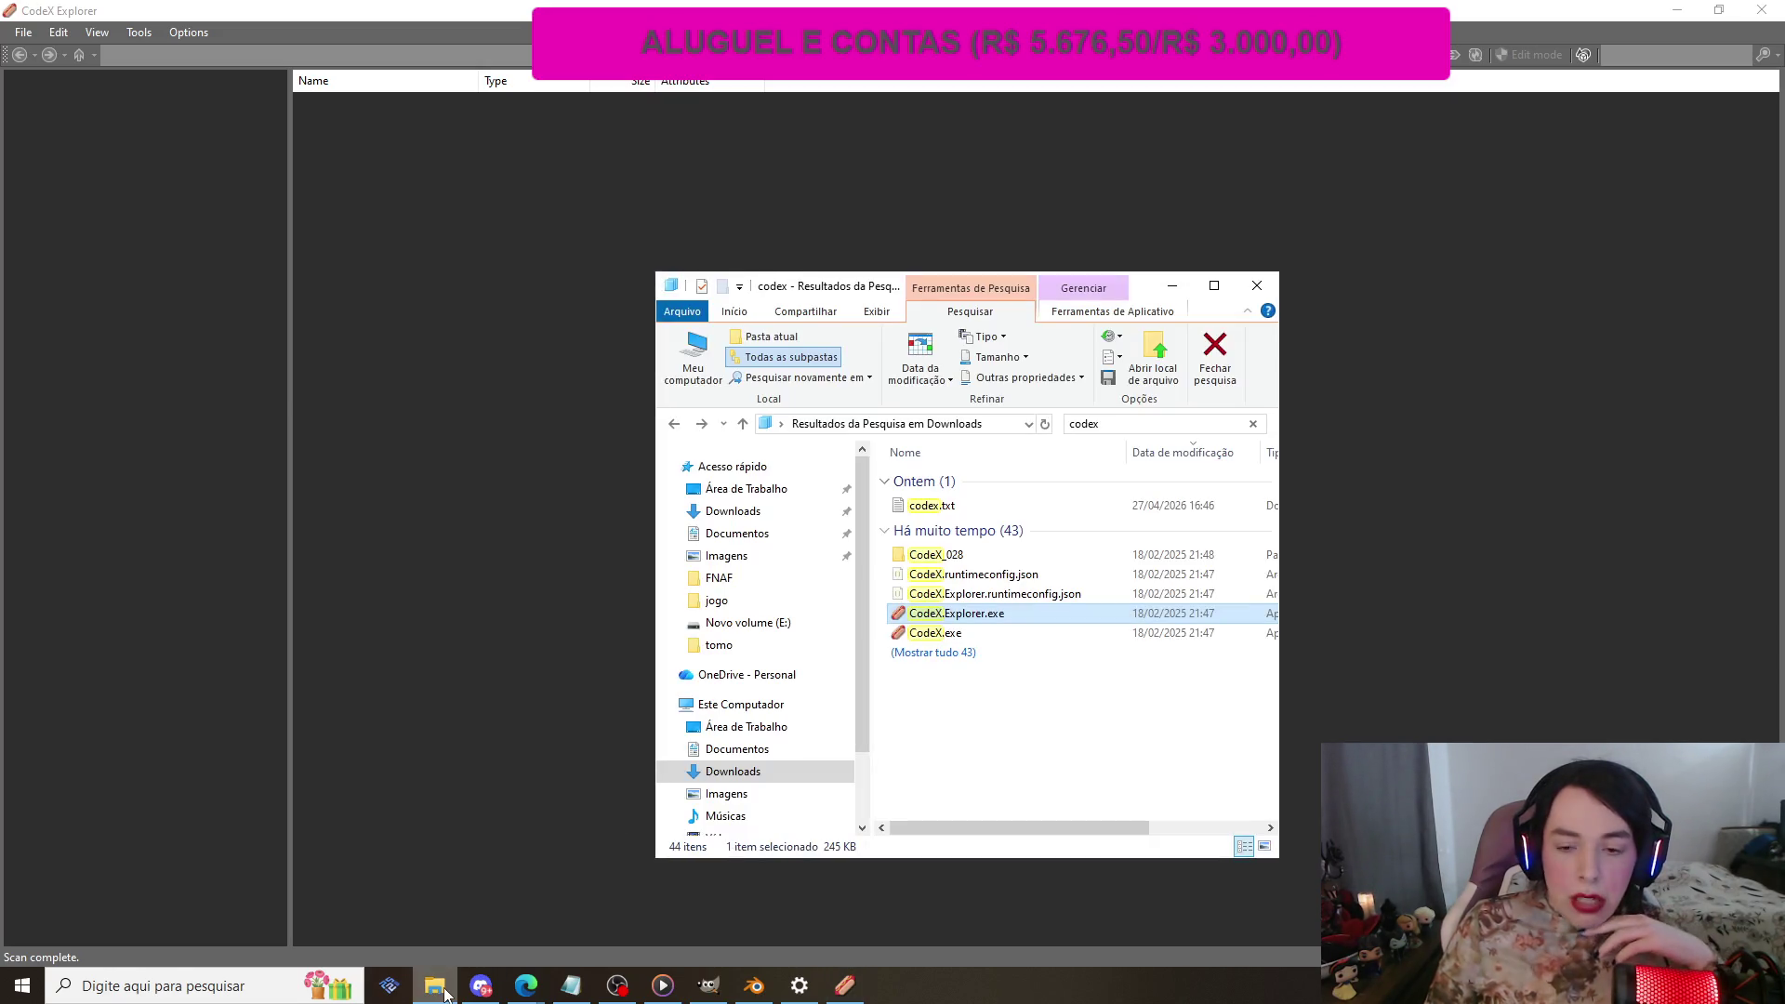
Step: From the 43 codex results, open CodeX_028 and launch its CodeX.Explorer.exe
{"action": "left_click", "coordinate": [954, 654]}
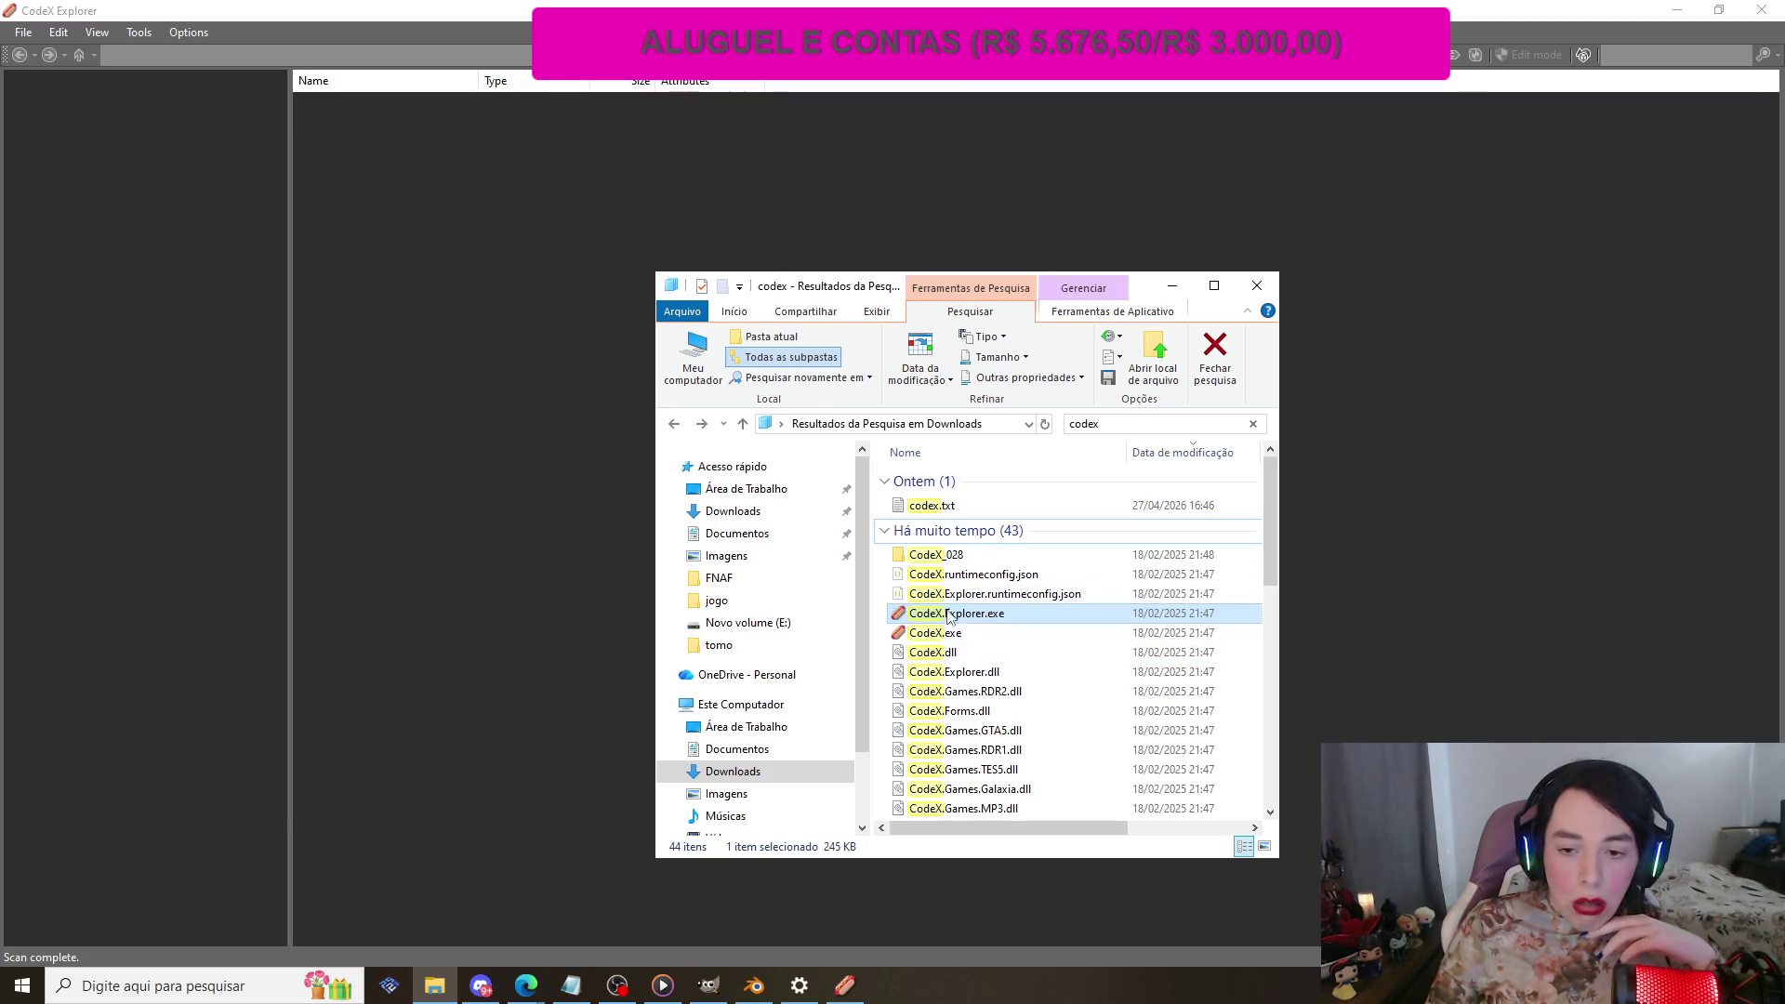
{"action": "scroll", "coordinate": [980, 583], "scroll_direction": "down", "scroll_amount": 8}
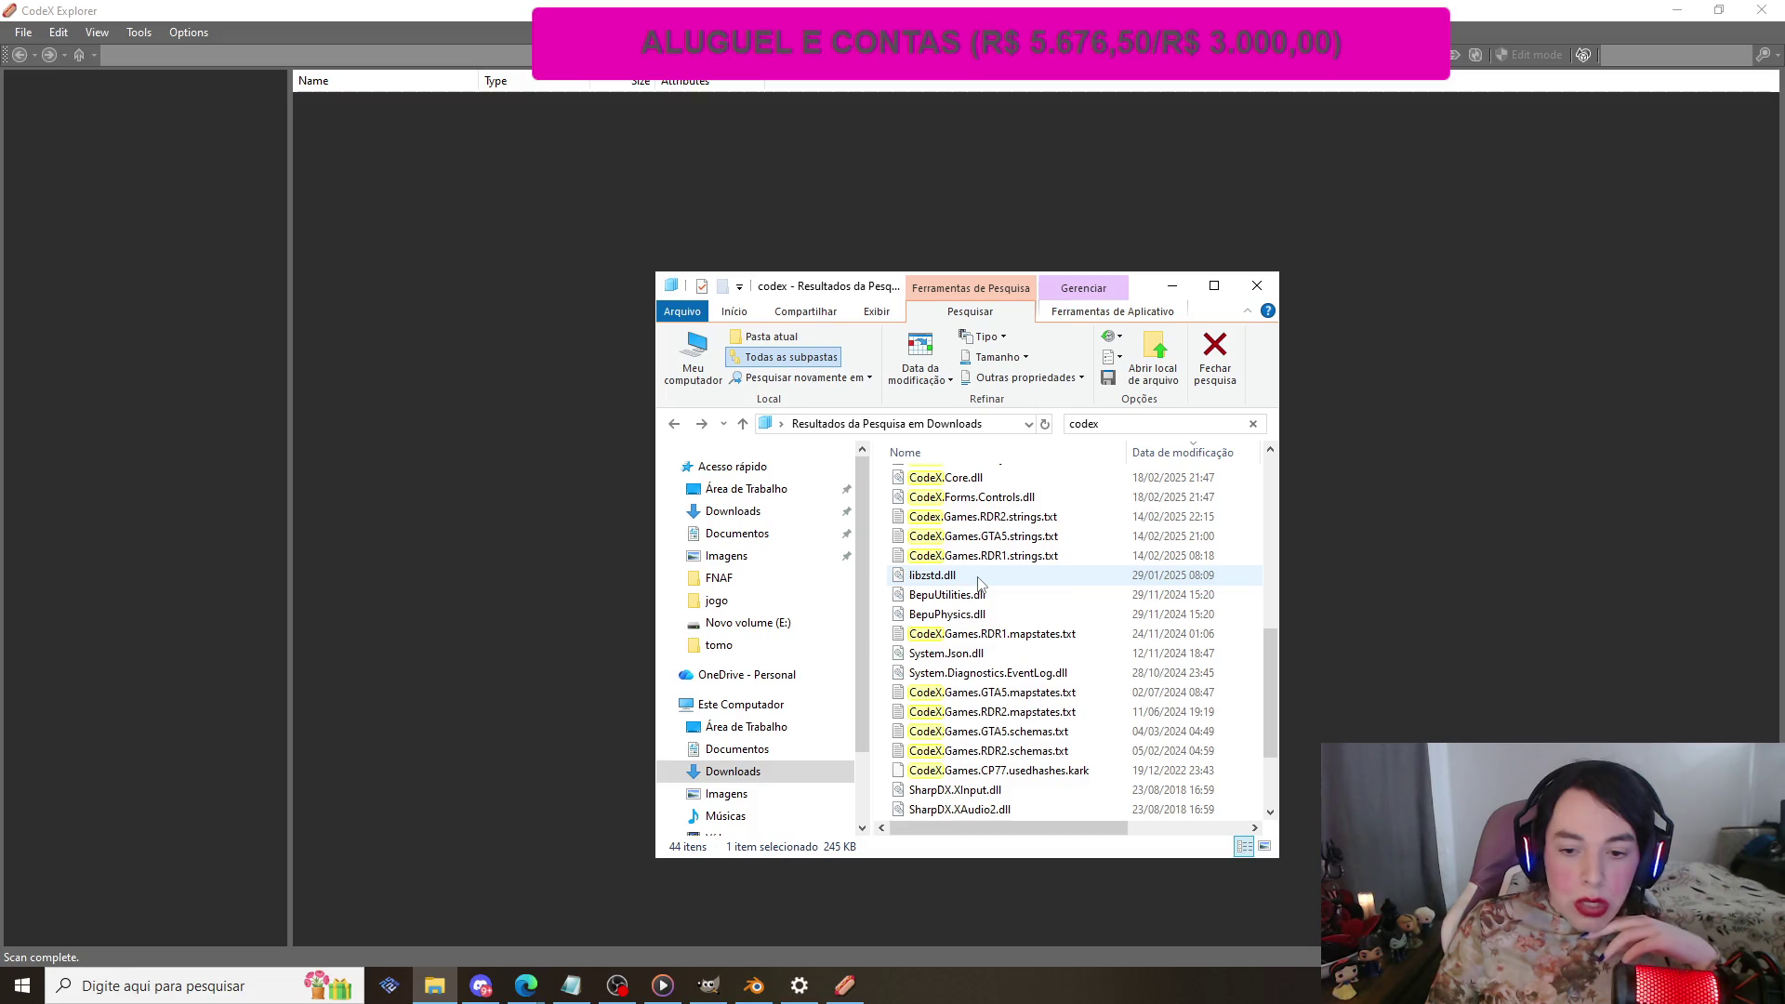
{"action": "scroll", "coordinate": [979, 582], "scroll_direction": "up", "scroll_amount": 10}
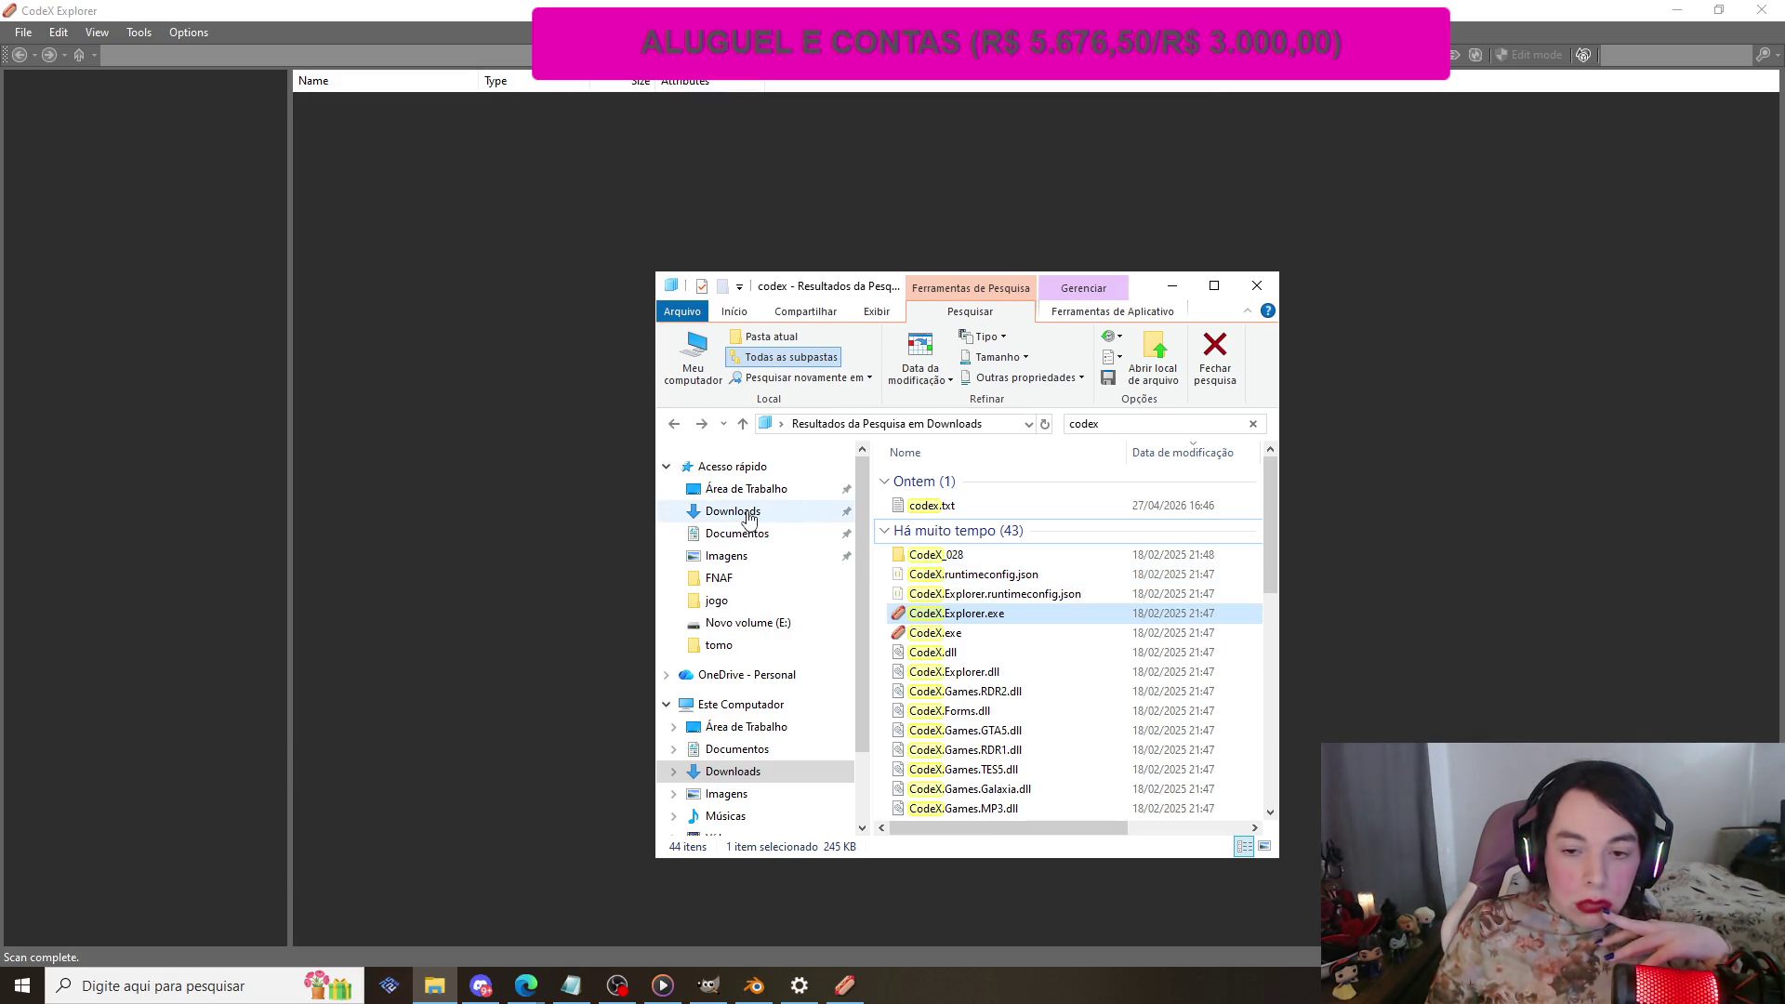
{"action": "double_click", "coordinate": [929, 555]}
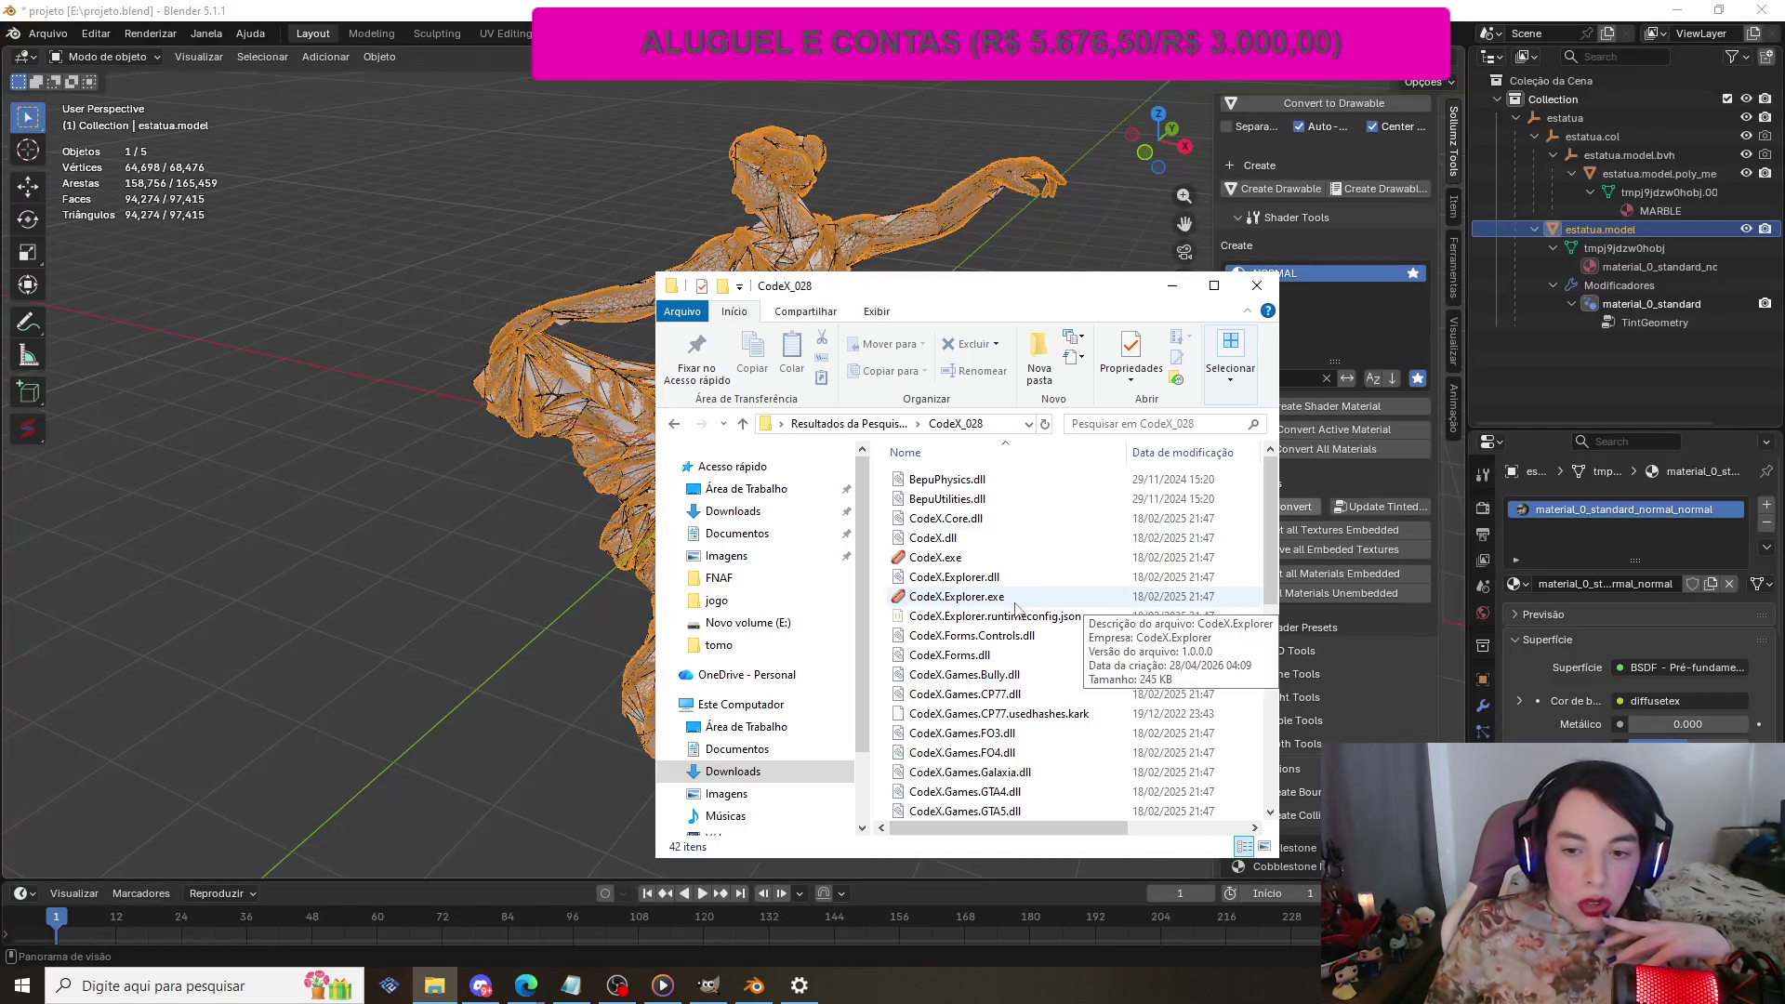
{"action": "double_click", "coordinate": [1002, 600]}
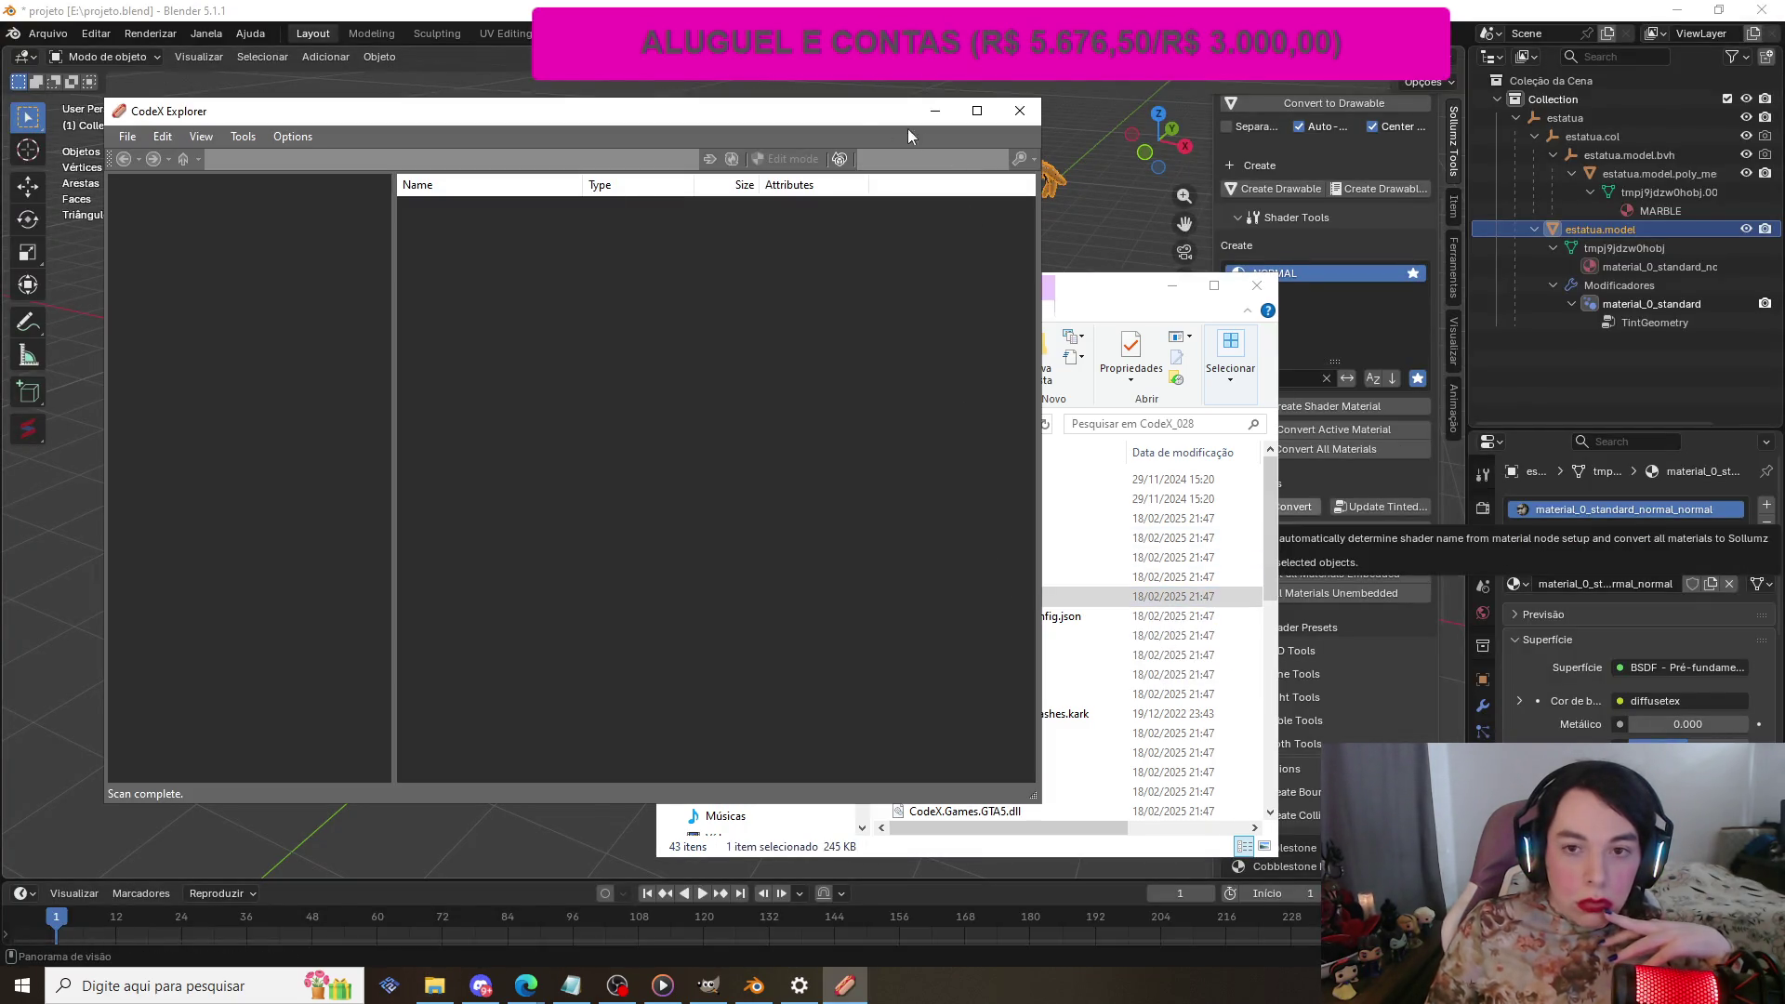
Step: Maximize CodeX Explorer and try File > Open Folder again
{"action": "mouse_move", "coordinate": [907, 129]}
{"action": "left_mouse_down"}
{"action": "mouse_move", "coordinate": [1158, 181]}
{"action": "mouse_move", "coordinate": [1333, 186]}
{"action": "left_mouse_up"}
{"action": "double_click", "coordinate": [1286, 182]}
{"action": "left_click", "coordinate": [23, 31]}
{"action": "left_click", "coordinate": [64, 78]}
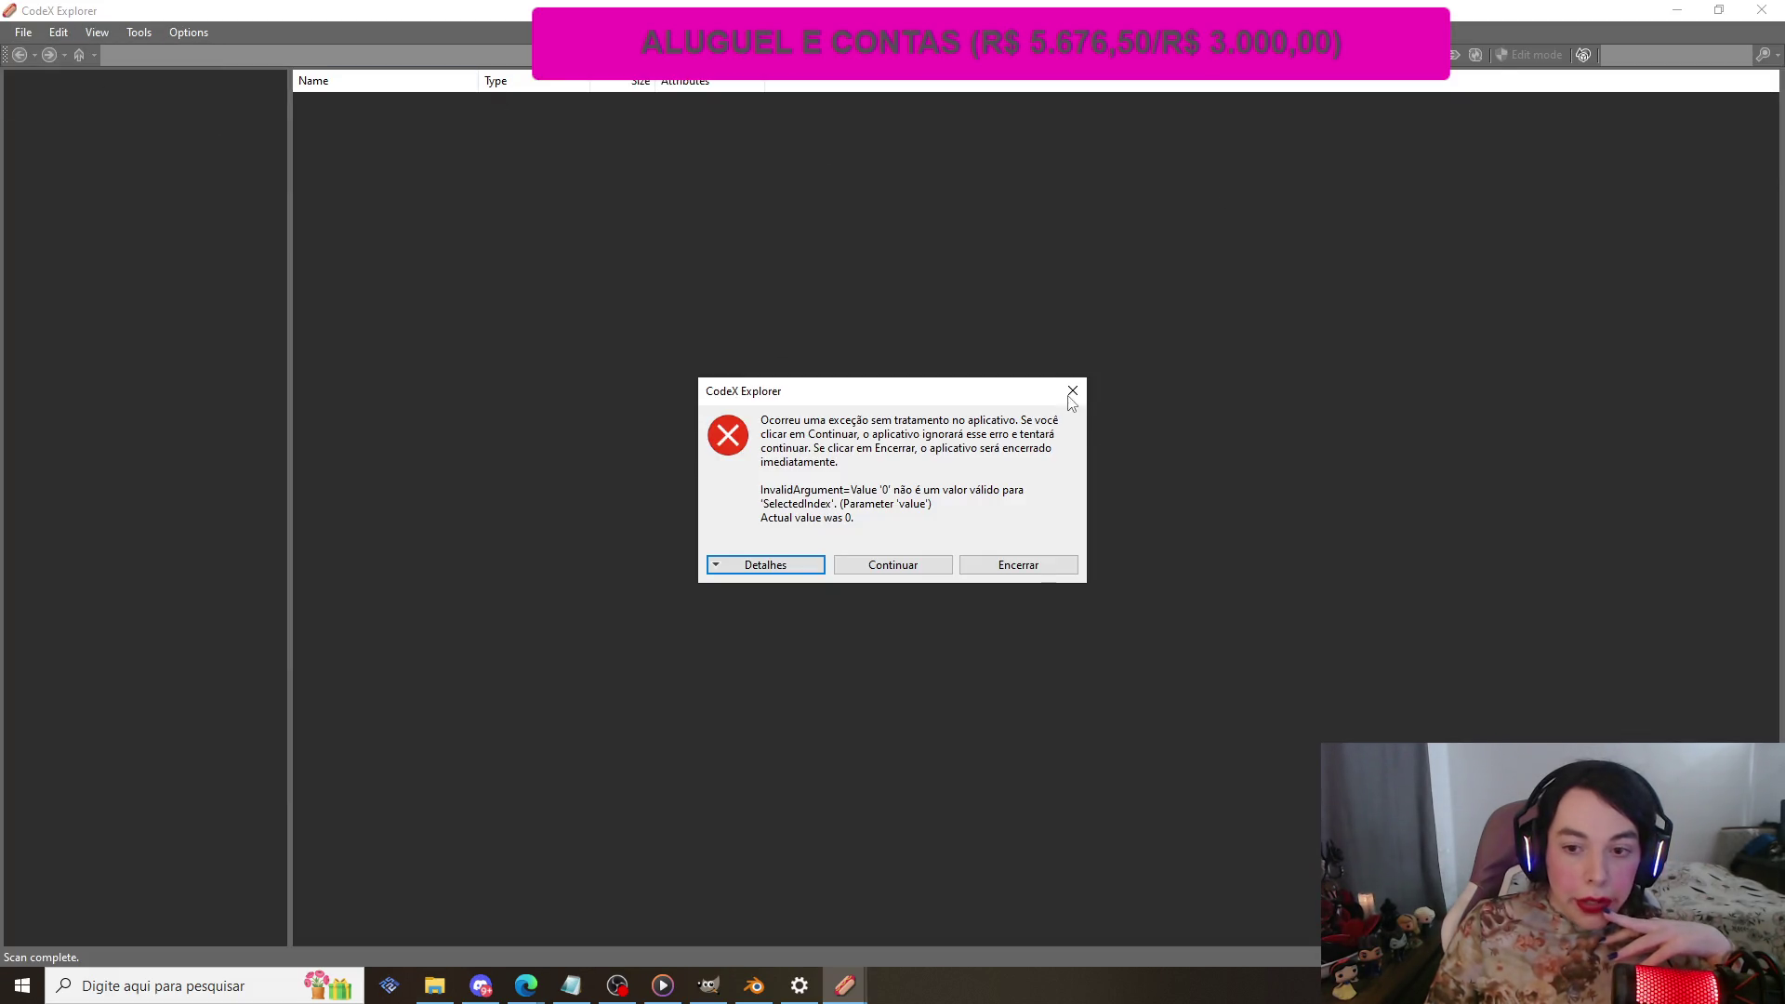
Step: Dismiss the error and select estatua.ydr.xml in the Downloads estatua folder
{"action": "left_click", "coordinate": [1072, 391]}
{"action": "left_click", "coordinate": [434, 985]}
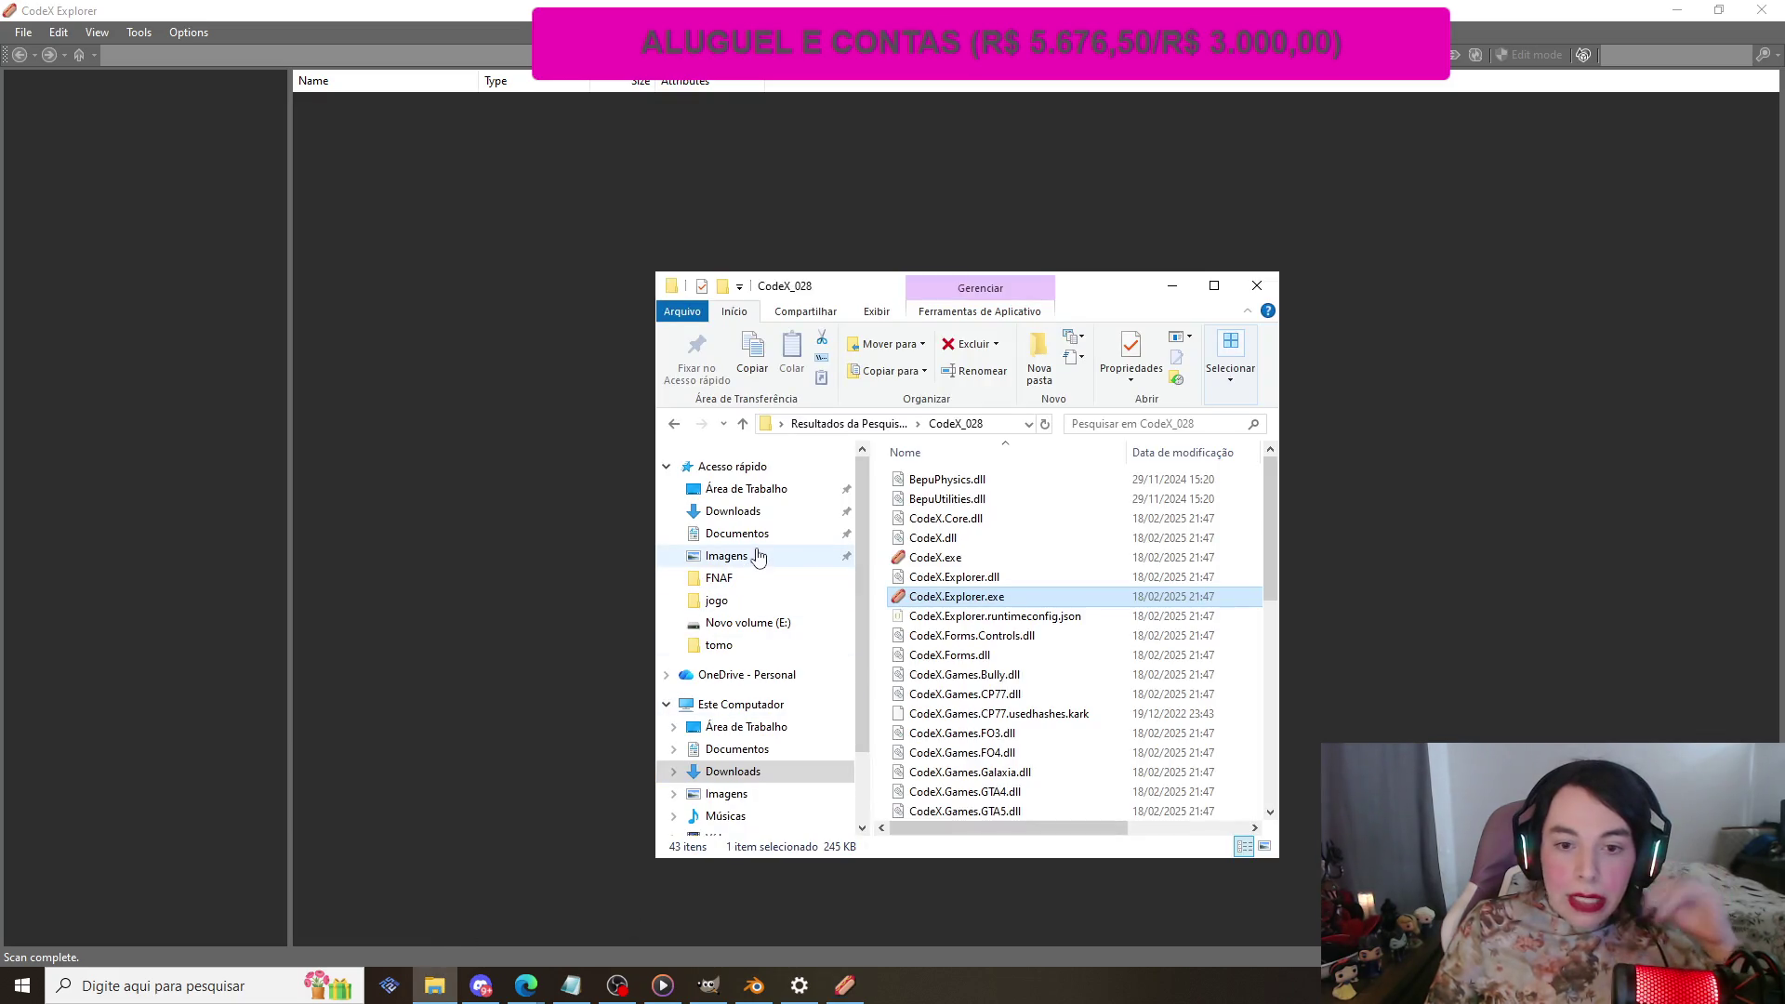
{"action": "left_click", "coordinate": [734, 511]}
{"action": "double_click", "coordinate": [945, 536]}
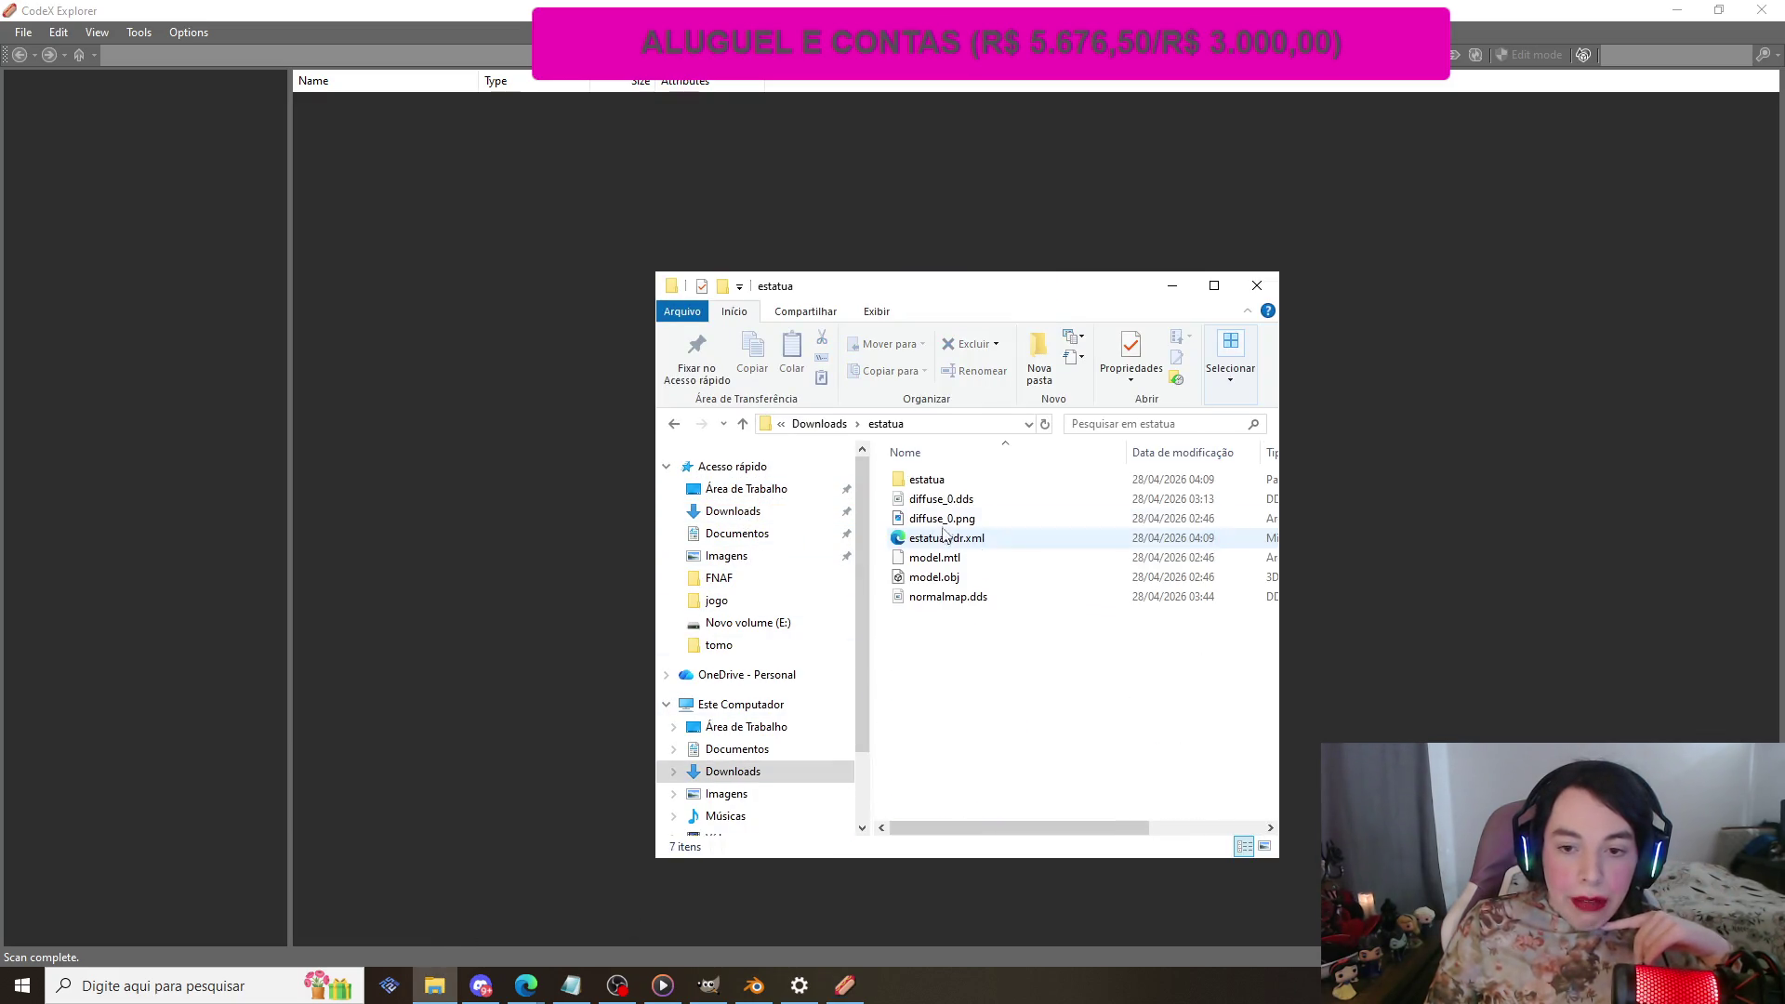
{"action": "left_click", "coordinate": [945, 537]}
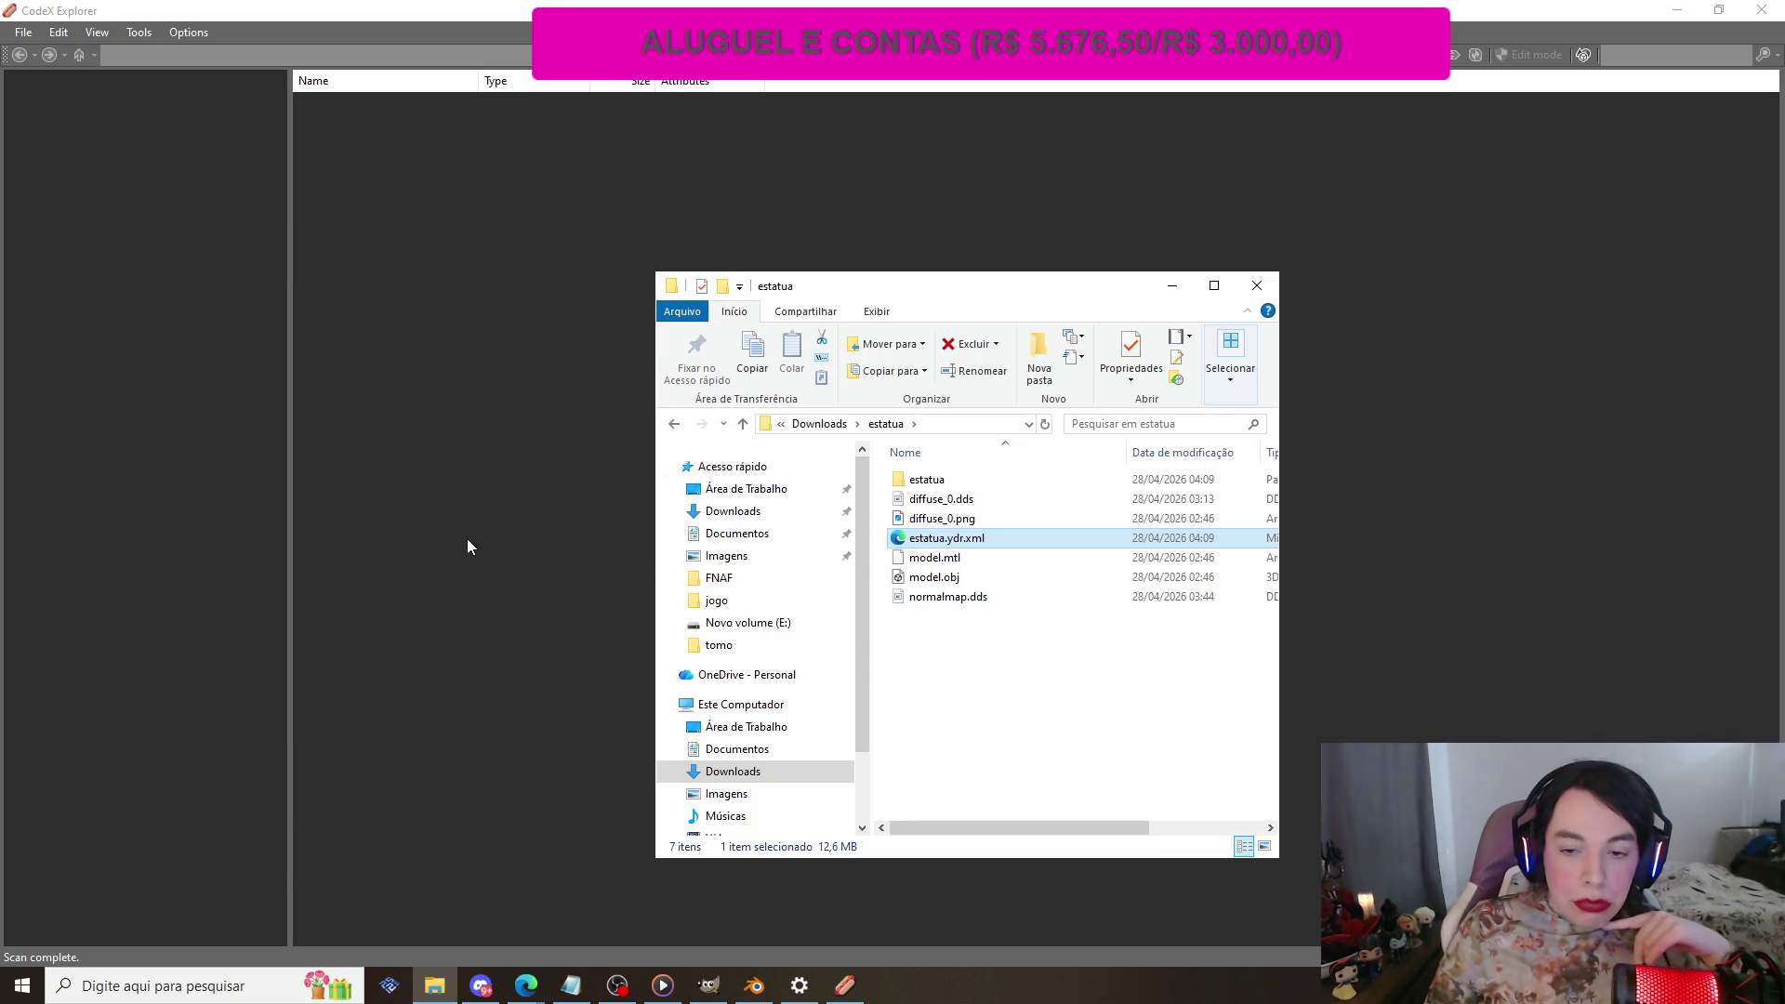
Step: Move File Explorer aside and close it, returning to CodeX Explorer
{"action": "mouse_move", "coordinate": [974, 286]}
{"action": "left_mouse_down"}
{"action": "mouse_move", "coordinate": [1335, 343]}
{"action": "mouse_move", "coordinate": [1257, 270]}
{"action": "left_mouse_up"}
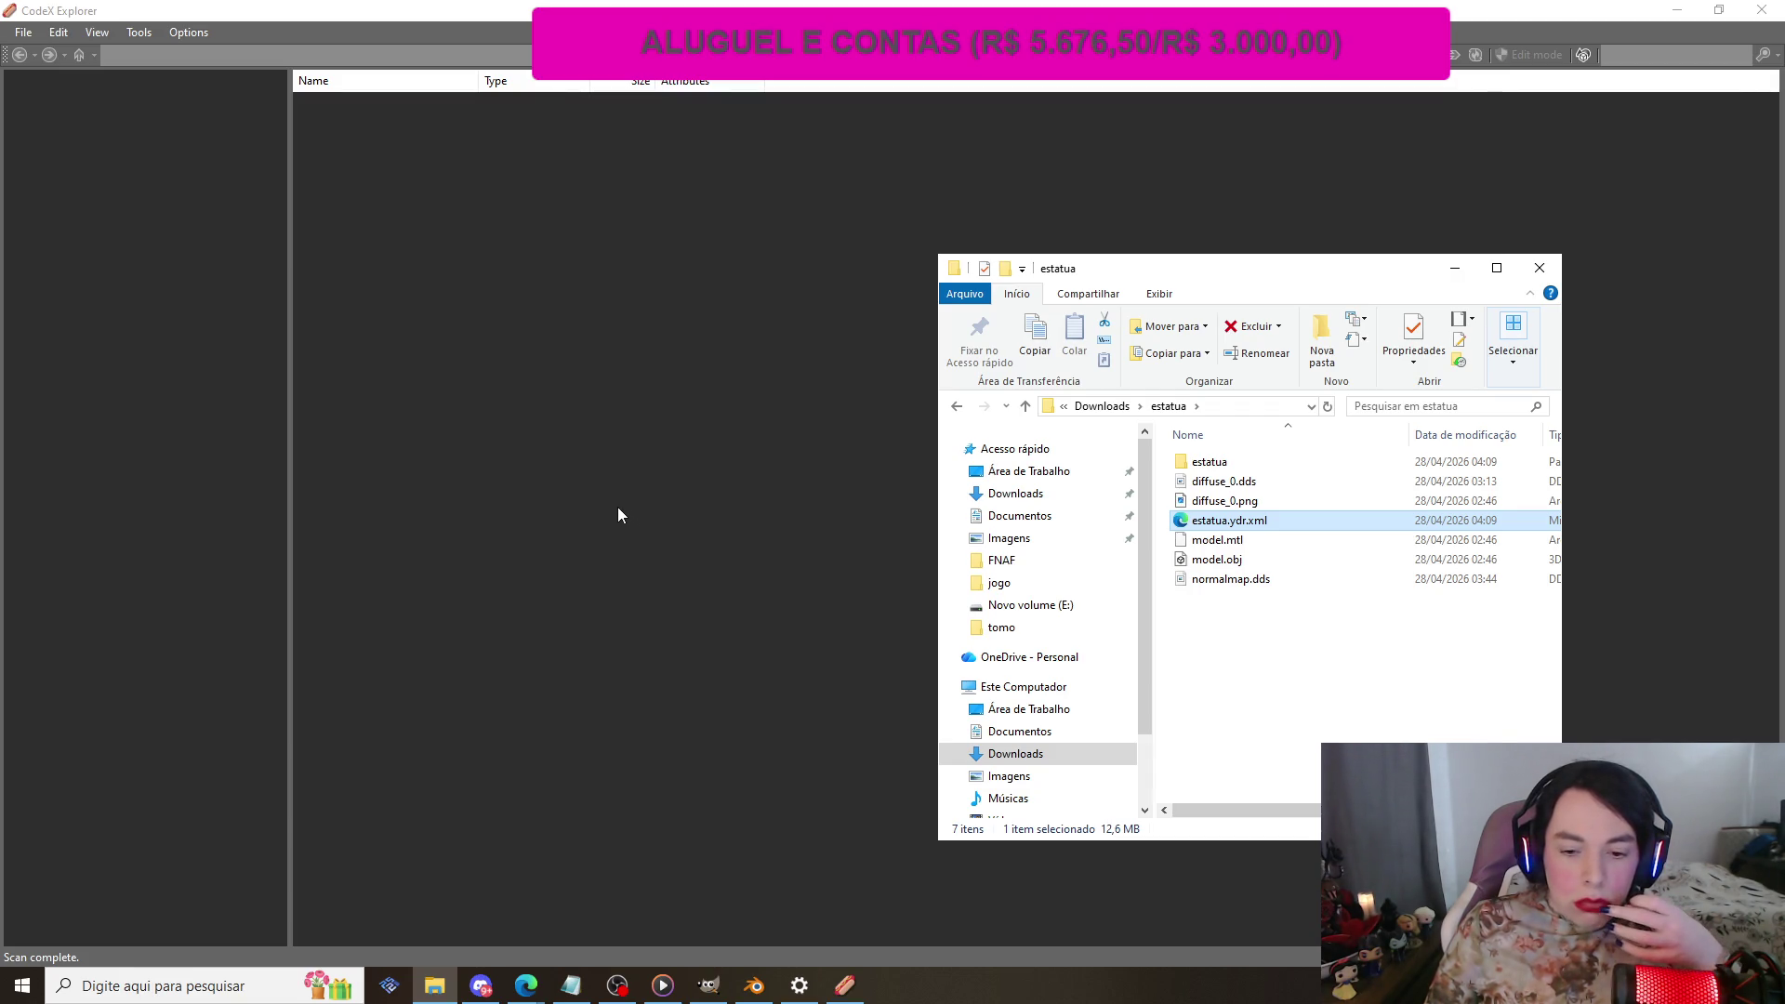
{"action": "left_click", "coordinate": [1539, 268]}
{"action": "left_click", "coordinate": [22, 33]}
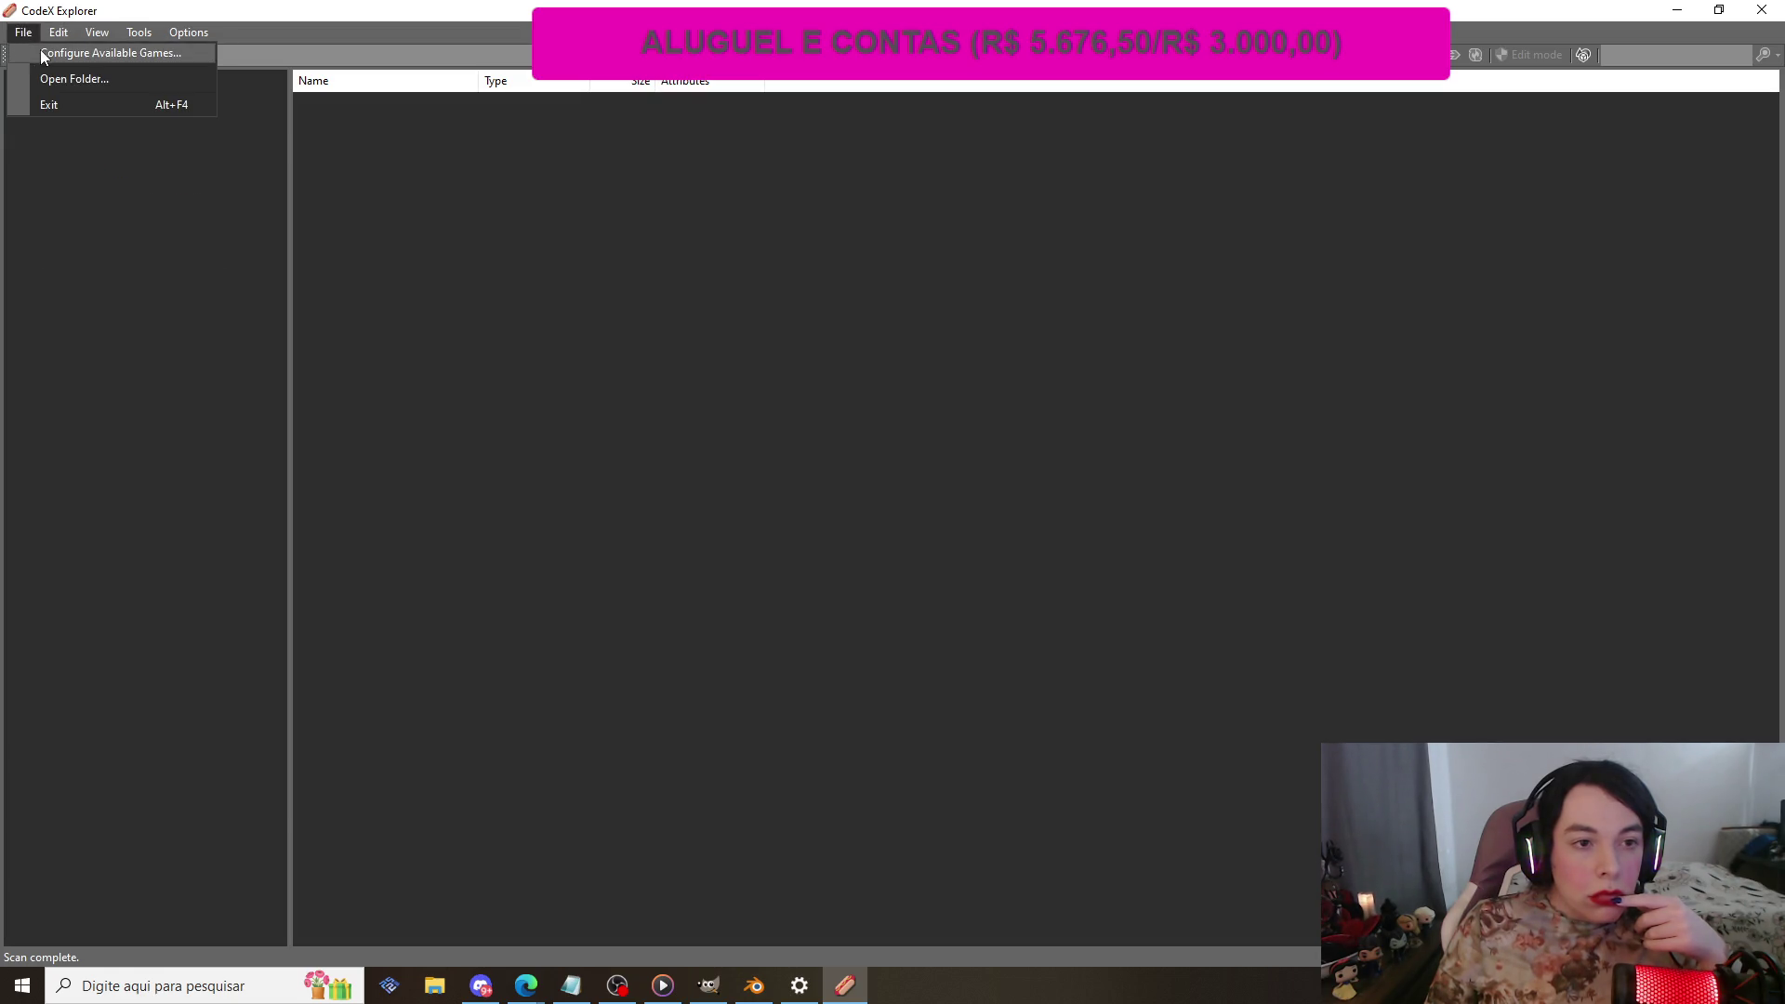
Step: Review the game paths in Configure Available Games without changes, then close CodeX Explorer
{"action": "left_click", "coordinate": [100, 54]}
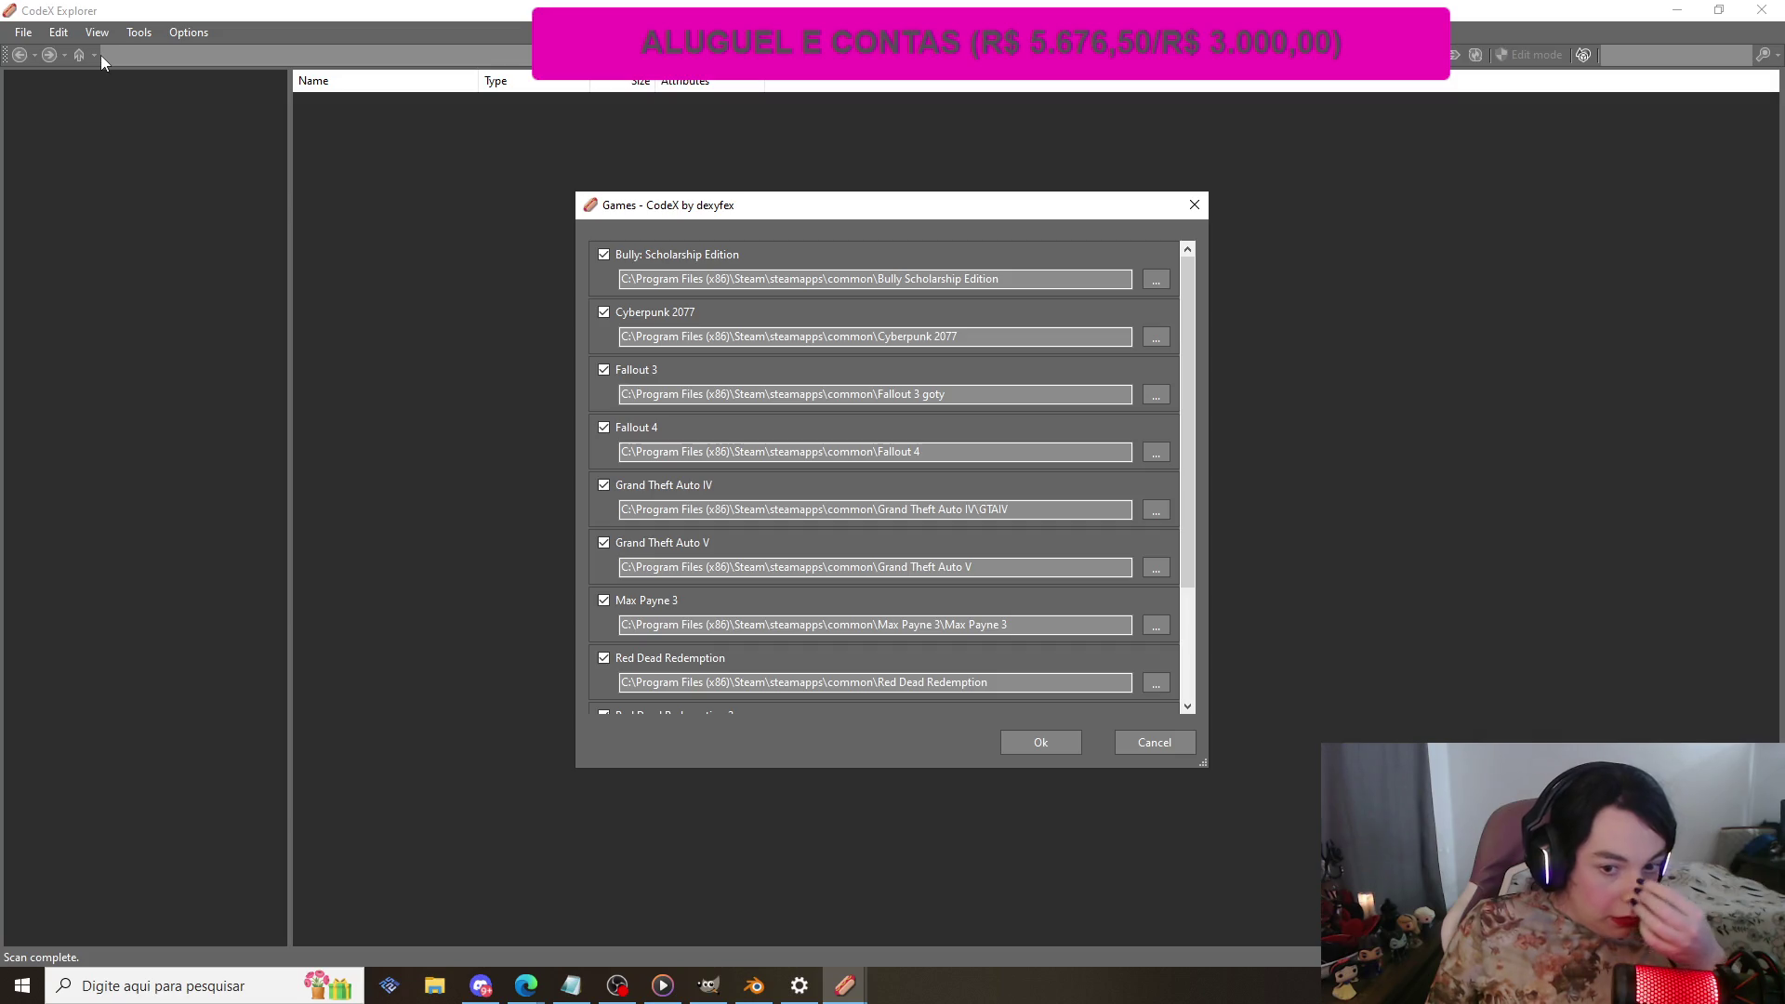
{"action": "scroll", "coordinate": [958, 565], "scroll_direction": "down", "scroll_amount": 3}
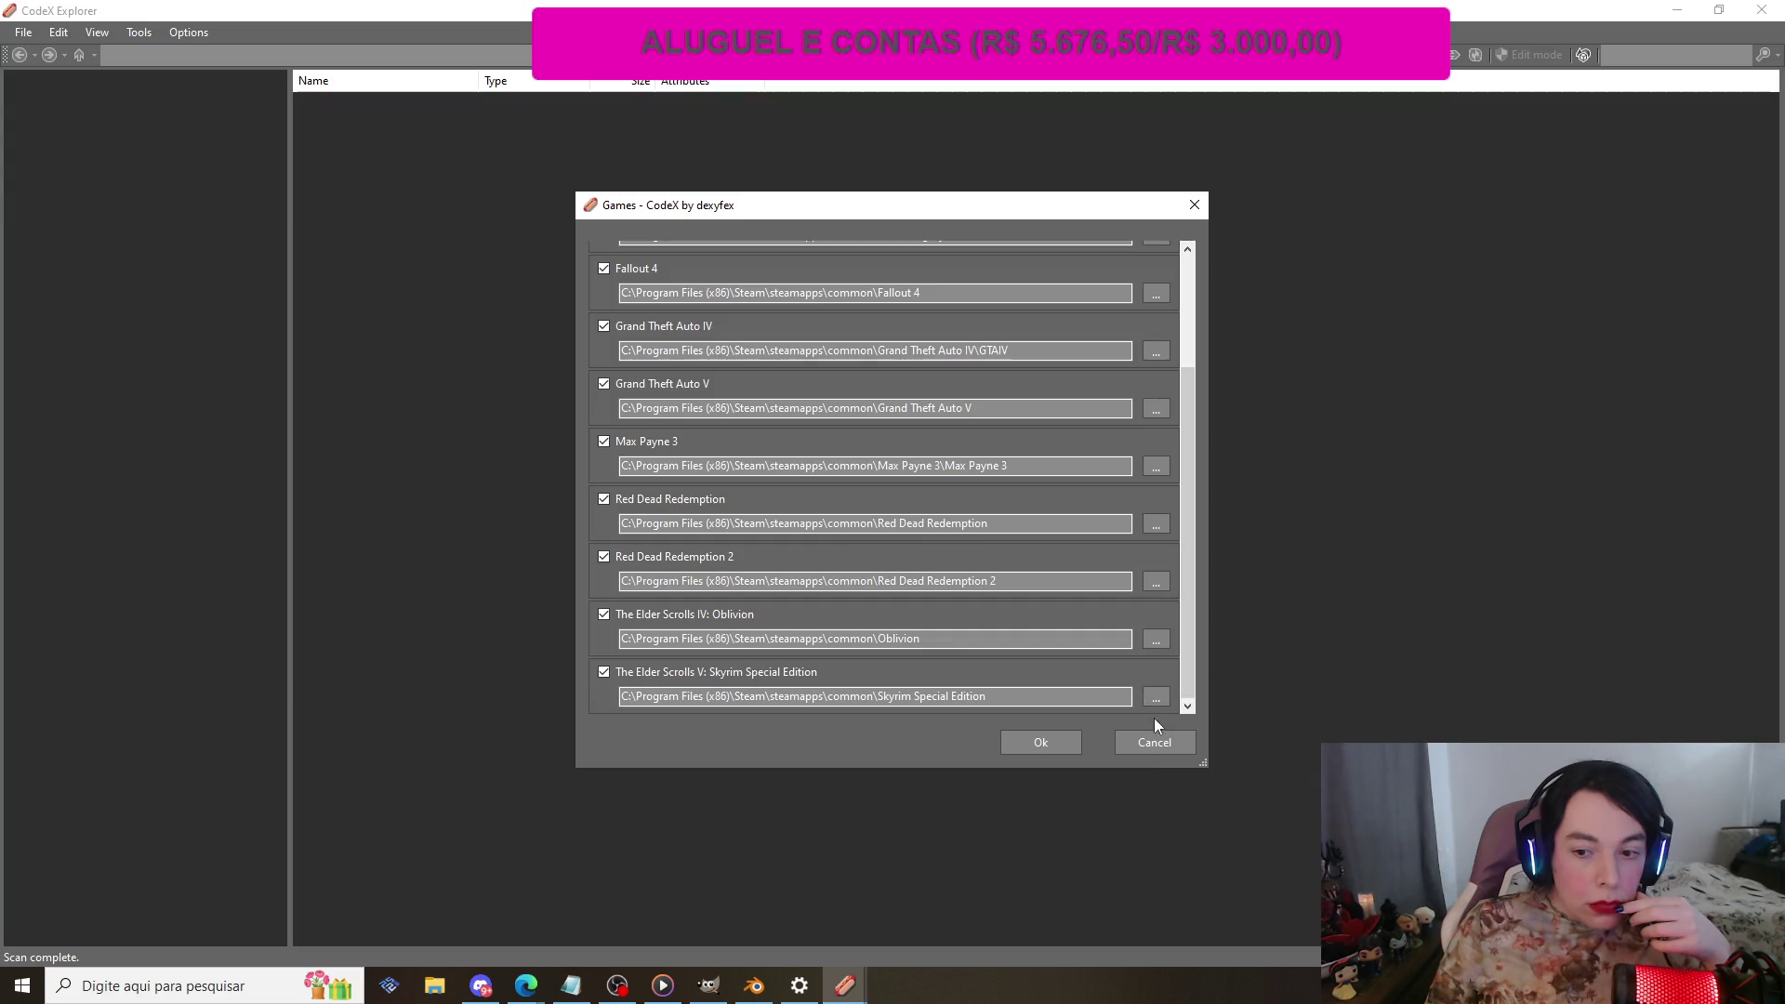
{"action": "left_click", "coordinate": [1158, 746]}
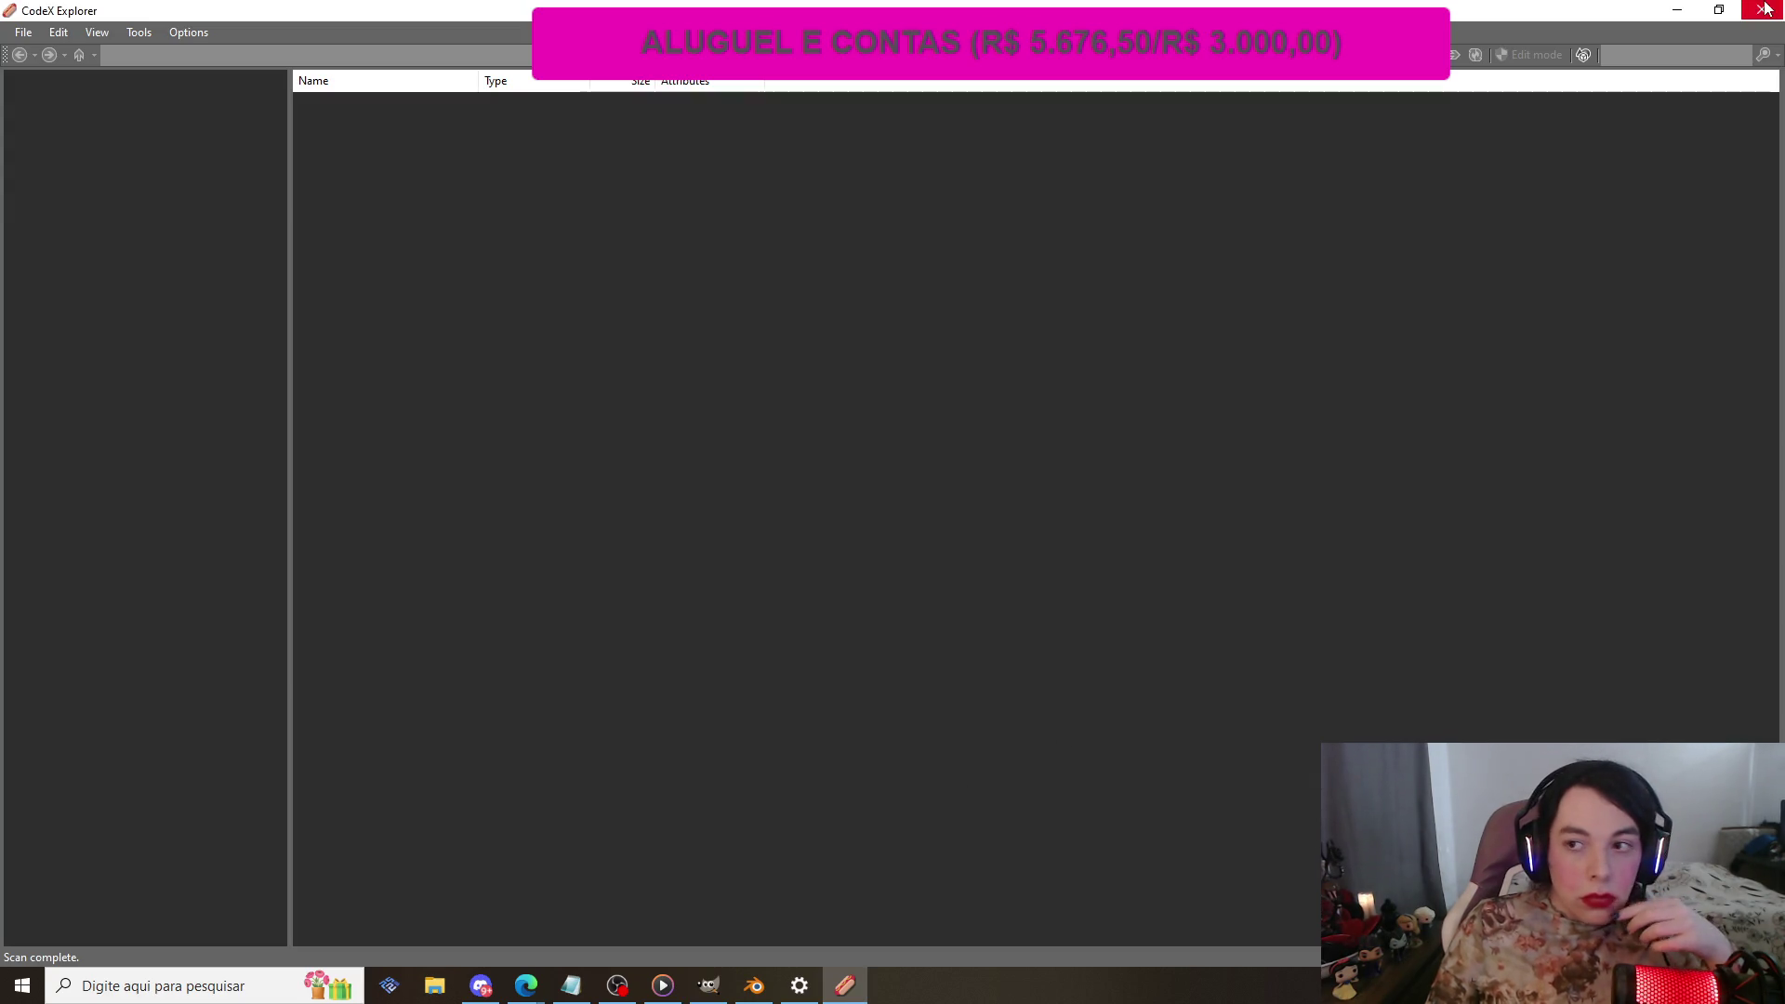
{"action": "left_click", "coordinate": [1762, 10]}
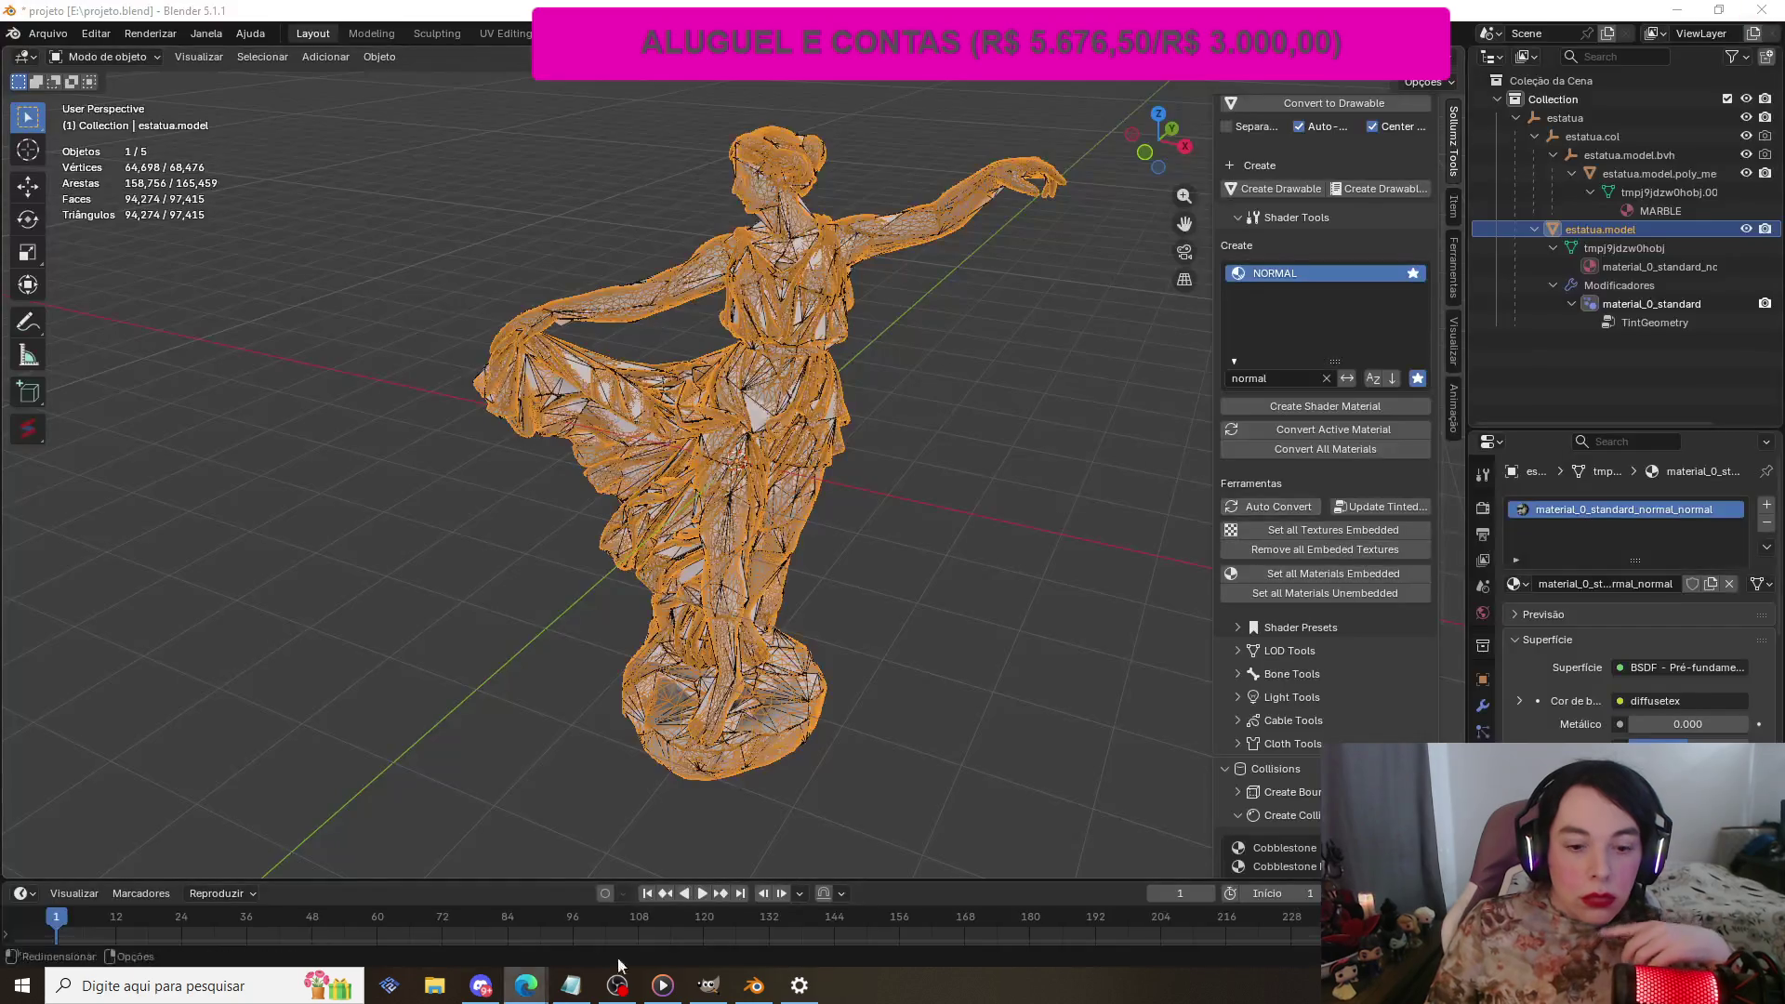
Step: Run CodeX.exe from Downloads\CodeX_028 past the security warning and maximize it
{"action": "left_click", "coordinate": [437, 985]}
{"action": "scroll", "coordinate": [1267, 658], "scroll_direction": "down", "scroll_amount": 1}
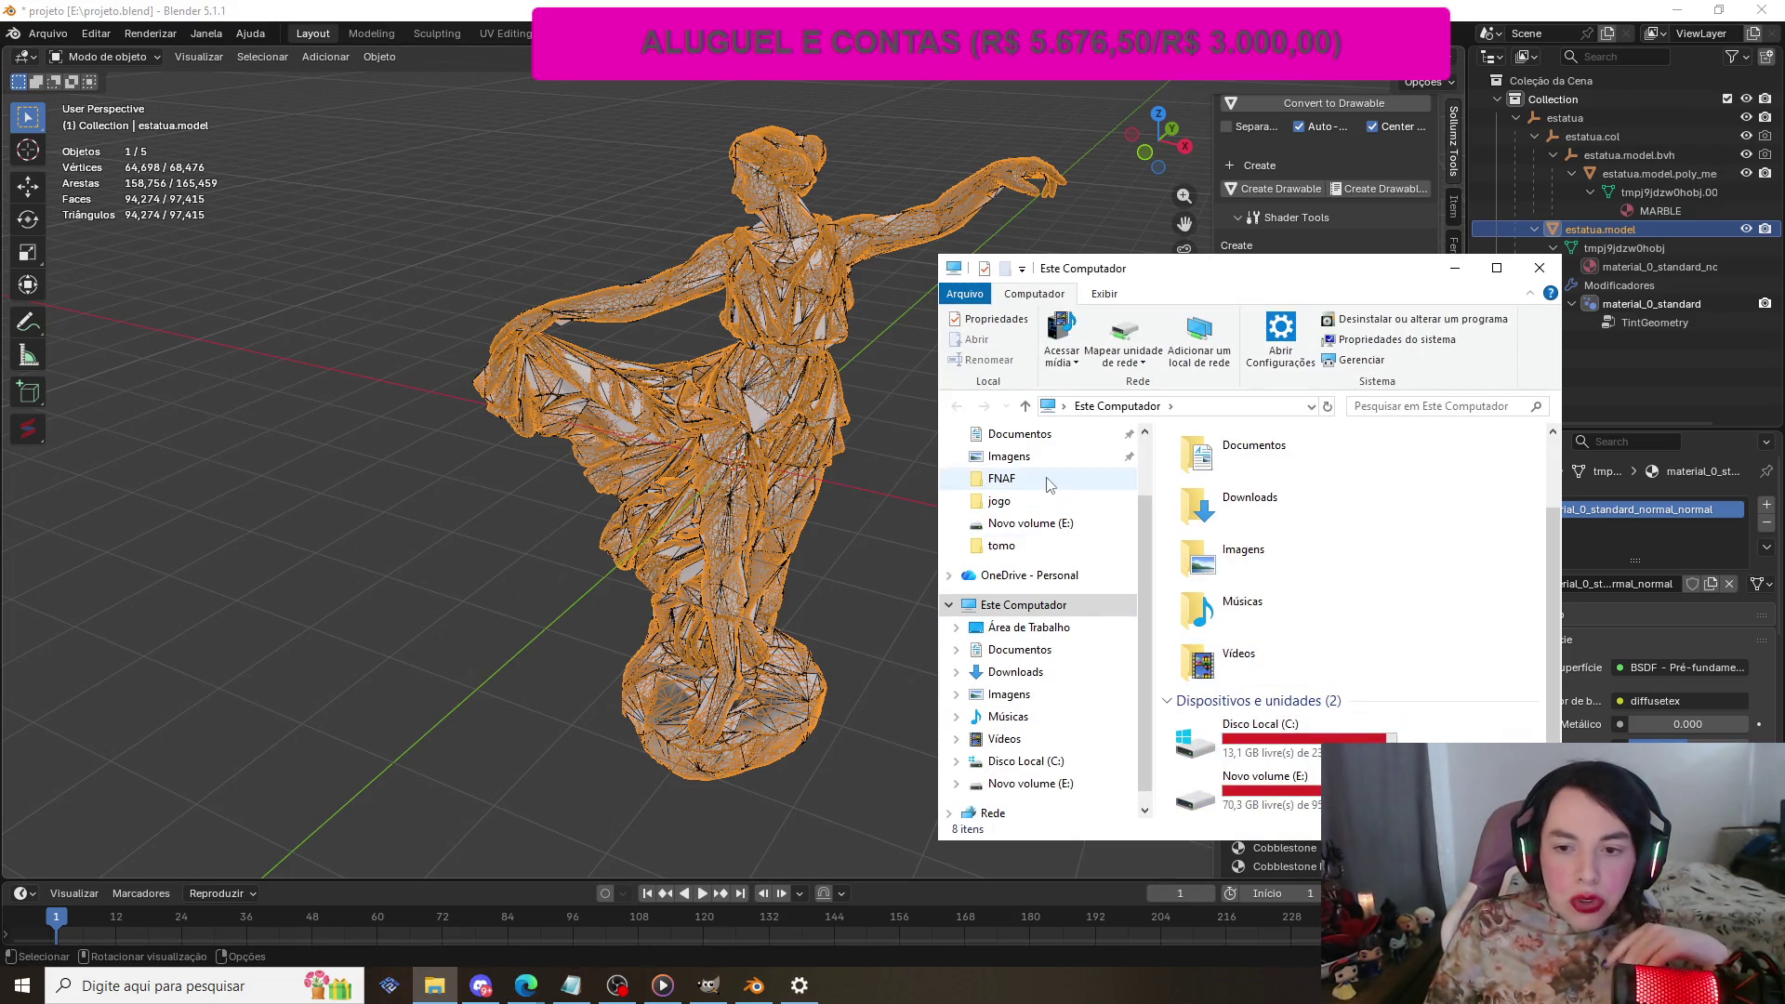
{"action": "scroll", "coordinate": [1042, 488], "scroll_direction": "up", "scroll_amount": 2}
{"action": "left_click", "coordinate": [1016, 493]}
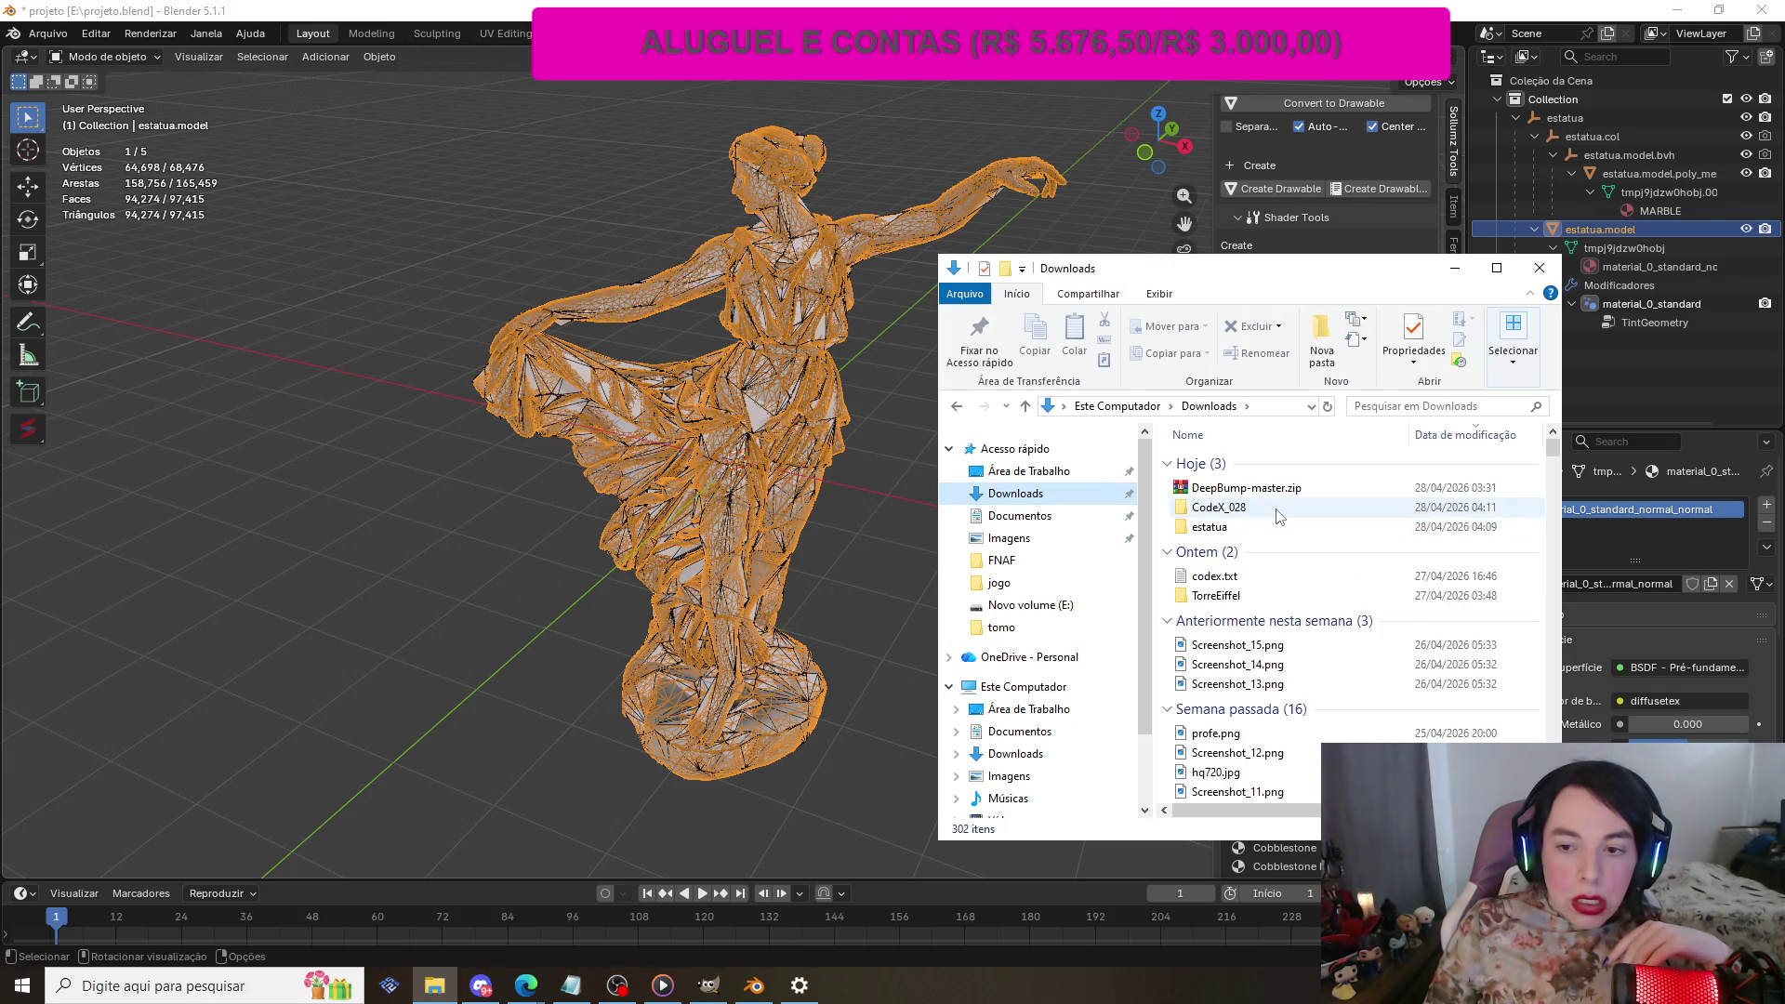
{"action": "double_click", "coordinate": [1214, 509]}
{"action": "double_click", "coordinate": [1237, 540]}
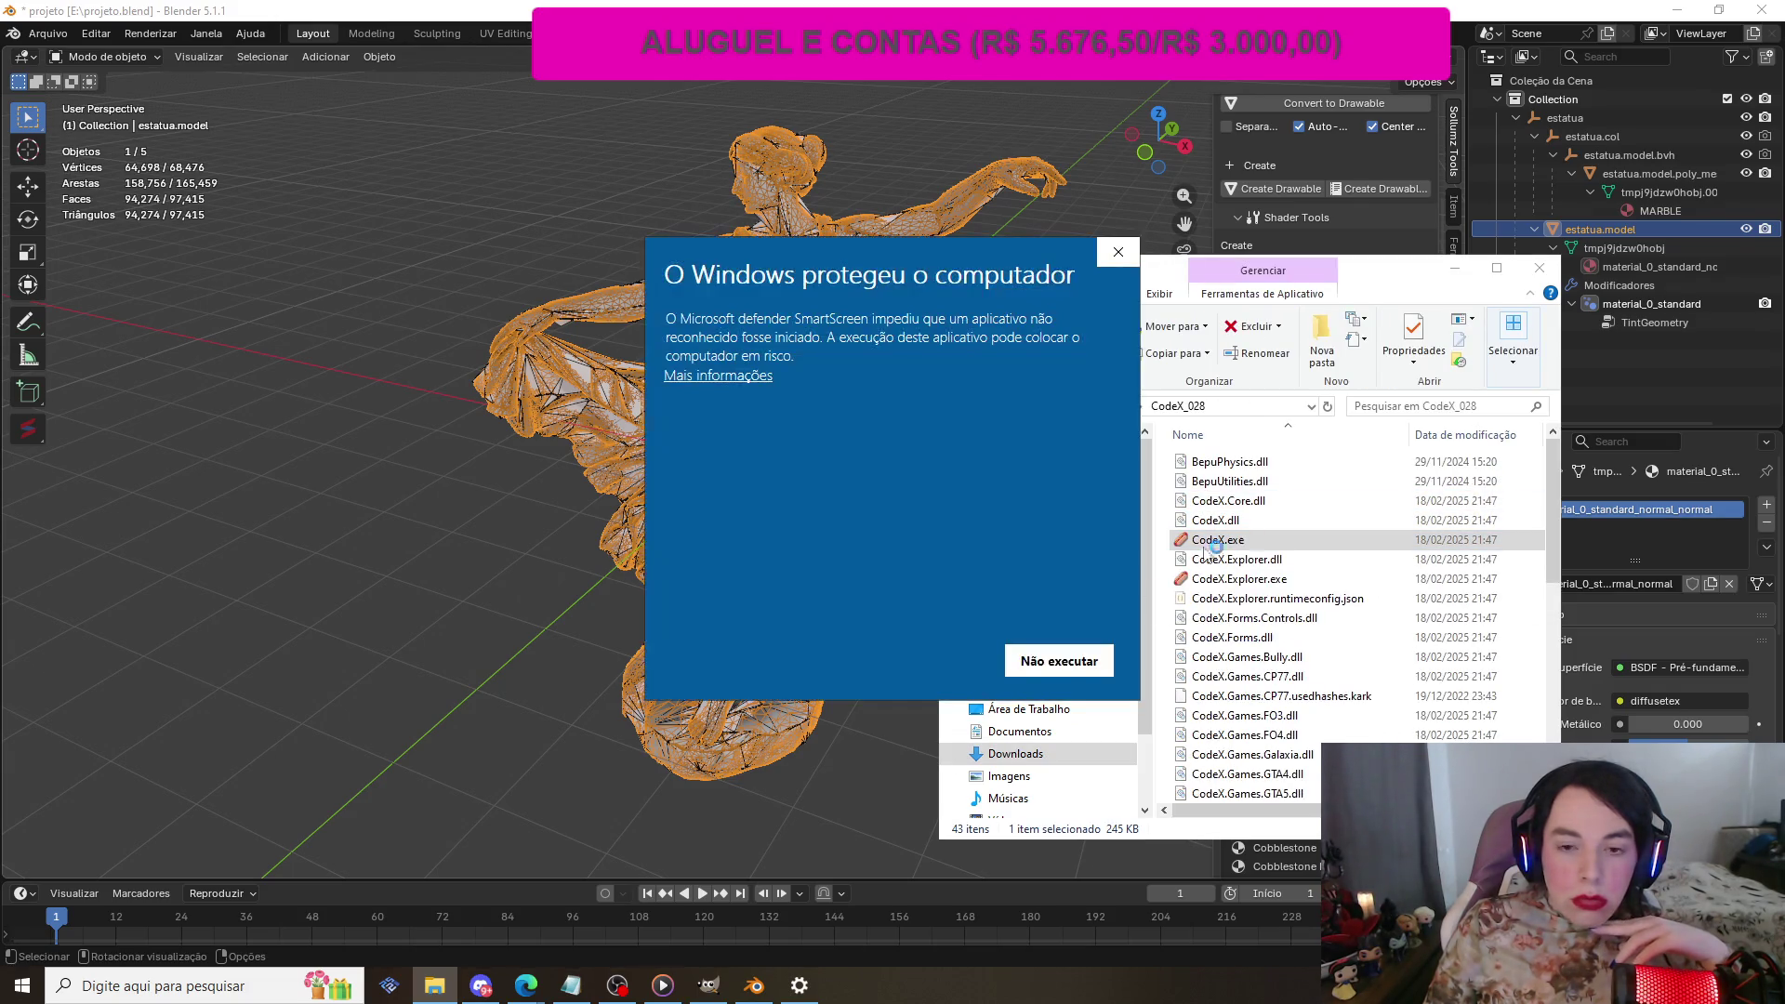
{"action": "left_click", "coordinate": [743, 377]}
{"action": "left_click", "coordinate": [893, 658]}
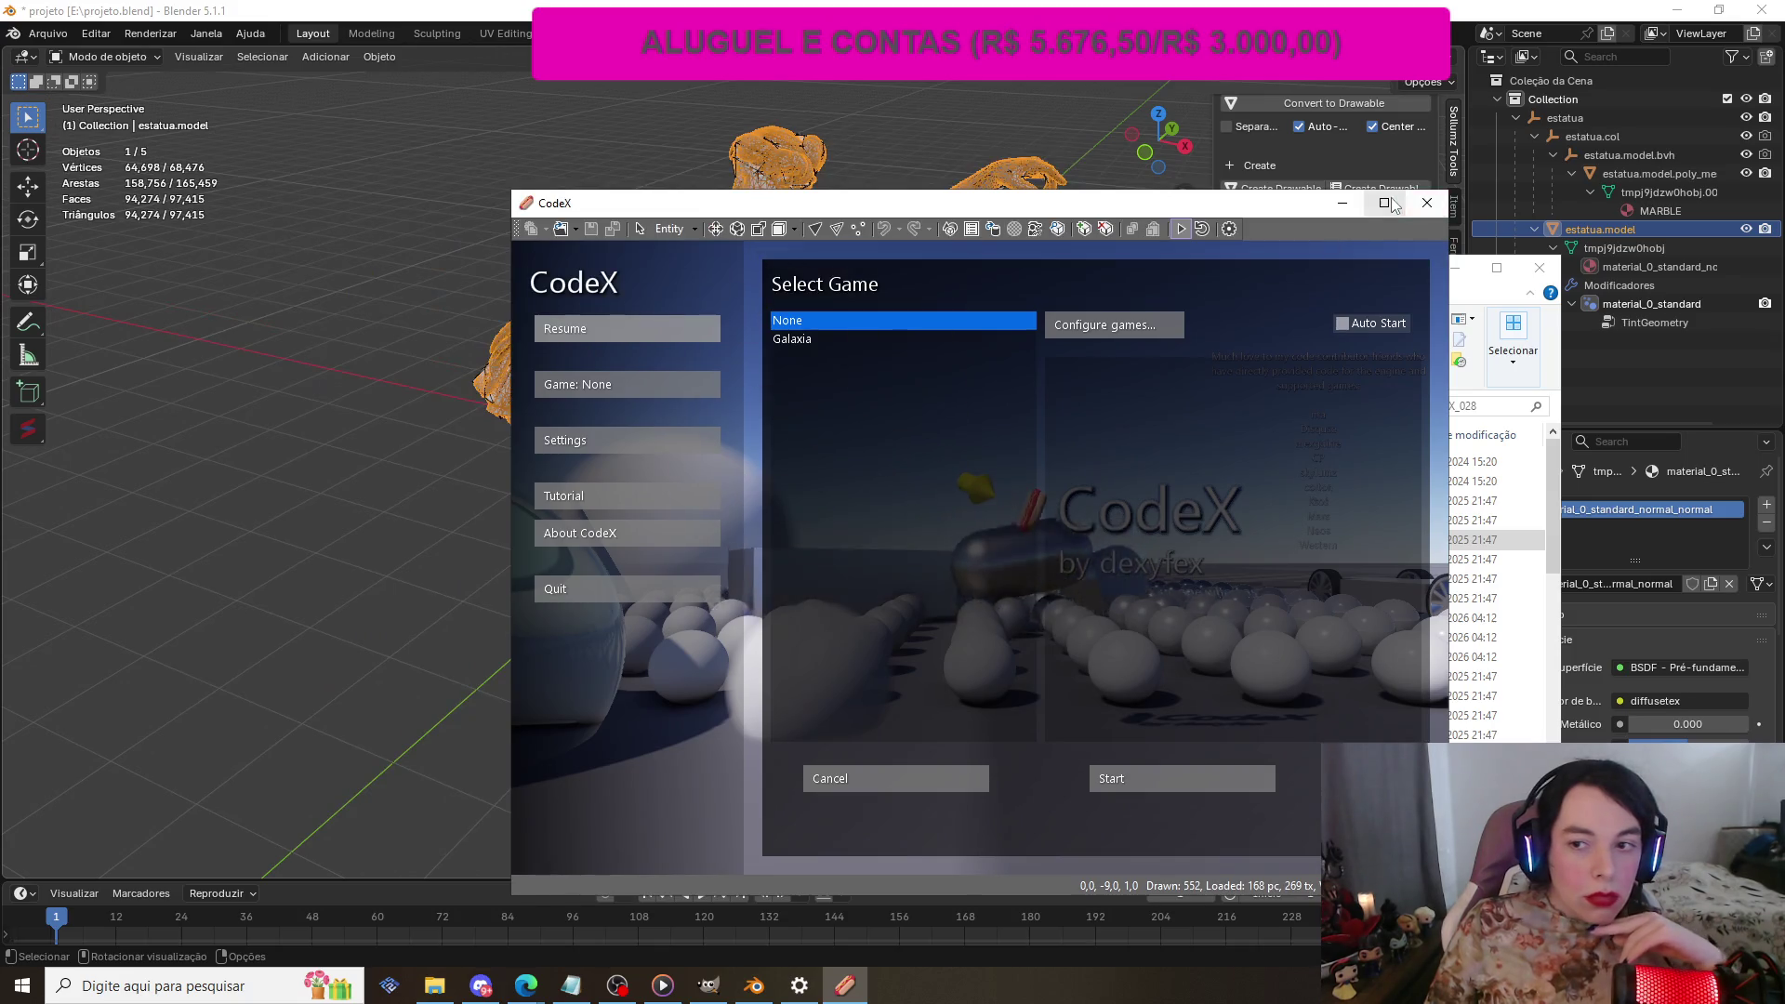
{"action": "left_click", "coordinate": [1386, 159]}
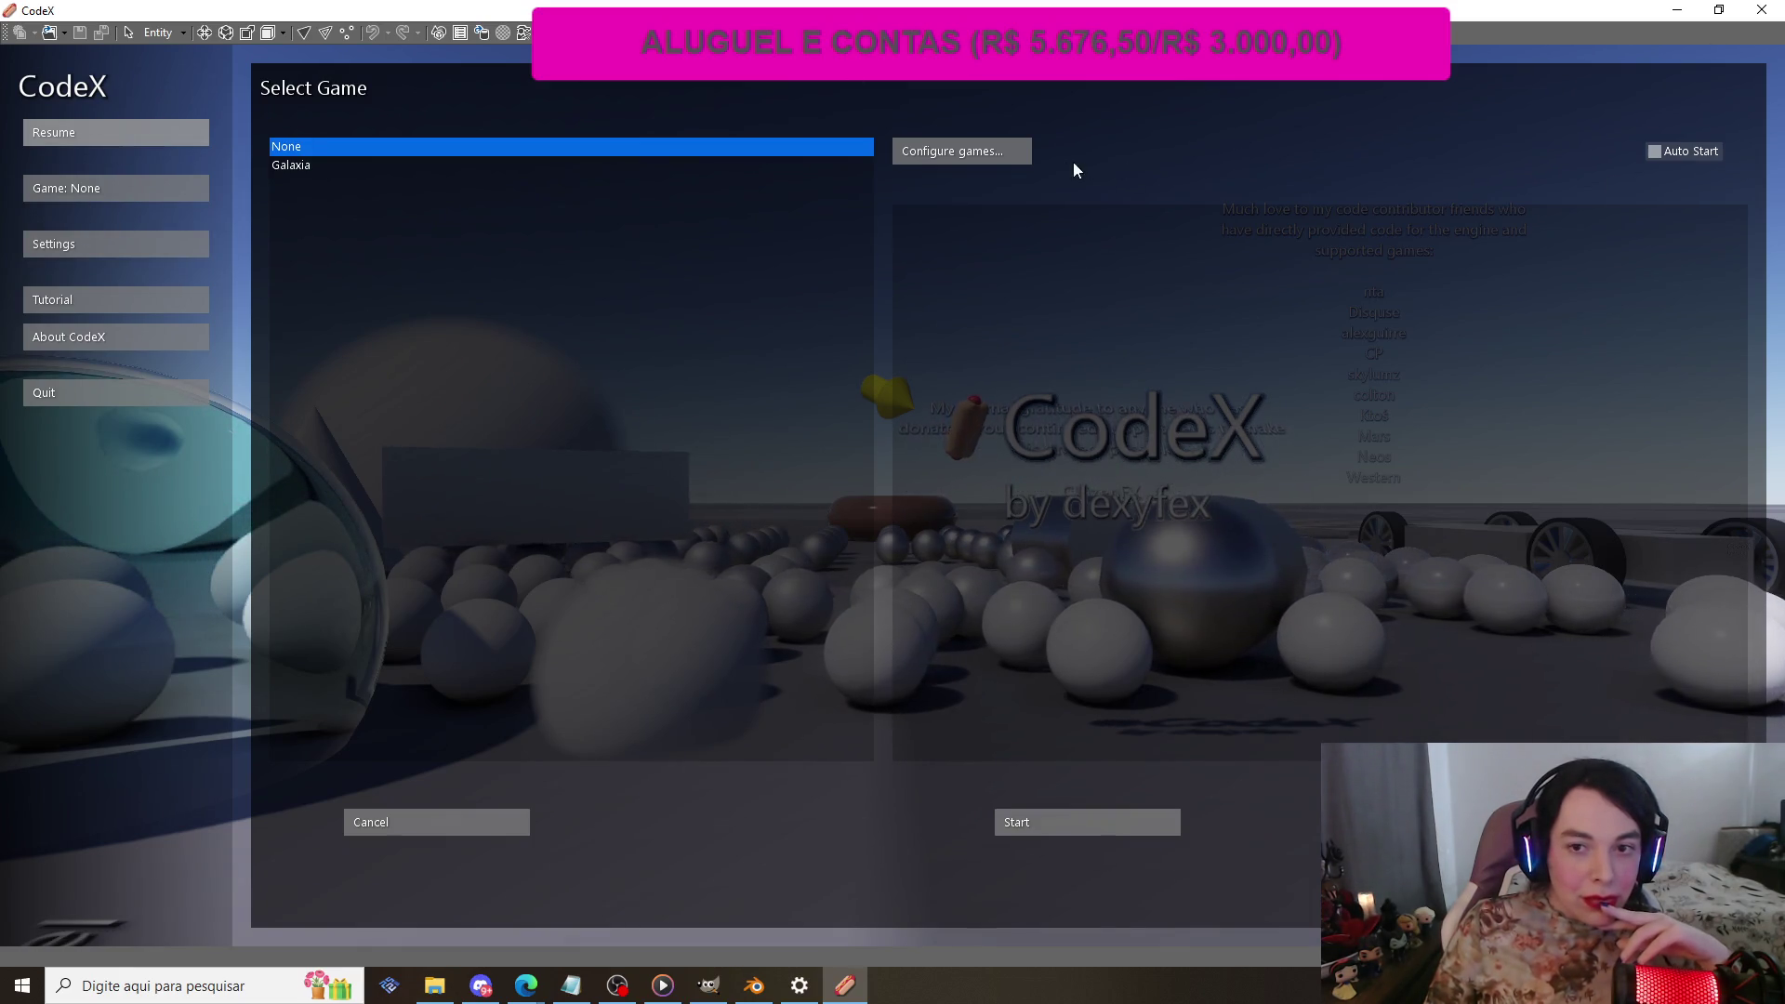
Step: Untick every game, including Max Payne 3, GTA V, Skyrim and Cyberpunk 2077, except Red Dead Redemption 2
{"action": "left_click", "coordinate": [1003, 151]}
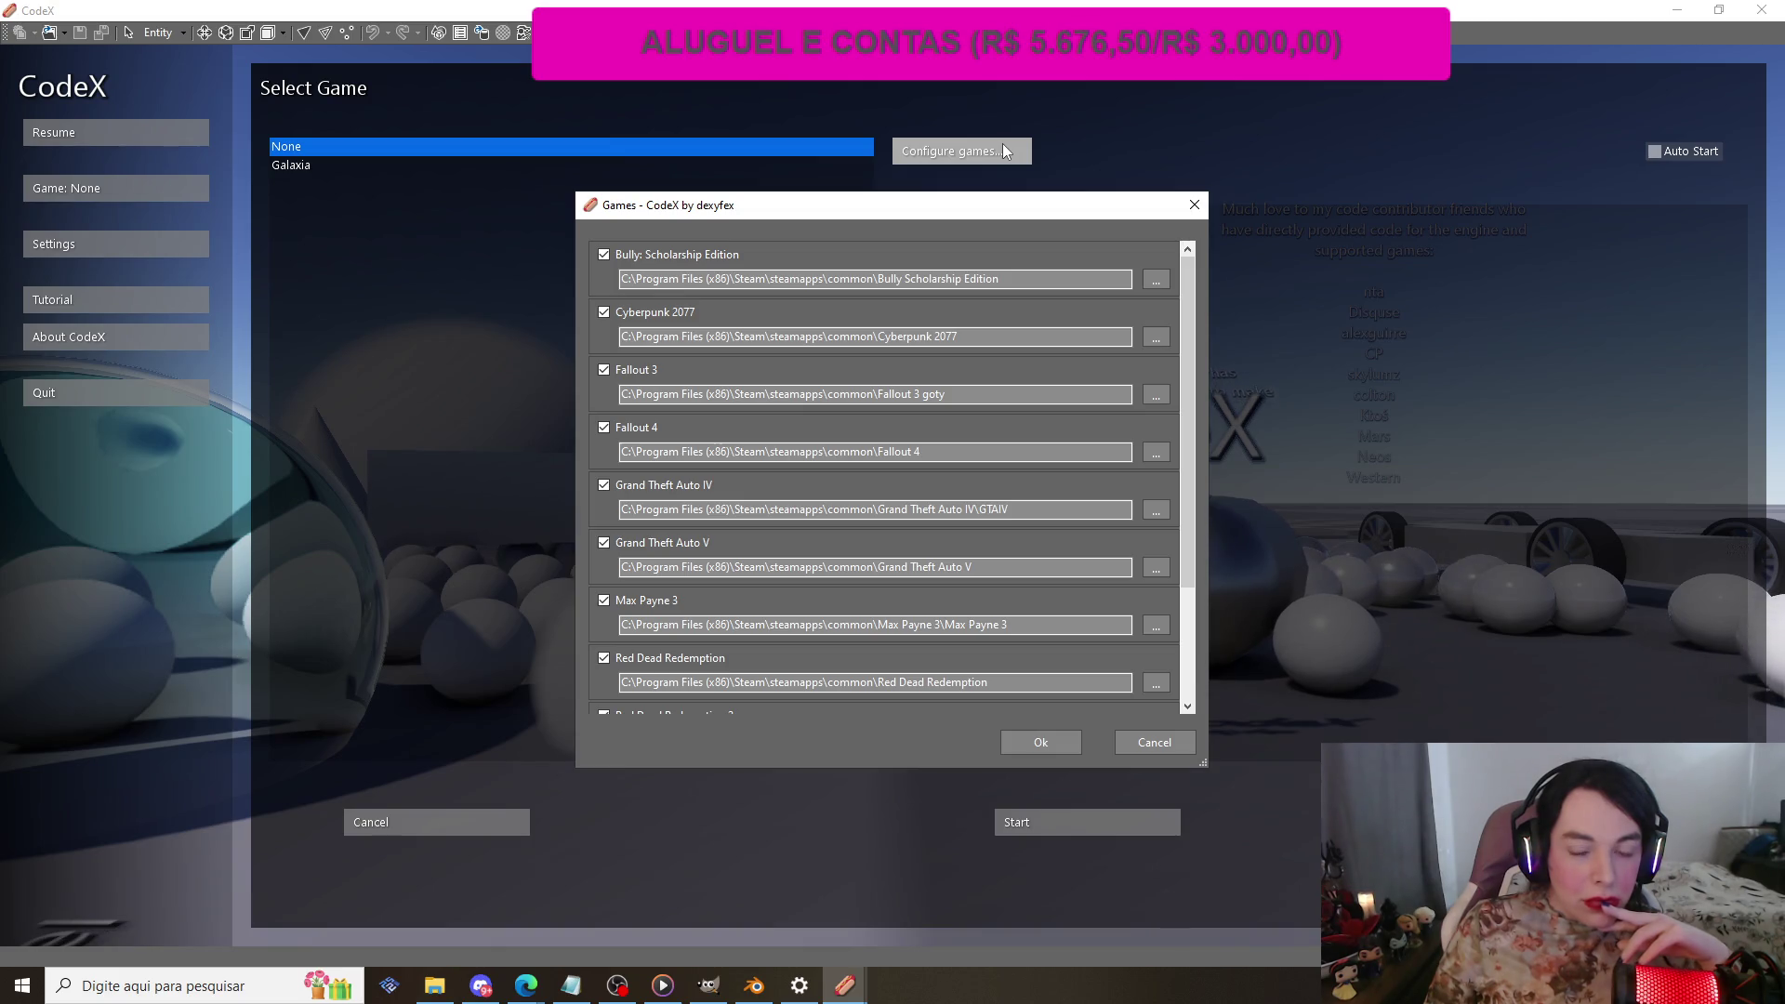
{"action": "left_click", "coordinate": [604, 600]}
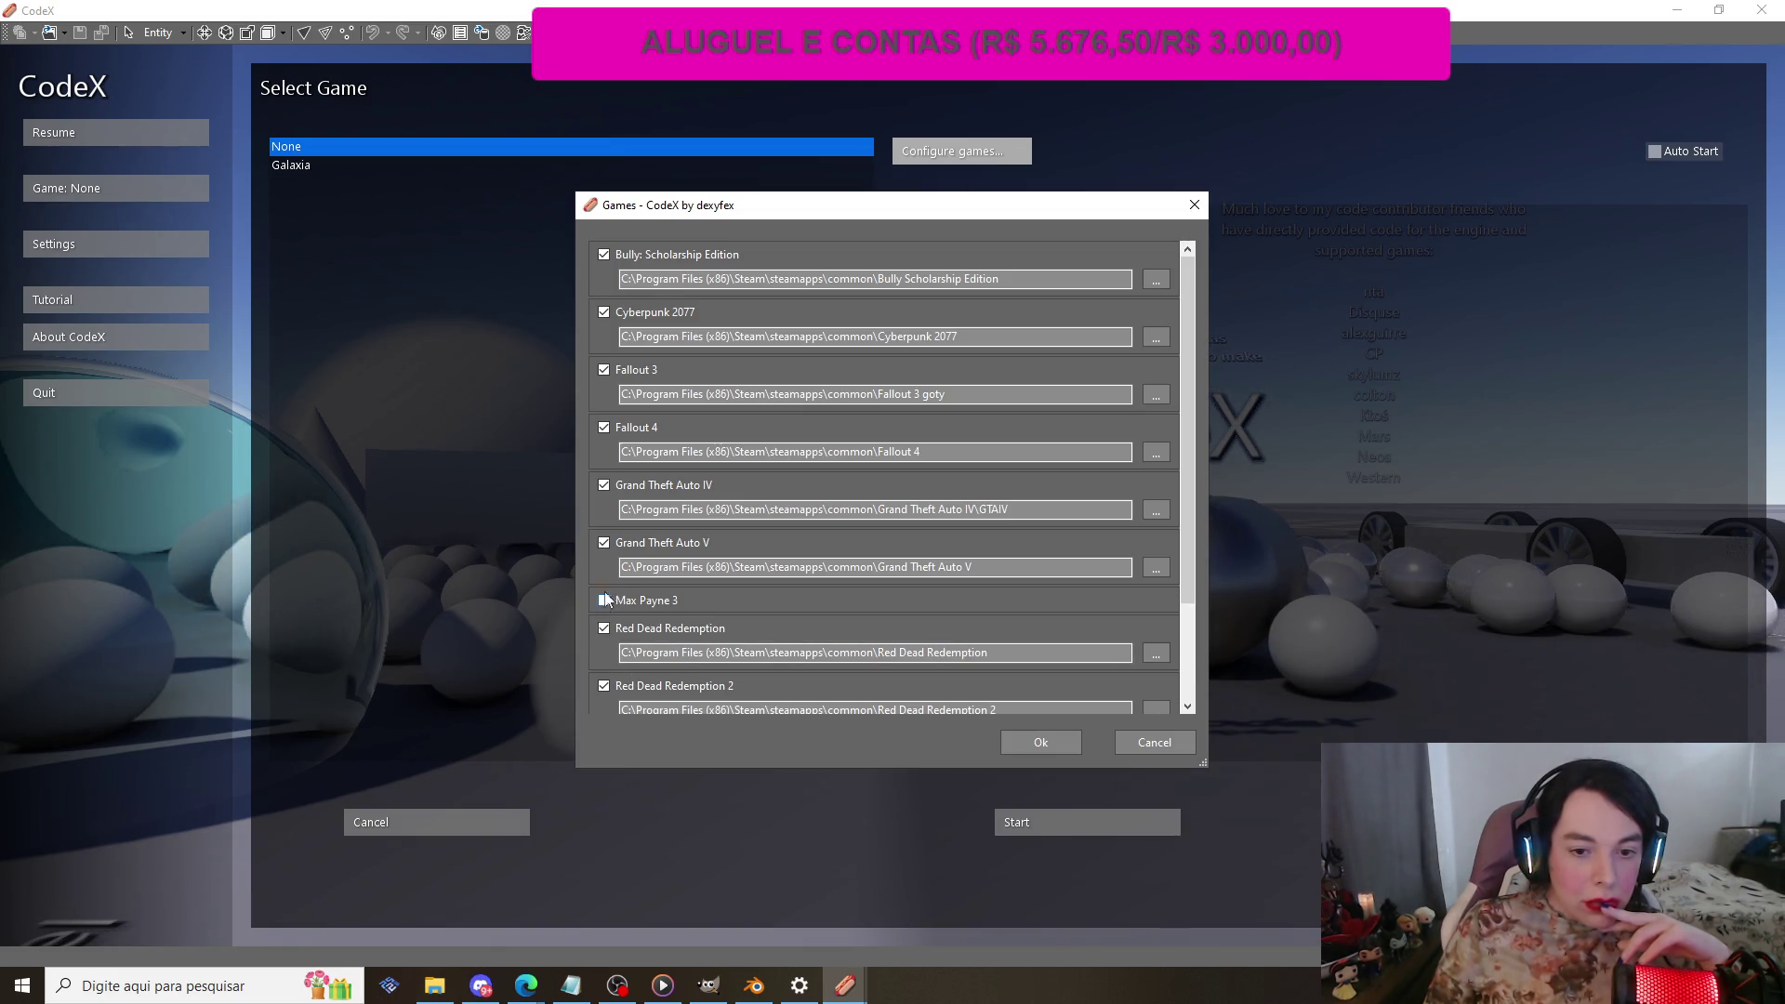
{"action": "left_click", "coordinate": [603, 542]}
{"action": "left_click", "coordinate": [603, 484]}
{"action": "left_click", "coordinate": [604, 427]}
{"action": "left_click", "coordinate": [604, 369]}
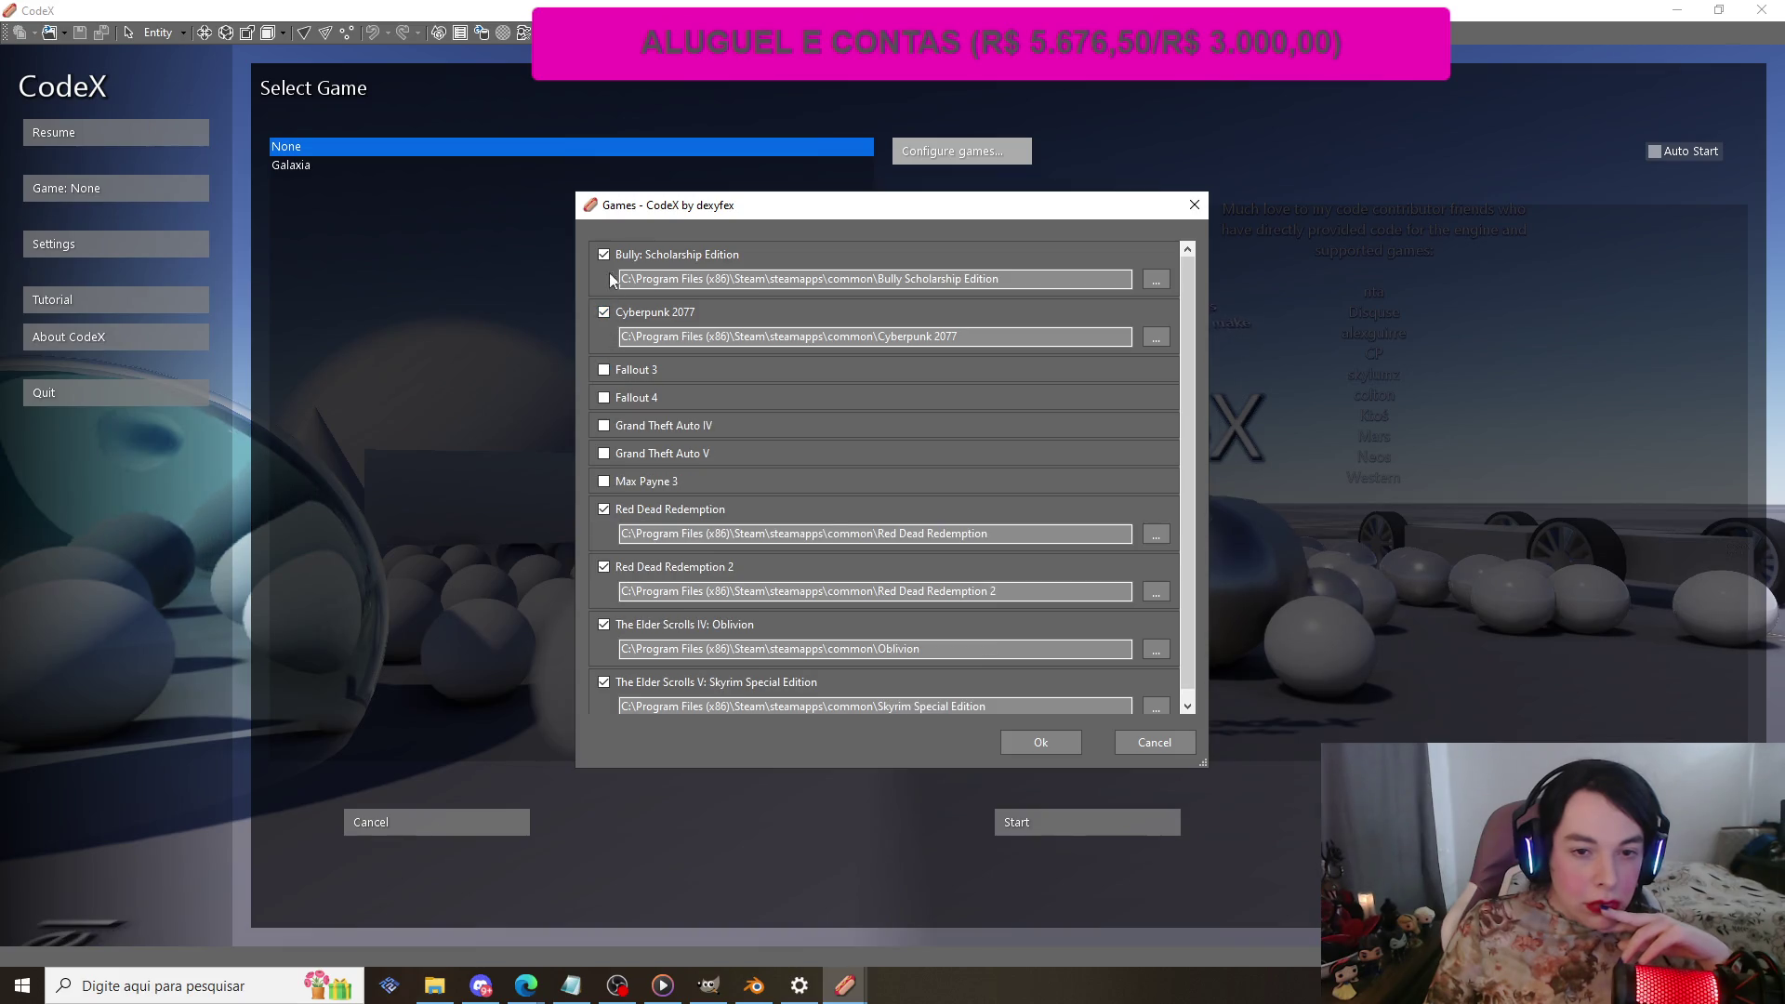
{"action": "left_click", "coordinate": [603, 254]}
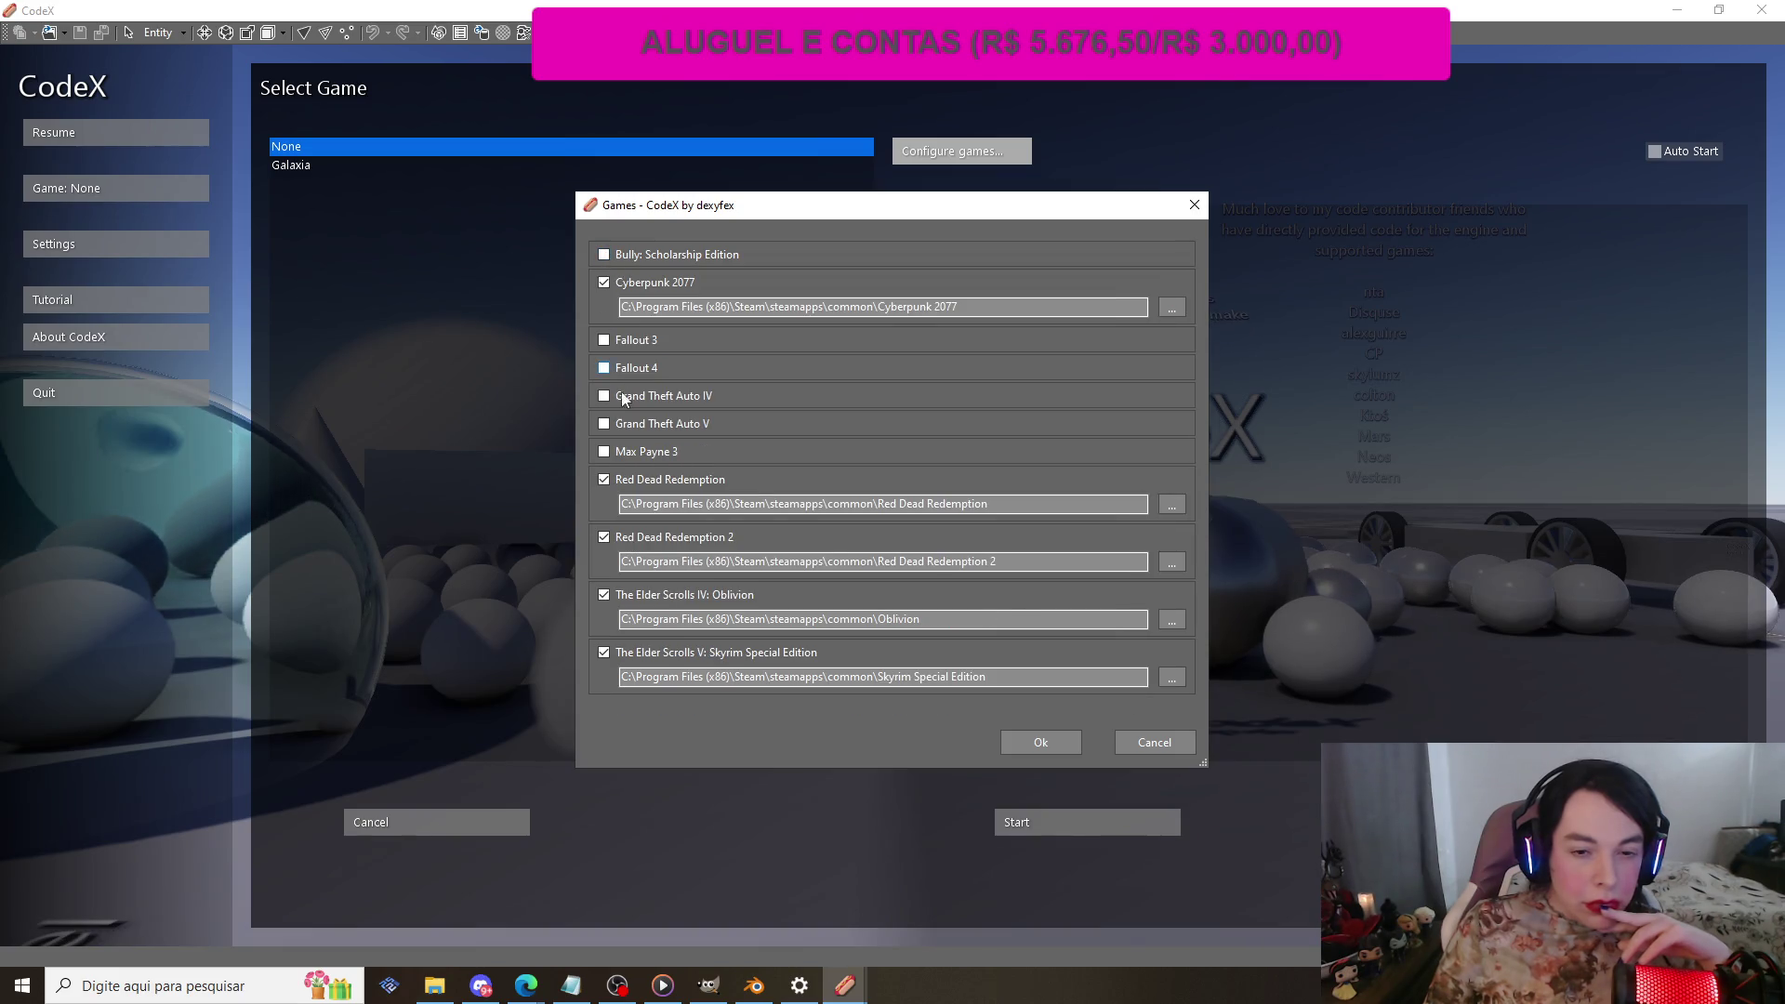
{"action": "left_click", "coordinate": [605, 479]}
{"action": "left_click", "coordinate": [610, 561]}
{"action": "left_click", "coordinate": [610, 589]}
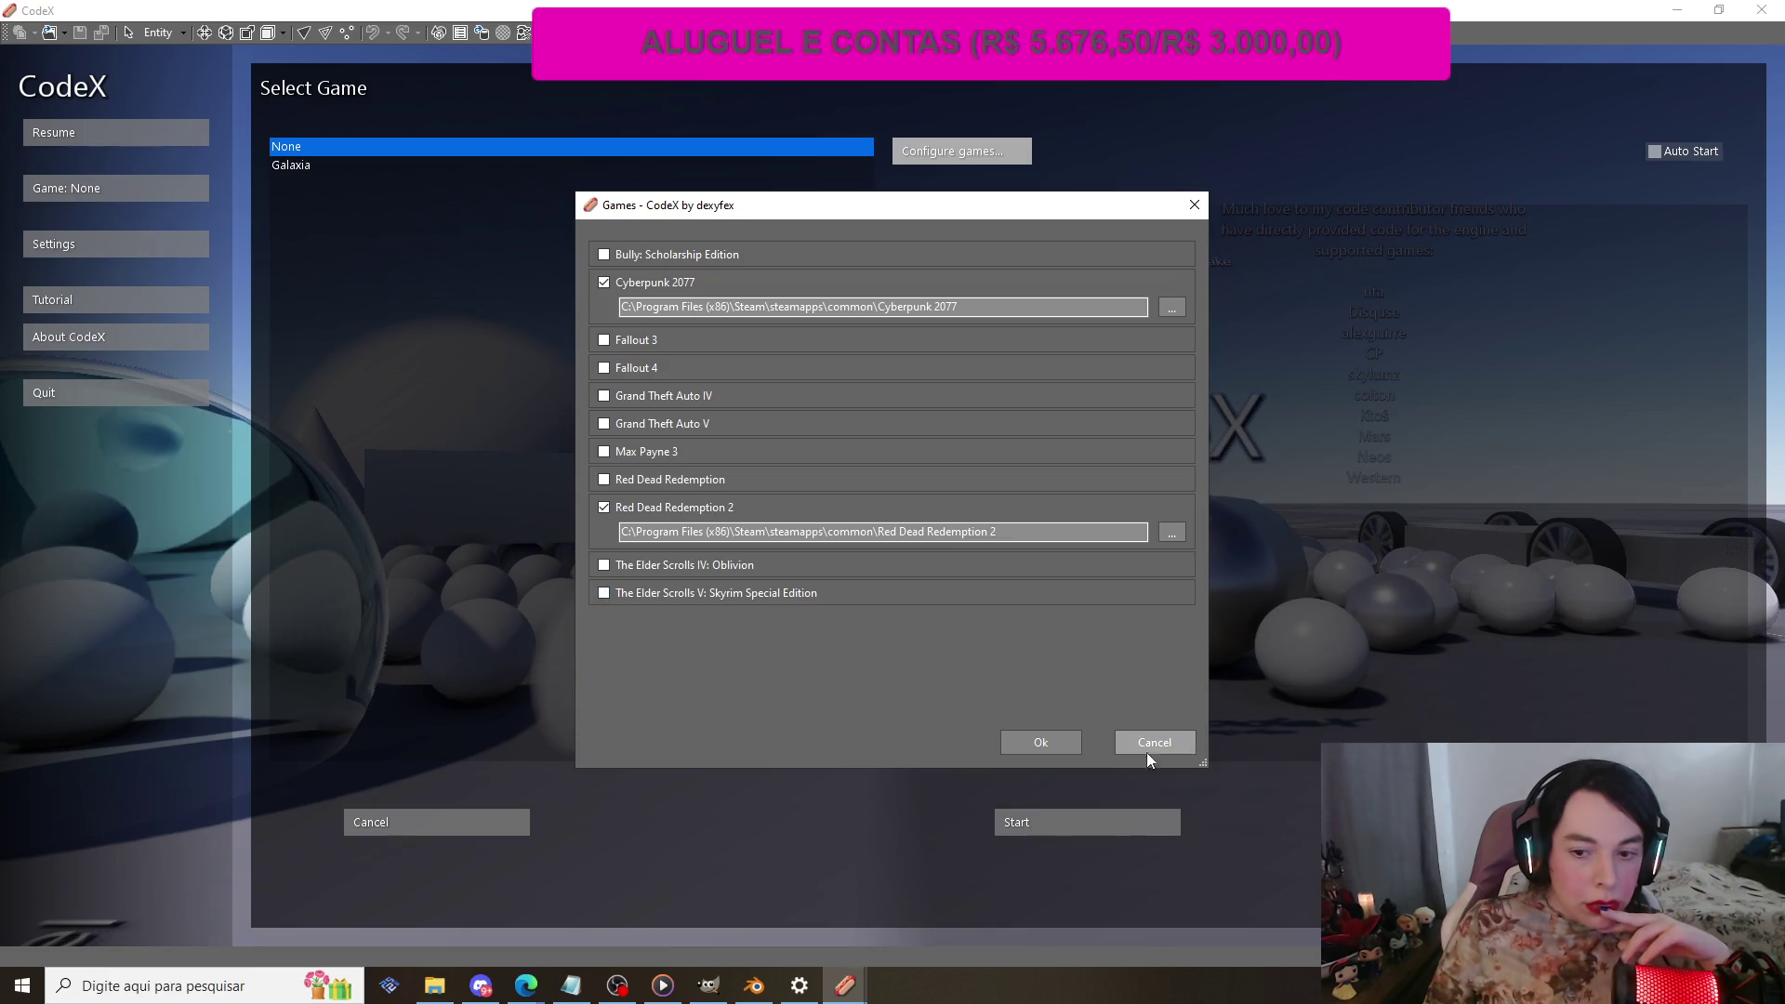
{"action": "left_click", "coordinate": [1146, 749]}
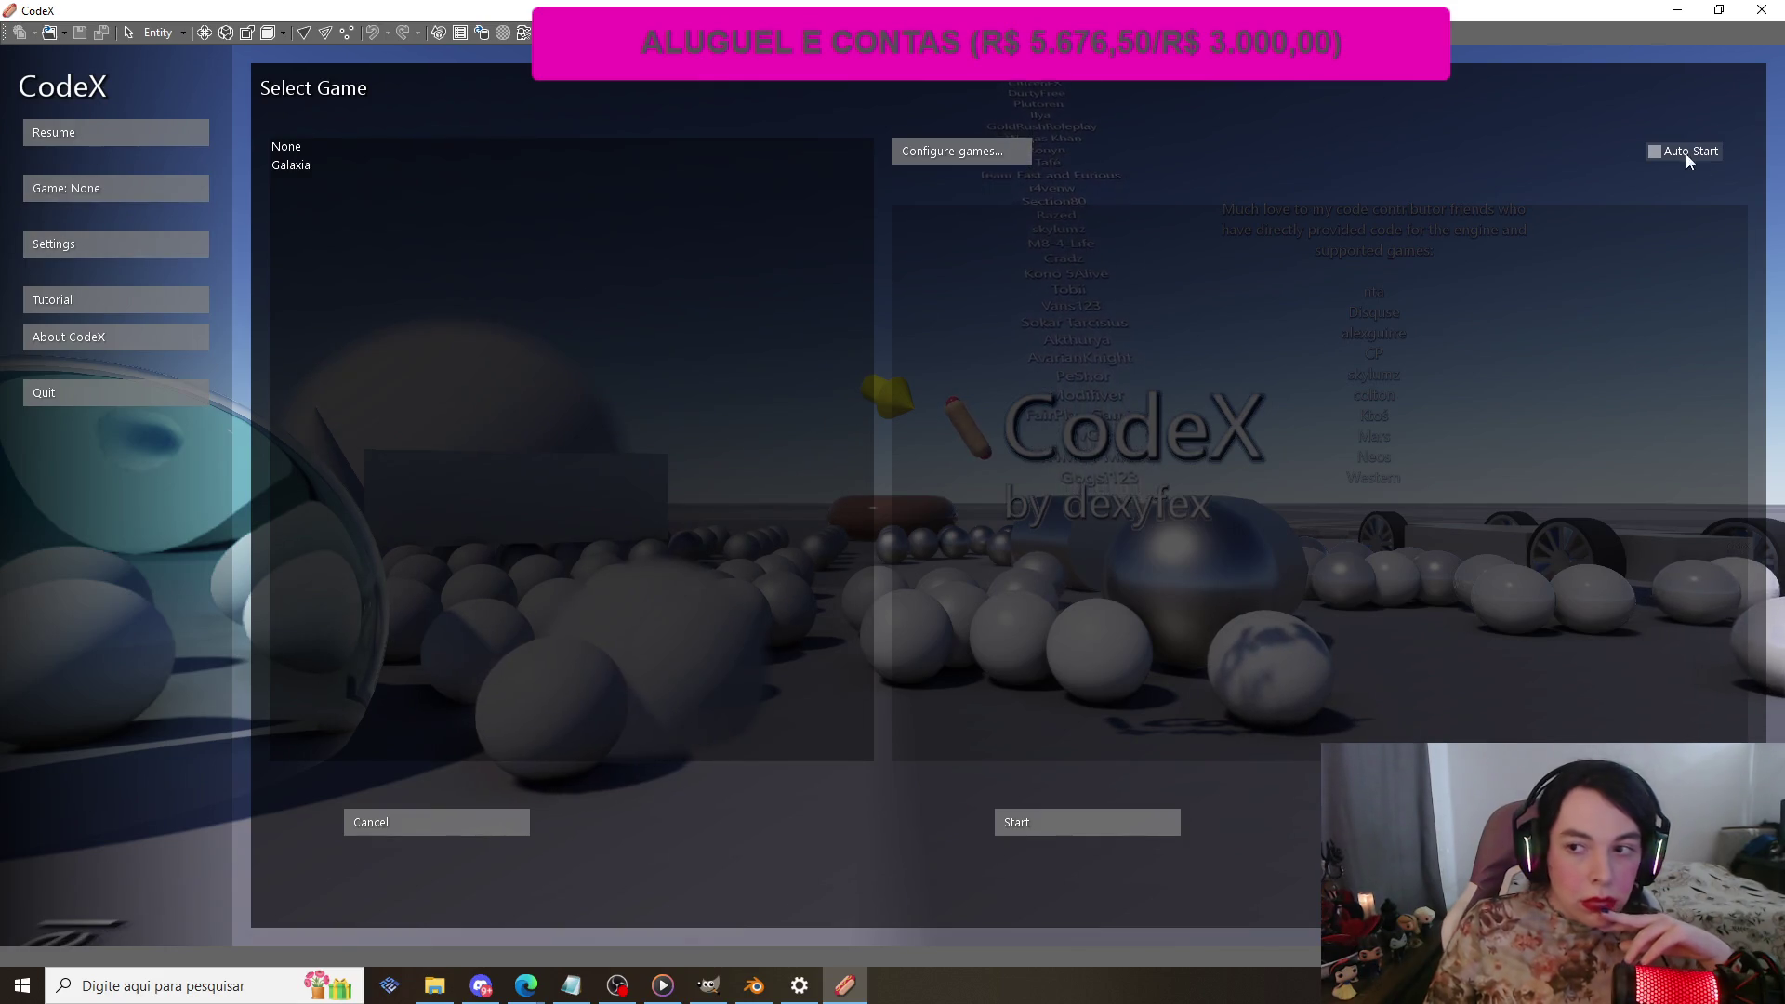
{"action": "left_click", "coordinate": [995, 153]}
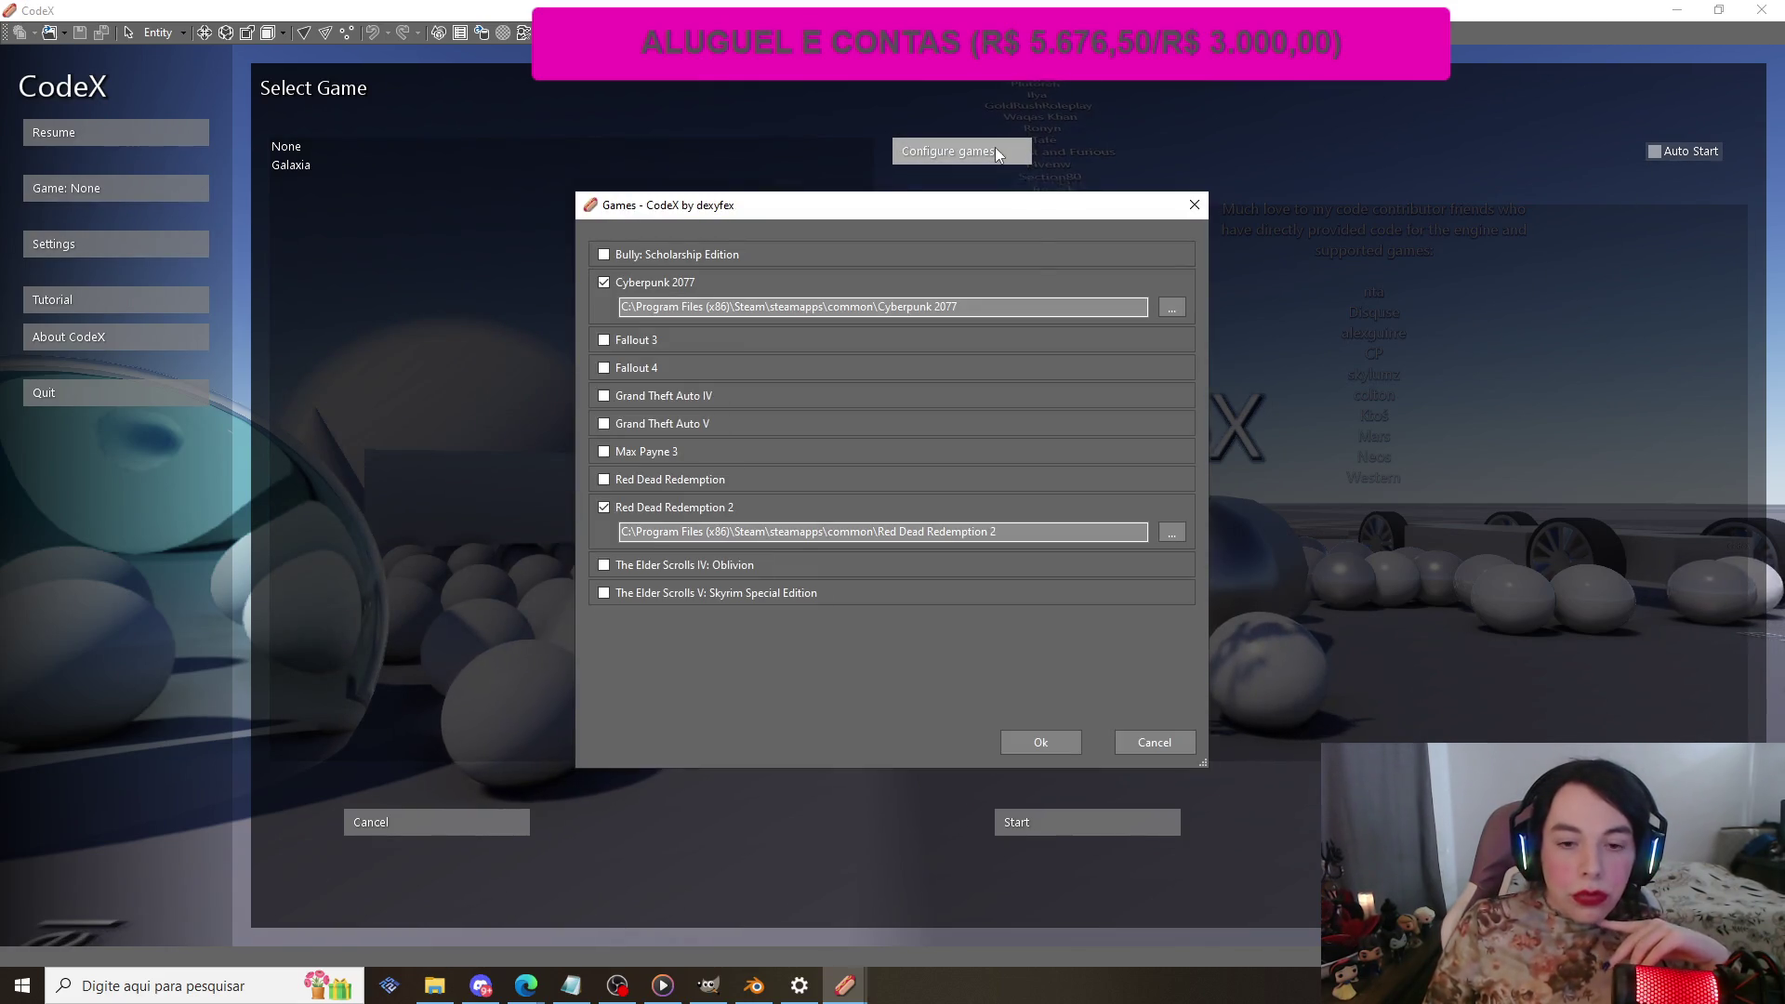
{"action": "left_click", "coordinate": [604, 281]}
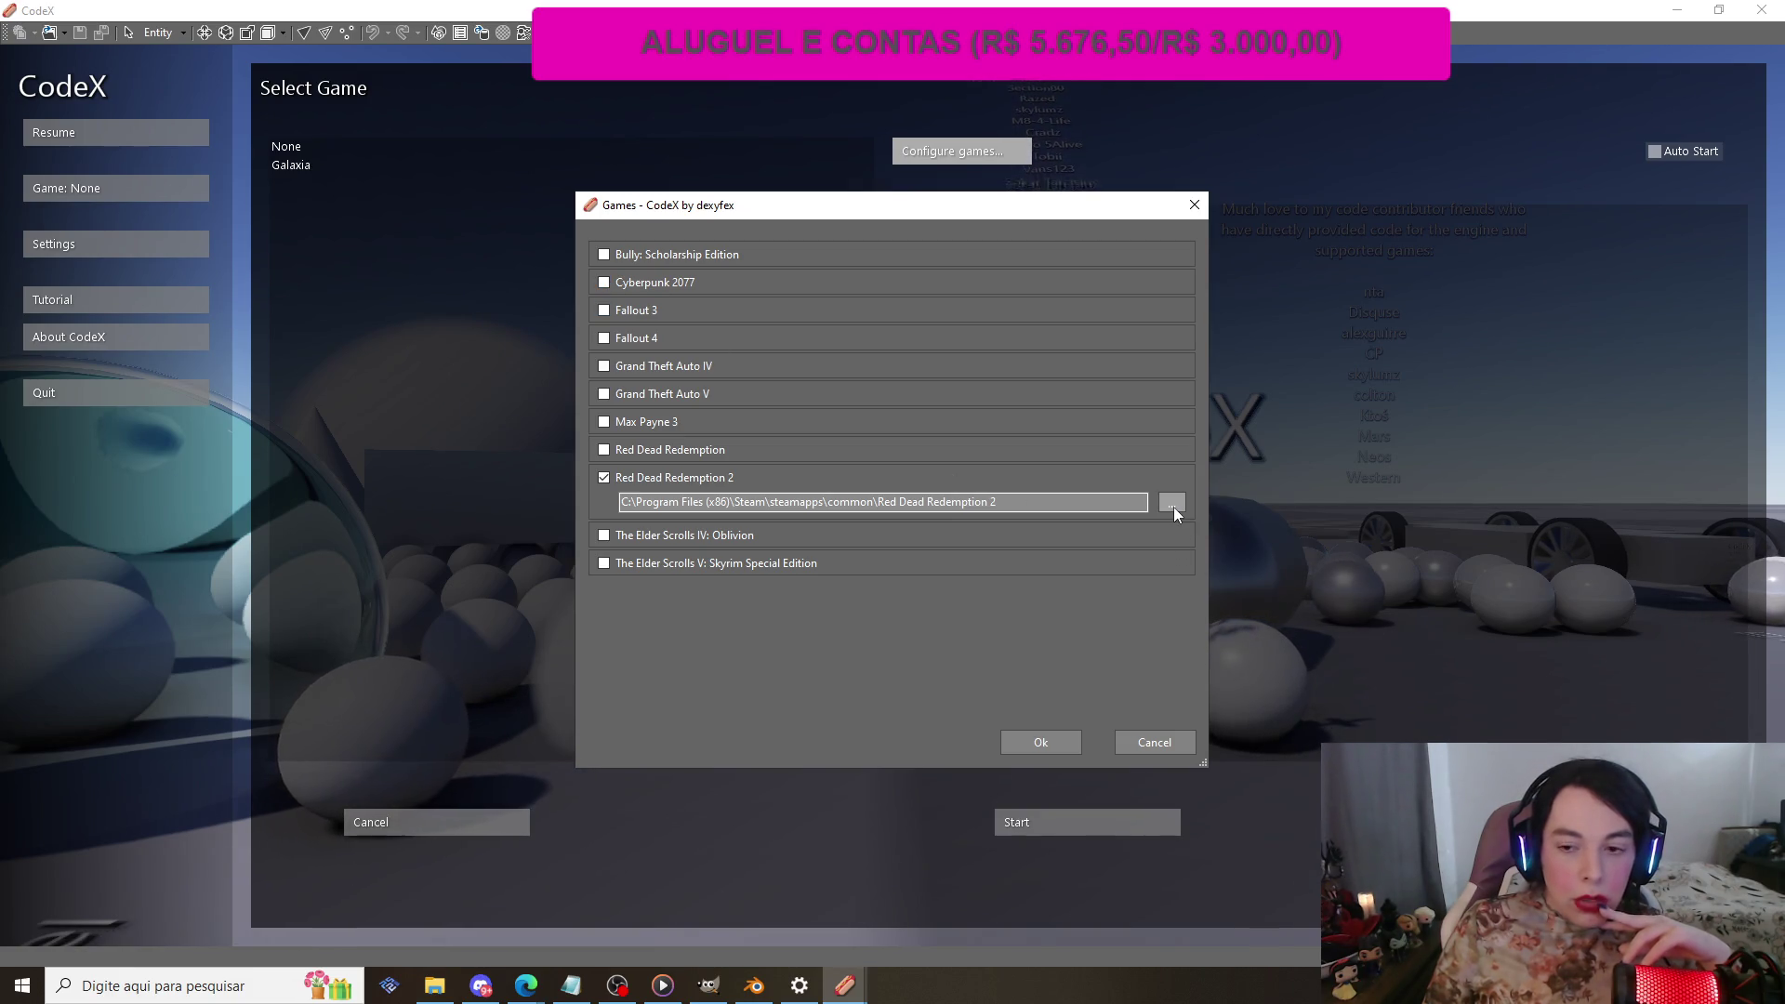
{"action": "left_click", "coordinate": [434, 987]}
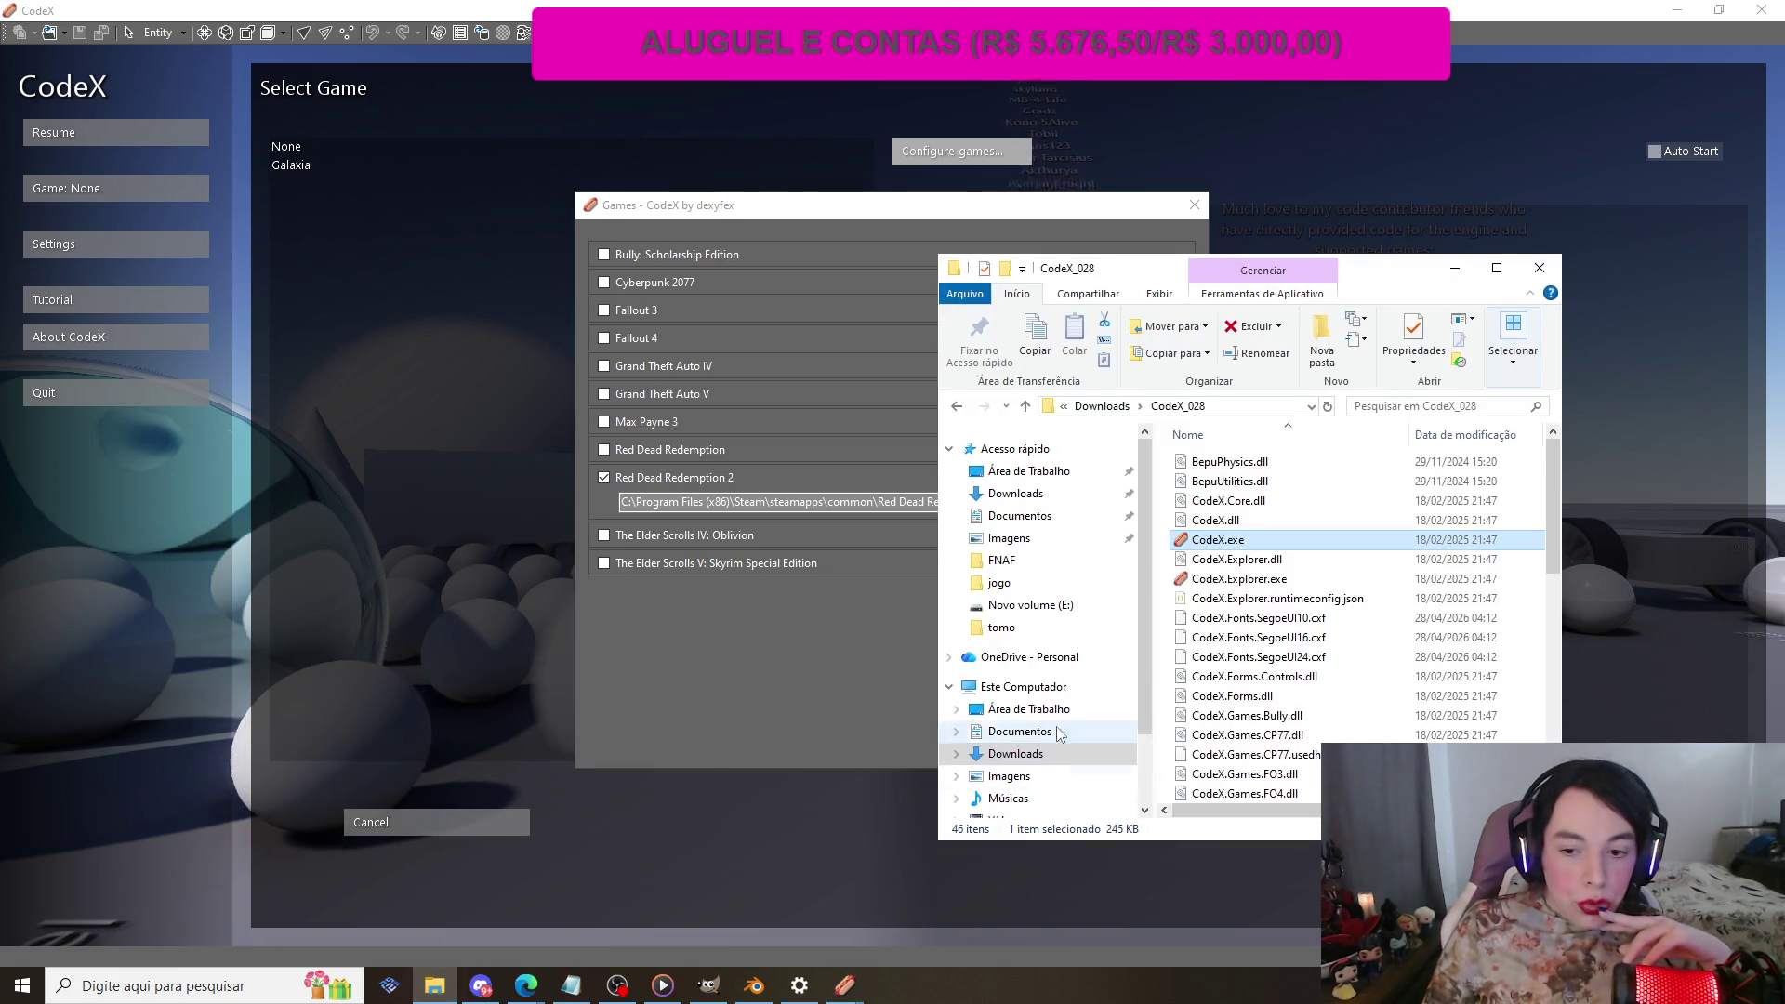
{"action": "left_click", "coordinate": [1022, 687]}
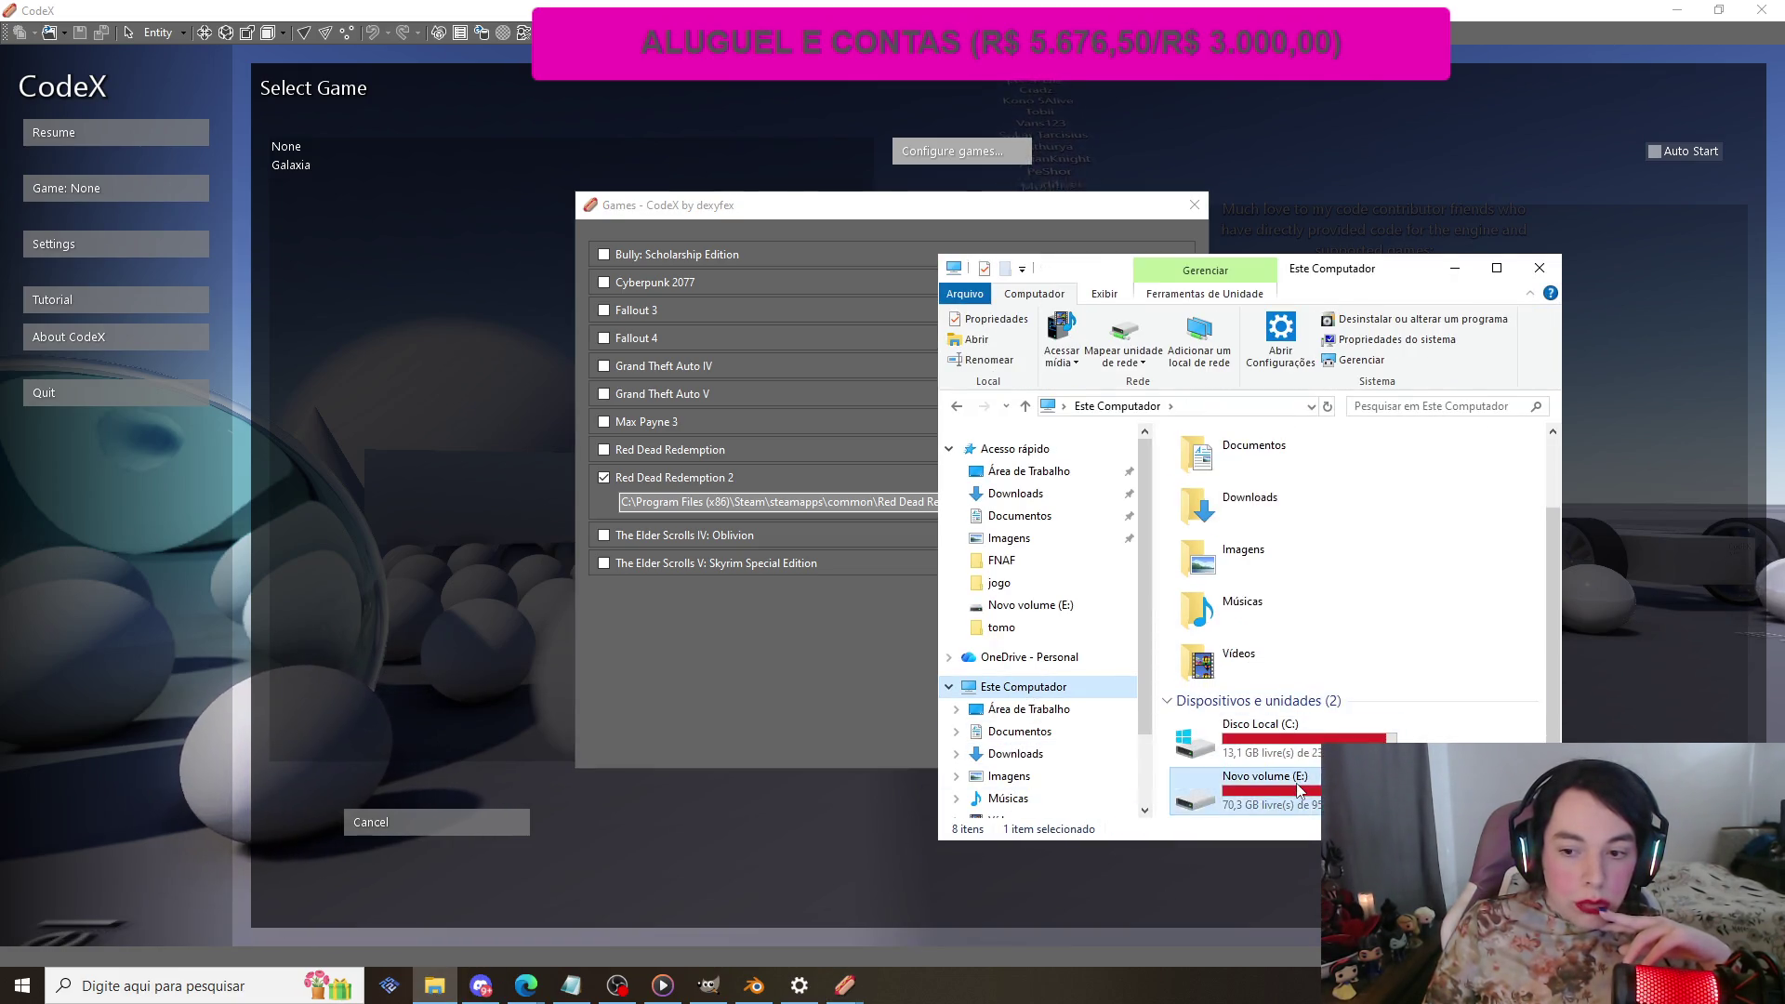
{"action": "double_click", "coordinate": [1266, 786]}
{"action": "scroll", "coordinate": [1300, 592], "scroll_direction": "down", "scroll_amount": 5}
{"action": "scroll", "coordinate": [1300, 592], "scroll_direction": "down", "scroll_amount": 12}
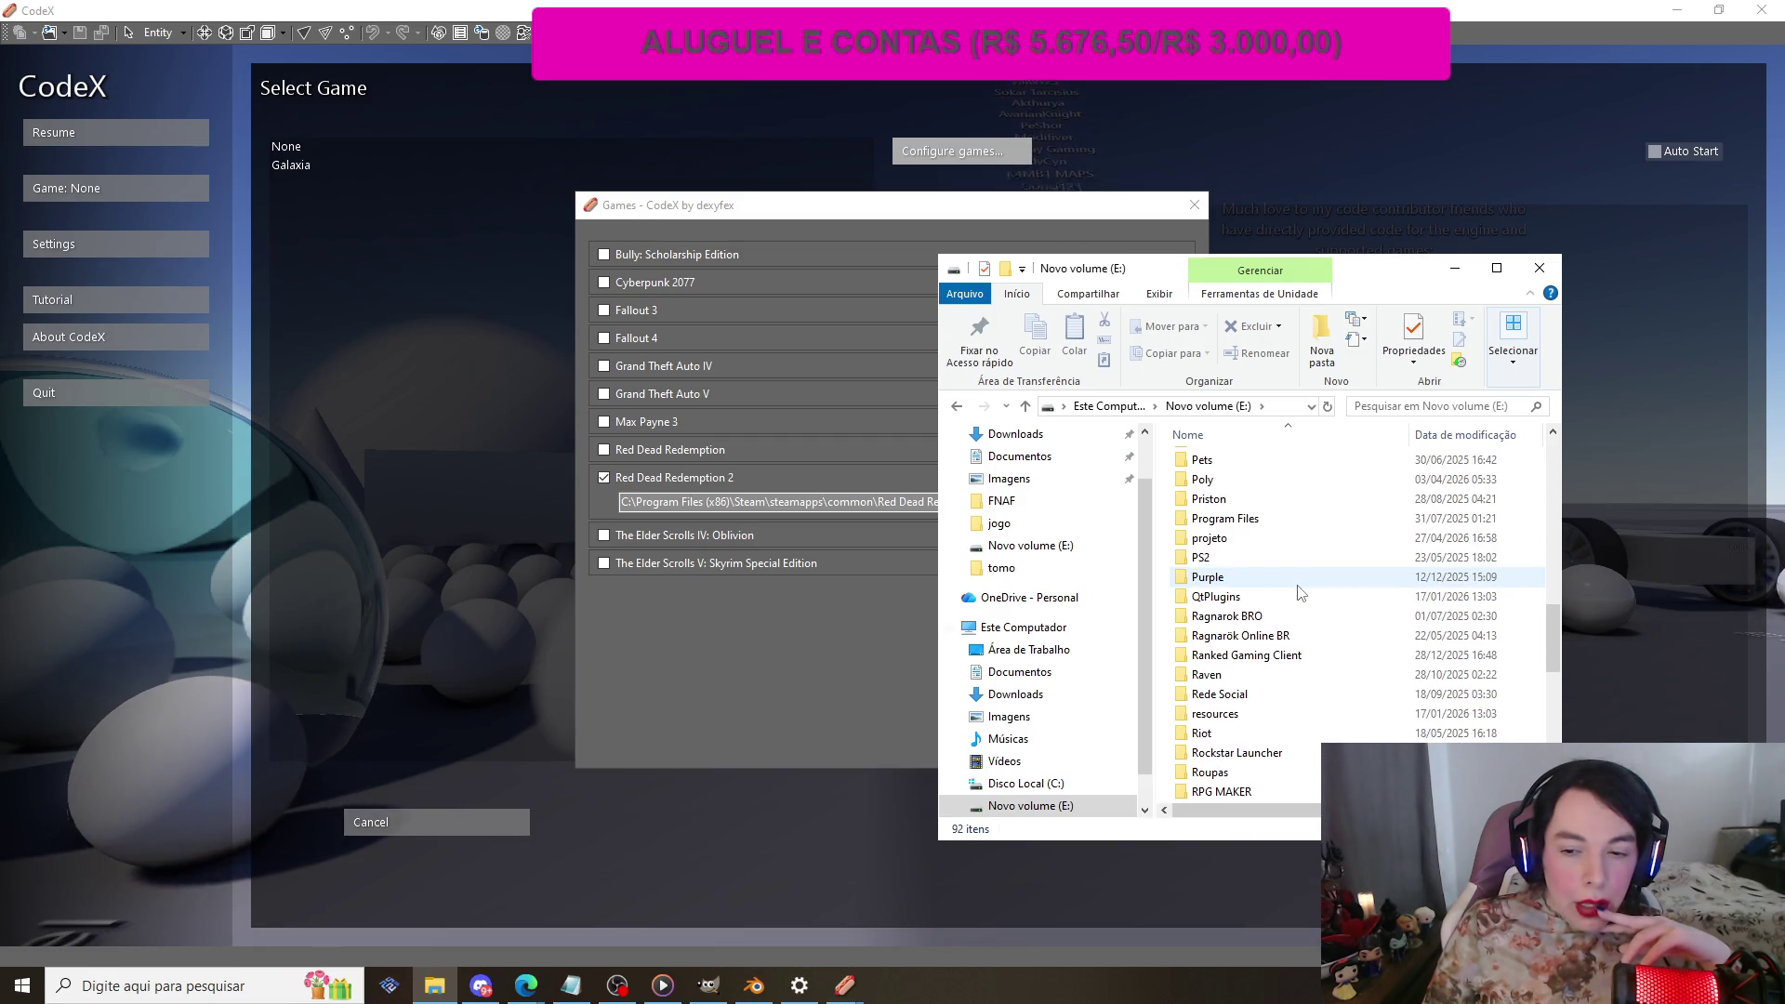
{"action": "scroll", "coordinate": [1300, 592], "scroll_direction": "down", "scroll_amount": 1}
{"action": "scroll", "coordinate": [1298, 596], "scroll_direction": "down", "scroll_amount": 2}
{"action": "scroll", "coordinate": [1299, 596], "scroll_direction": "up", "scroll_amount": 2}
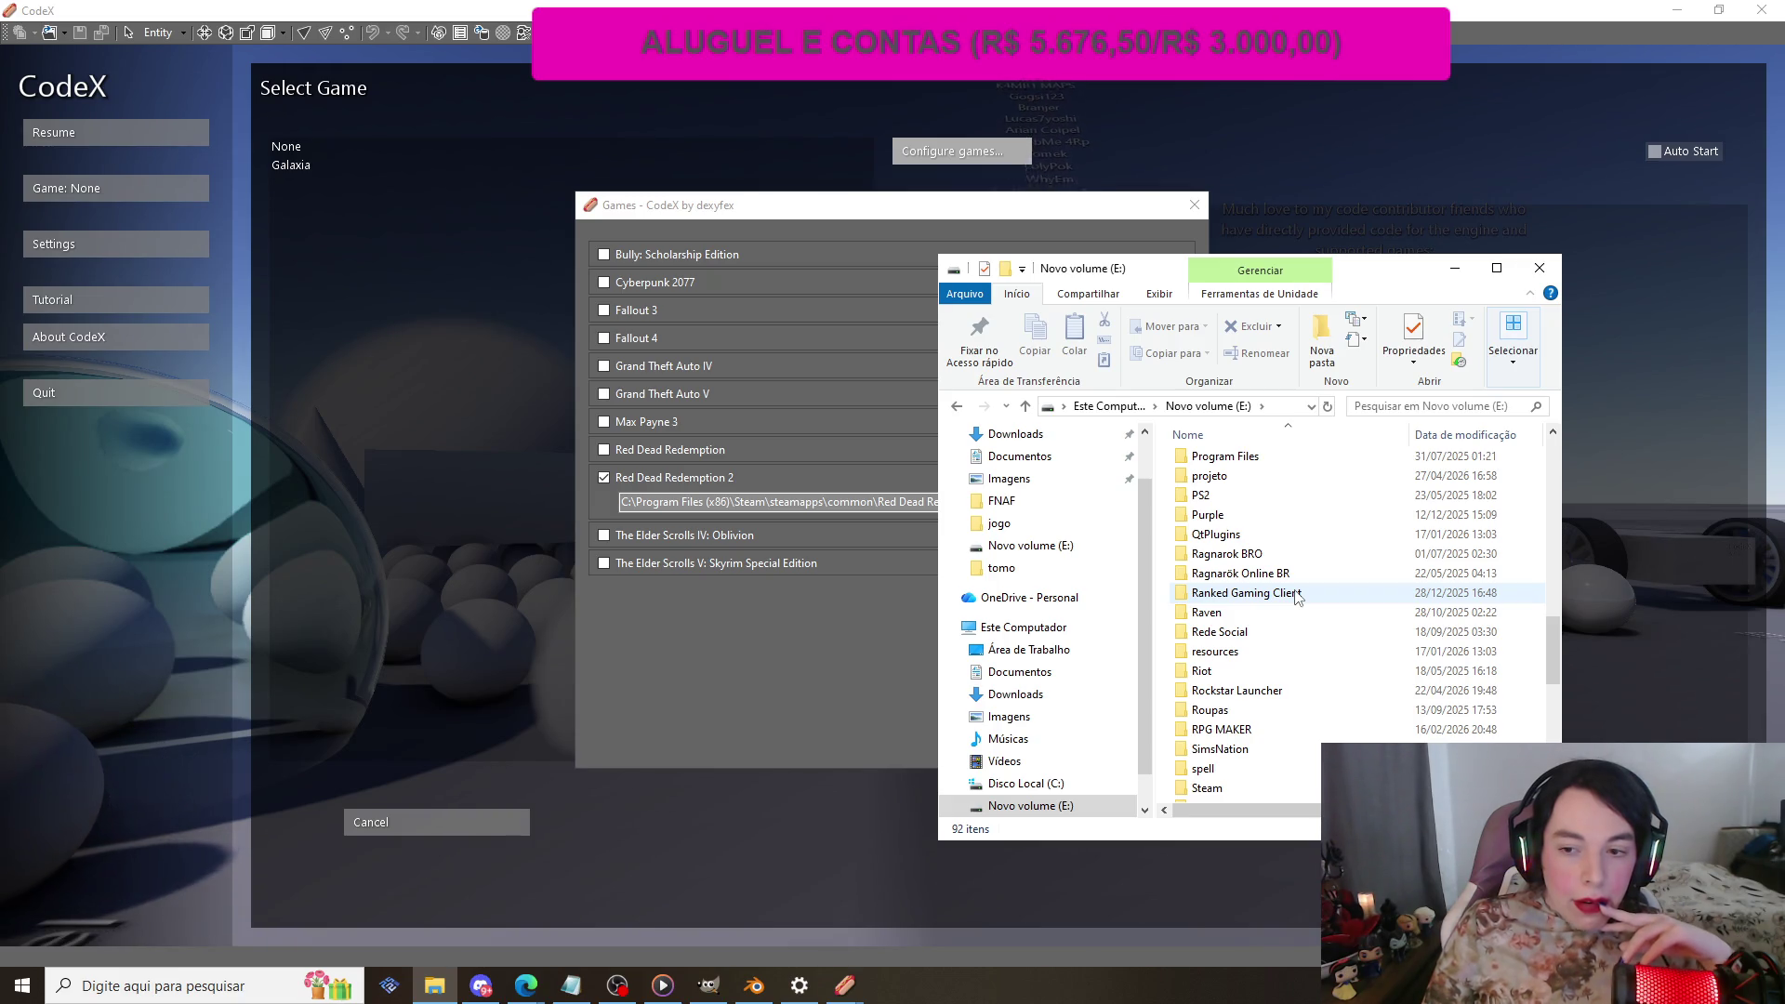
{"action": "scroll", "coordinate": [1299, 596], "scroll_direction": "down", "scroll_amount": 2}
{"action": "scroll", "coordinate": [1299, 596], "scroll_direction": "up", "scroll_amount": 1}
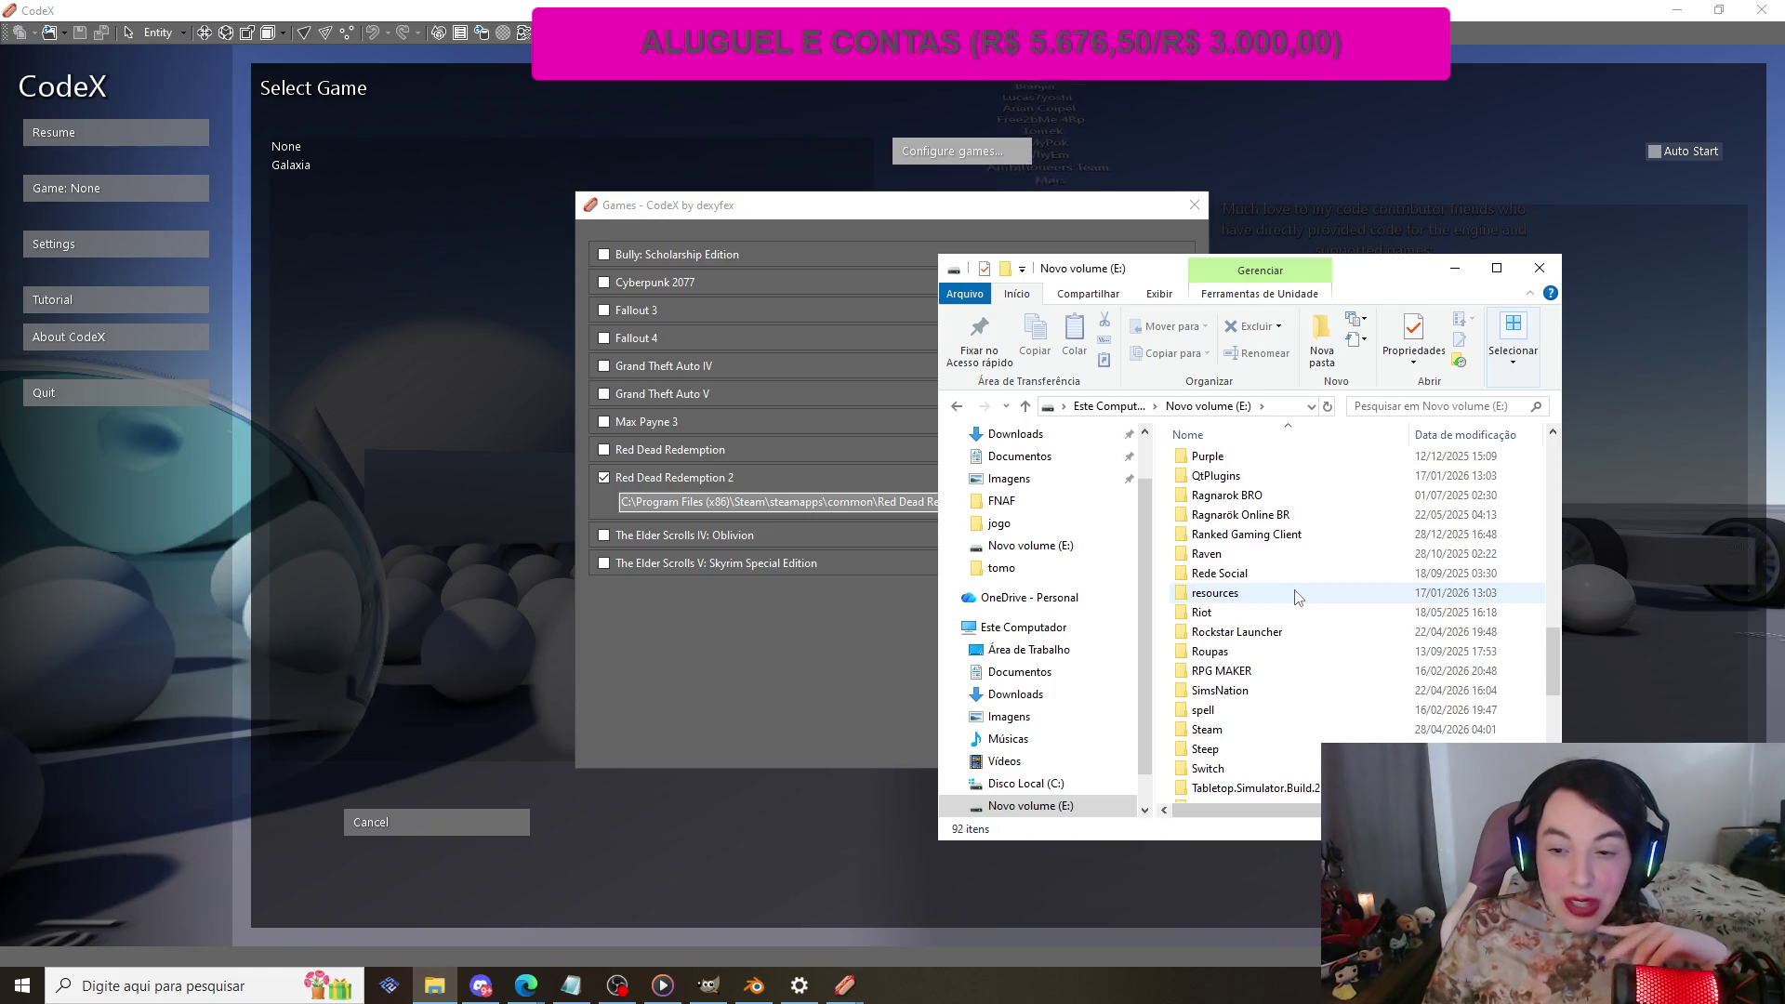
{"action": "scroll", "coordinate": [1299, 596], "scroll_direction": "up", "scroll_amount": 6}
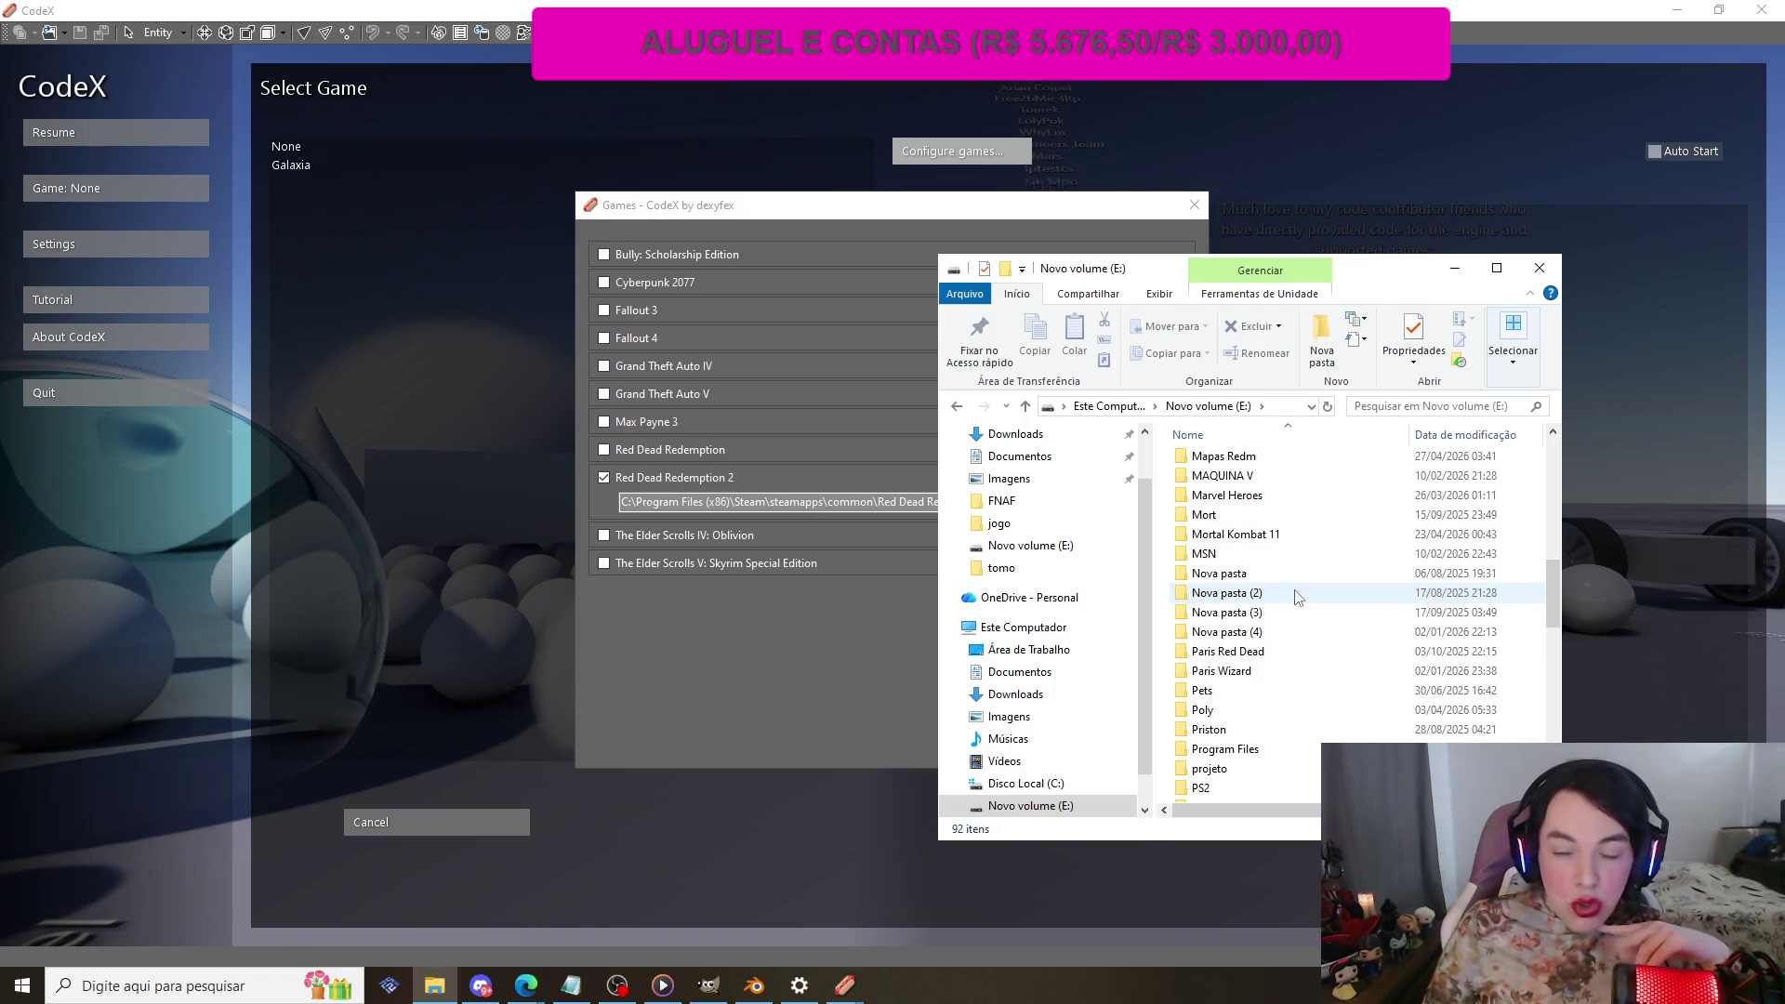
{"action": "scroll", "coordinate": [1298, 596], "scroll_direction": "up", "scroll_amount": 2}
{"action": "scroll", "coordinate": [1299, 596], "scroll_direction": "up", "scroll_amount": 1}
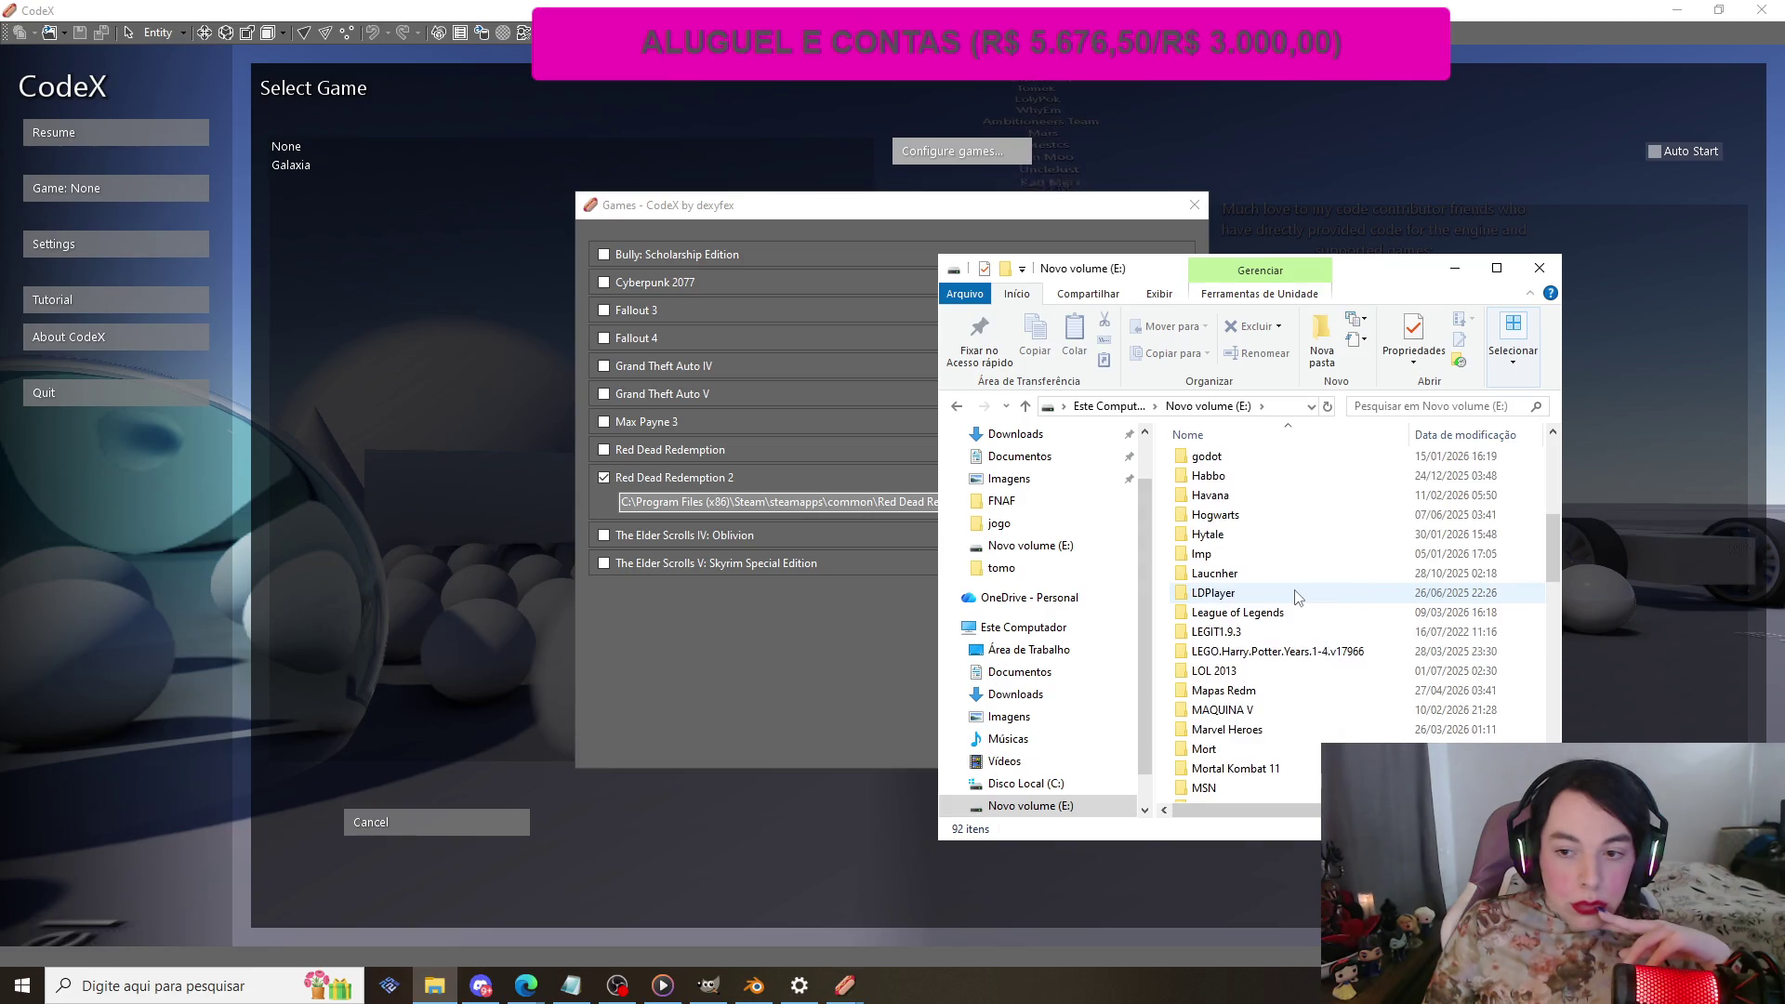
{"action": "scroll", "coordinate": [1299, 596], "scroll_direction": "down", "scroll_amount": 7}
{"action": "scroll", "coordinate": [1299, 596], "scroll_direction": "down", "scroll_amount": 1}
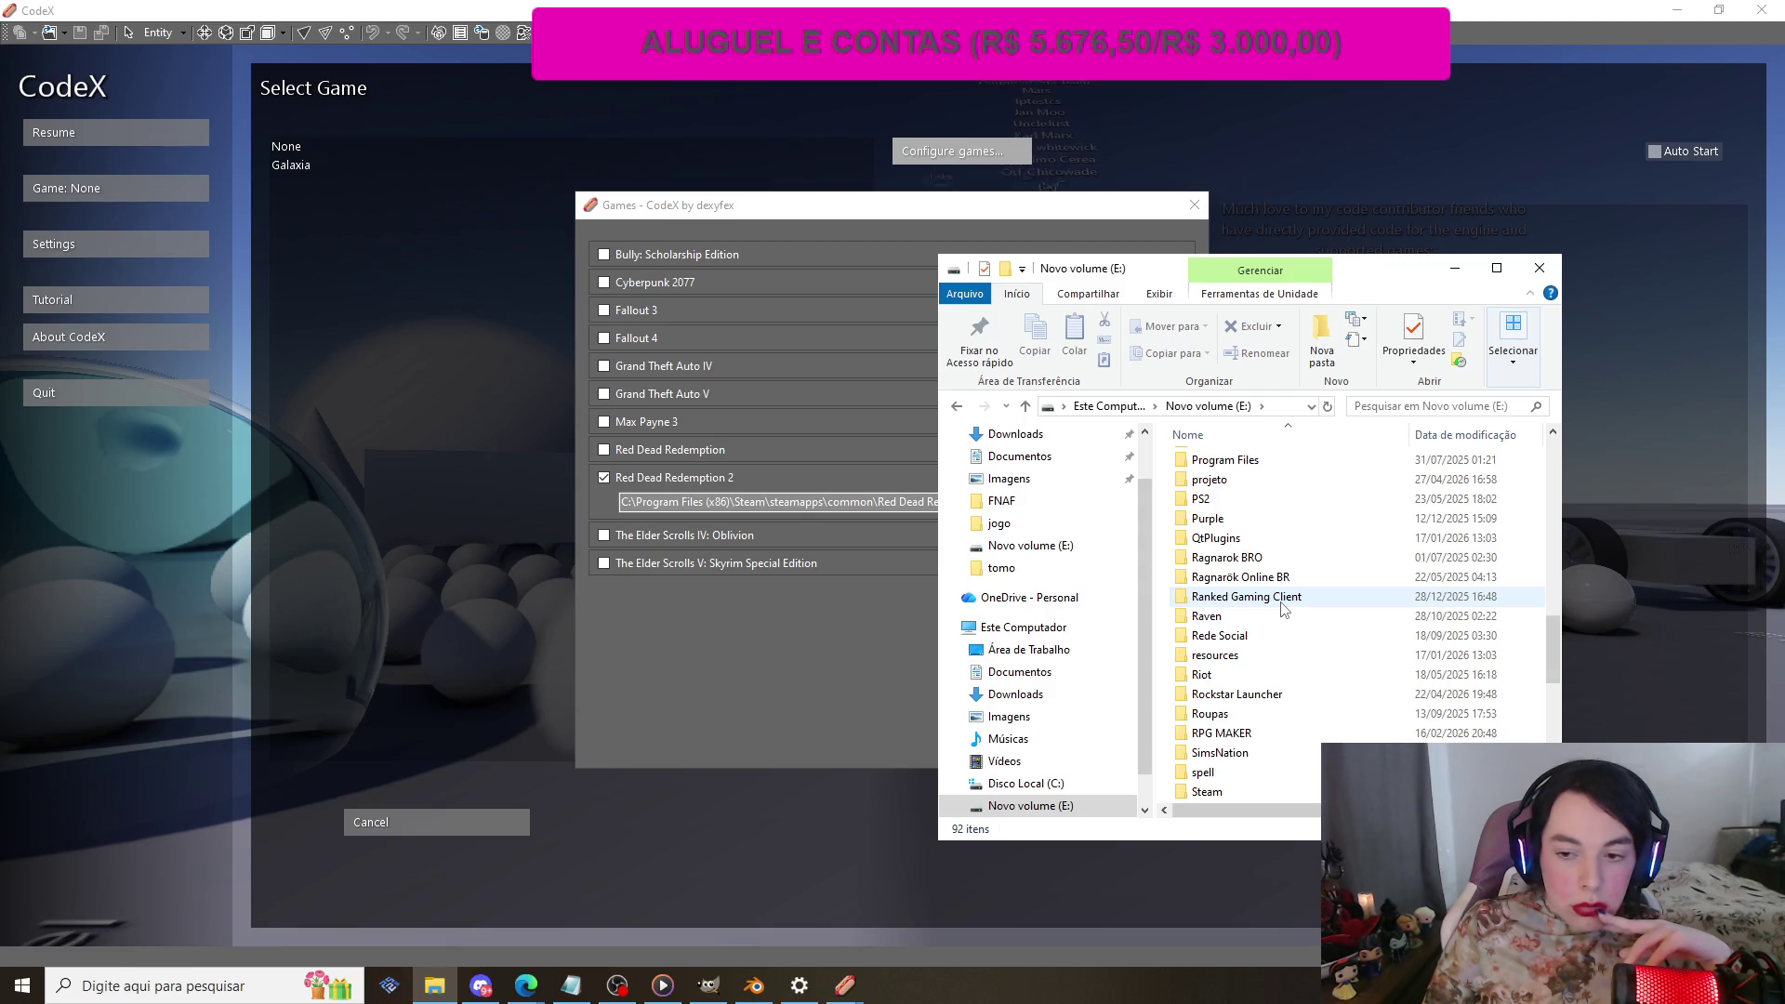
{"action": "scroll", "coordinate": [1282, 606], "scroll_direction": "down", "scroll_amount": 2}
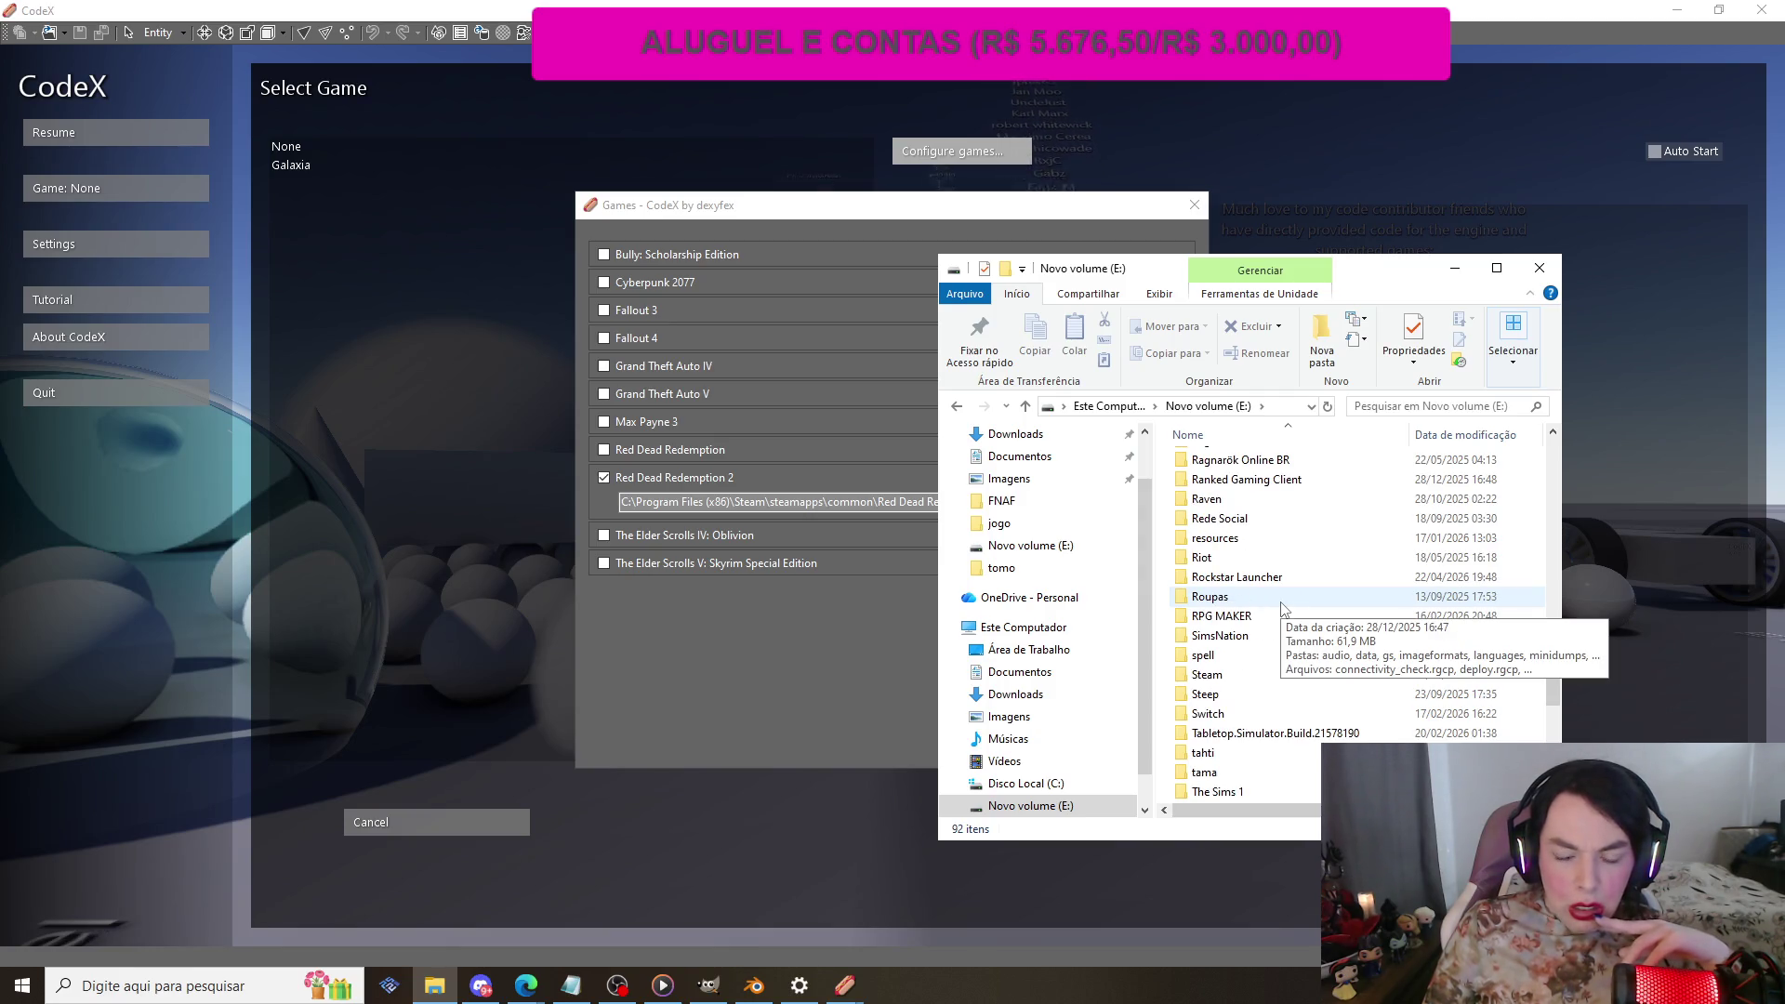
{"action": "scroll", "coordinate": [1282, 607], "scroll_direction": "up", "scroll_amount": 1}
{"action": "double_click", "coordinate": [1231, 634]}
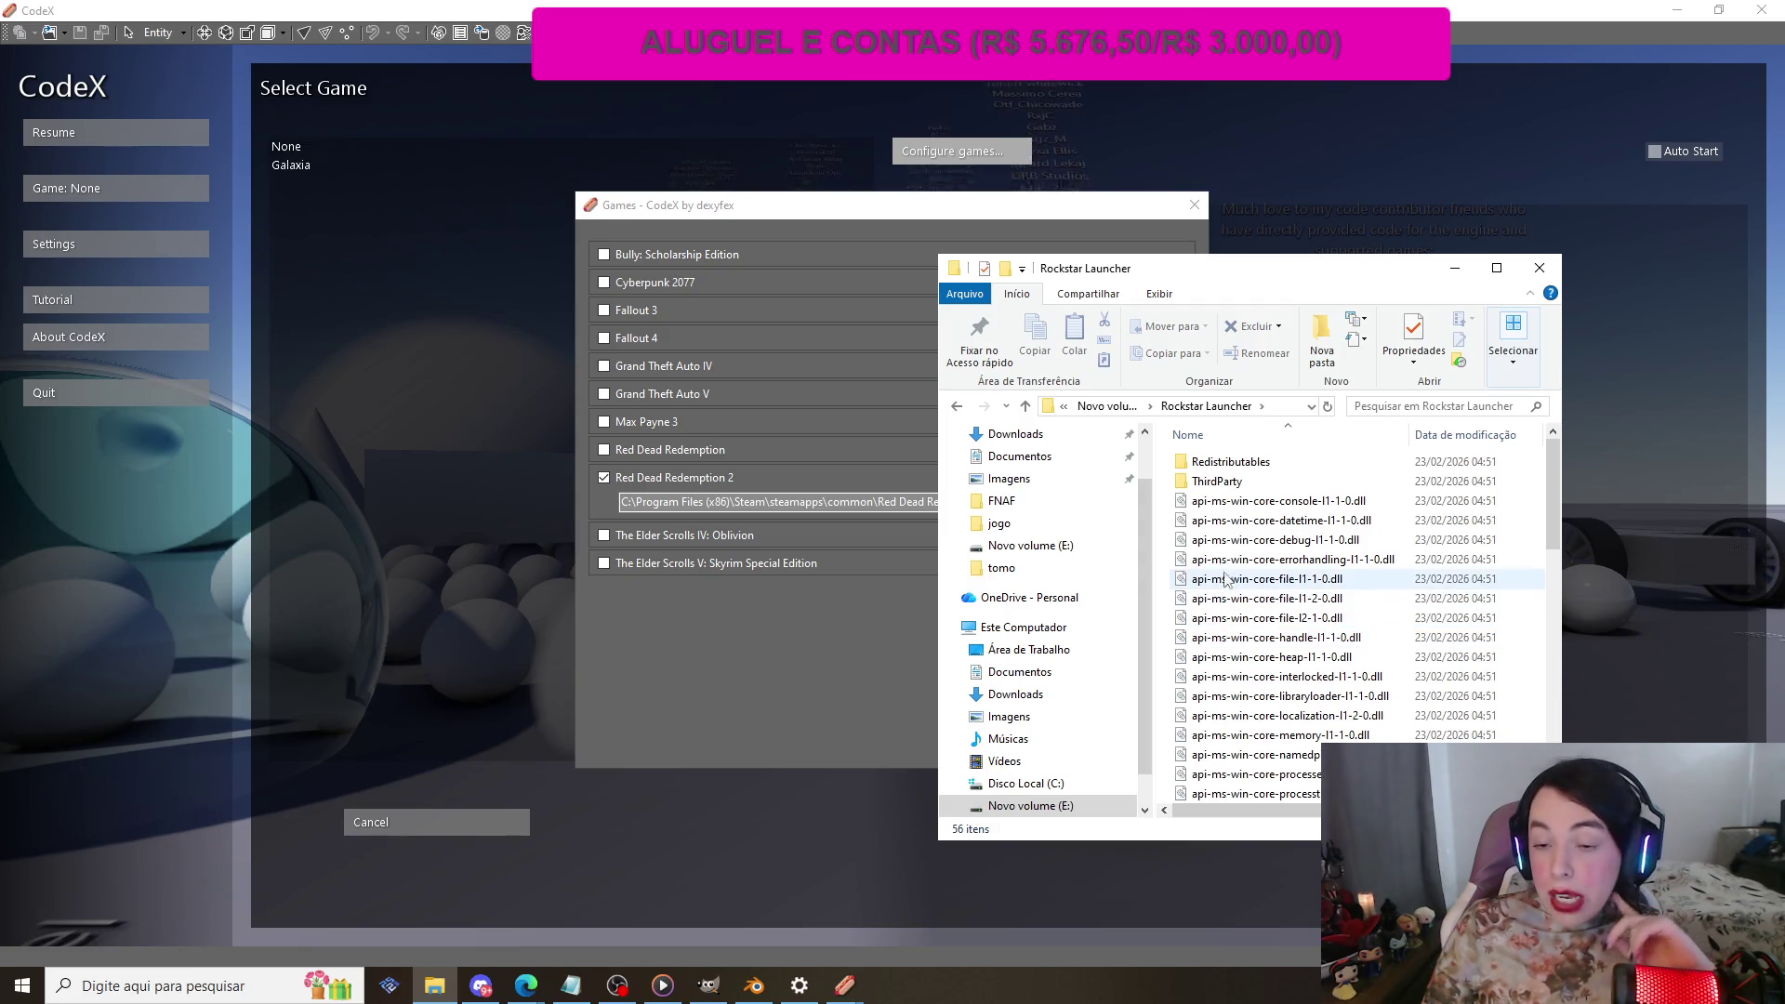
{"action": "left_click", "coordinate": [956, 409]}
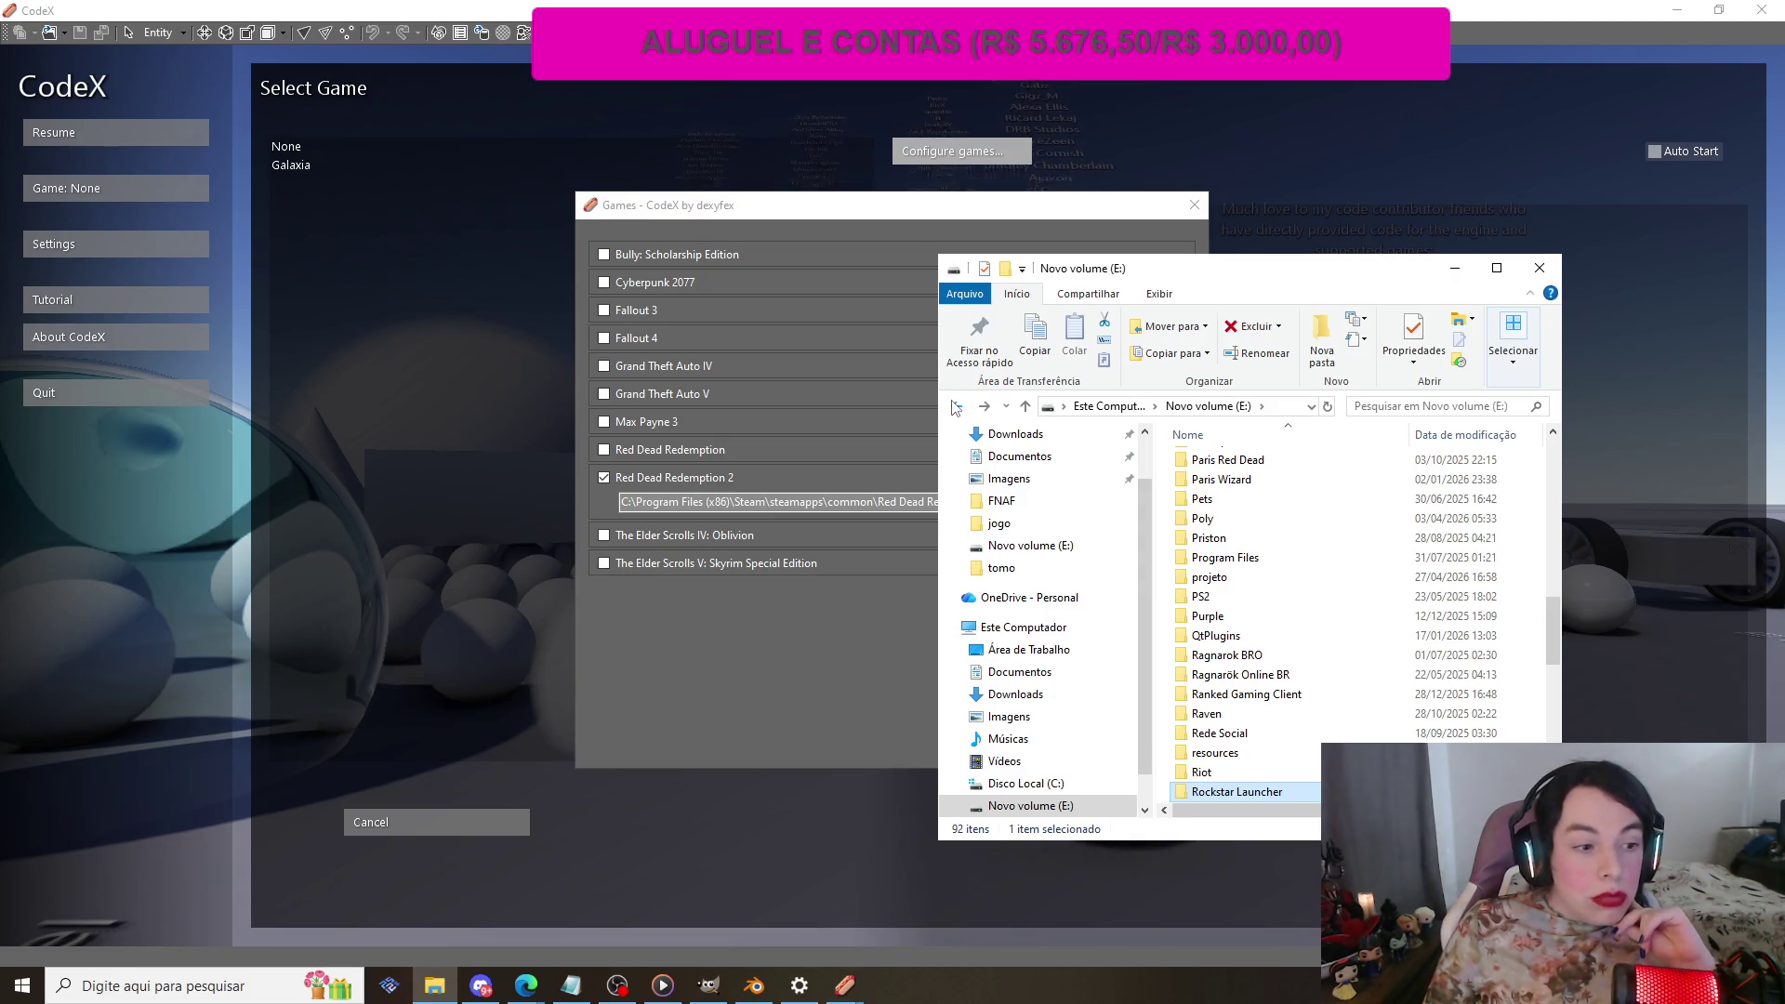
{"action": "left_click", "coordinate": [1539, 269]}
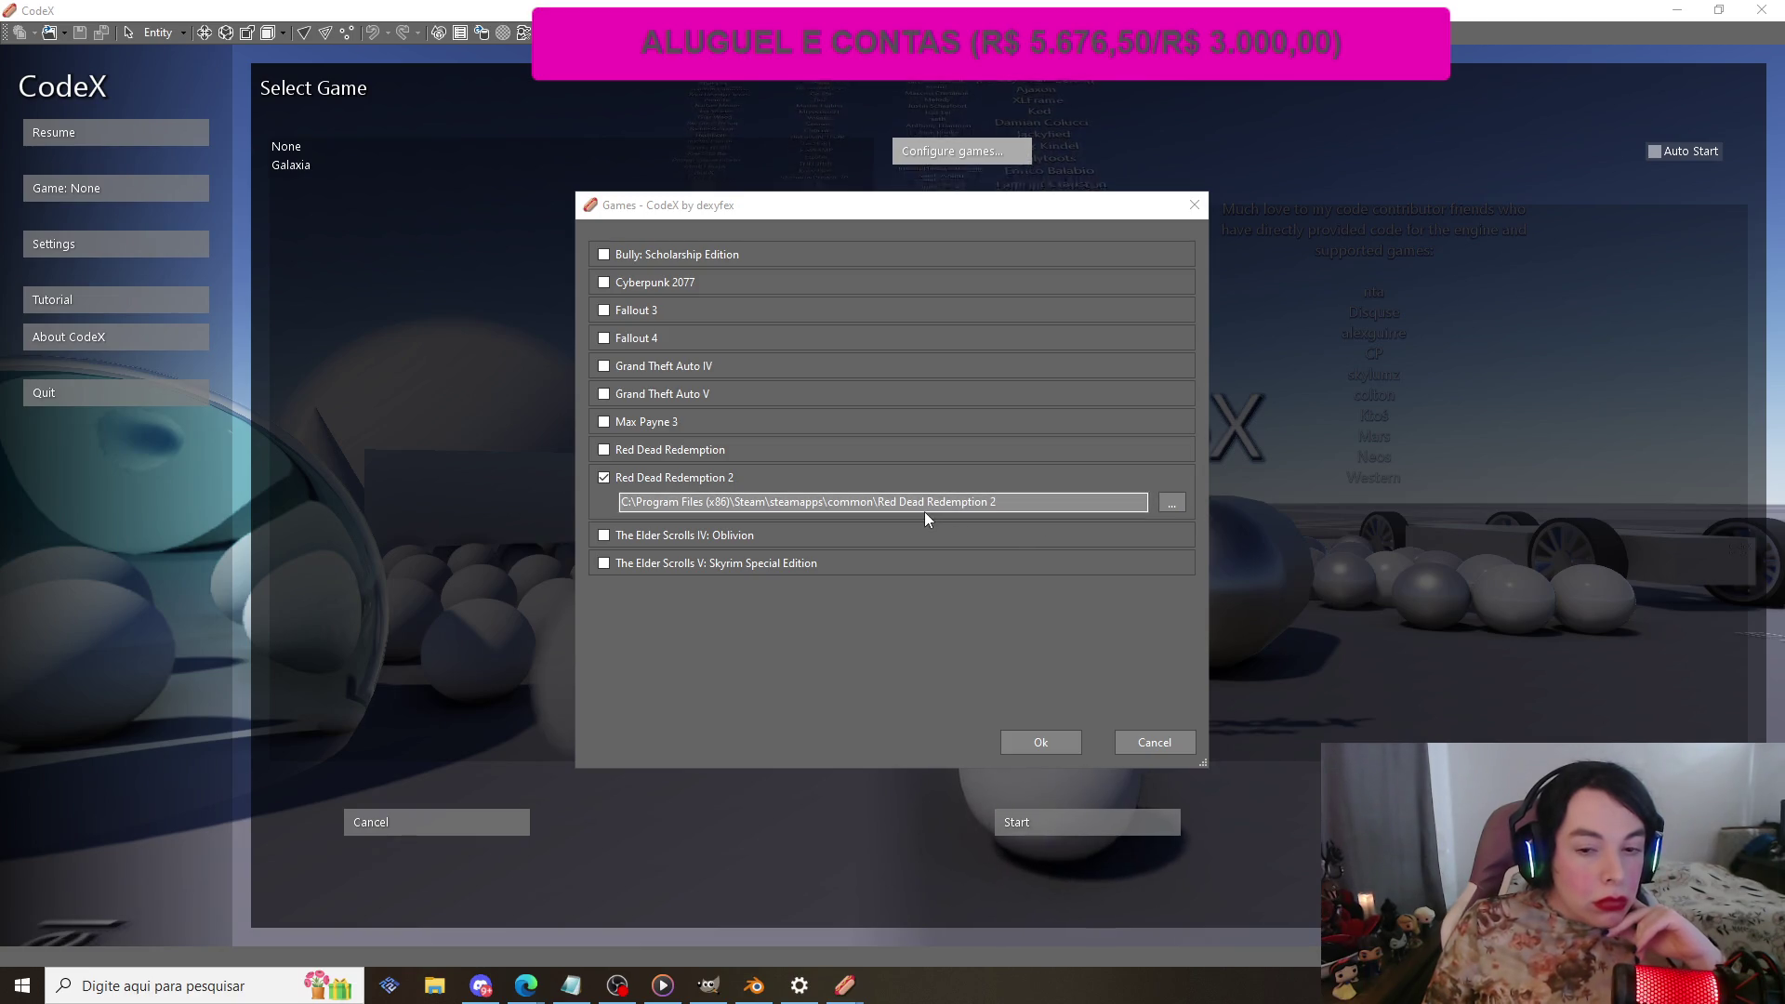
Step: Reopen the games configuration and browse the Novo volume (E:) drive for Red Dead Redemption 2
{"action": "left_click", "coordinate": [1039, 741]}
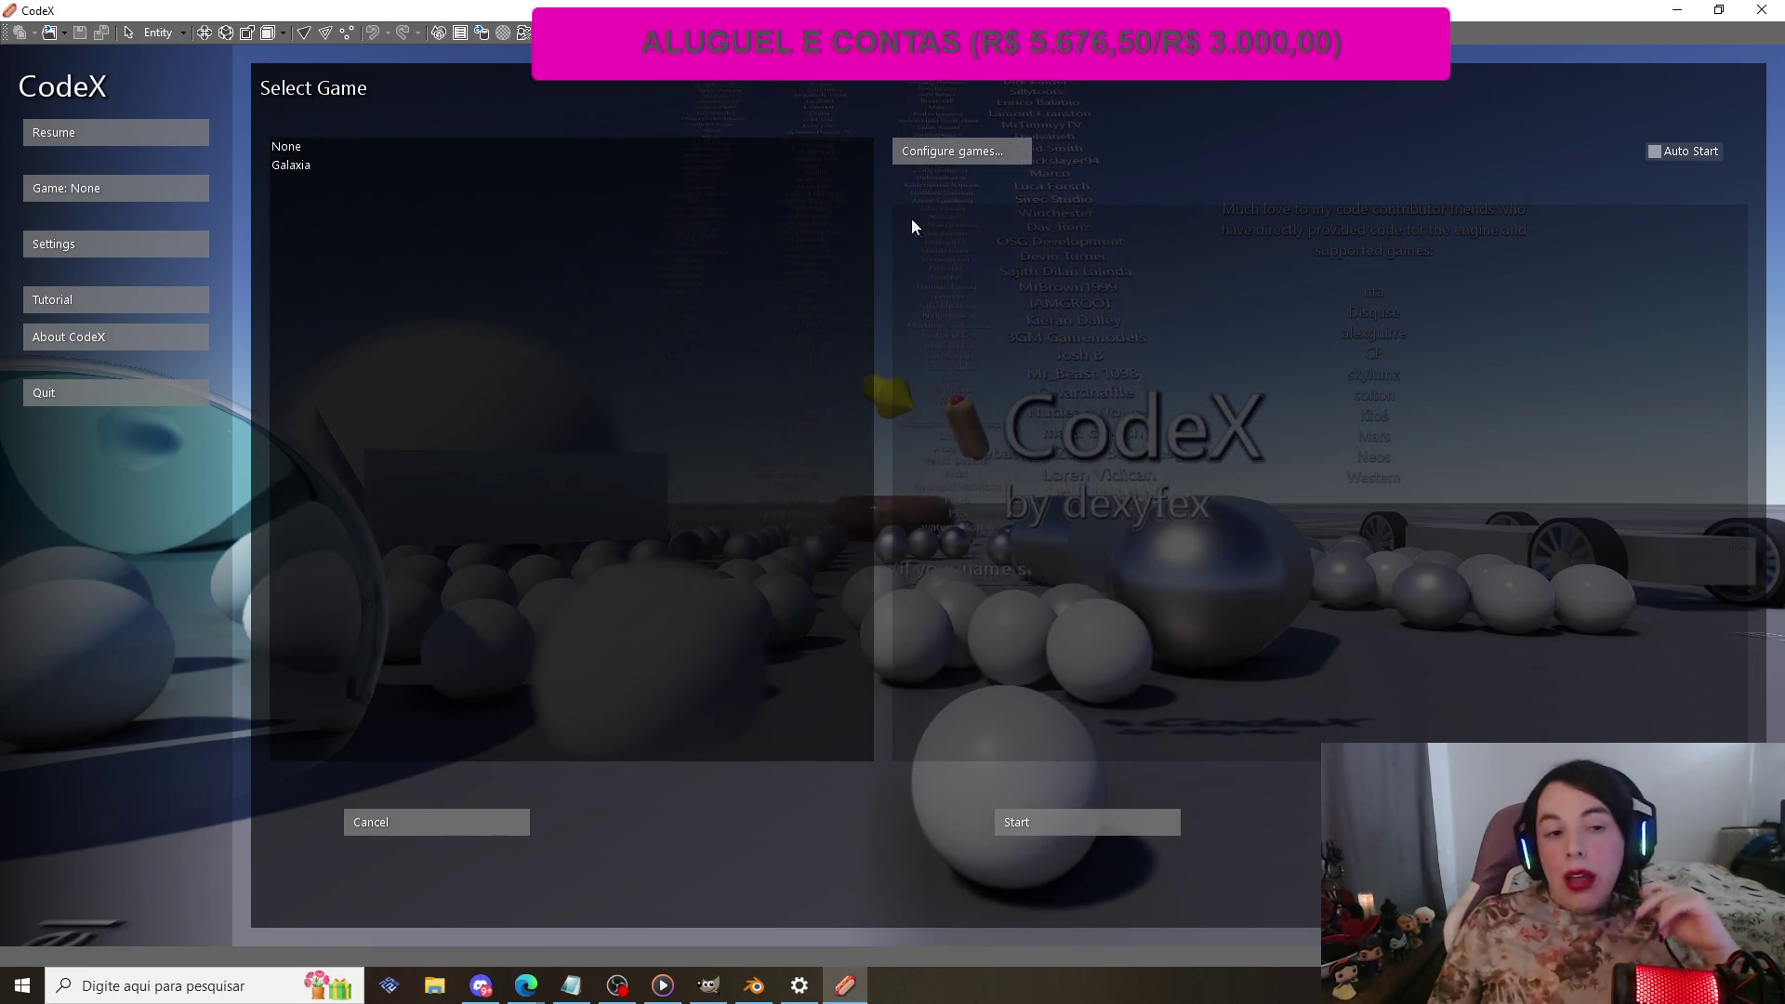
{"action": "left_click", "coordinate": [983, 153]}
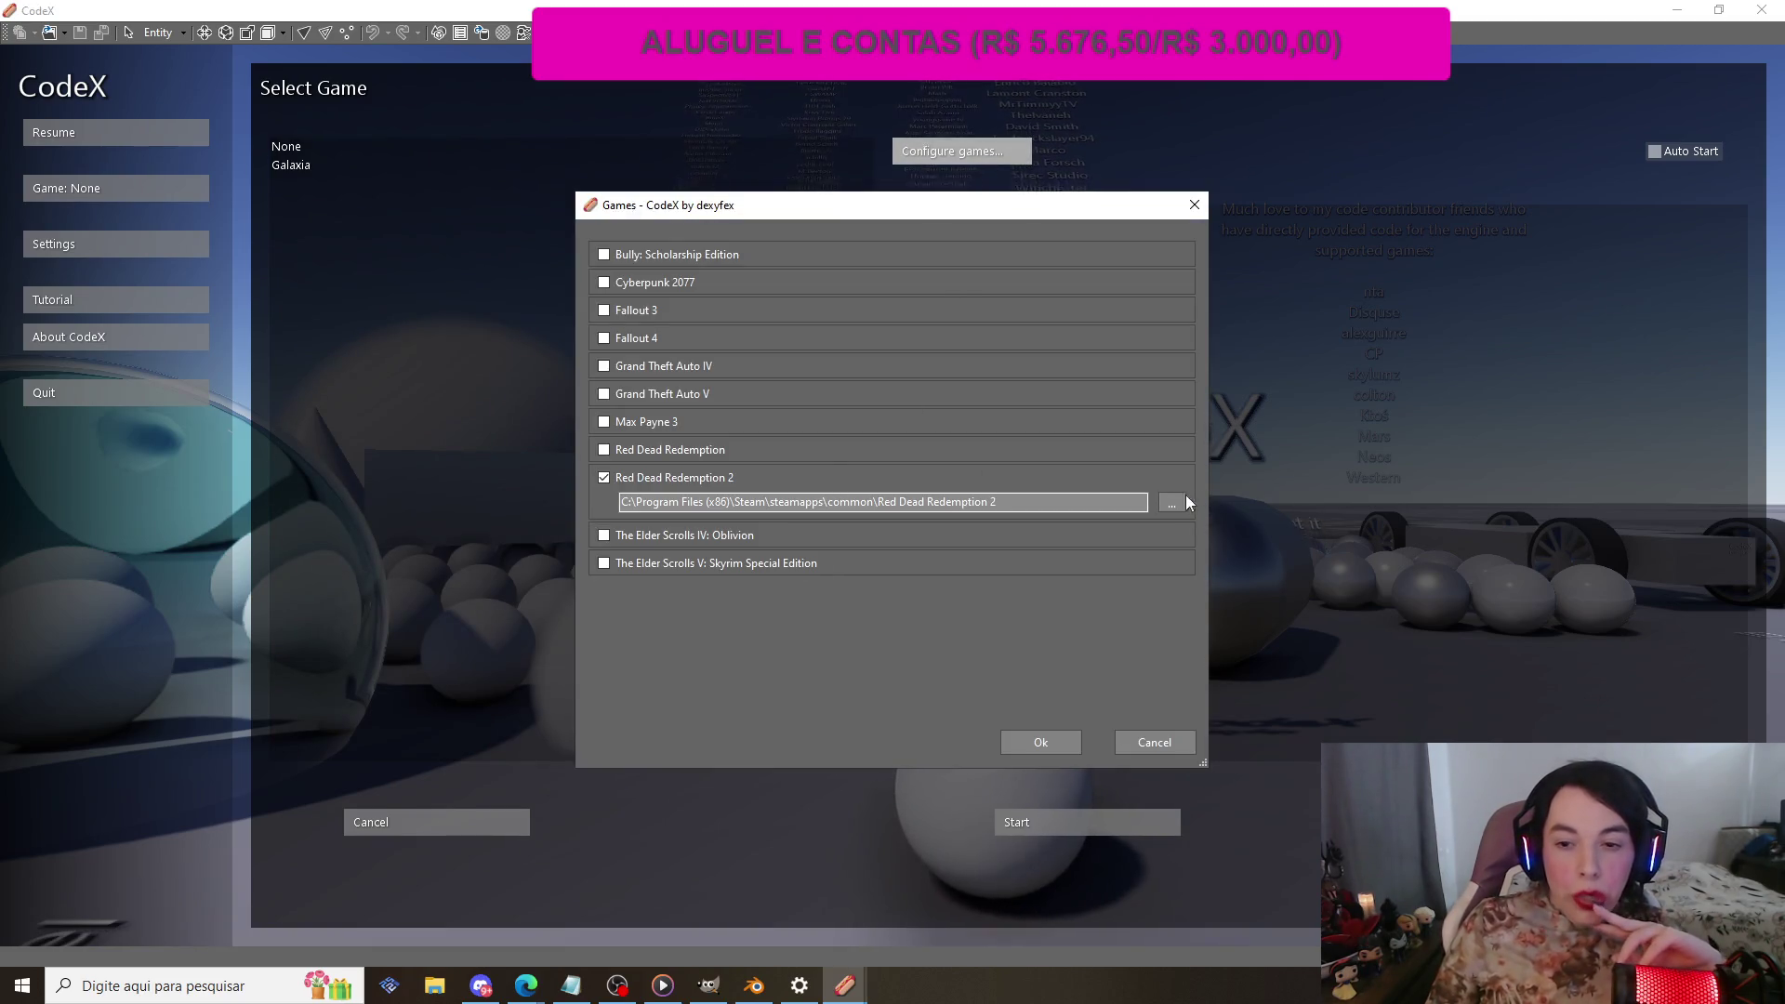
{"action": "left_click", "coordinate": [1180, 502]}
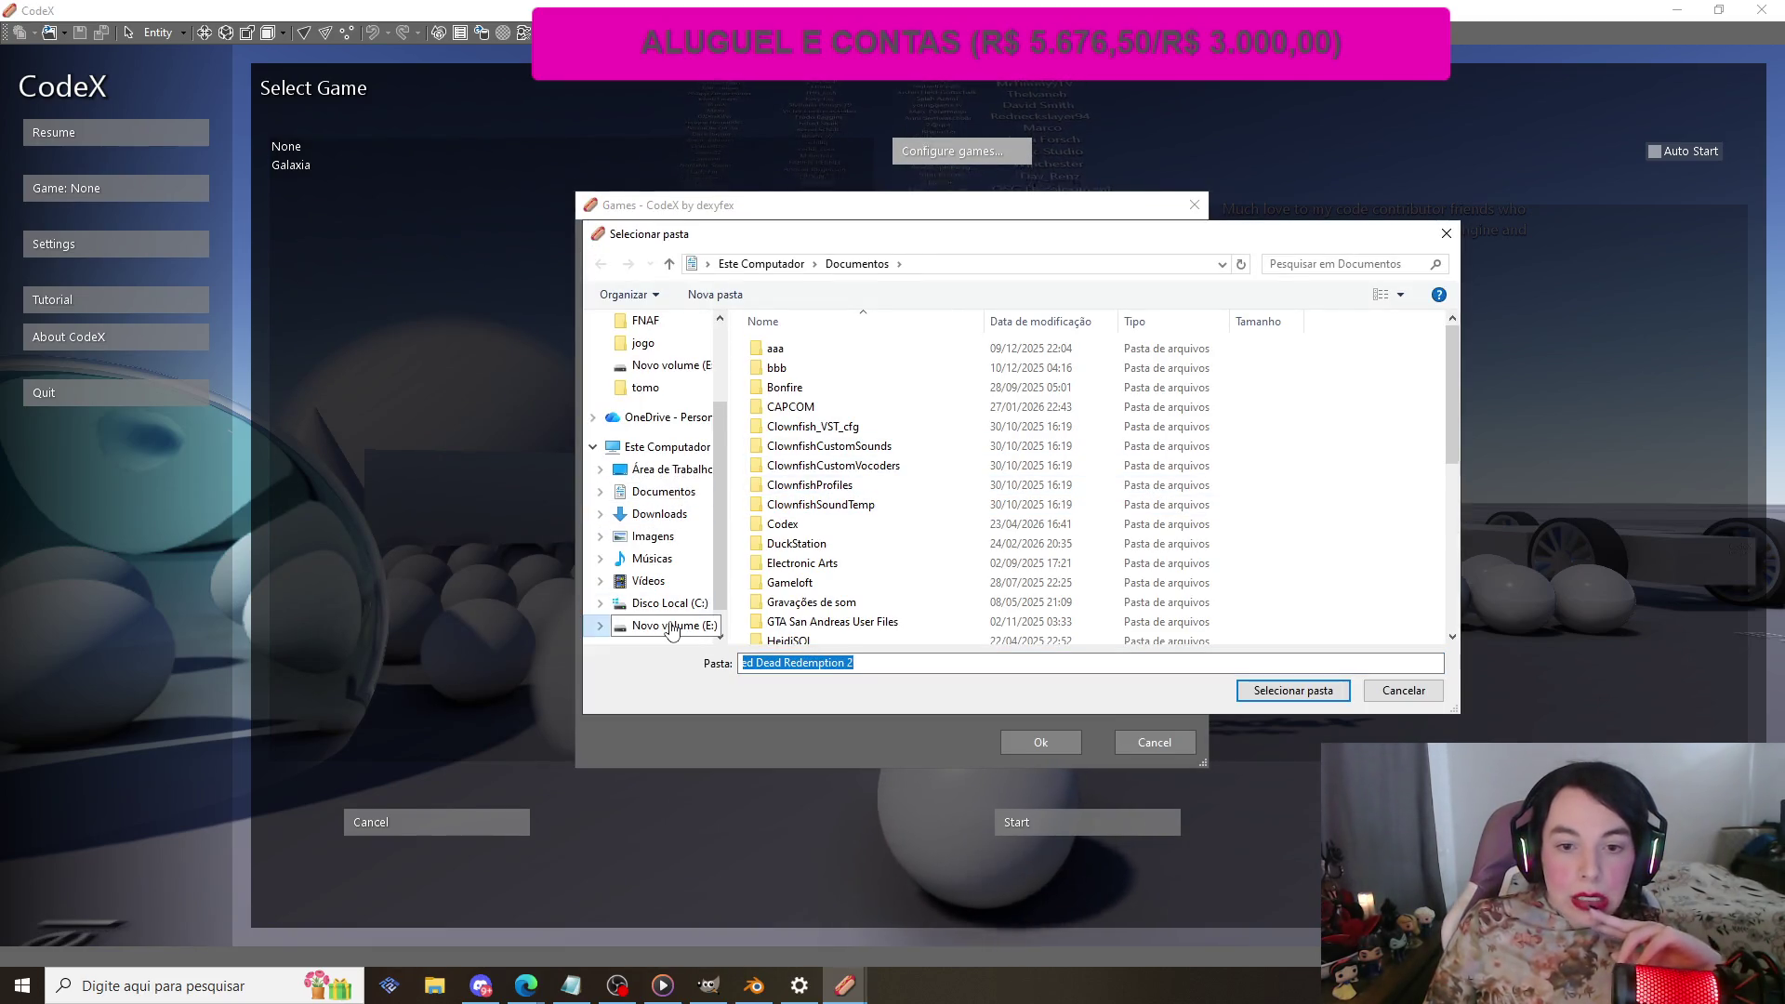
{"action": "left_click", "coordinate": [671, 626]}
{"action": "scroll", "coordinate": [837, 406], "scroll_direction": "down", "scroll_amount": 1}
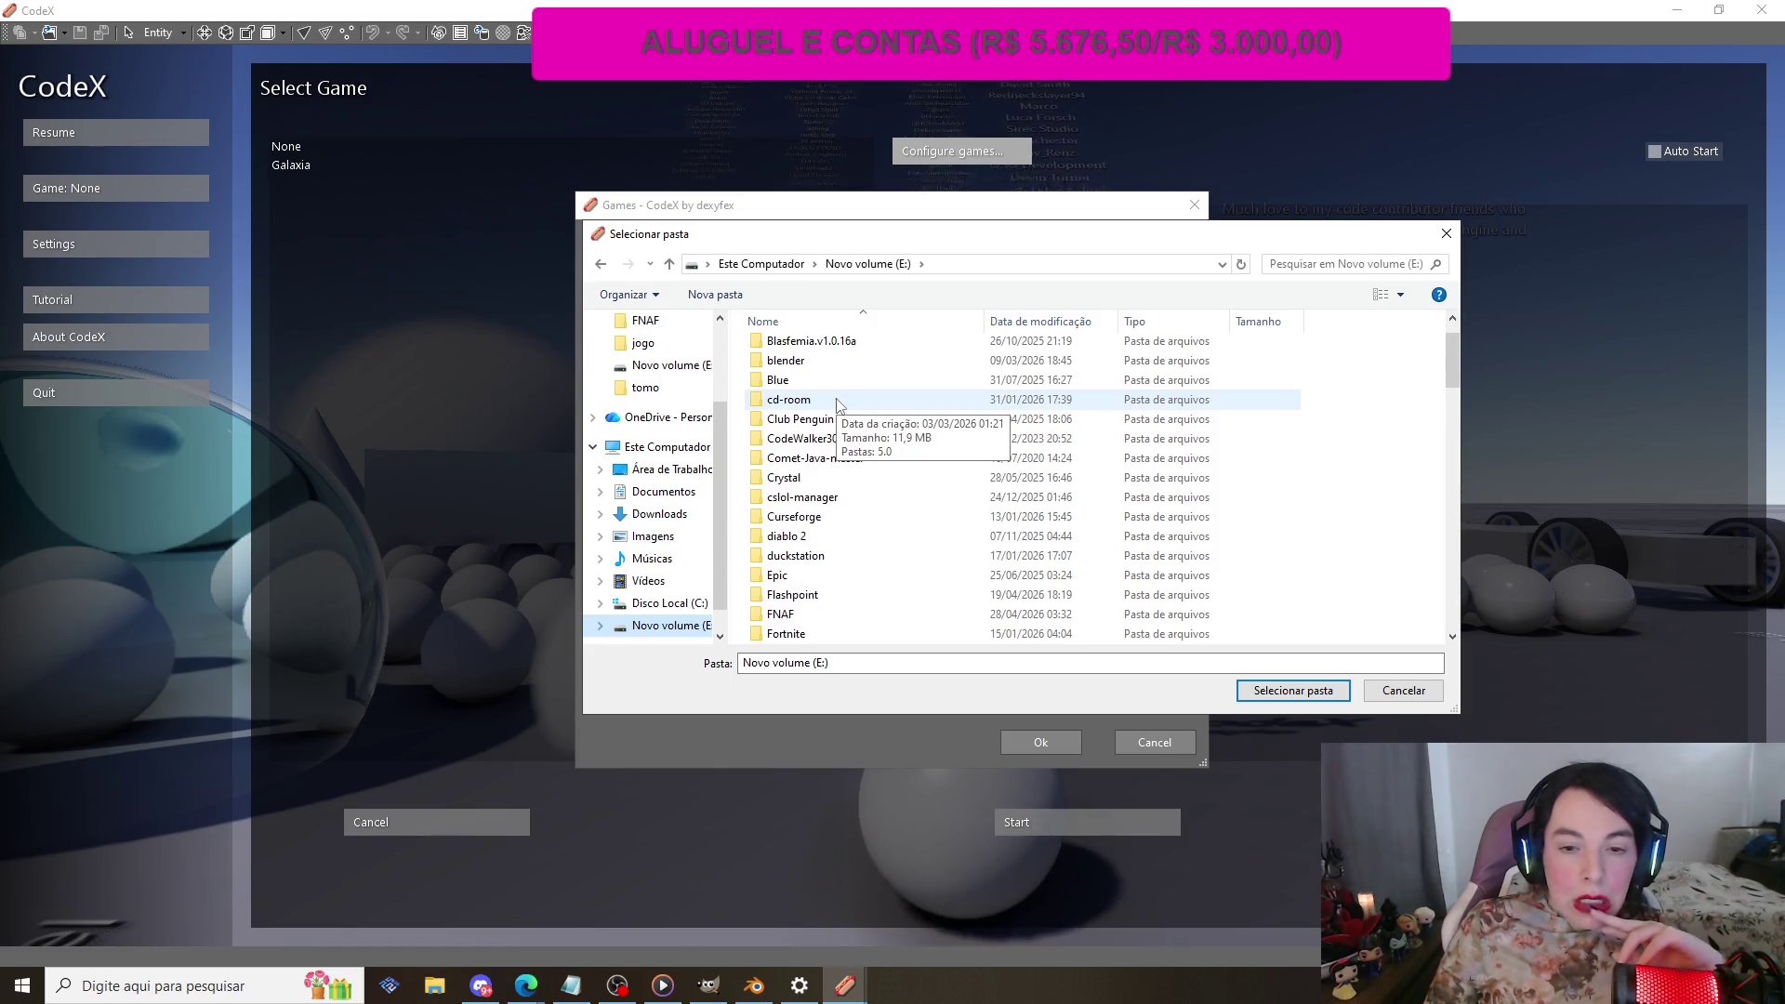
{"action": "scroll", "coordinate": [836, 407], "scroll_direction": "down", "scroll_amount": 12}
{"action": "scroll", "coordinate": [838, 405], "scroll_direction": "down", "scroll_amount": 10}
{"action": "mouse_move", "coordinate": [1455, 611]}
{"action": "left_mouse_down"}
{"action": "mouse_move", "coordinate": [1459, 335]}
{"action": "mouse_move", "coordinate": [1437, 508]}
{"action": "left_mouse_up"}
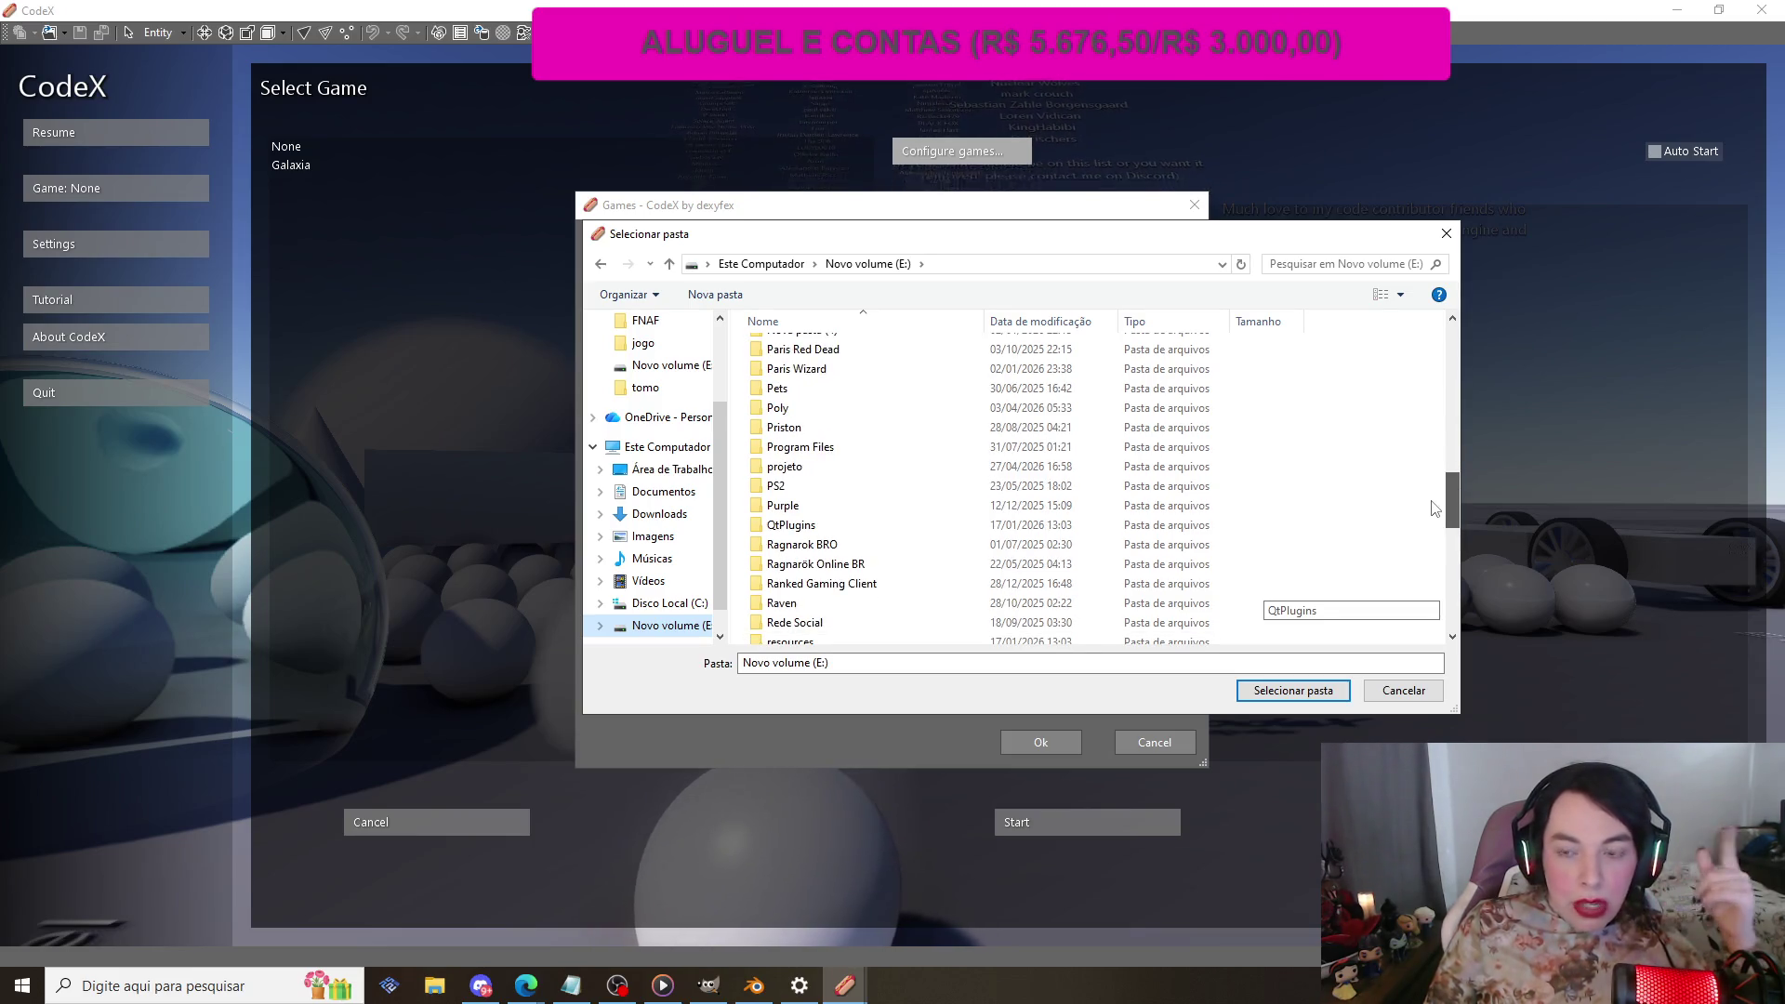
{"action": "scroll", "coordinate": [1437, 509], "scroll_direction": "down", "scroll_amount": 3}
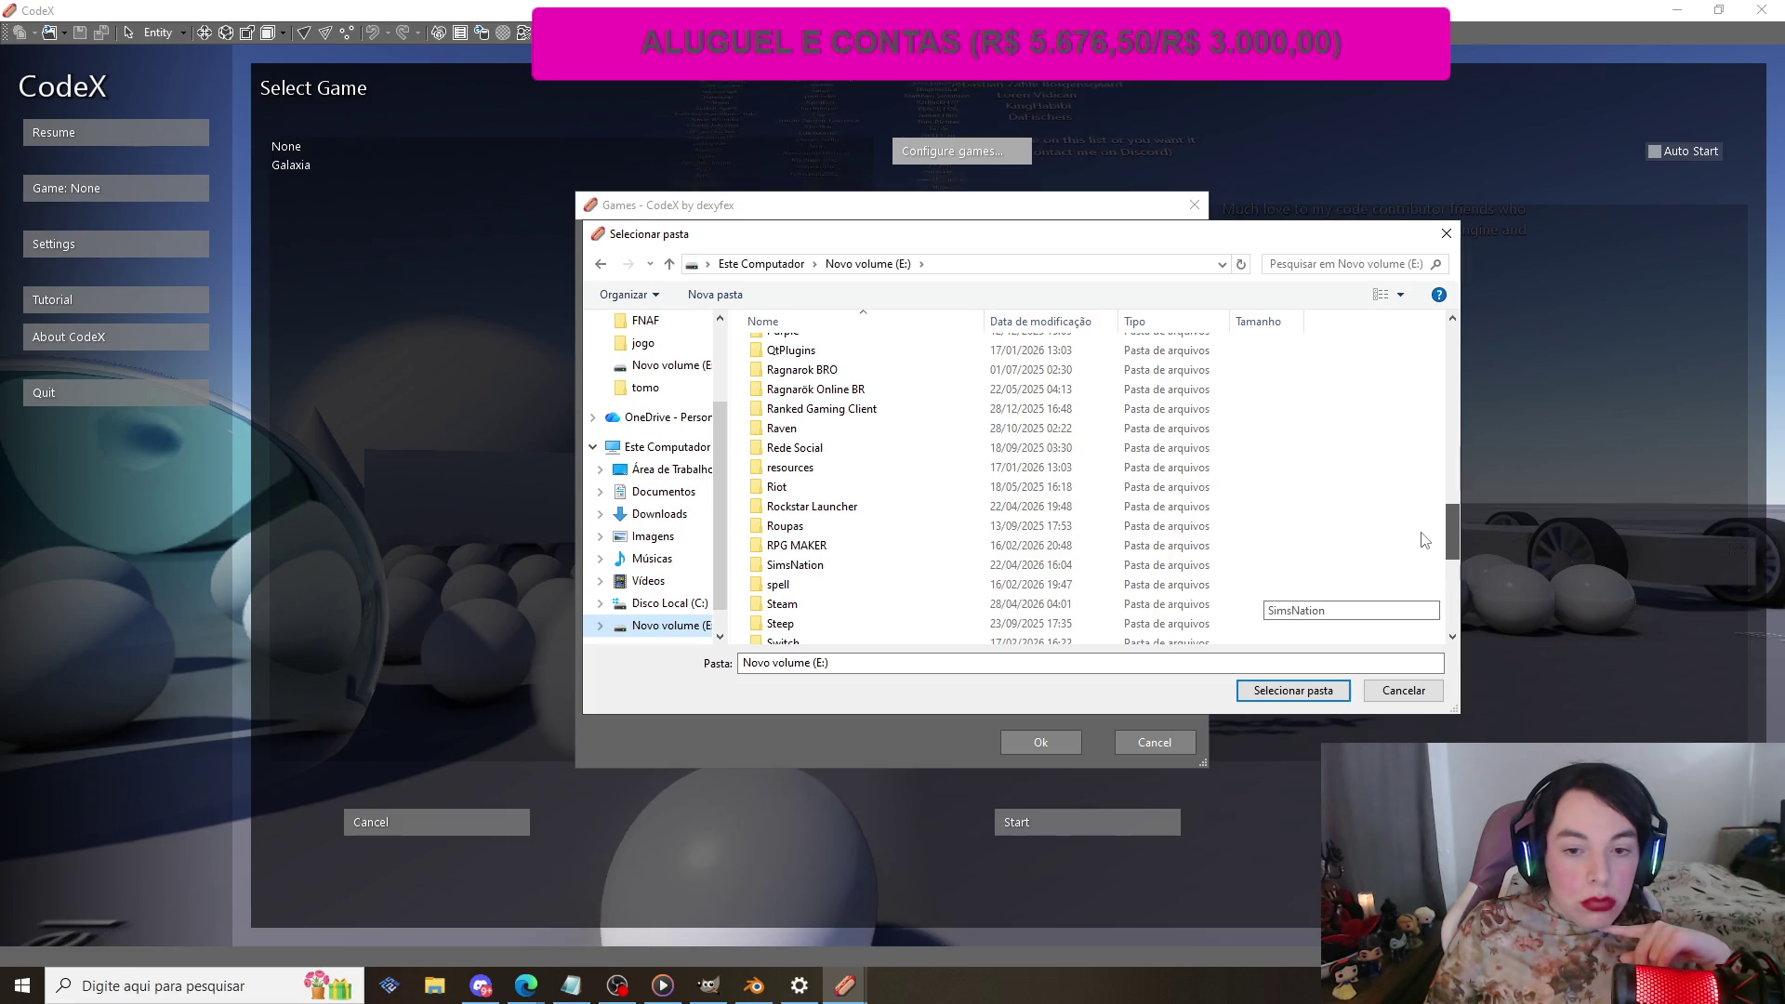
Step: Set the Red Dead Redemption 2 path to E:\Steam\steamapps\common\Red Dead Redemption 2 and confirm
{"action": "double_click", "coordinate": [1041, 606]}
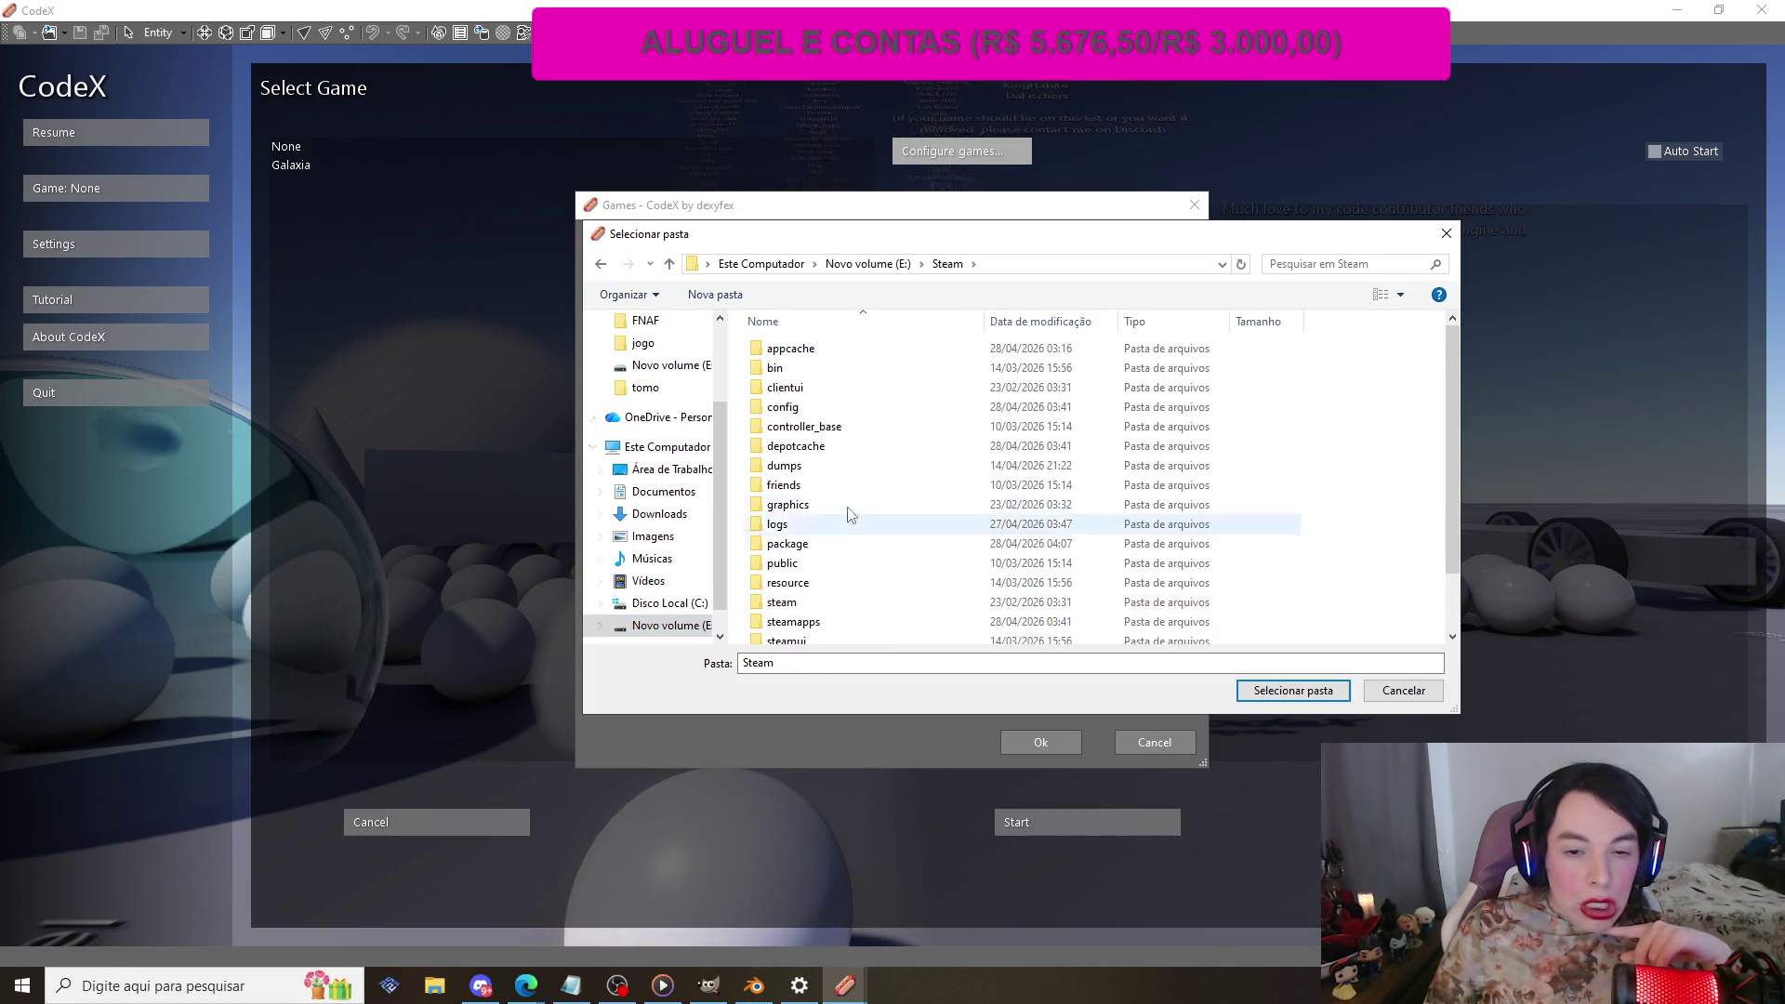
{"action": "double_click", "coordinate": [825, 575]}
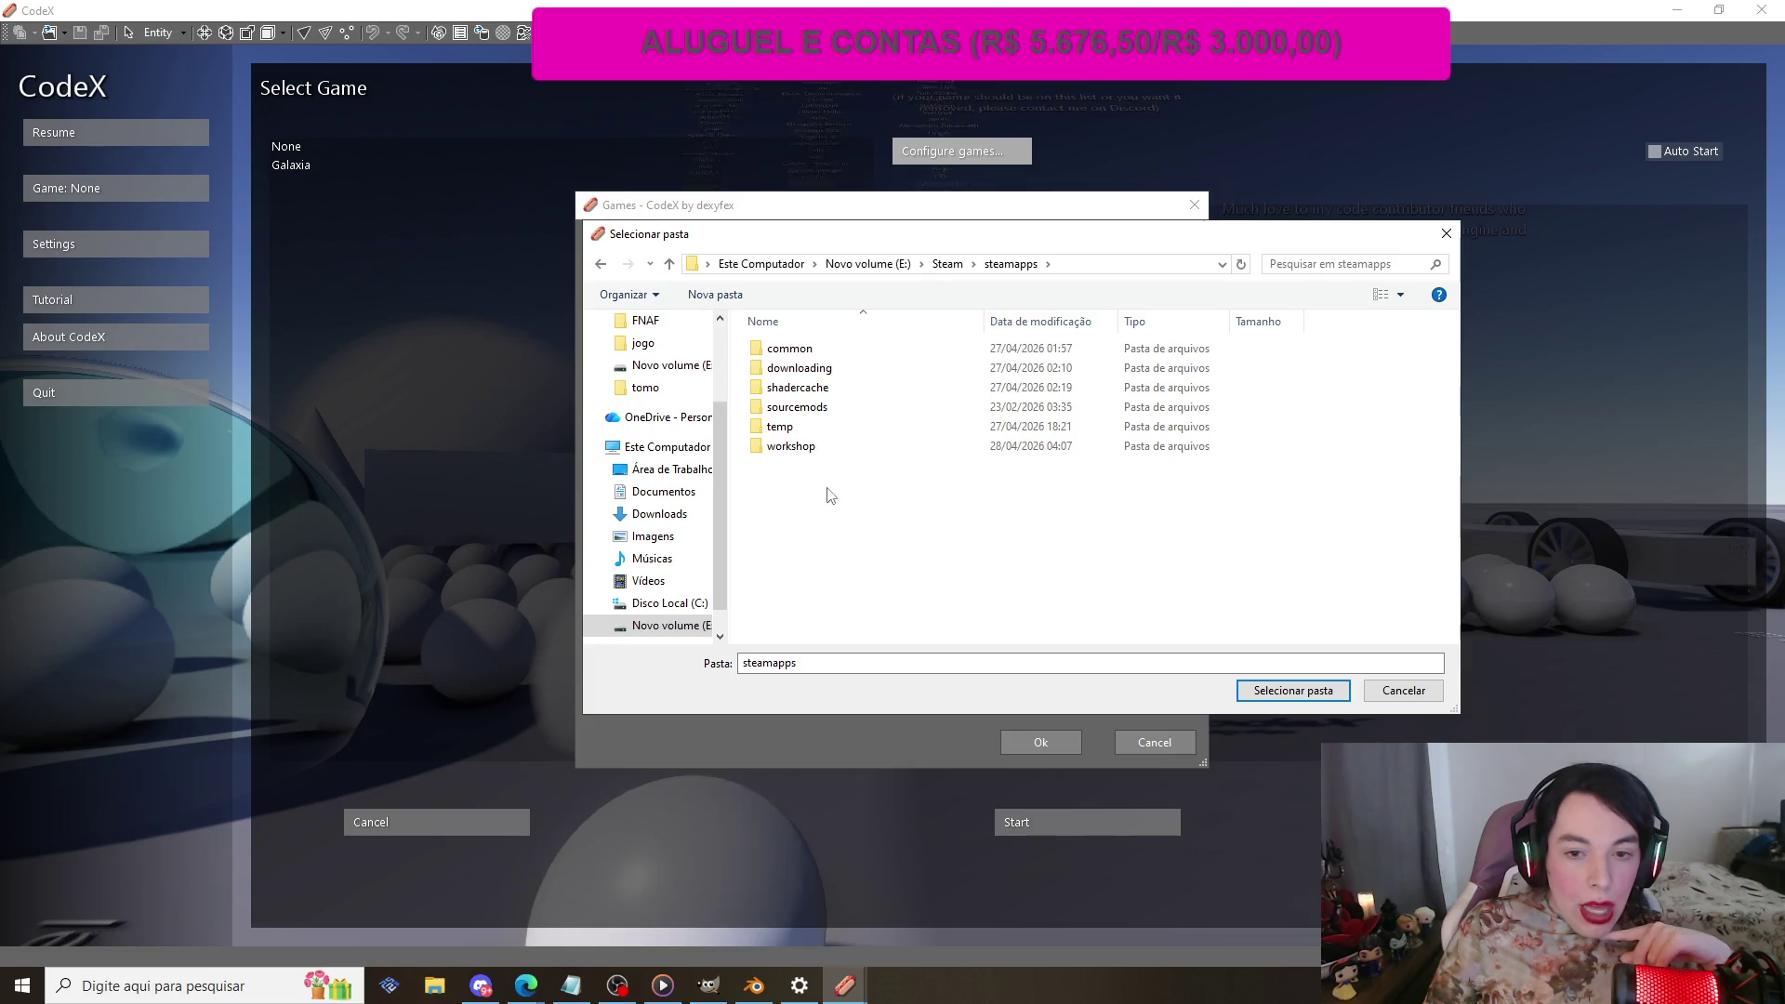
{"action": "double_click", "coordinate": [790, 349]}
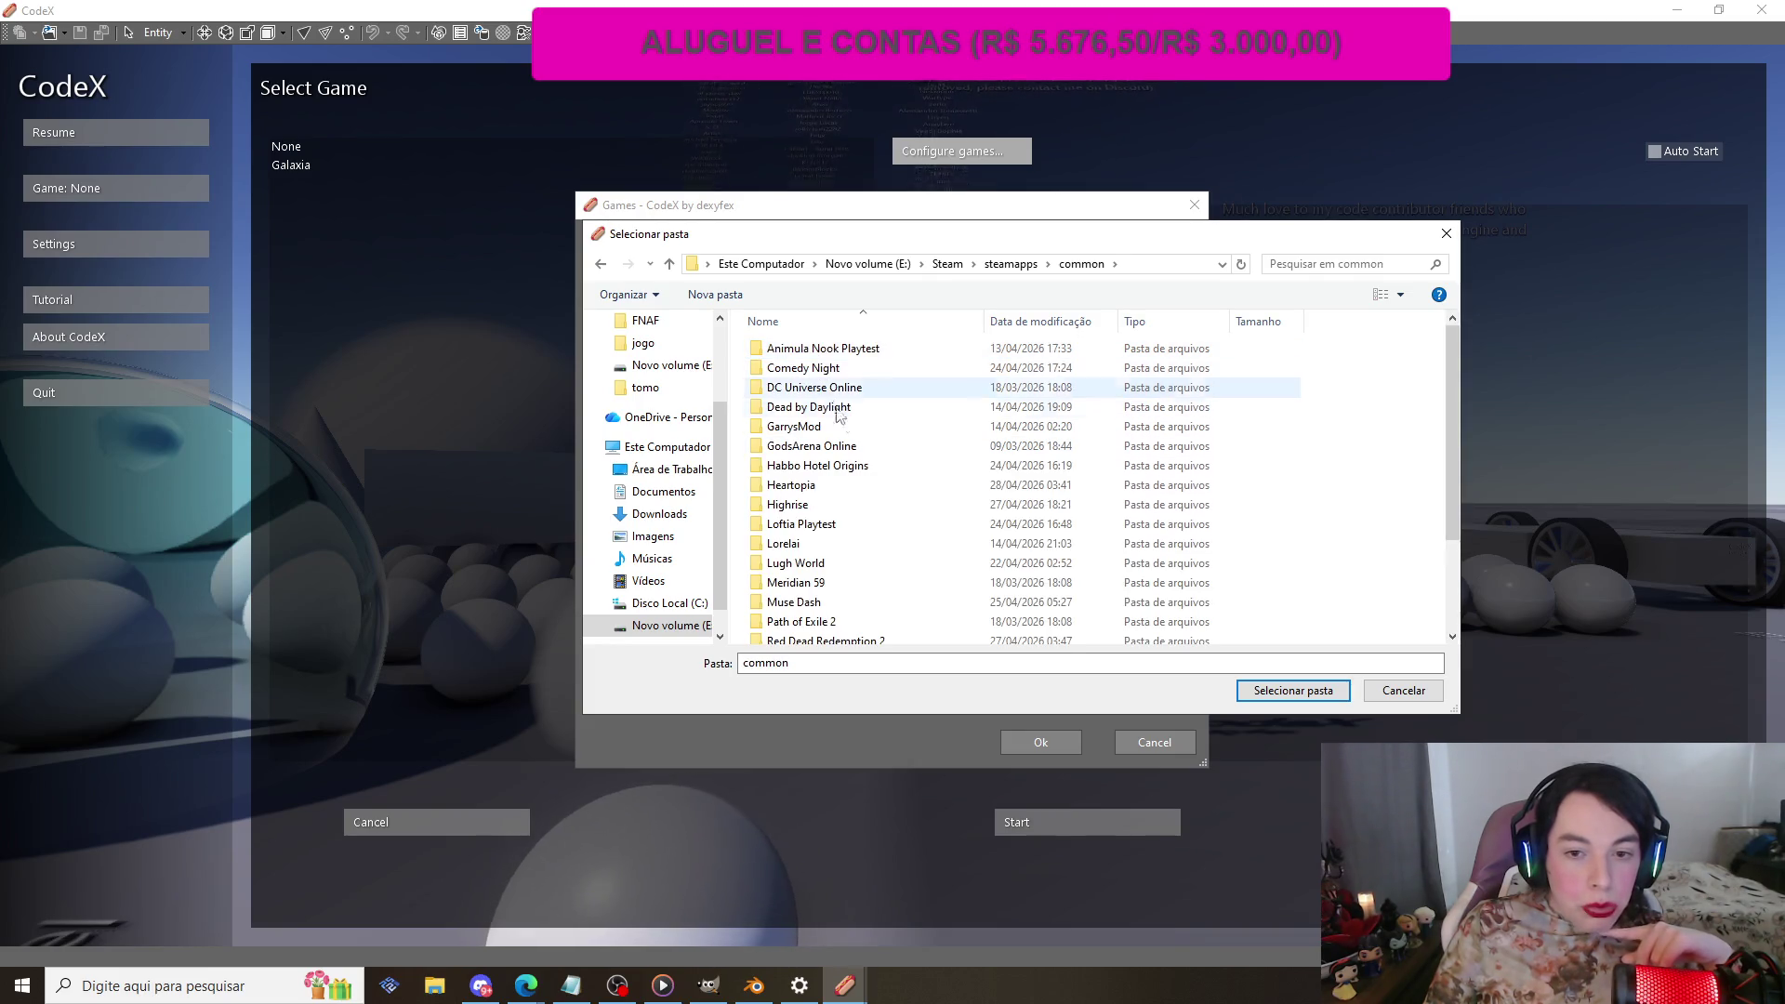
{"action": "scroll", "coordinate": [862, 453], "scroll_direction": "down", "scroll_amount": 2}
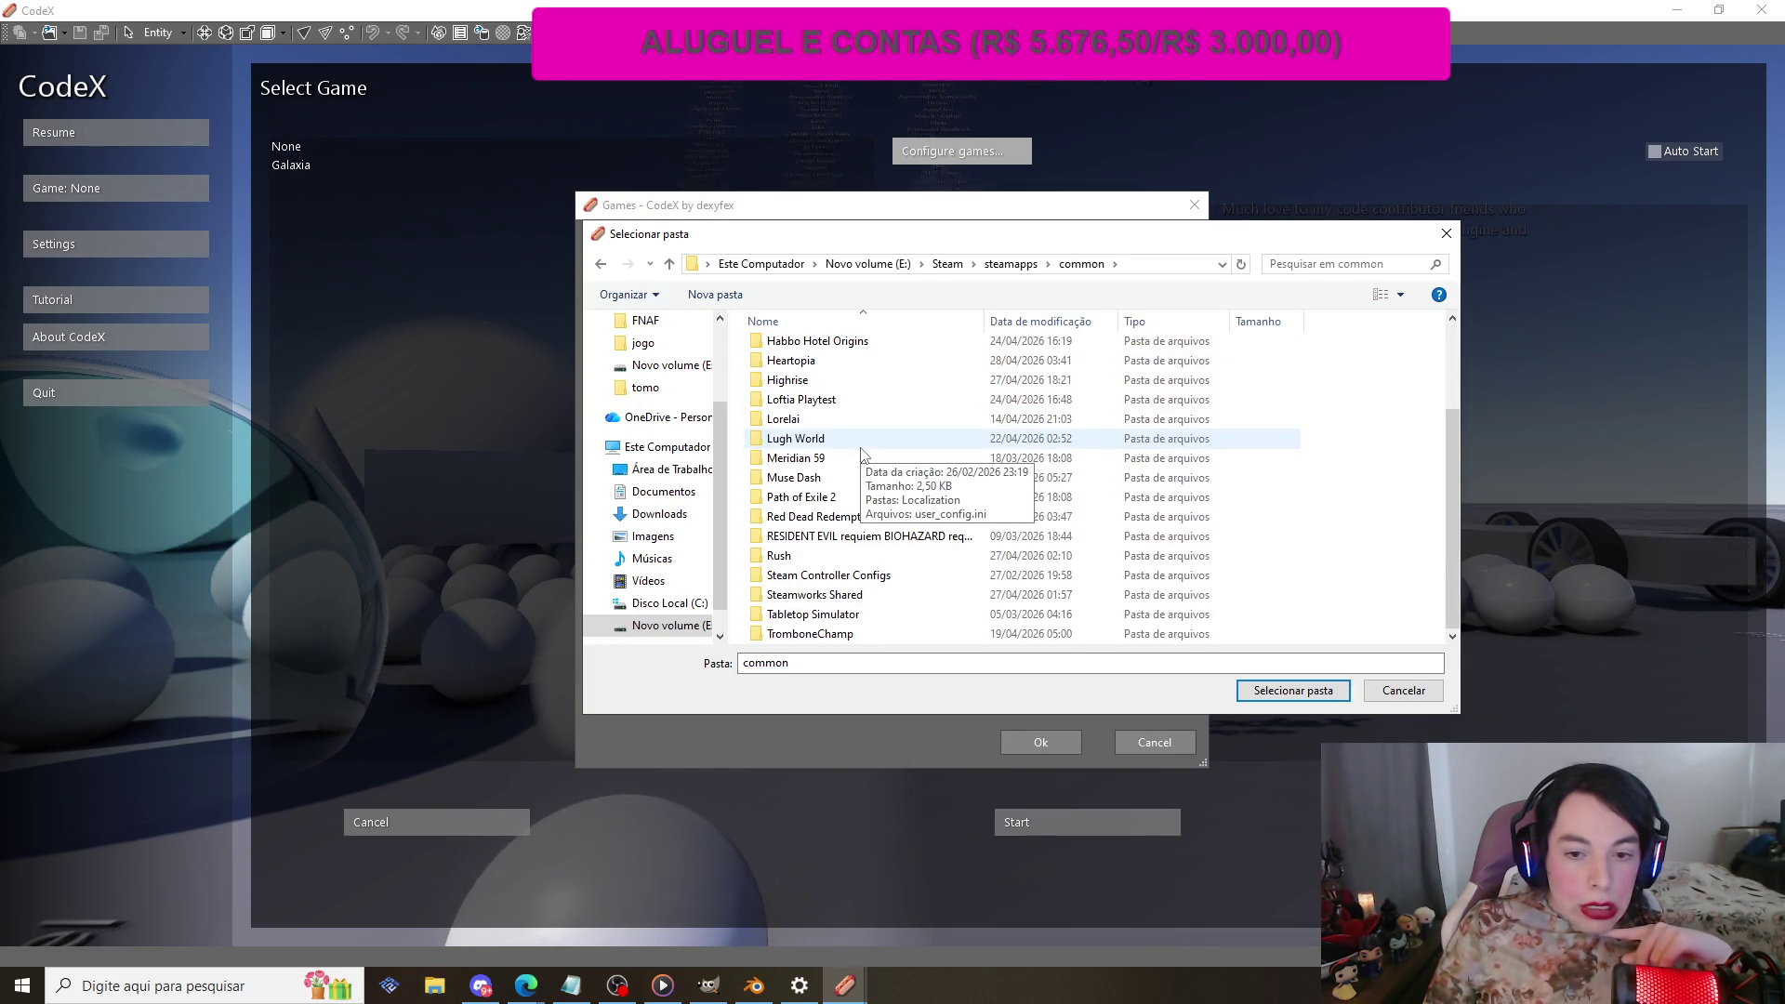
{"action": "left_click", "coordinate": [814, 516]}
{"action": "left_click", "coordinate": [1275, 690]}
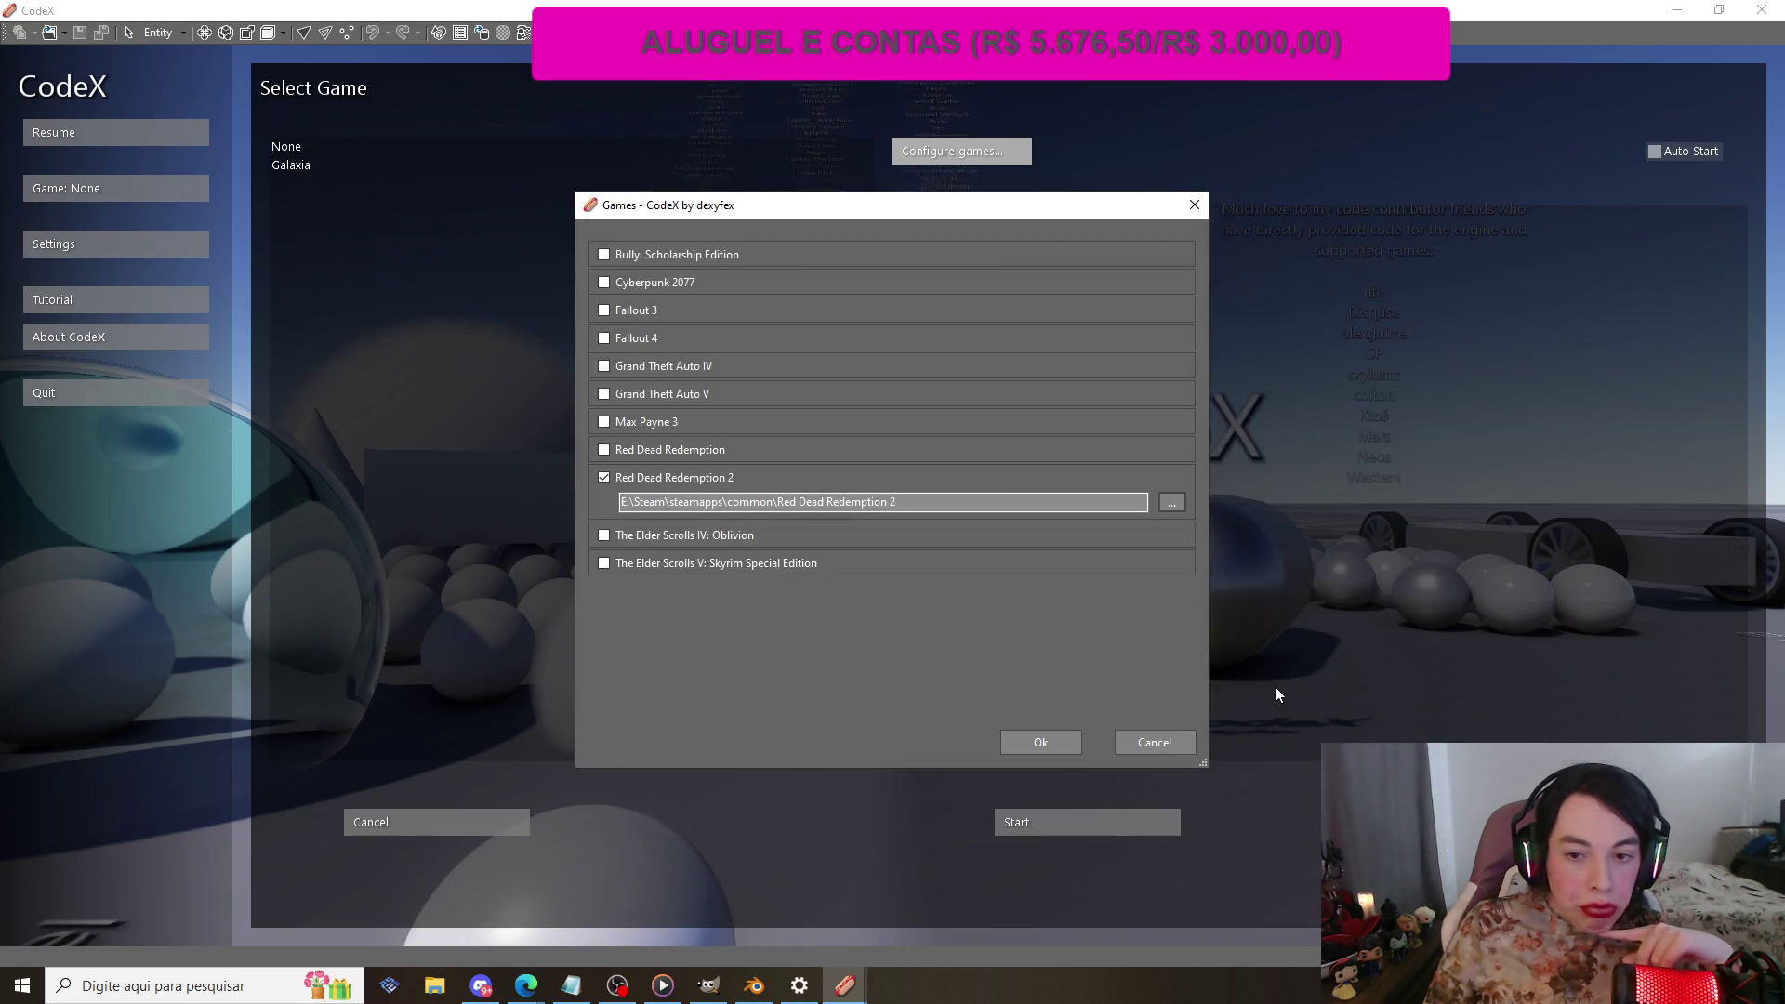
{"action": "left_click", "coordinate": [1042, 741]}
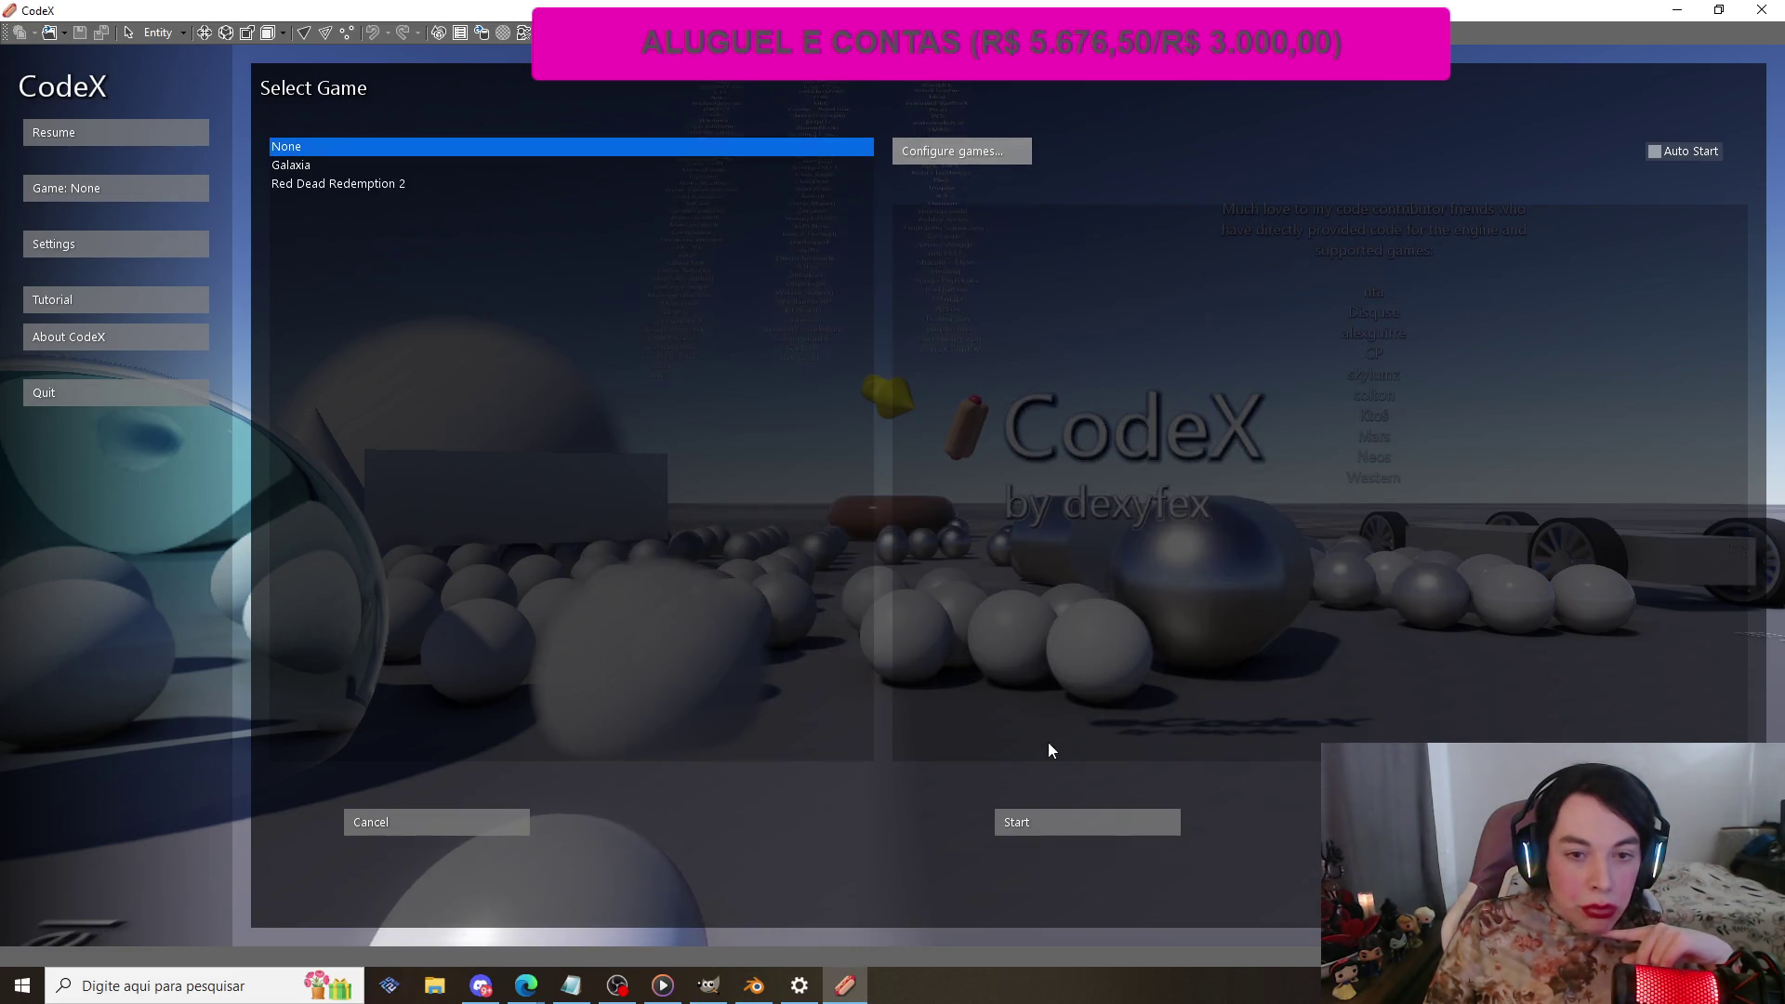
Step: Select Red Dead Redemption 2 in the game list
{"action": "left_click", "coordinate": [389, 183]}
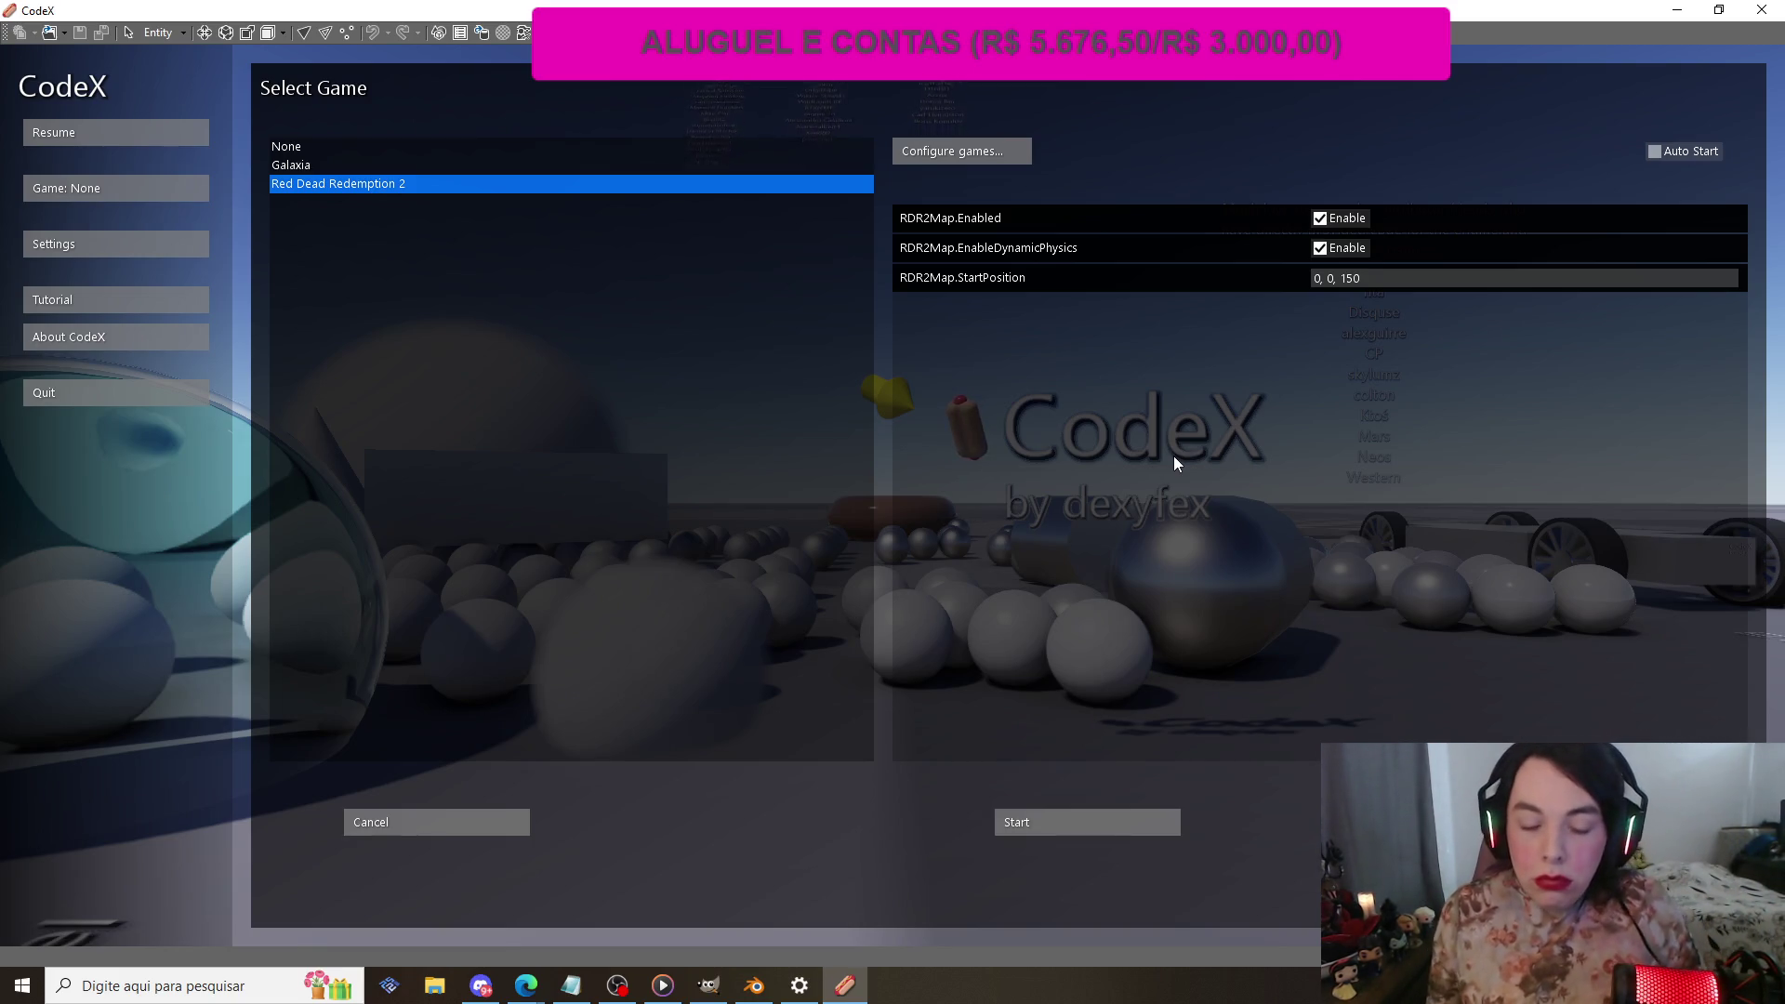
{"action": "mouse_move", "coordinate": [717, 936]}
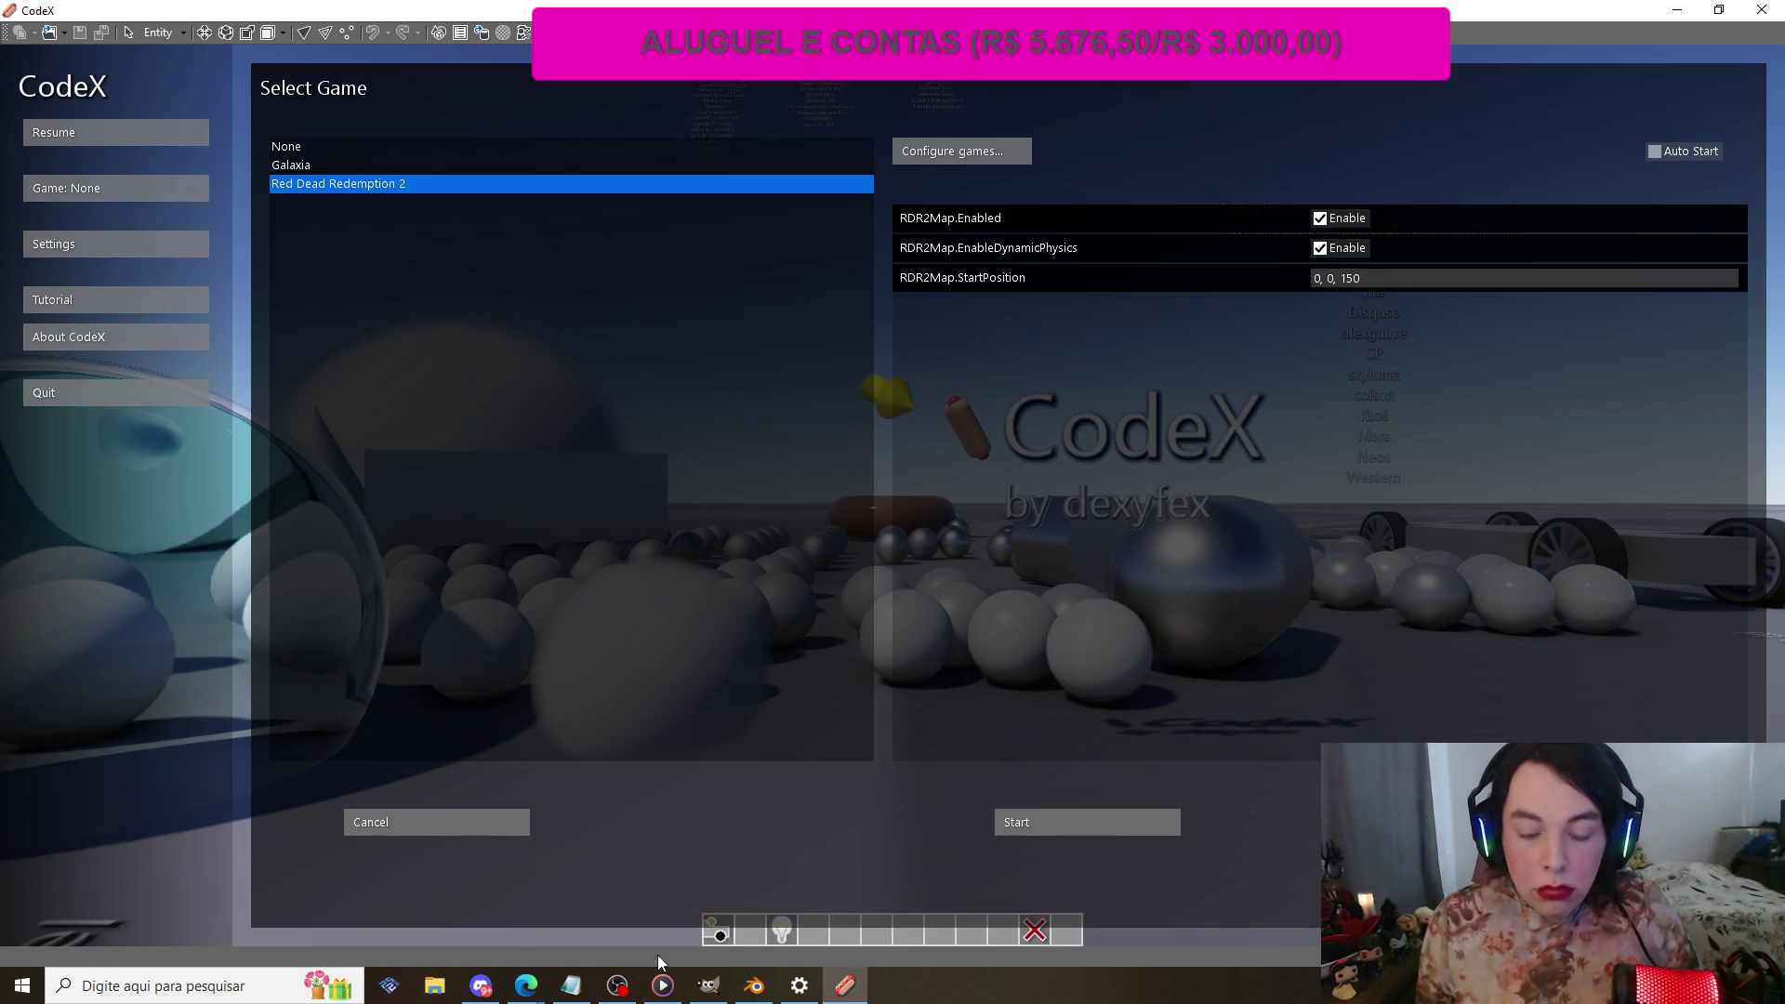
{"action": "left_click", "coordinate": [618, 986]}
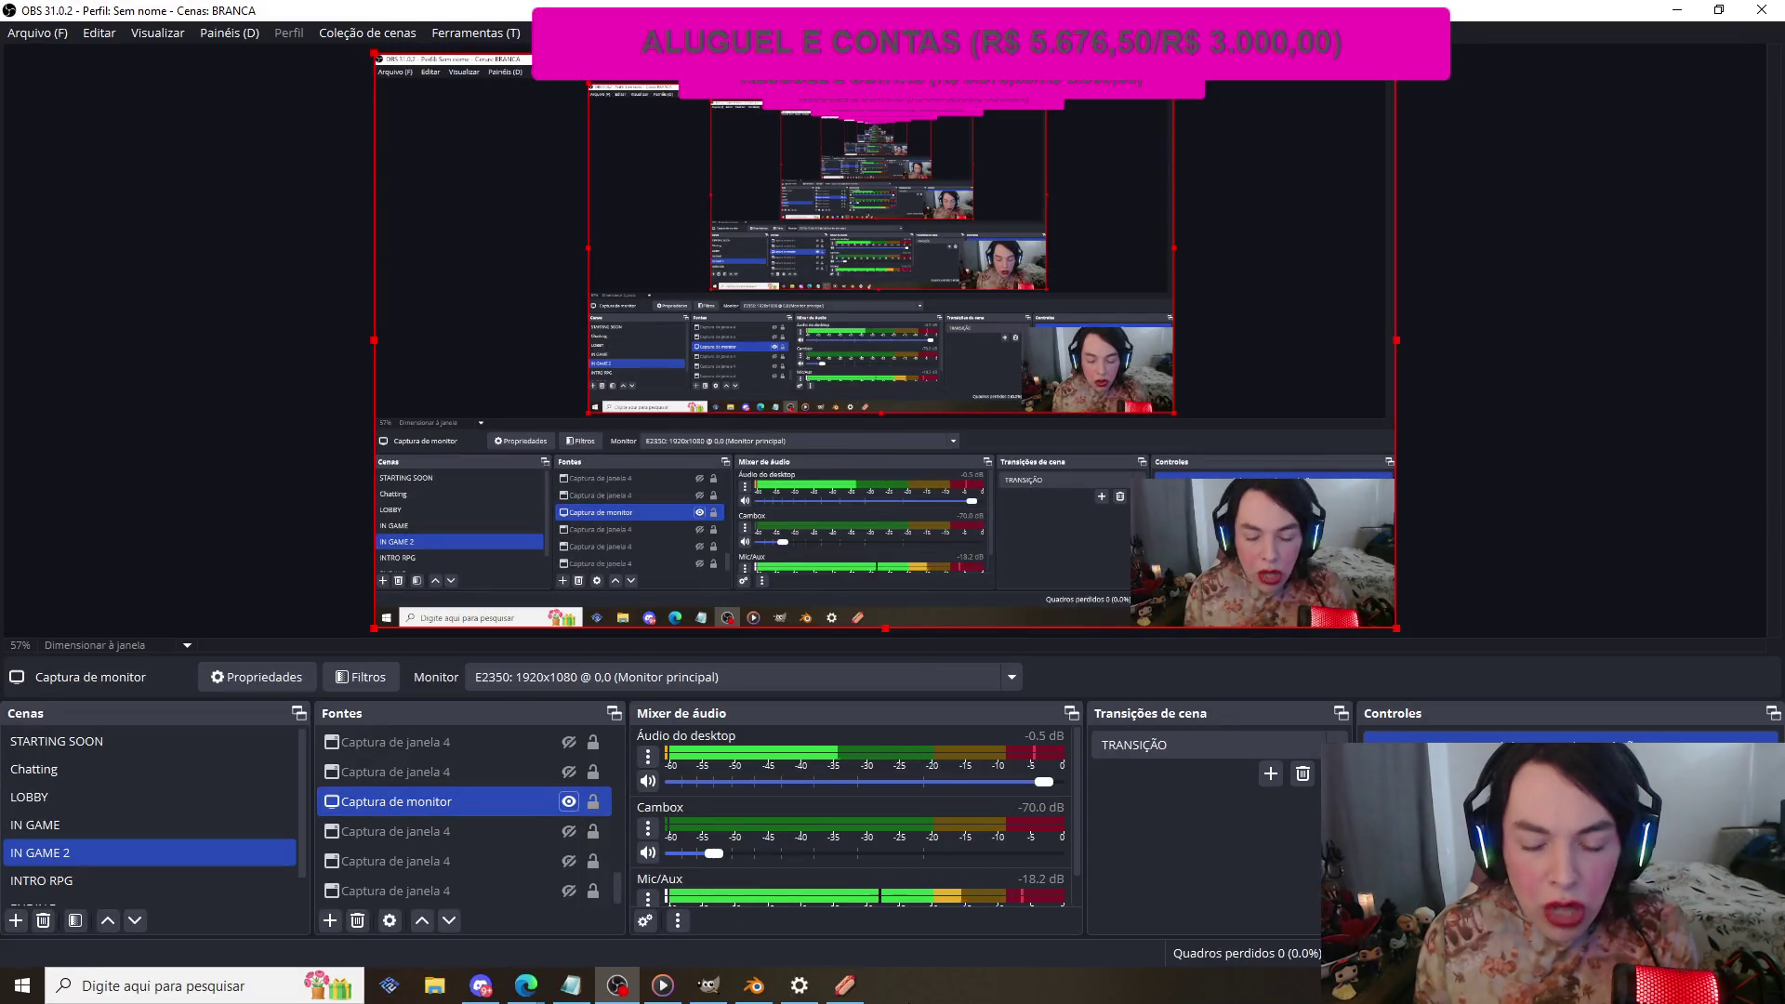
{"action": "mouse_move", "coordinate": [844, 985]}
{"action": "left_click", "coordinate": [879, 899]}
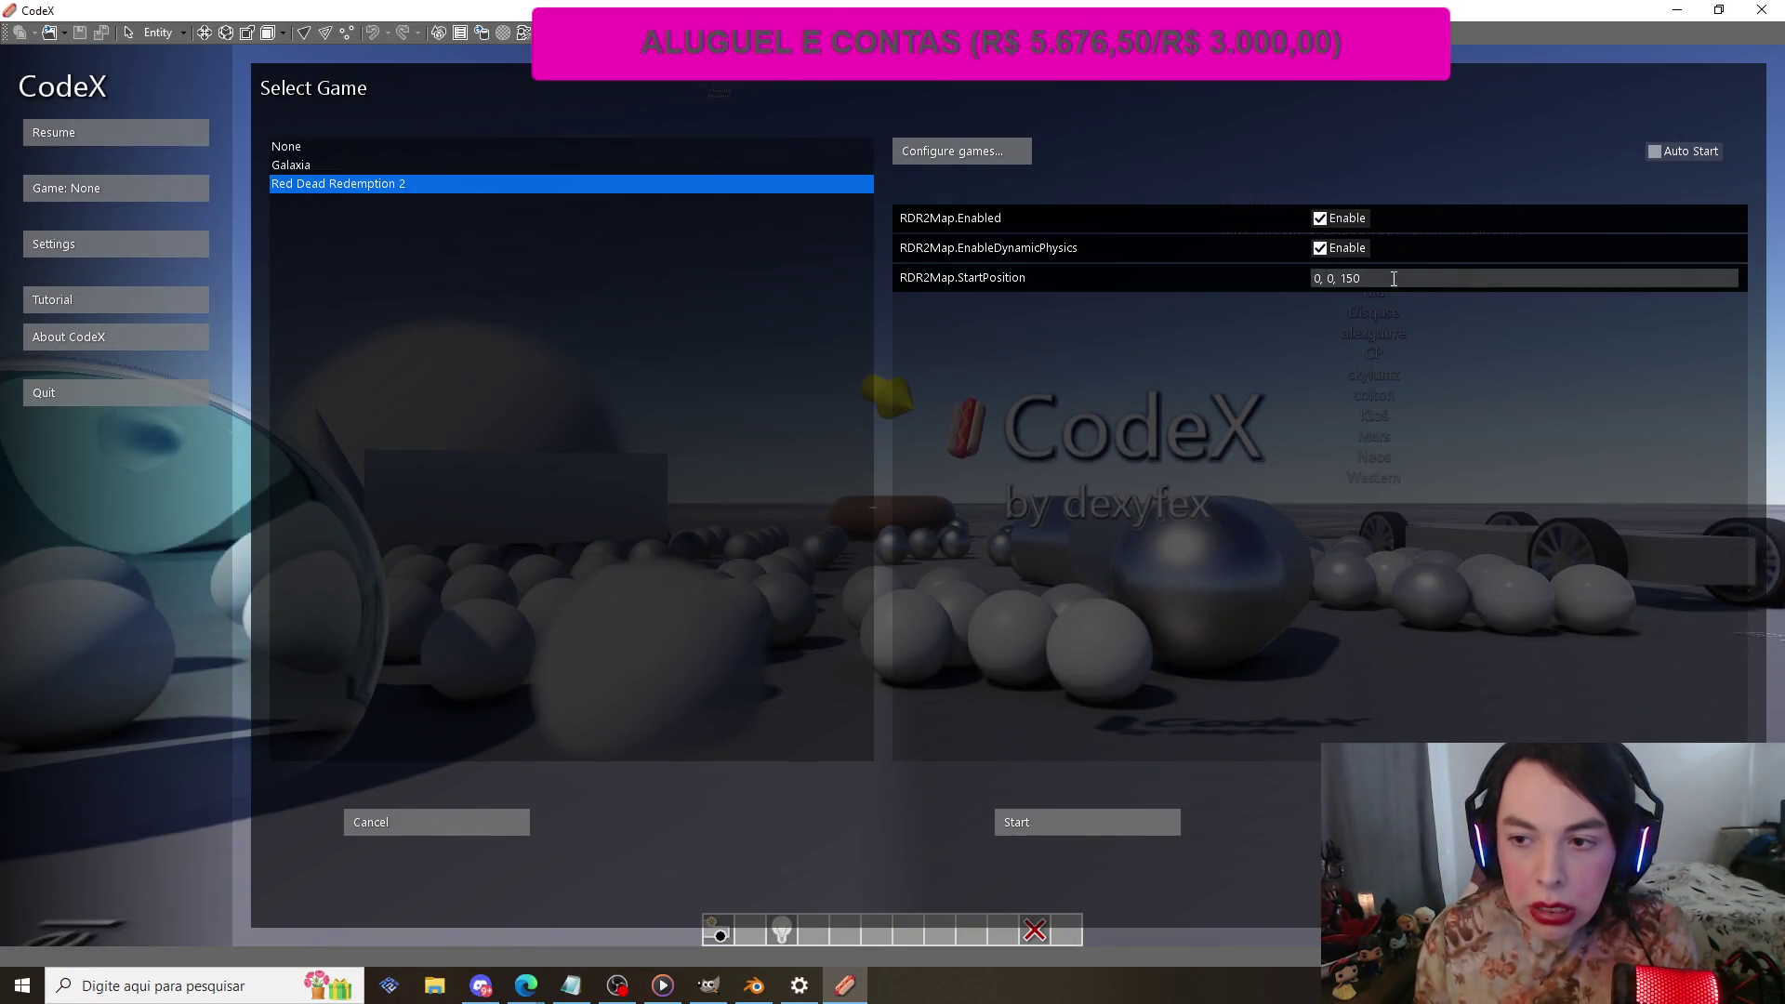
Step: Set RDR2Map.StartPosition to 2598, -1299, 52 and start loading the world
{"action": "left_click", "coordinate": [1252, 289]}
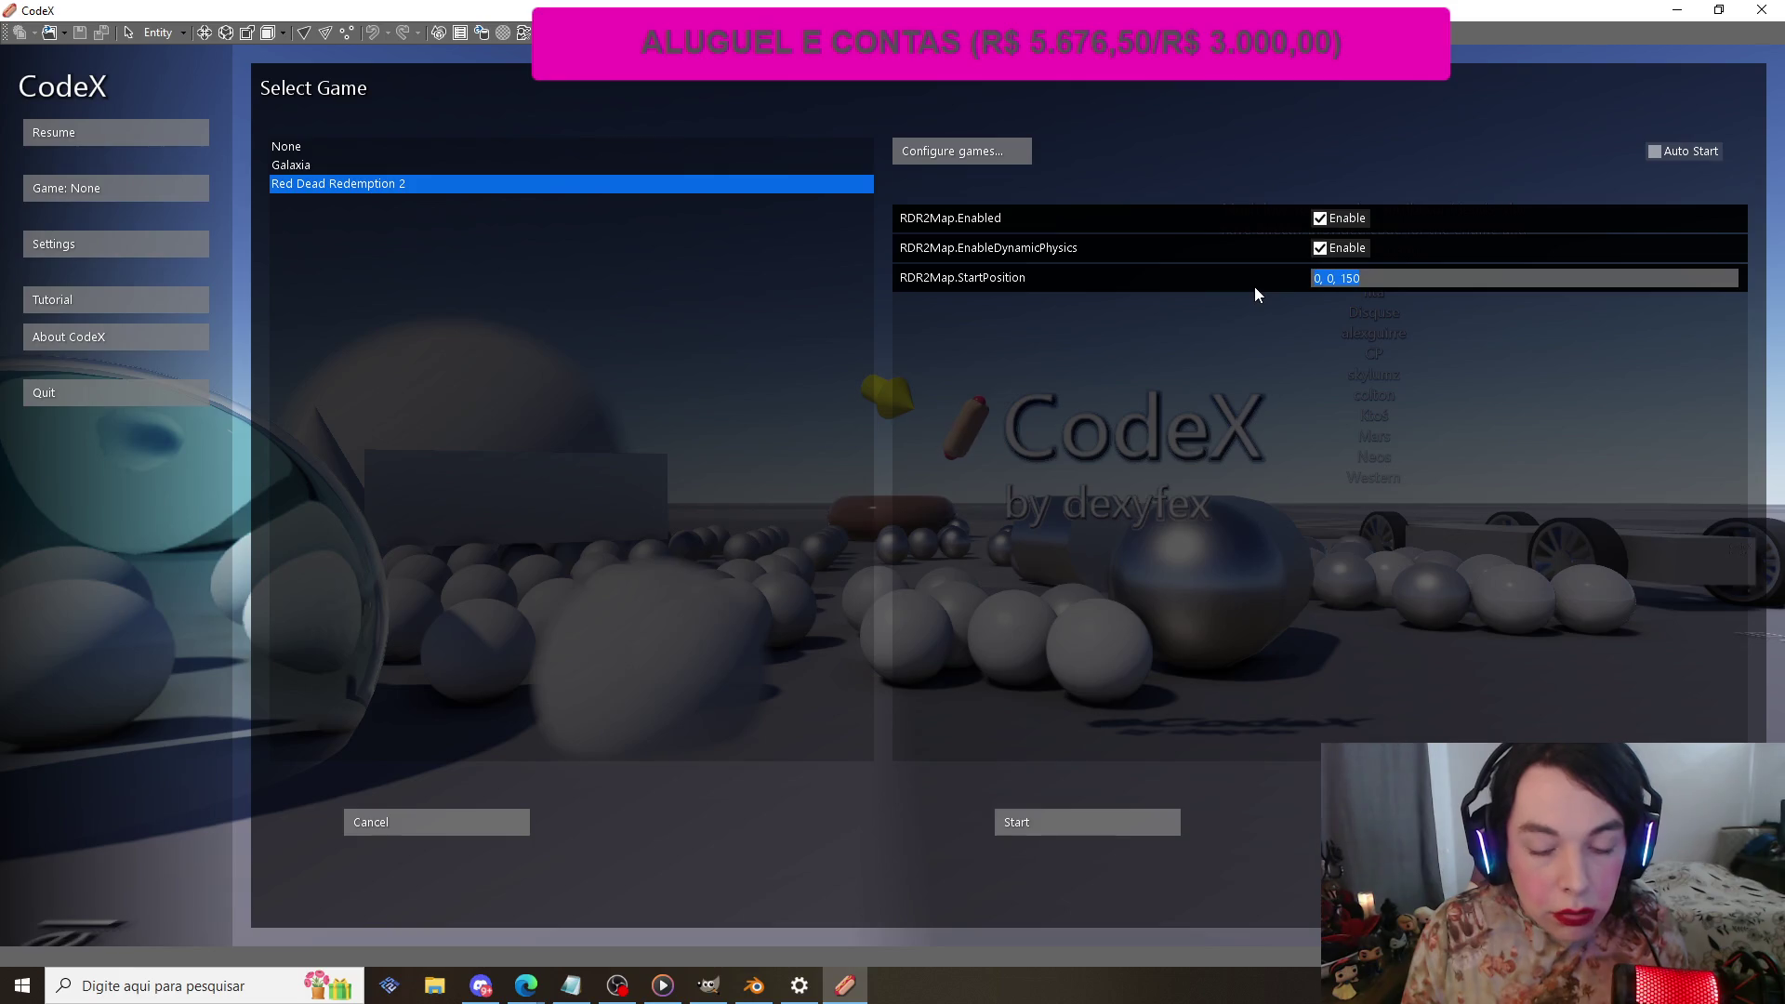
{"action": "type", "text": "2"}
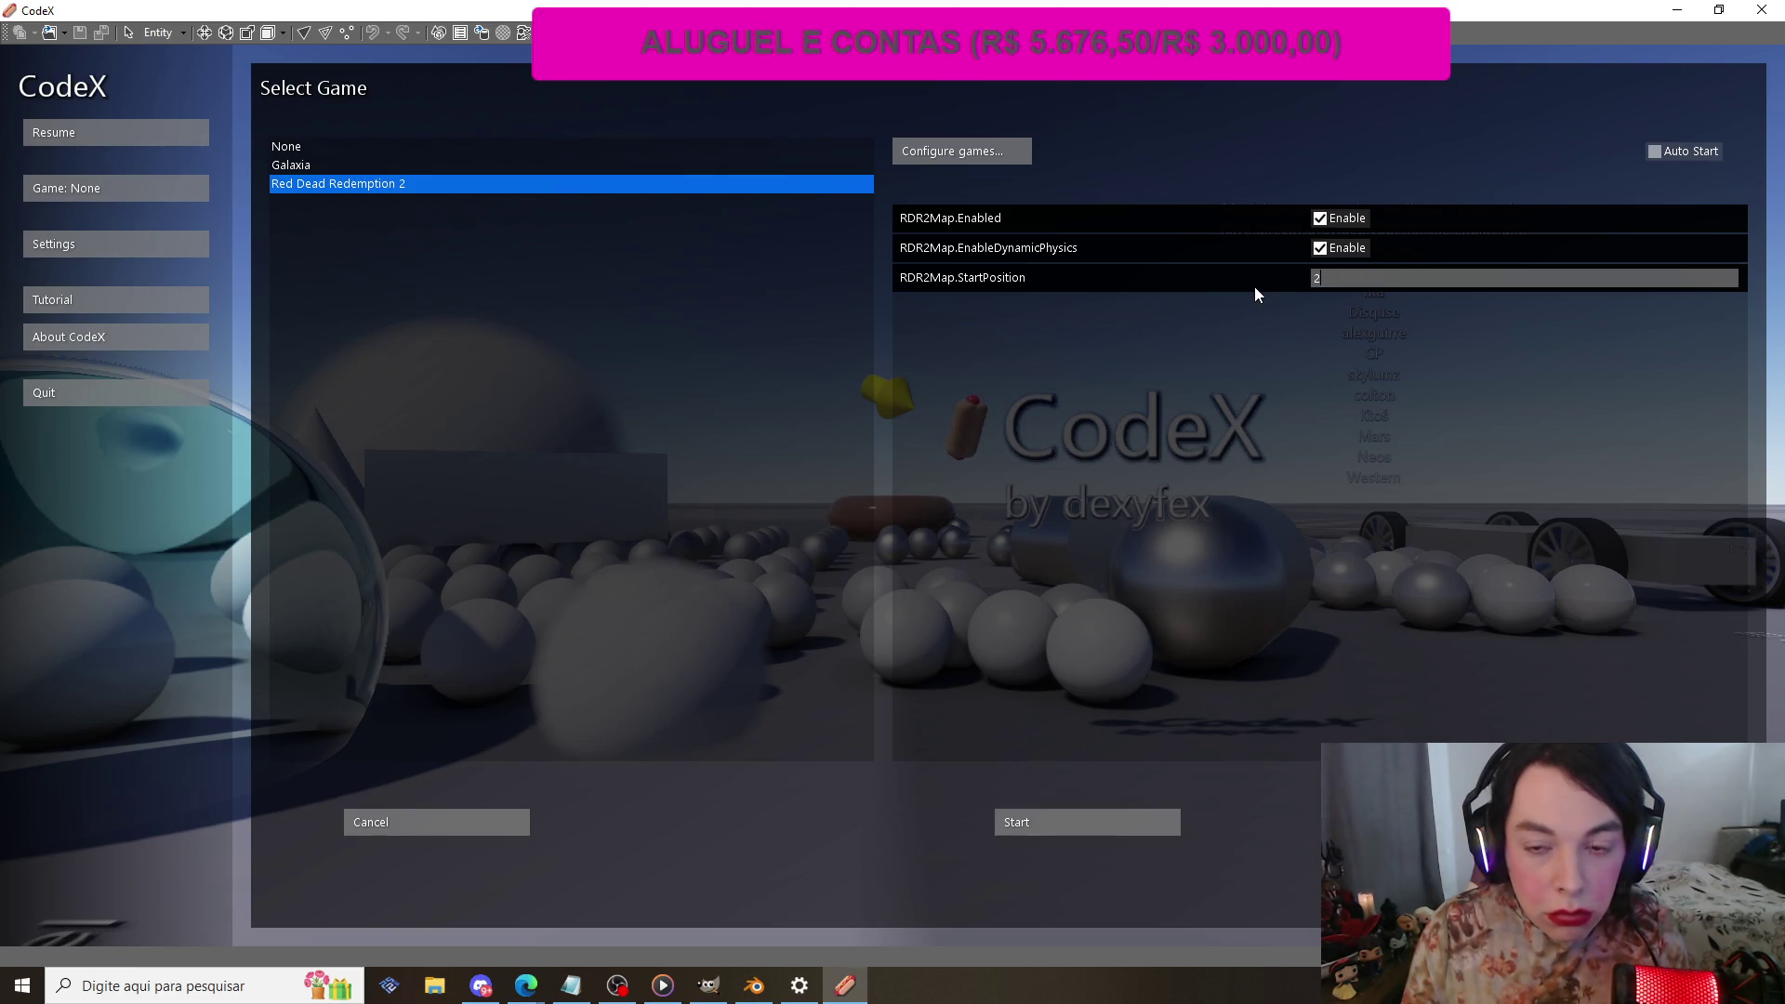
{"action": "type", "text": "598,"}
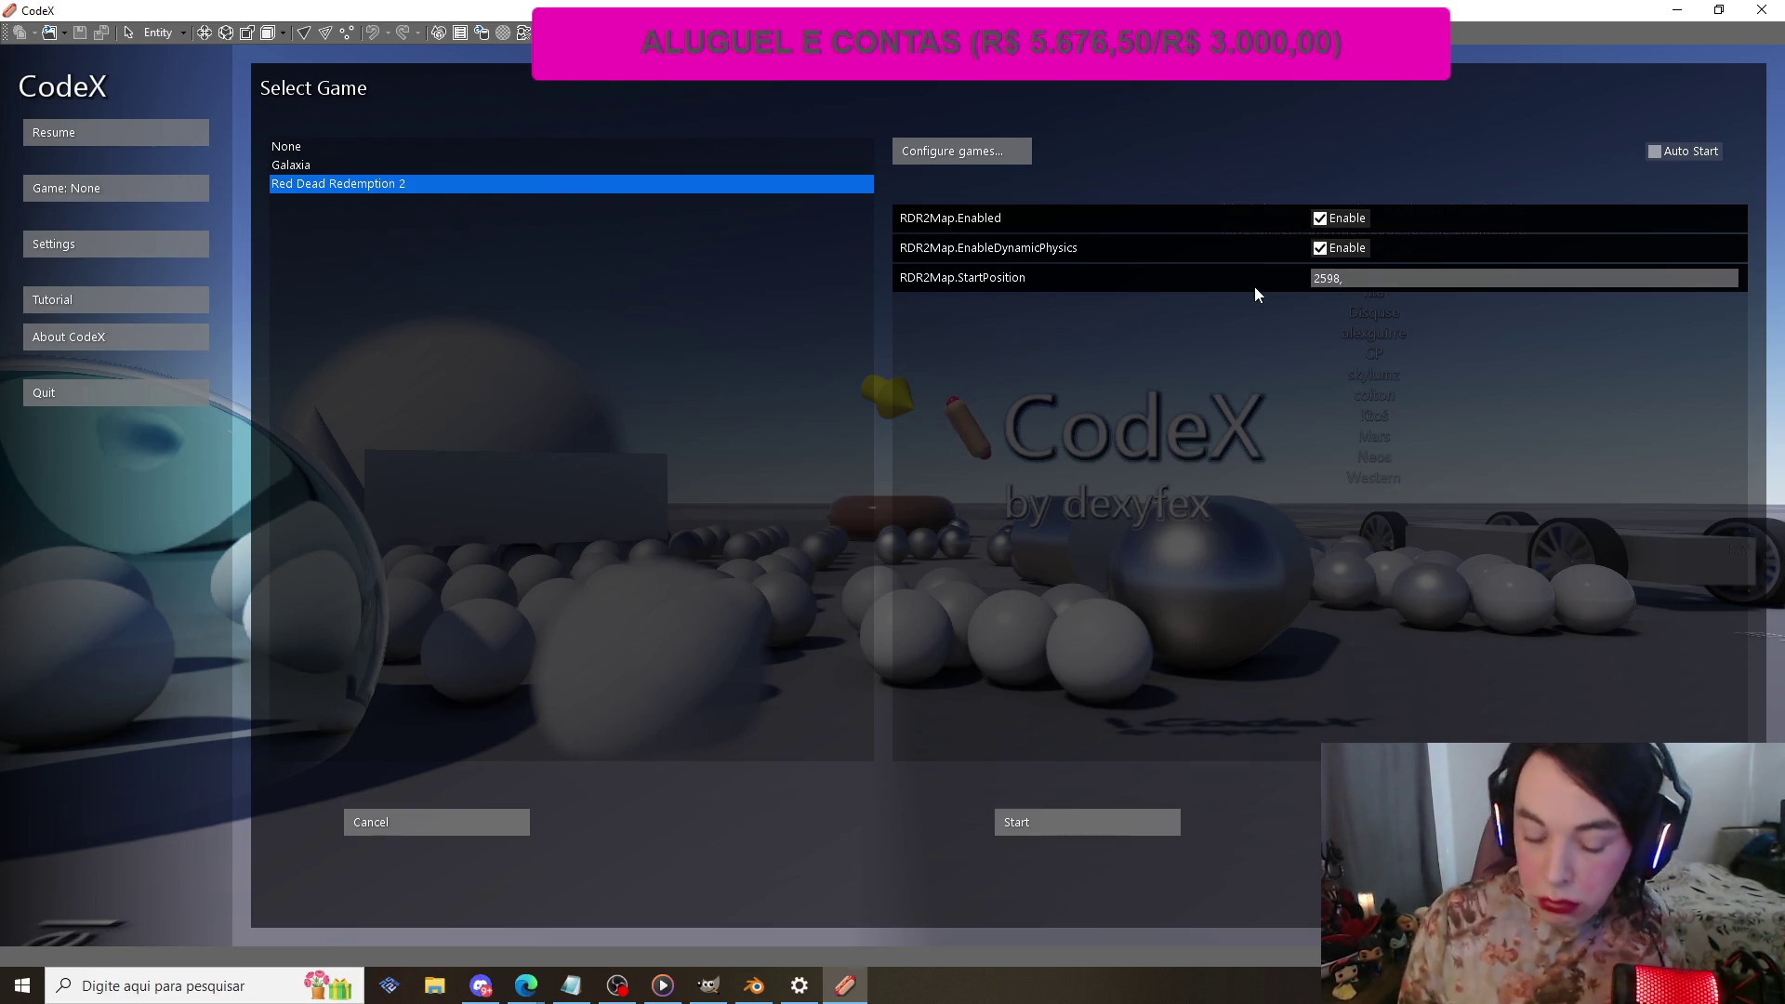
{"action": "type", "text": " -"}
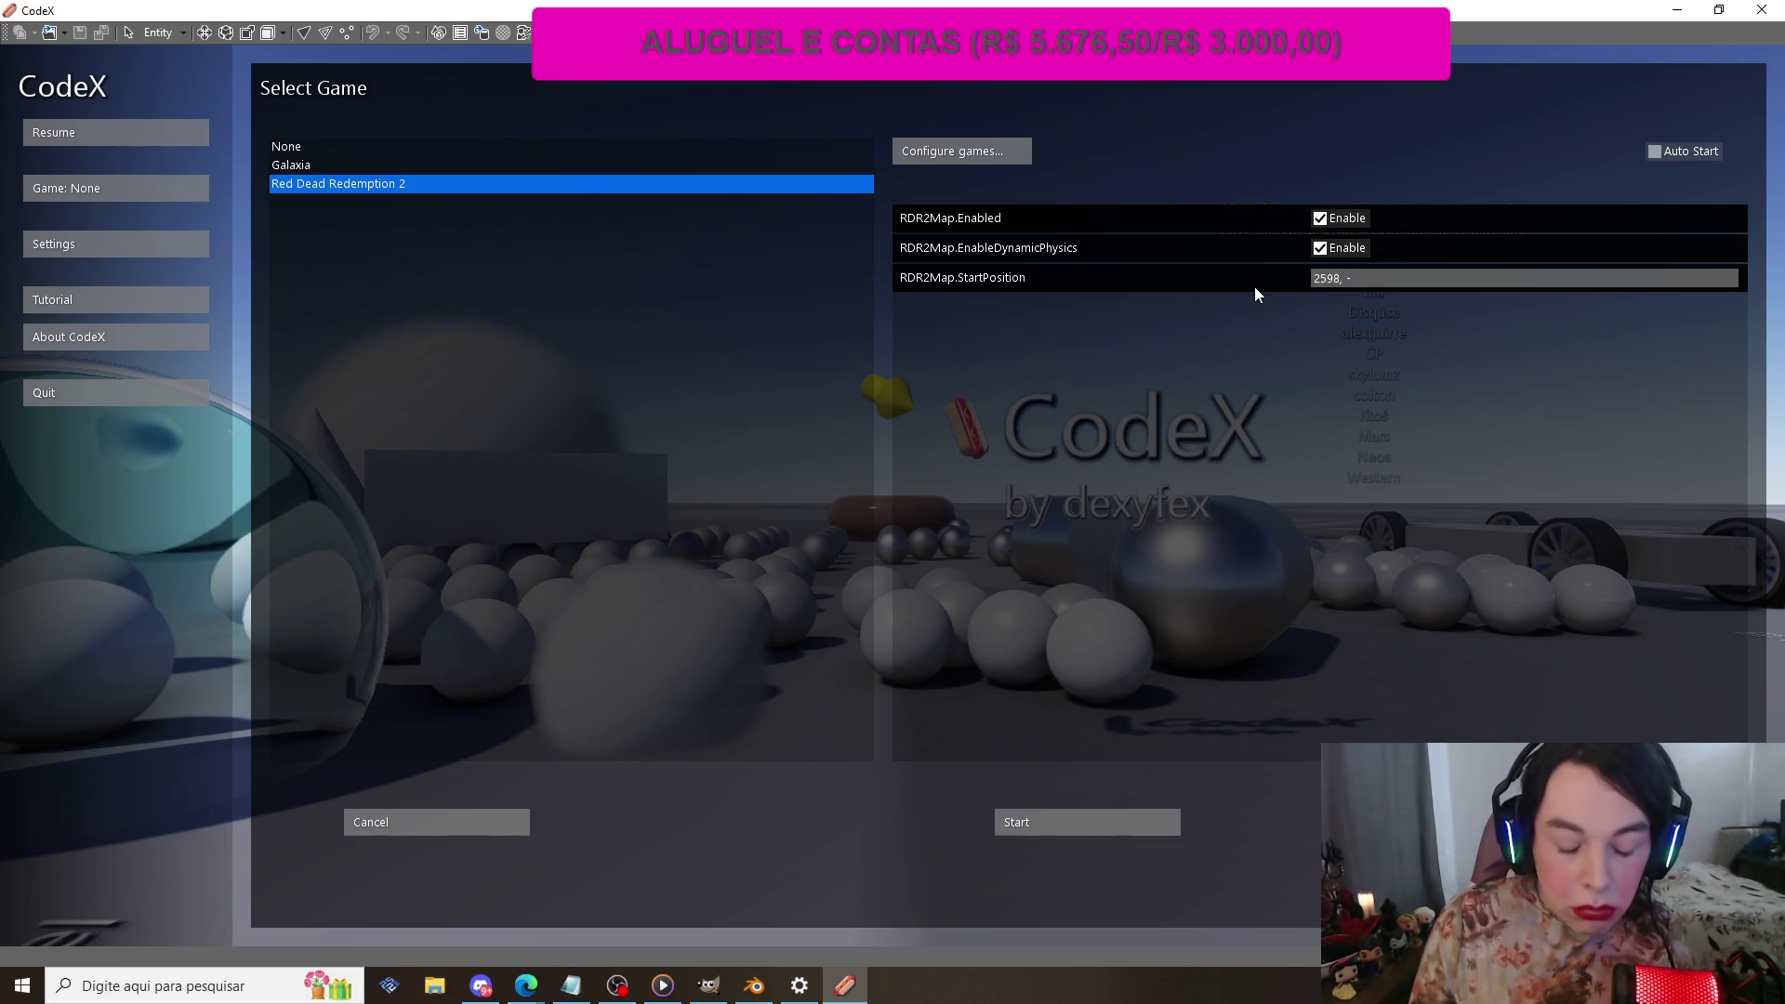
{"action": "type", "text": "1299,"}
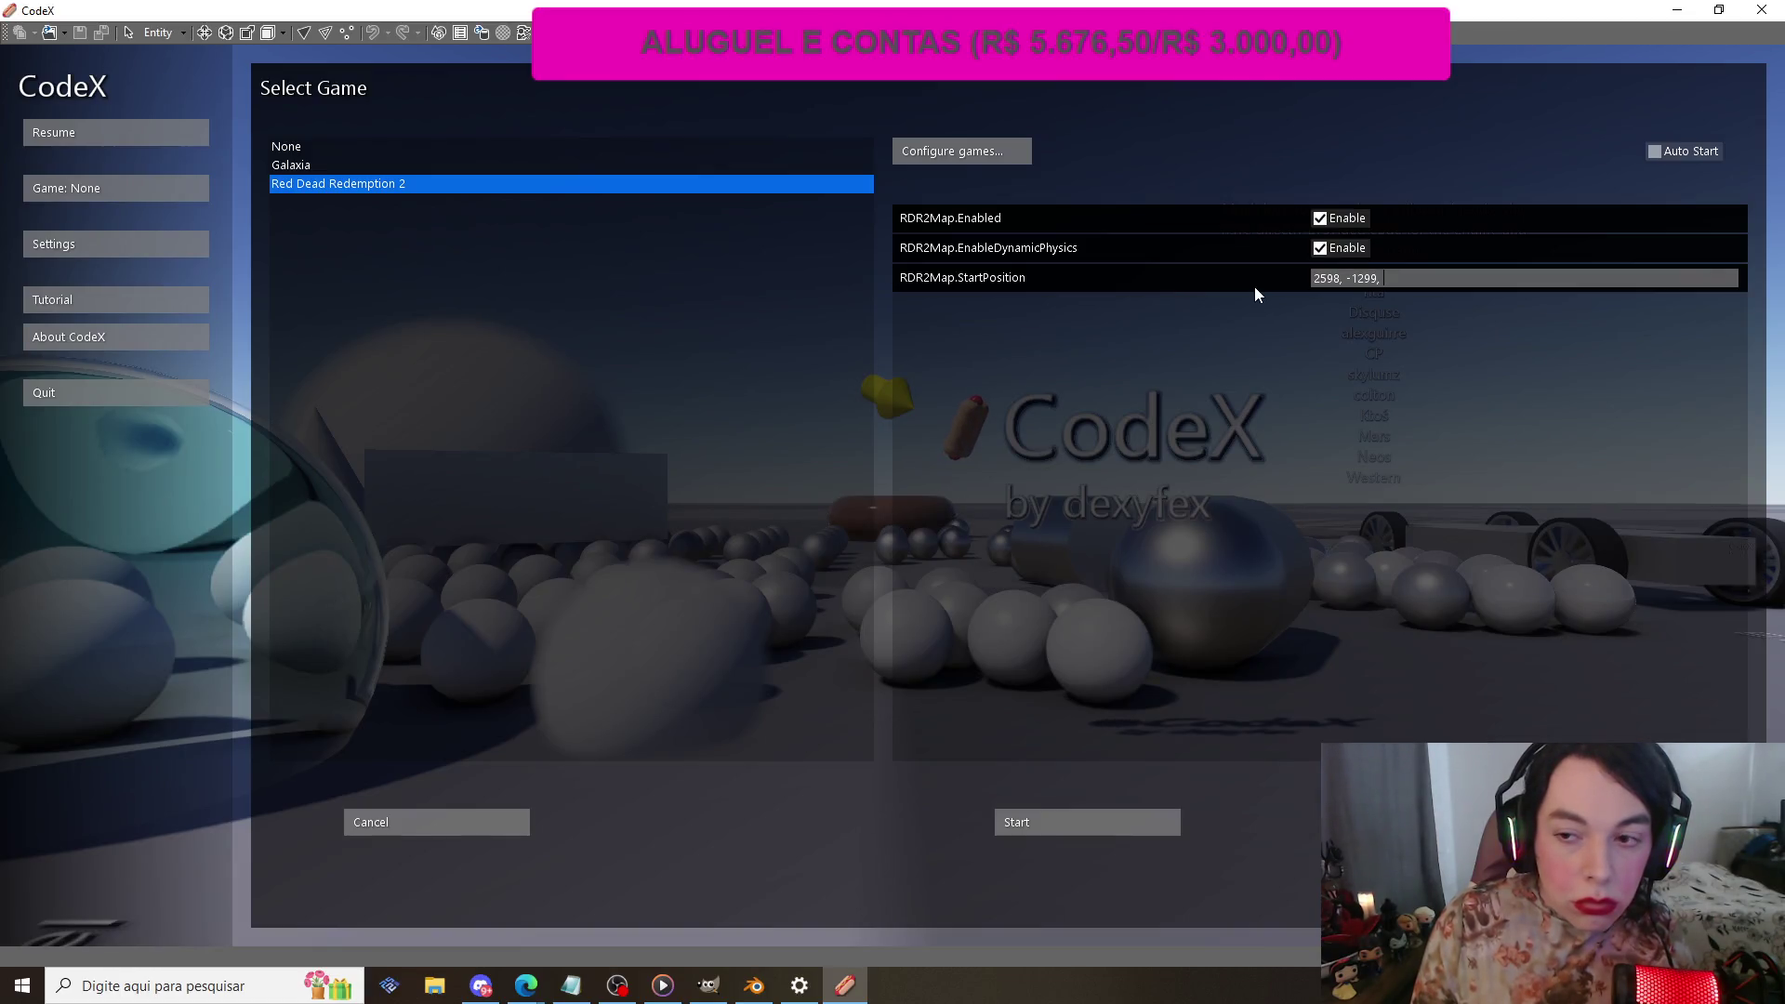
{"action": "type", "text": "52"}
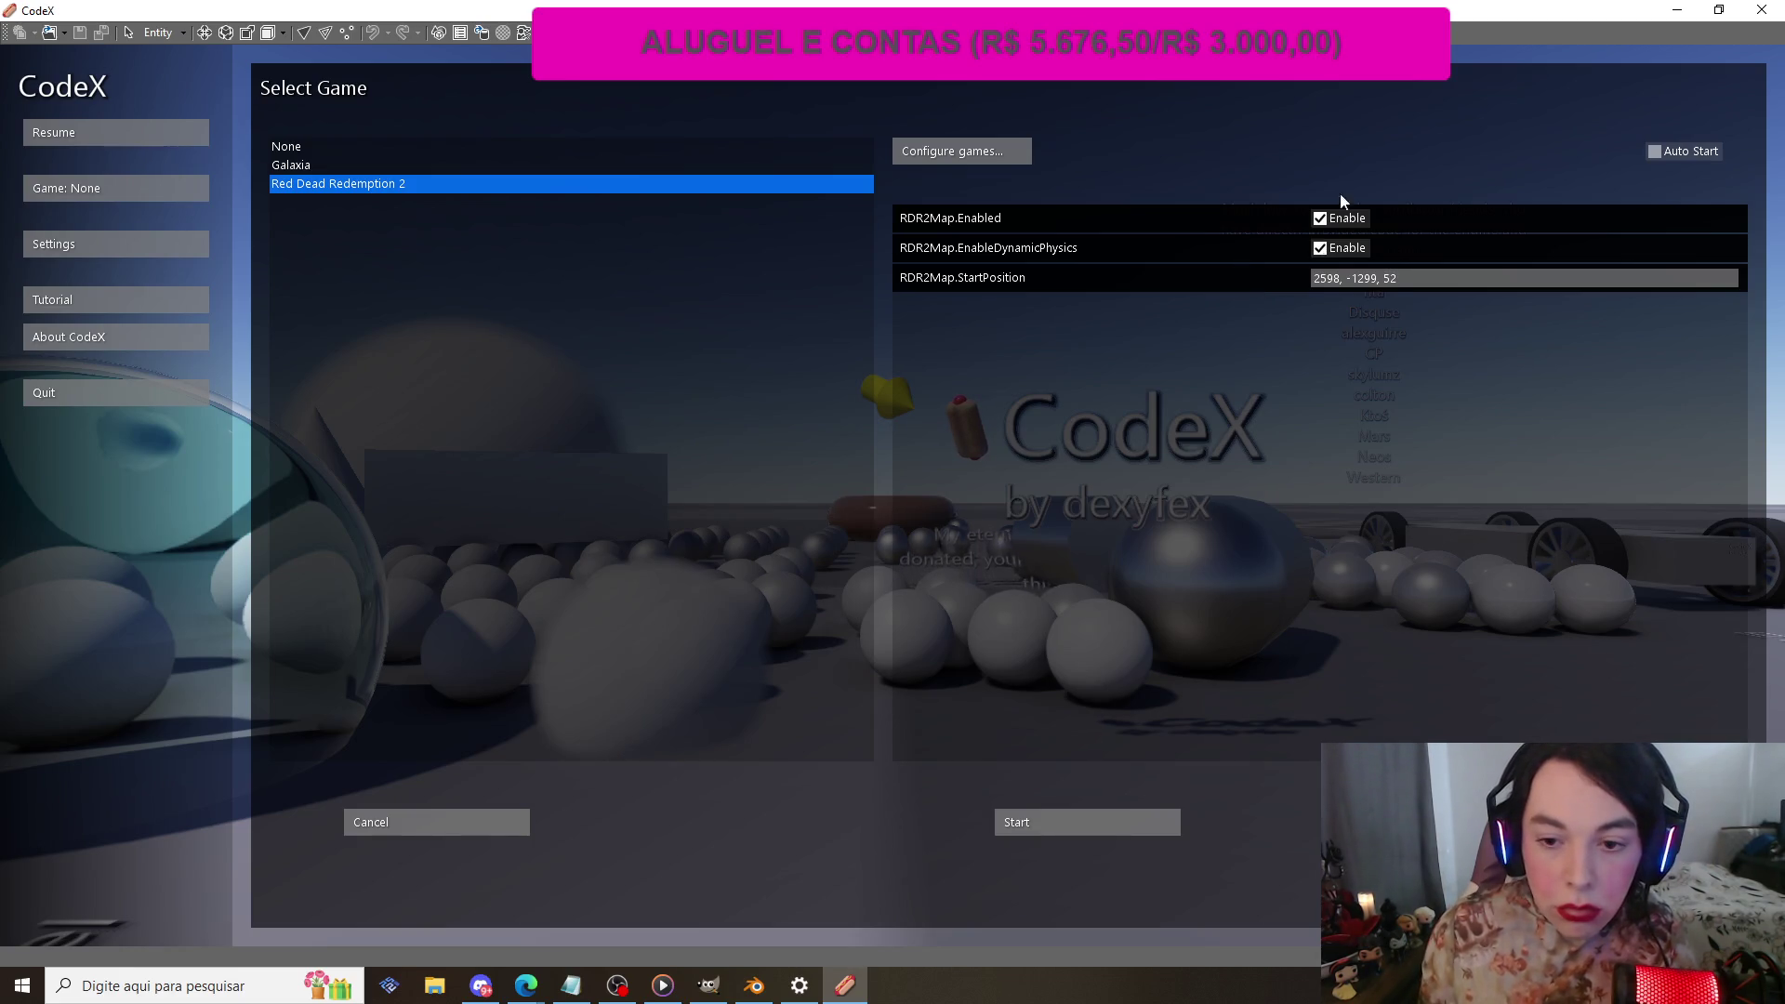
{"action": "left_click", "coordinate": [1035, 826]}
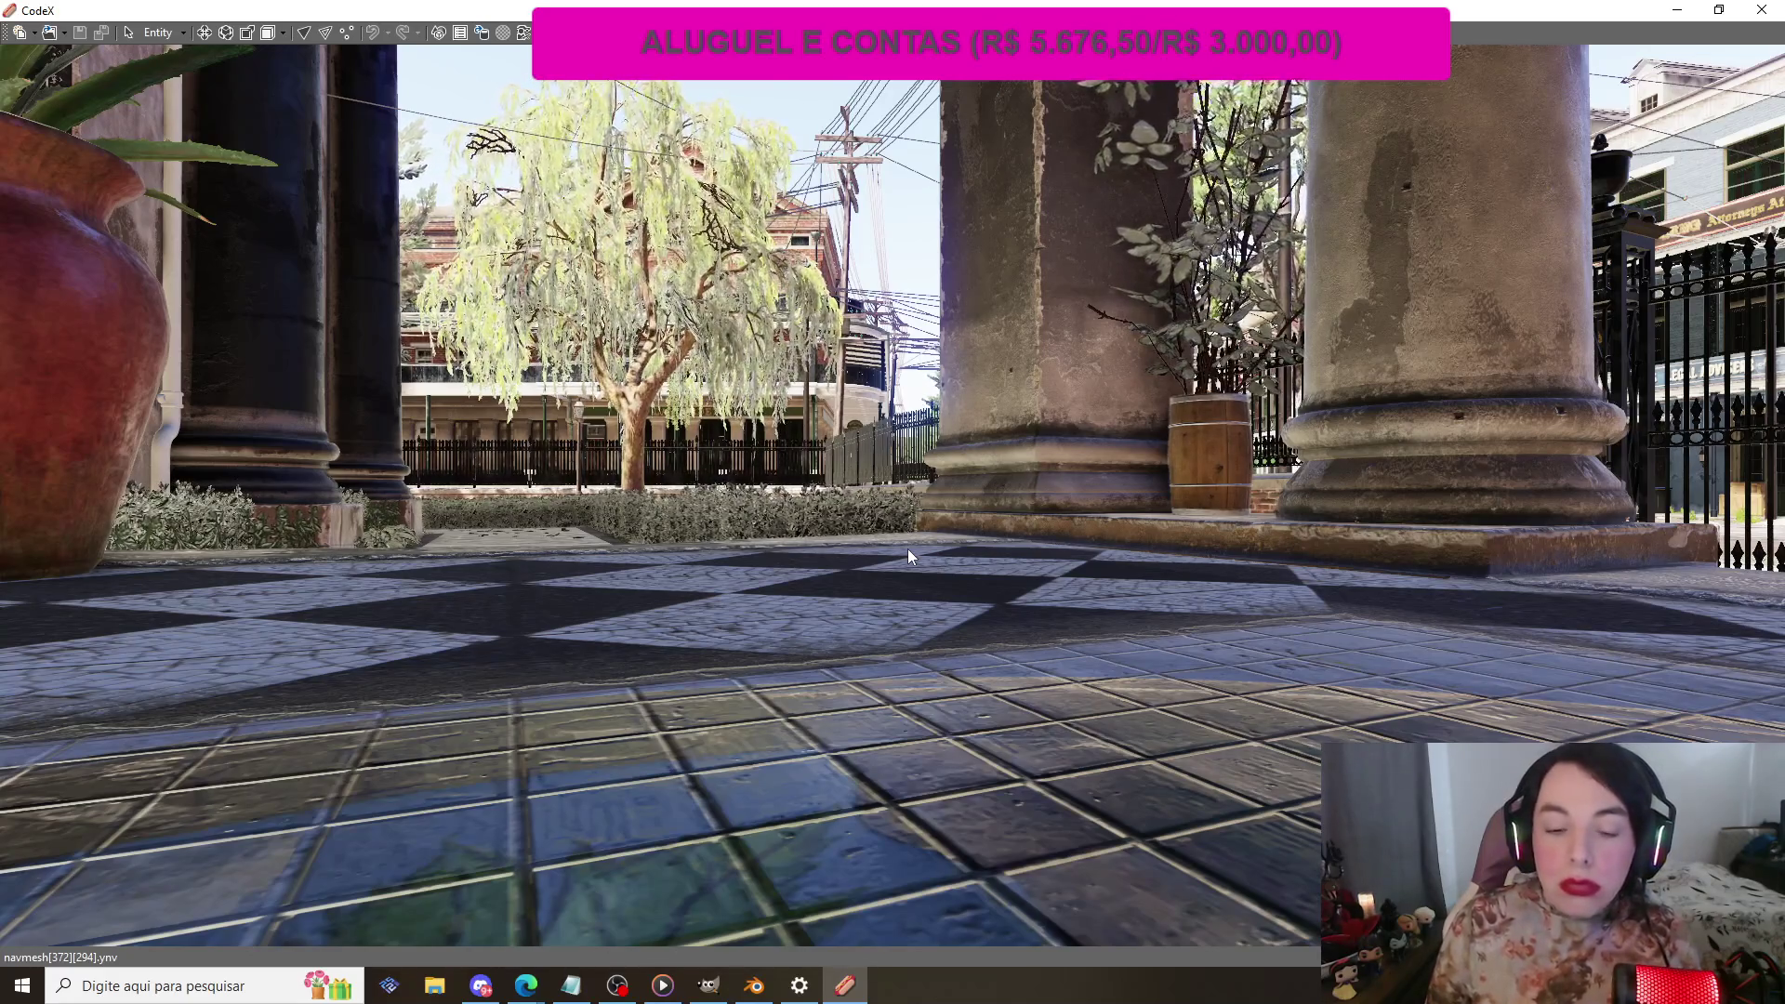
Step: Fly the camera with S/W keys and mouse-look to face the Lemoyne Supreme Court facade
{"action": "key", "text": "s"}
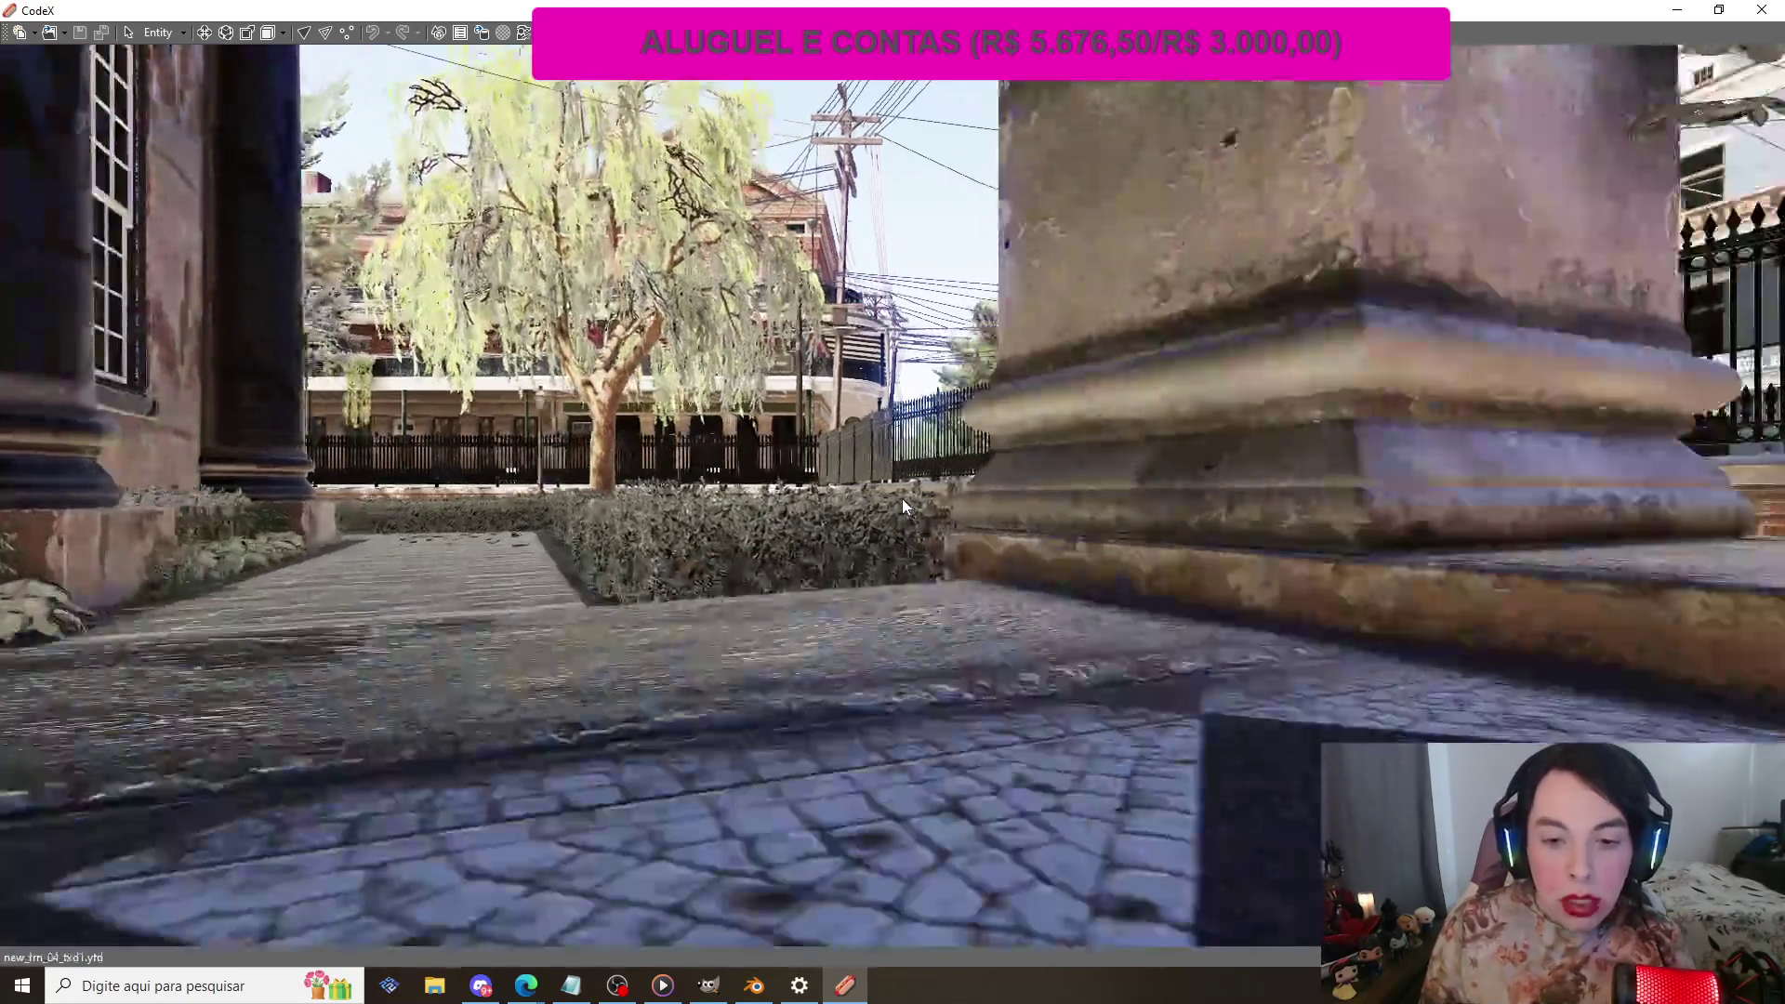
{"action": "key", "text": "s"}
{"action": "mouse_move", "coordinate": [902, 498]}
{"action": "left_mouse_down"}
{"action": "mouse_move", "coordinate": [812, 416]}
{"action": "mouse_move", "coordinate": [783, 331]}
{"action": "mouse_move", "coordinate": [912, 324]}
{"action": "mouse_move", "coordinate": [1432, 558]}
{"action": "mouse_move", "coordinate": [725, 583]}
{"action": "mouse_move", "coordinate": [805, 556]}
{"action": "mouse_move", "coordinate": [1018, 539]}
{"action": "mouse_move", "coordinate": [1041, 567]}
{"action": "left_mouse_up"}
{"action": "key", "text": "w"}
{"action": "key", "text": "w"}
{"action": "key", "text": "s"}
{"action": "key", "text": "w"}
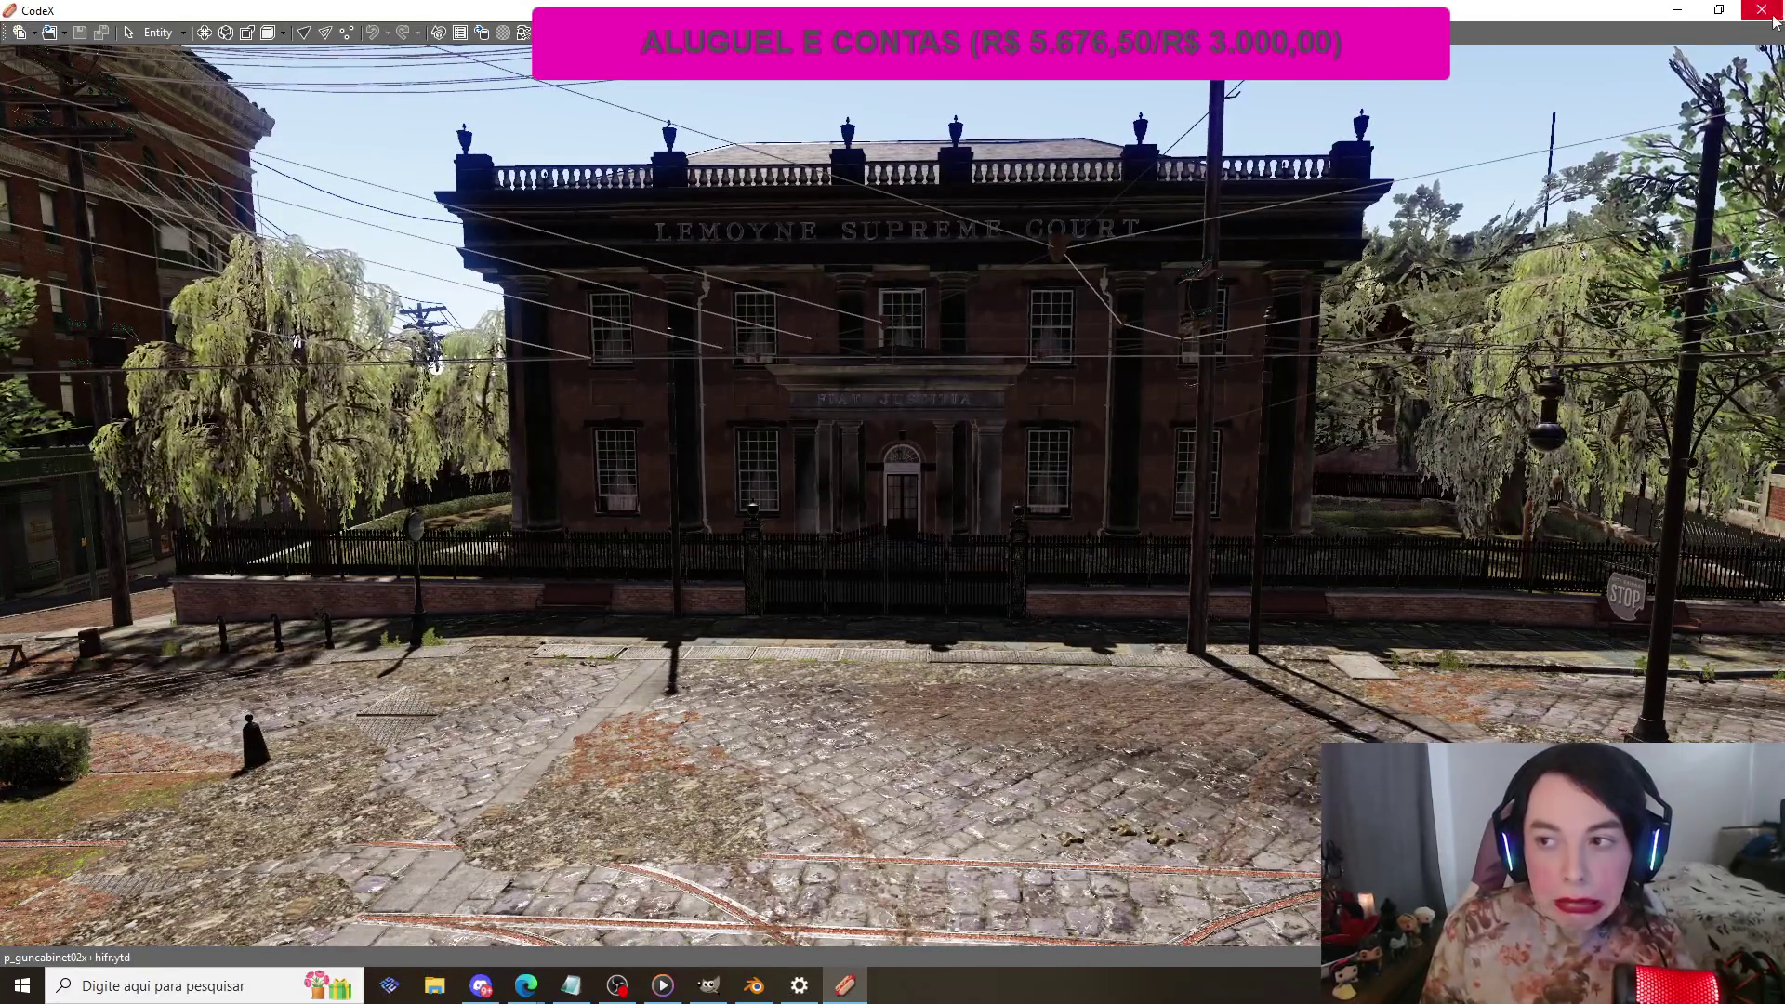
Step: Open Downloads\CodeX_028 in File Explorer and launch CodeX.Explorer.exe
{"action": "left_click", "coordinate": [434, 985]}
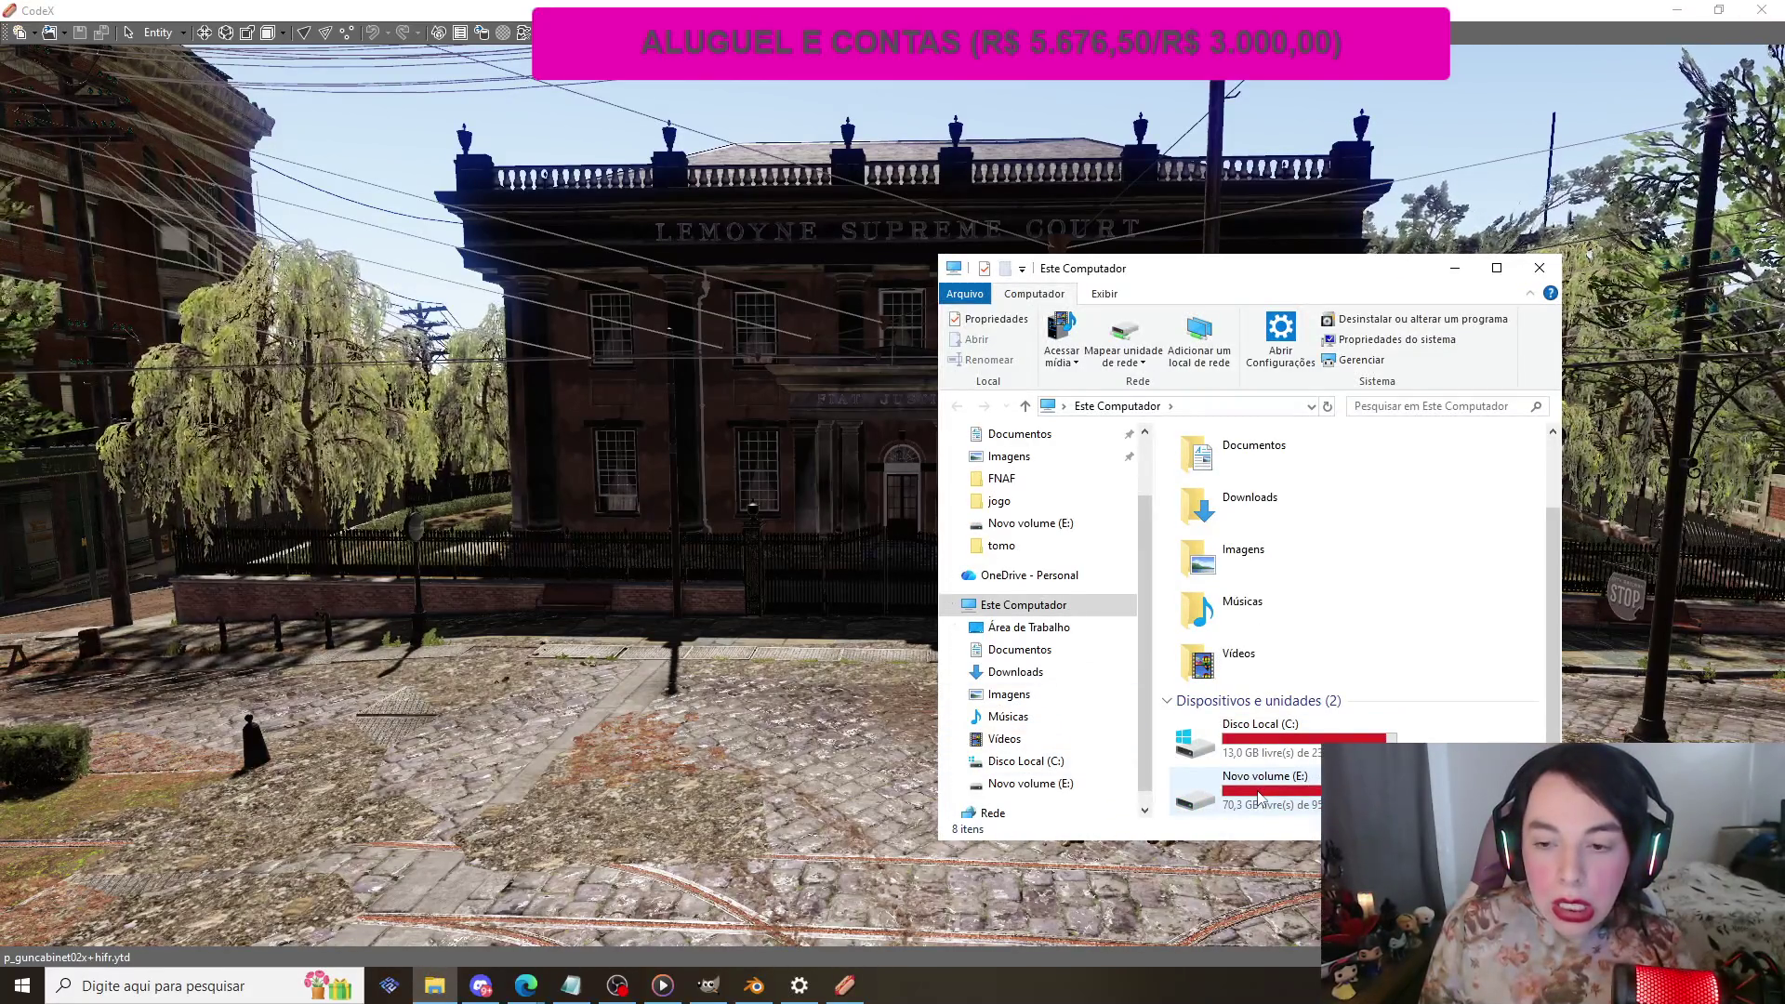
{"action": "scroll", "coordinate": [1031, 577], "scroll_direction": "up", "scroll_amount": 2}
{"action": "left_click", "coordinate": [1015, 493]}
{"action": "left_click", "coordinate": [1235, 510]}
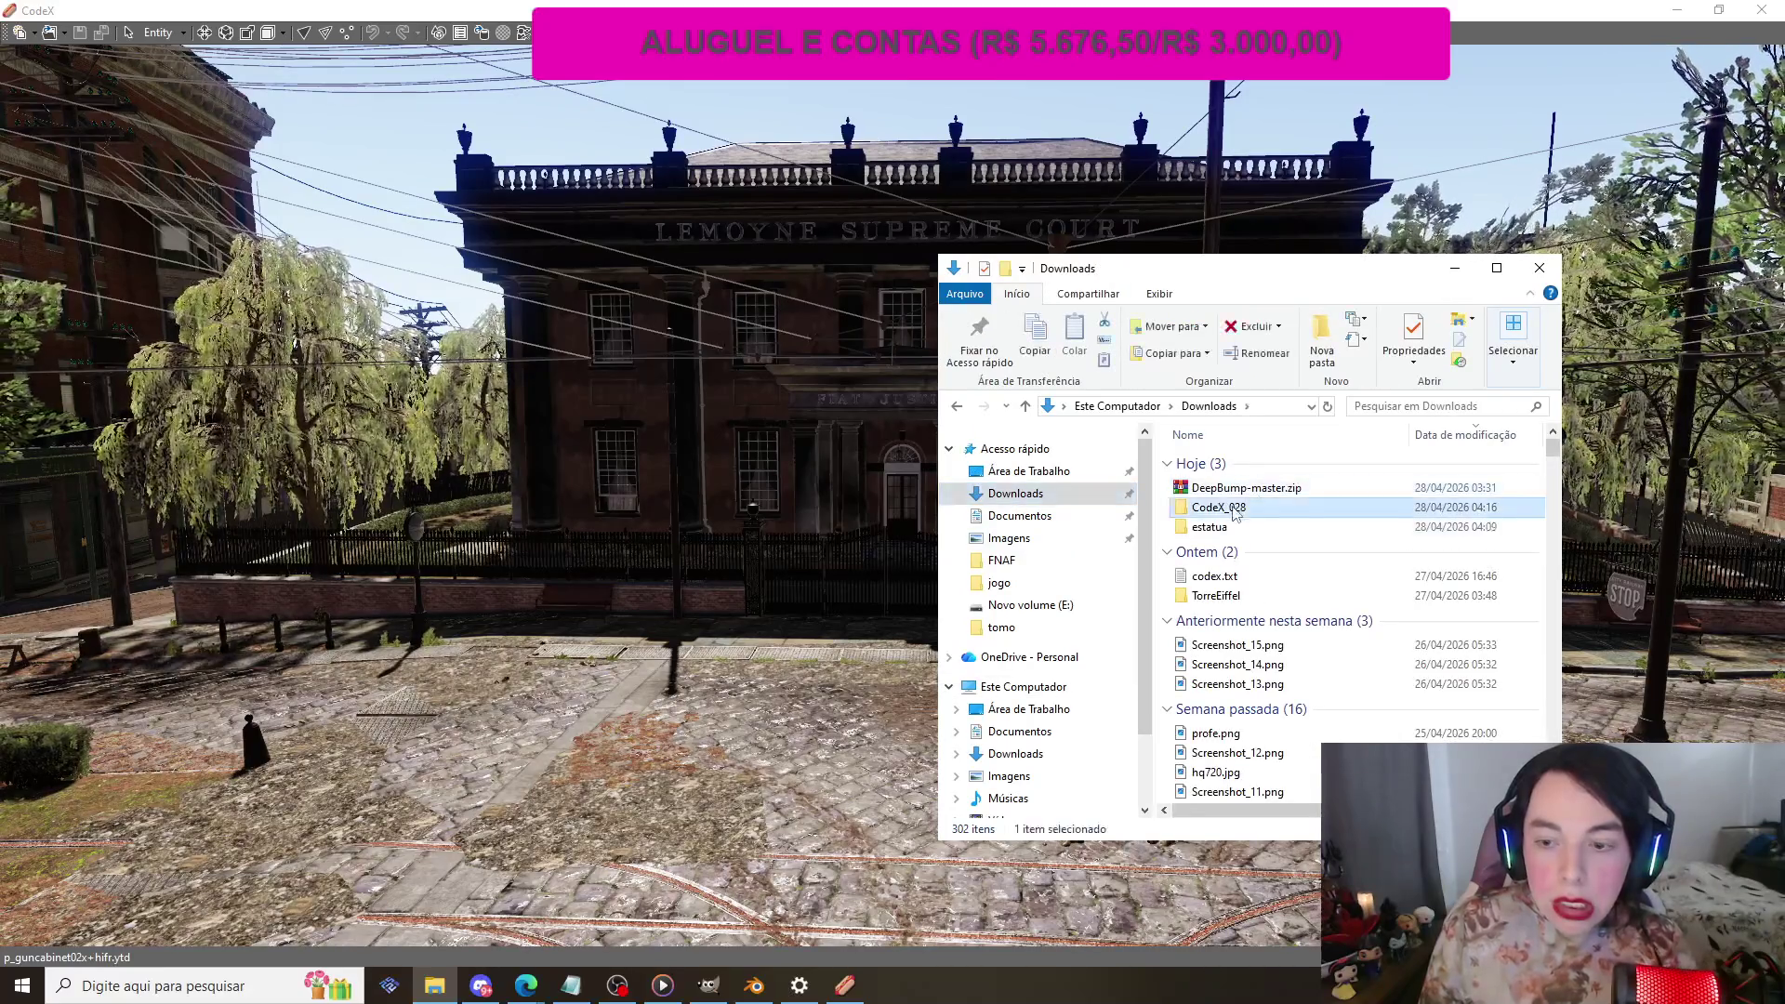
{"action": "double_click", "coordinate": [1236, 510]}
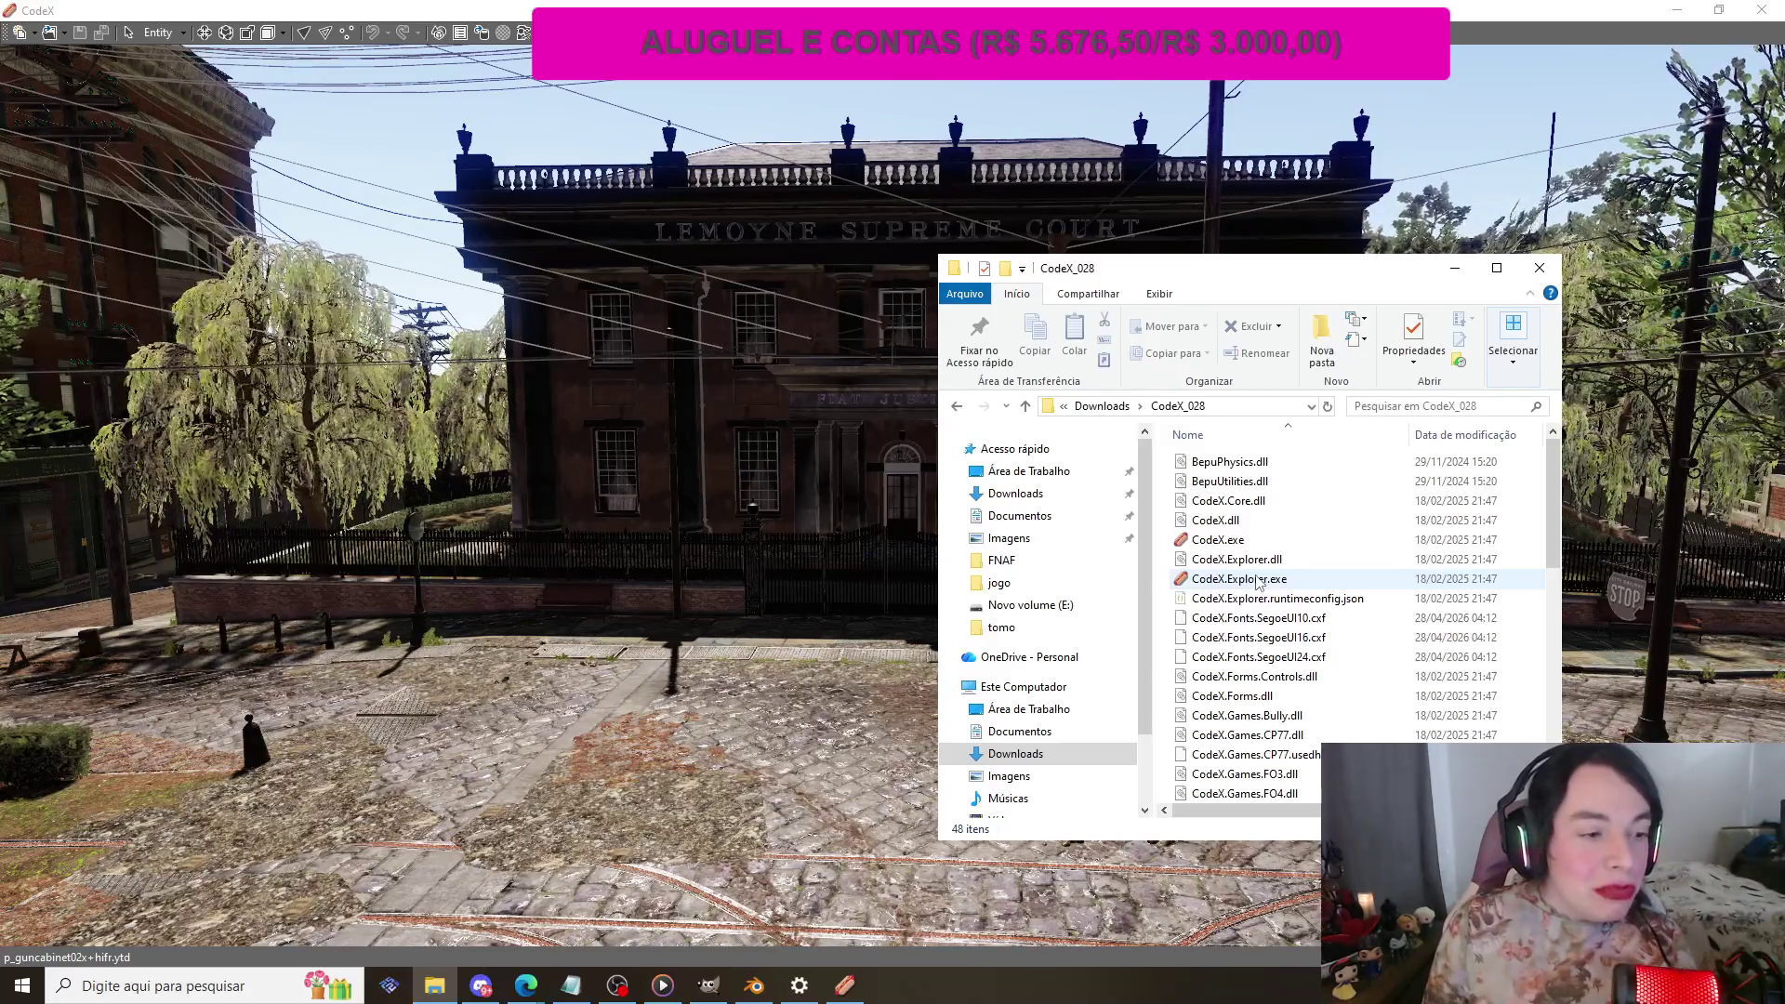
{"action": "double_click", "coordinate": [1259, 580]}
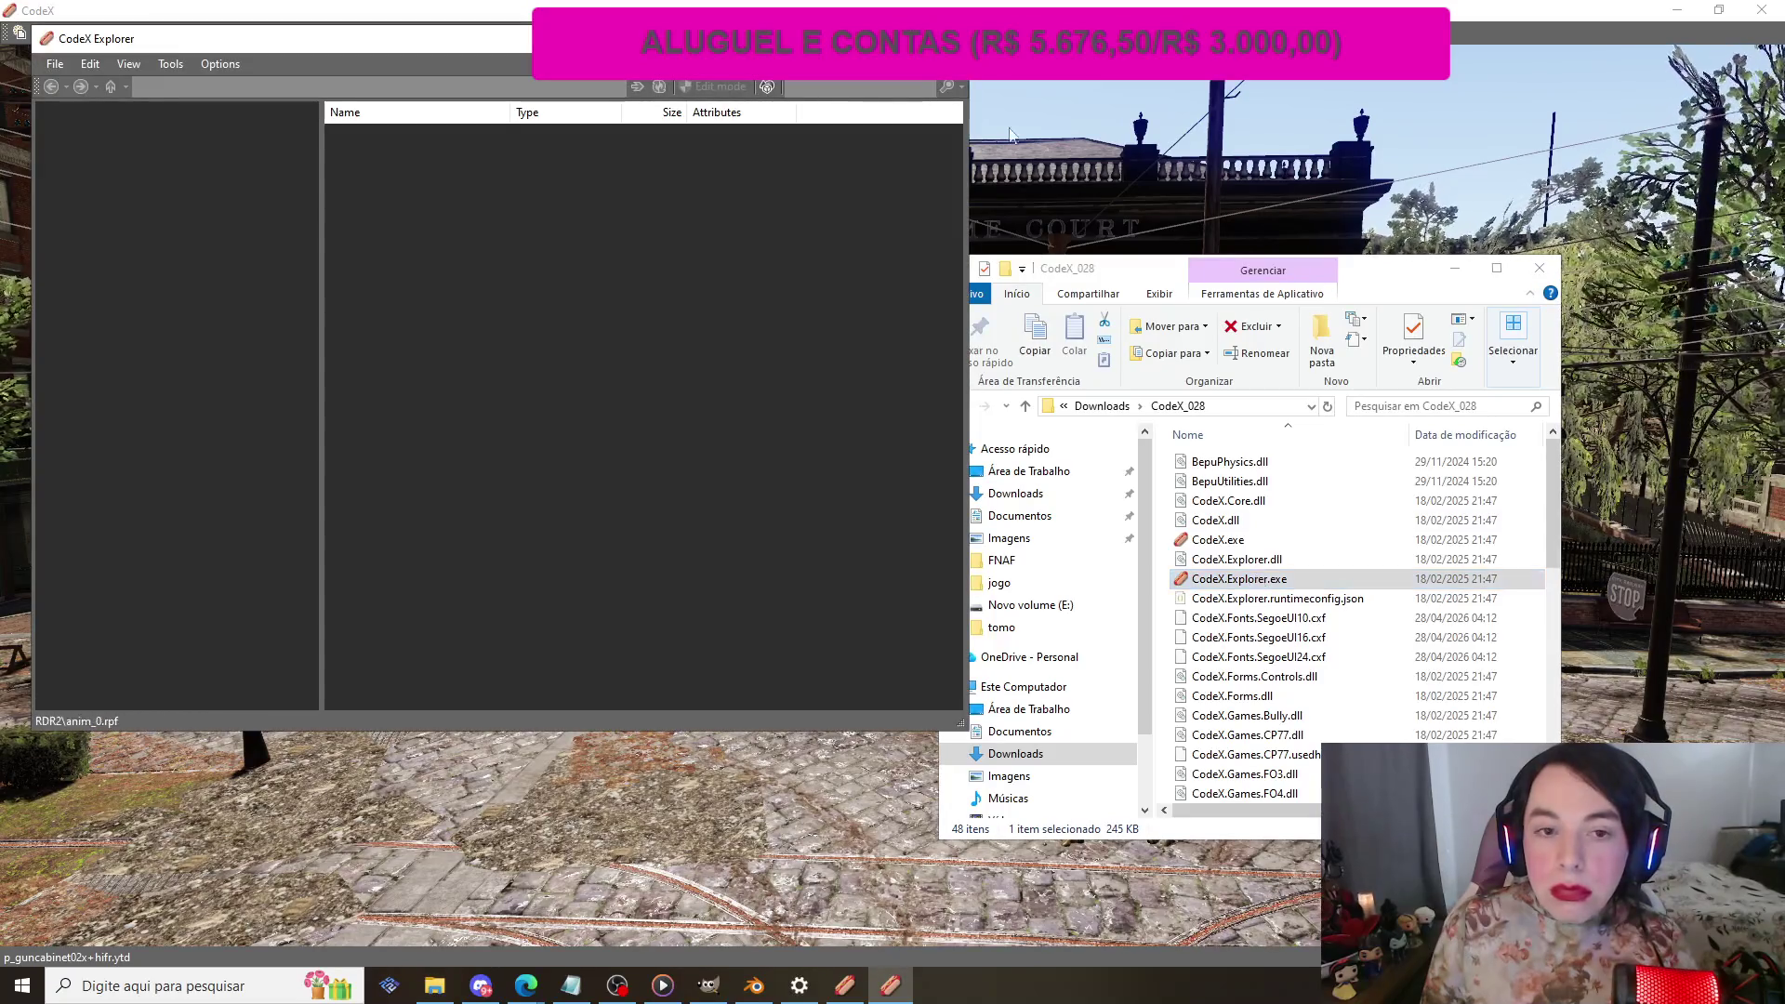
Step: Choose the Downloads\estatua folder in CodeX Explorer's folder picker
{"action": "left_click", "coordinate": [54, 63]}
{"action": "left_click", "coordinate": [74, 108]}
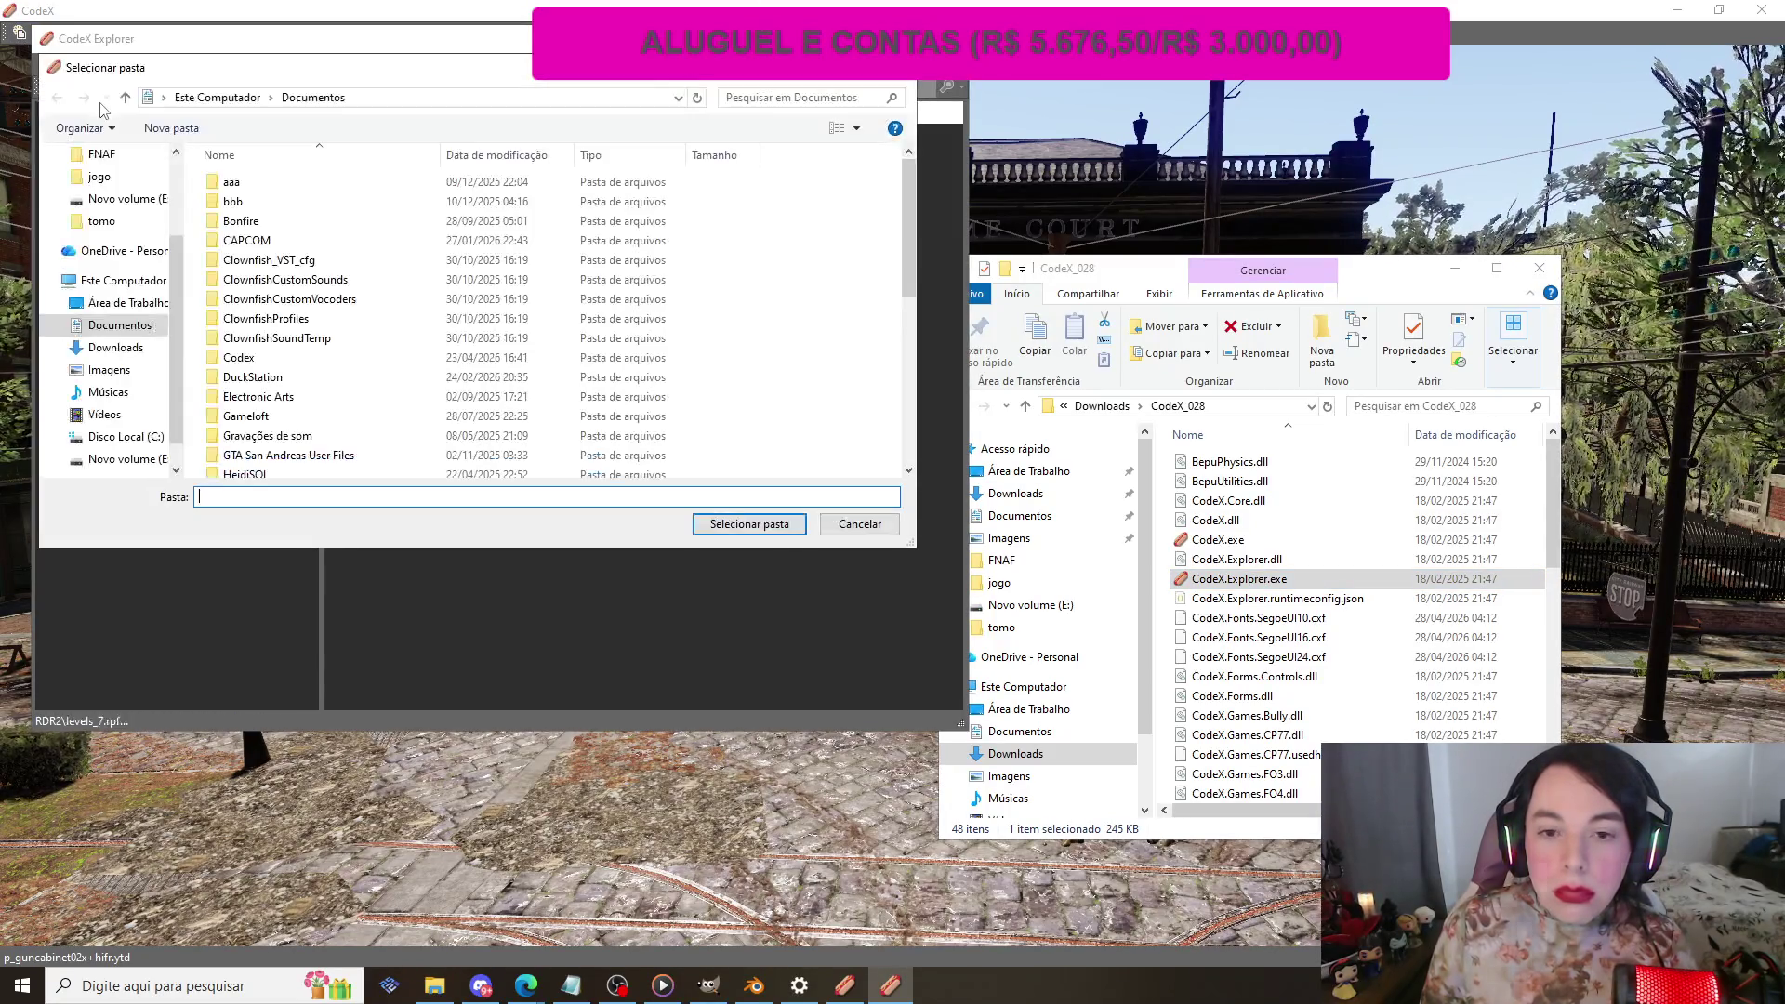
{"action": "scroll", "coordinate": [107, 185], "scroll_direction": "up", "scroll_amount": 3}
{"action": "left_click", "coordinate": [115, 213]}
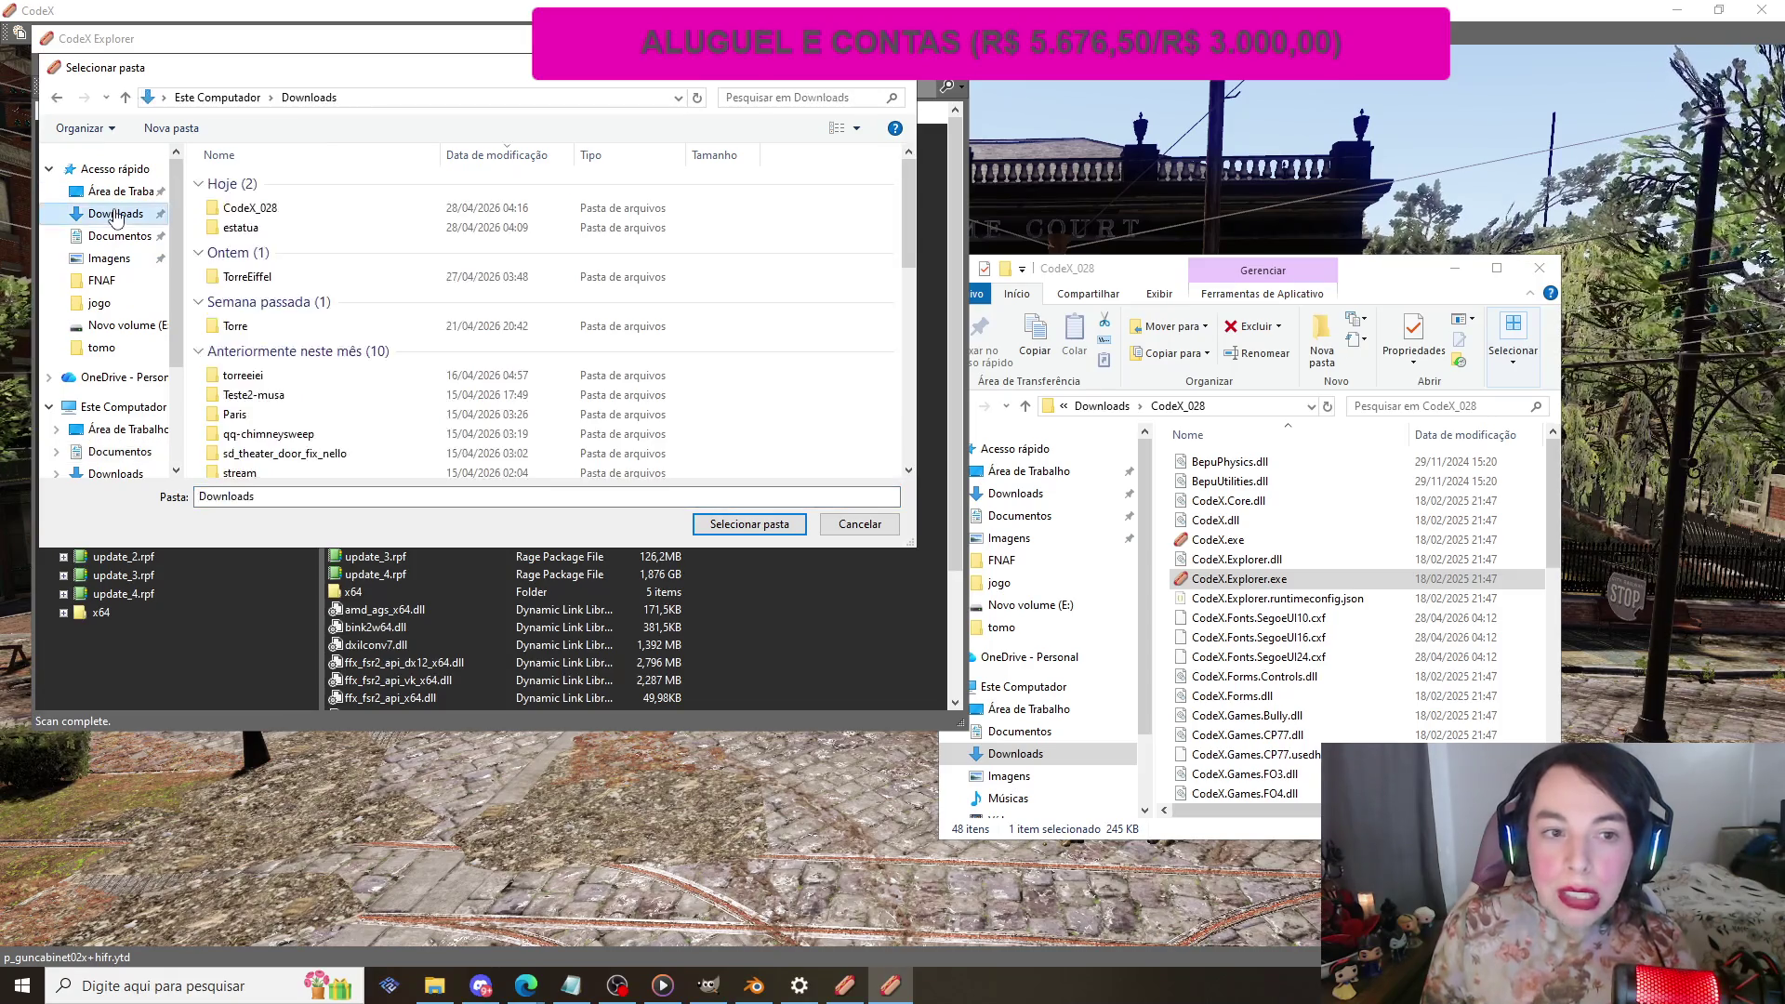
{"action": "double_click", "coordinate": [249, 227]}
{"action": "double_click", "coordinate": [288, 192]}
{"action": "left_click", "coordinate": [74, 99]}
{"action": "left_click", "coordinate": [73, 99]}
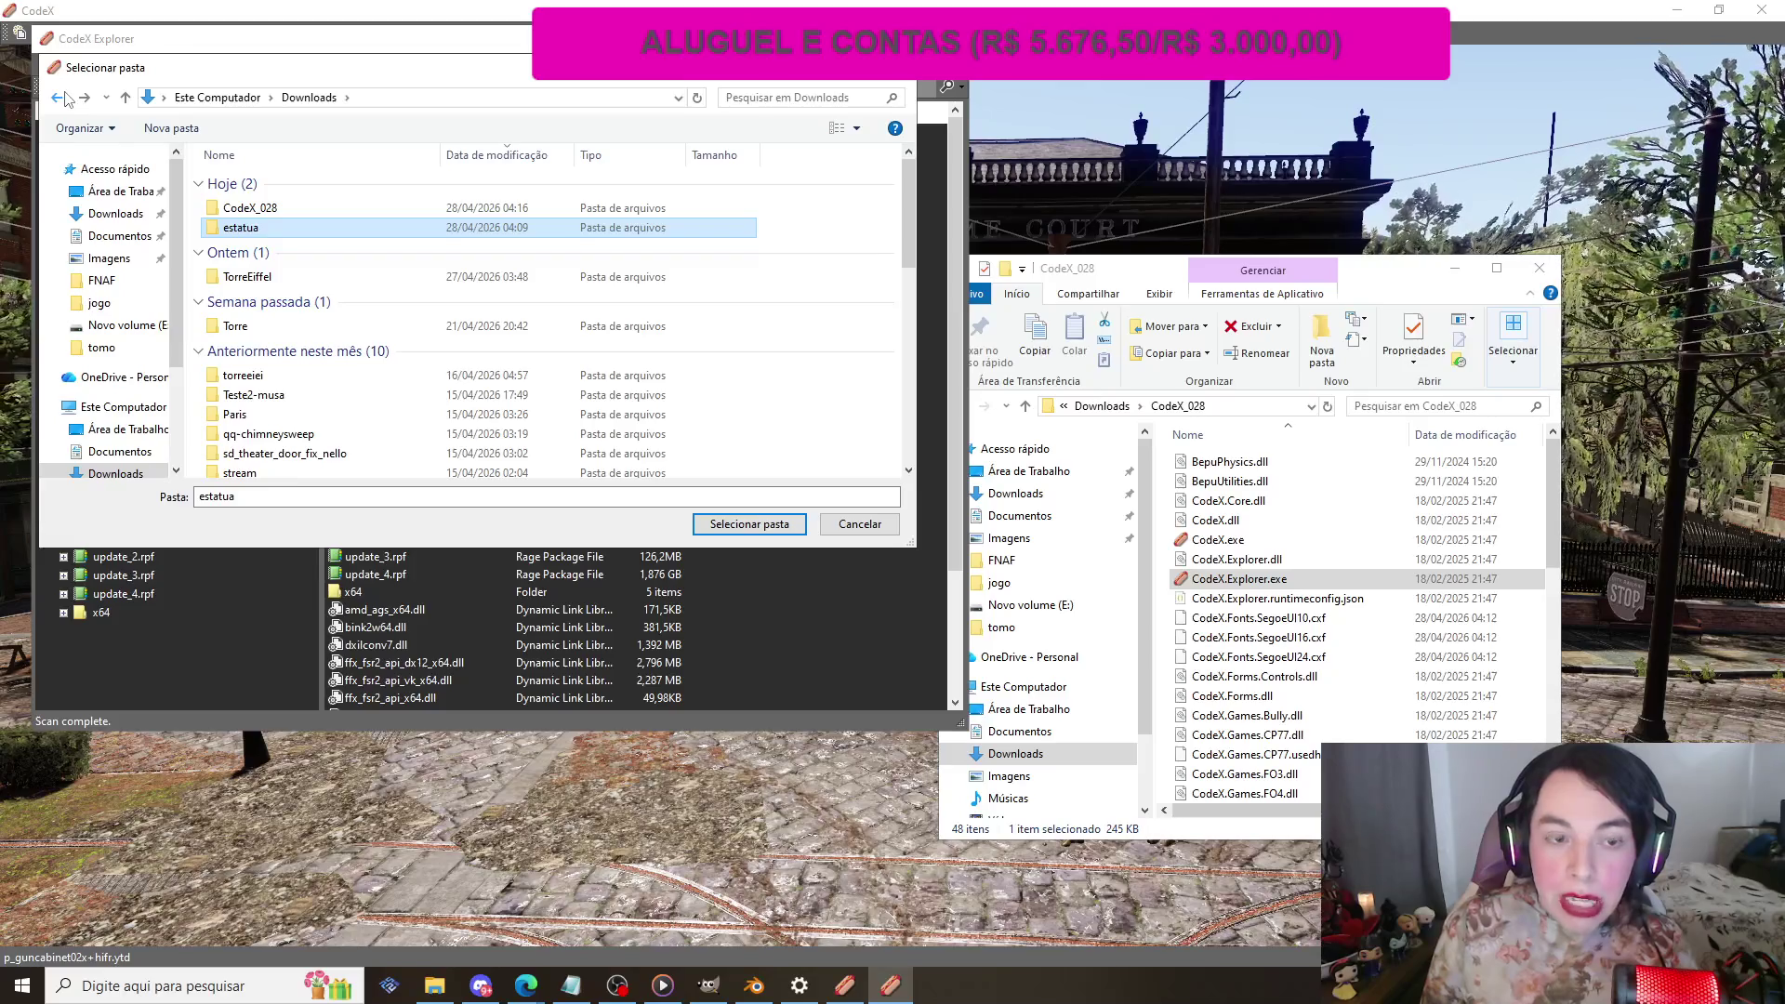
{"action": "double_click", "coordinate": [266, 229]}
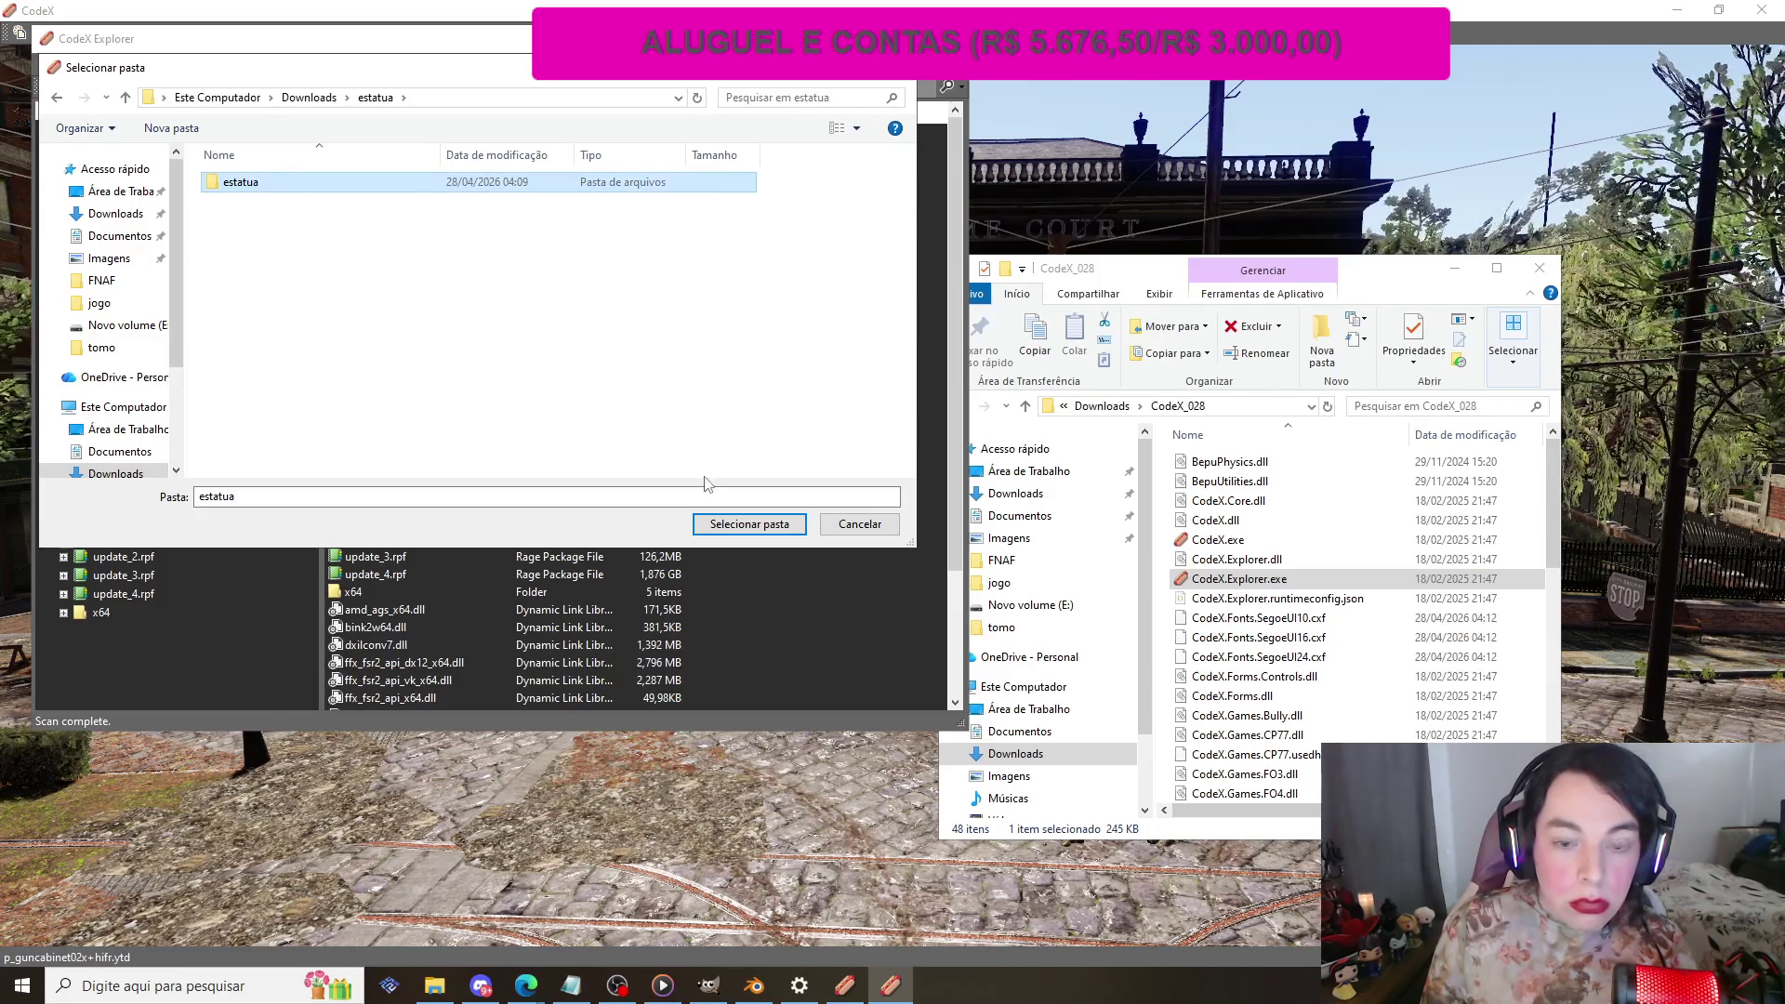
{"action": "left_click", "coordinate": [729, 524]}
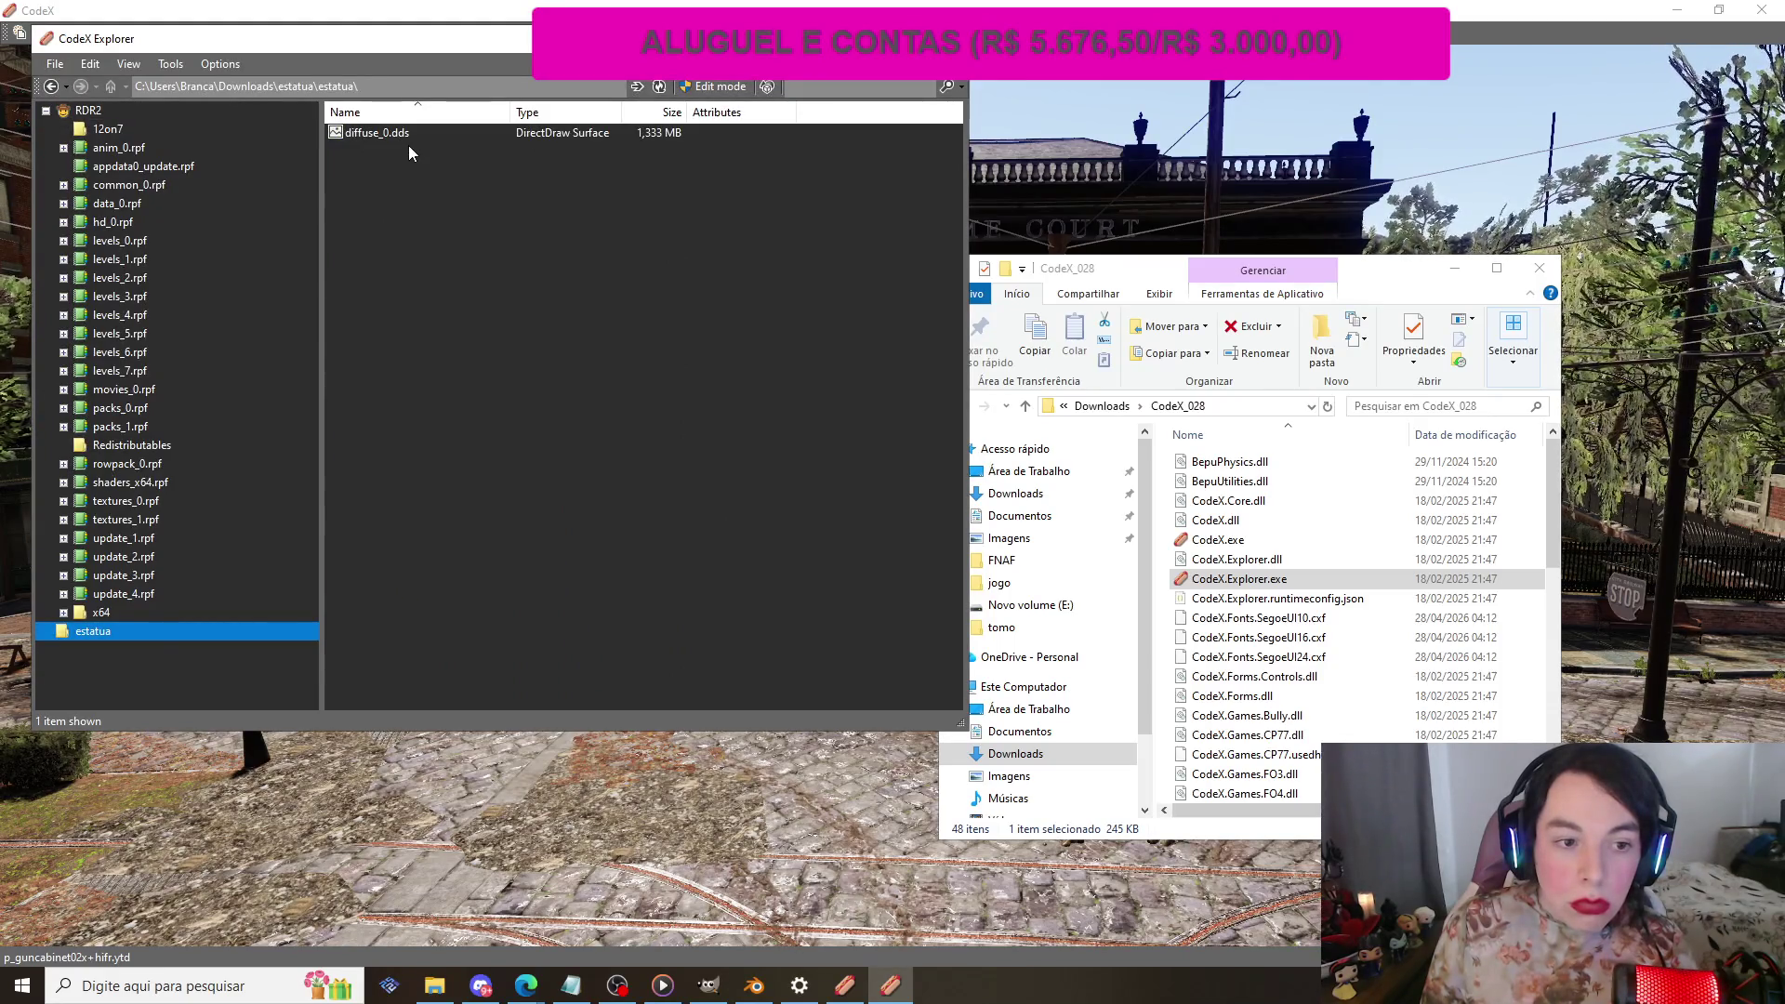
Step: Move the CodeX Explorer window aside and rescan everything with Refresh All
{"action": "mouse_move", "coordinate": [335, 42]}
{"action": "left_mouse_down"}
{"action": "mouse_move", "coordinate": [416, 122]}
{"action": "mouse_move", "coordinate": [406, 141]}
{"action": "left_mouse_up"}
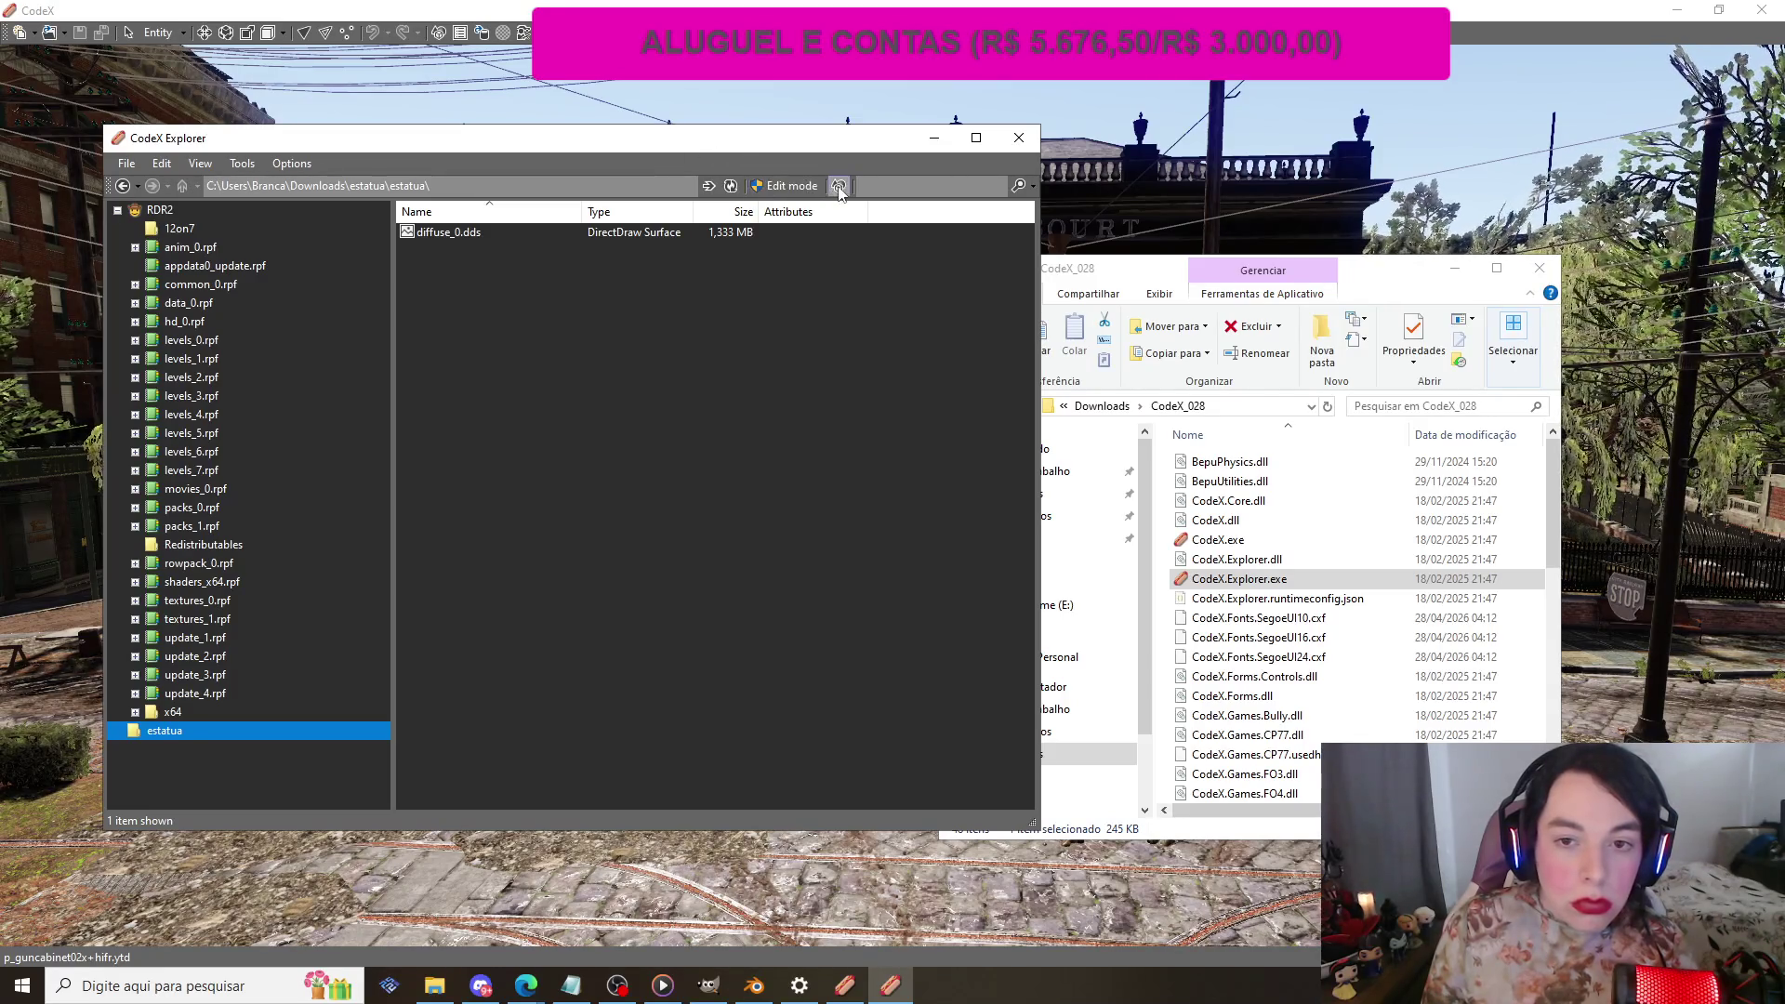
{"action": "left_click", "coordinate": [730, 186]}
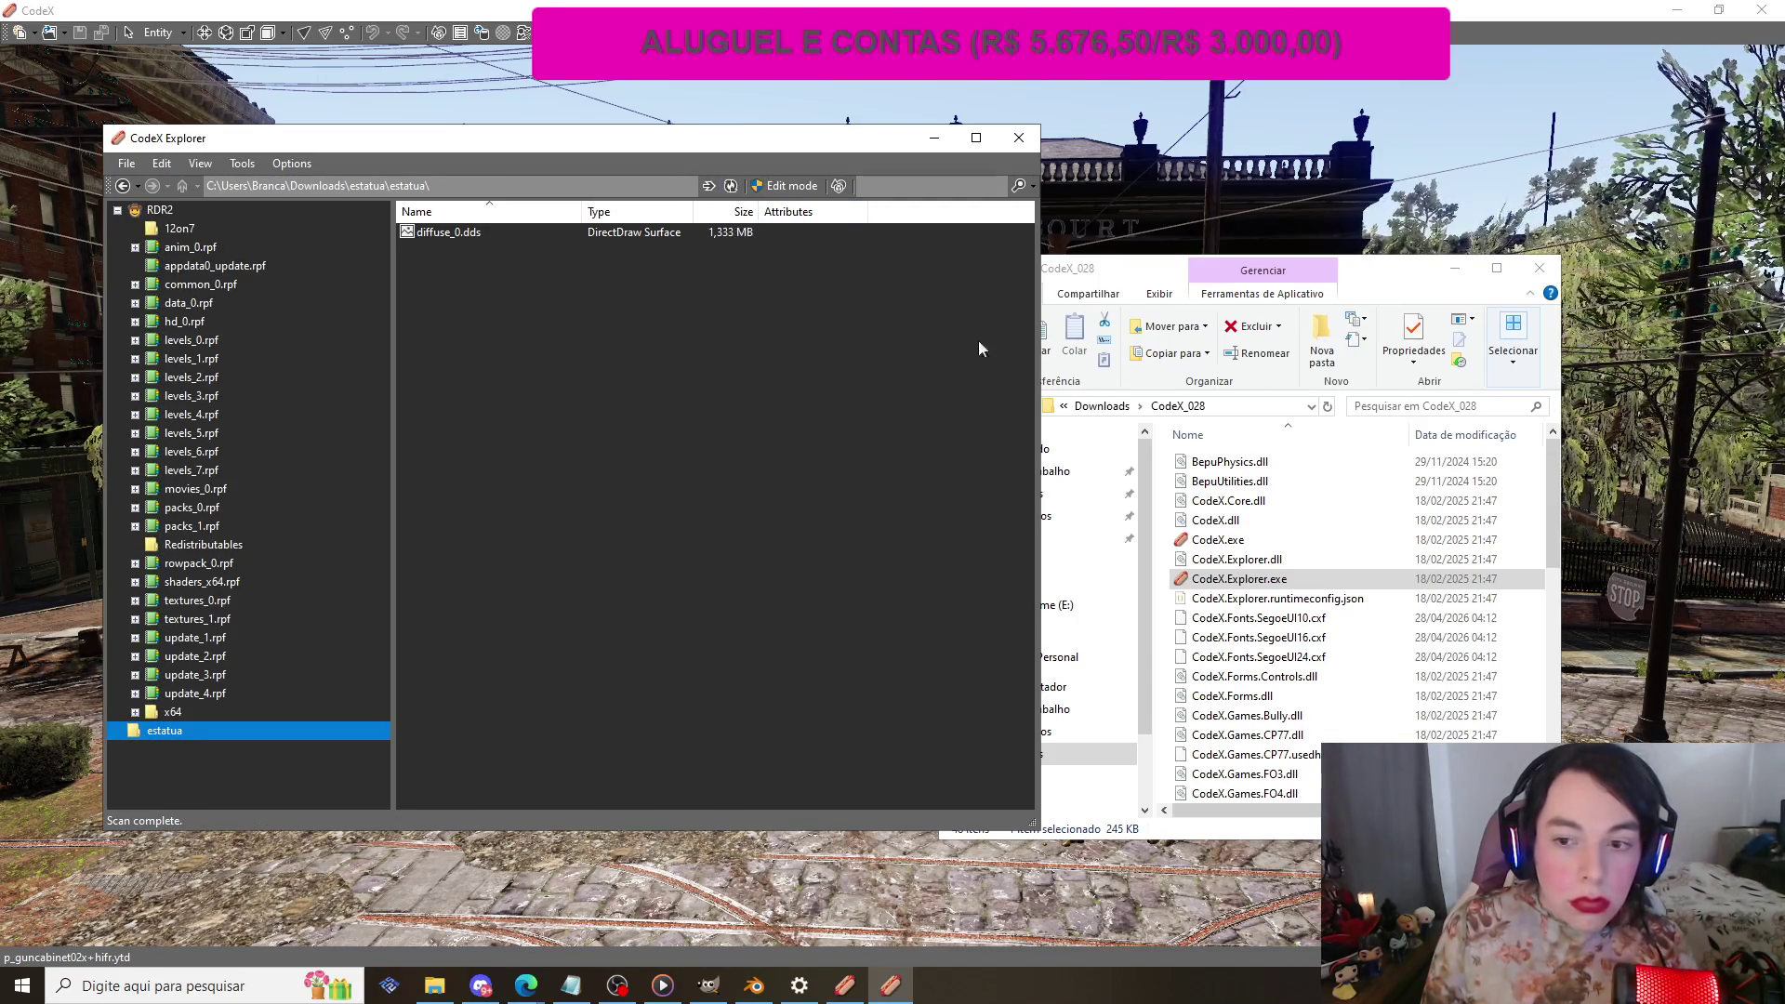
{"action": "left_click", "coordinate": [1034, 436]}
Step: Browse into Downloads\estatua and reload the estatua folder path
{"action": "left_click", "coordinate": [1119, 485]}
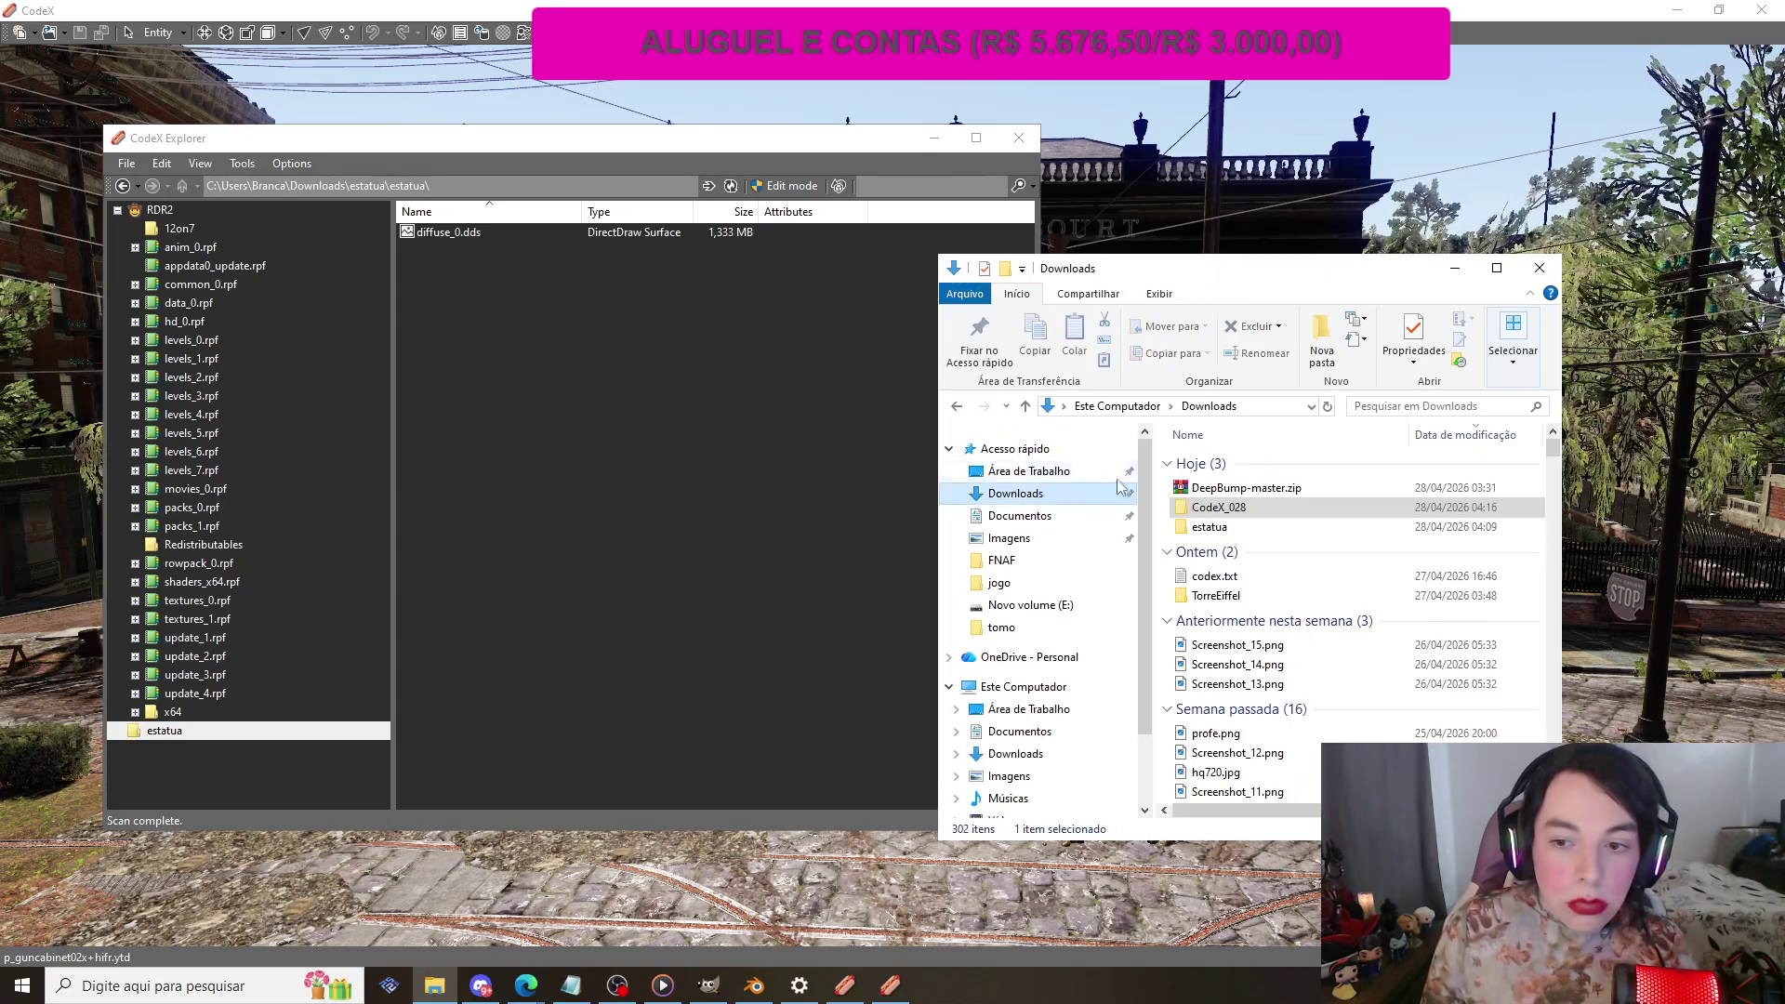
{"action": "double_click", "coordinate": [1213, 527]}
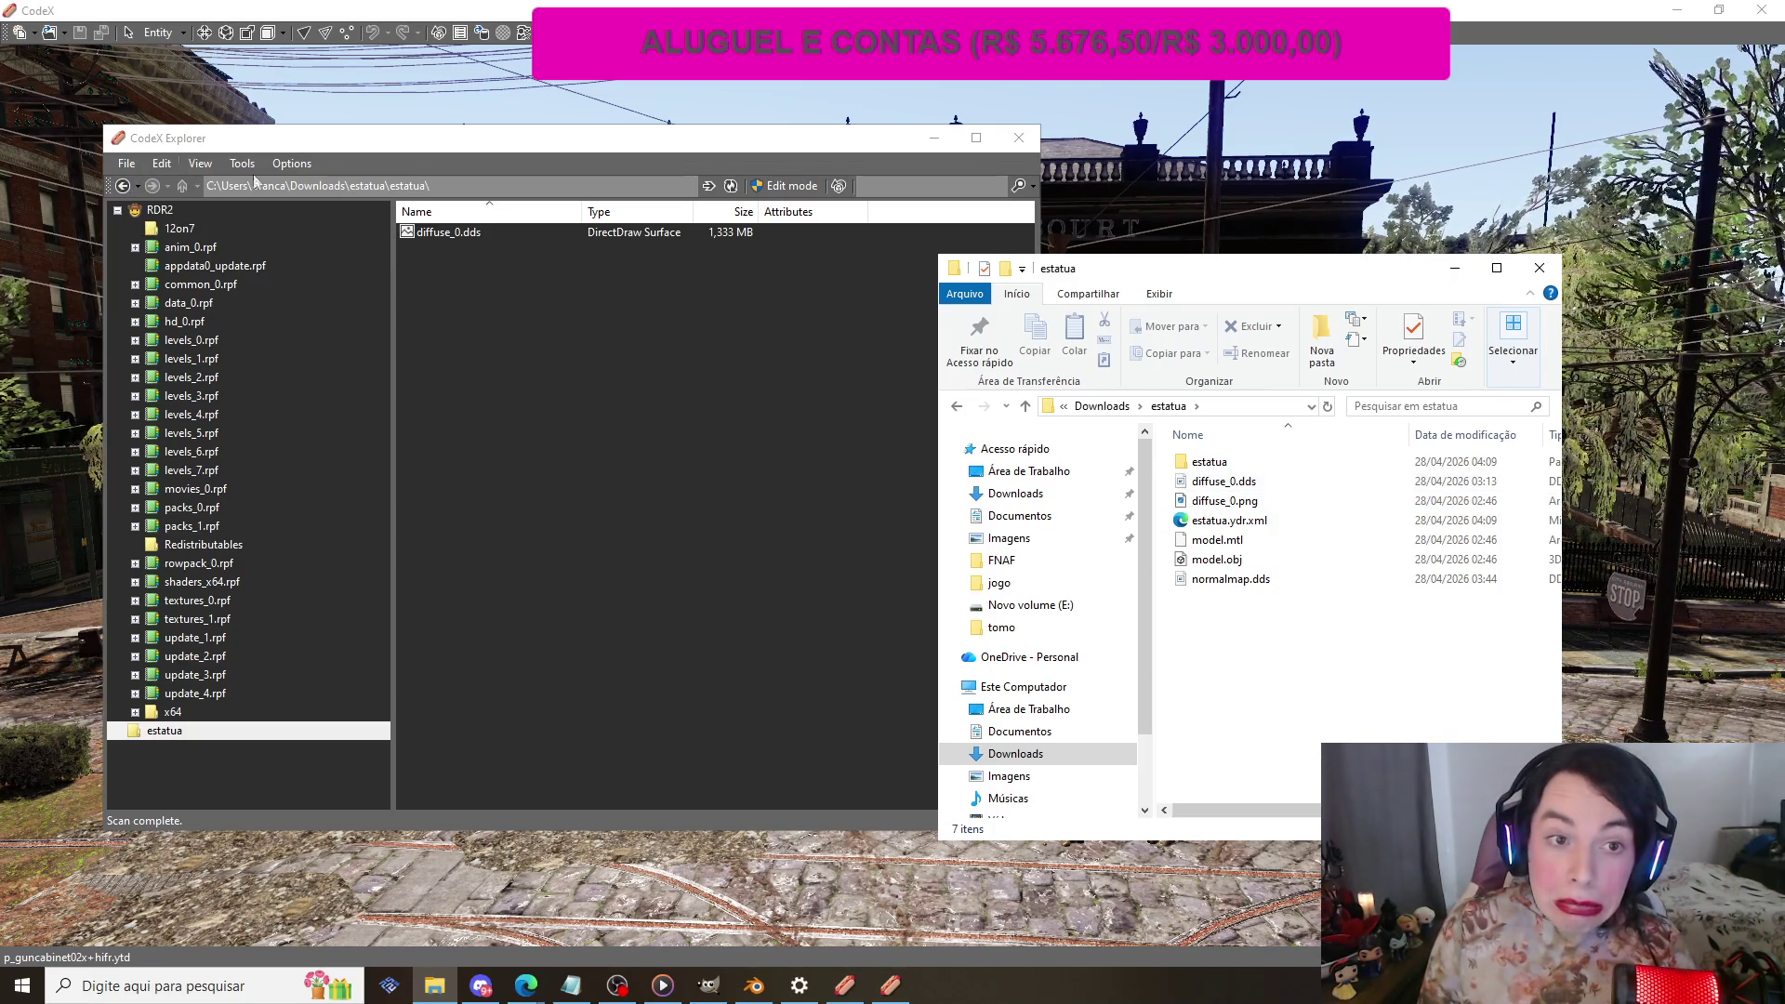
{"action": "left_click", "coordinate": [394, 186]}
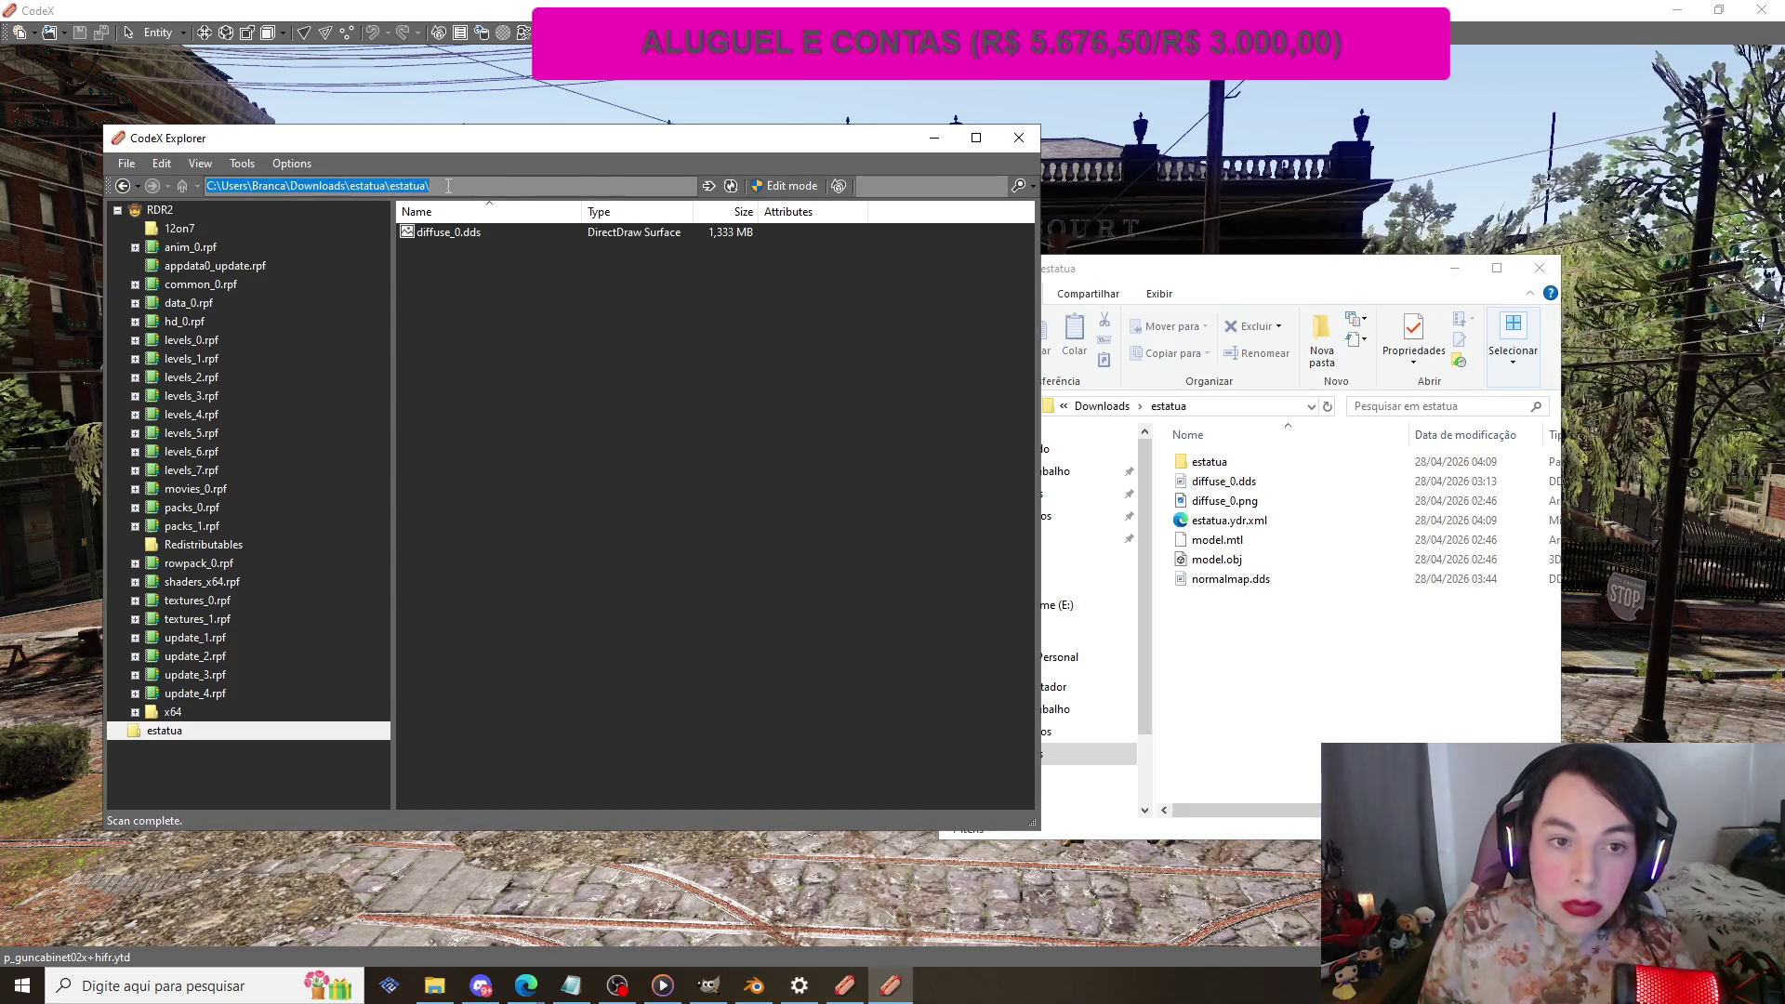
{"action": "double_click", "coordinate": [394, 186]}
{"action": "left_click", "coordinate": [394, 186]}
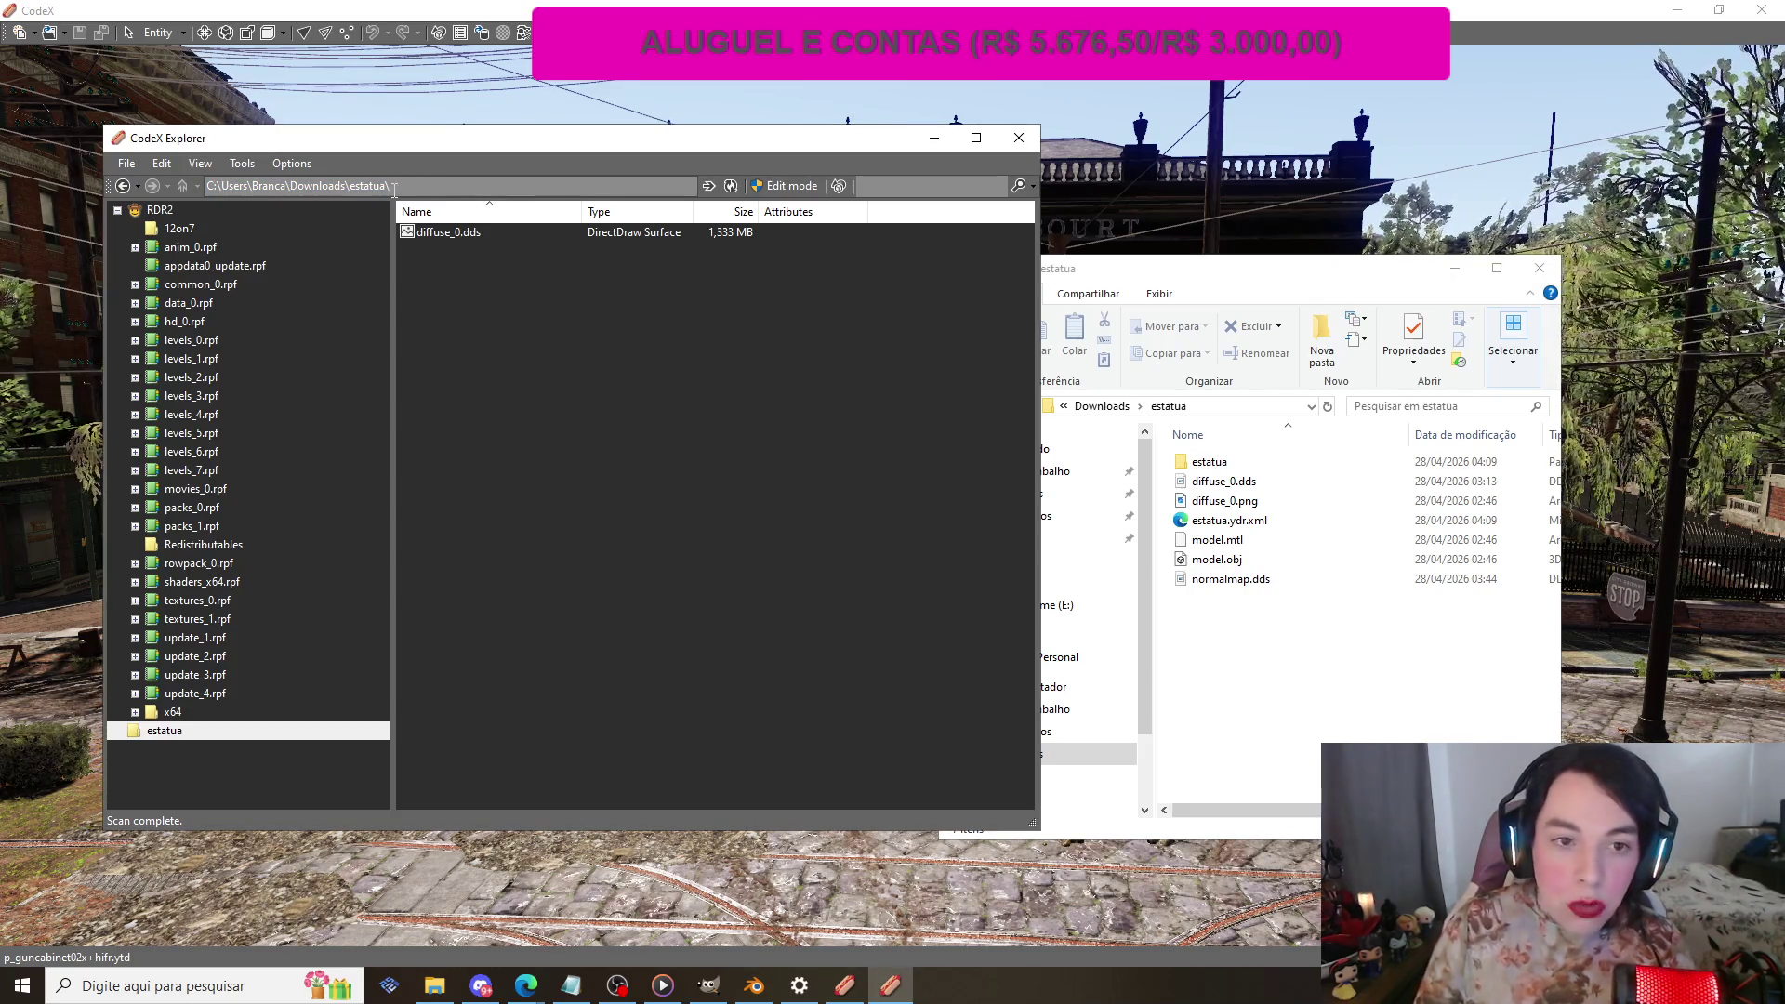
{"action": "left_click", "coordinate": [731, 185]}
{"action": "type", "text": "estatua\\"}
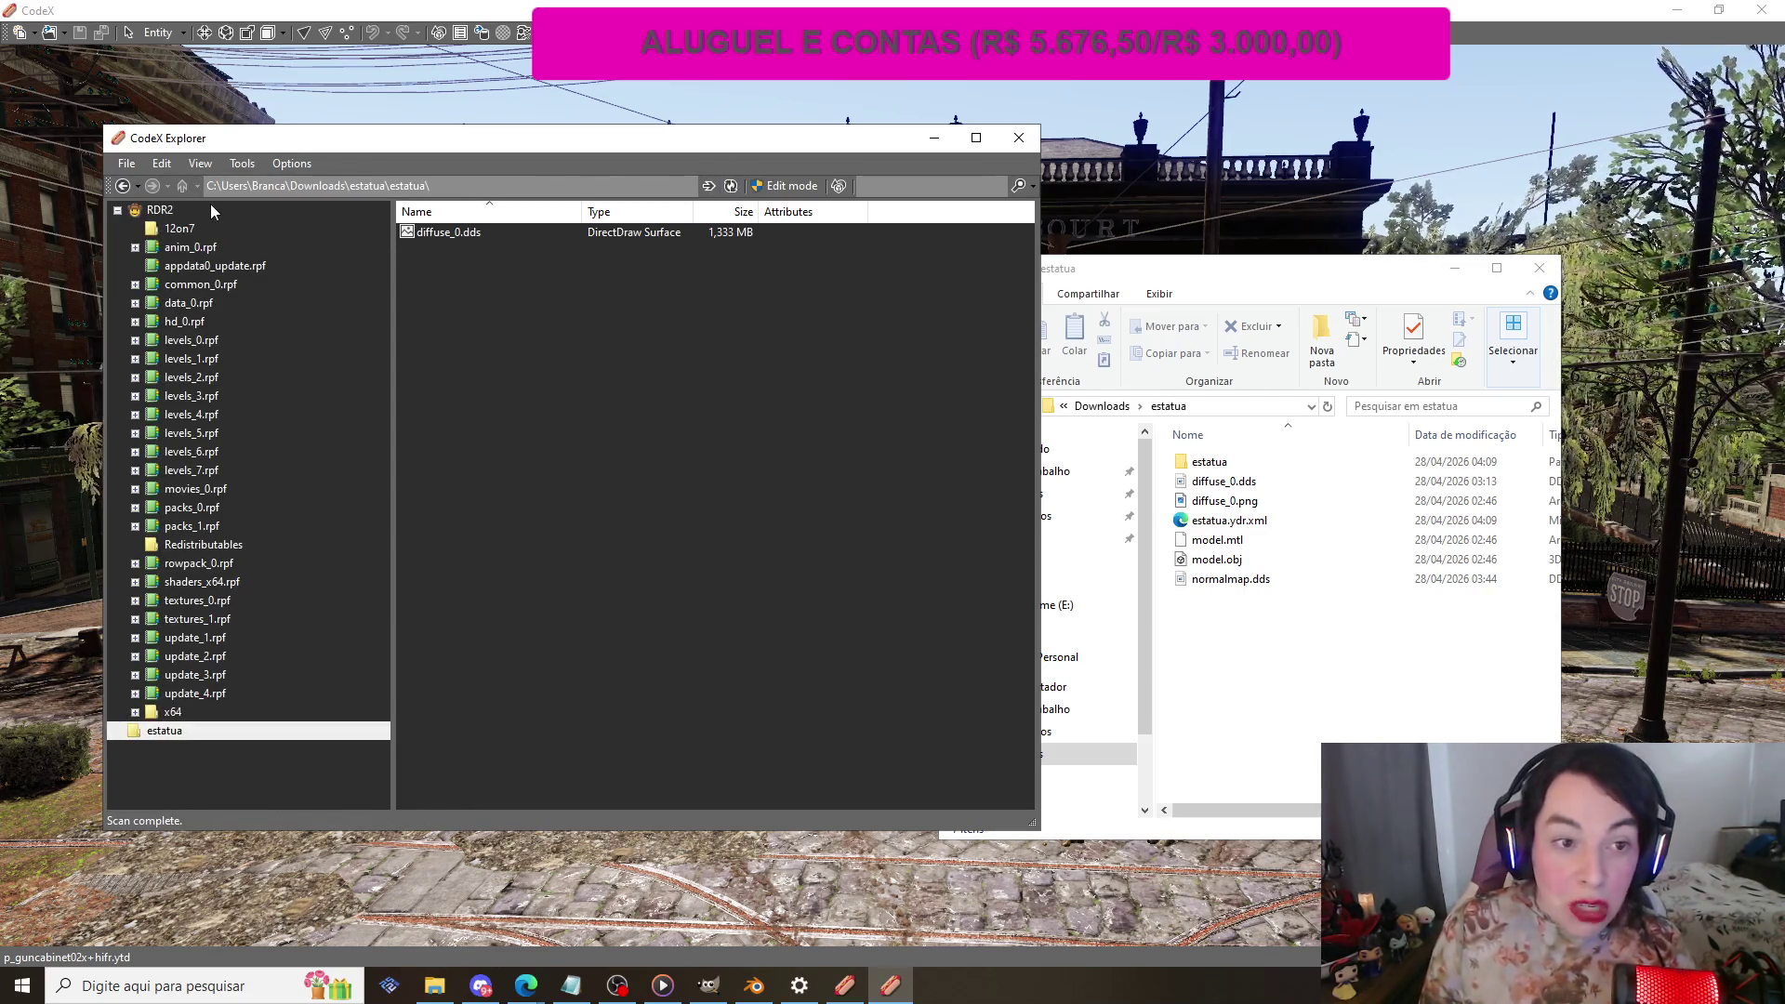
Step: Open the Downloads\estatua folder via Open Folder and switch on edit mode
{"action": "left_click", "coordinate": [126, 164]}
{"action": "left_click", "coordinate": [167, 211]}
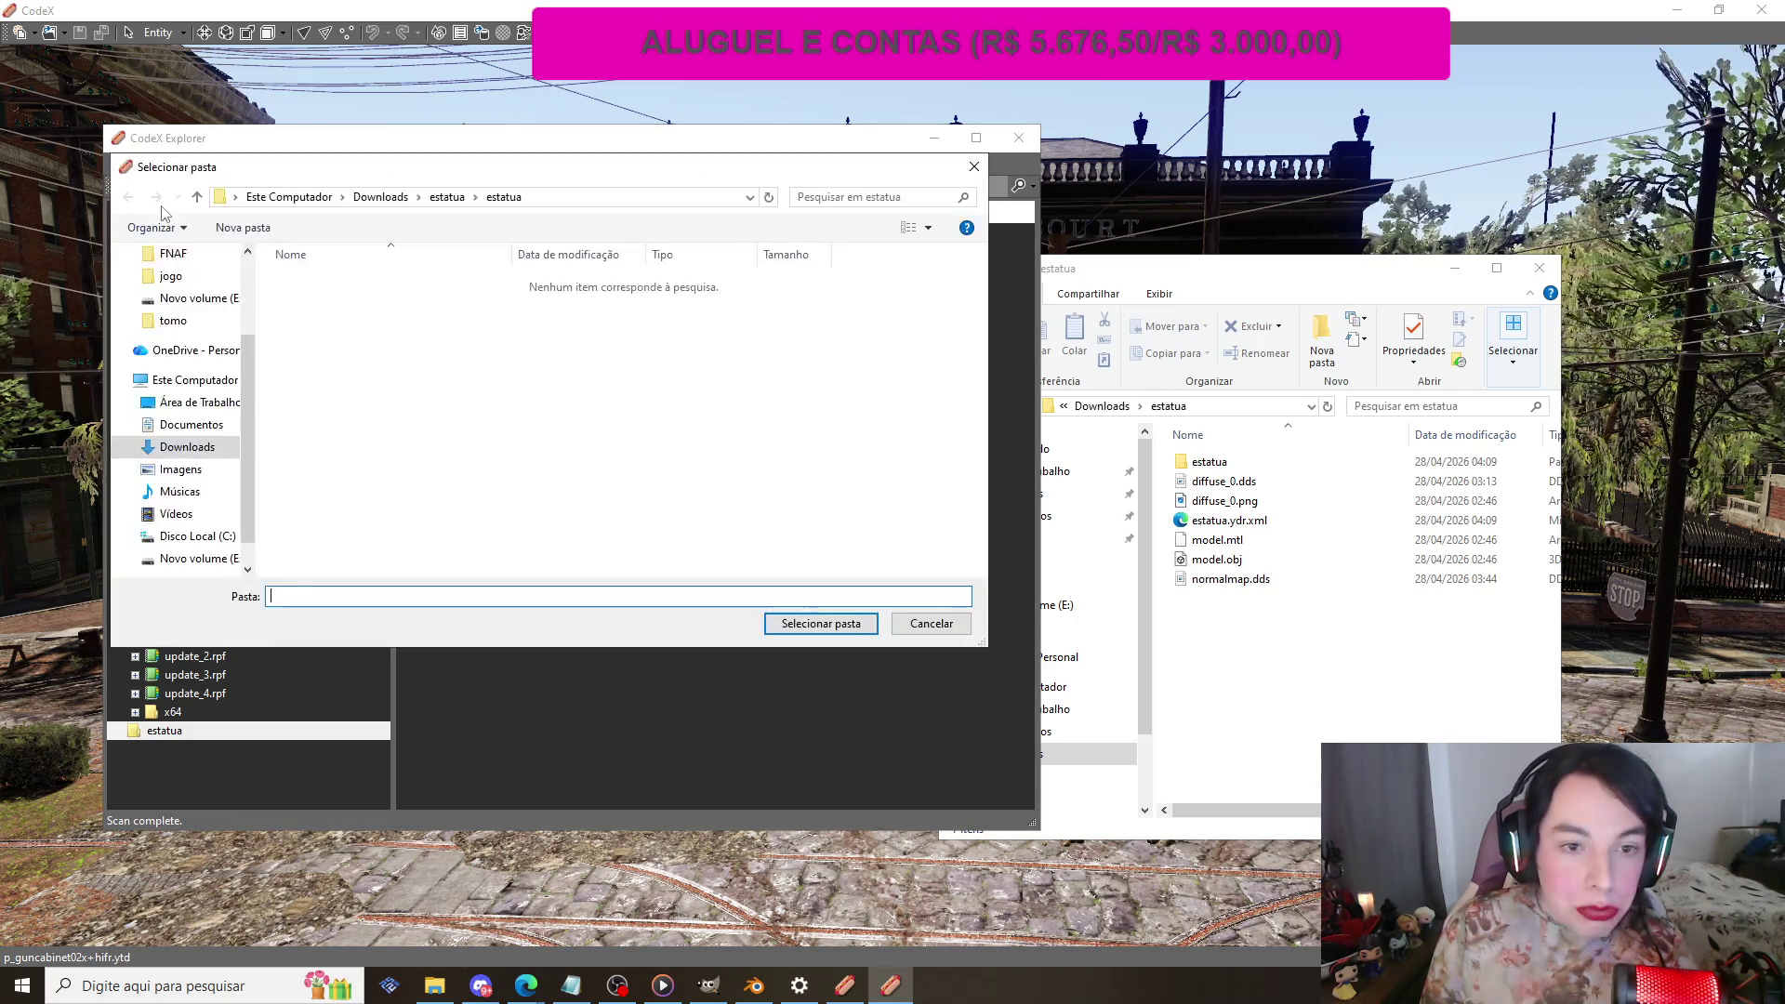
{"action": "left_click", "coordinate": [181, 314]}
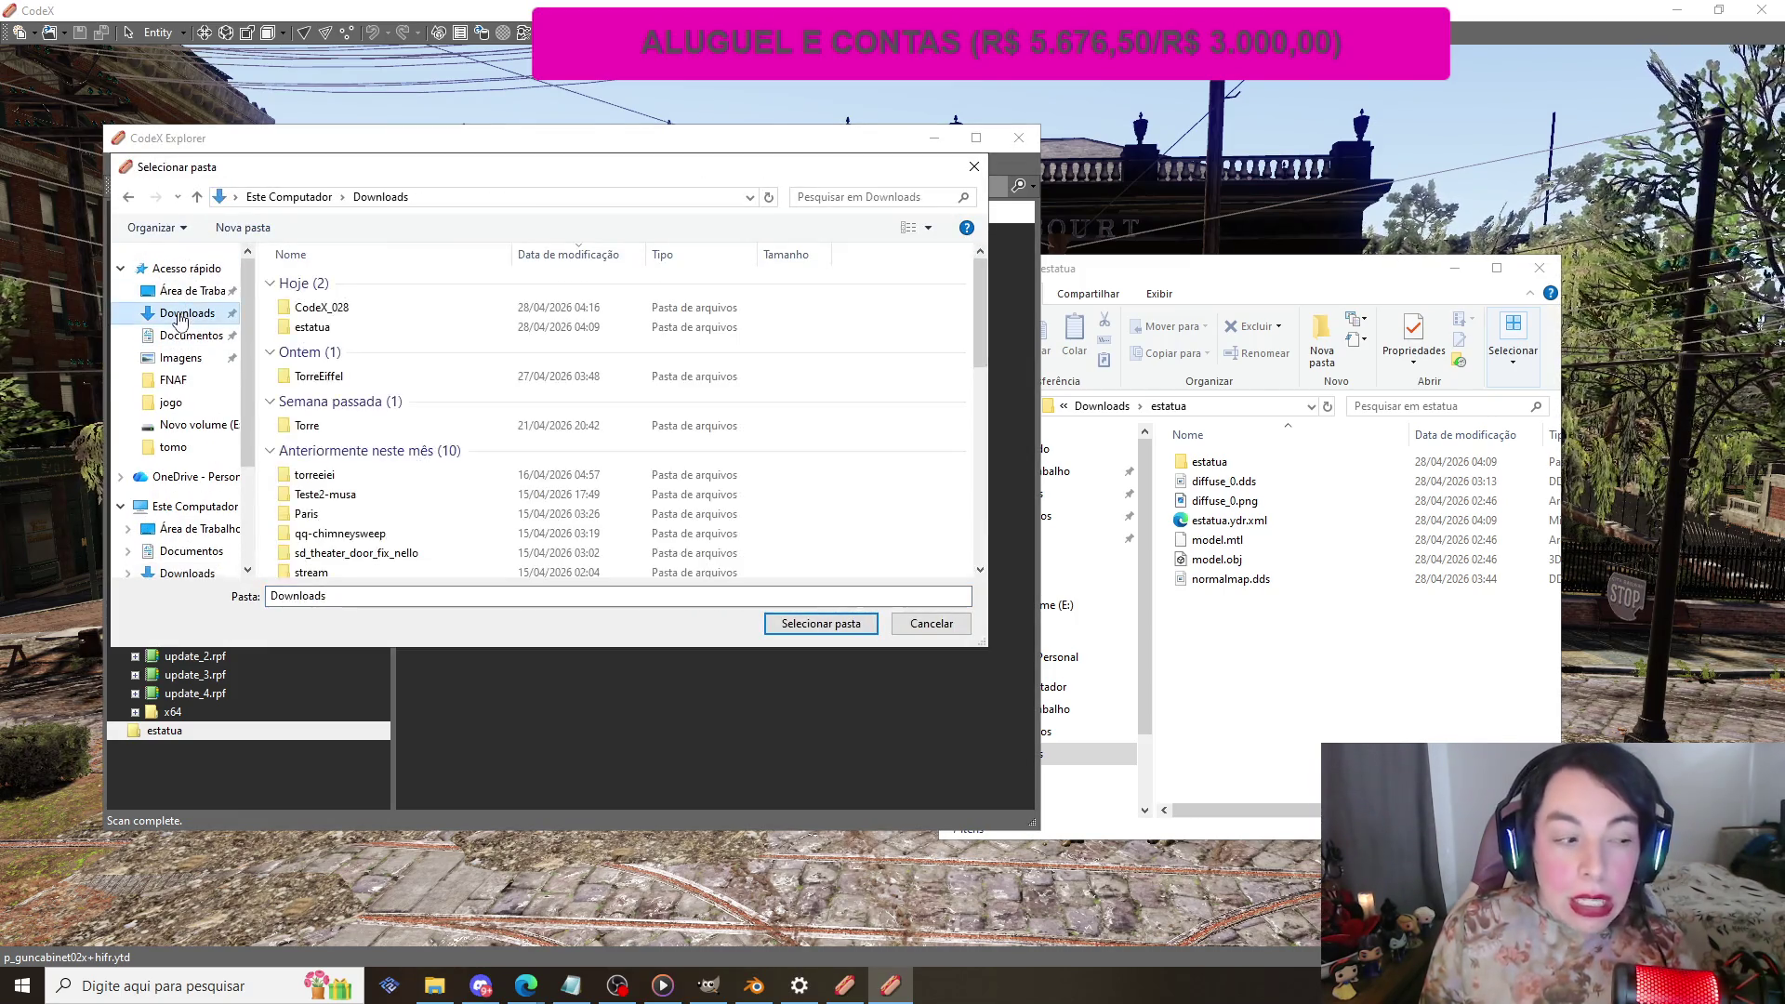
{"action": "left_click", "coordinate": [502, 327]}
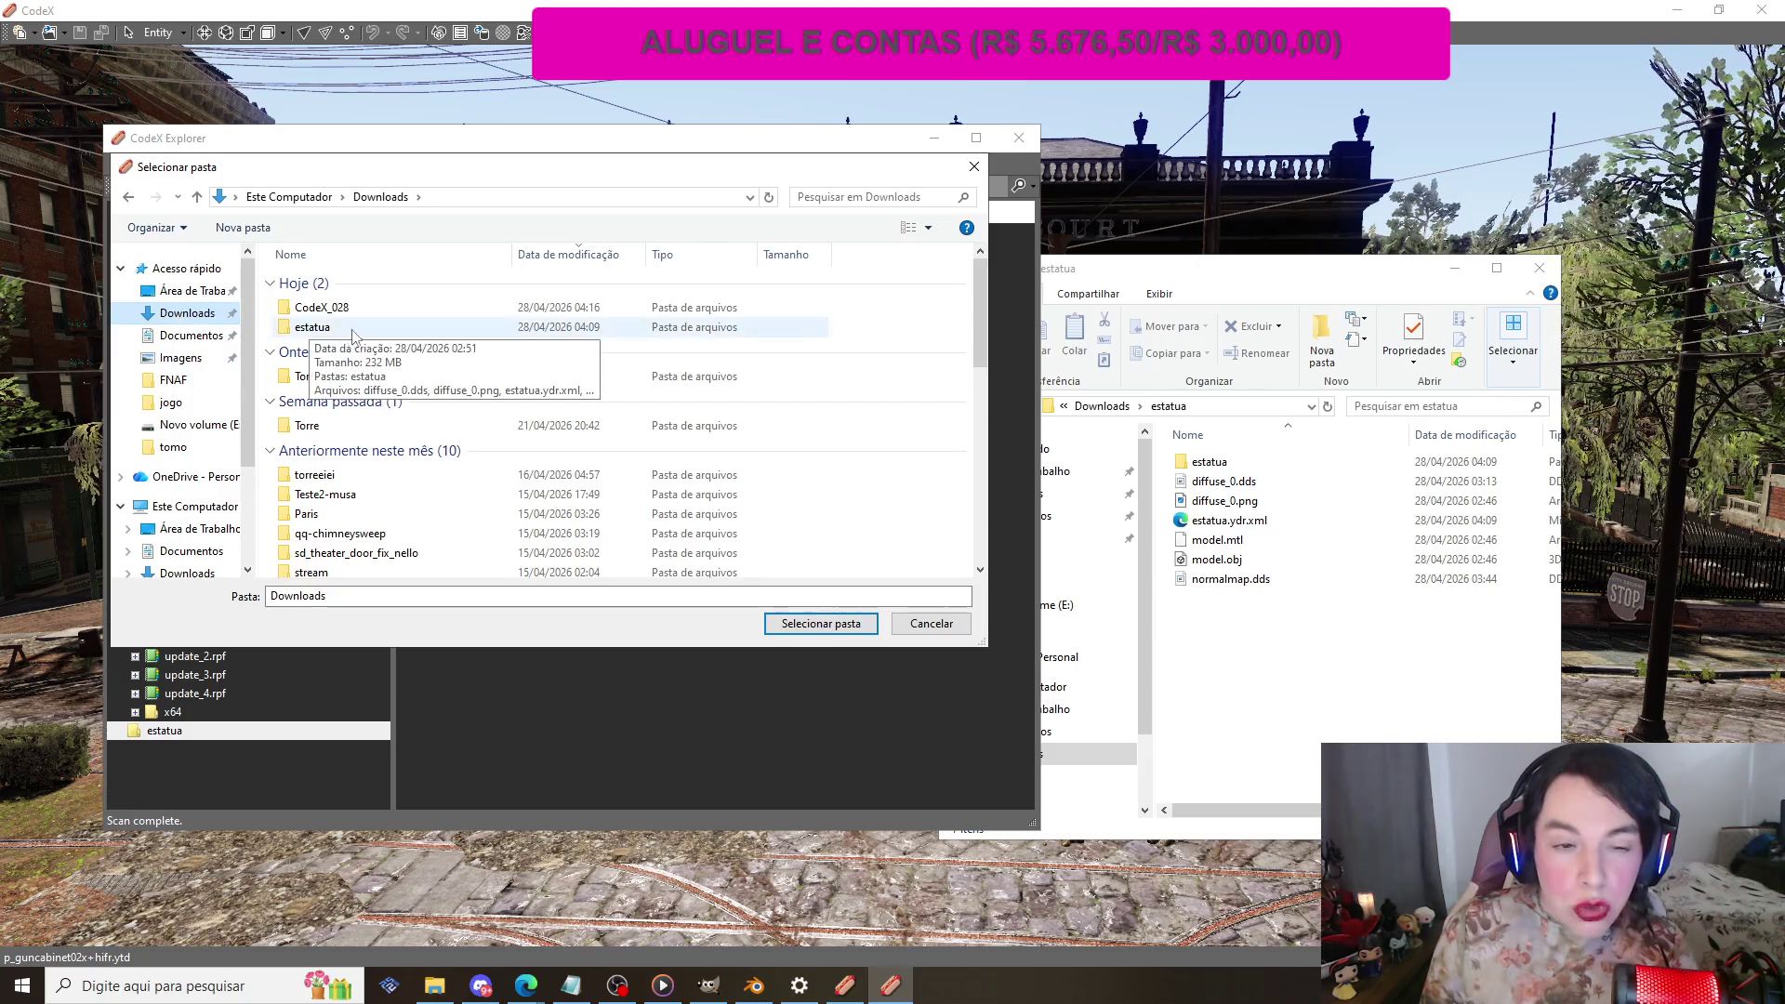
{"action": "left_click", "coordinate": [786, 623]}
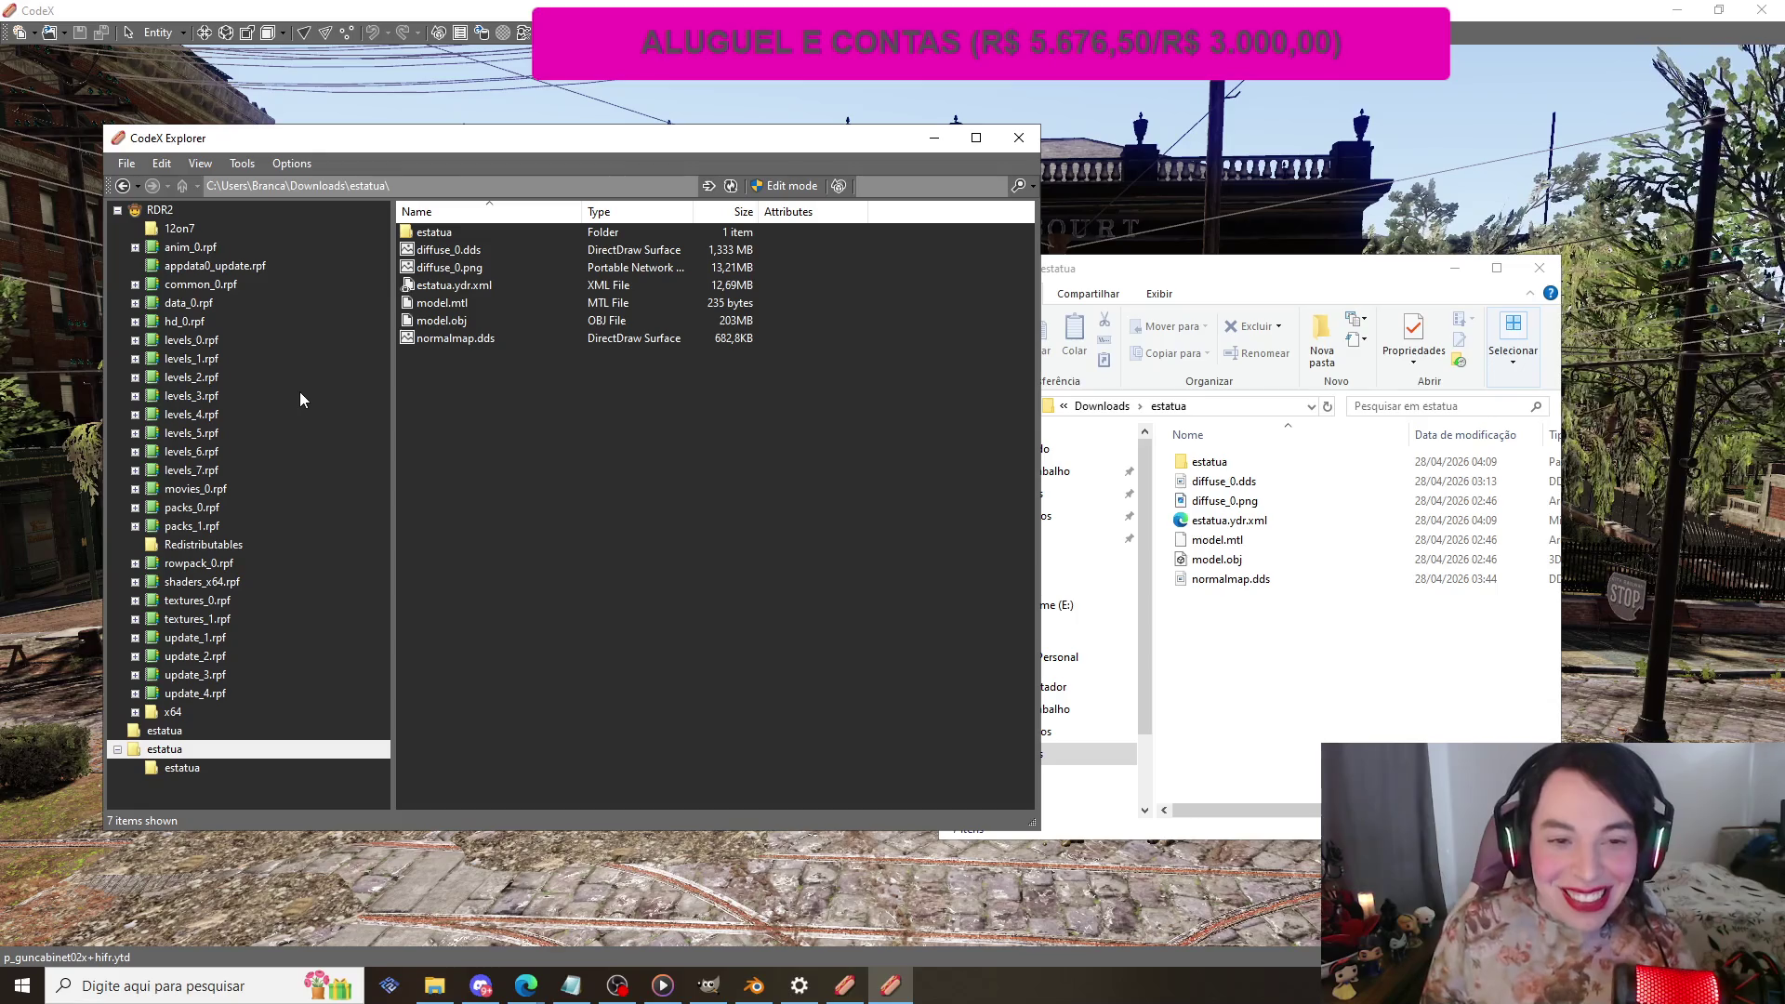
{"action": "left_click", "coordinate": [784, 189]}
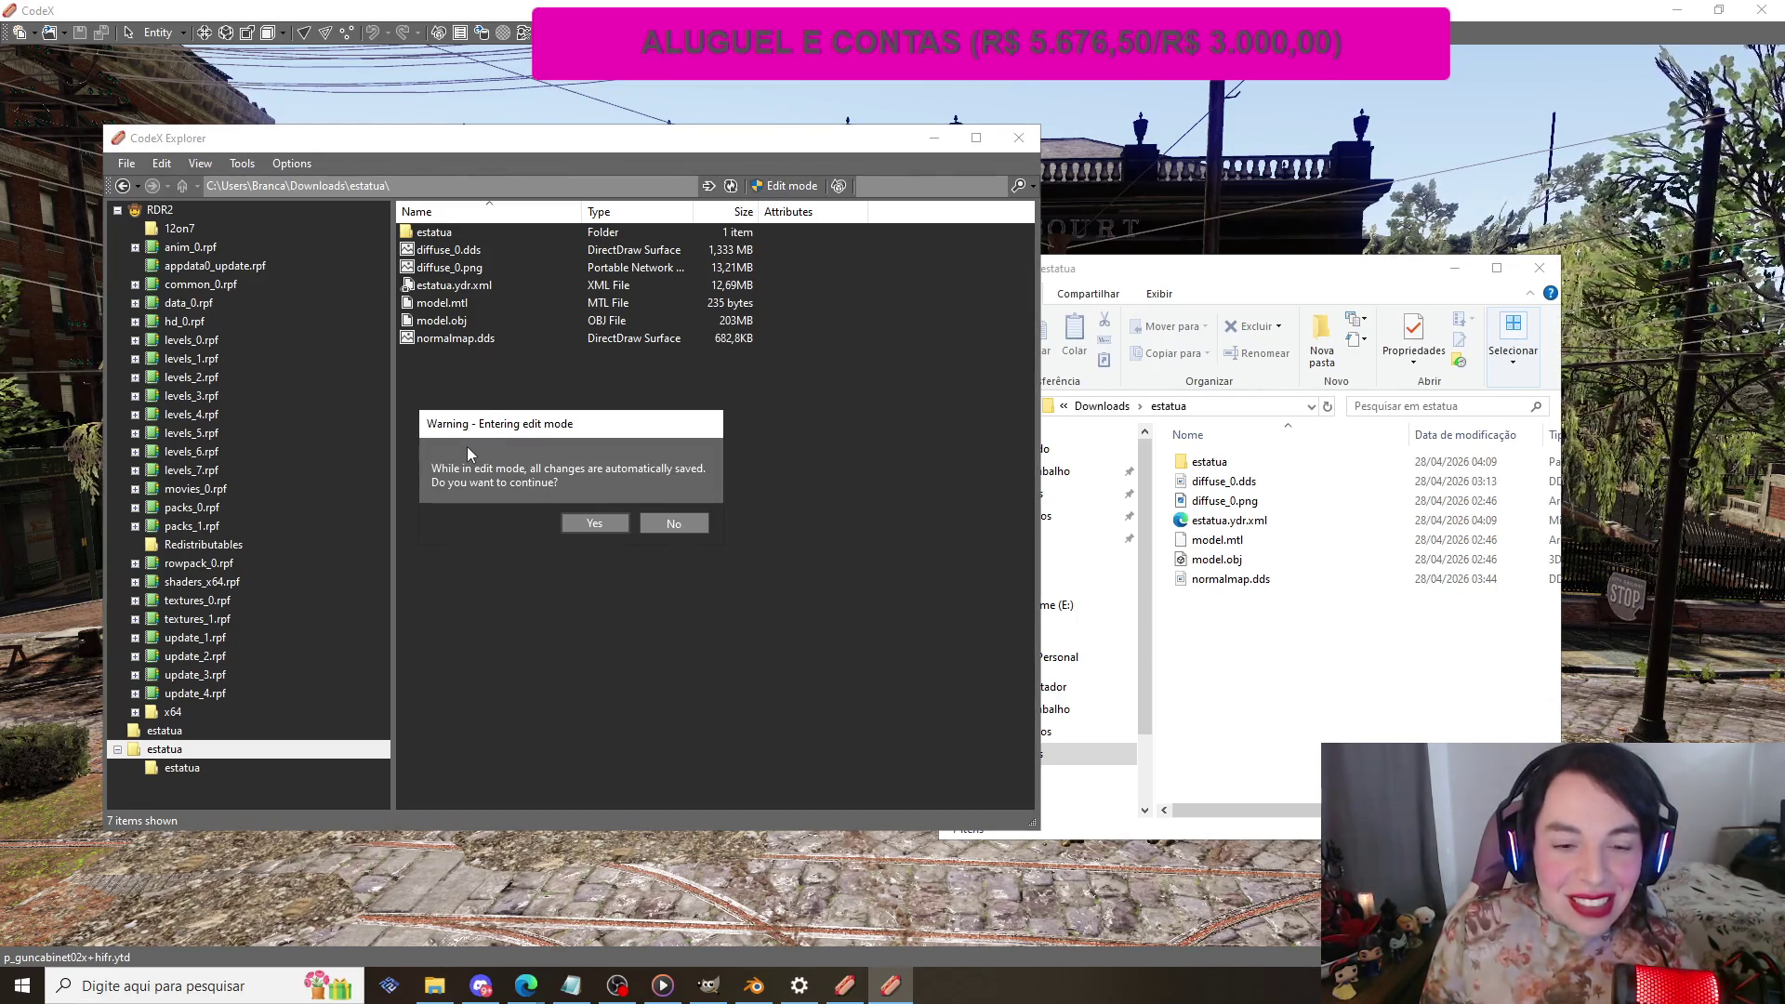
Step: Confirm edit mode, create a new YTD file named textura, and open textura.ytd
{"action": "left_click", "coordinate": [585, 523]}
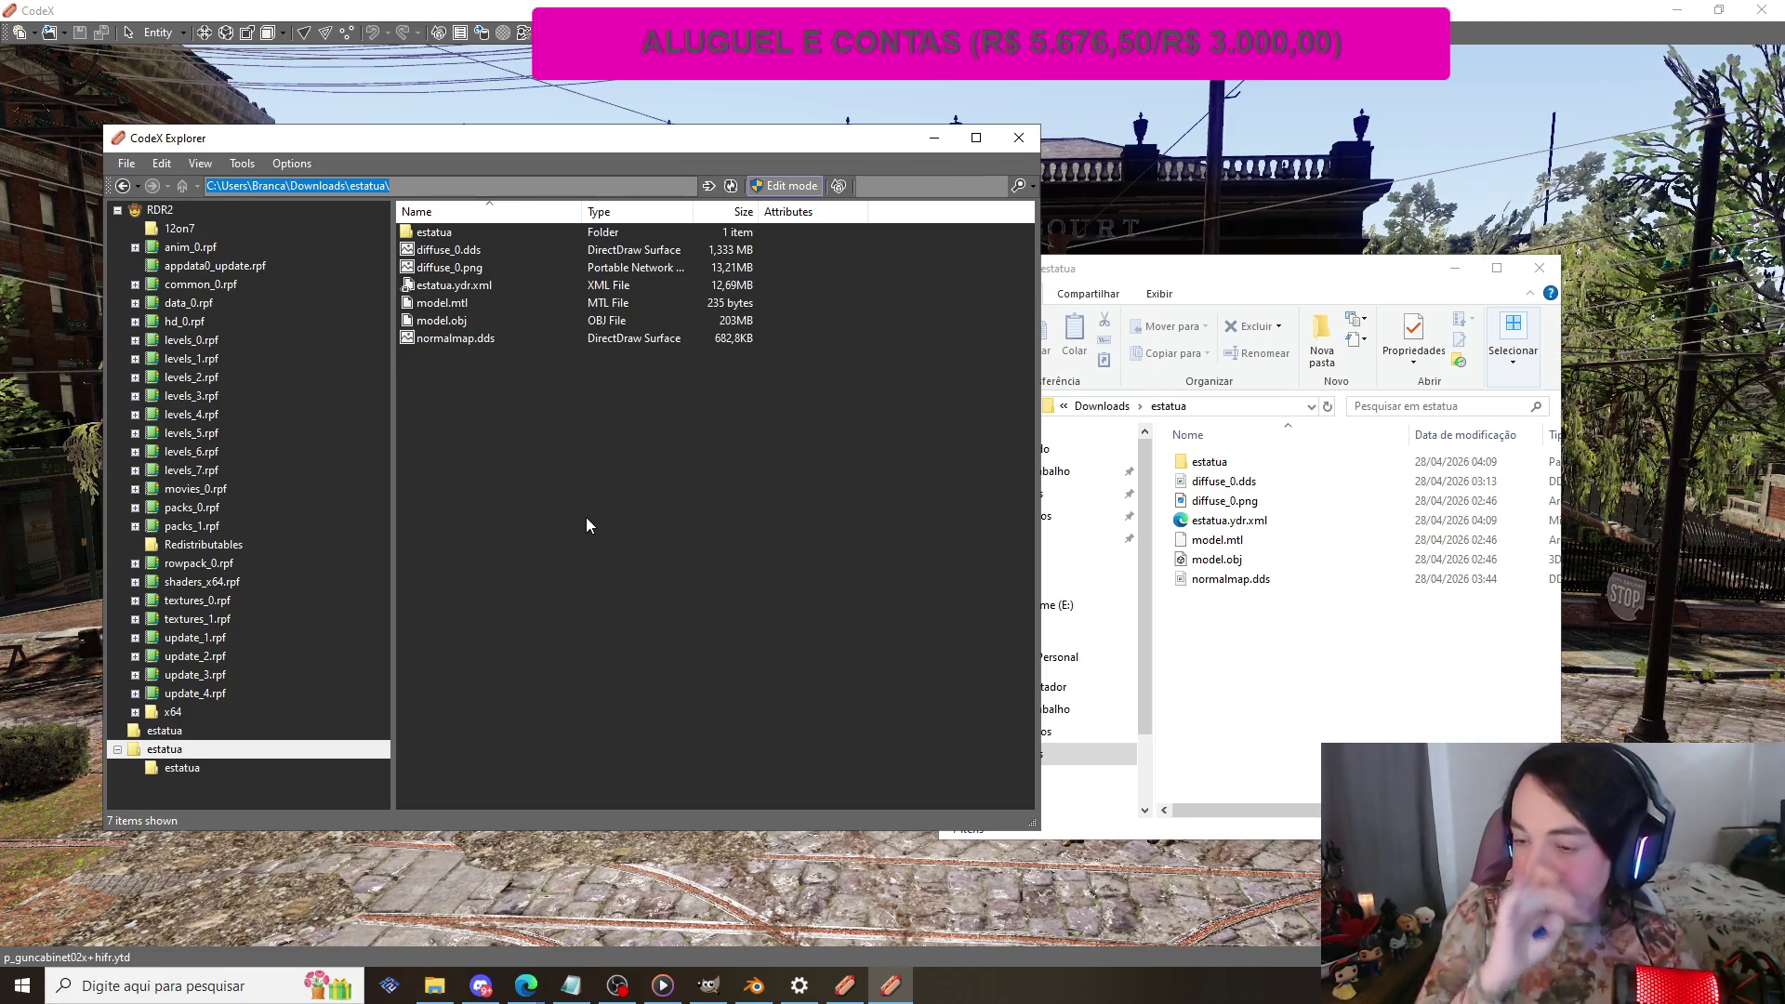
{"action": "right_click", "coordinate": [586, 517]}
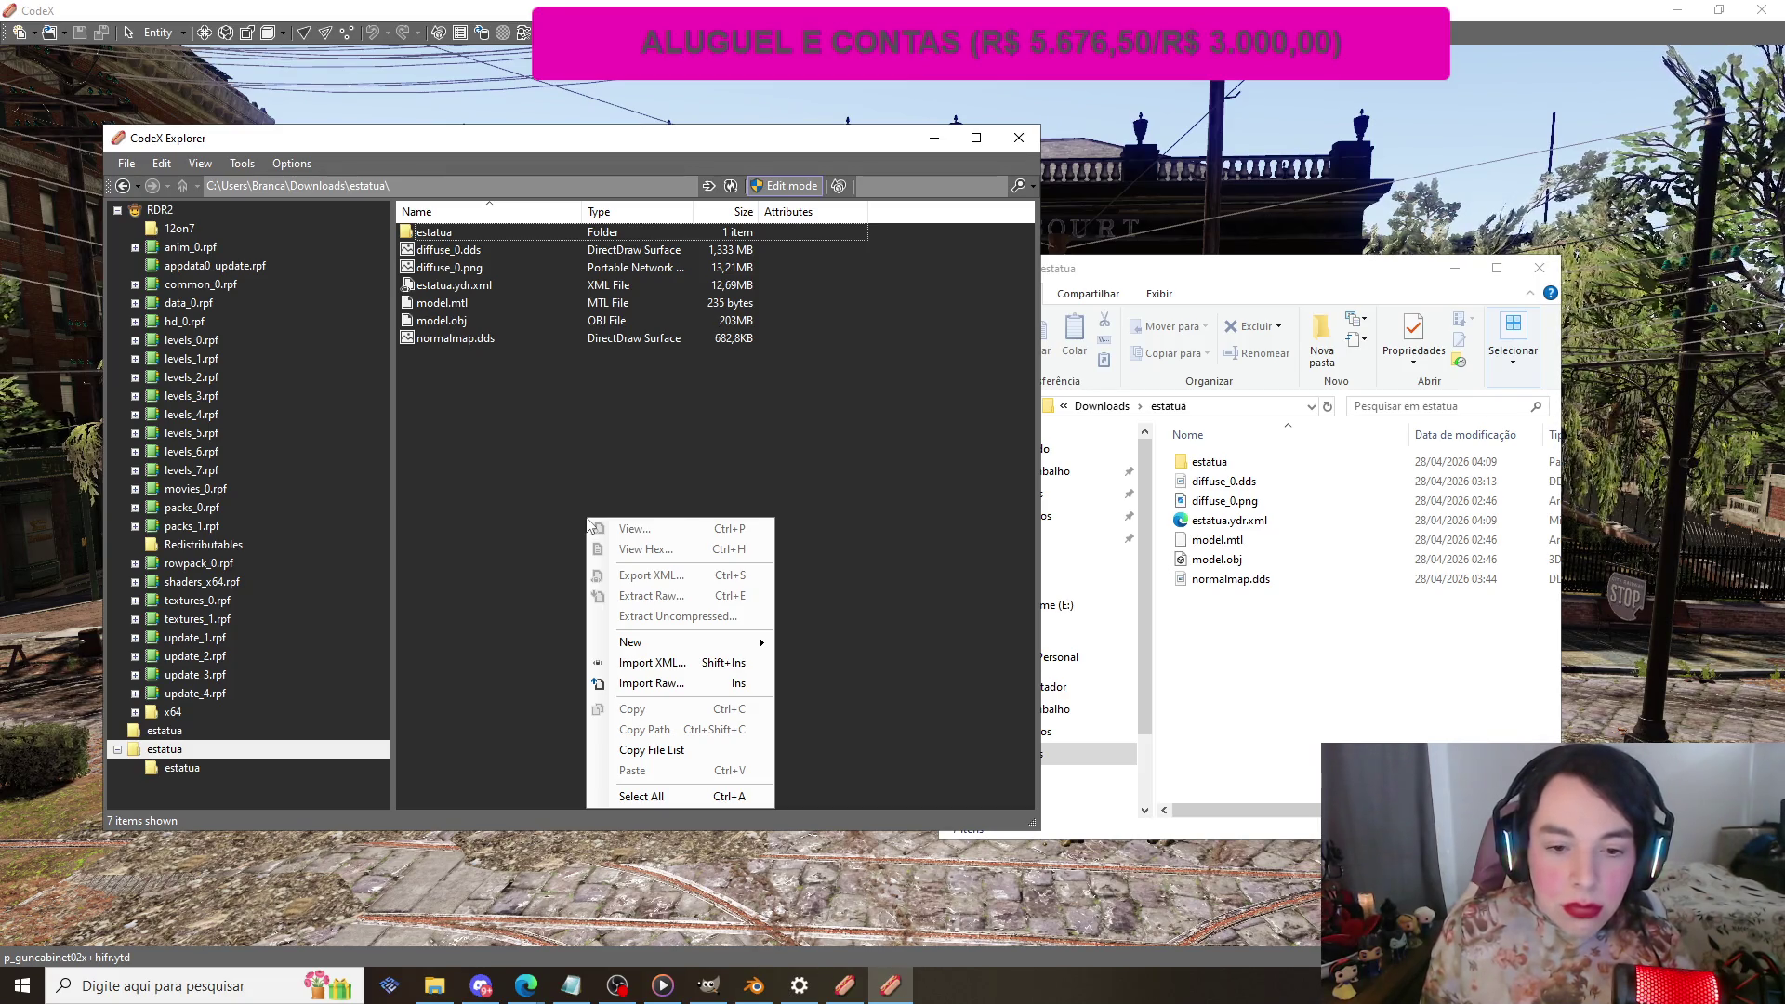
{"action": "mouse_move", "coordinate": [739, 641]}
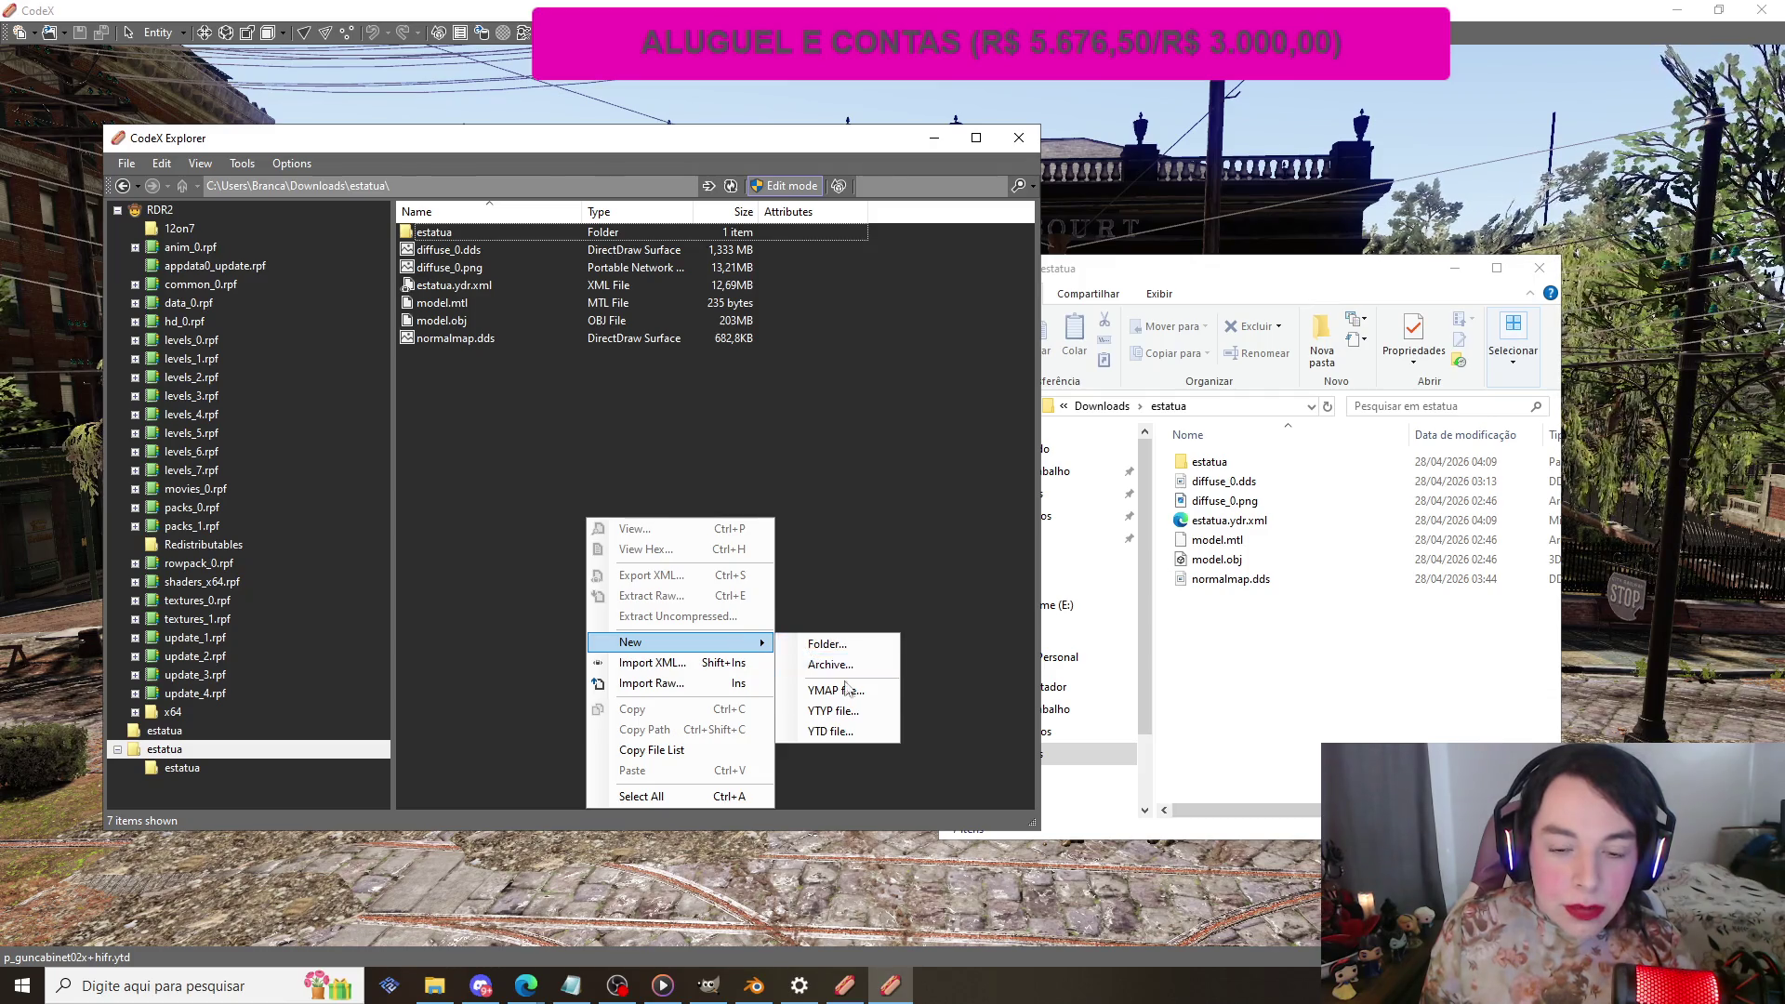
{"action": "left_click", "coordinate": [842, 731]}
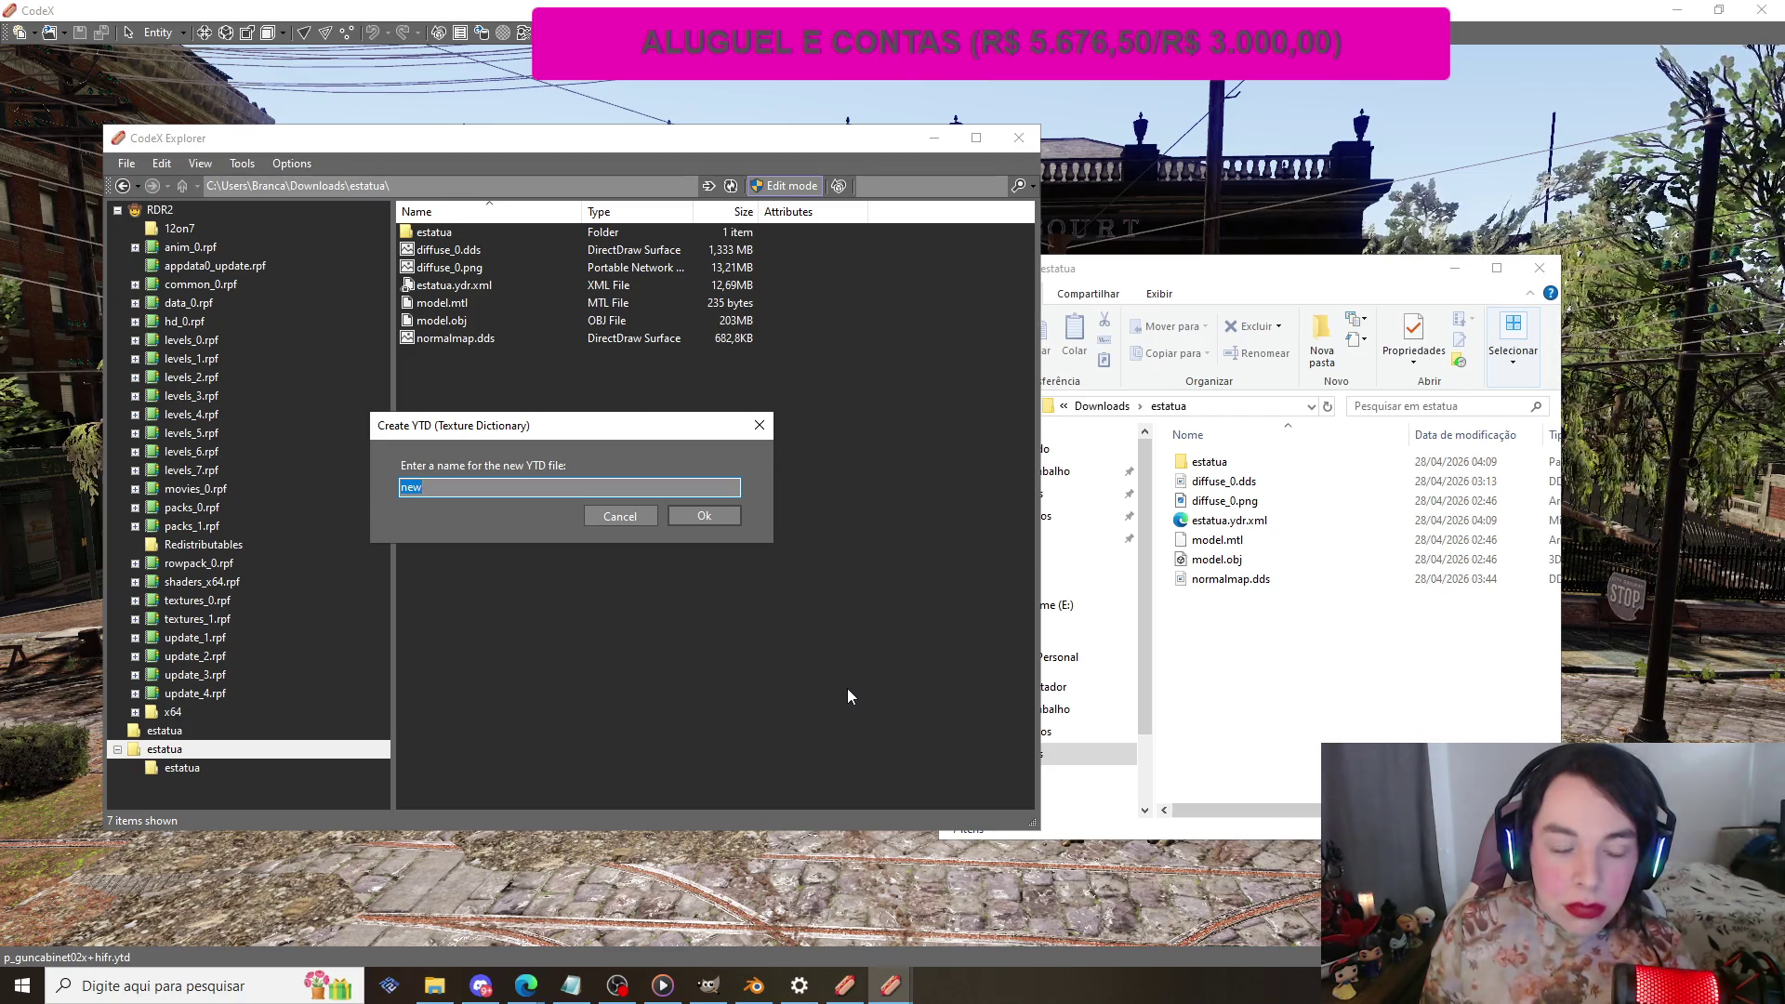
{"action": "type", "text": "t"}
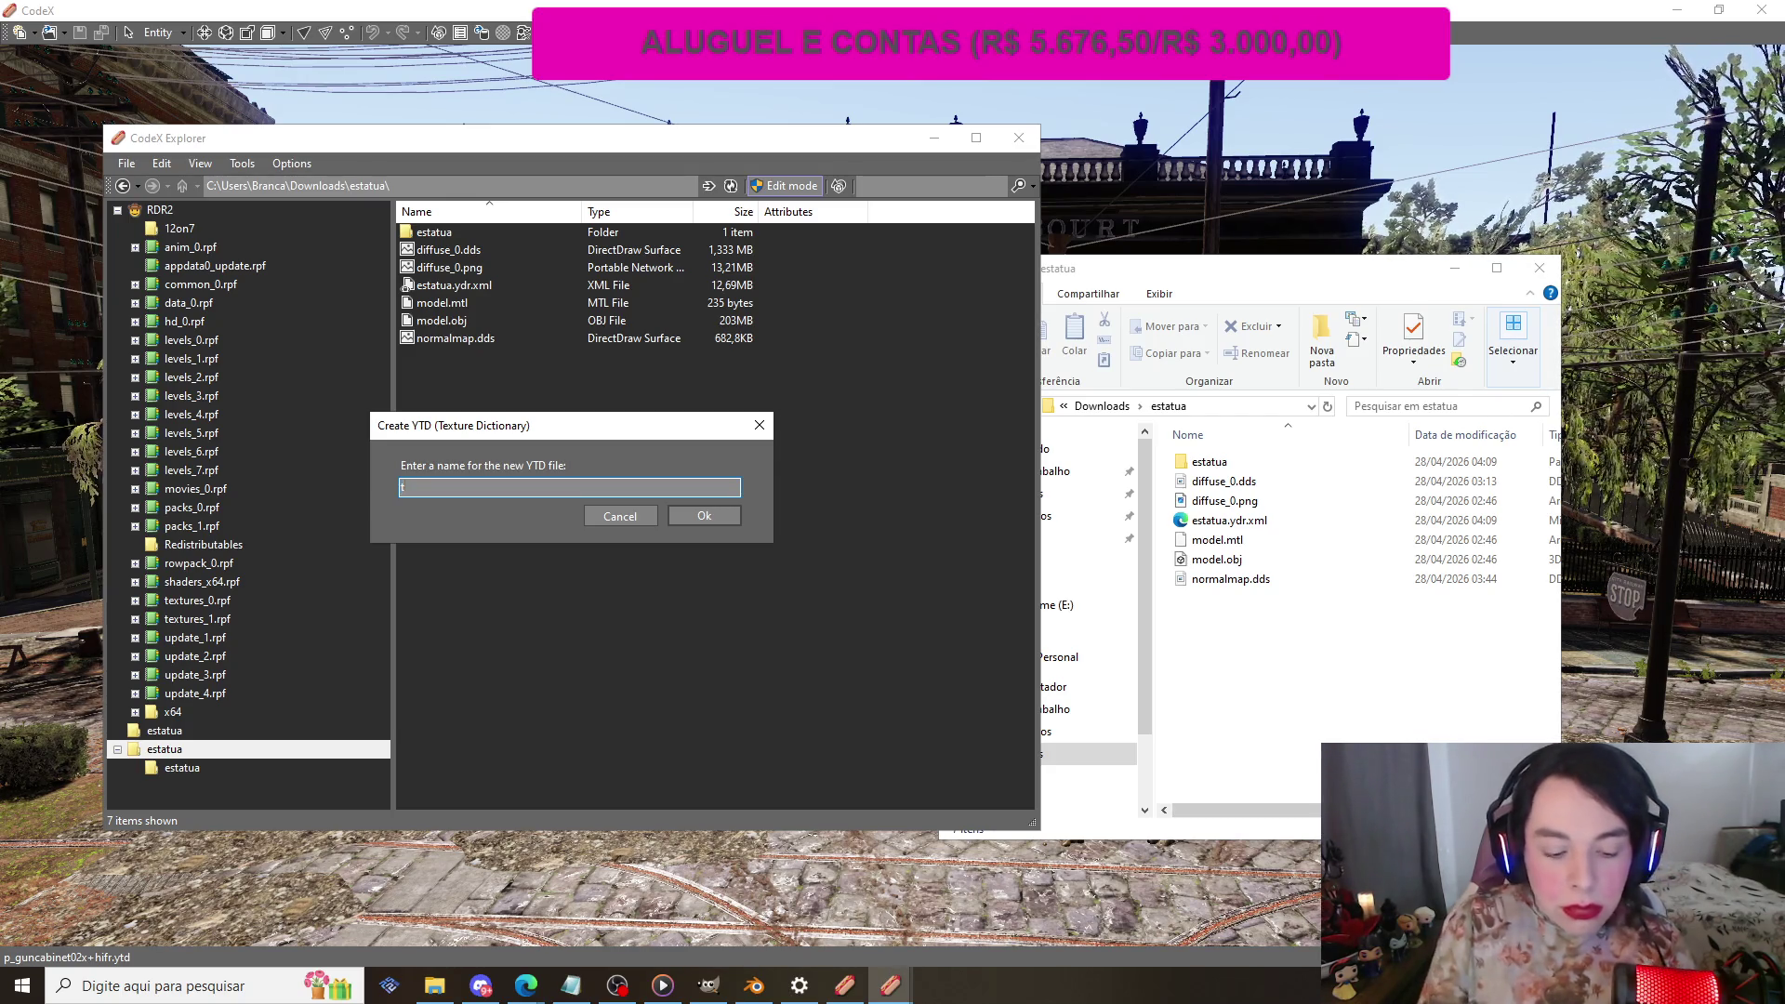
{"action": "type", "text": "extura"}
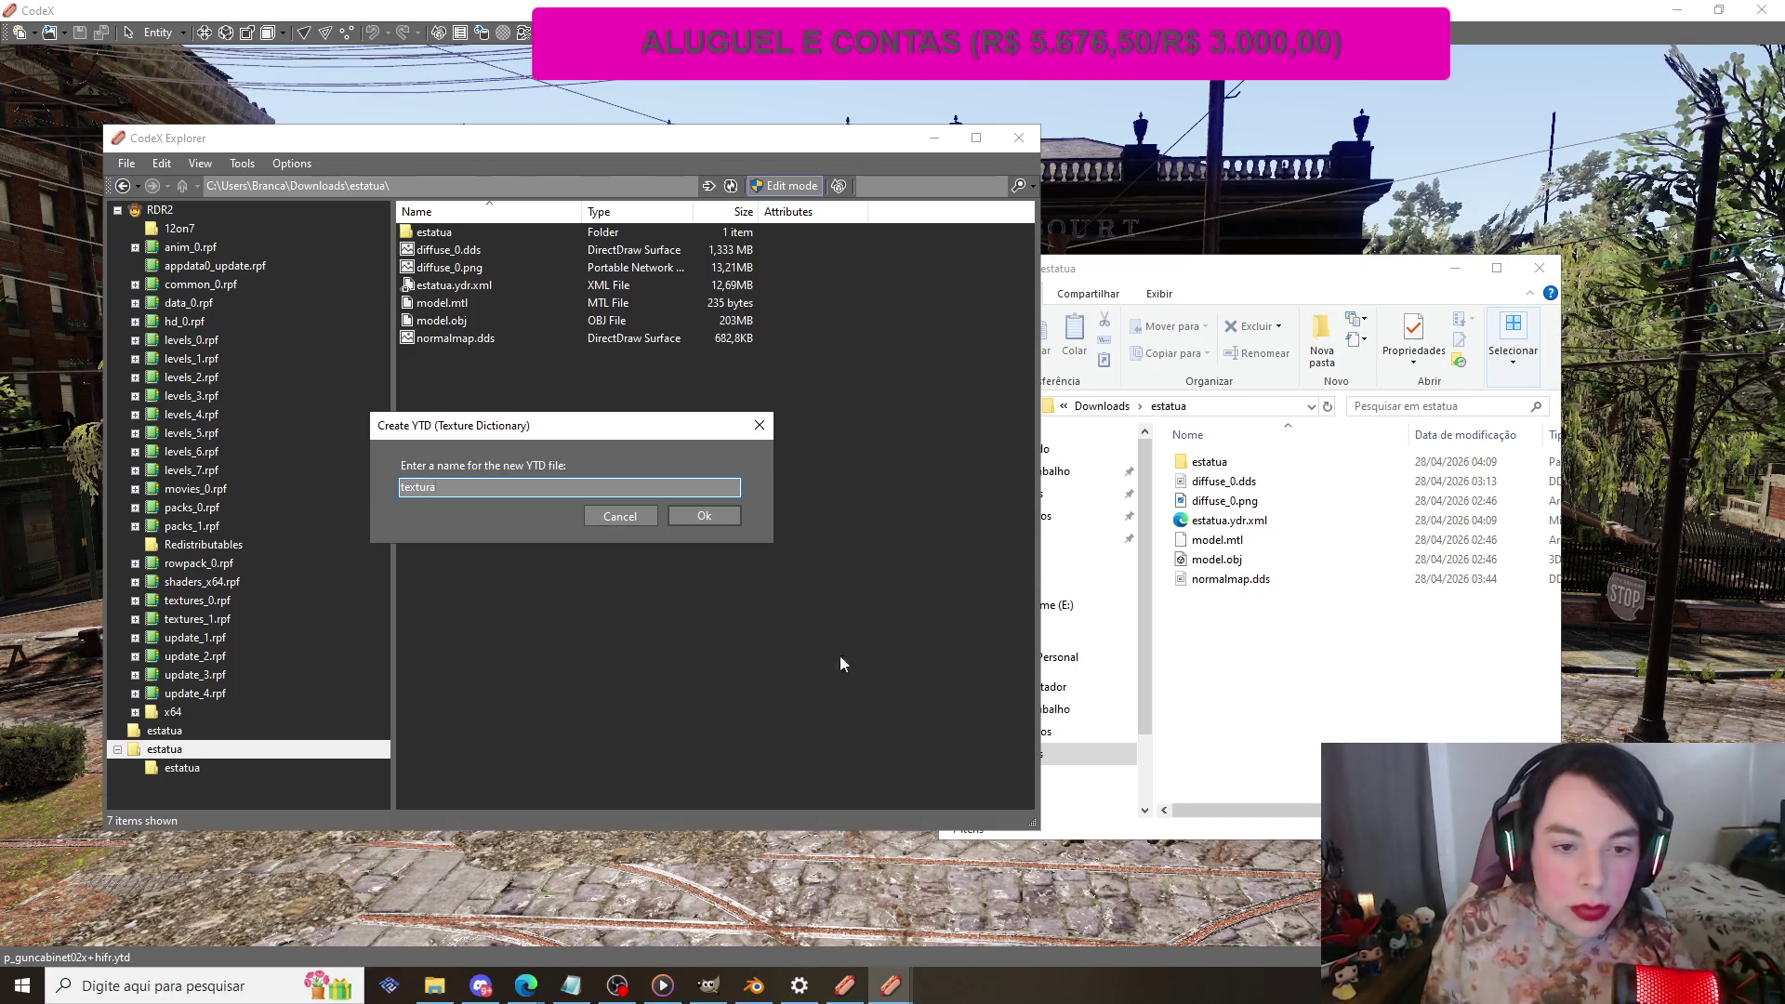
{"action": "left_click", "coordinate": [703, 517]}
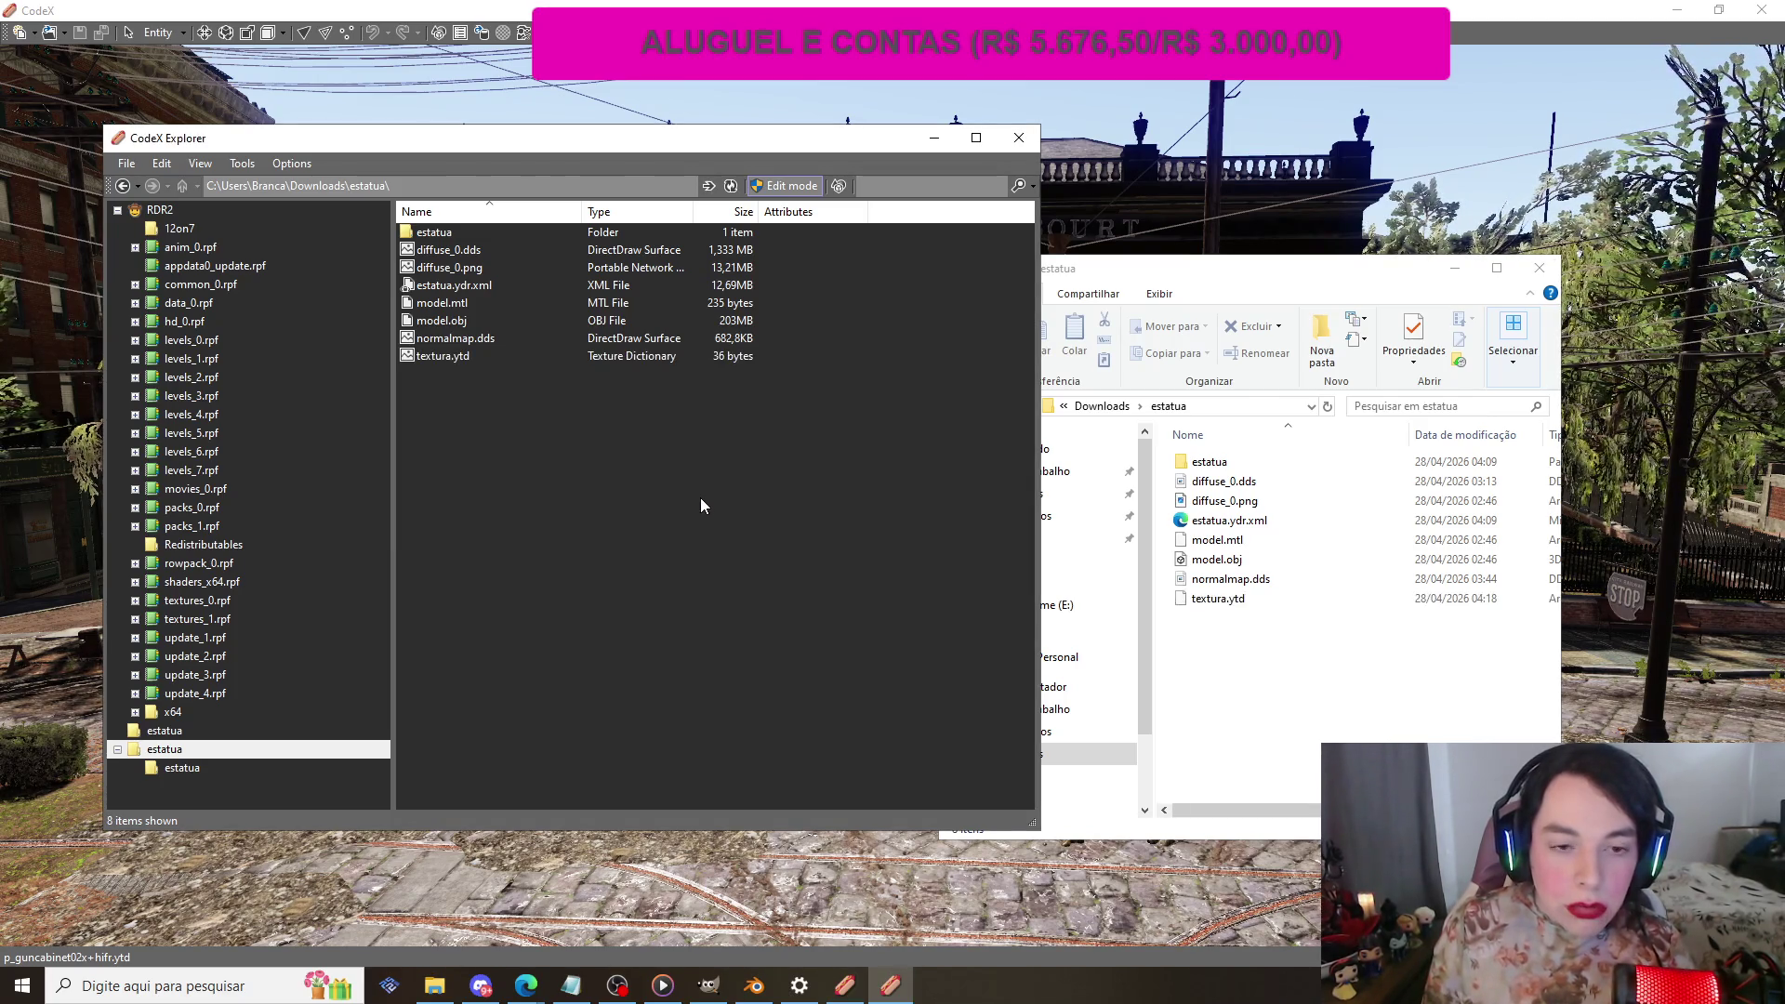
{"action": "left_click", "coordinate": [453, 359]}
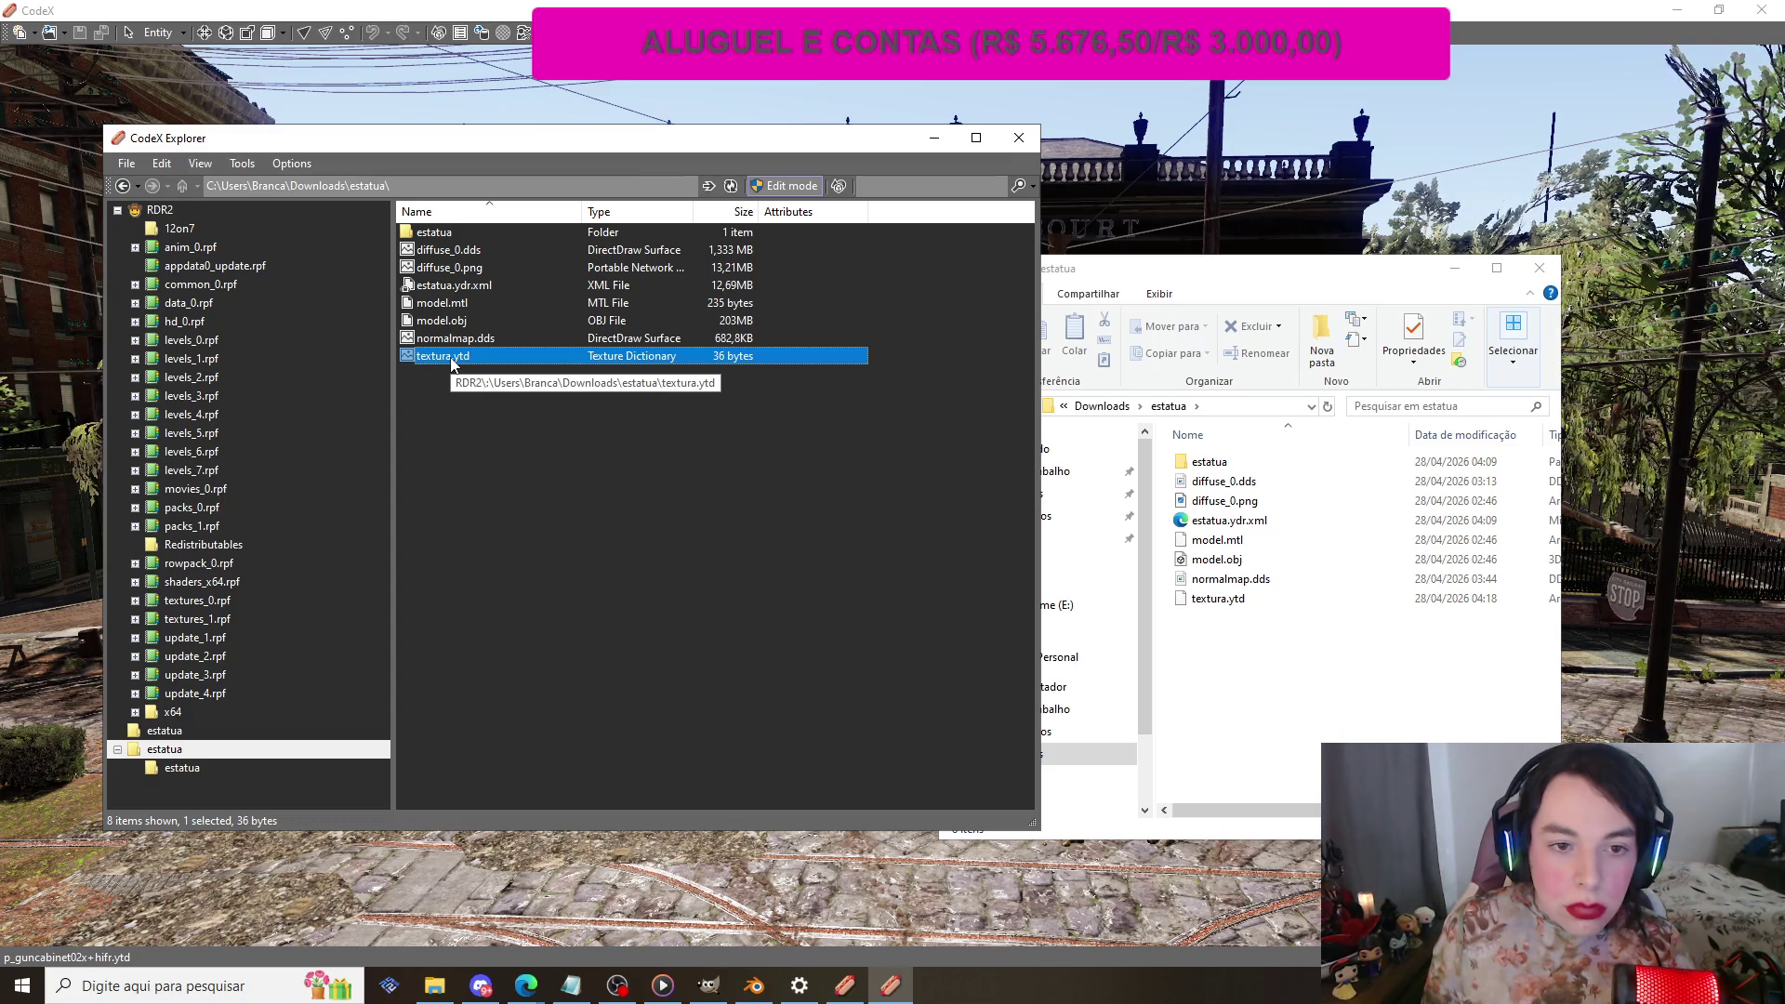
{"action": "double_click", "coordinate": [453, 359]}
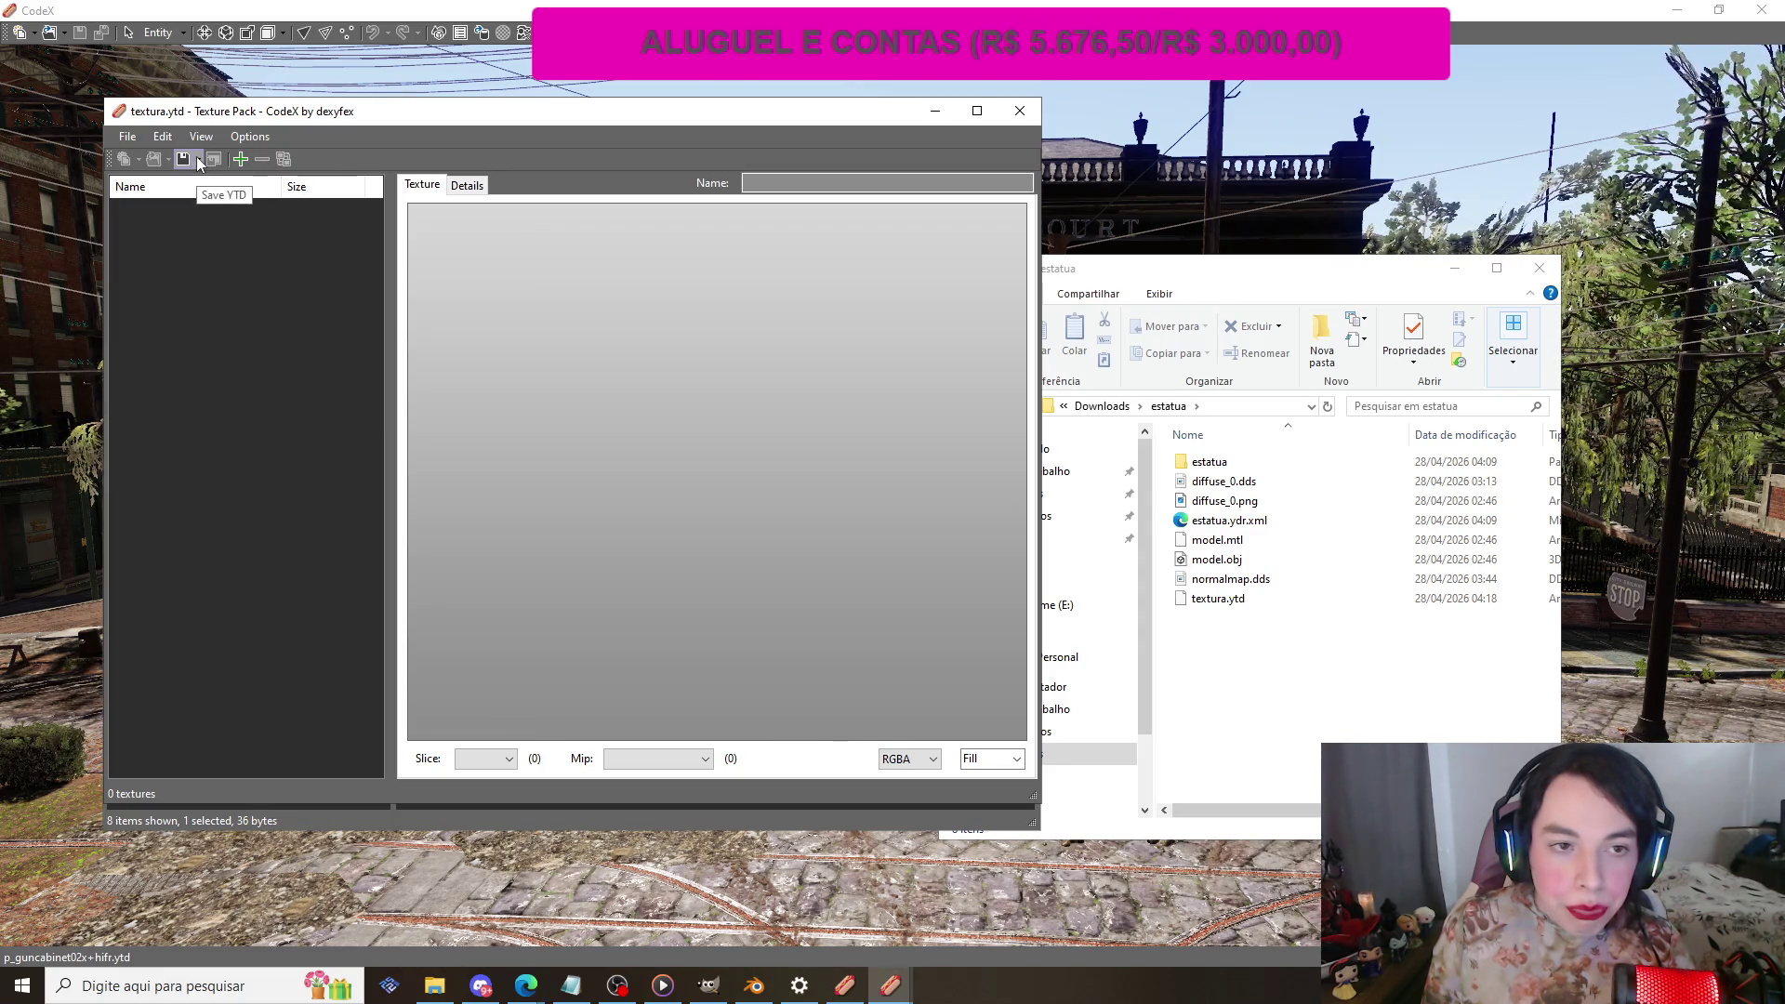
Step: Add diffuse_0.dds to textura.ytd, save the dictionary, and close its window
{"action": "left_click", "coordinate": [239, 160]}
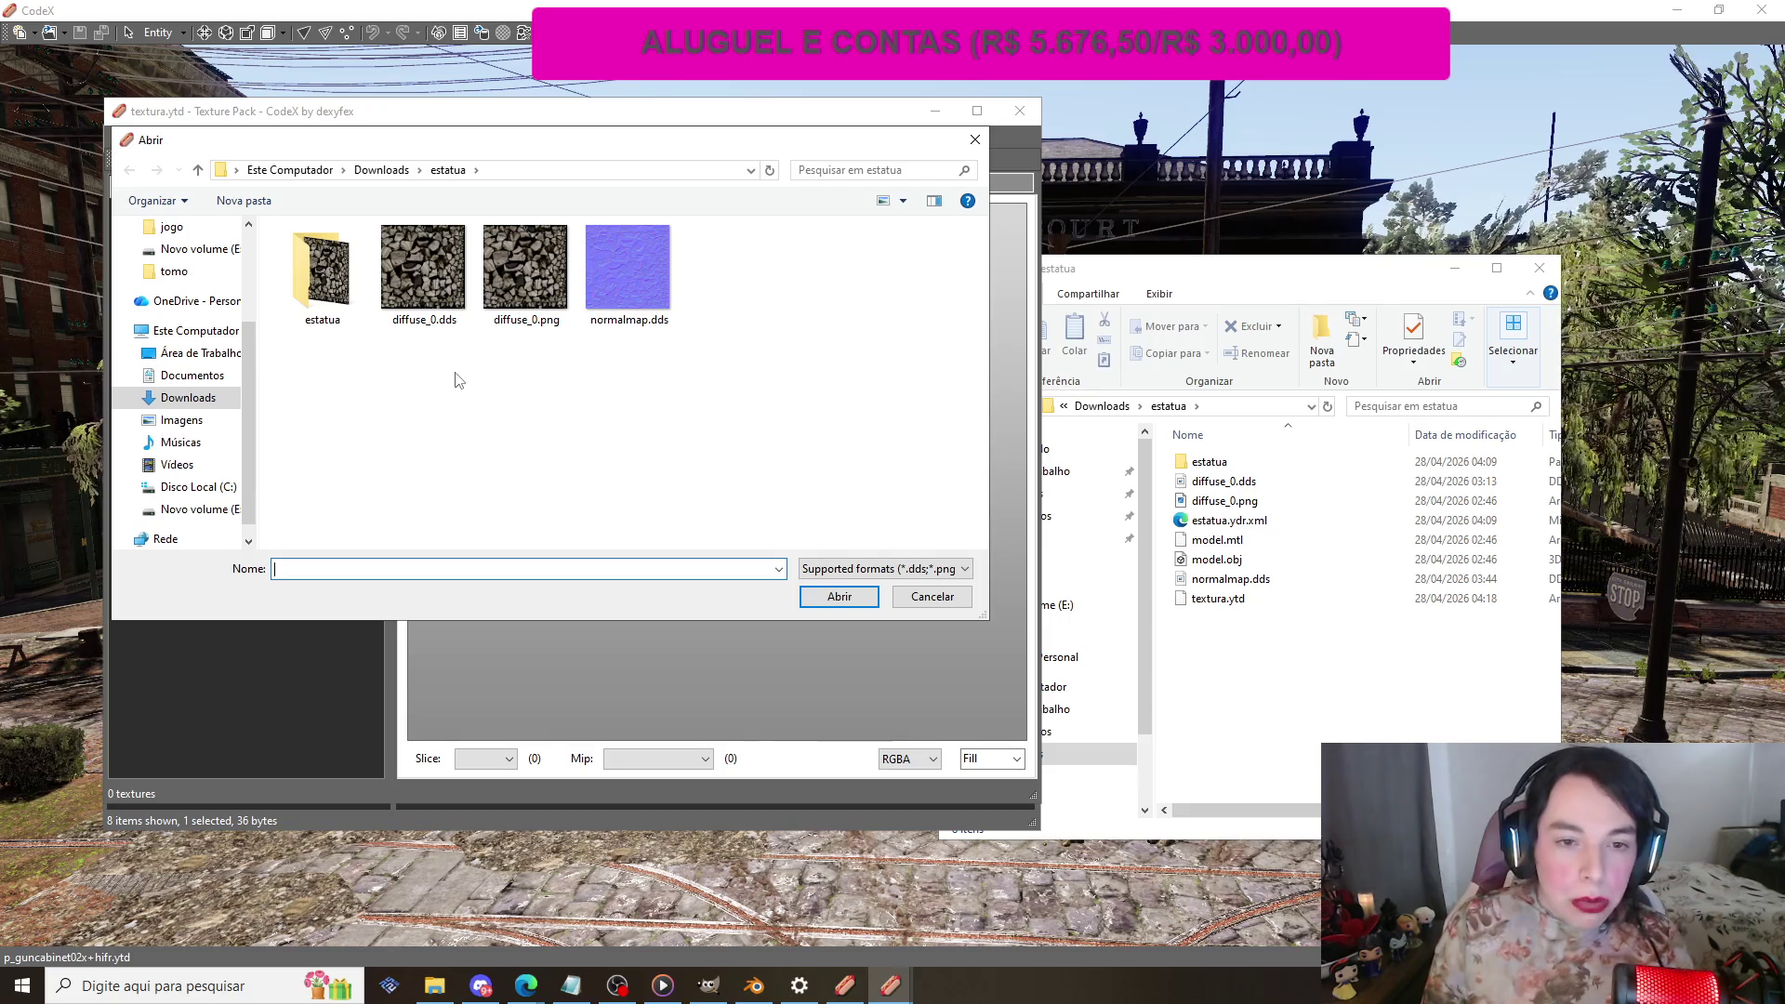
{"action": "left_click", "coordinate": [423, 270]}
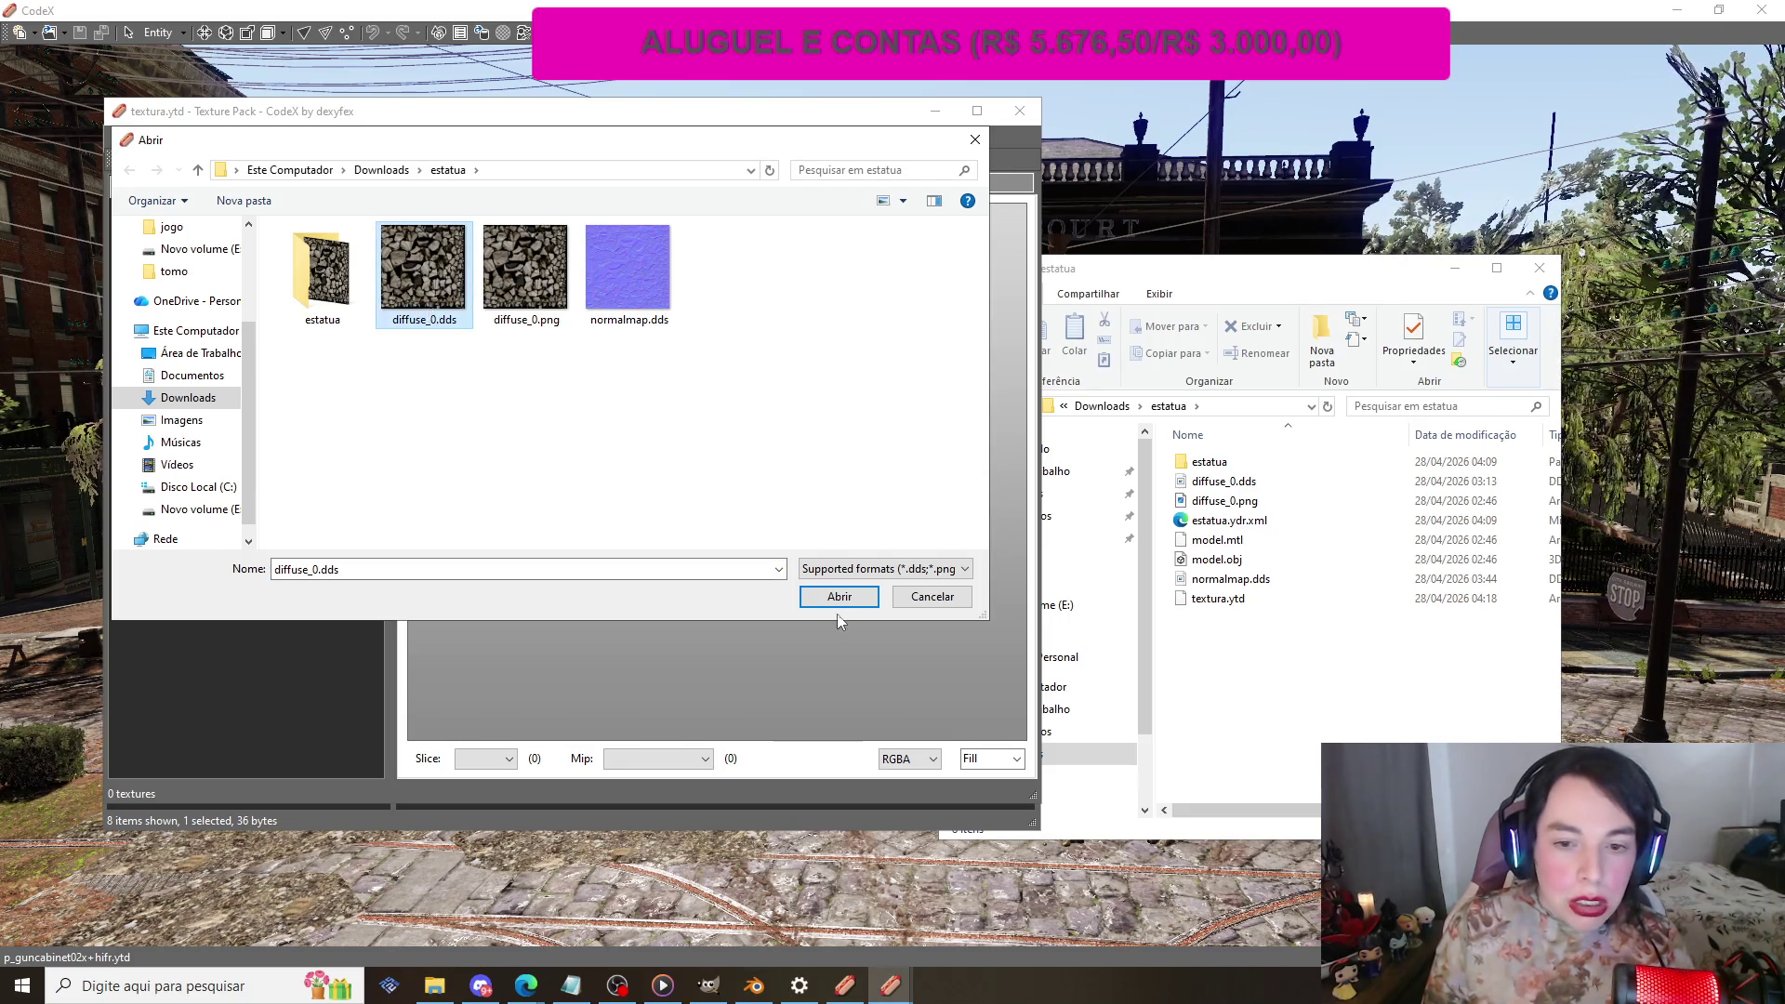
{"action": "left_click", "coordinate": [838, 597]}
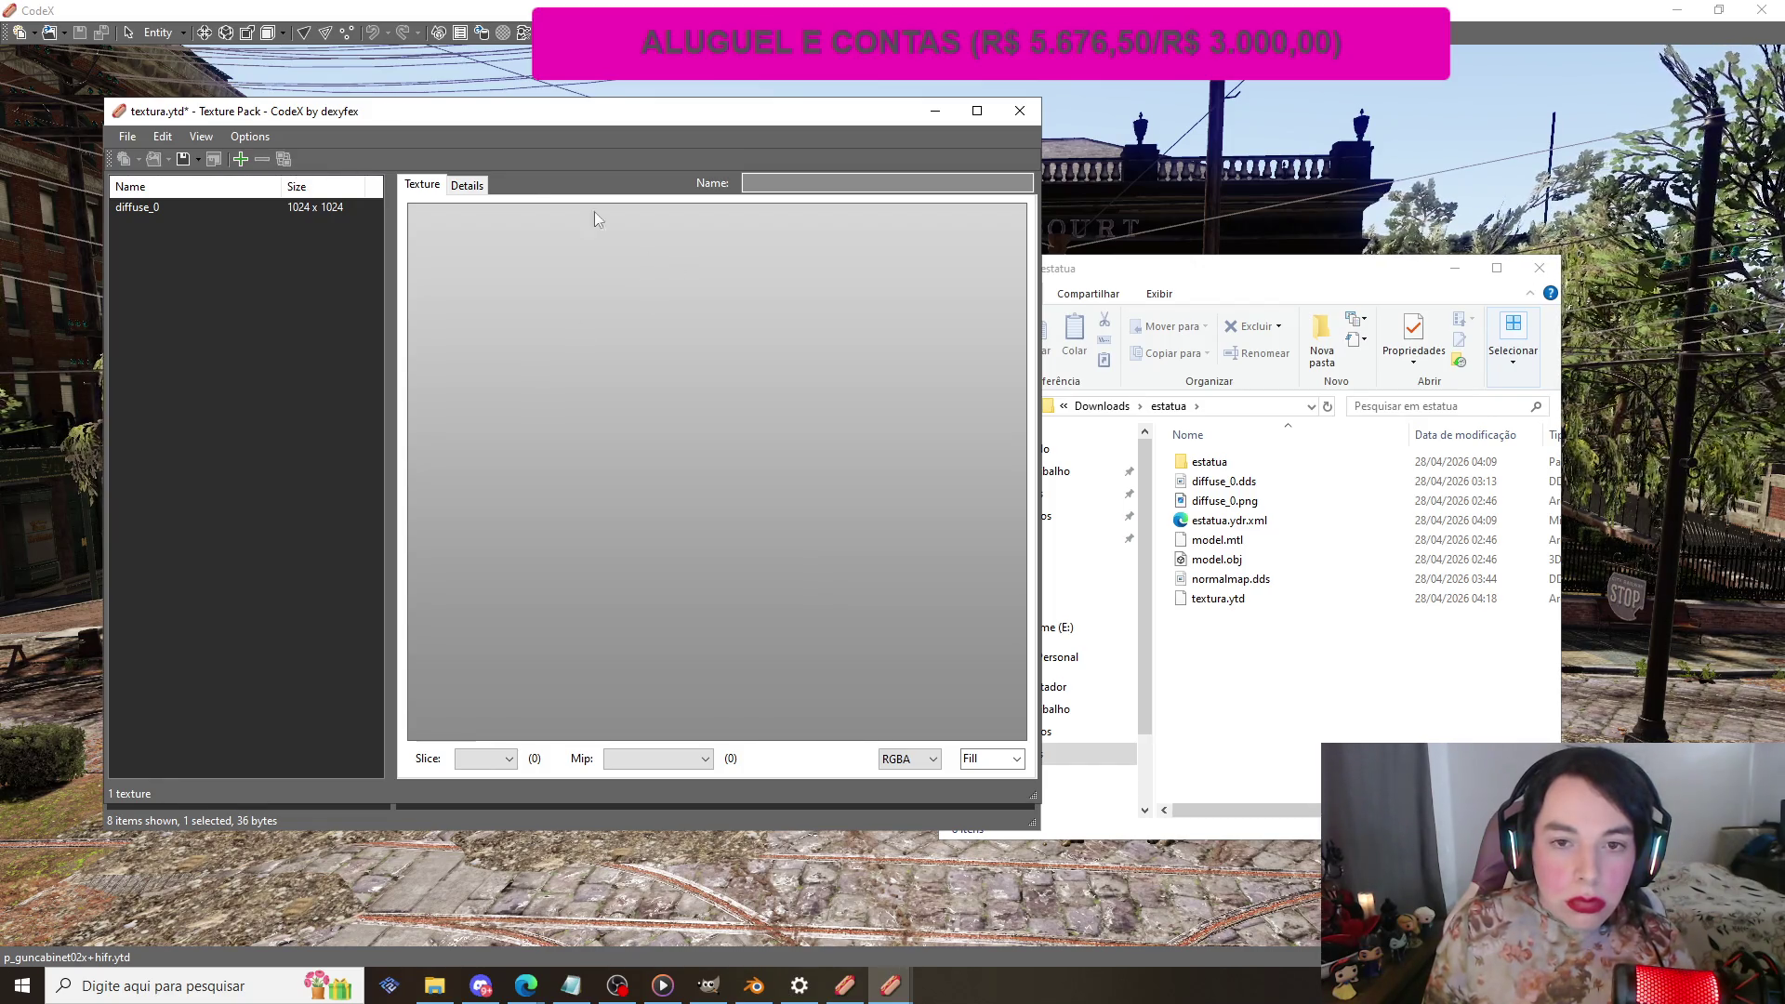
{"action": "left_click", "coordinate": [184, 159]}
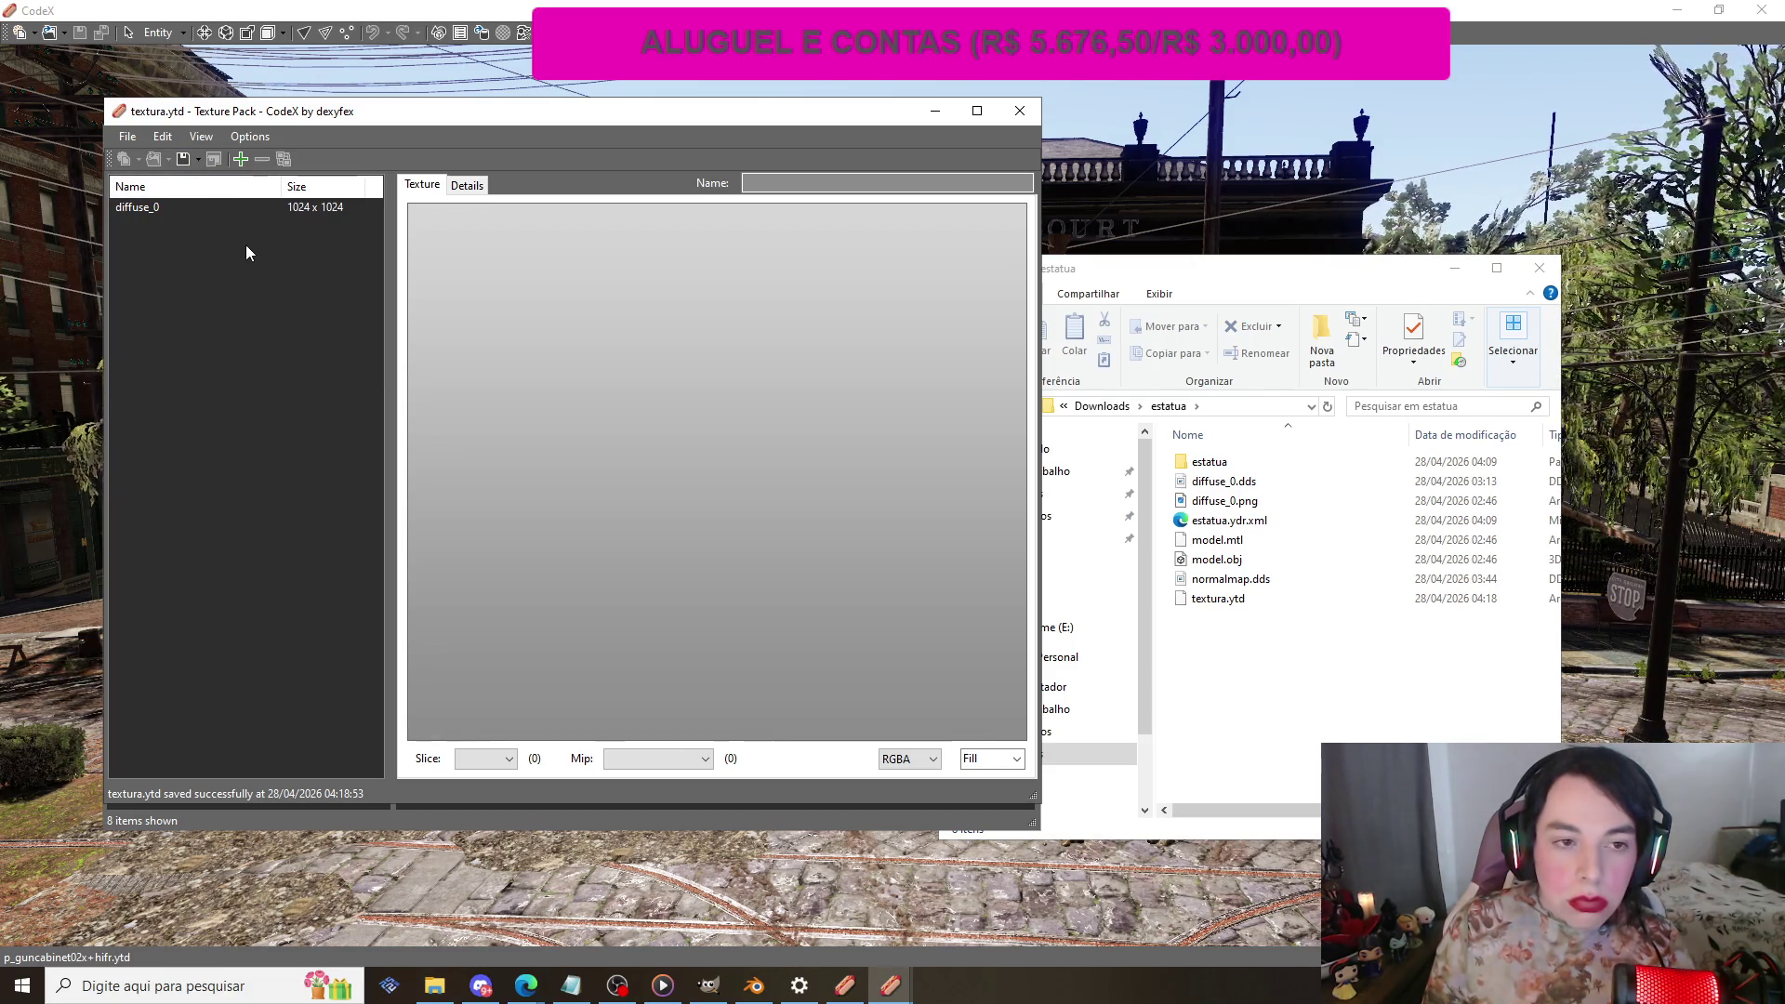
{"action": "left_click", "coordinate": [1020, 111]}
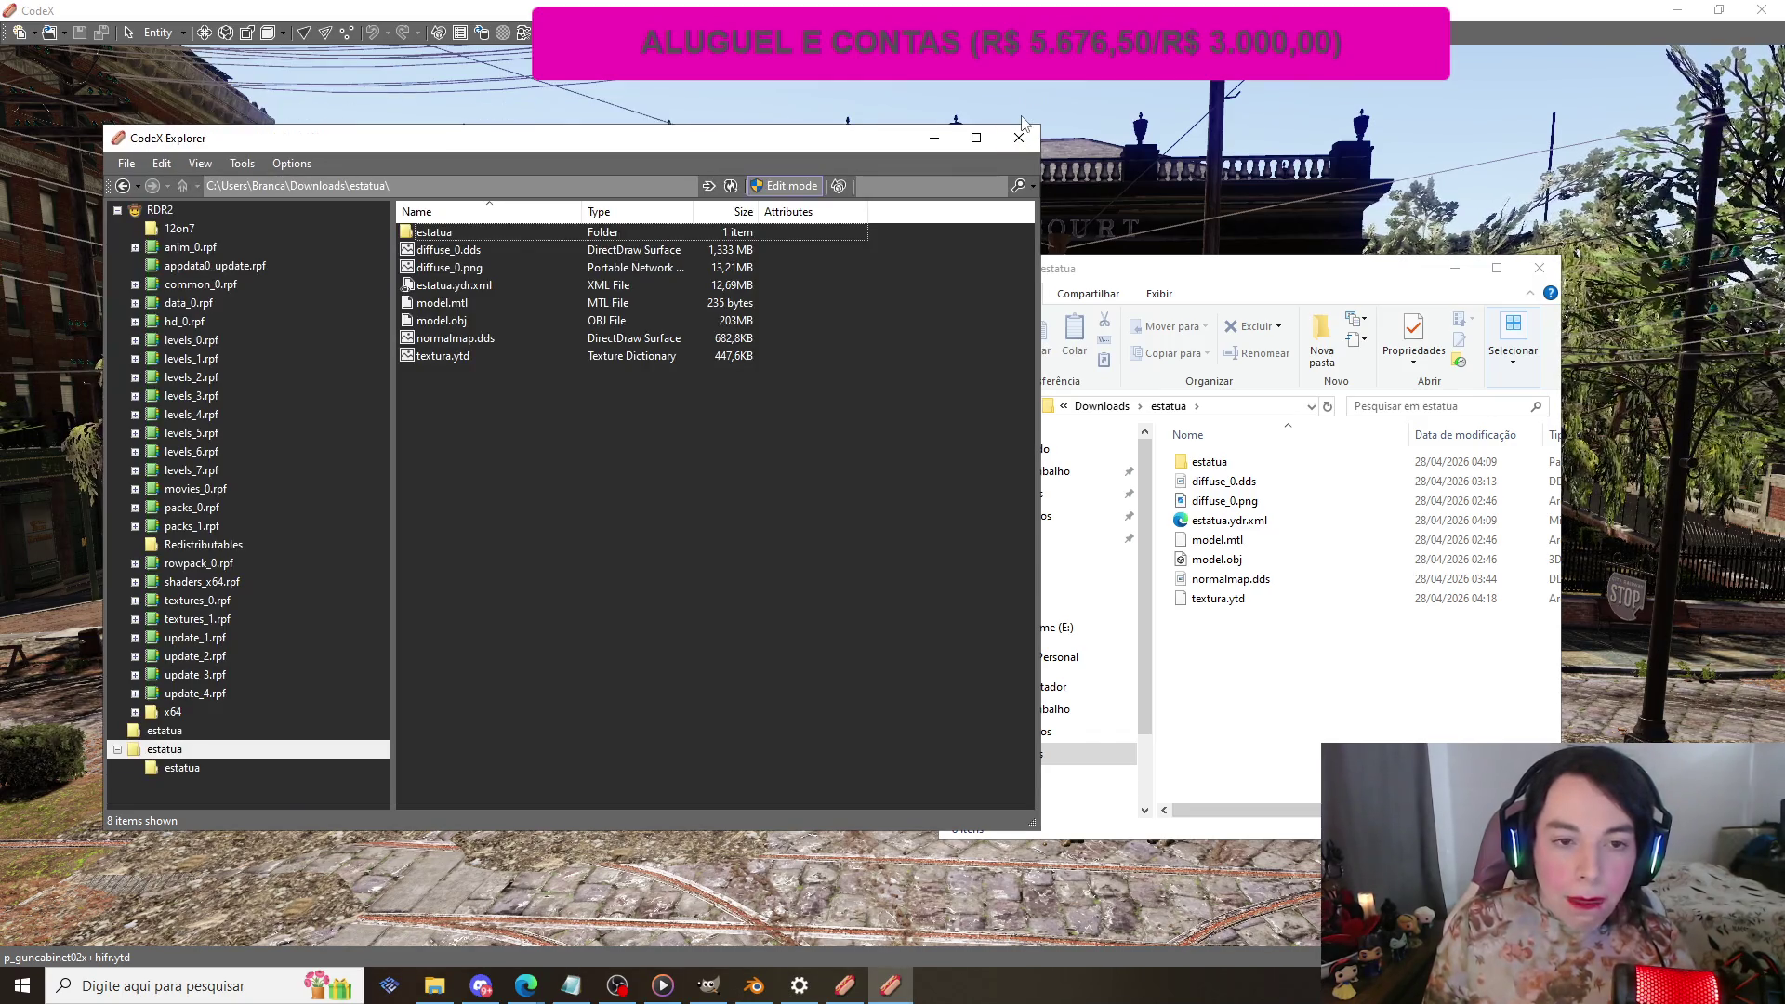
Step: Create a new YTYP archetype file named 'est' in the estatua folder
{"action": "right_click", "coordinate": [726, 455]}
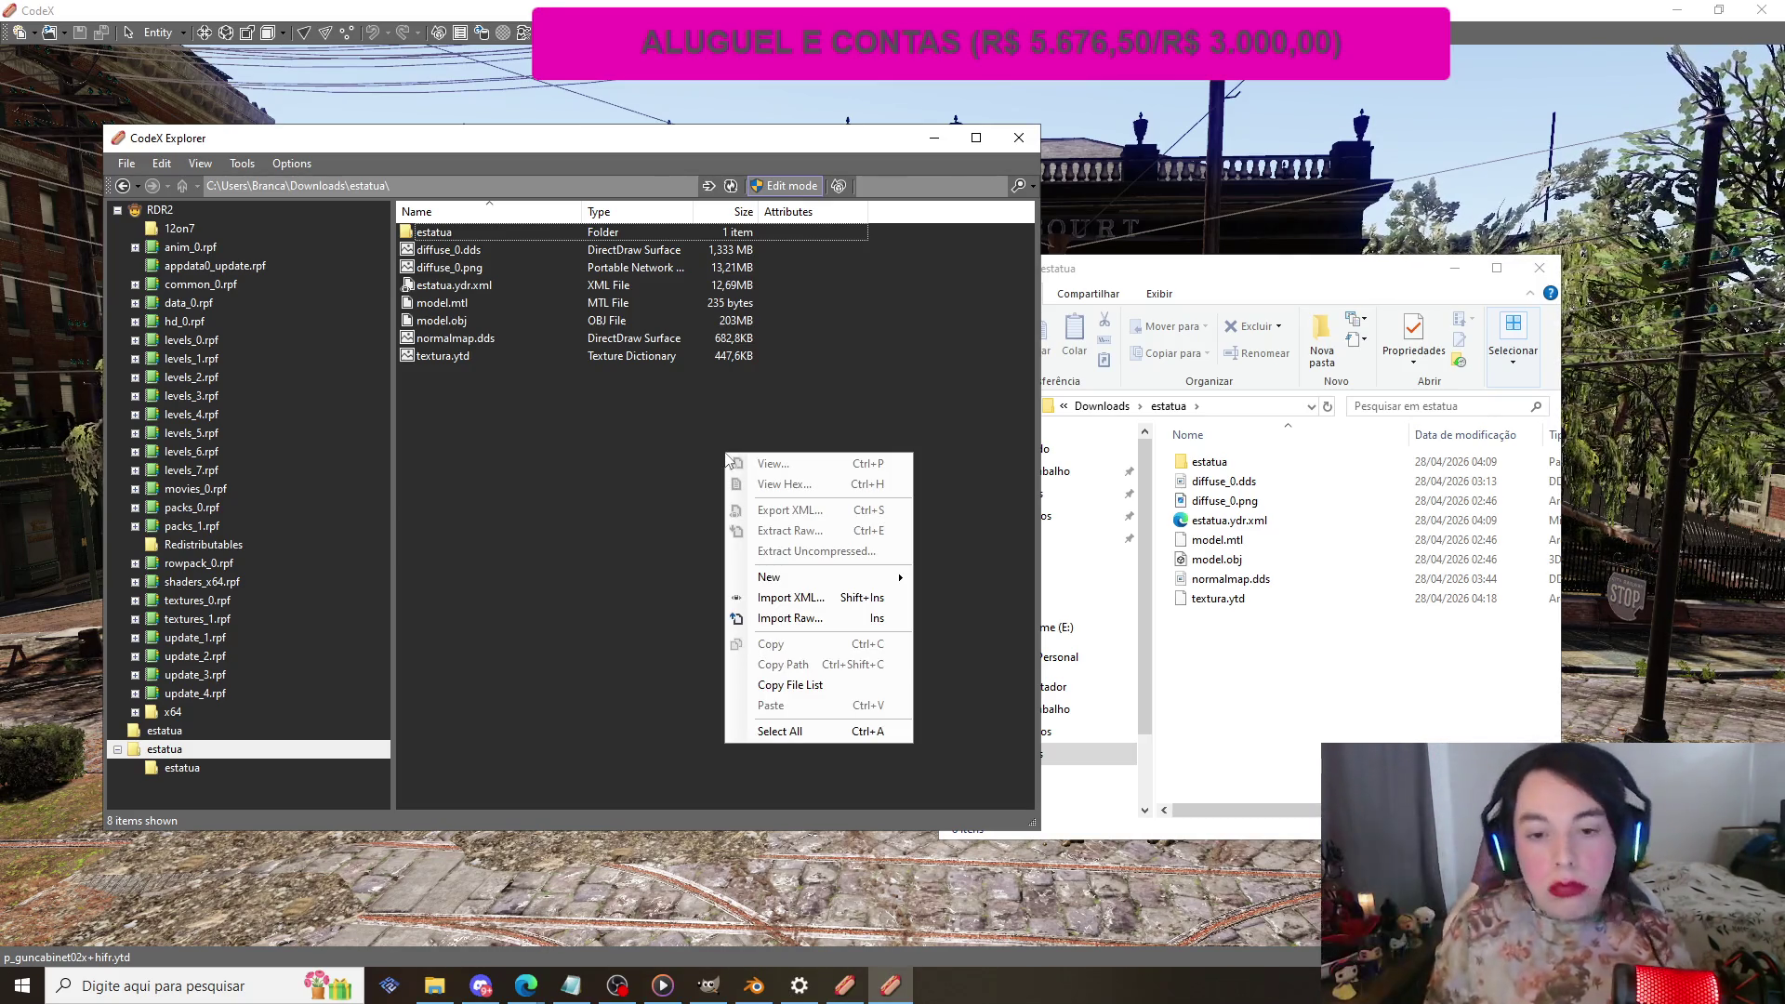
{"action": "mouse_move", "coordinate": [863, 580]}
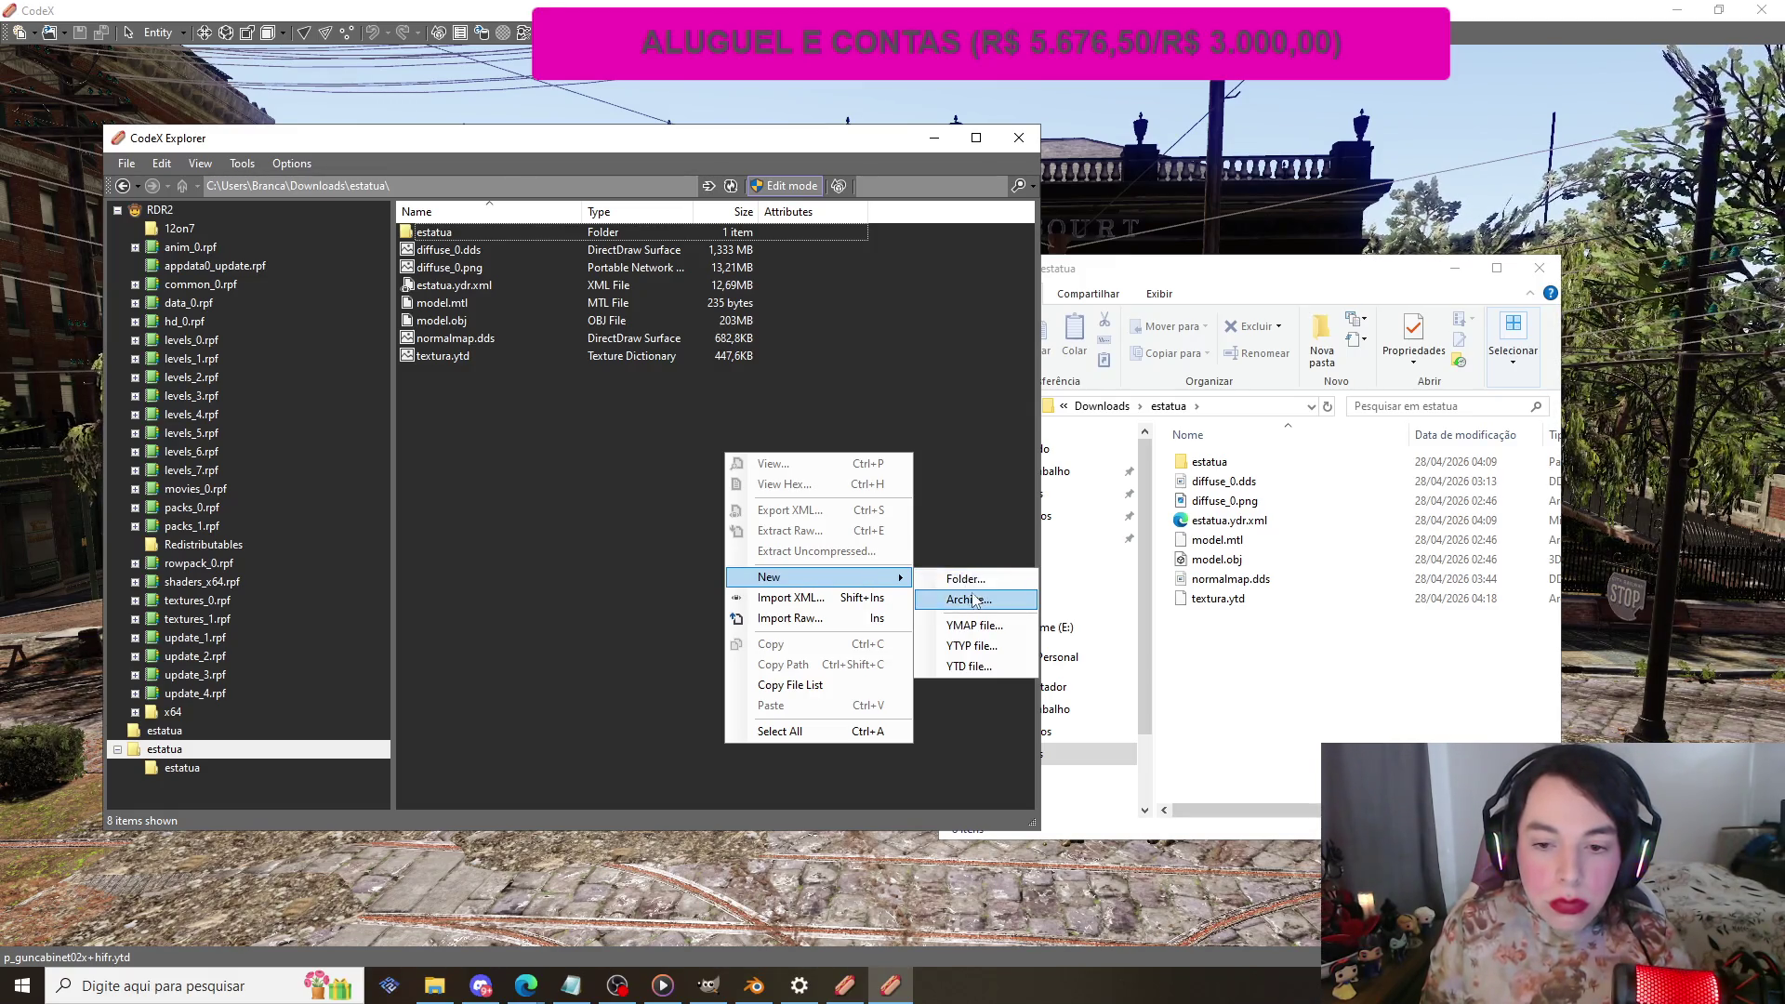
{"action": "left_click", "coordinate": [976, 647]}
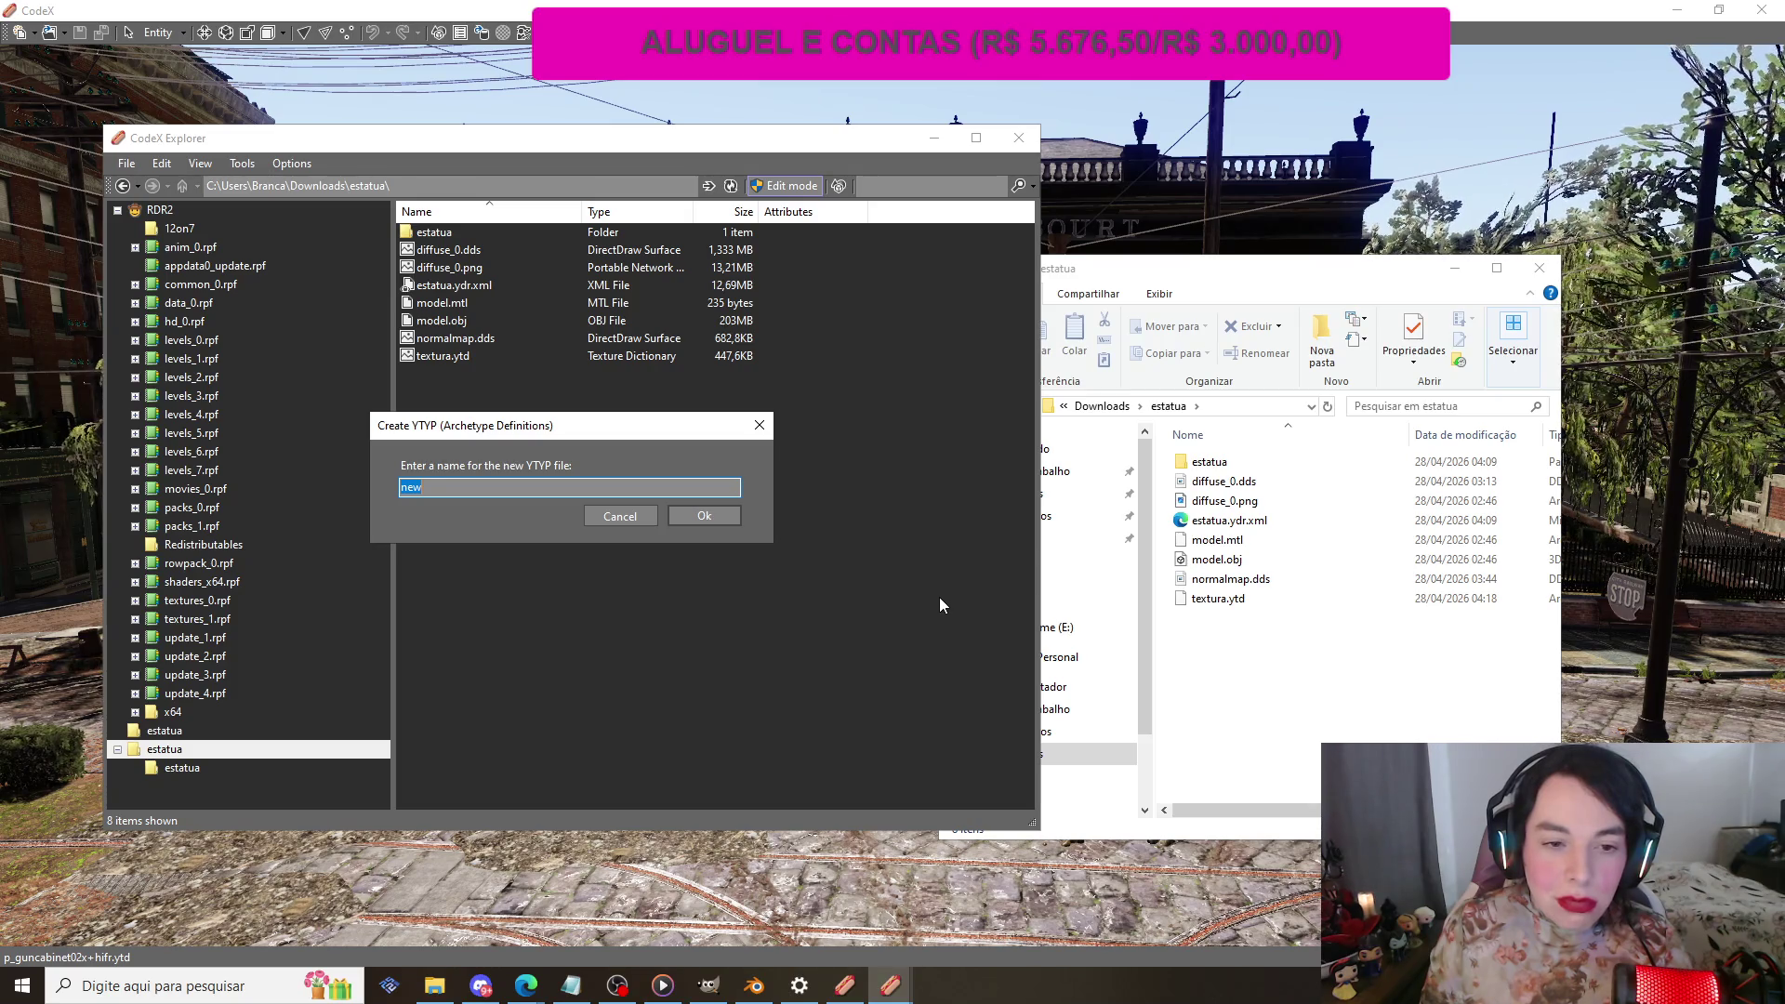
{"action": "type", "text": "est"}
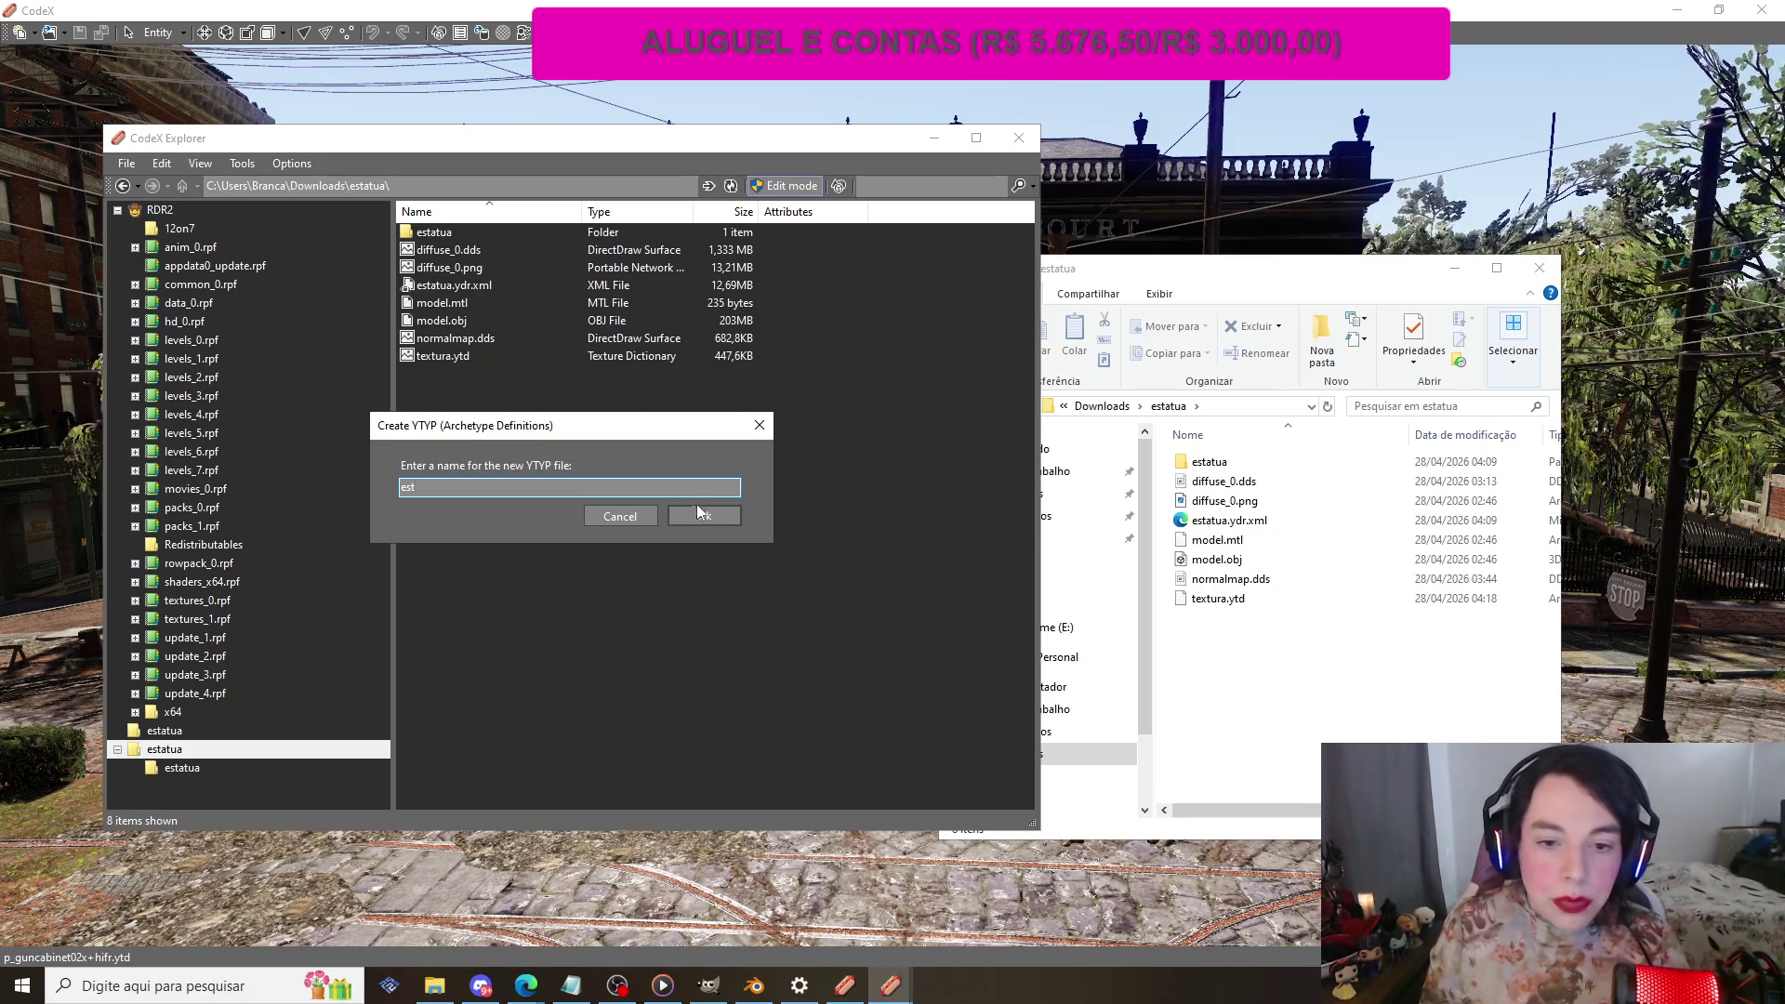
{"action": "left_click", "coordinate": [701, 513]}
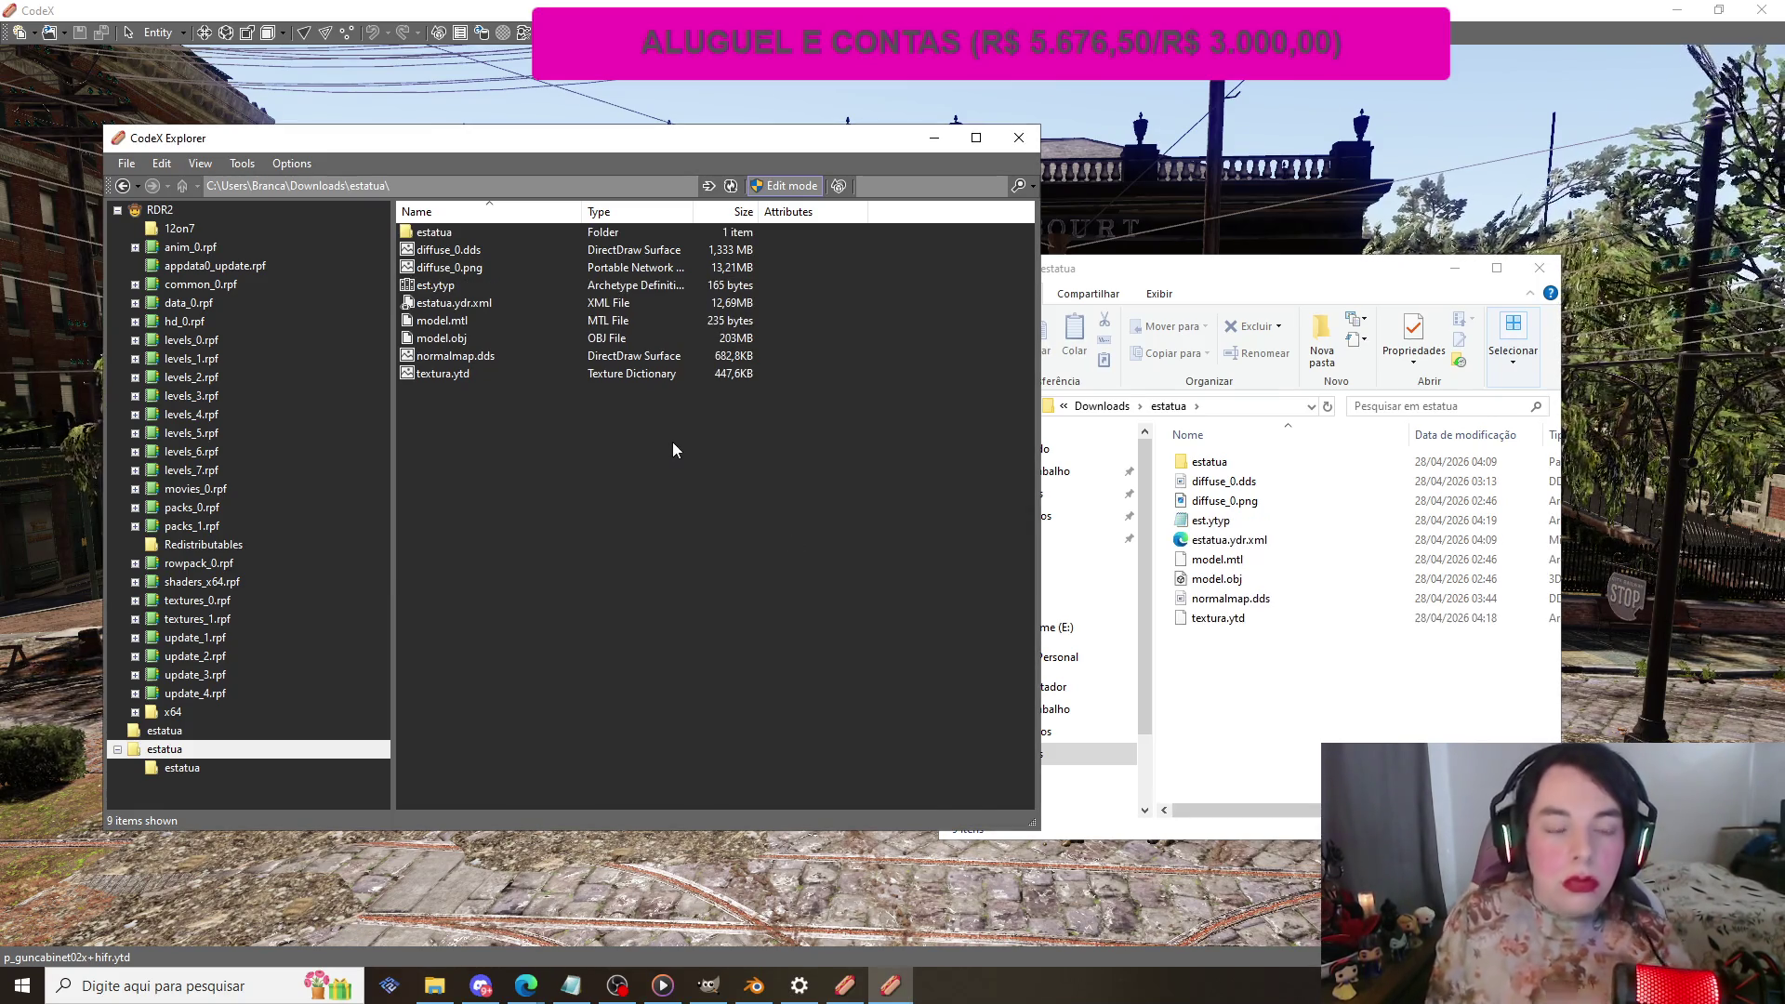
Step: Open est.ytyp in the Meta Editor and move its window down and right
{"action": "double_click", "coordinate": [469, 283]}
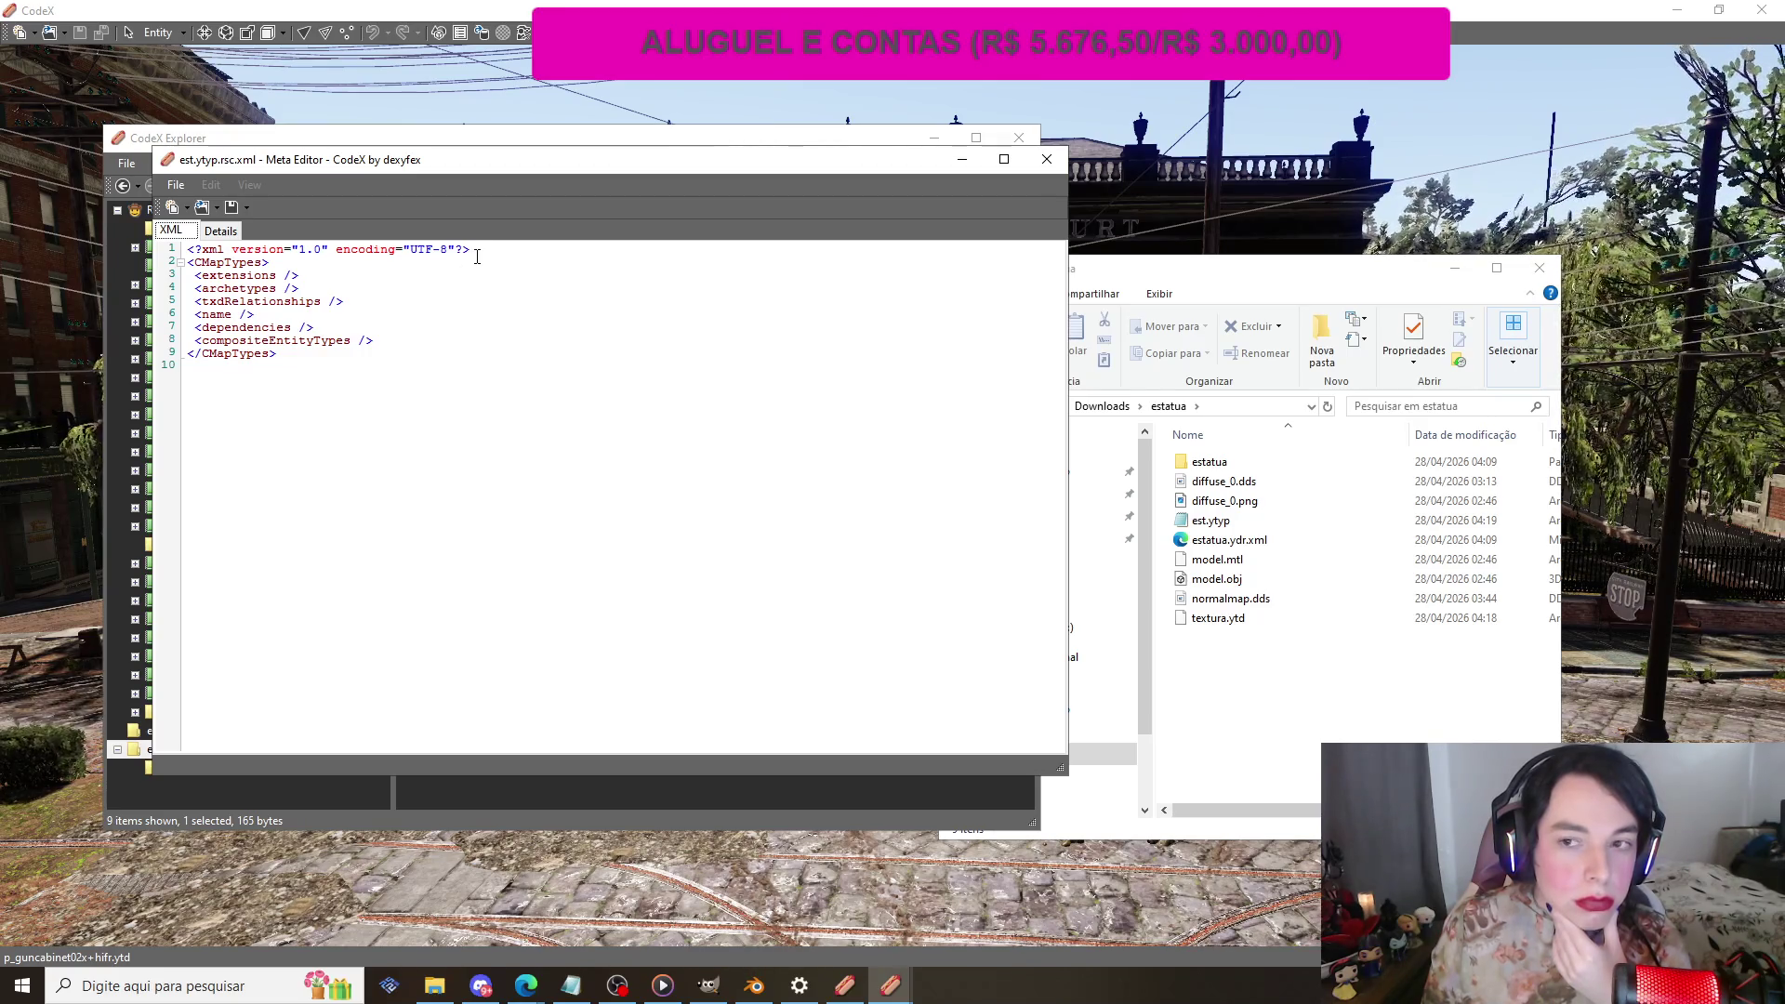
{"action": "mouse_move", "coordinate": [512, 164]}
{"action": "left_mouse_down"}
{"action": "mouse_move", "coordinate": [570, 219]}
{"action": "mouse_move", "coordinate": [595, 279]}
{"action": "mouse_move", "coordinate": [533, 221]}
{"action": "mouse_move", "coordinate": [530, 481]}
{"action": "mouse_move", "coordinate": [544, 148]}
{"action": "mouse_move", "coordinate": [577, 199]}
{"action": "left_mouse_up"}
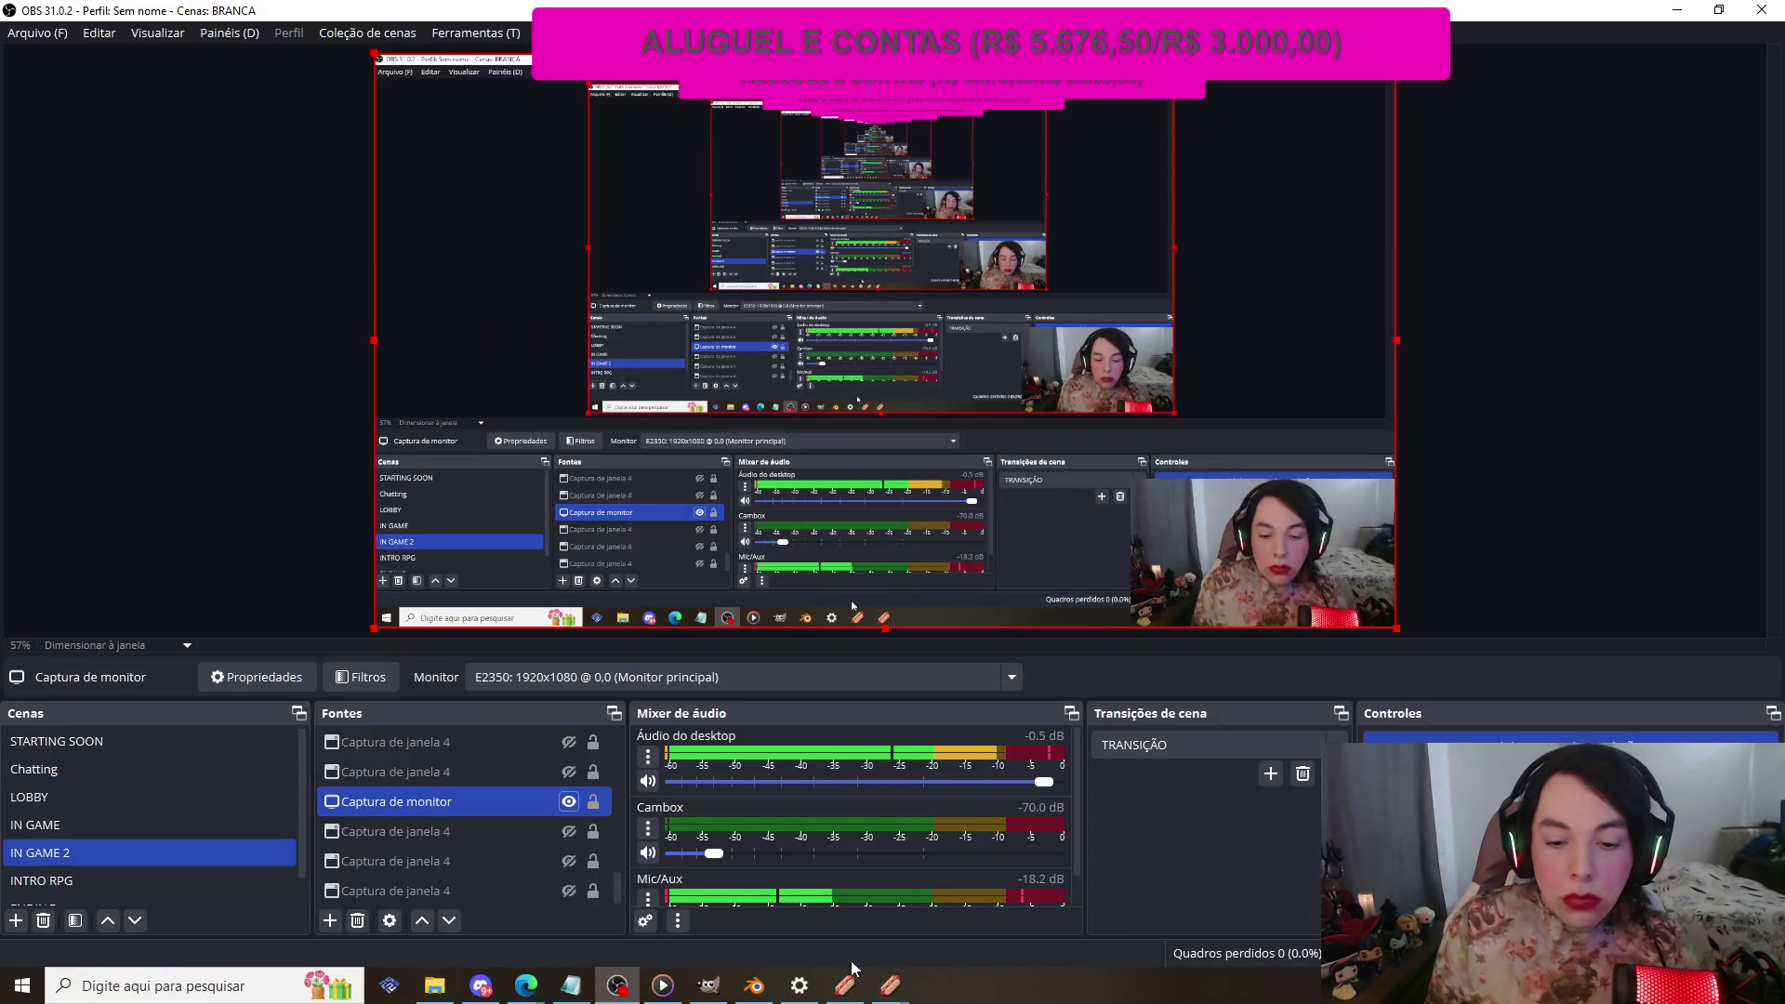
Step: Bring the est.ytyp Meta Editor window back to the front
{"action": "mouse_move", "coordinate": [890, 984]}
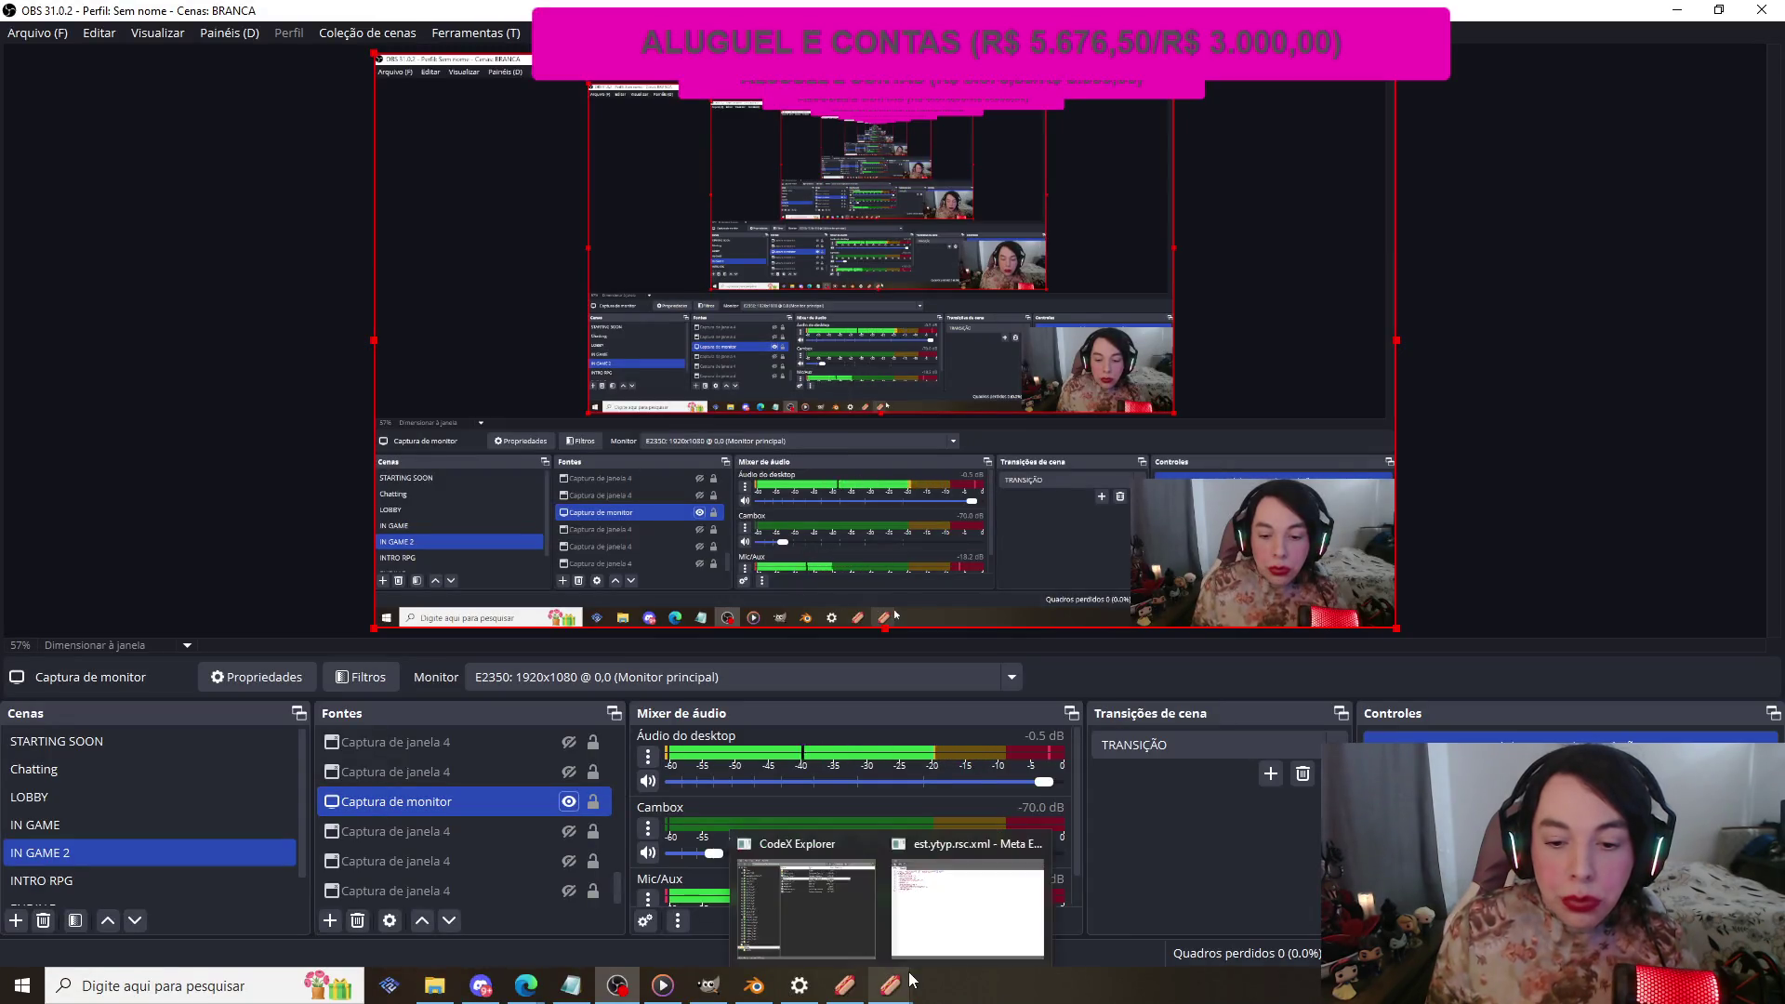
{"action": "left_click", "coordinate": [966, 897]}
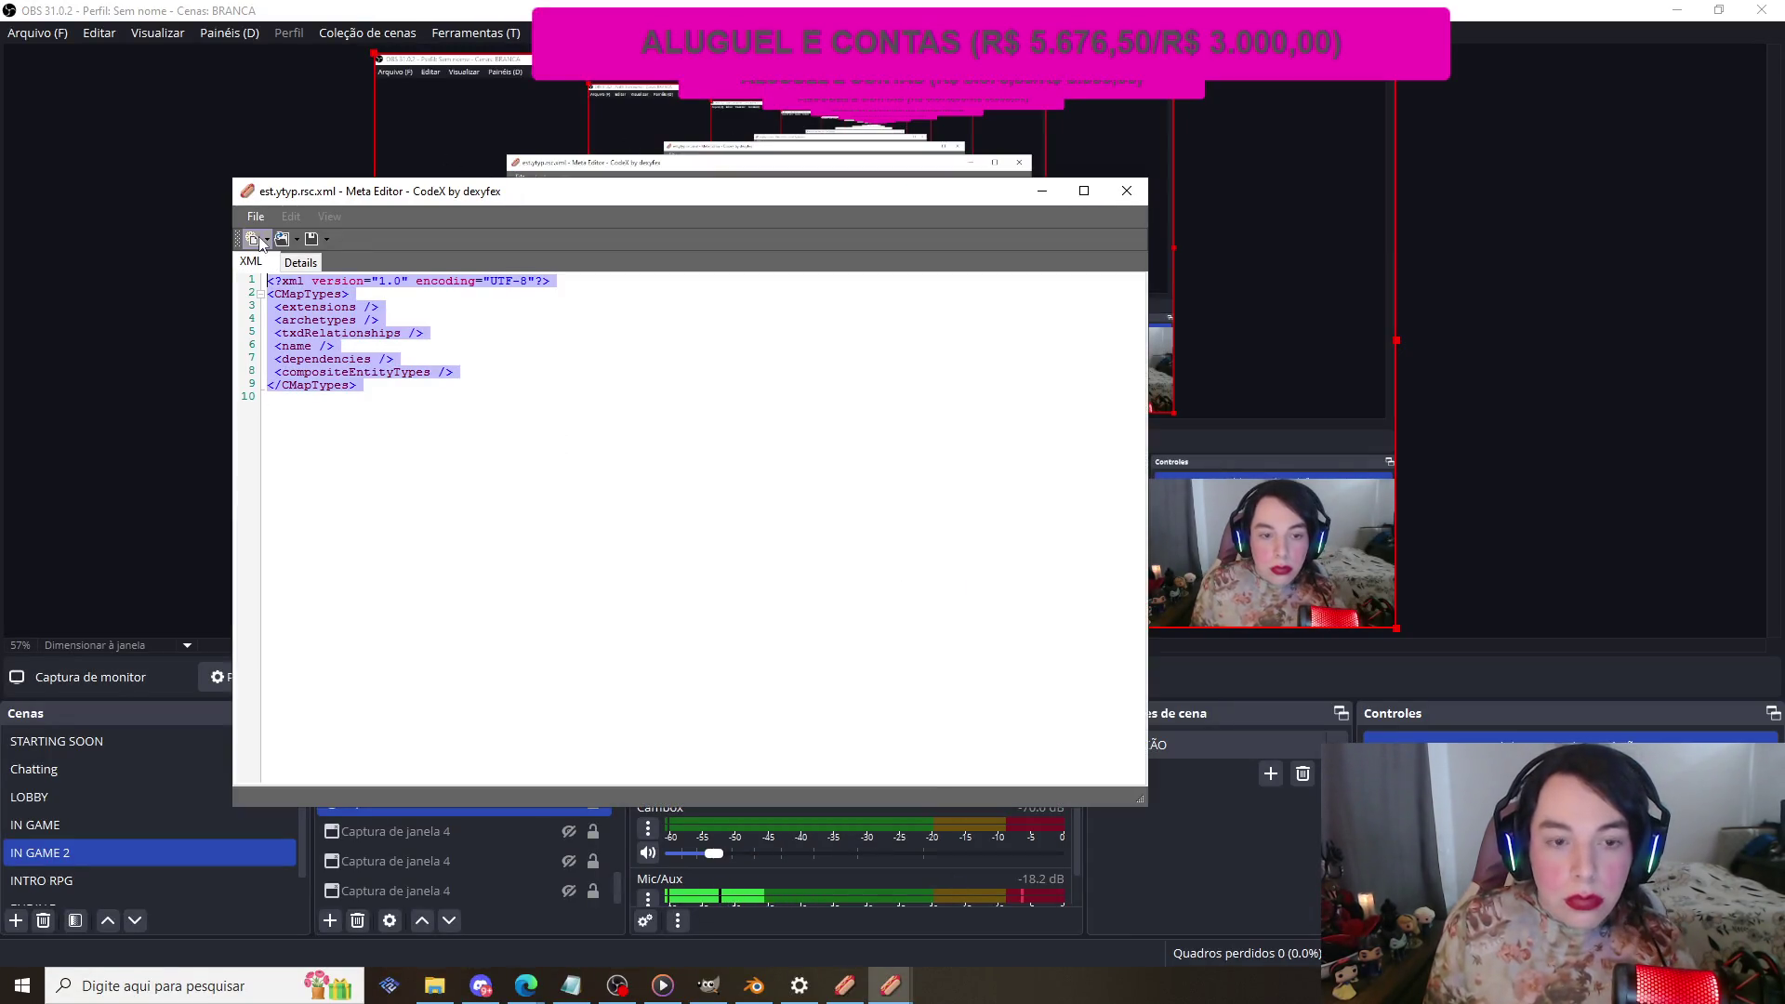
Step: Paste the CBaseArchetypeDef template over the empty est.ytyp XML
{"action": "type", "text": "<?xml version=\"1.0\" encoding=\"UTF-8\"?> <CMapTypes>   <extensions />   <archetypes>     <Item type=\"CBaseArchetypeDef\">       <guid value=\"0\"/>       <lodDist value=\"100.00000000\"/>       <flags value=\"537001984\" />       <loadFlags value=\"537001984\" />       <specialAttribute value=\"0\" />       <bbMin x=\"-7.567664\" y=\"-9.860724\" z=\"-0.11392999\" />       <bbMax x=\"8.586364\" y=\"9.425579\" z=\"6.247887\" />       <bsCentre x=\"0.5093498\" y=\"-0.21757269\" z=\"3.0669785\" />       <bsRadius value=\"12.97485\" />       <hdTextureDist value=\"60.0\"/>       <name>propname</name>       <textureDictionary>ytdname</textureDictionary>       <physicsDictionary>propname</physicsDictionary>       <clipDictionary />       <drawableDictionary />       <assetType>ASSET_TYPE_DRAWABLE</assetType>       <assetName>propname</assetName>       <extensions />       <redm_loves_you_a68fd88a5afa0b22 />     </Item>   </archetypes>   <name>yourytypname</name>   <dependencies />   <compositeEntityTypes itemType=\"CCompositeEntityType\" /> </CMapTypes>"}
{"action": "left_click", "coordinate": [651, 362]}
{"action": "mouse_move", "coordinate": [577, 191]}
{"action": "left_mouse_down"}
{"action": "mouse_move", "coordinate": [897, 199]}
{"action": "mouse_move", "coordinate": [810, 208]}
{"action": "left_mouse_up"}
Step: Check the estatua downloads folder contents, then return to the est.ytyp XML
{"action": "mouse_move", "coordinate": [889, 984]}
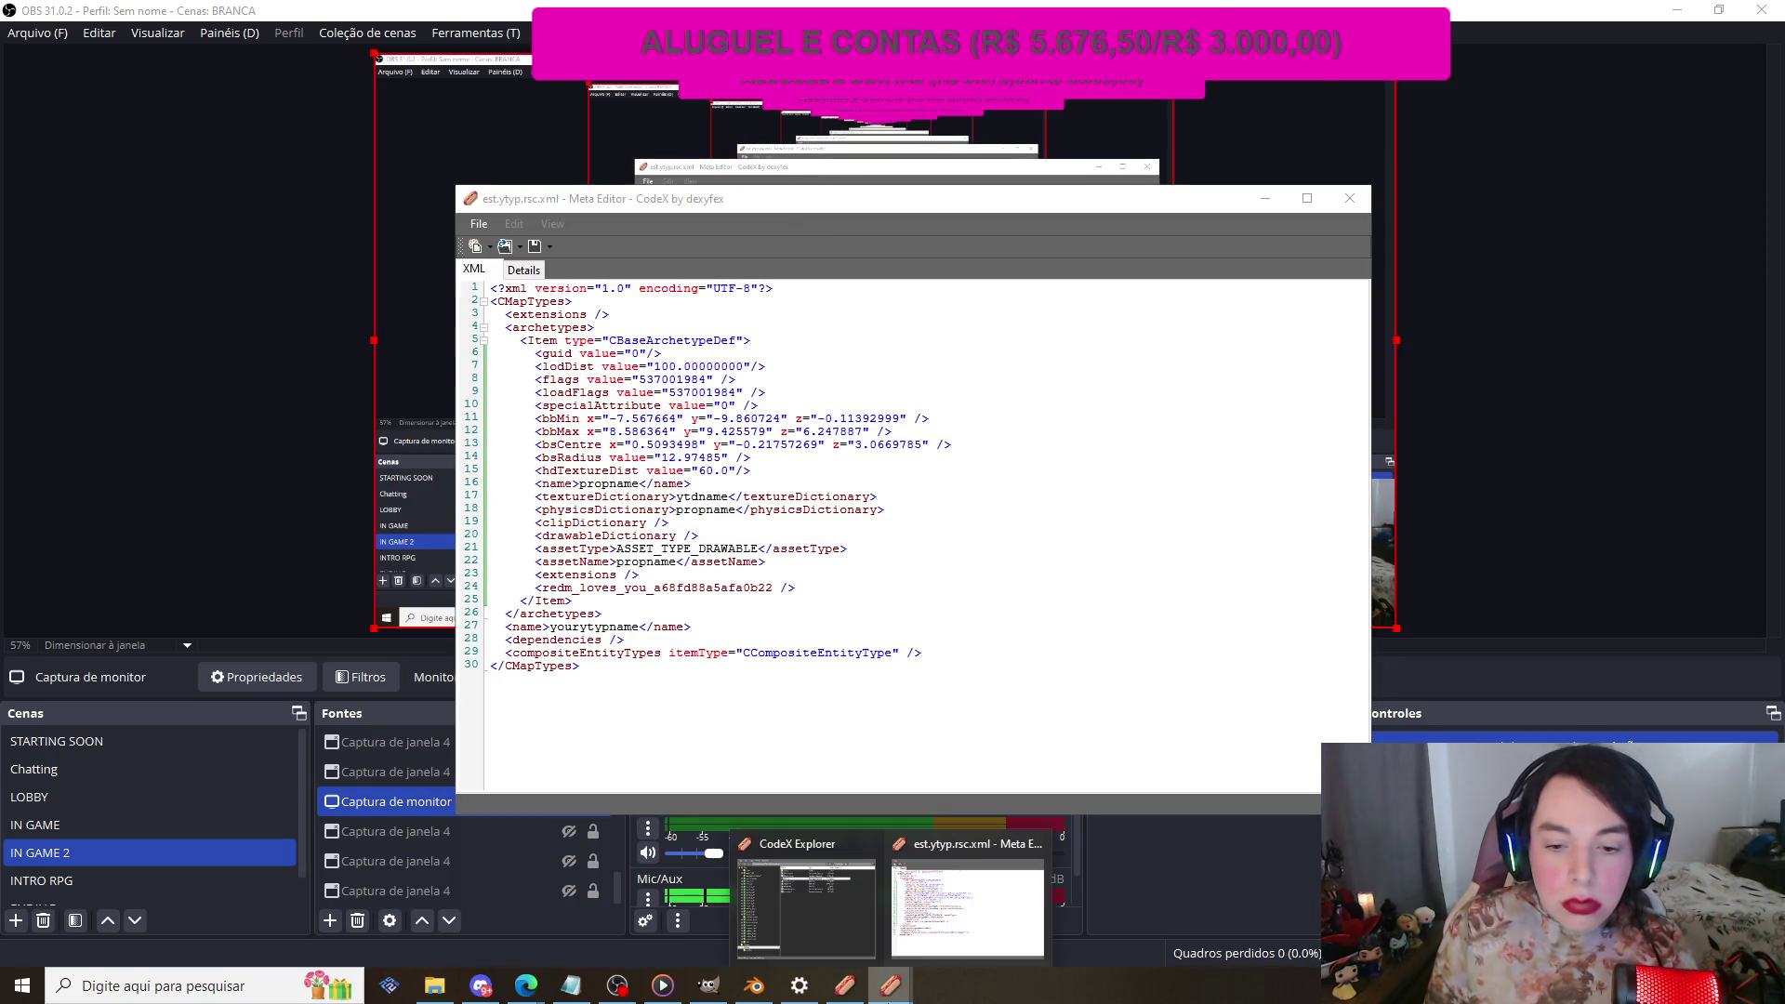
{"action": "left_click", "coordinate": [847, 933]}
{"action": "left_click", "coordinate": [953, 918]}
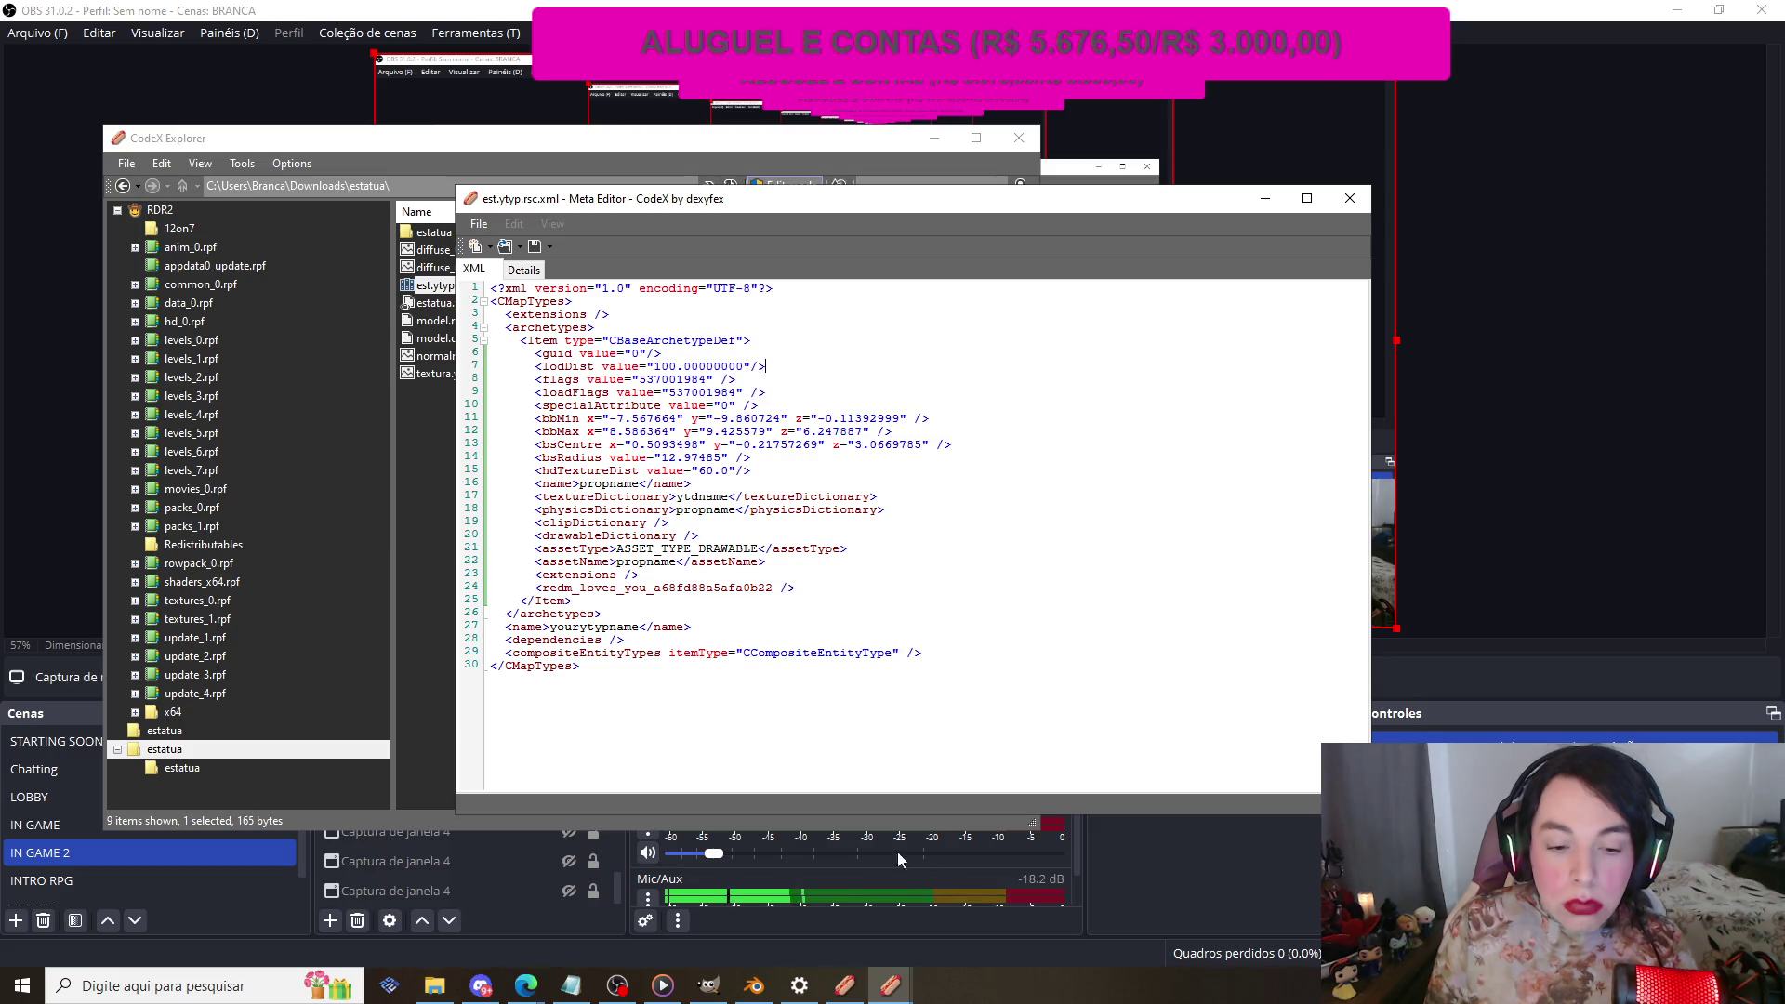
{"action": "left_click", "coordinate": [434, 987]}
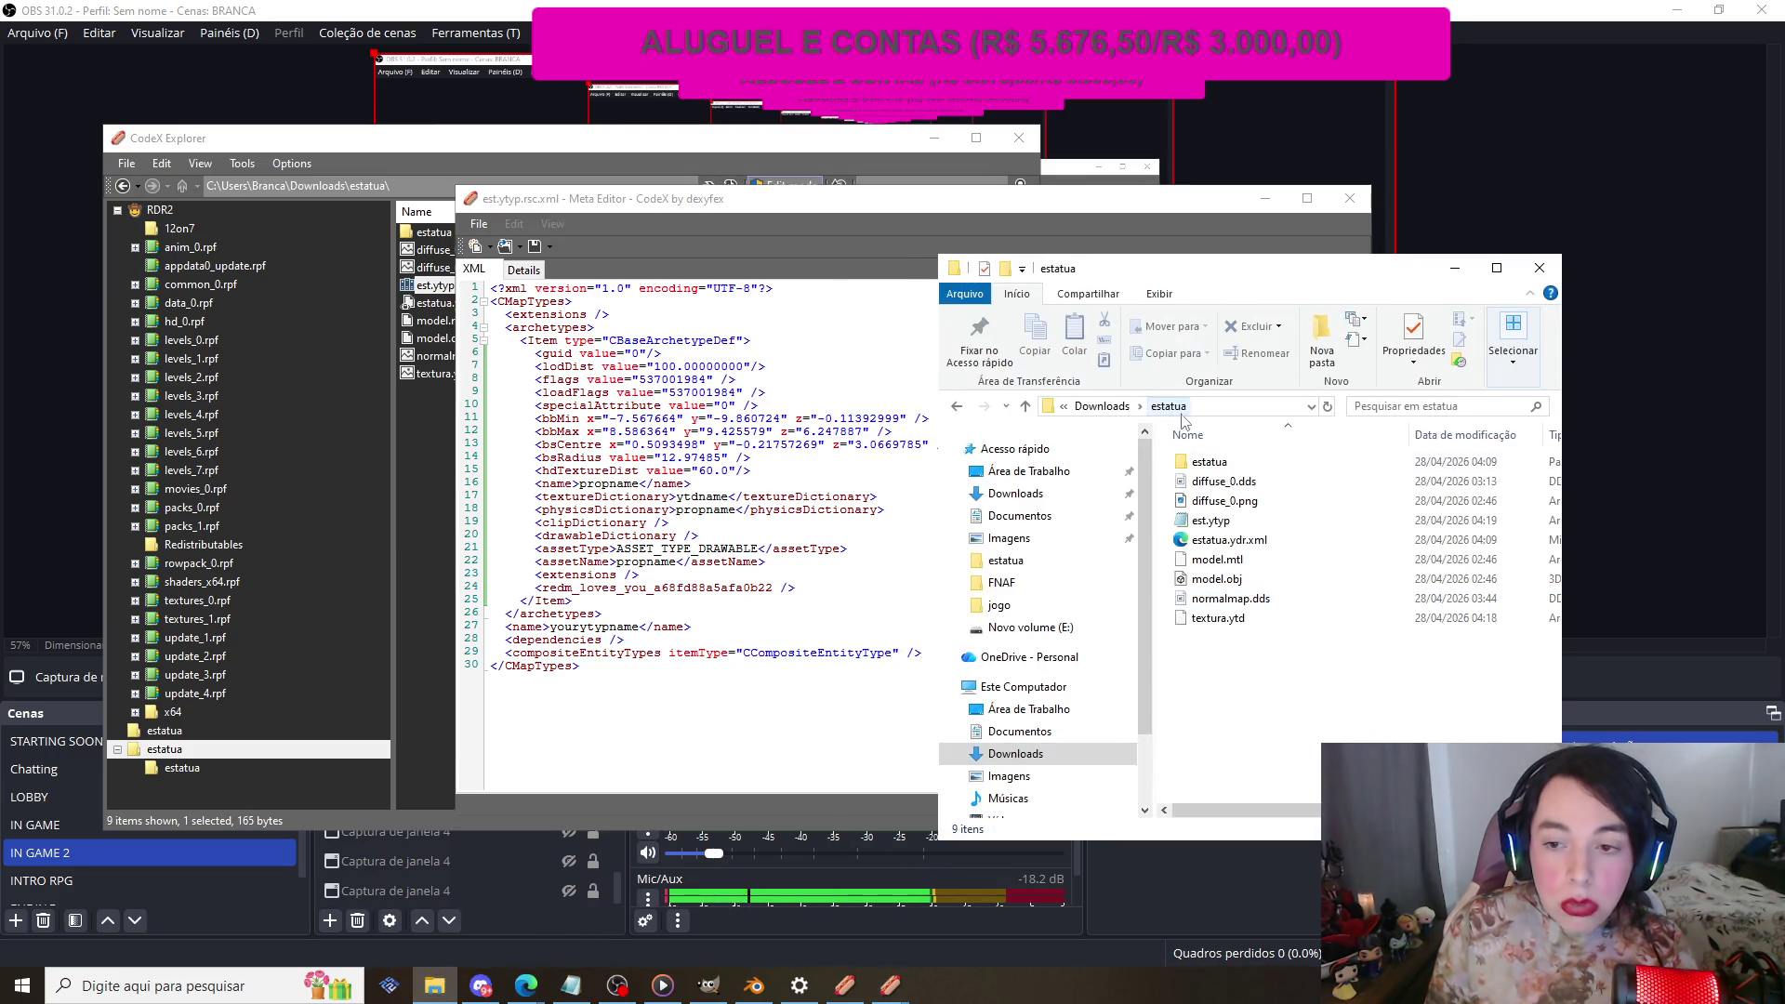
{"action": "double_click", "coordinate": [1225, 461]}
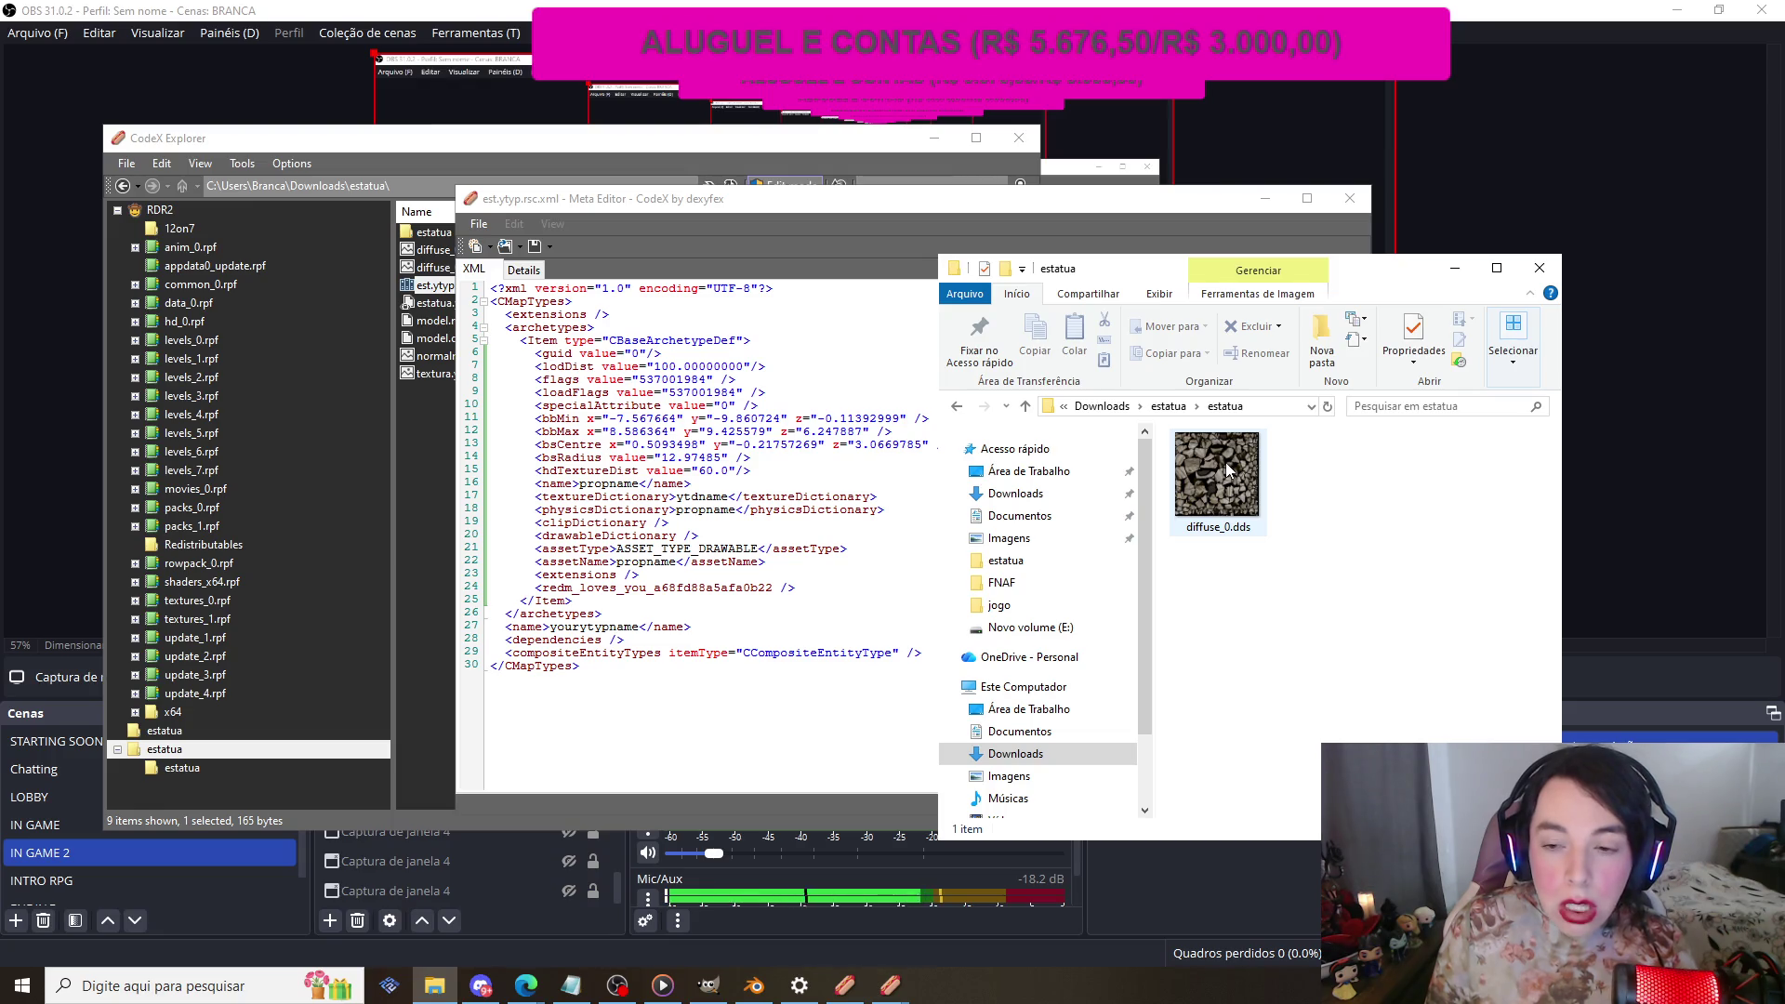
{"action": "left_click", "coordinate": [1455, 268]}
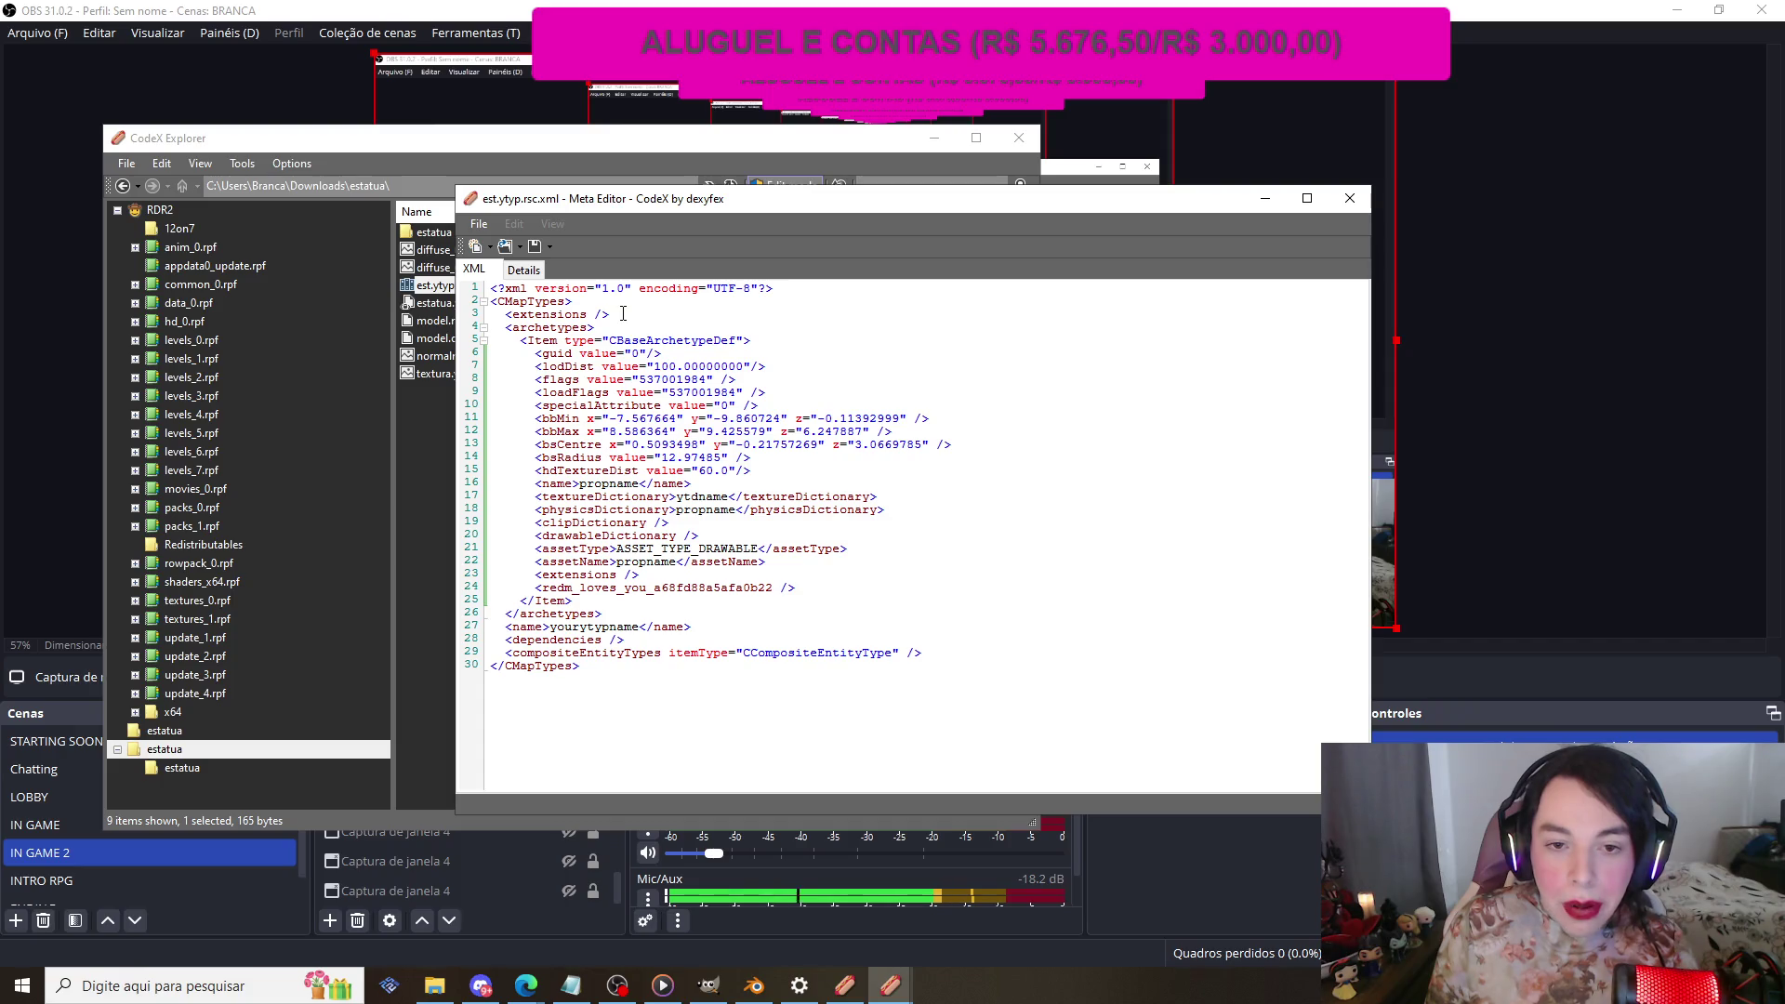
{"action": "left_click", "coordinate": [627, 302]}
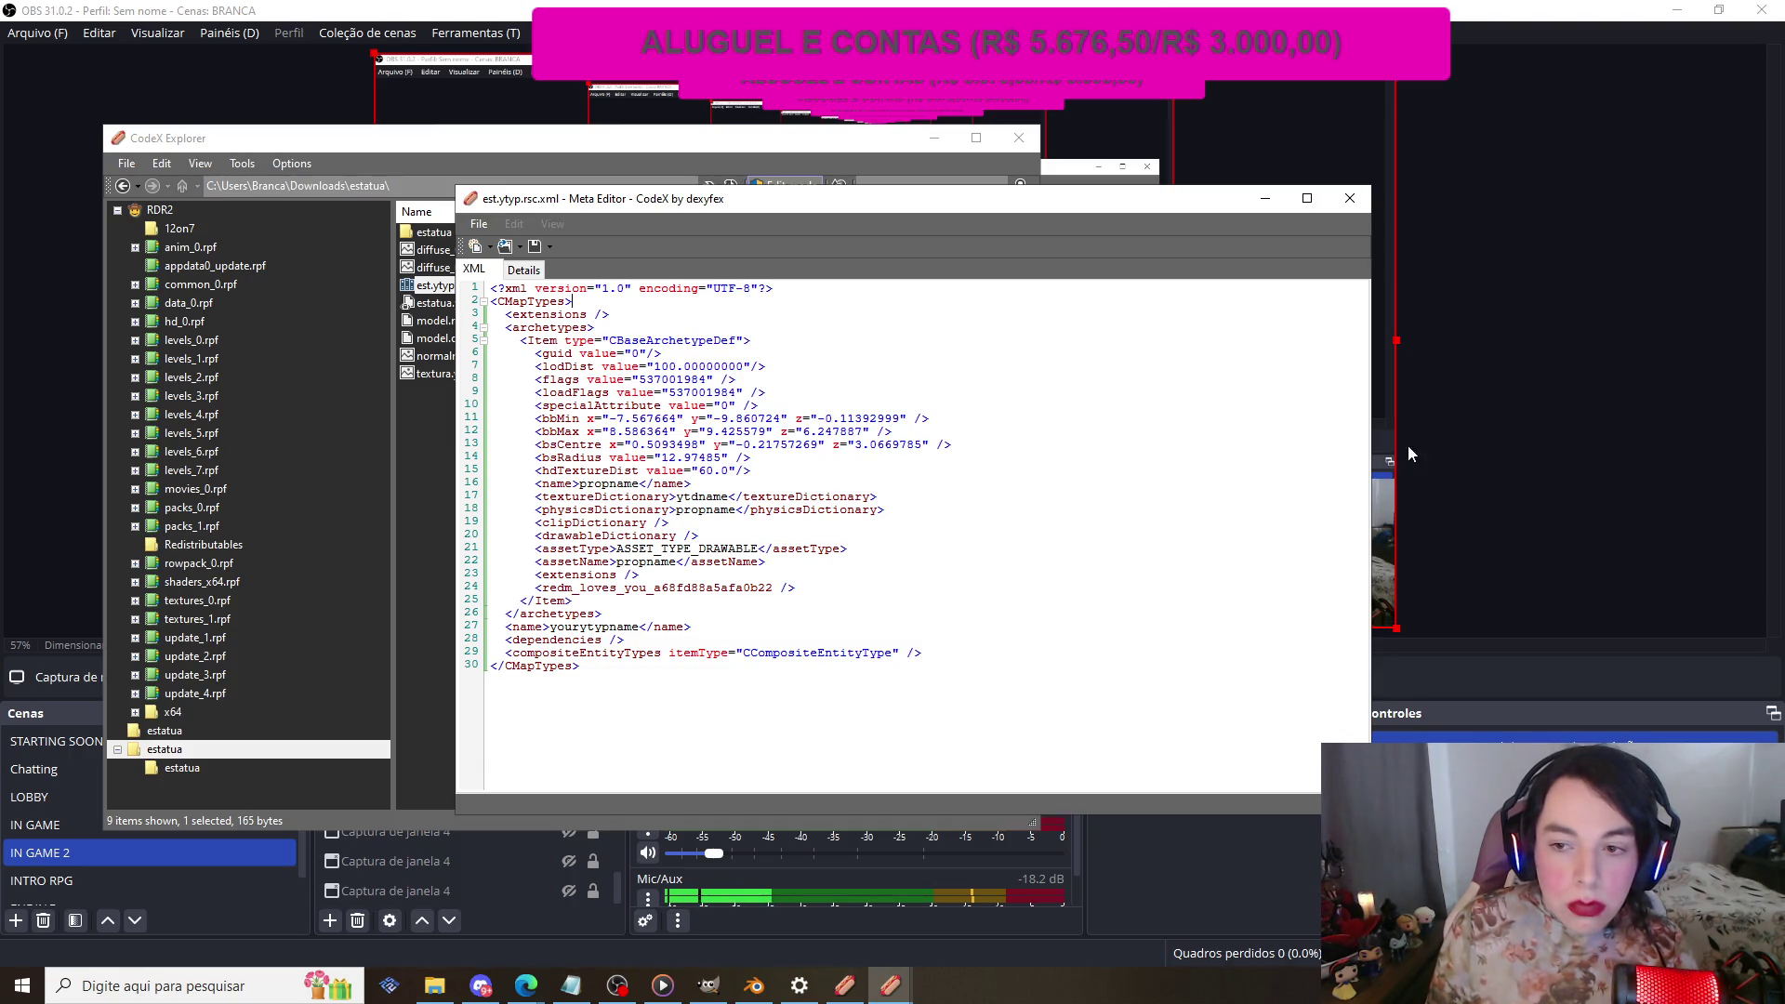
Step: Enlarge and reposition the est.ytyp editor, select propname on line 16, and open estatua.ydr.xml
{"action": "left_click_drag", "start_coordinate": [1371, 452], "coordinate": [1764, 493]}
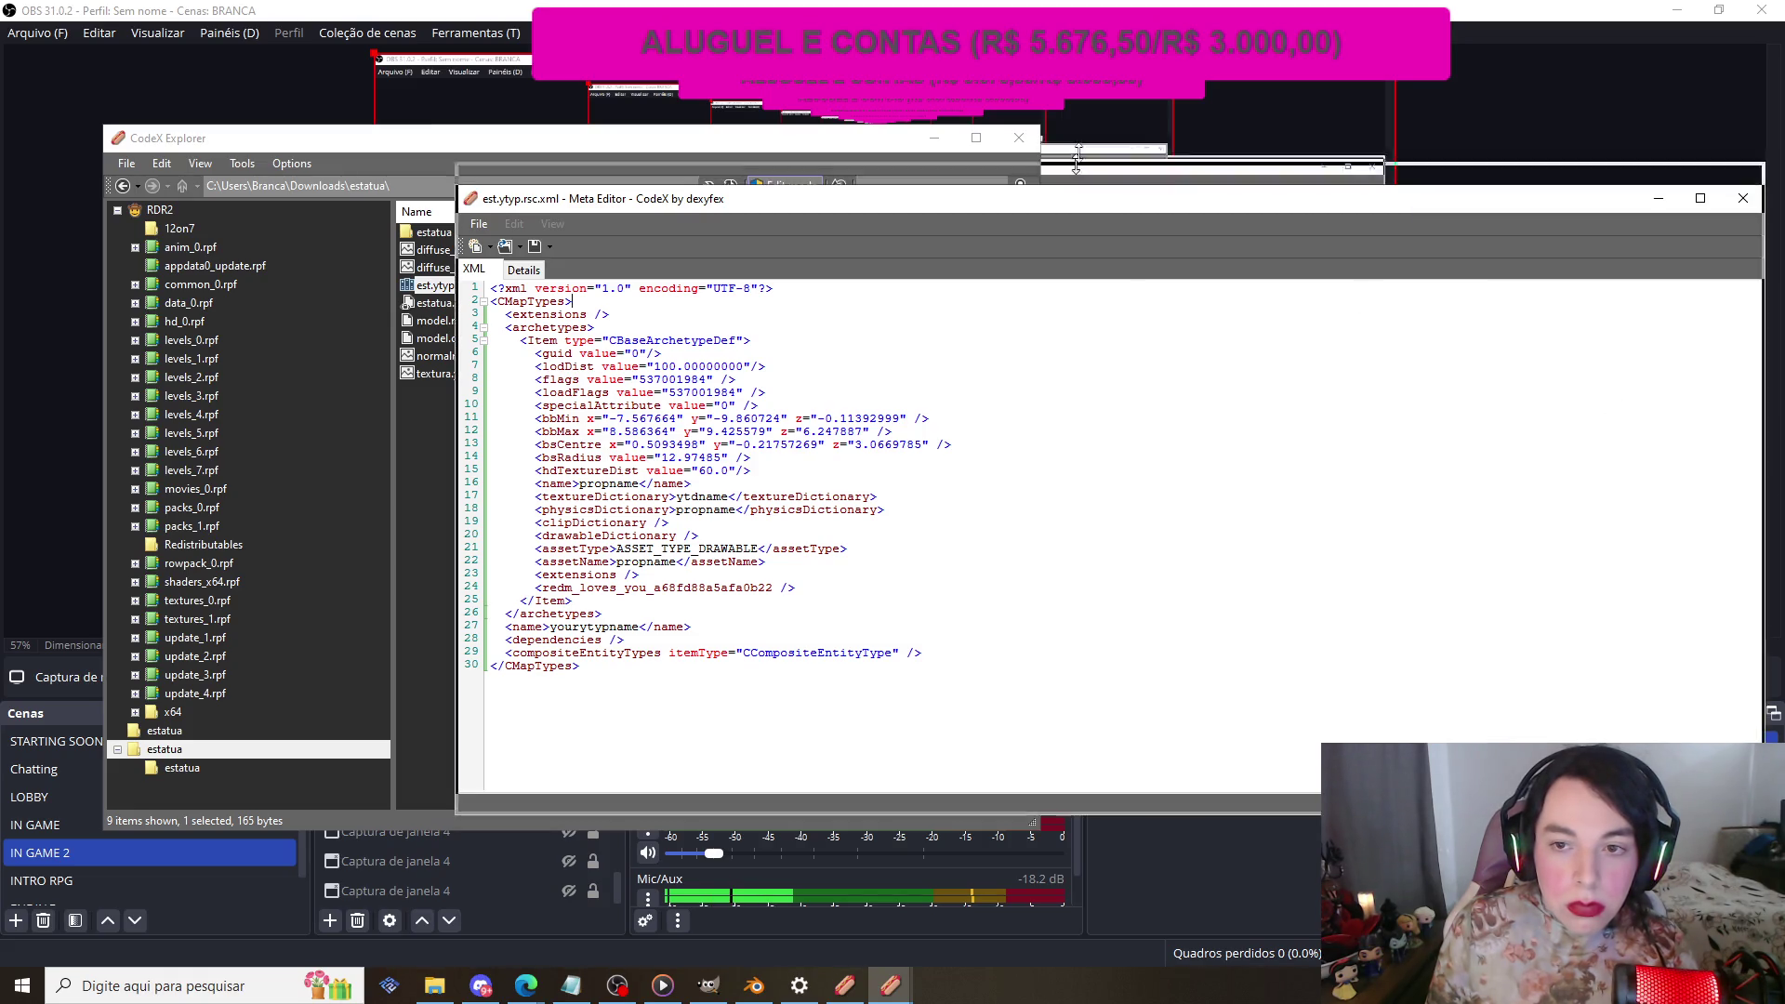
{"action": "left_click_drag", "start_coordinate": [1074, 185], "coordinate": [1089, 4]}
{"action": "left_click_drag", "start_coordinate": [521, 20], "coordinate": [242, 43]}
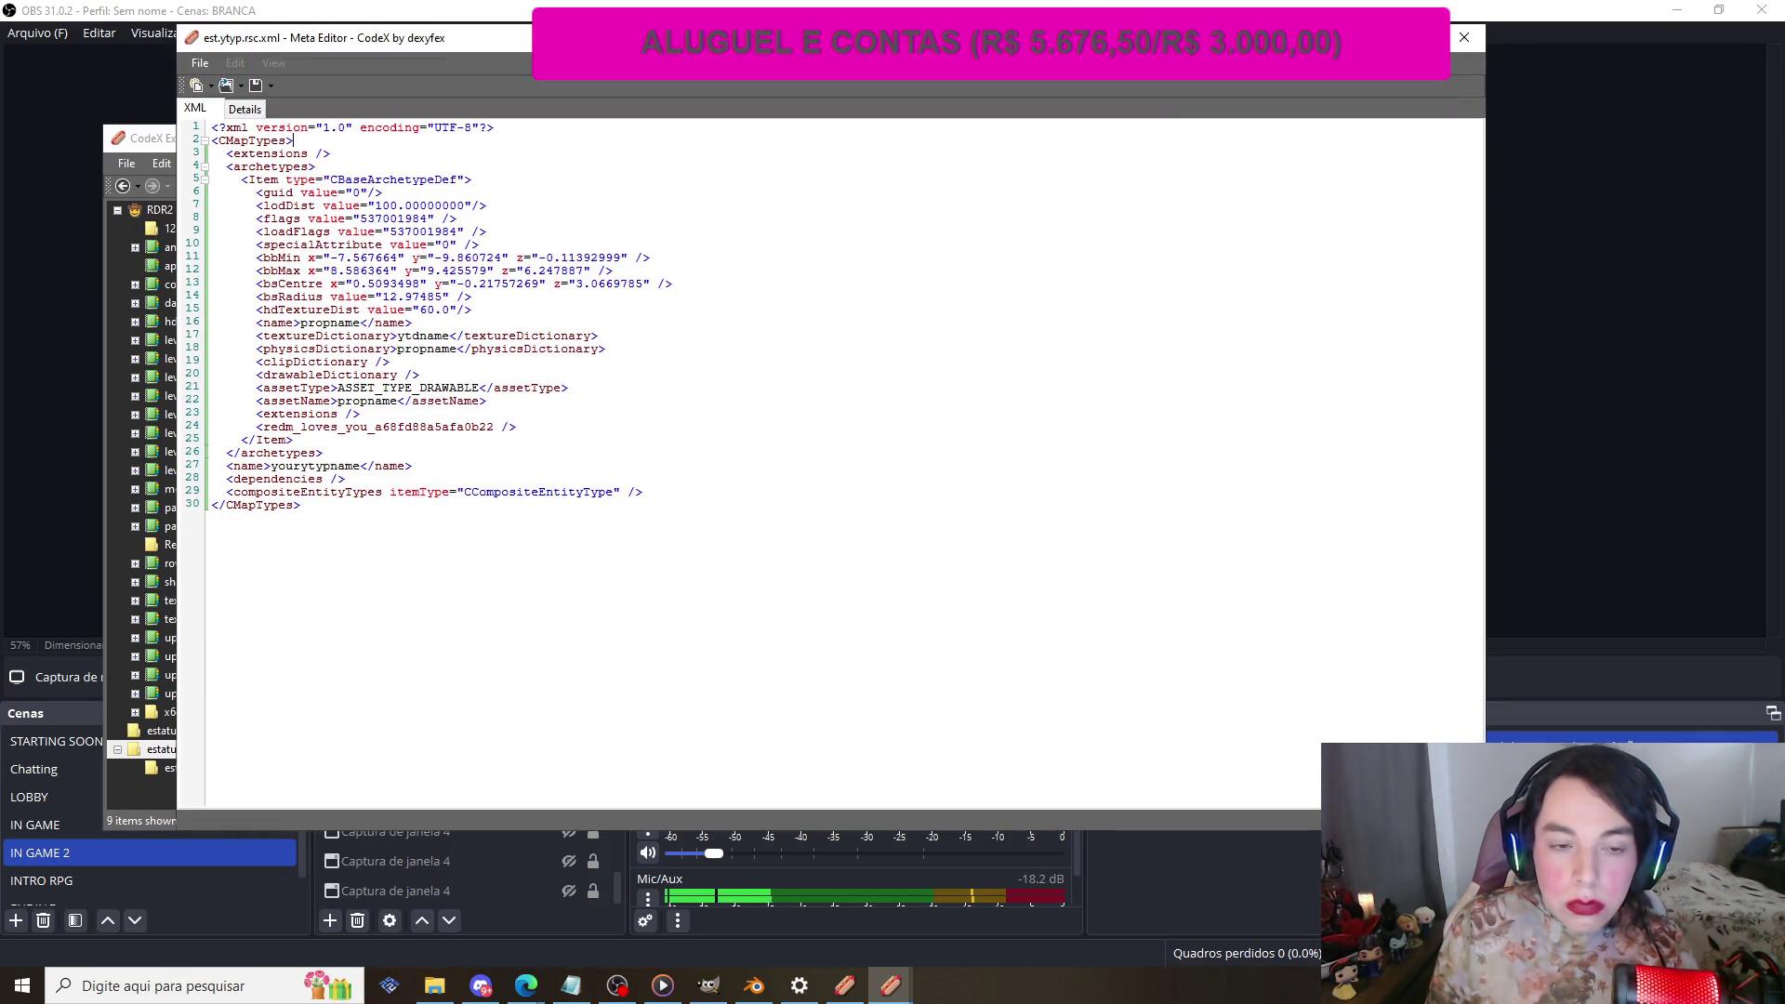
{"action": "left_click_drag", "start_coordinate": [372, 38], "coordinate": [379, 62]}
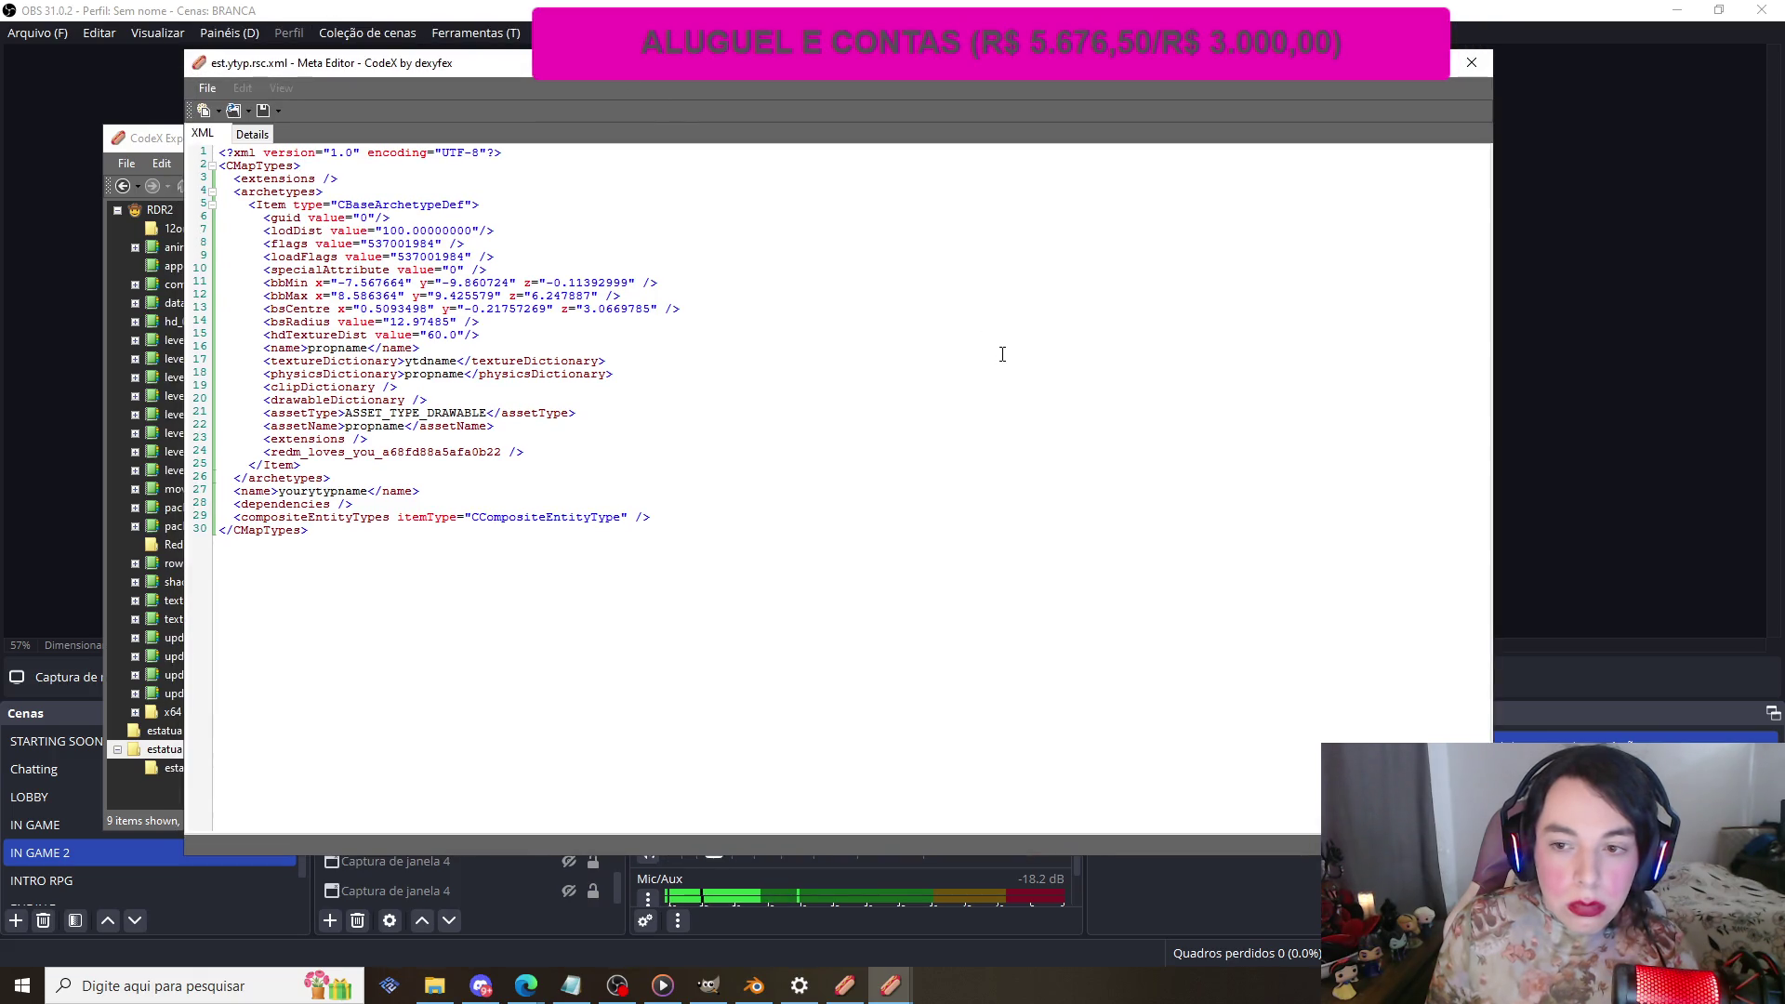
{"action": "left_click_drag", "start_coordinate": [516, 69], "coordinate": [907, 135]}
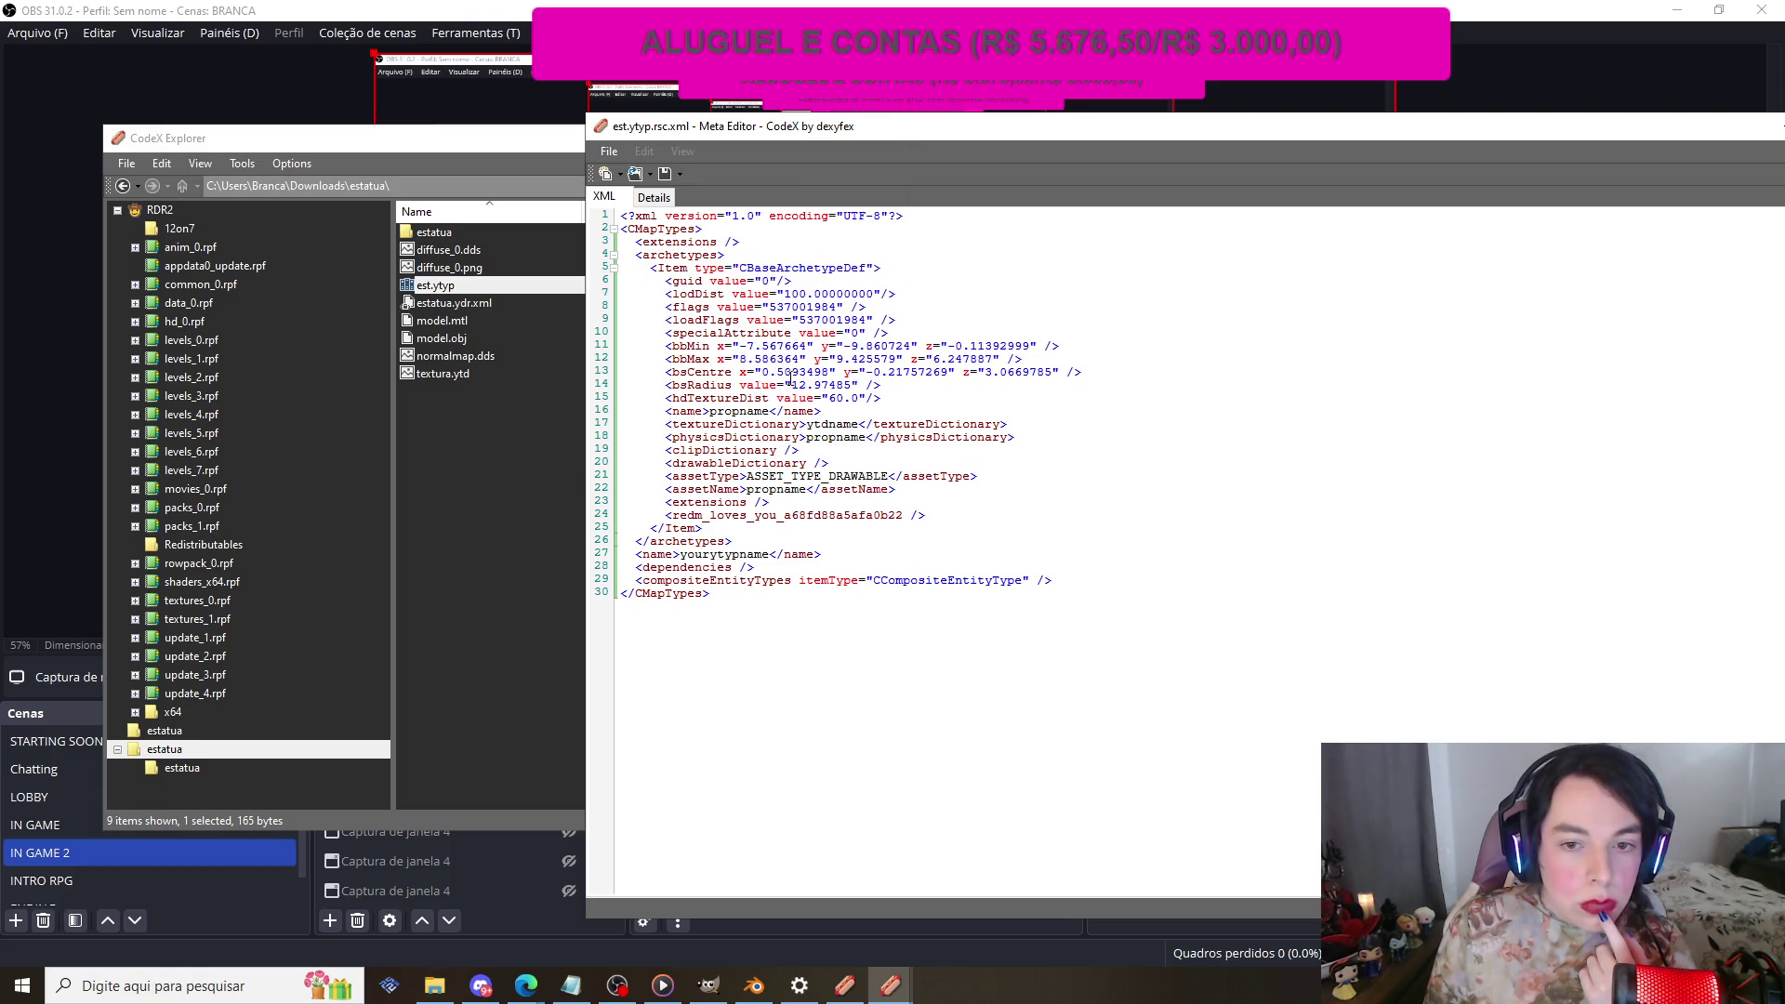
{"action": "left_click_drag", "start_coordinate": [710, 411], "coordinate": [771, 411]}
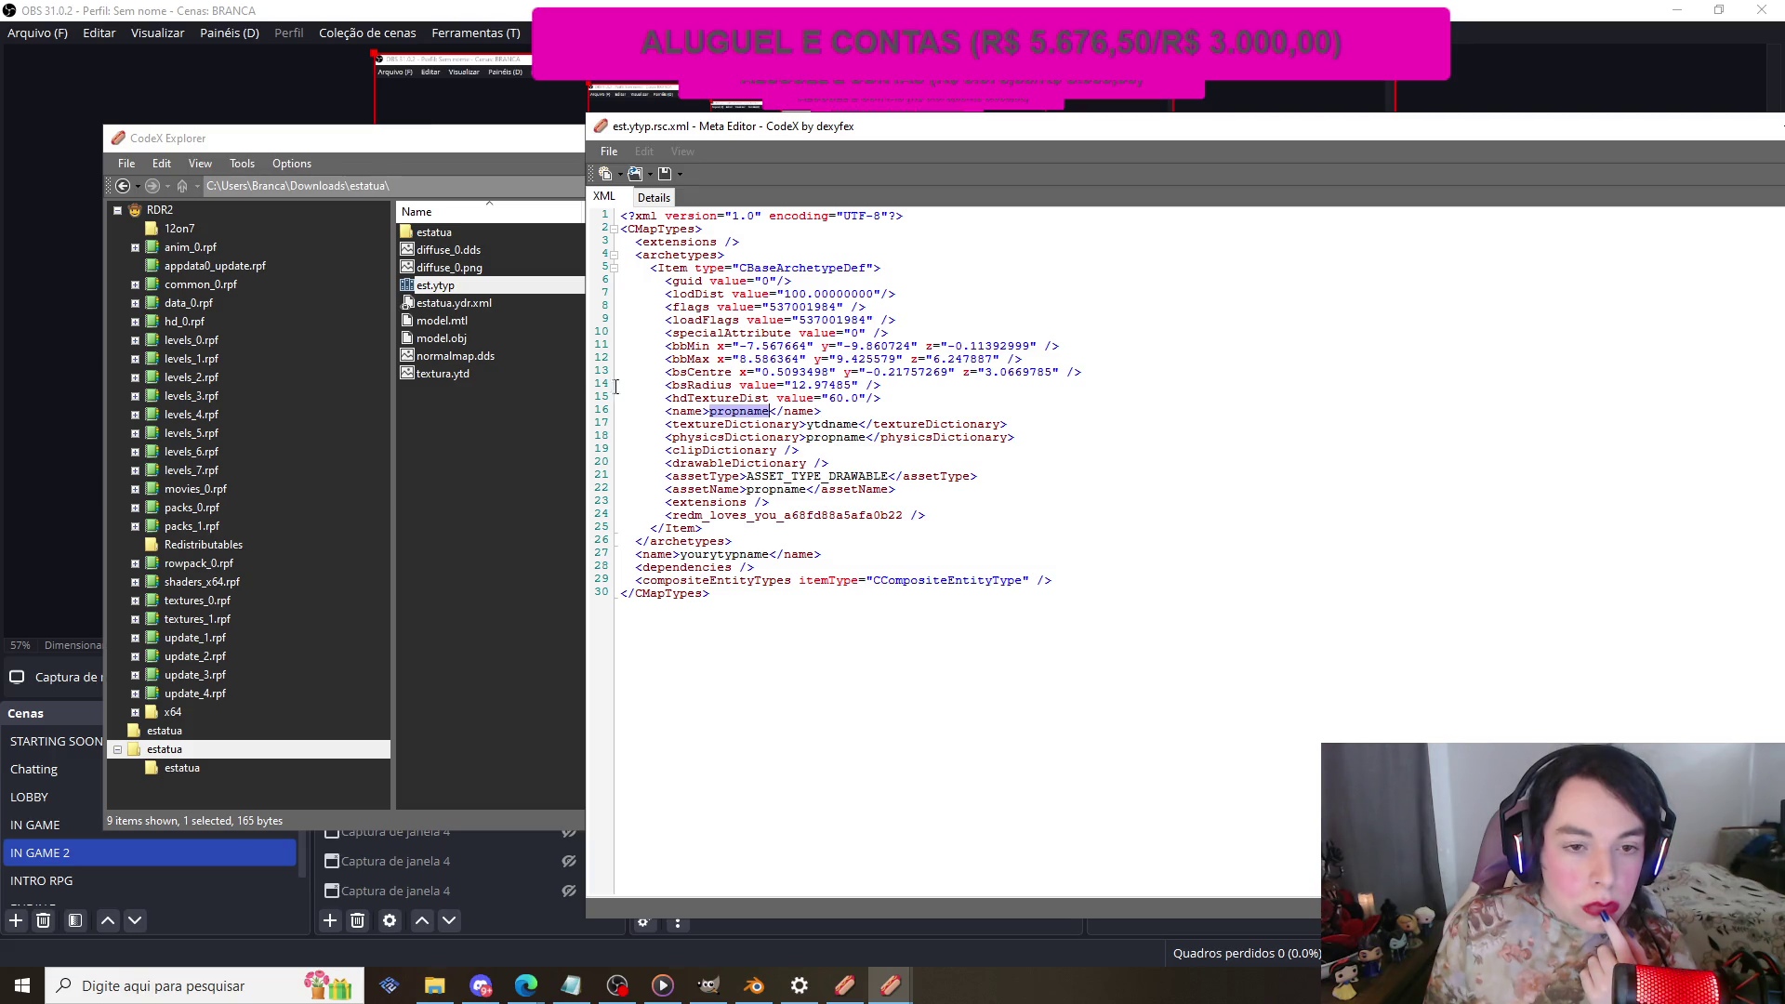
{"action": "double_click", "coordinate": [478, 304]}
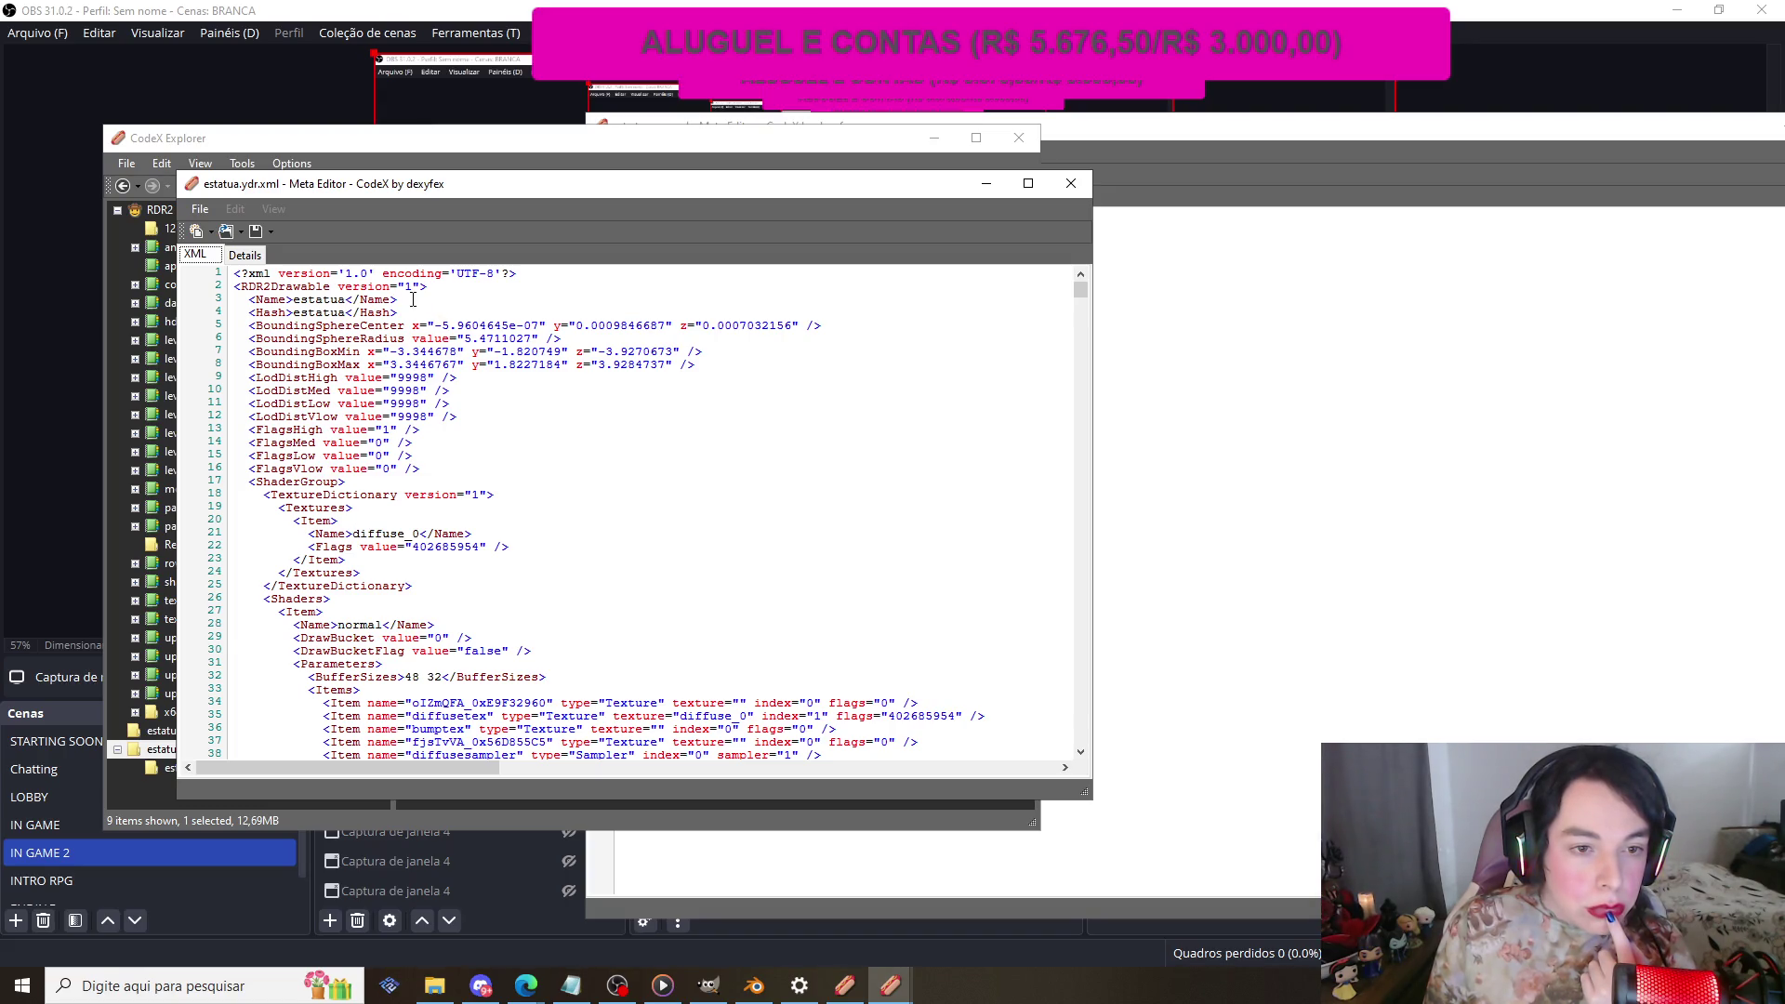
Step: Close estatua.ydr.xml and set the archetype name to estatua
{"action": "left_click", "coordinate": [1069, 184]}
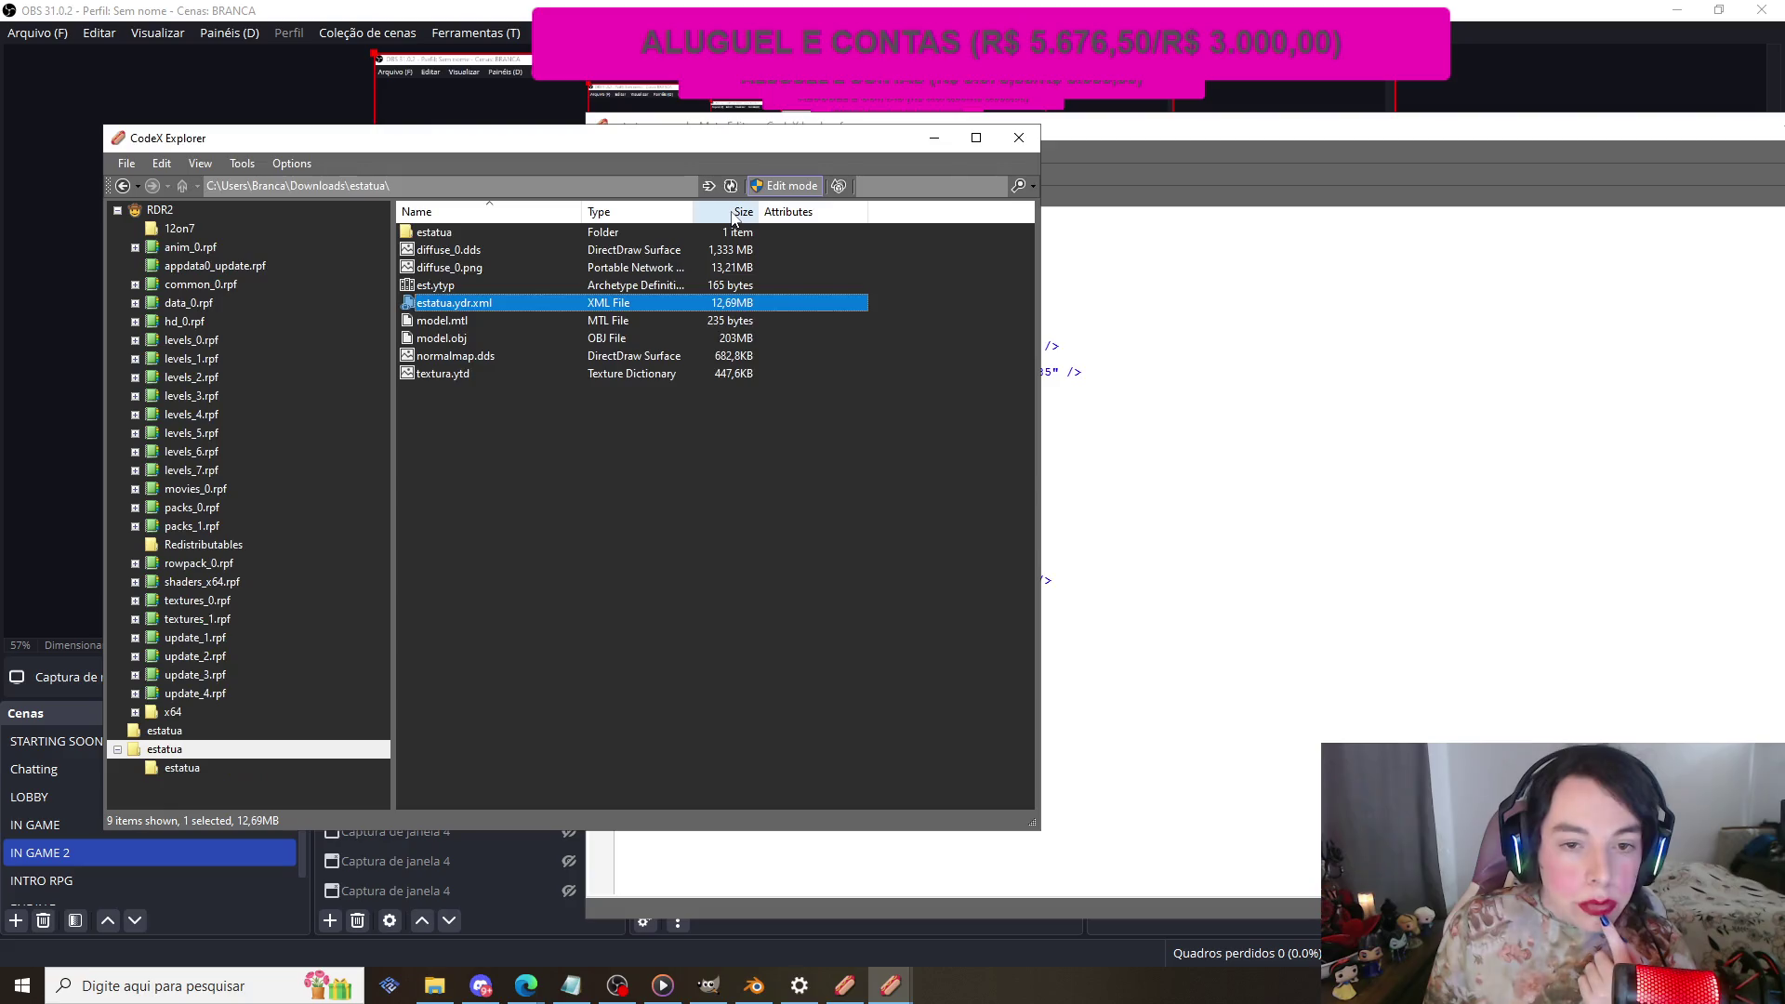
{"action": "left_click", "coordinate": [1087, 374]}
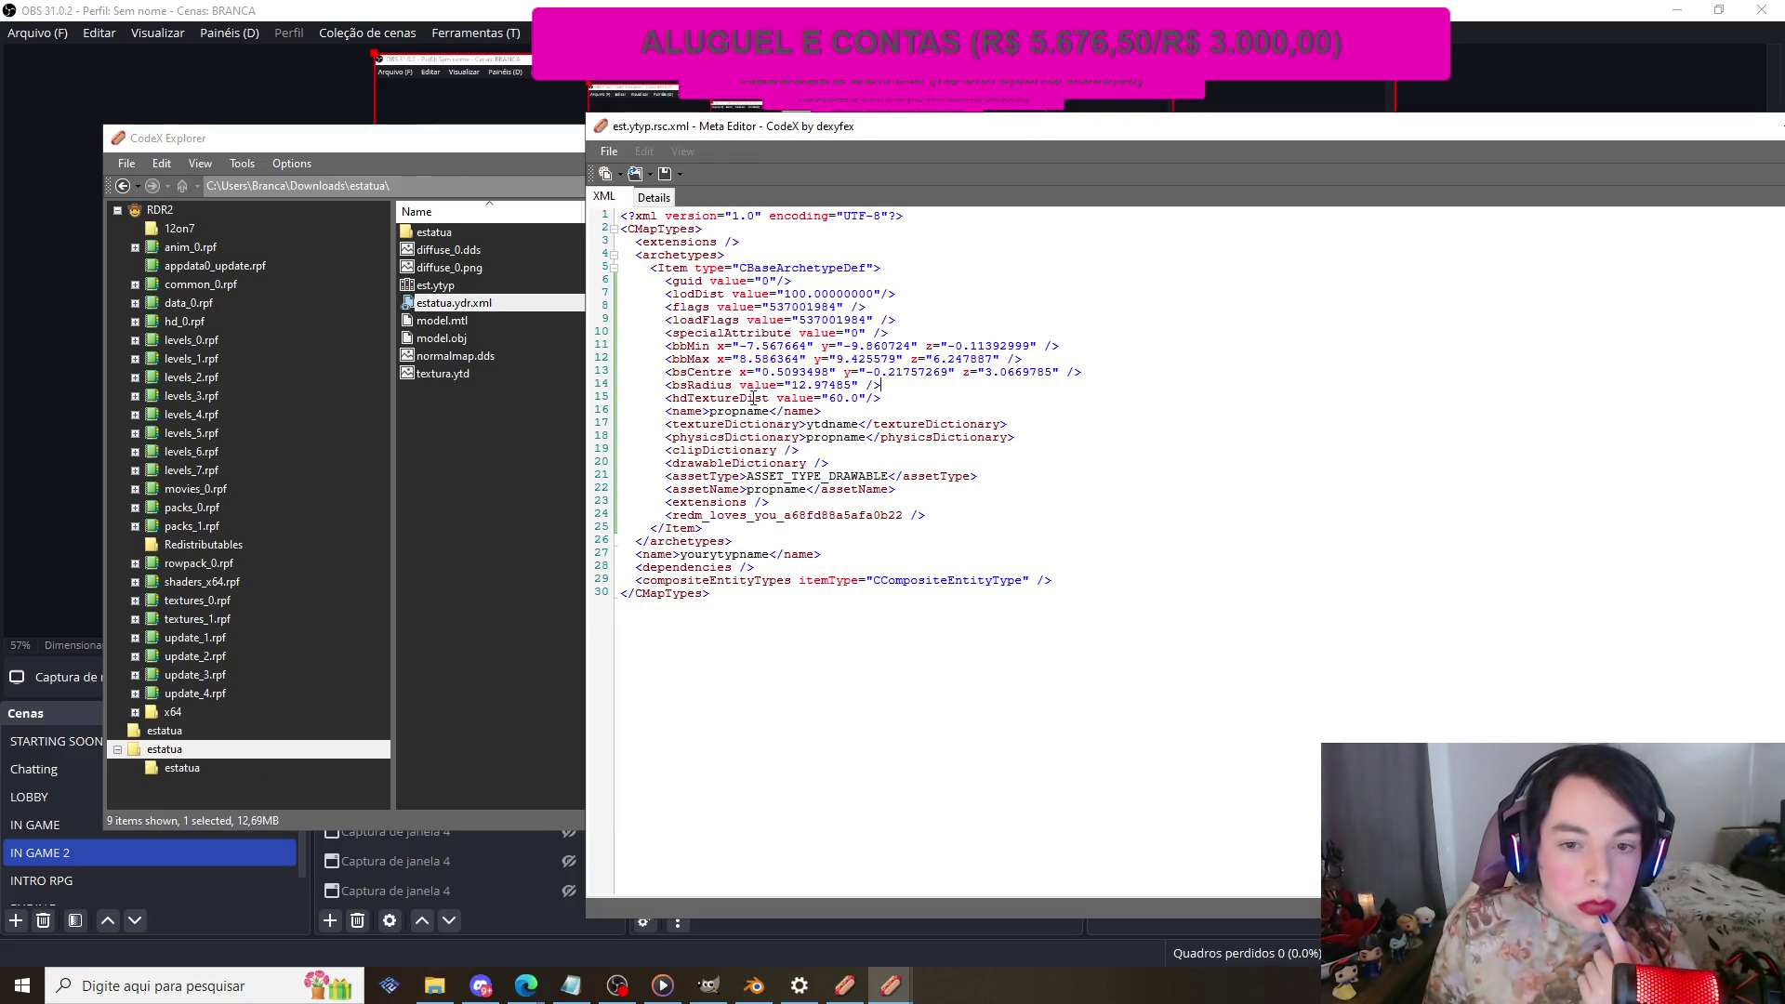
{"action": "left_click_drag", "start_coordinate": [710, 410], "coordinate": [768, 408]}
{"action": "type", "text": "estatua"}
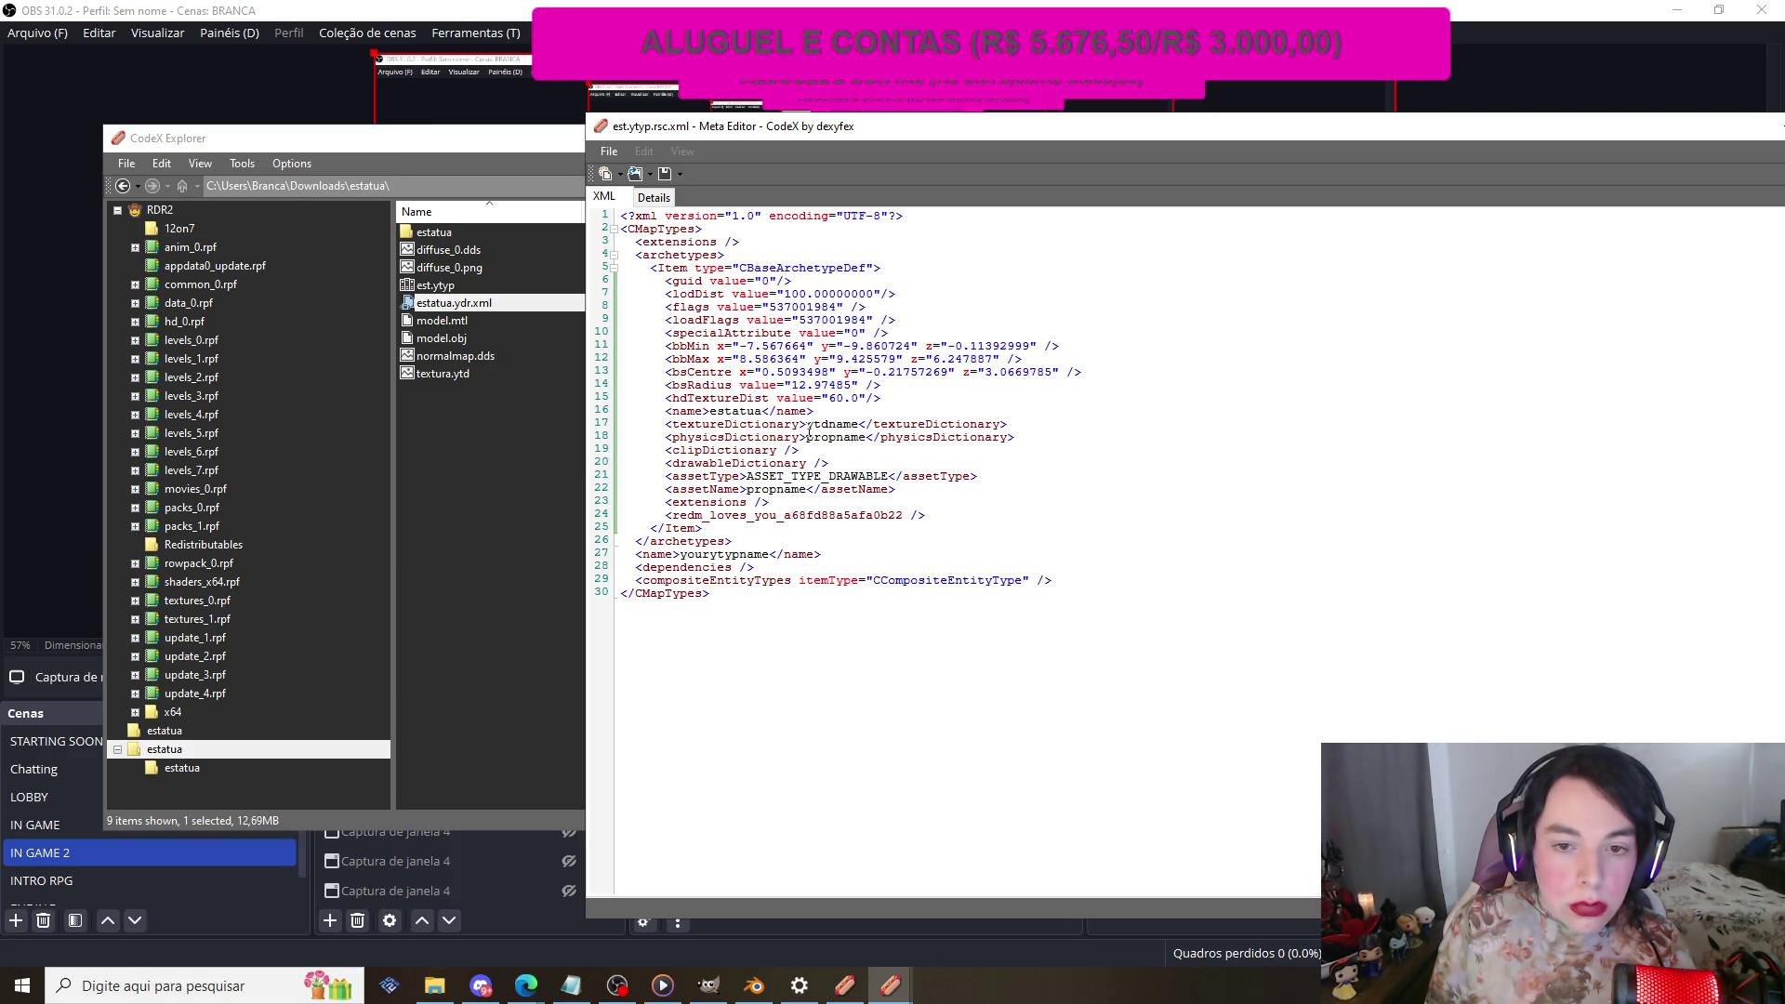
Step: Set the textureDictionary to textura
{"action": "left_click_drag", "start_coordinate": [813, 425], "coordinate": [857, 424]}
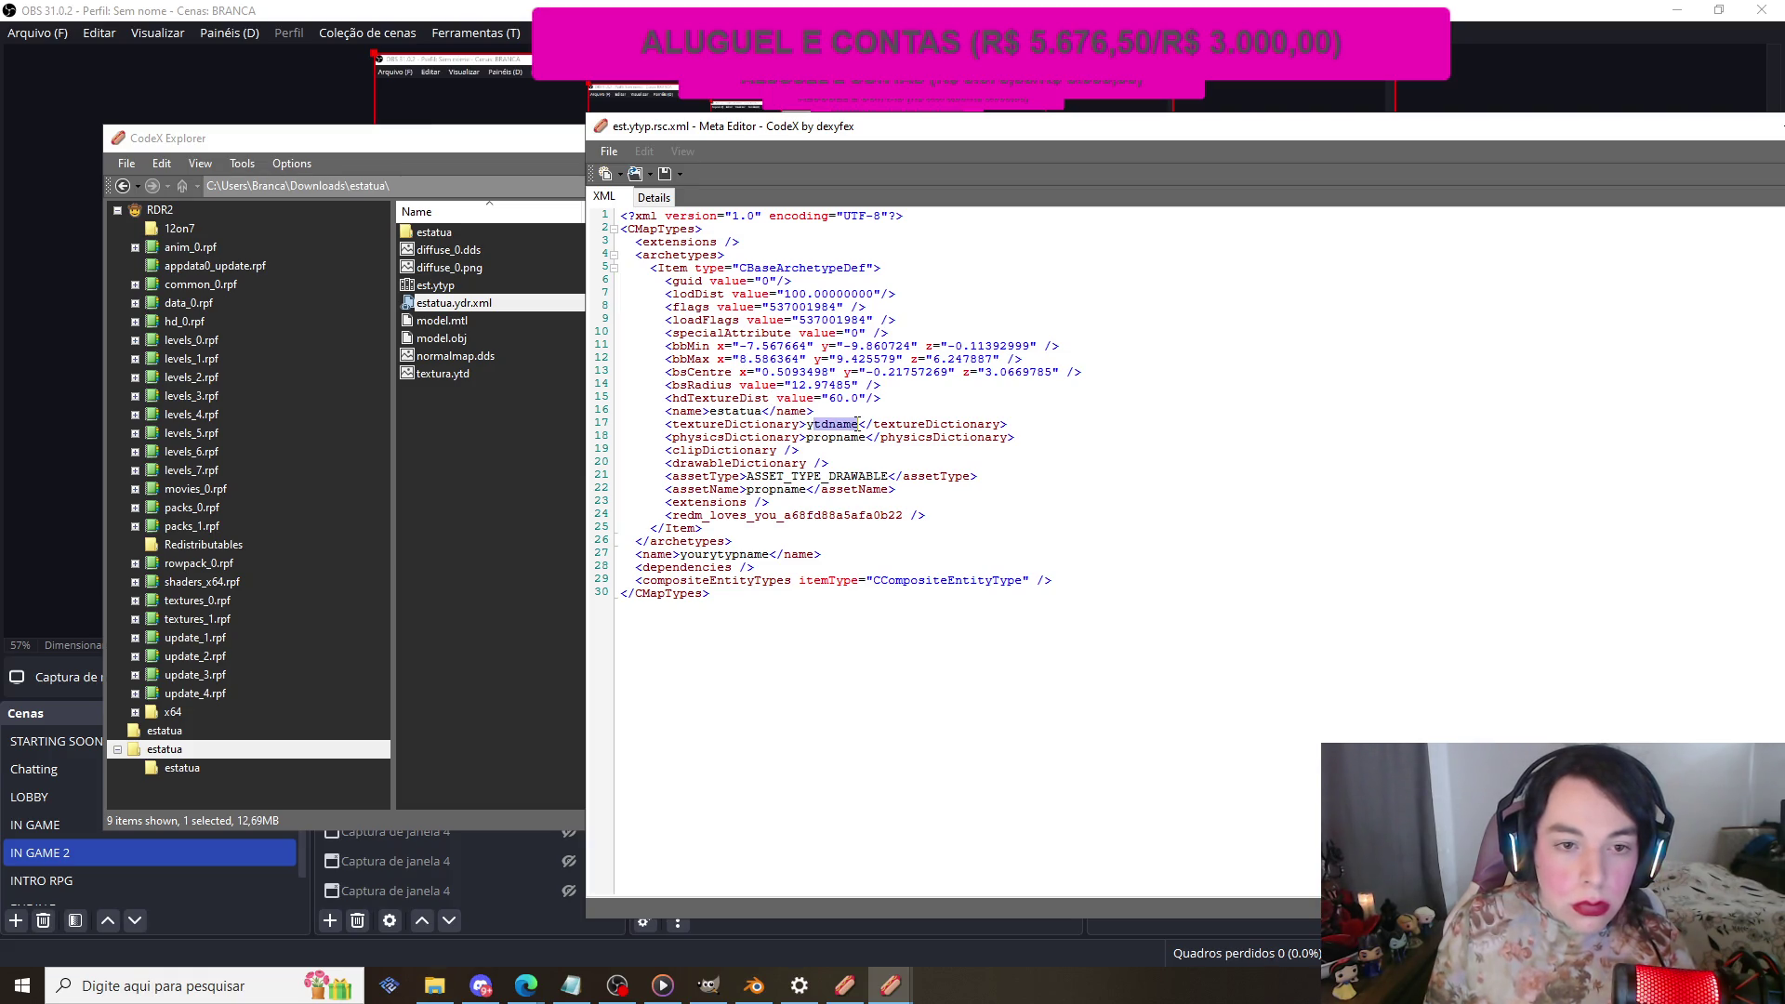
{"action": "key", "text": "BackSpace"}
{"action": "key", "text": "BackSpace"}
{"action": "type", "text": "e"}
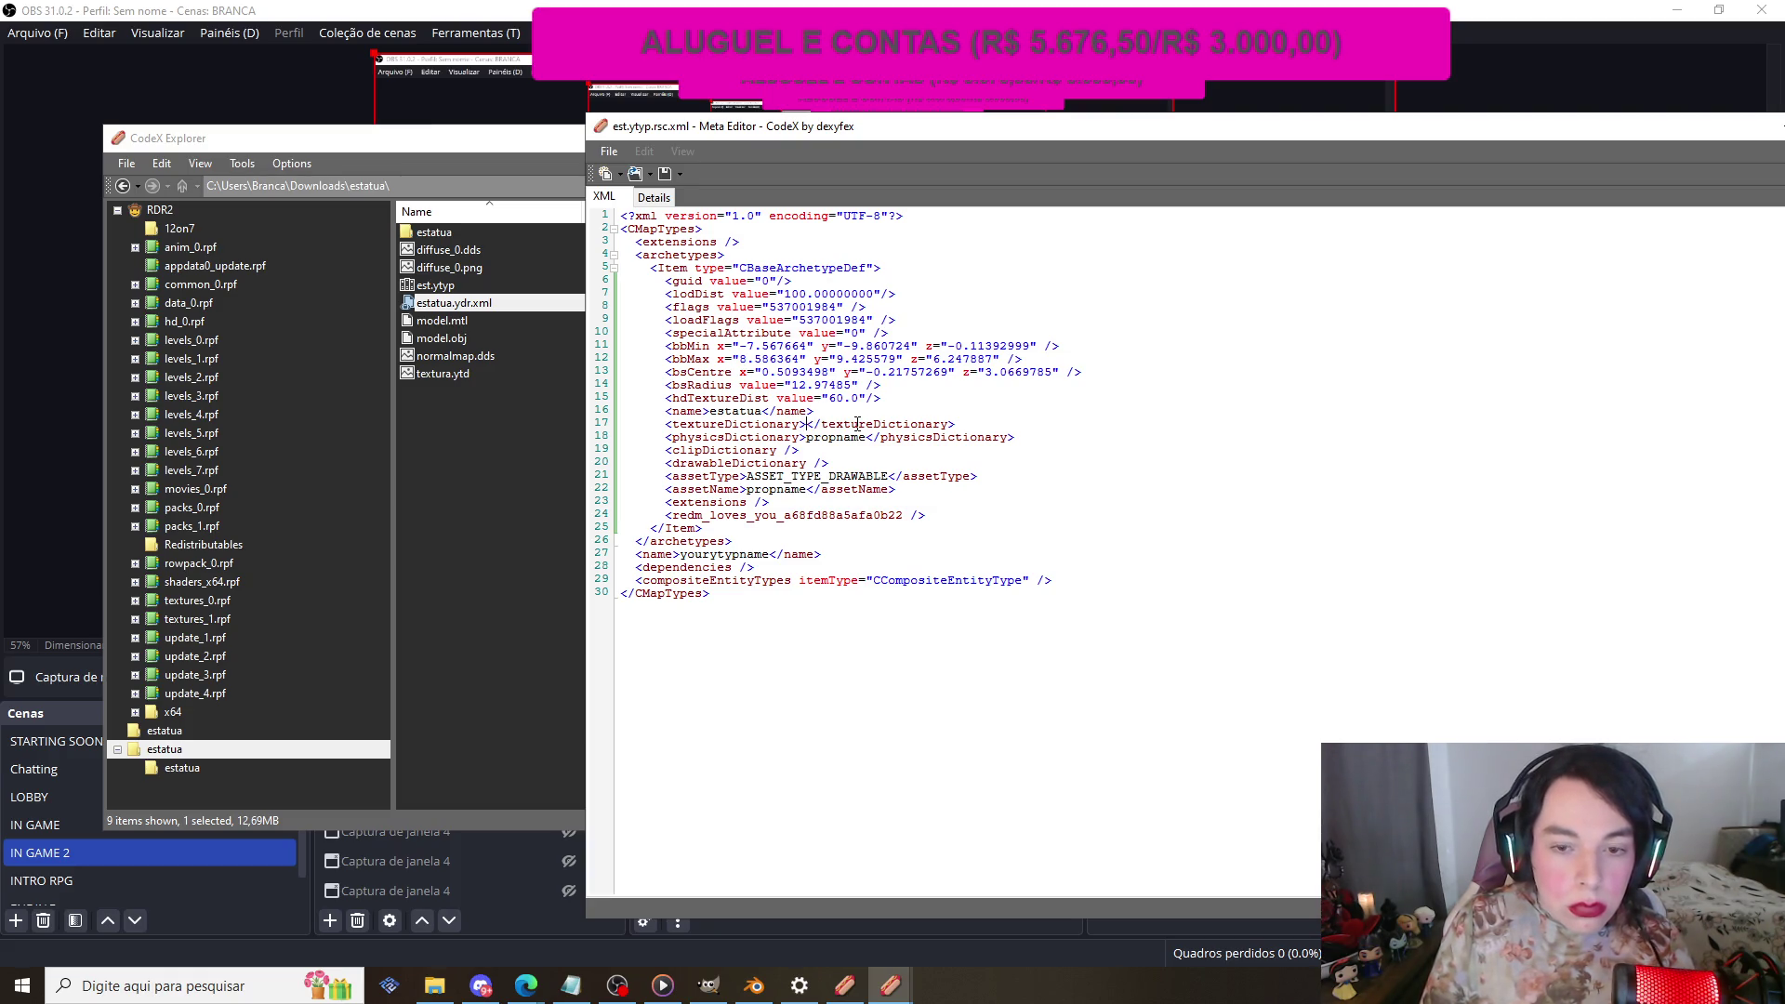
{"action": "key", "text": "ctrl+z"}
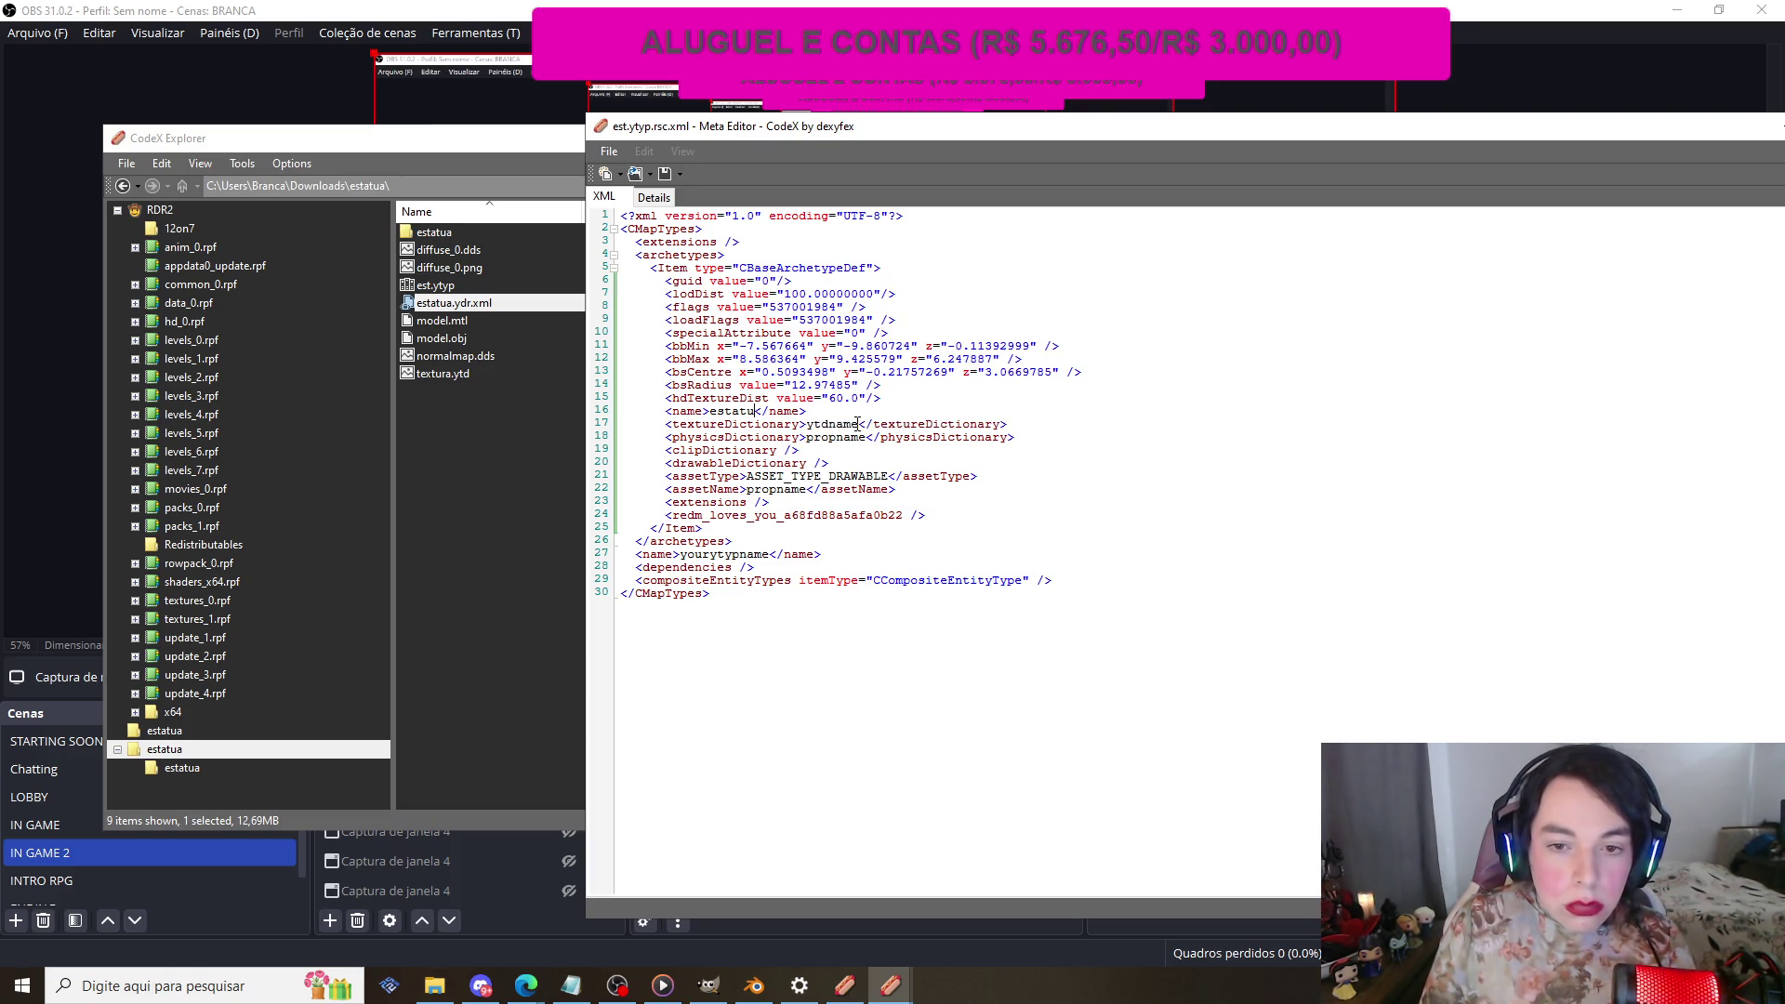
{"action": "type", "text": "a"}
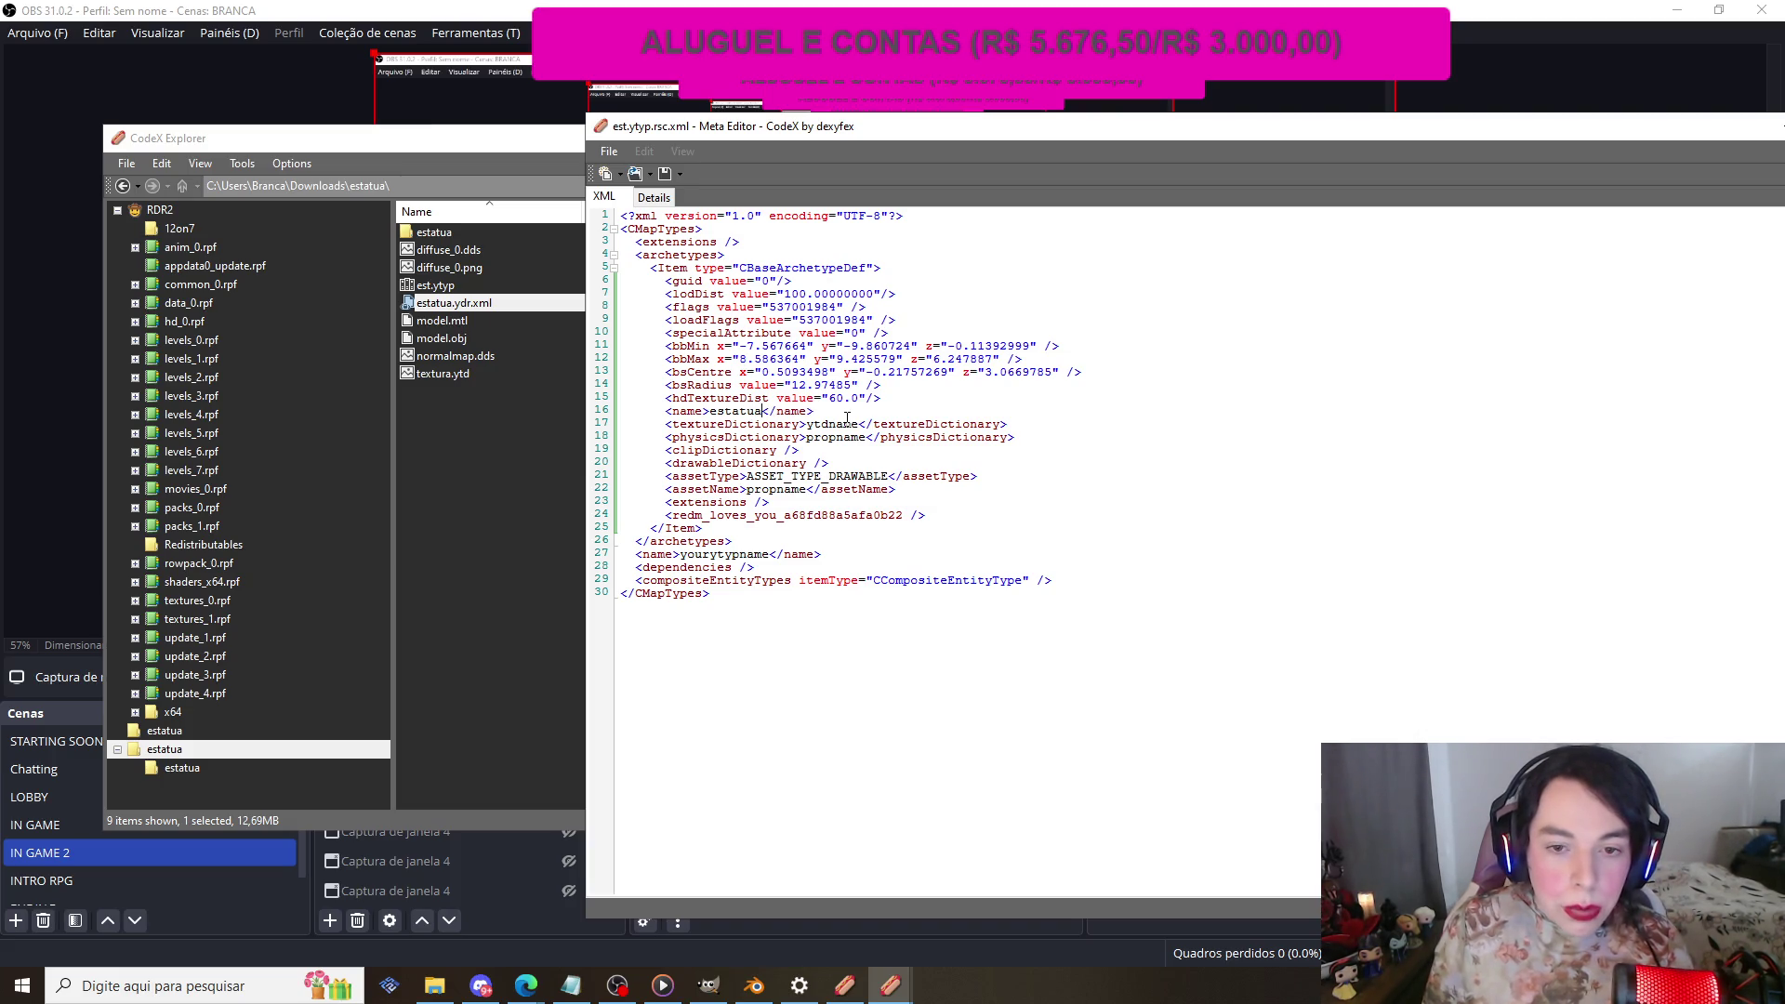
{"action": "left_click_drag", "start_coordinate": [807, 424], "coordinate": [864, 423]}
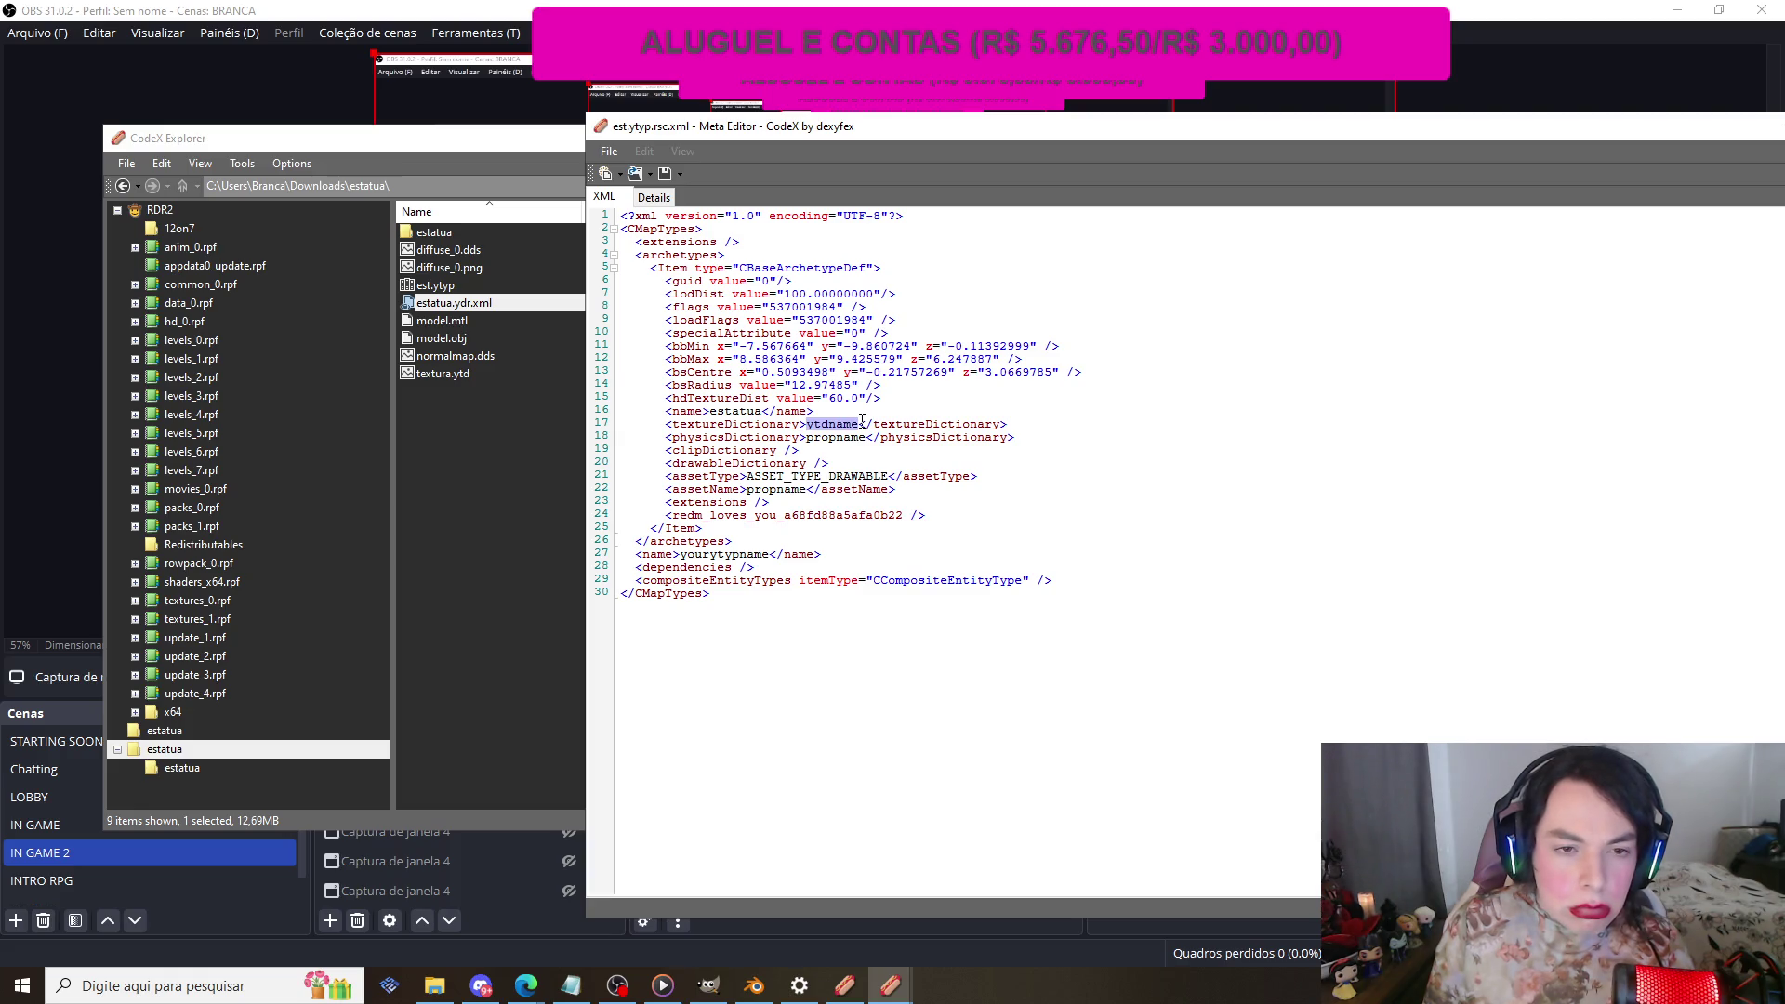
{"action": "type", "text": "r"}
{"action": "key", "text": "BackSpace"}
{"action": "type", "text": "textura"}
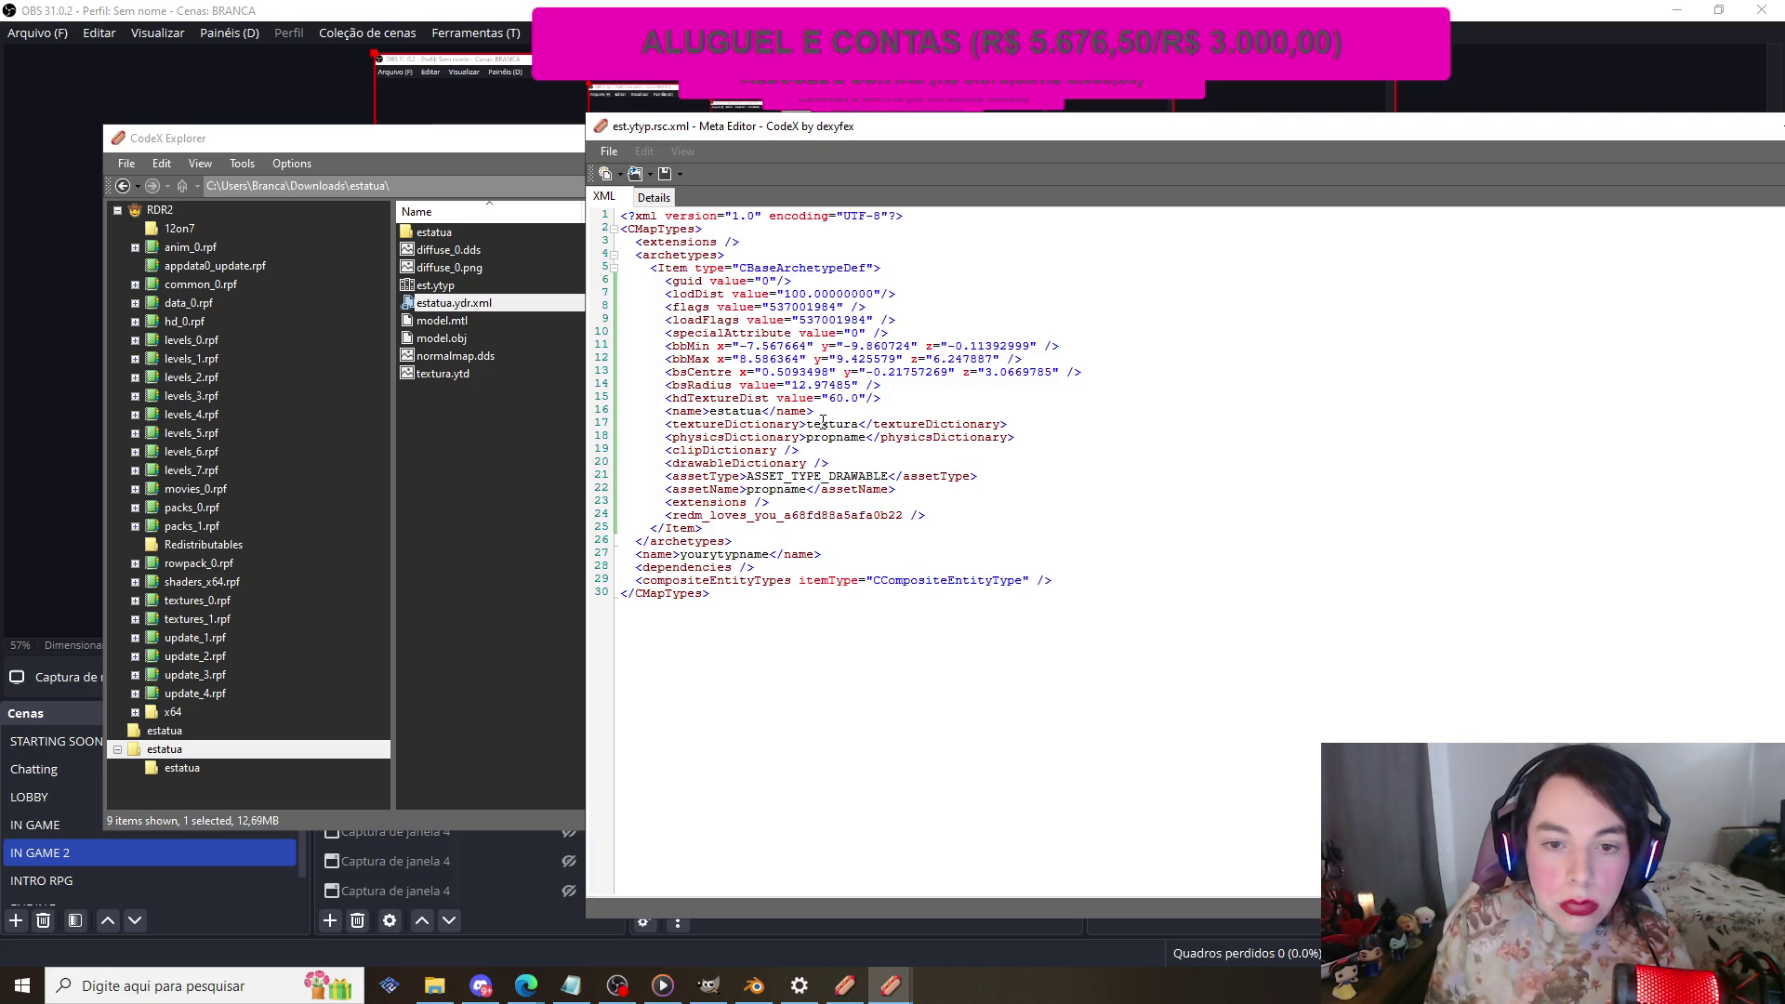
Step: Set physicsDictionary and assetName to estatua and the ytyp name to est
{"action": "left_click_drag", "start_coordinate": [805, 436], "coordinate": [869, 436]}
{"action": "type", "text": "estatua"}
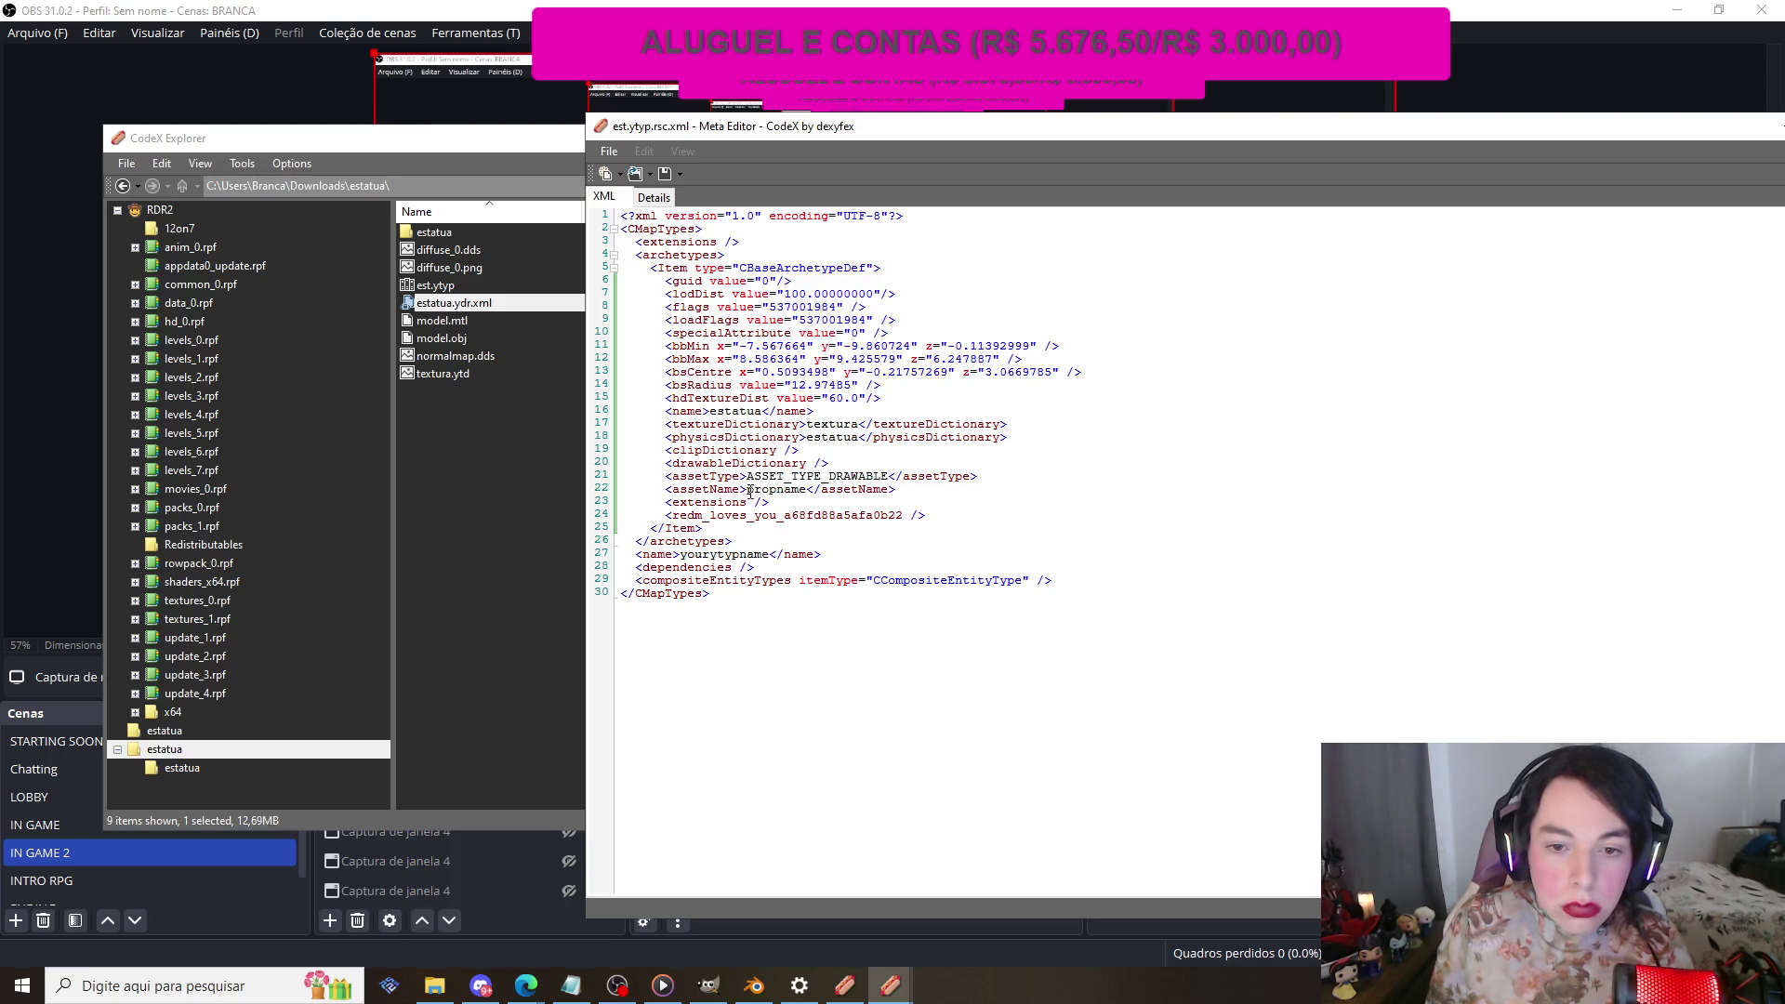
{"action": "left_click_drag", "start_coordinate": [747, 490], "coordinate": [806, 489]}
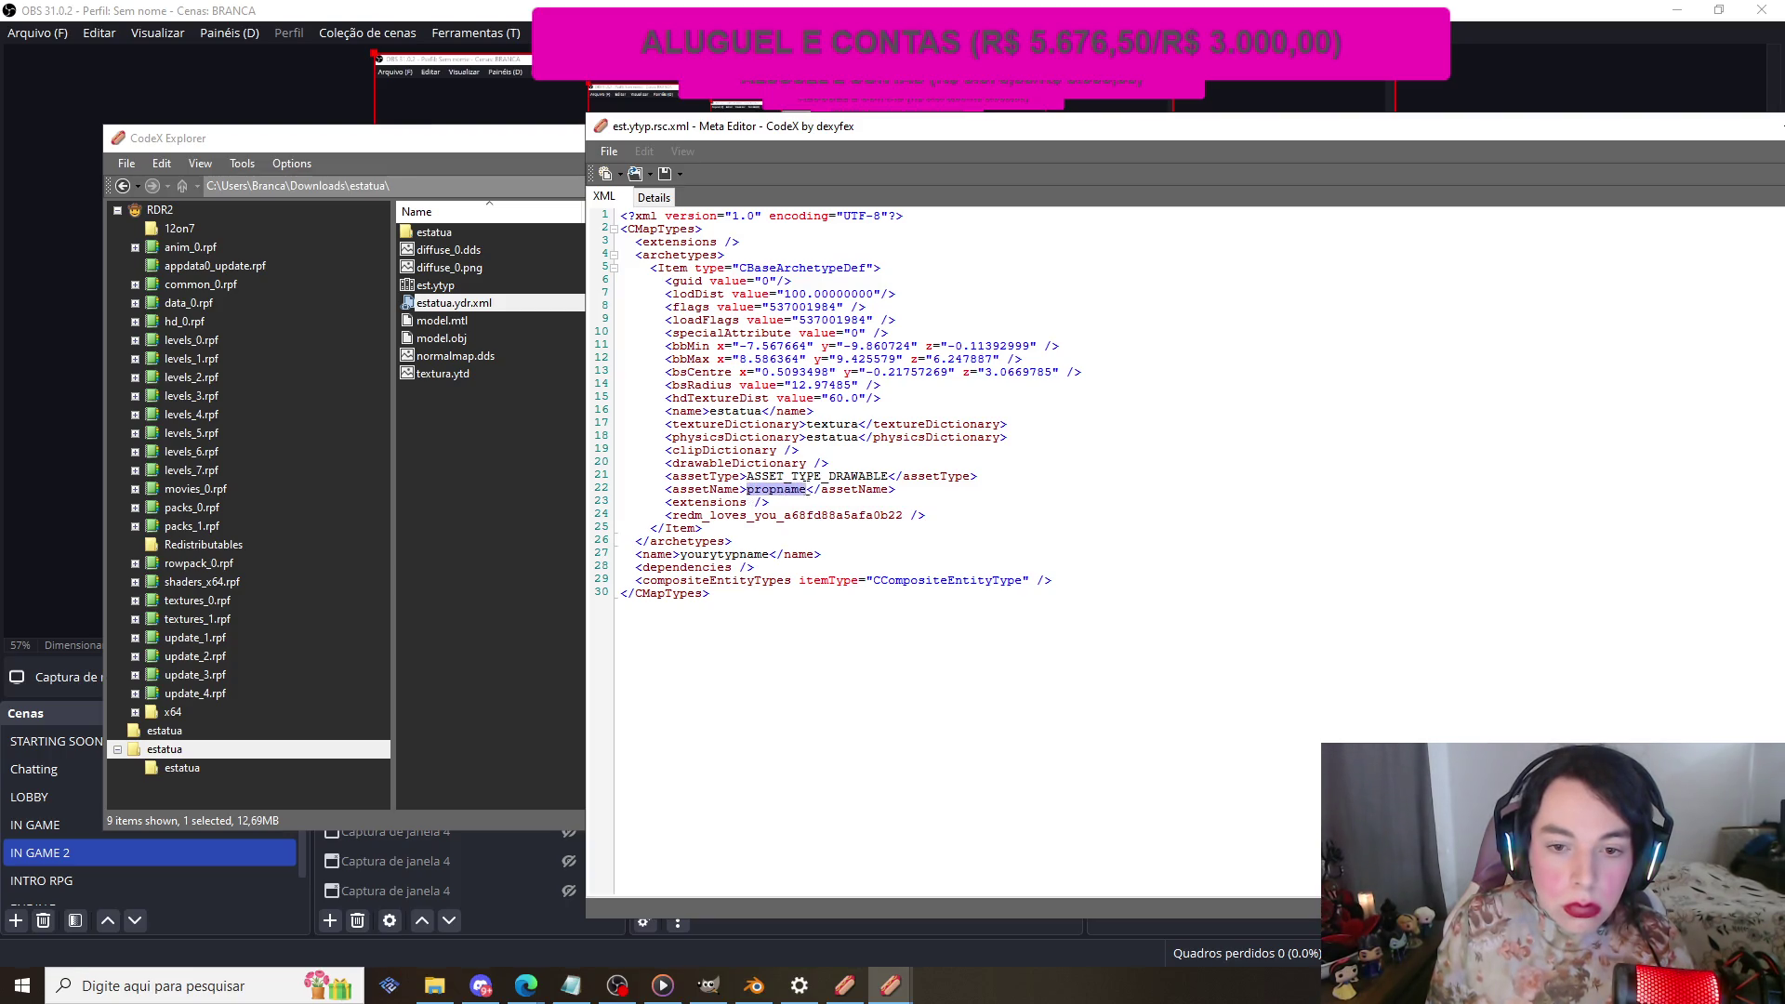
{"action": "type", "text": "estatua"}
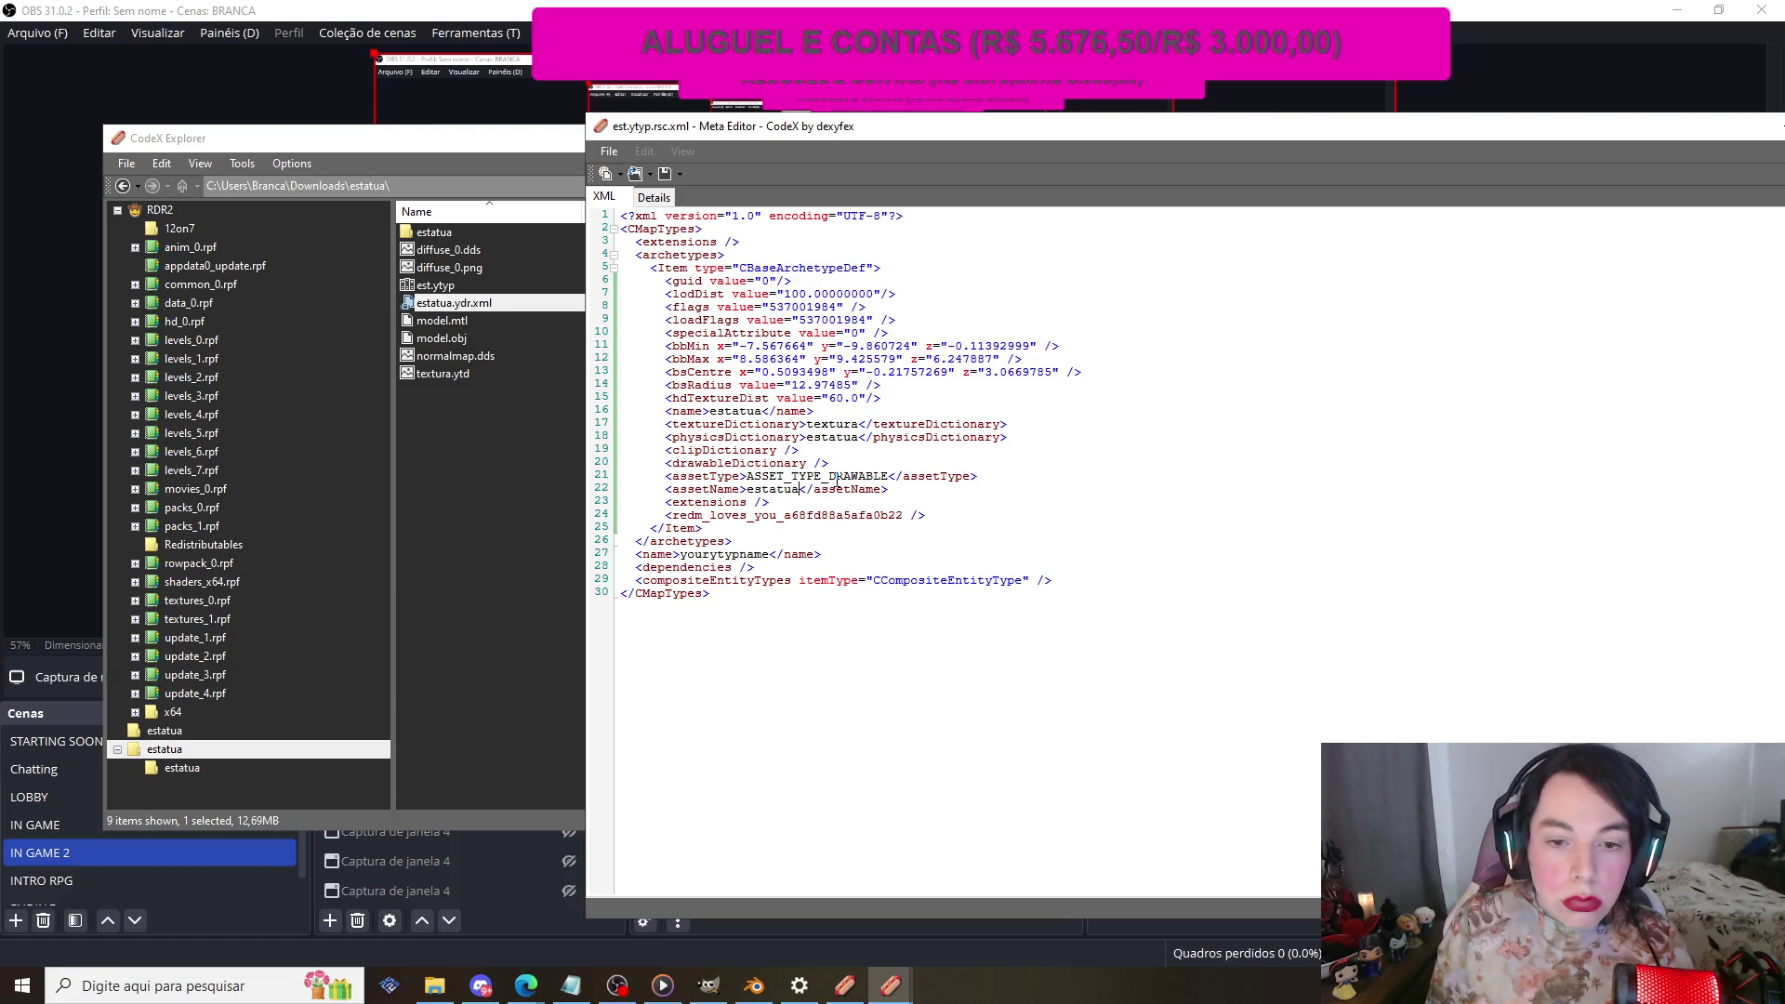
{"action": "left_click_drag", "start_coordinate": [679, 554], "coordinate": [771, 555]}
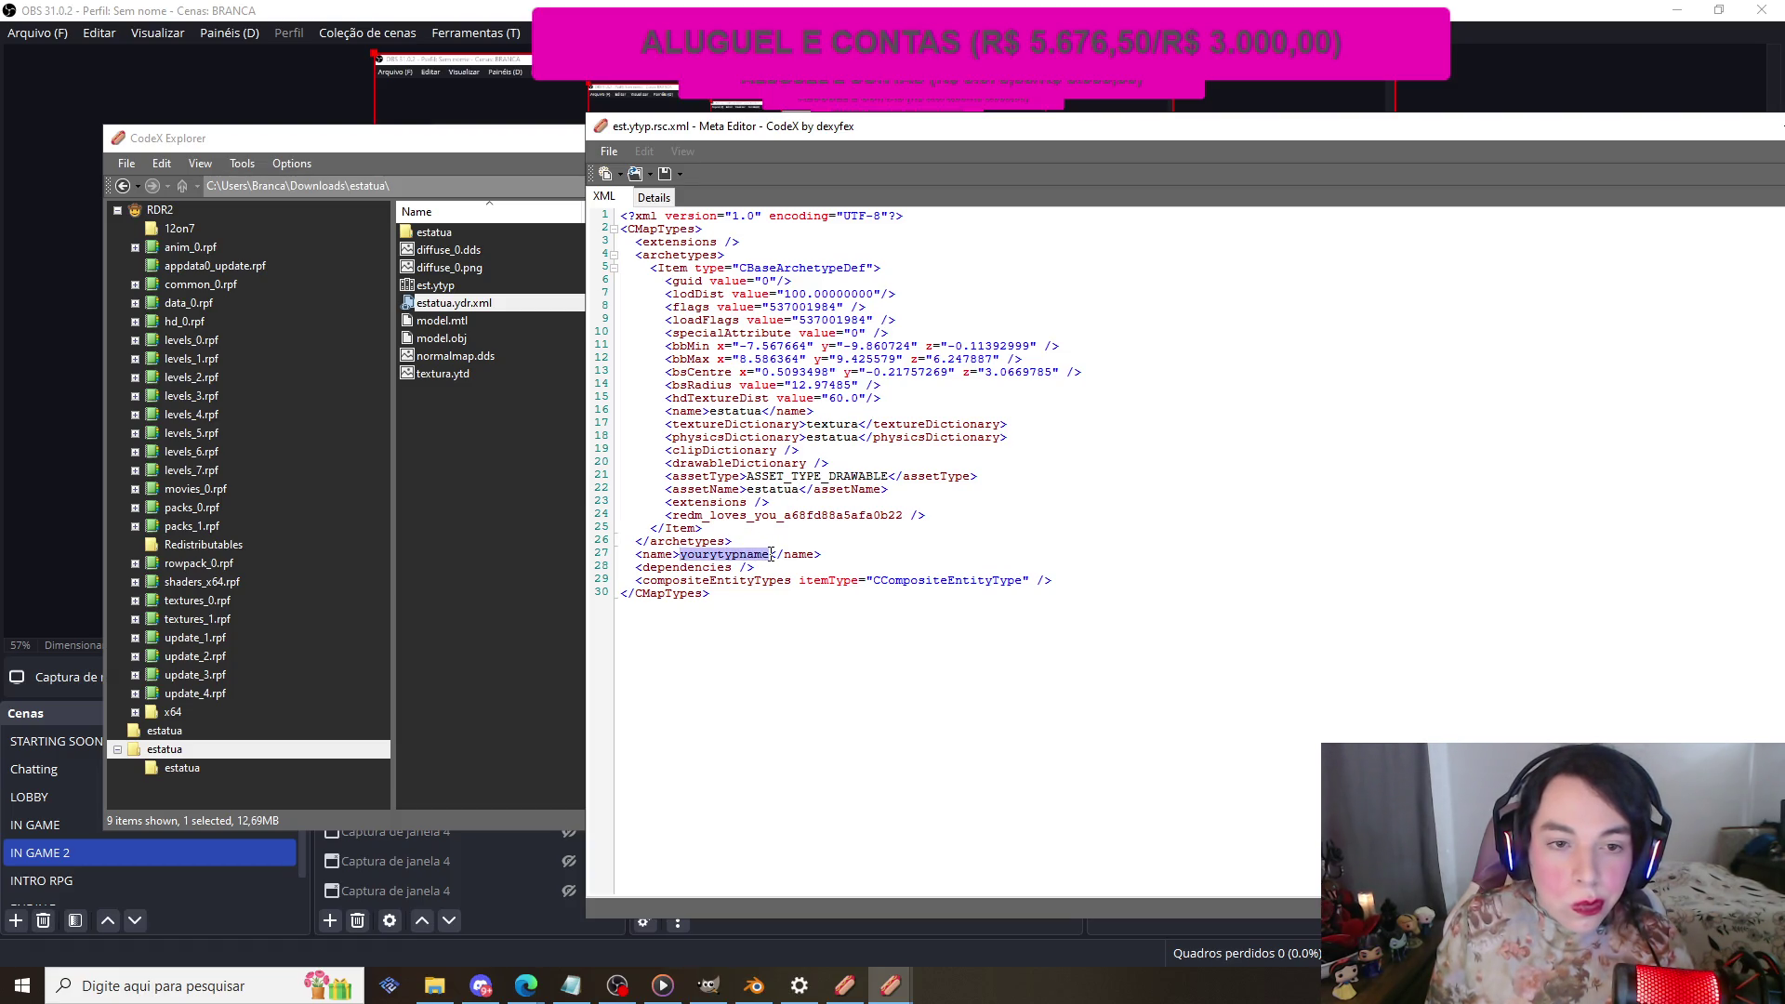
{"action": "type", "text": "est"}
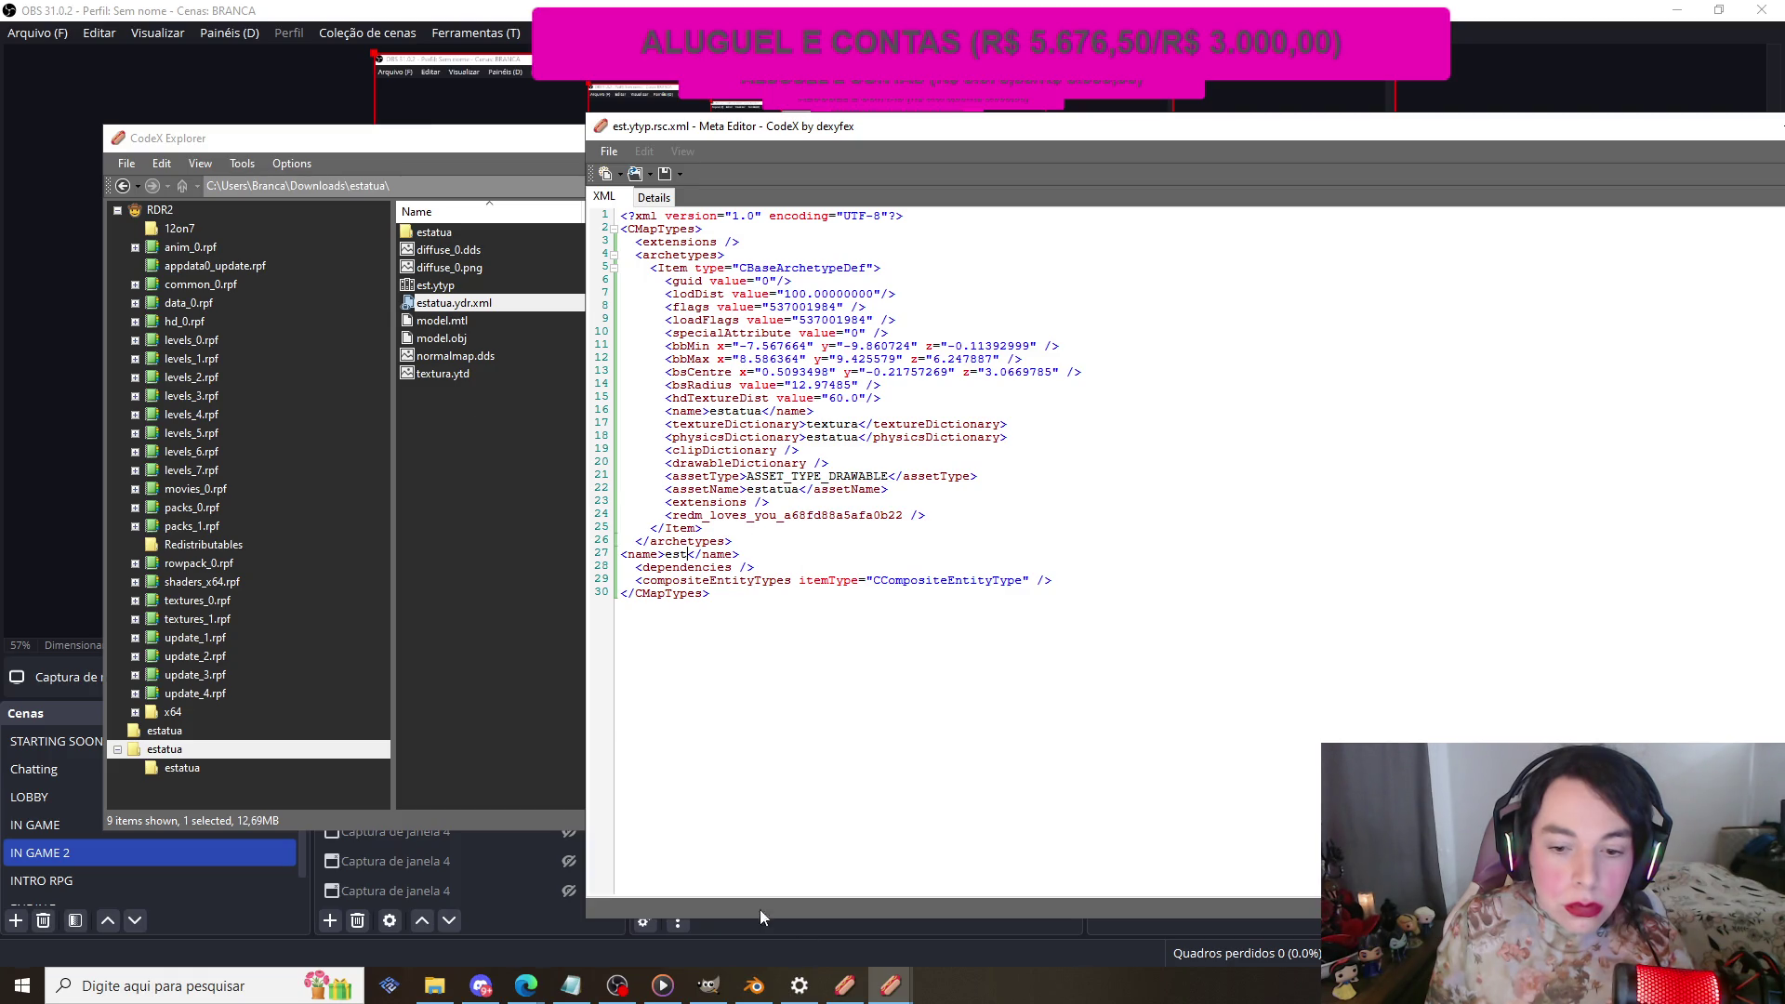
{"action": "mouse_move", "coordinate": [883, 989]}
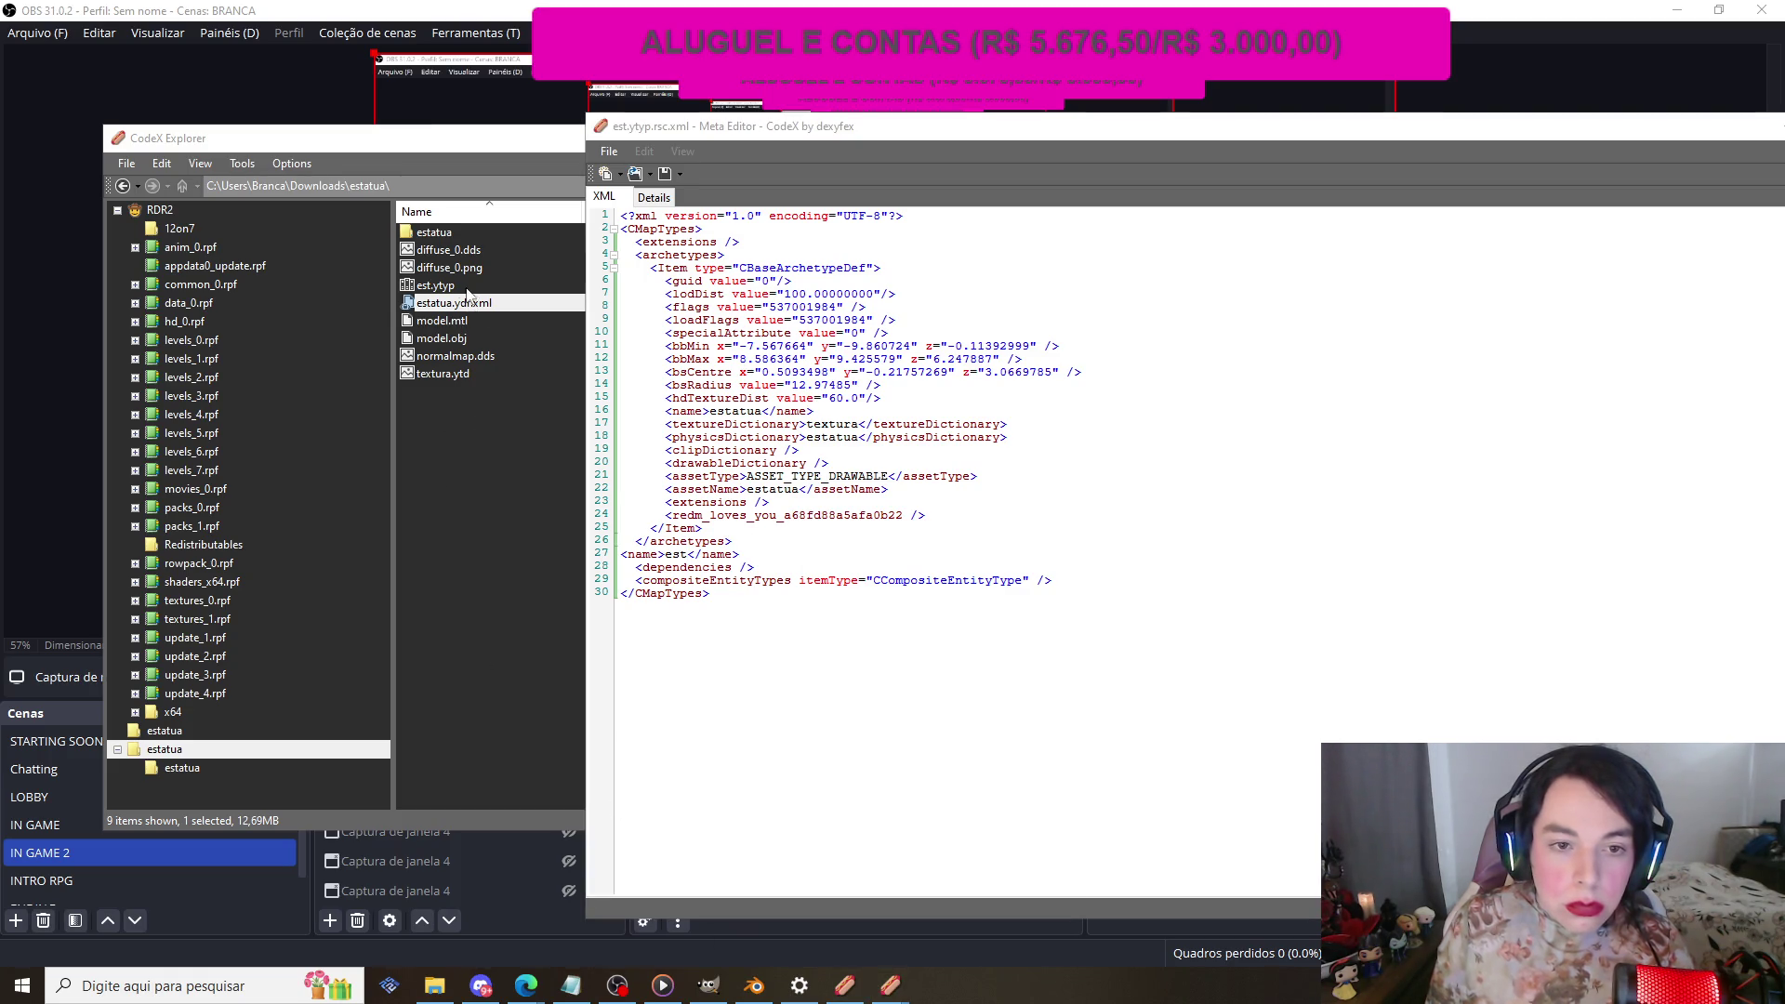
Step: Copy BoundingSphereCenter from estatua.ydr.xml into est.ytyp's bsCentre
{"action": "double_click", "coordinate": [465, 303]}
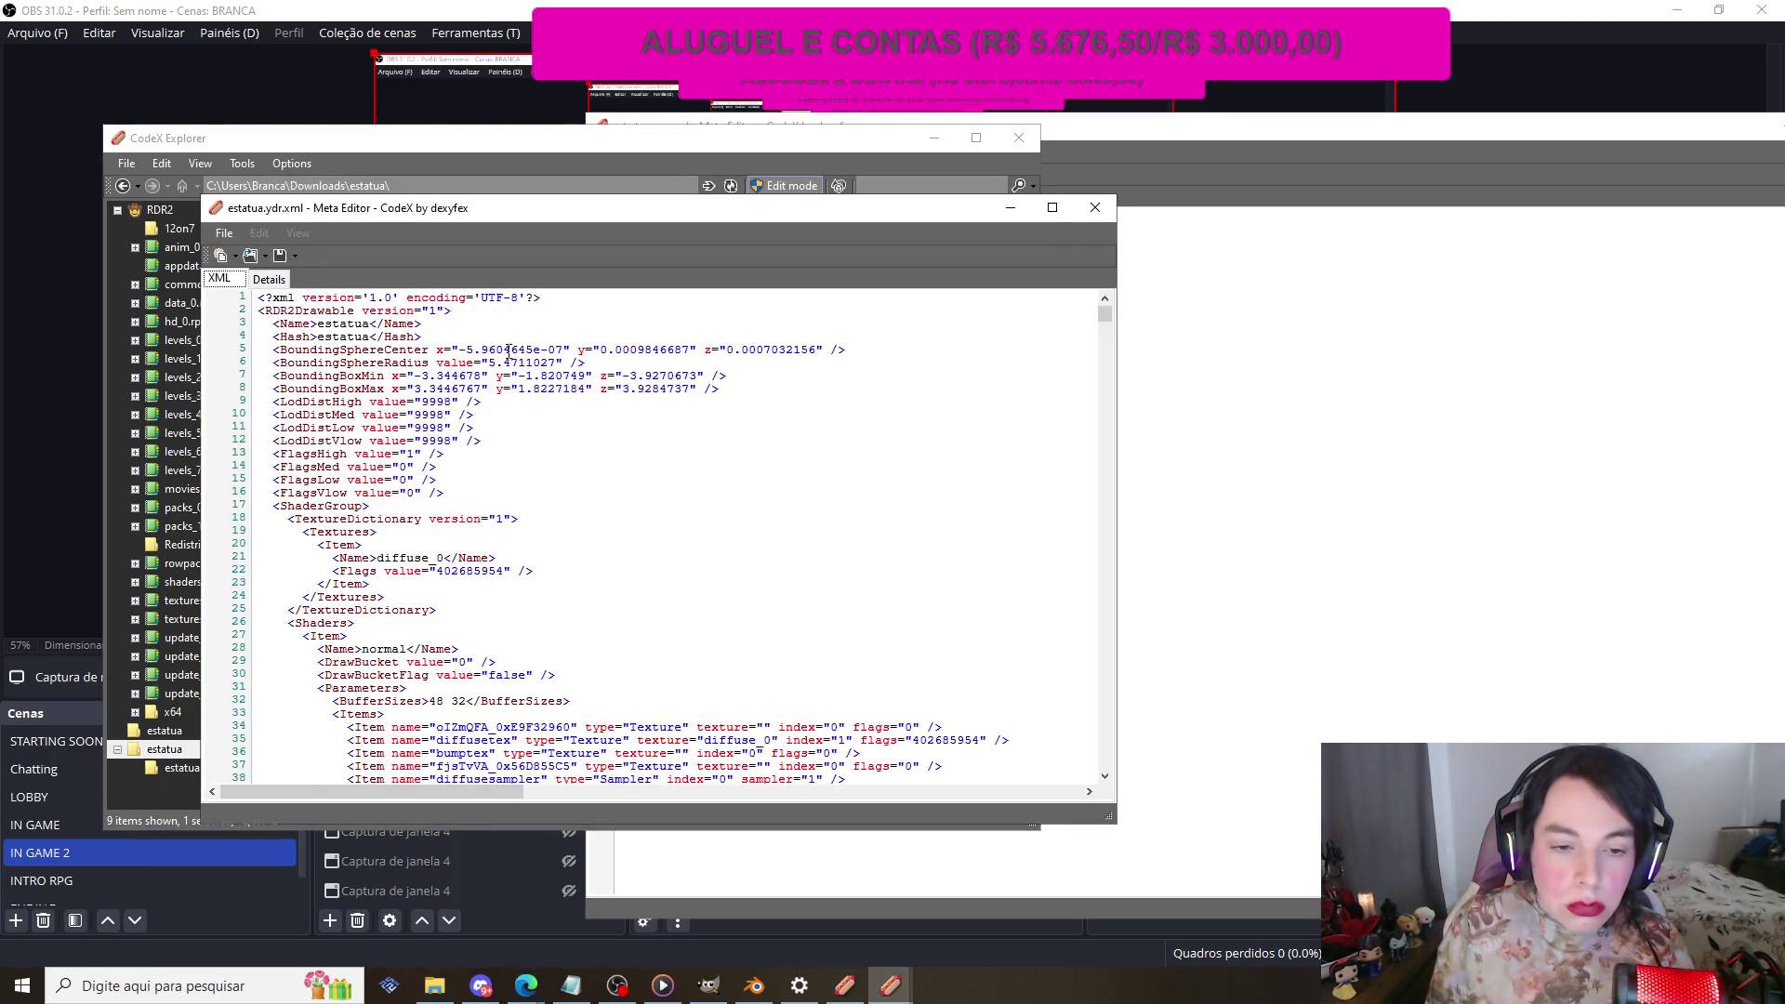
{"action": "scroll", "coordinate": [509, 351], "scroll_direction": "down", "scroll_amount": 4}
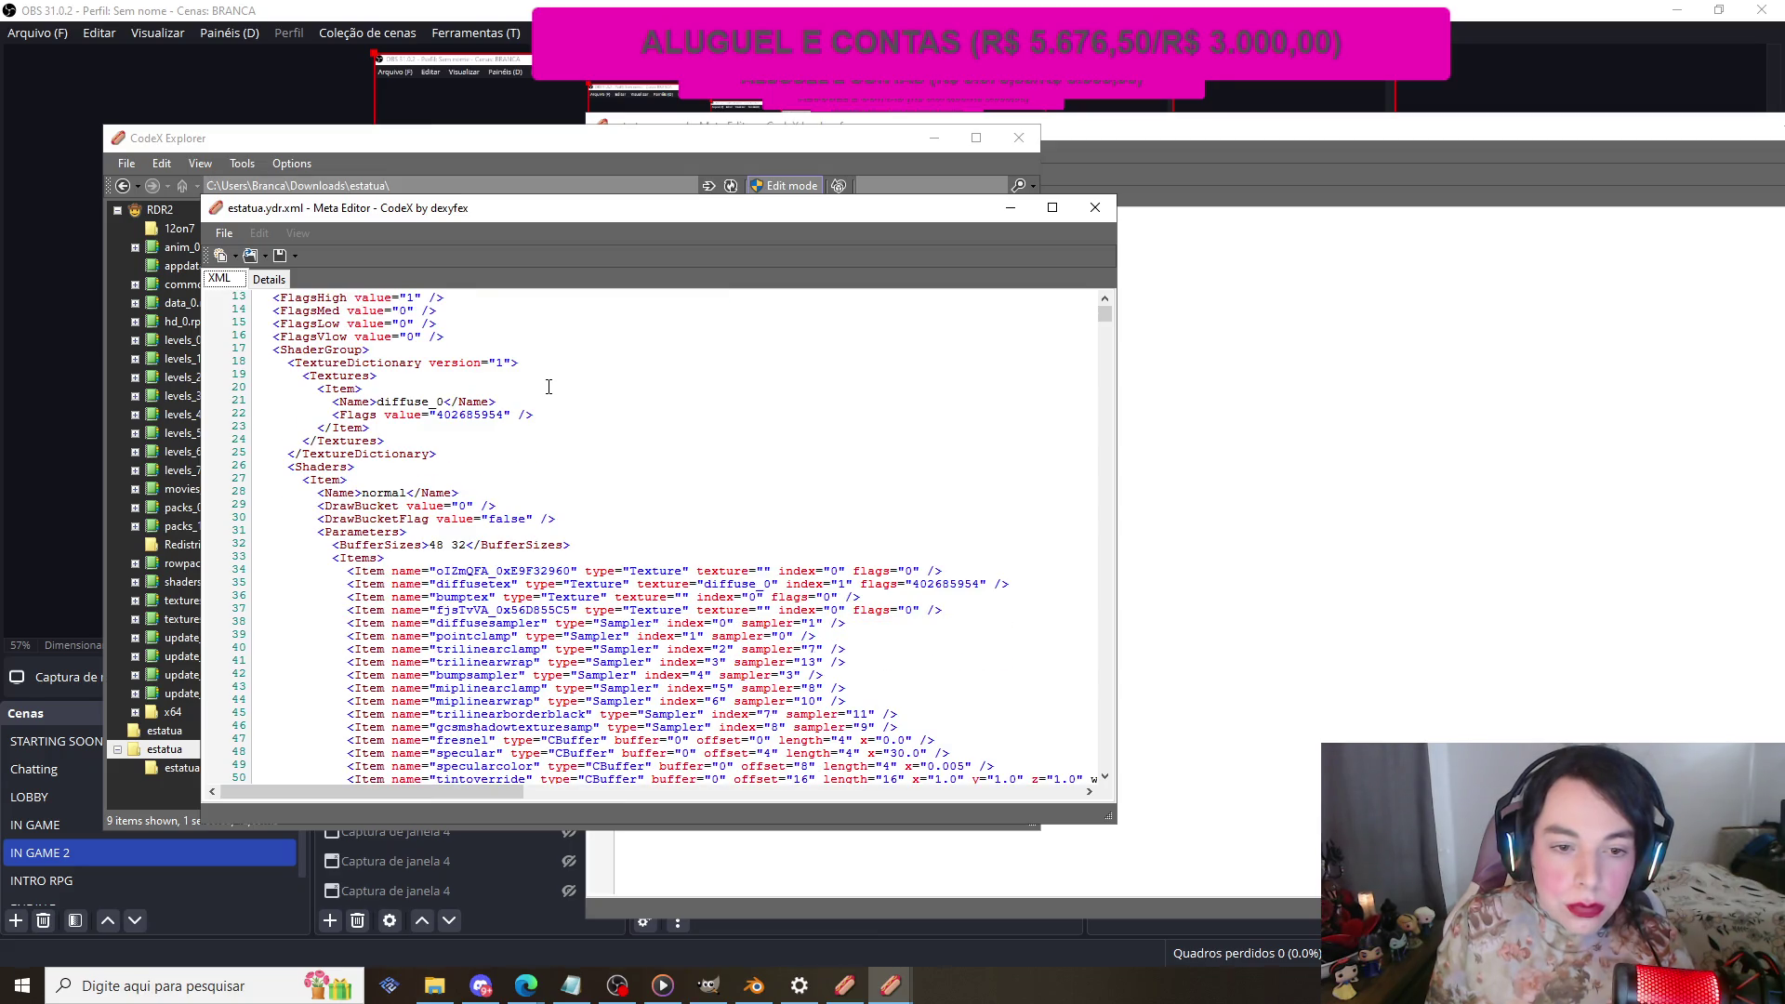
{"action": "scroll", "coordinate": [548, 386], "scroll_direction": "down", "scroll_amount": 4}
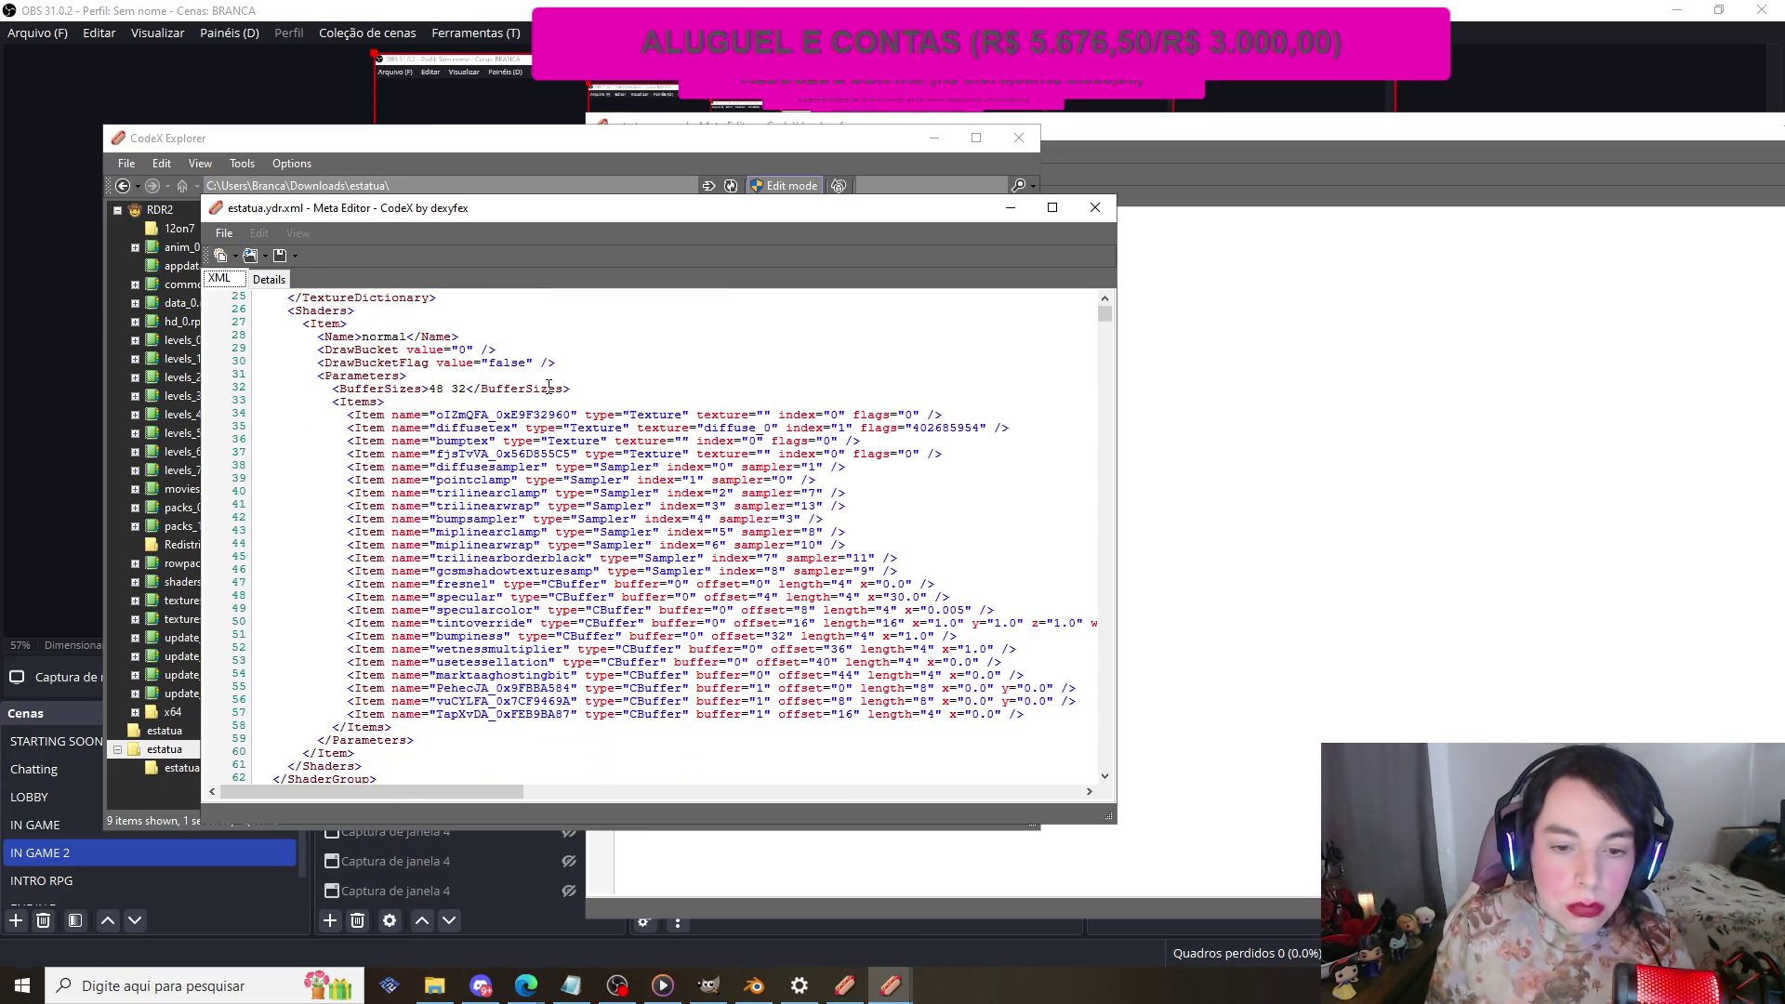
{"action": "scroll", "coordinate": [549, 386], "scroll_direction": "up", "scroll_amount": 8}
{"action": "left_click", "coordinate": [1296, 423]}
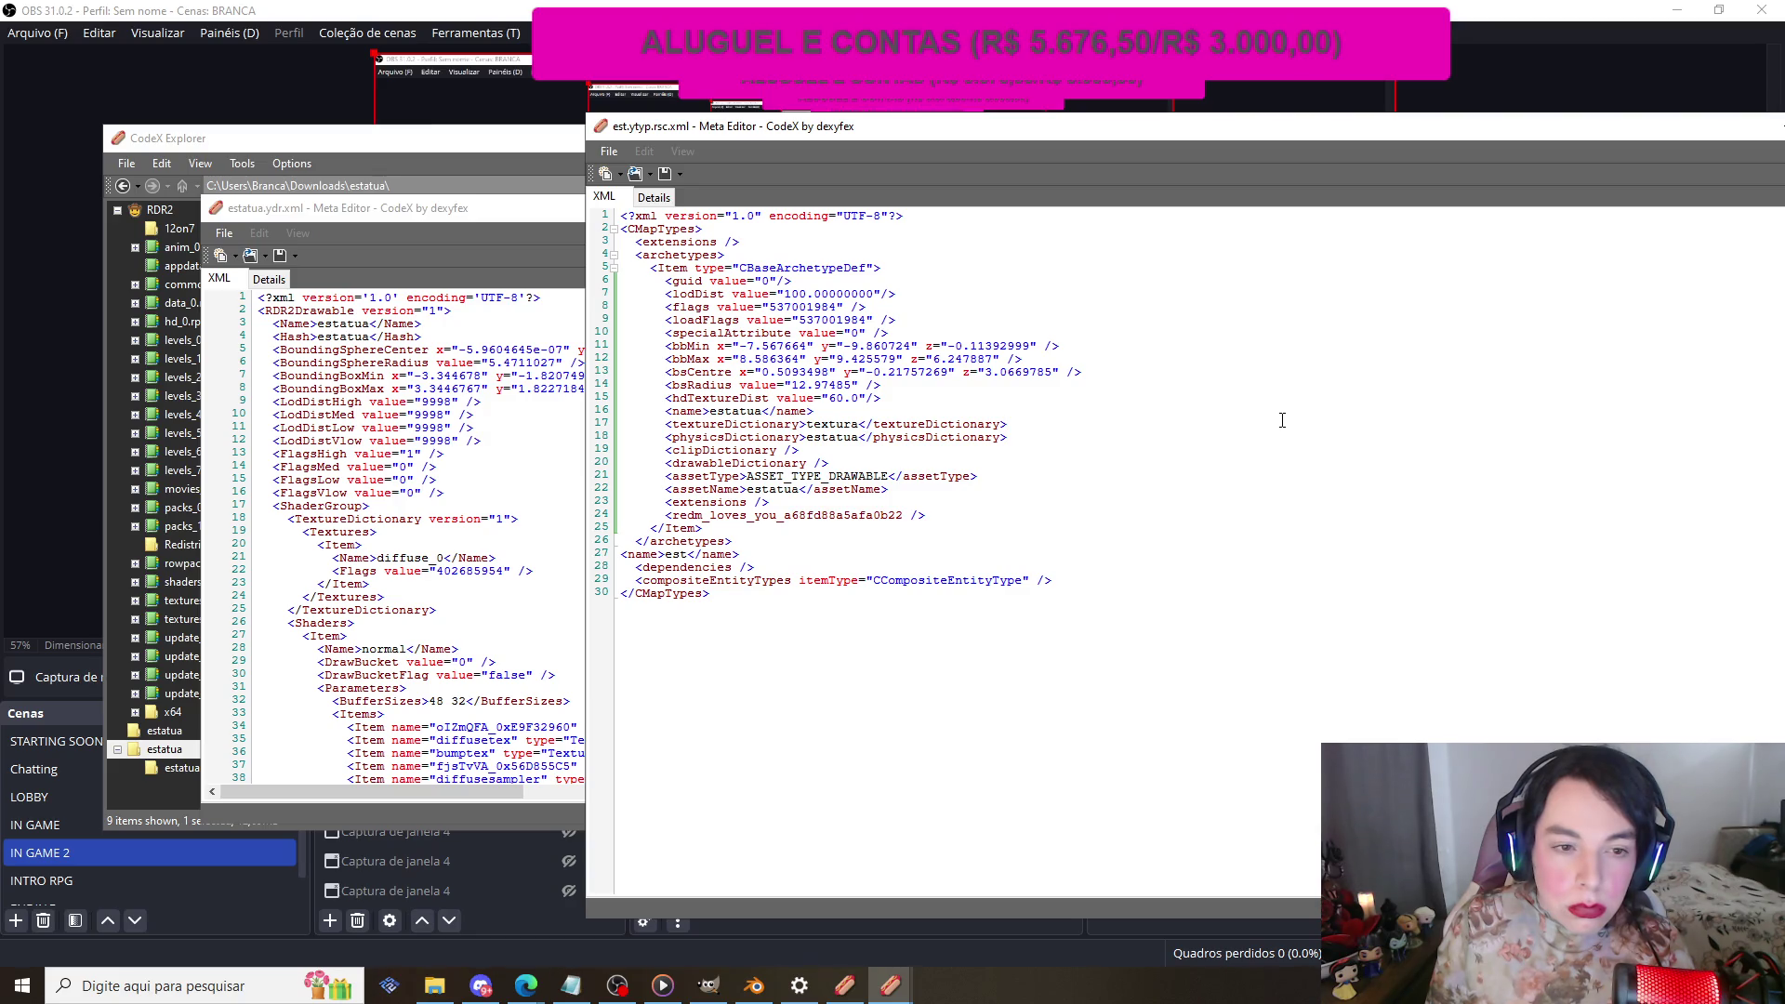
{"action": "left_click", "coordinate": [374, 350]}
{"action": "left_click_drag", "start_coordinate": [436, 351], "coordinate": [825, 351]}
{"action": "key", "text": "ctrl+c"}
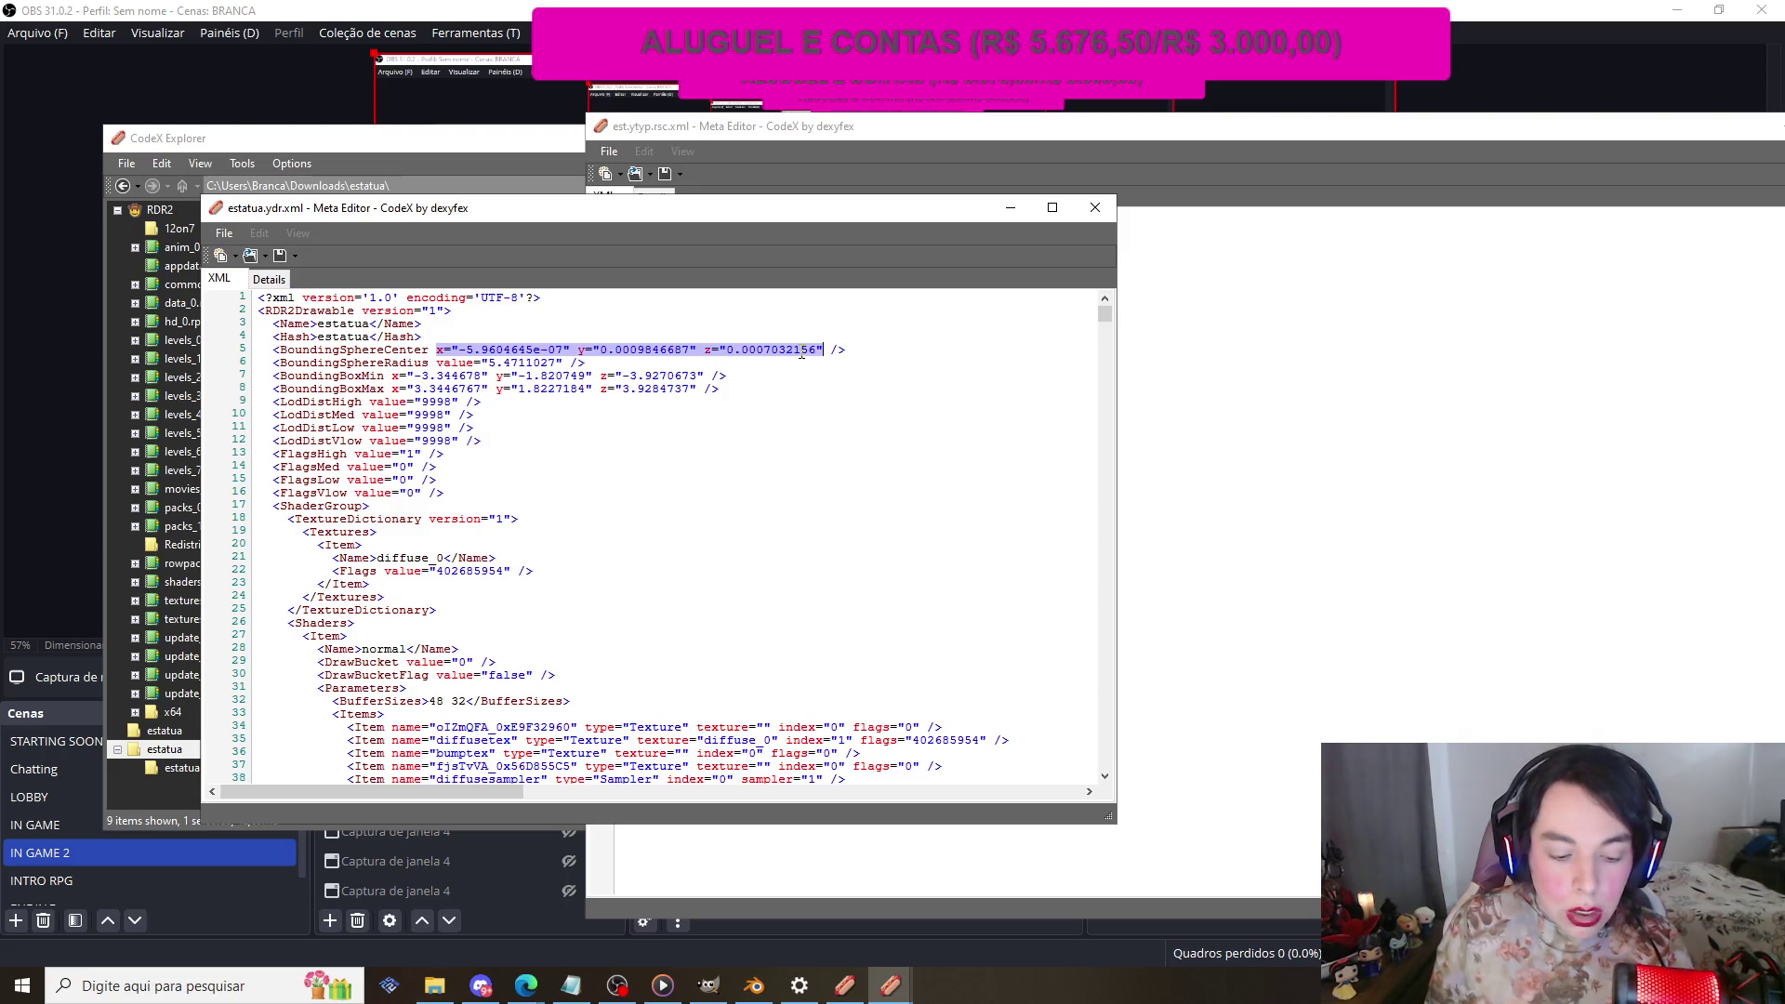
{"action": "left_click", "coordinate": [1129, 374]}
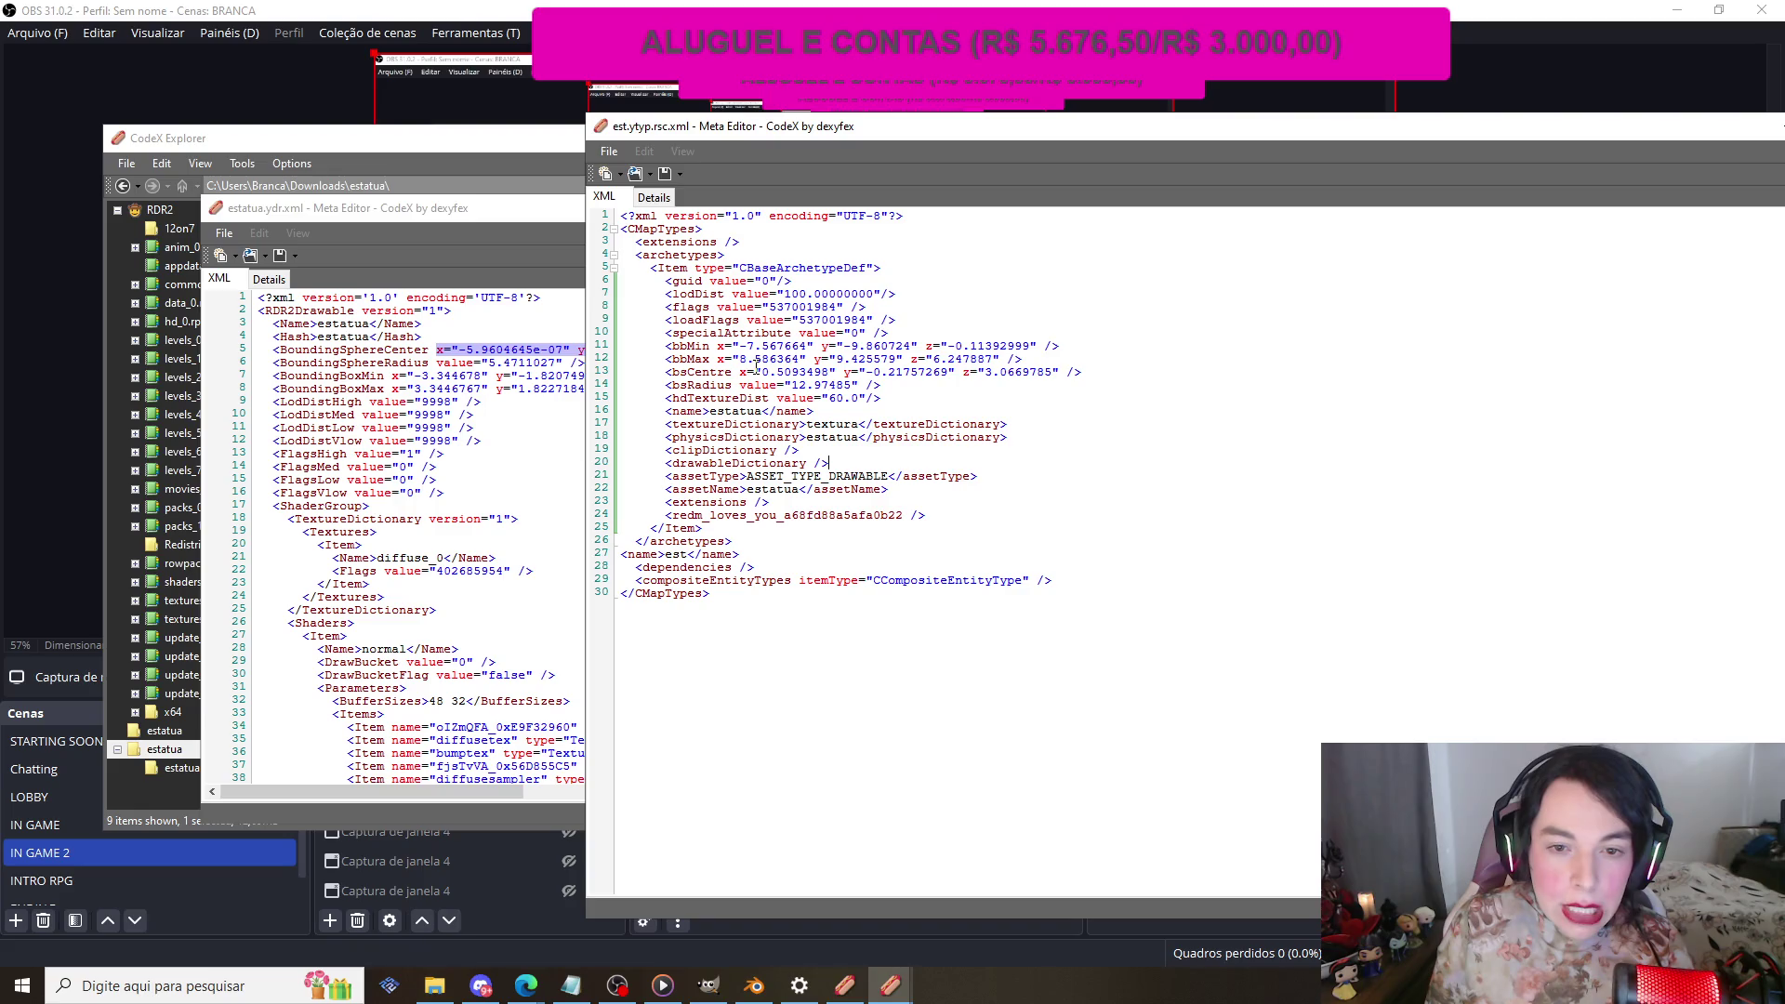
{"action": "mouse_move", "coordinate": [740, 372]}
{"action": "left_mouse_down"}
{"action": "mouse_move", "coordinate": [1083, 385]}
{"action": "mouse_move", "coordinate": [1056, 373]}
{"action": "left_mouse_up"}
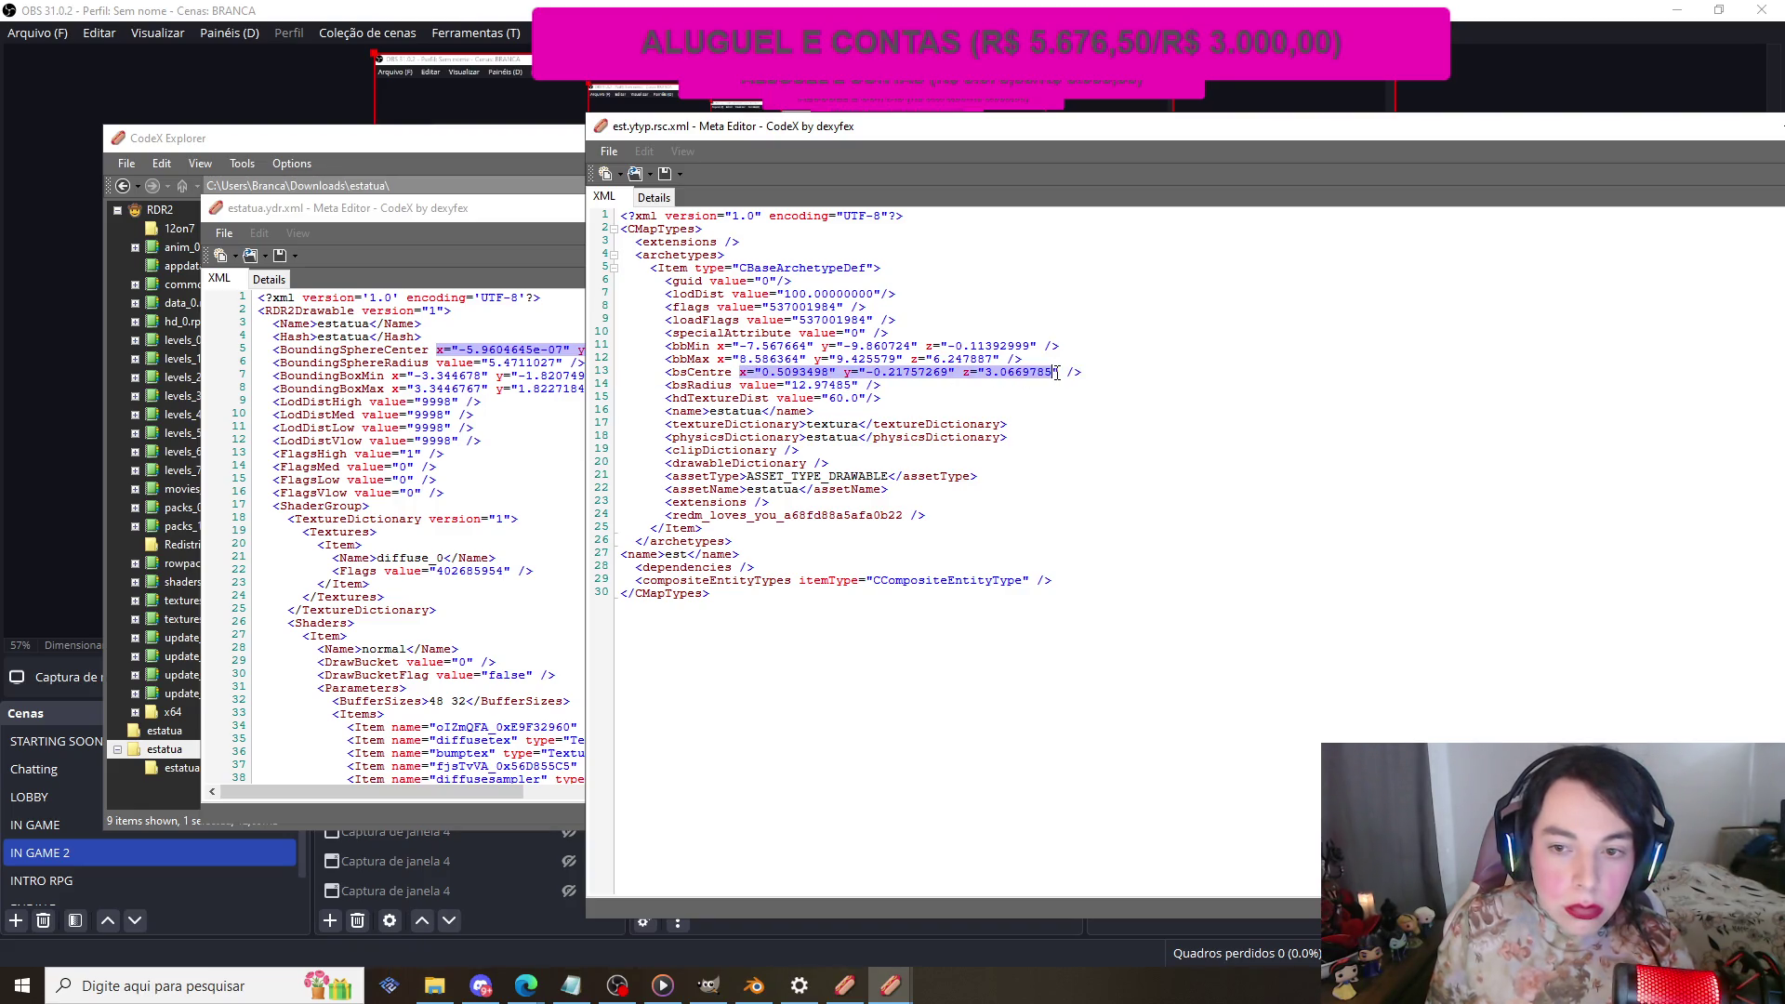
{"action": "key", "text": "ctrl+v"}
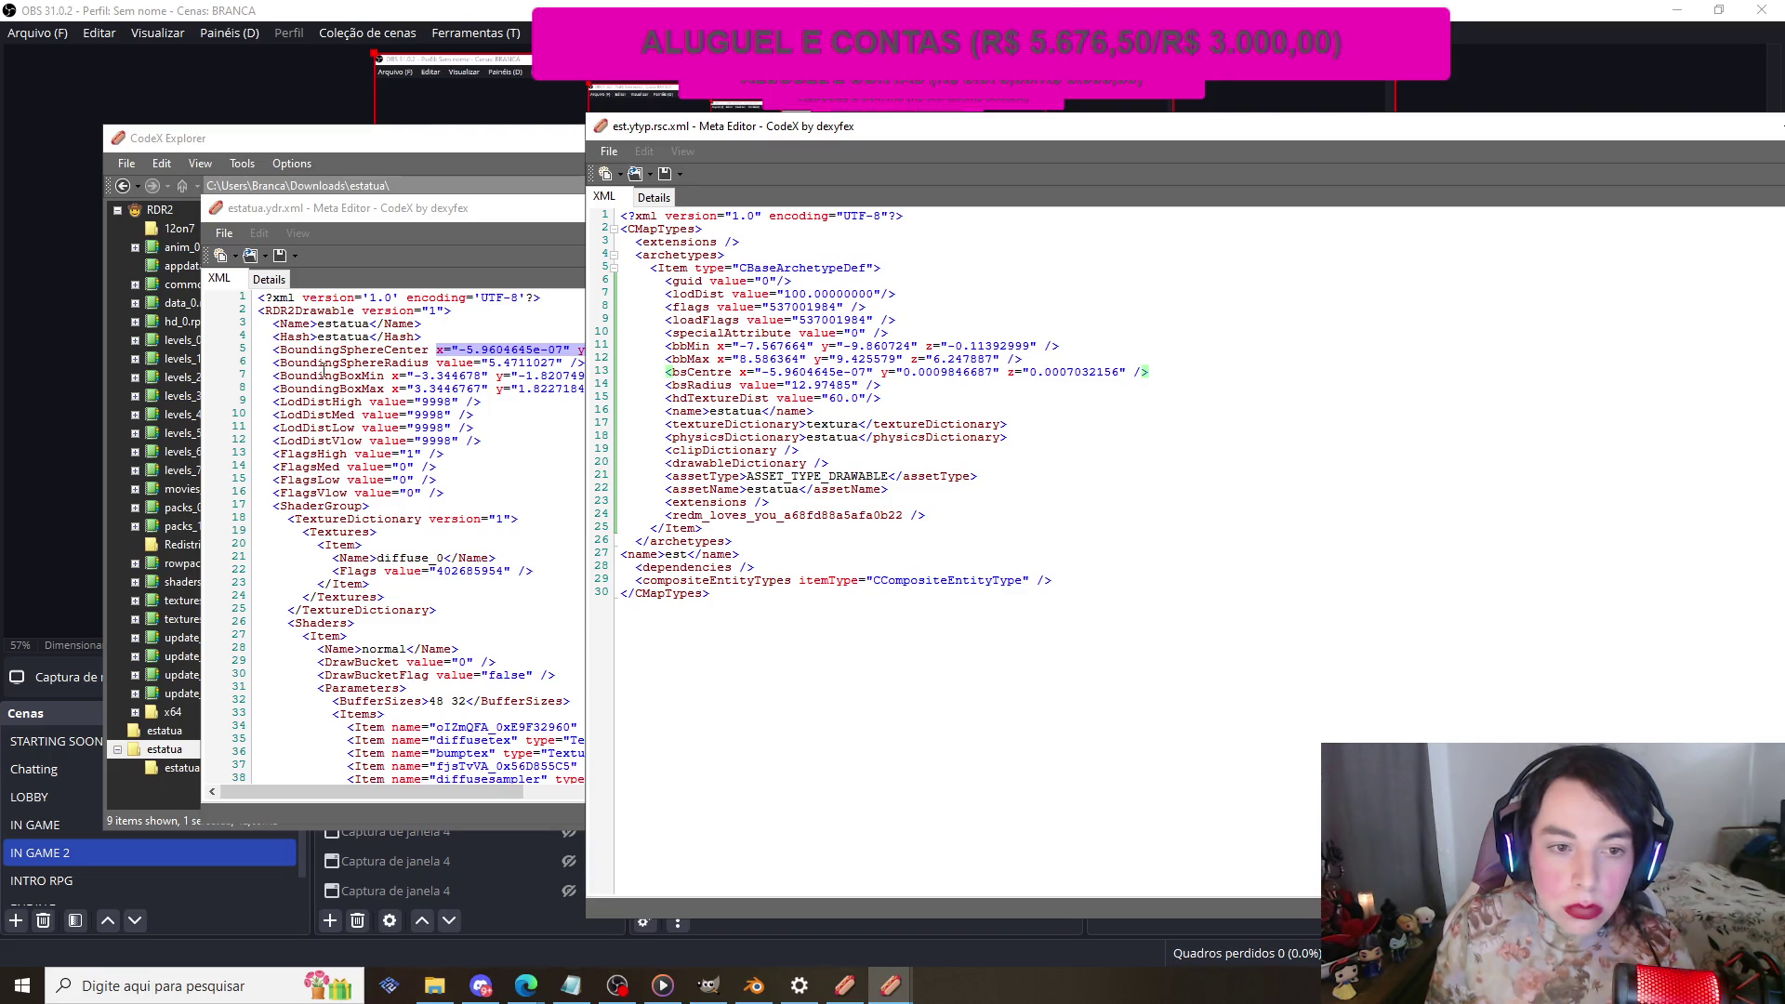
Step: Set bsRadius to the model's bounding sphere radius 5.4711027
{"action": "left_click", "coordinate": [365, 366]}
{"action": "left_click_drag", "start_coordinate": [480, 362], "coordinate": [563, 363]}
{"action": "key", "text": "ctrl+c"}
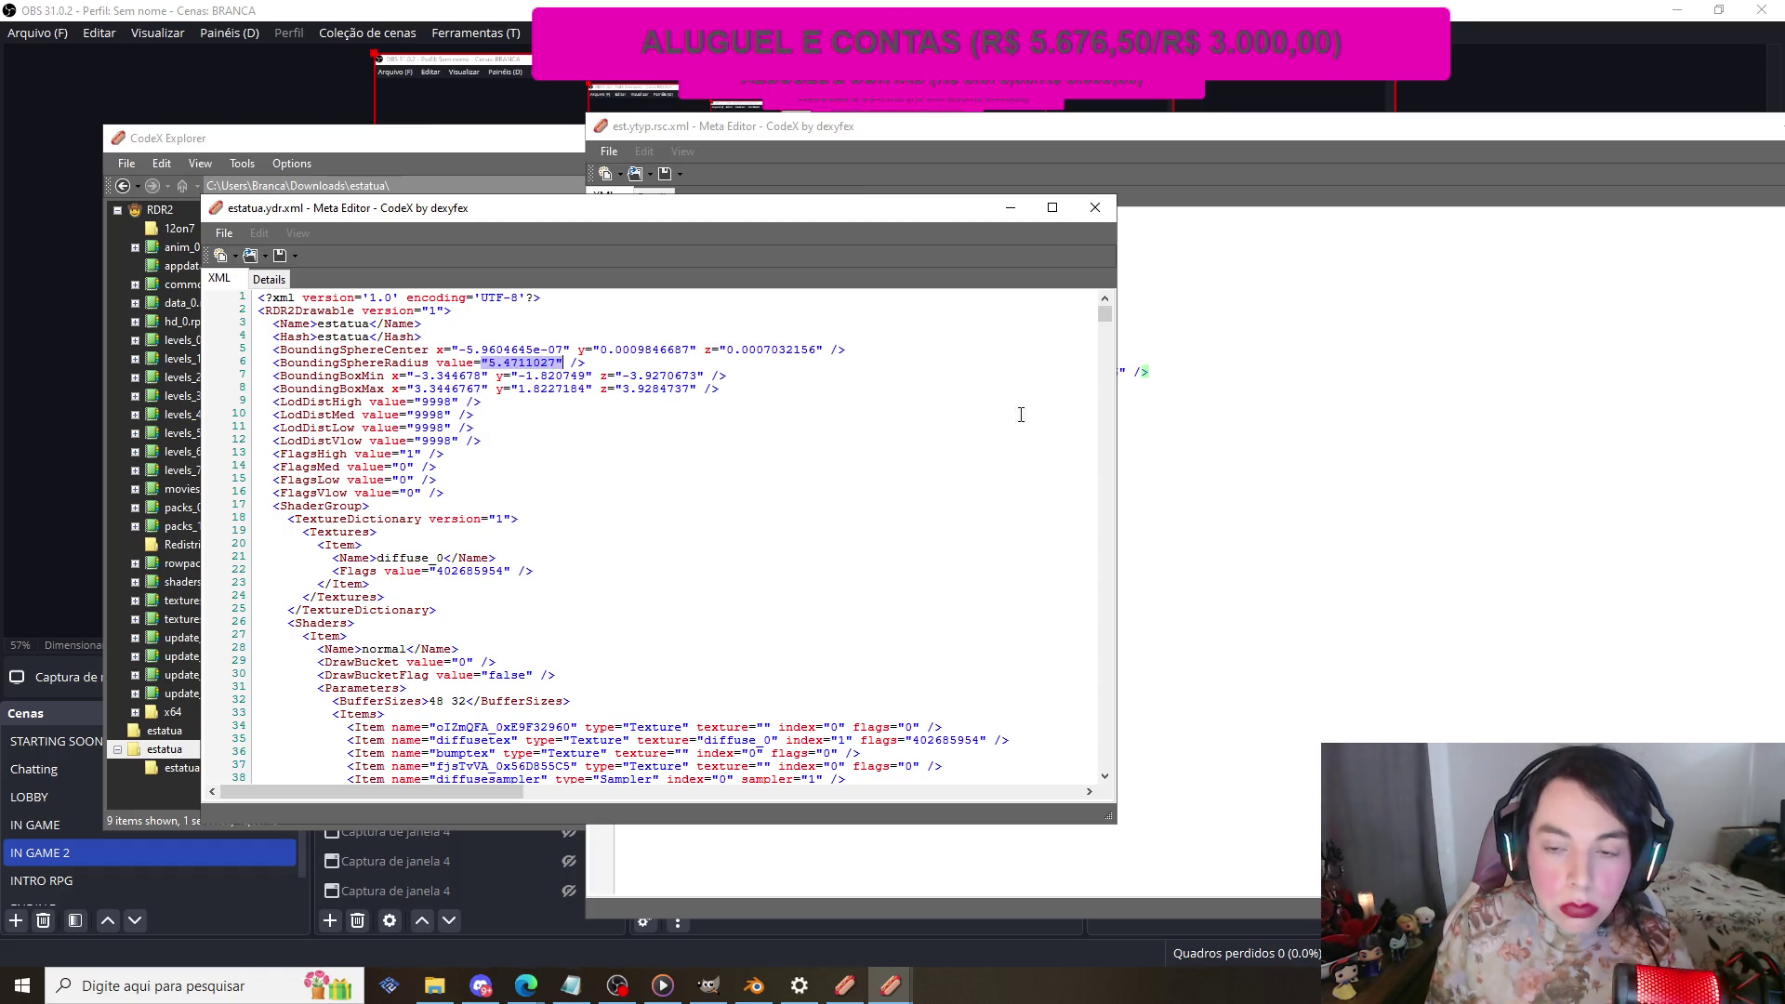
{"action": "left_click", "coordinate": [1185, 402]}
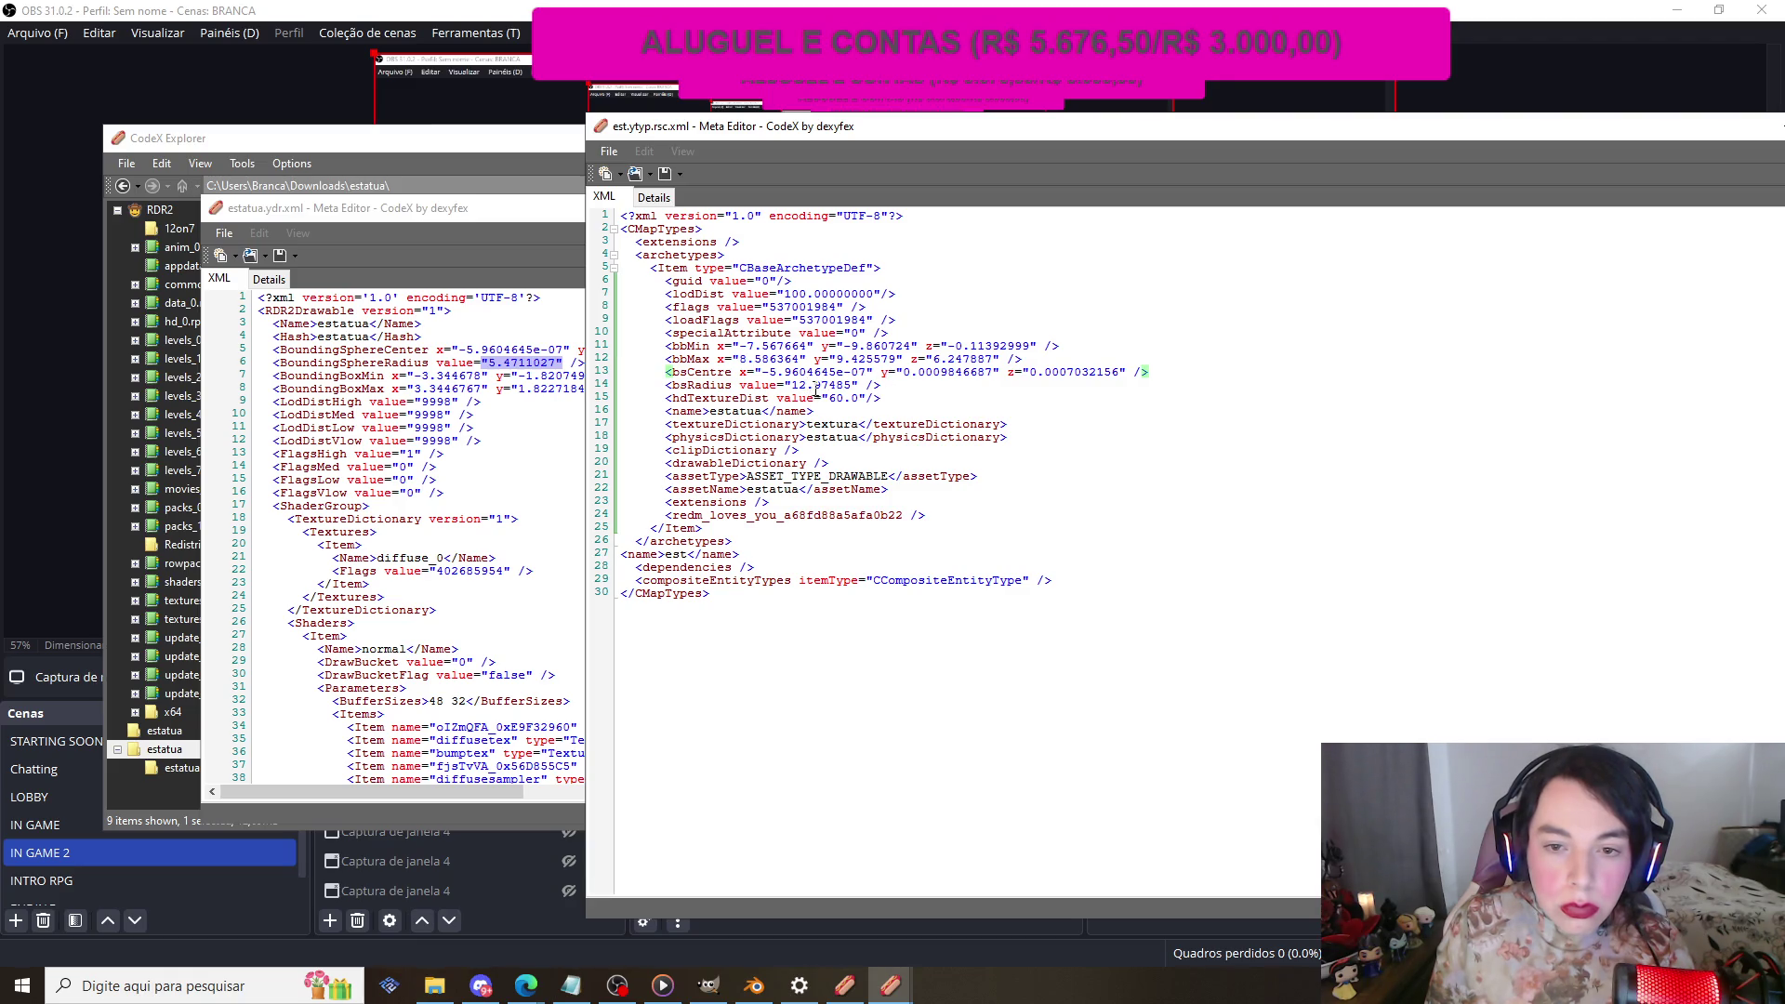
{"action": "left_click_drag", "start_coordinate": [784, 385], "coordinate": [886, 387]}
{"action": "key", "text": "ctrl+v"}
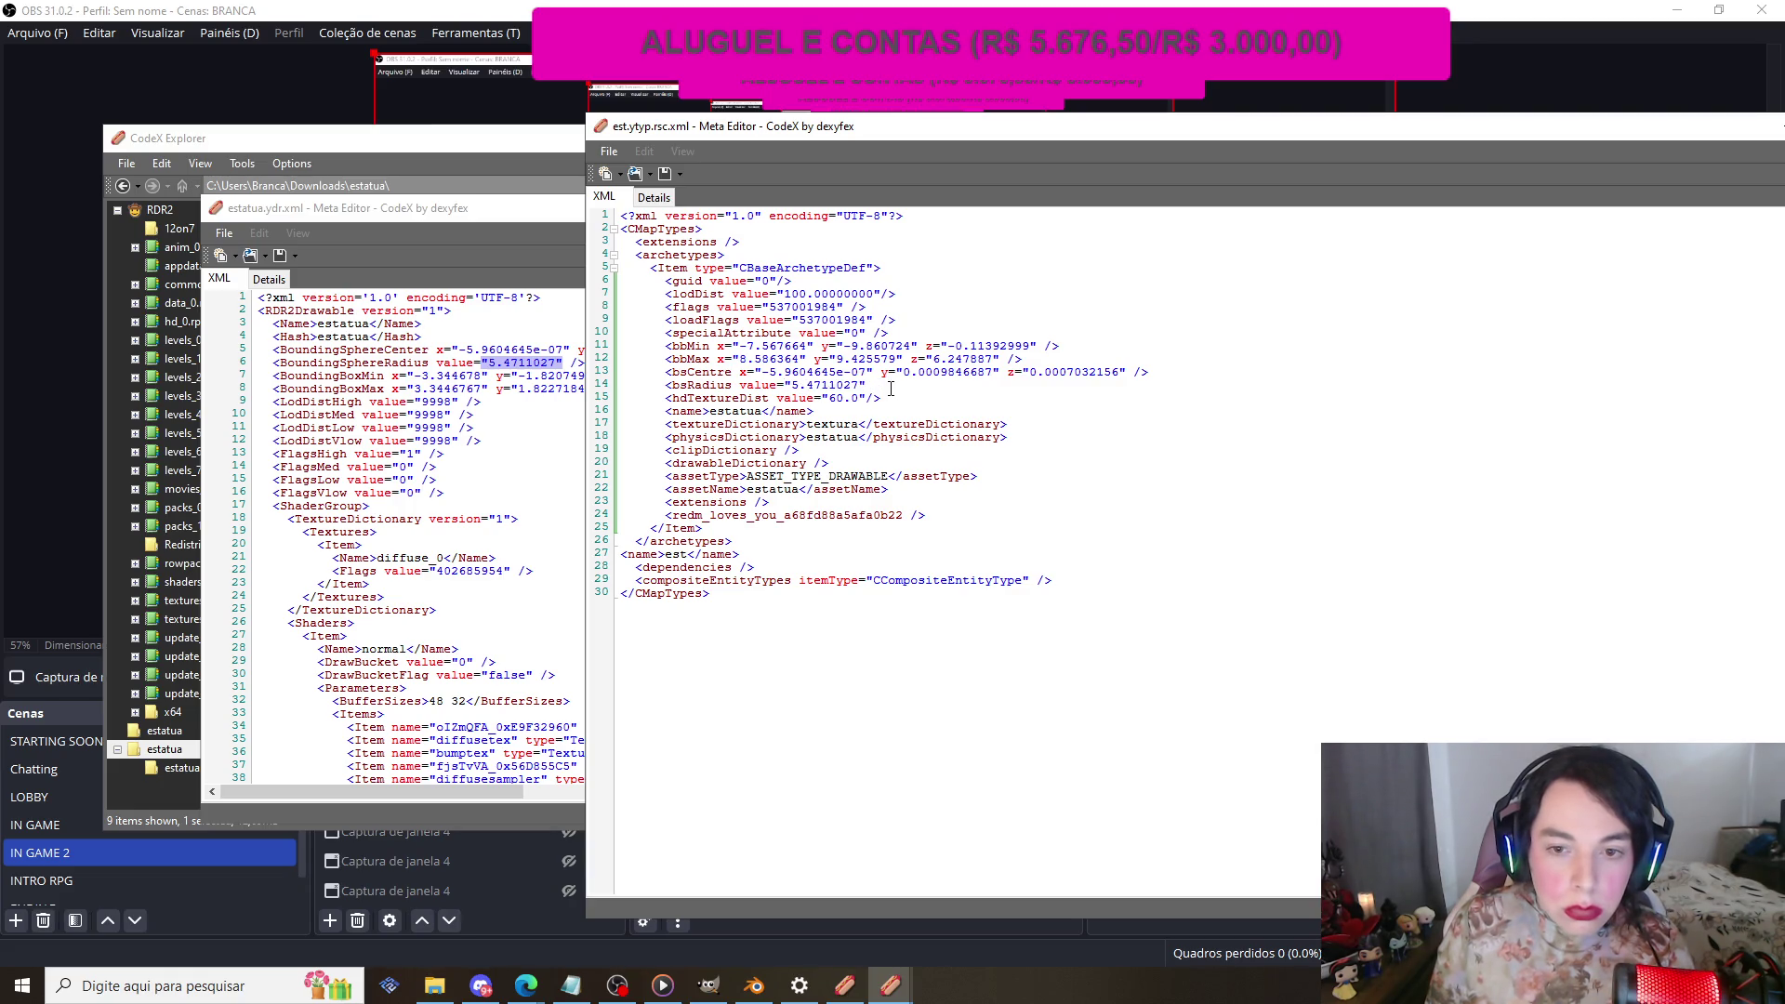
{"action": "key", "text": "ctrl+z"}
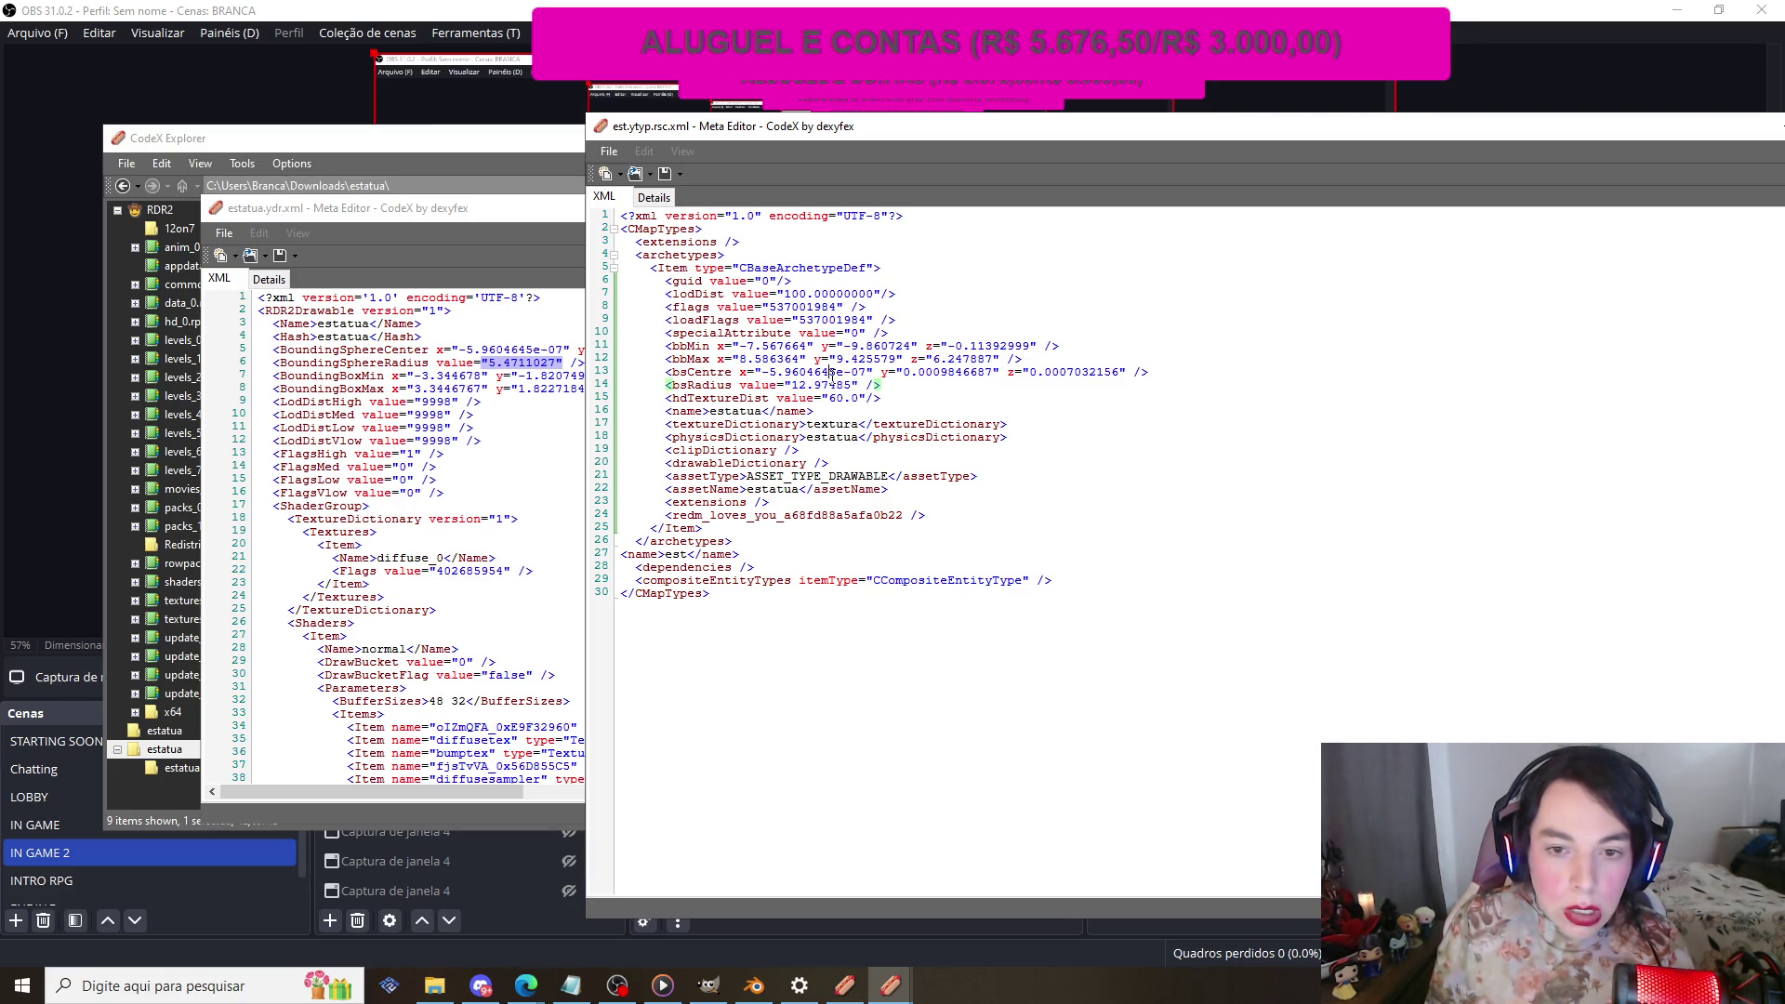
{"action": "left_click_drag", "start_coordinate": [786, 385], "coordinate": [859, 385]}
{"action": "key", "text": "ctrl+v"}
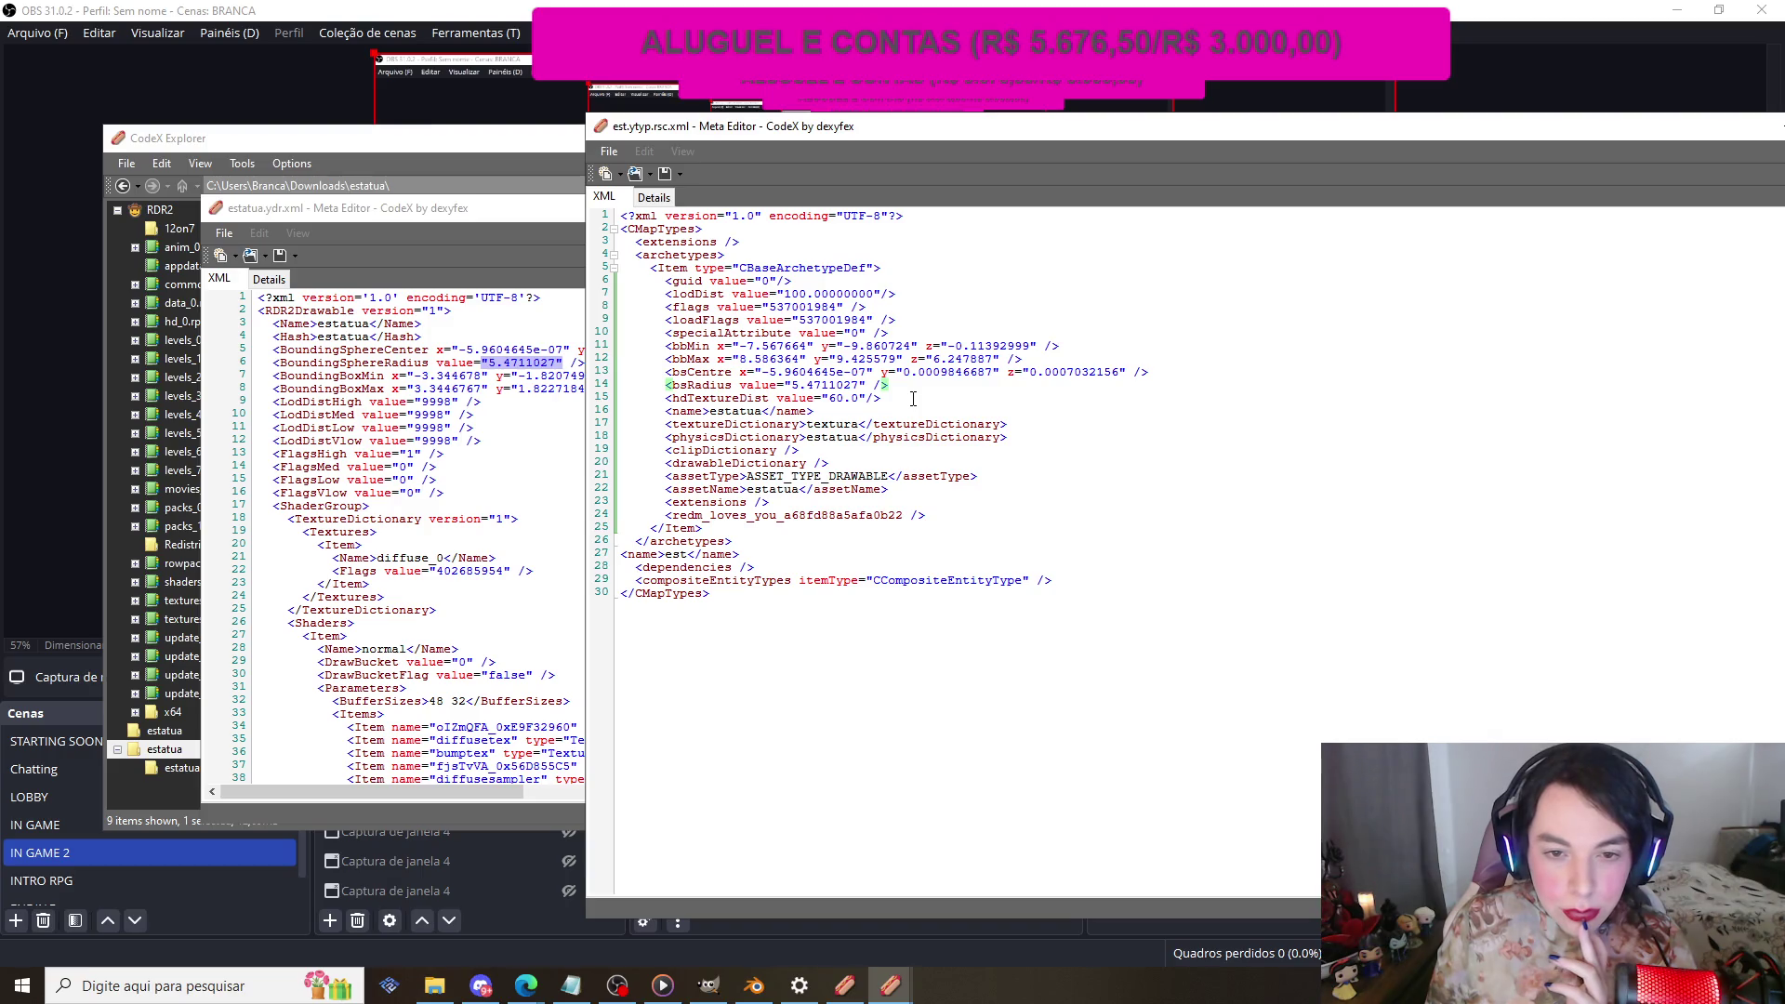
Step: Paste BoundingBoxMin into bbMin, adding a minus sign before the x value
{"action": "left_click", "coordinate": [400, 377]}
{"action": "left_click_drag", "start_coordinate": [407, 376], "coordinate": [707, 374]}
{"action": "key", "text": "ctrl+c"}
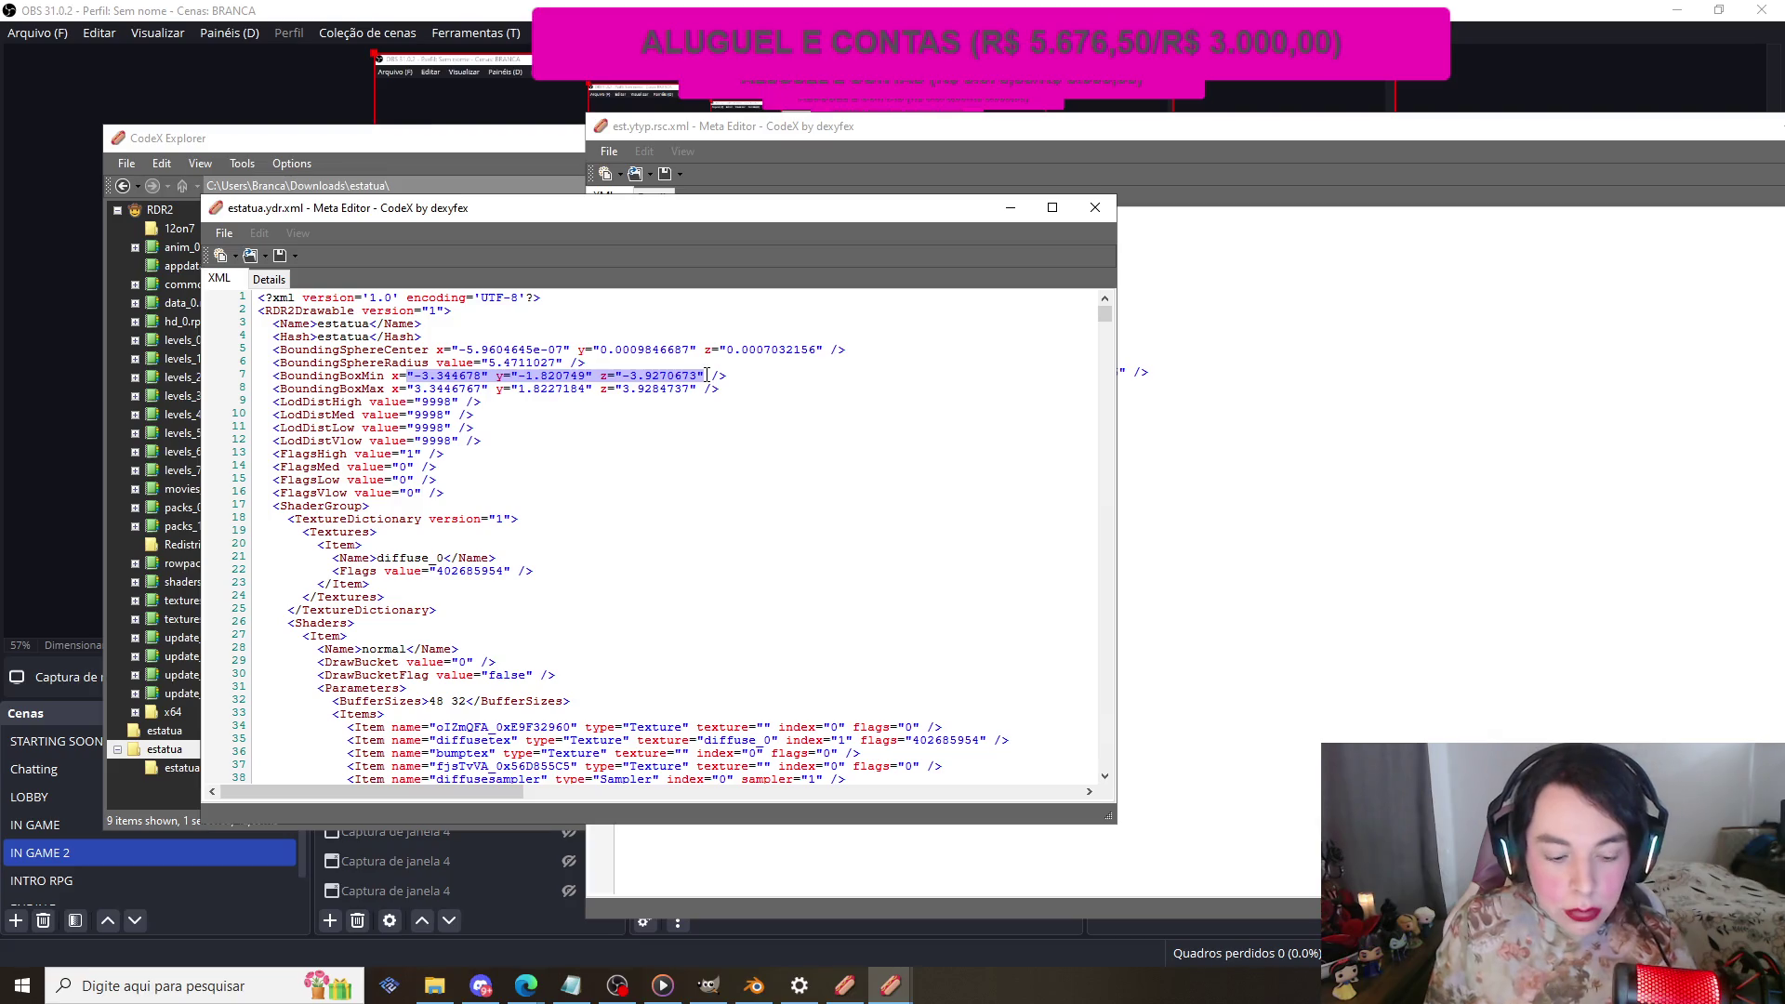
{"action": "left_click", "coordinate": [1327, 356]}
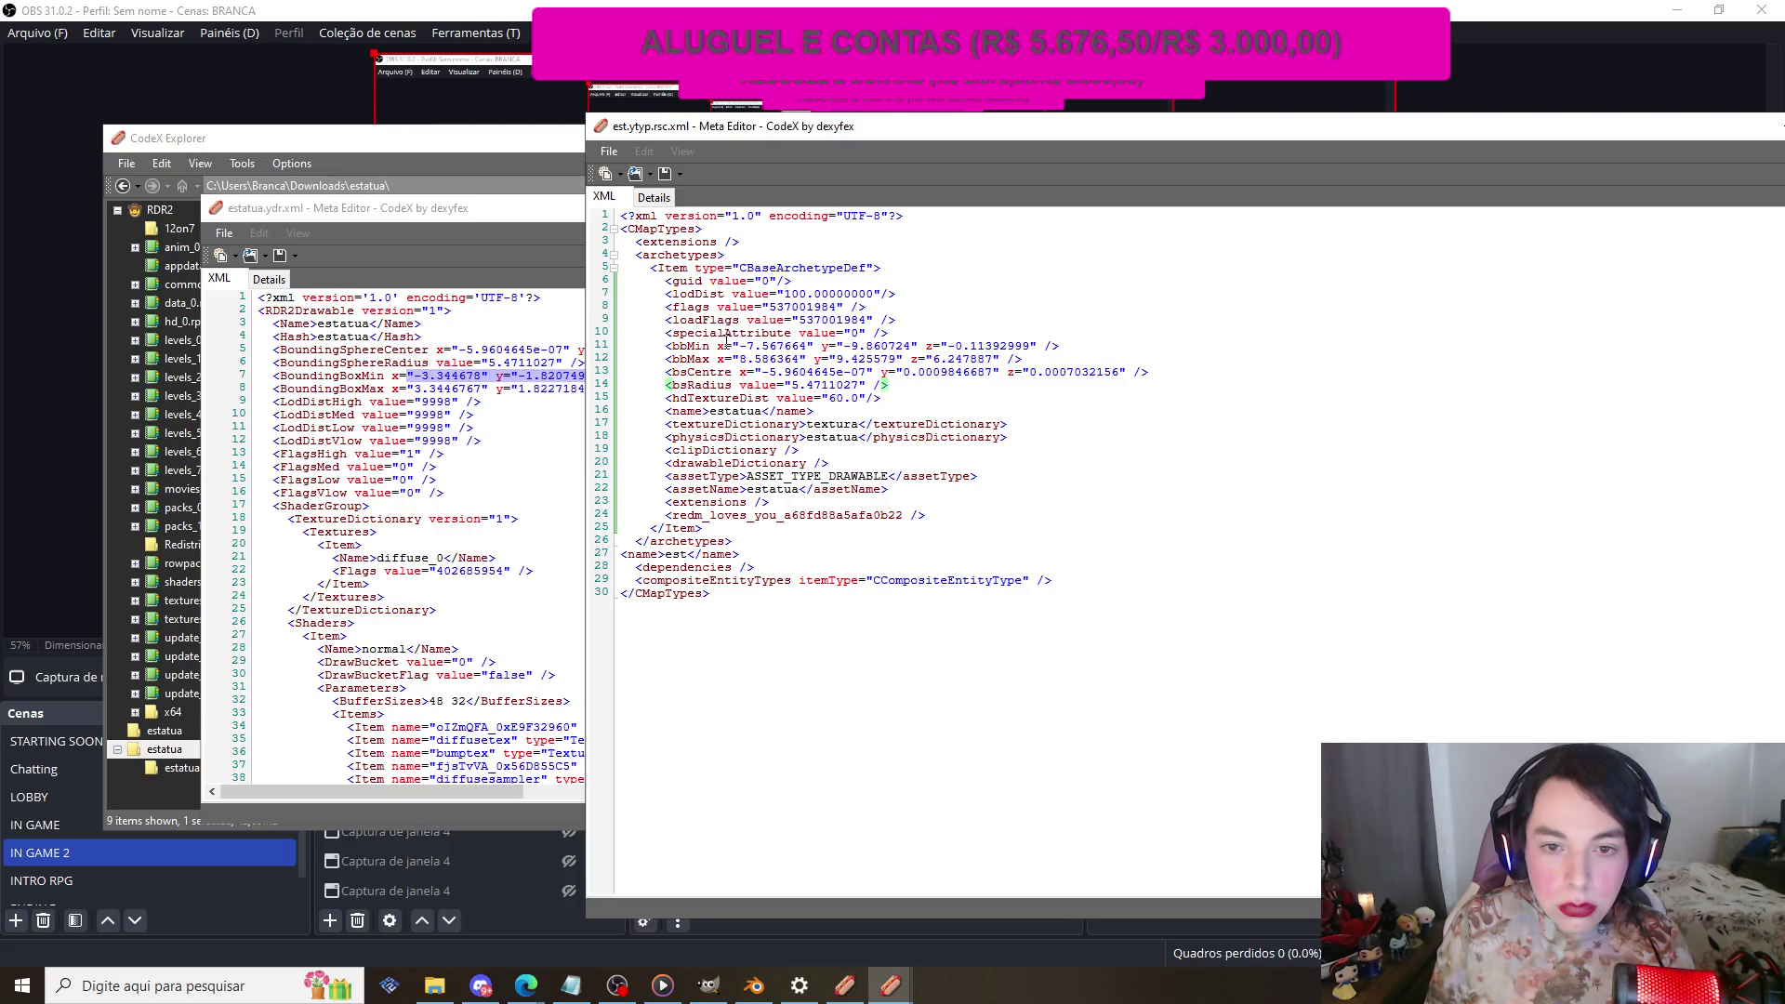
{"action": "mouse_move", "coordinate": [718, 346]}
{"action": "left_mouse_down"}
{"action": "mouse_move", "coordinate": [621, 346]}
{"action": "mouse_move", "coordinate": [1042, 349]}
{"action": "left_mouse_up"}
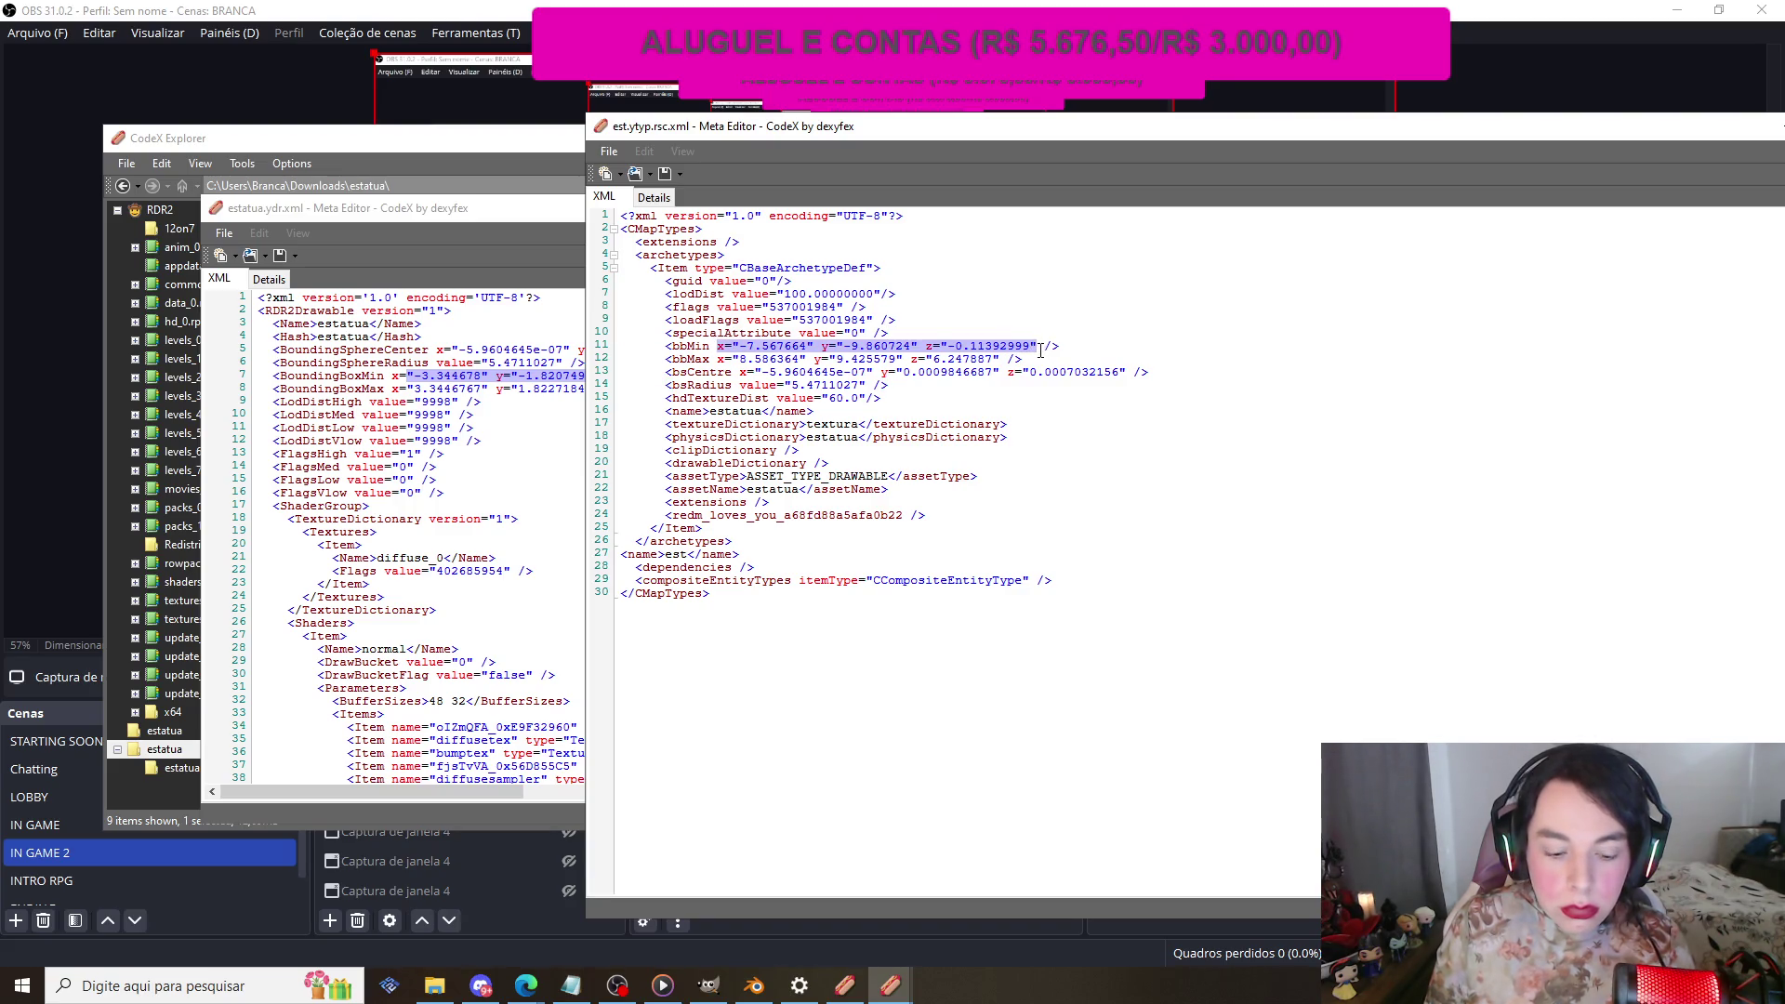
{"action": "key", "text": "ctrl+v"}
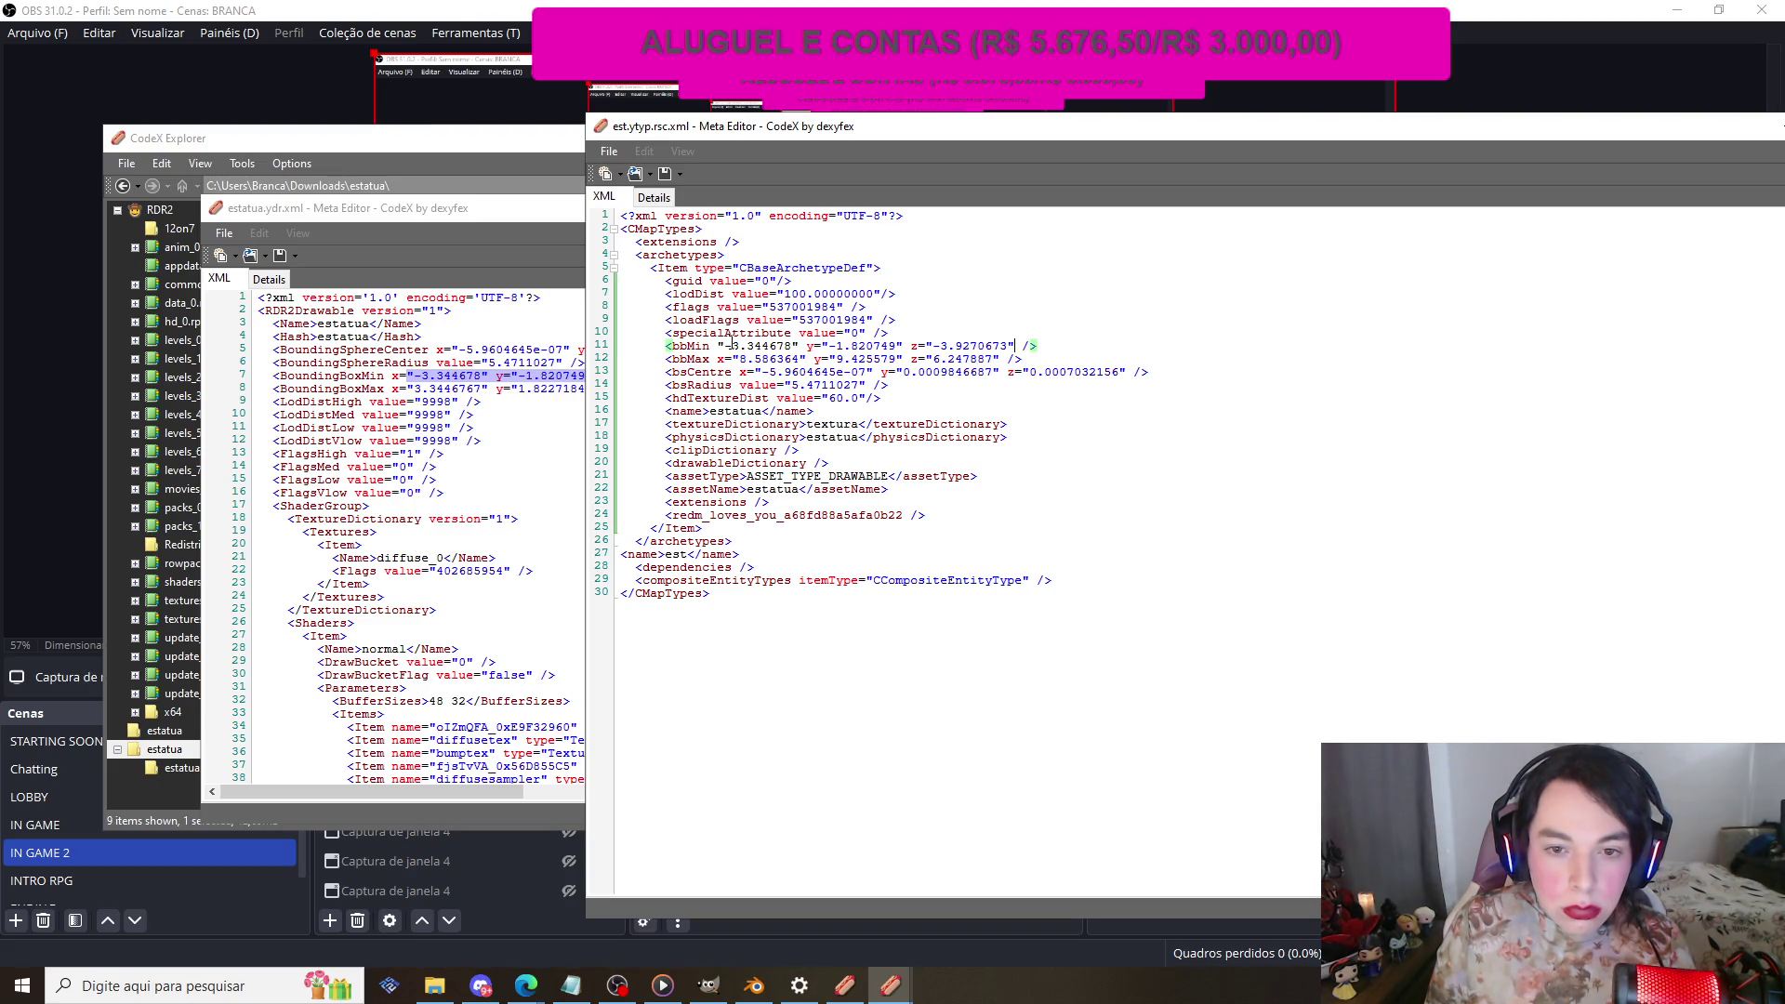
{"action": "left_click", "coordinate": [729, 345]}
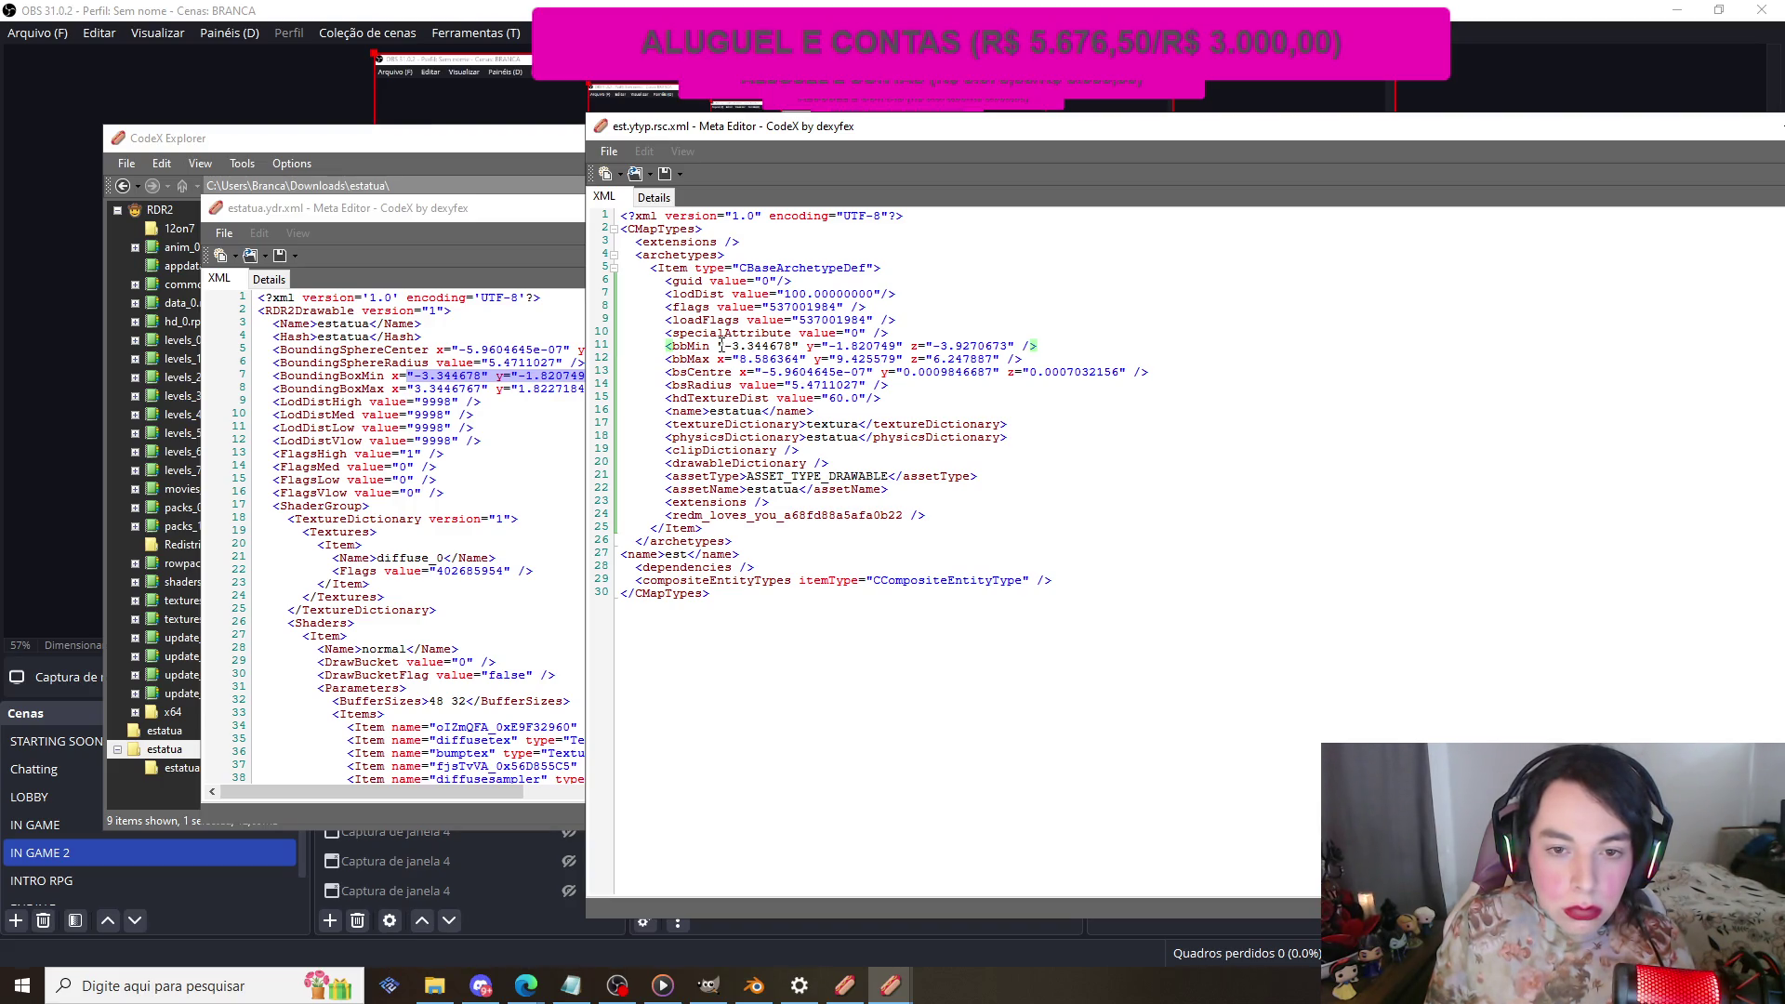
{"action": "type", "text": "-"}
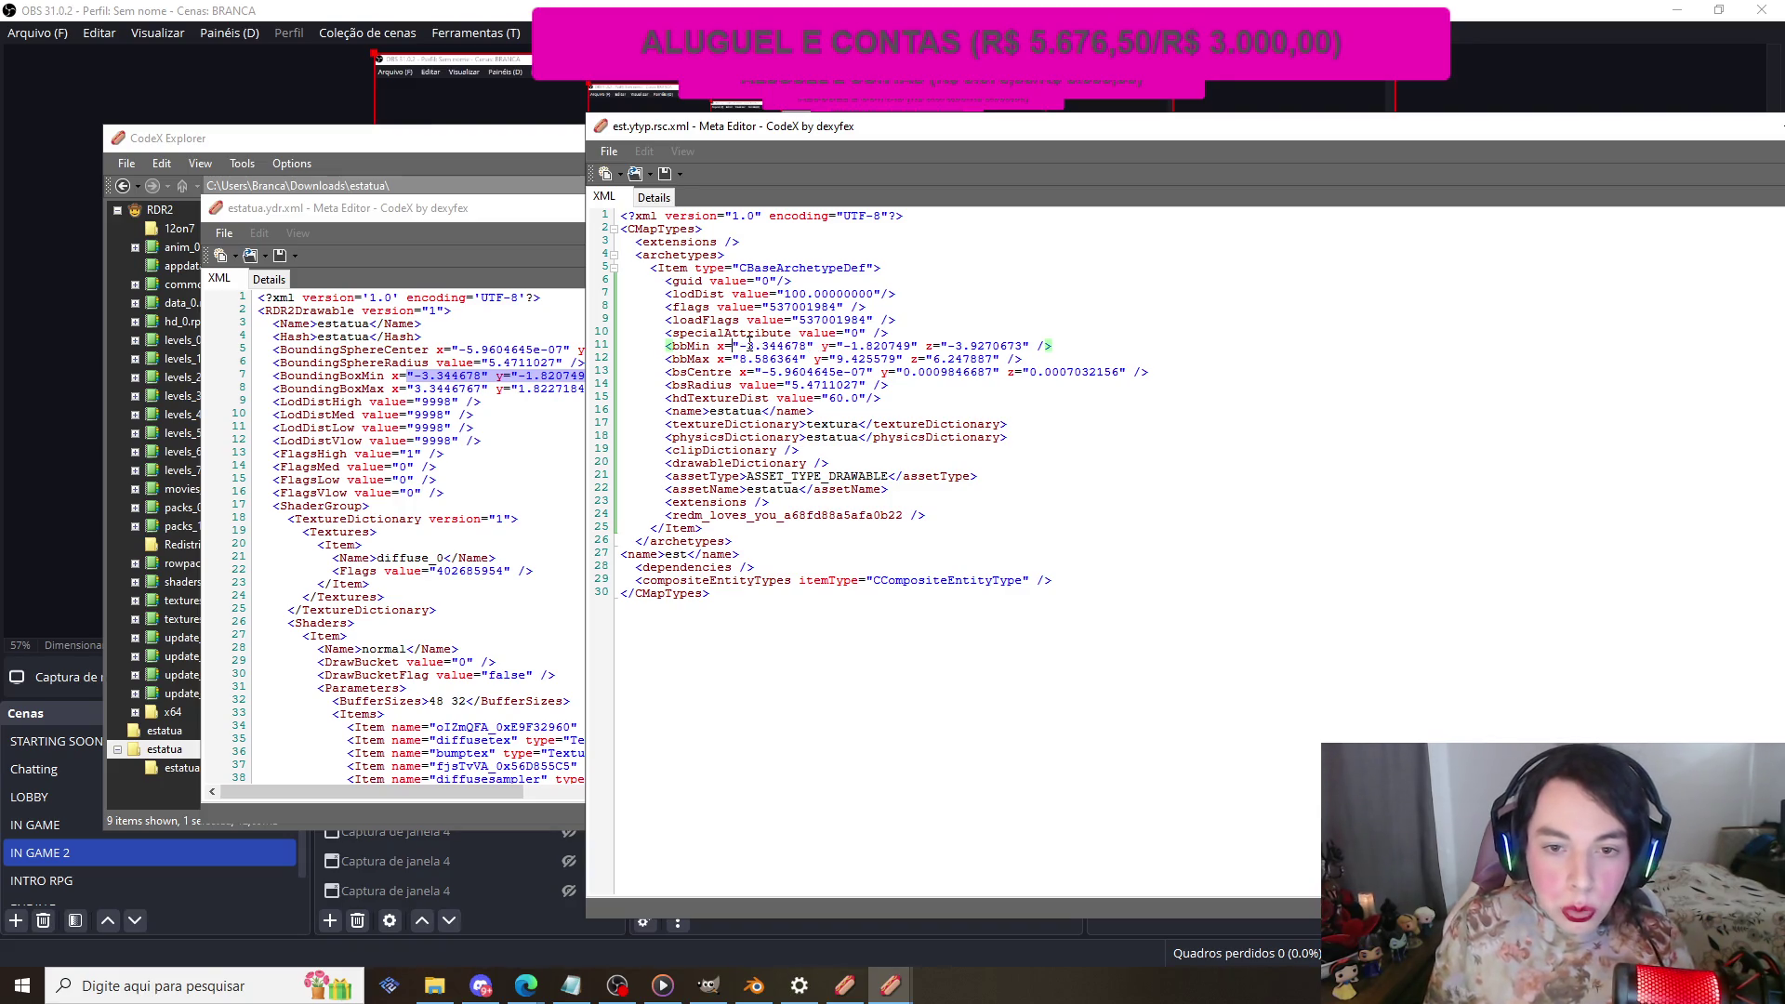
Step: Copy BoundingBoxMax from estatua.ydr.xml into est.ytyp's bbMax
{"action": "left_click", "coordinate": [379, 363]}
{"action": "left_click_drag", "start_coordinate": [391, 389], "coordinate": [728, 386]}
{"action": "key", "text": "ctrl+c"}
{"action": "key", "text": "alt+Tab"}
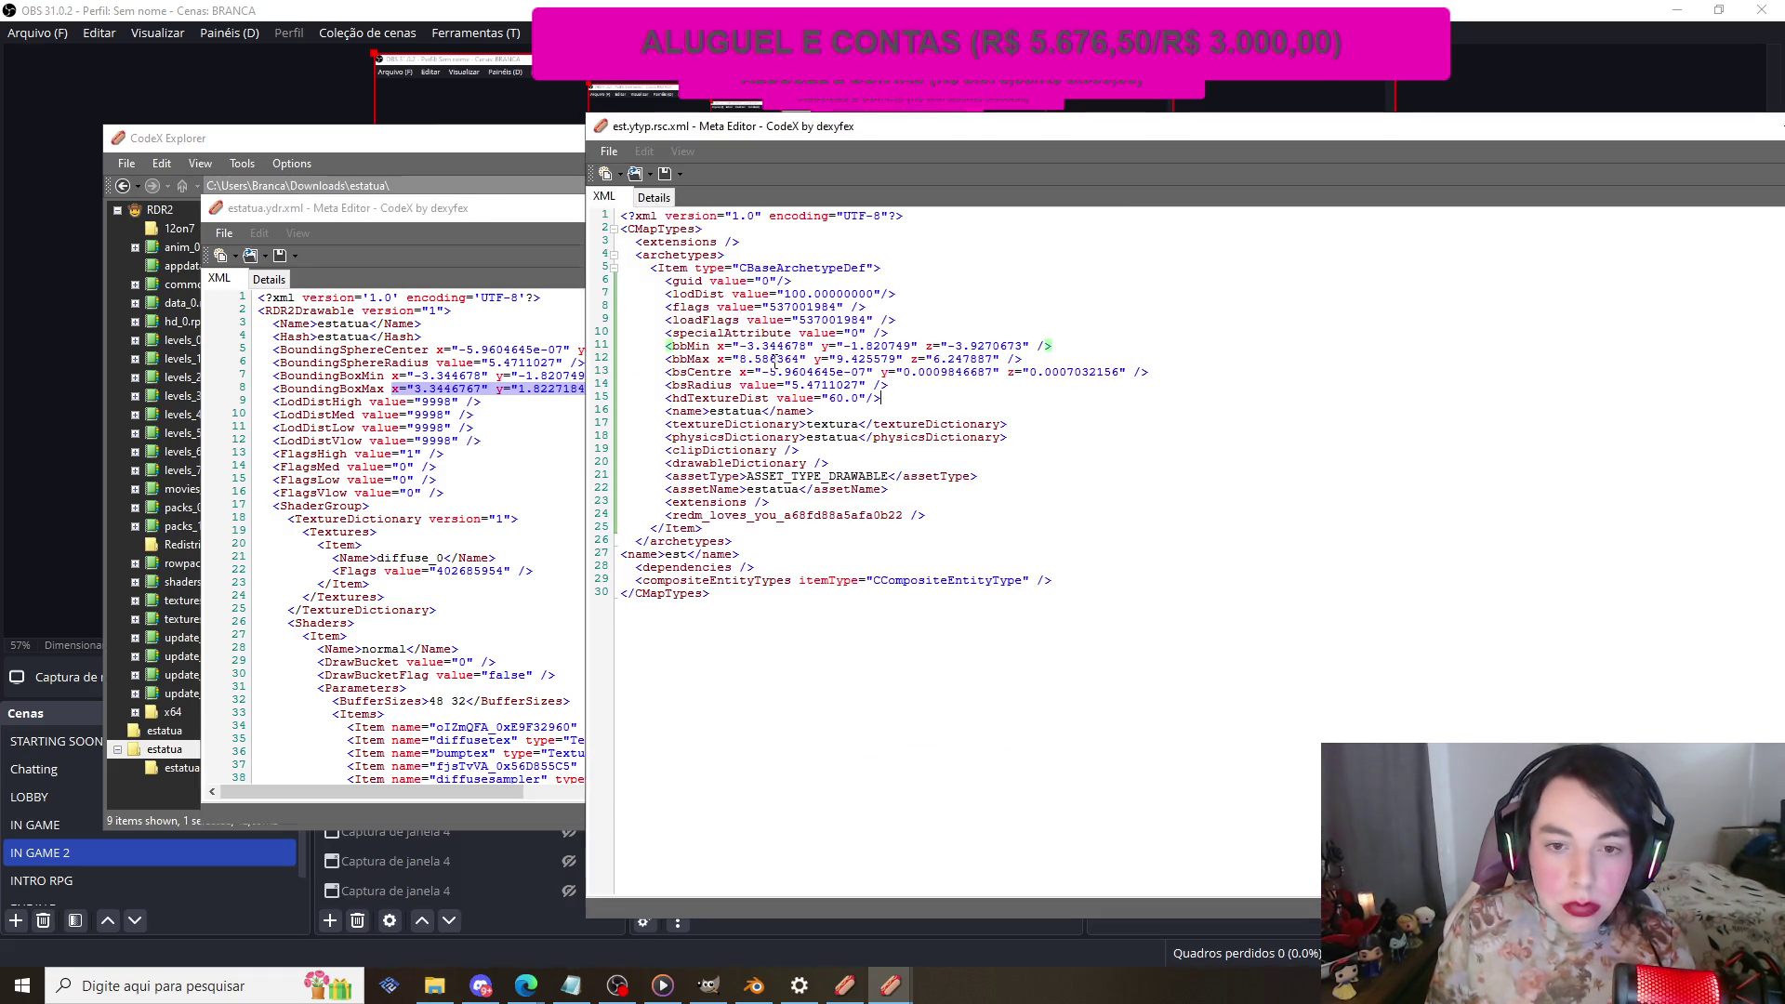
{"action": "left_click_drag", "start_coordinate": [719, 359], "coordinate": [1002, 361]}
{"action": "key", "text": "ctrl+v"}
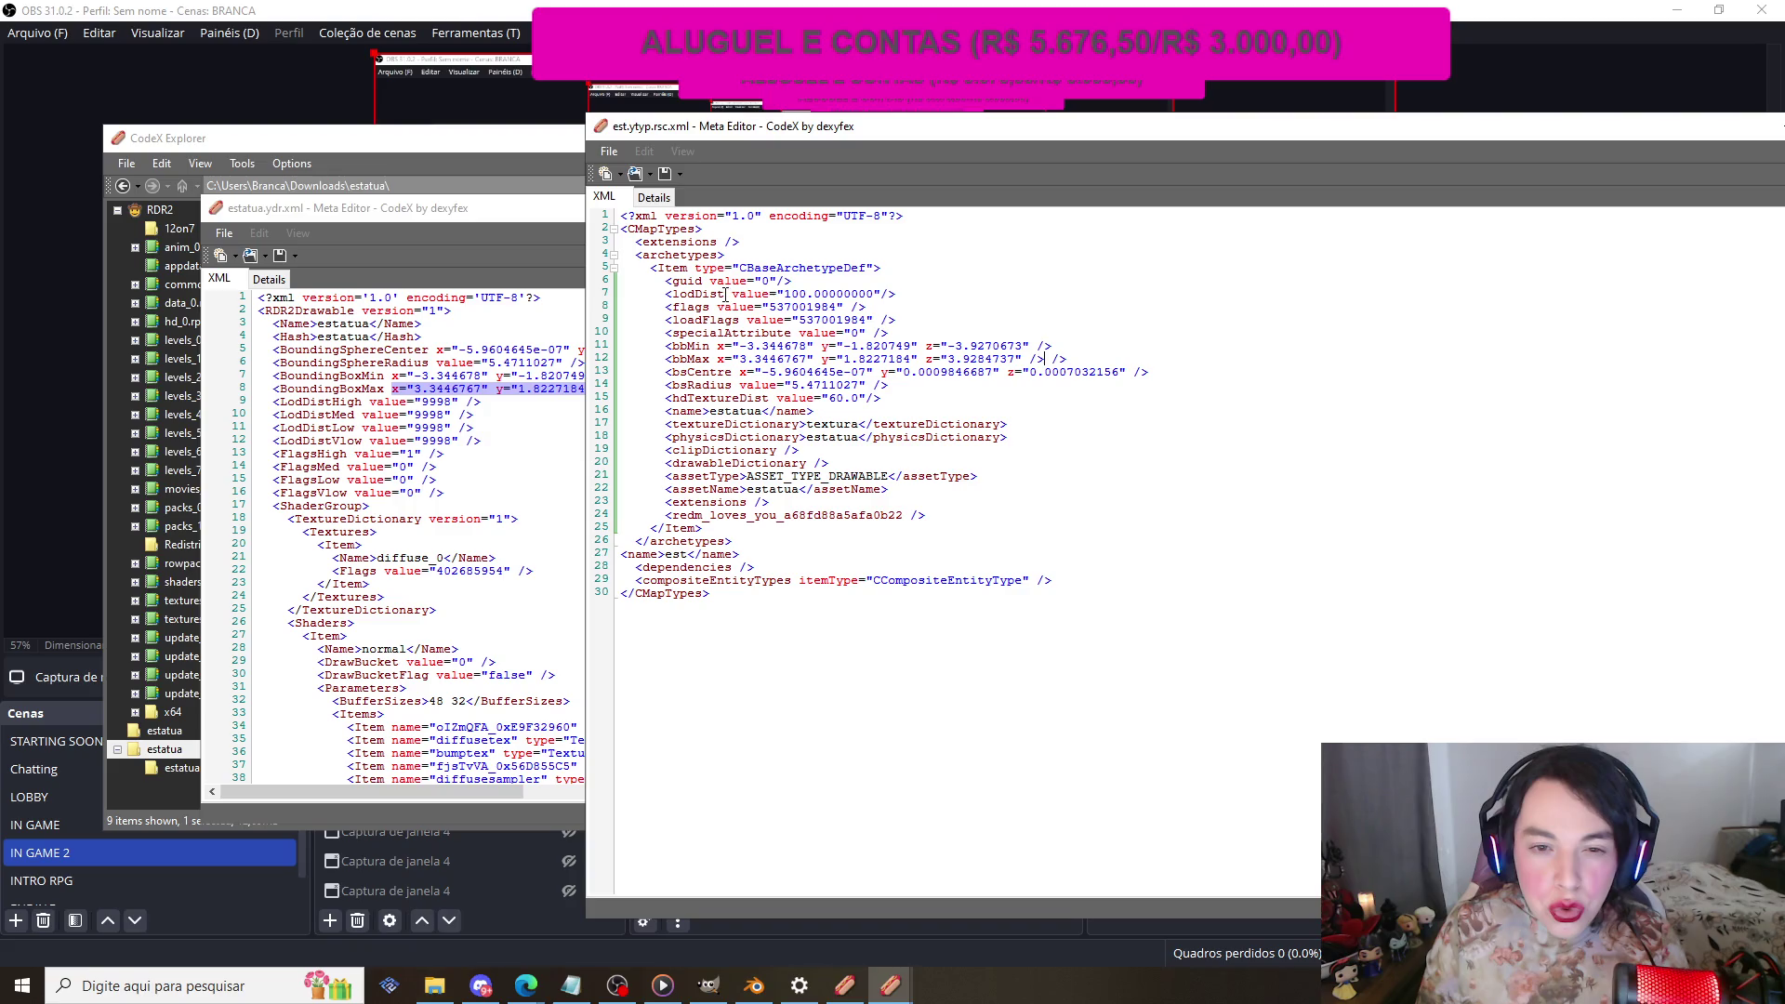
Step: Change lodDist from 100 to 1000 and save est.ytyp
{"action": "left_click_drag", "start_coordinate": [784, 293], "coordinate": [875, 294]}
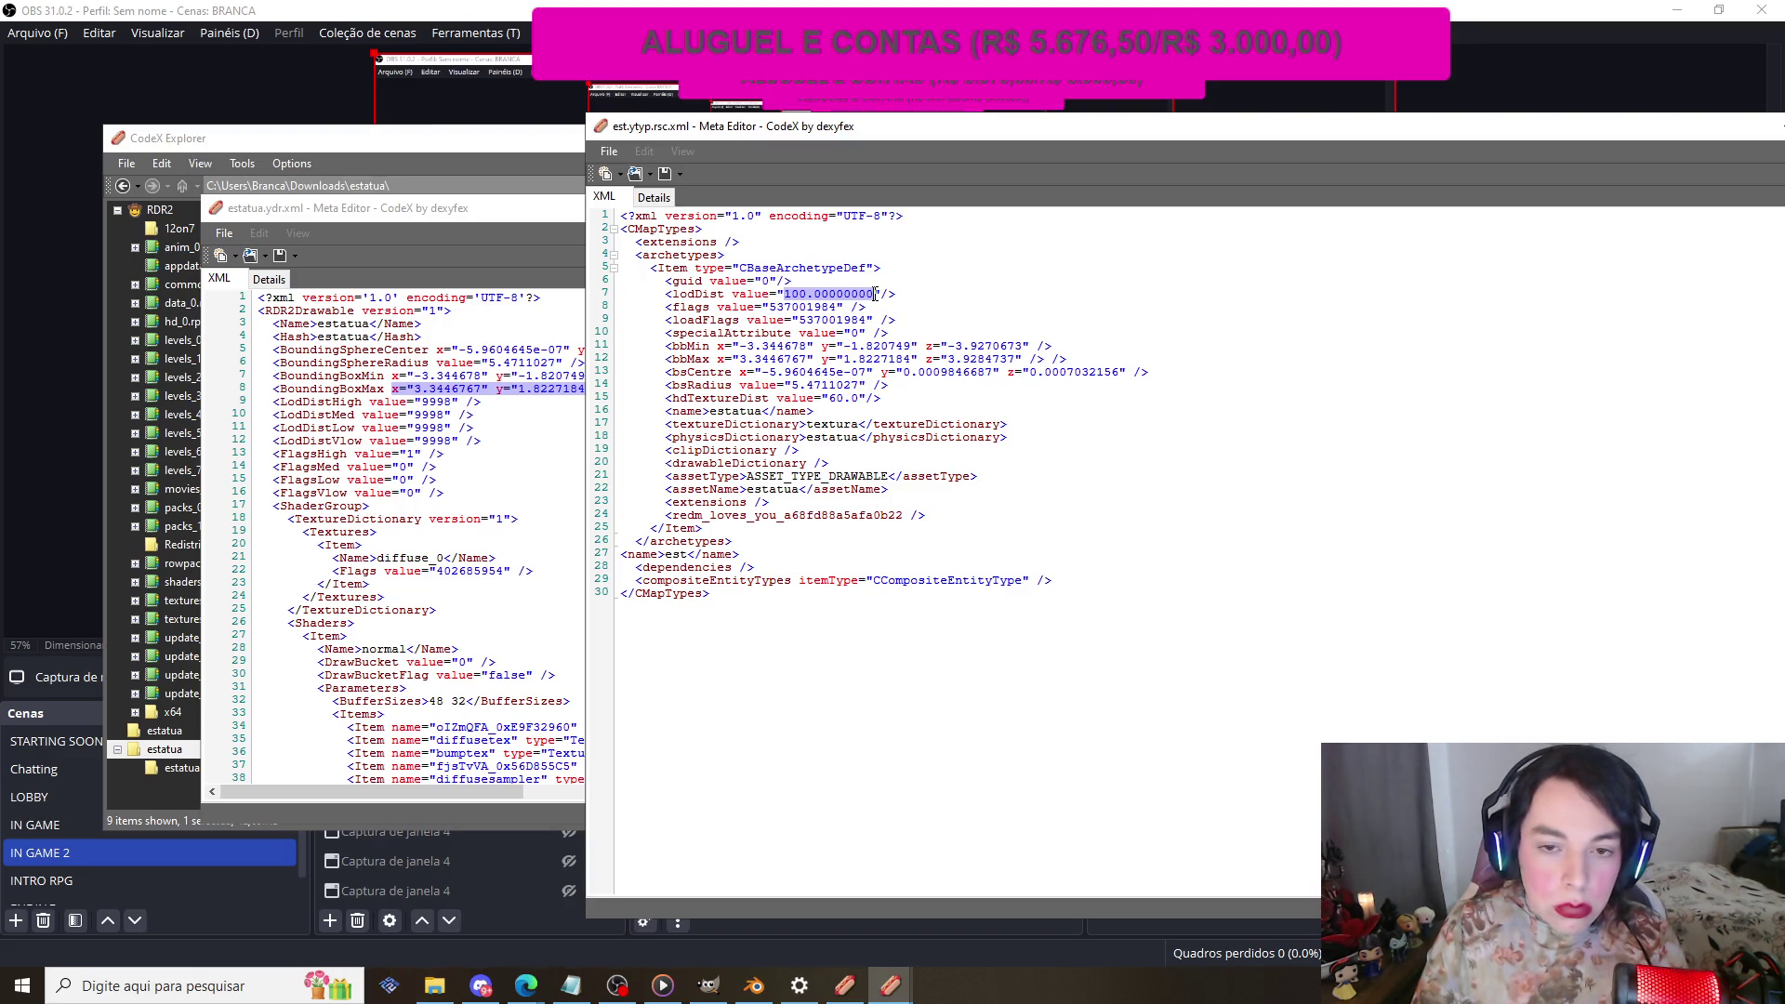
{"action": "type", "text": "1.000"}
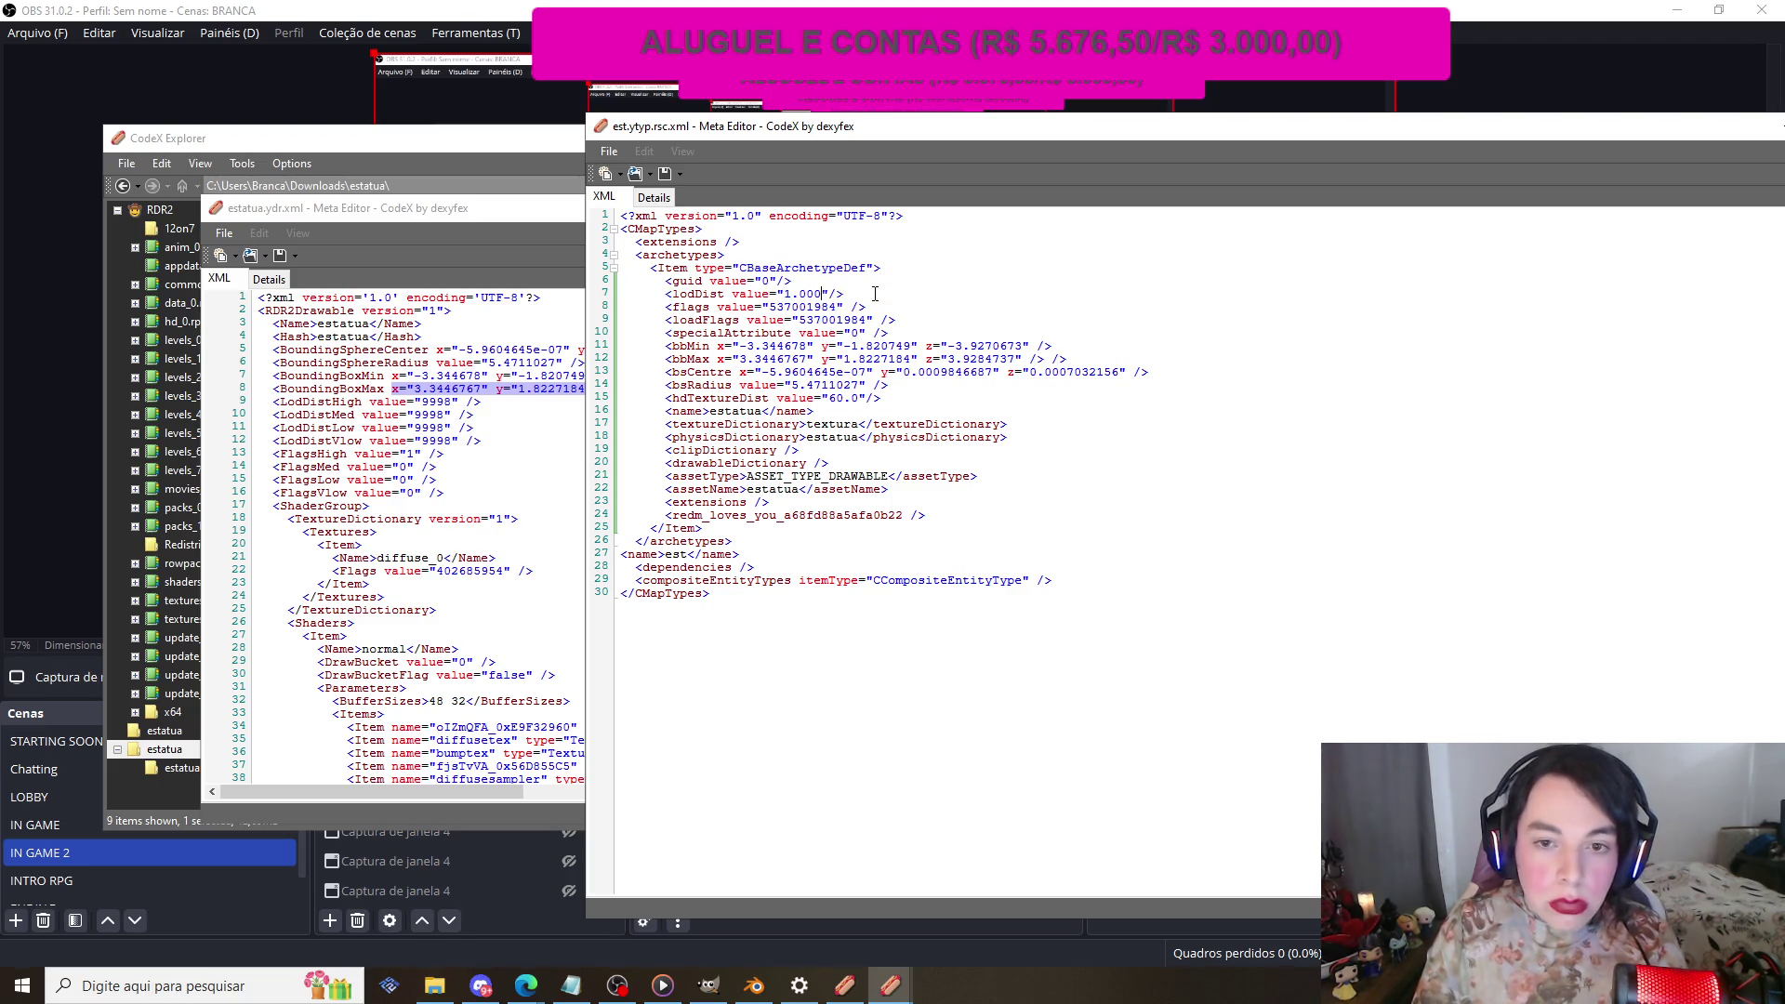
{"action": "key", "text": "BackSpace"}
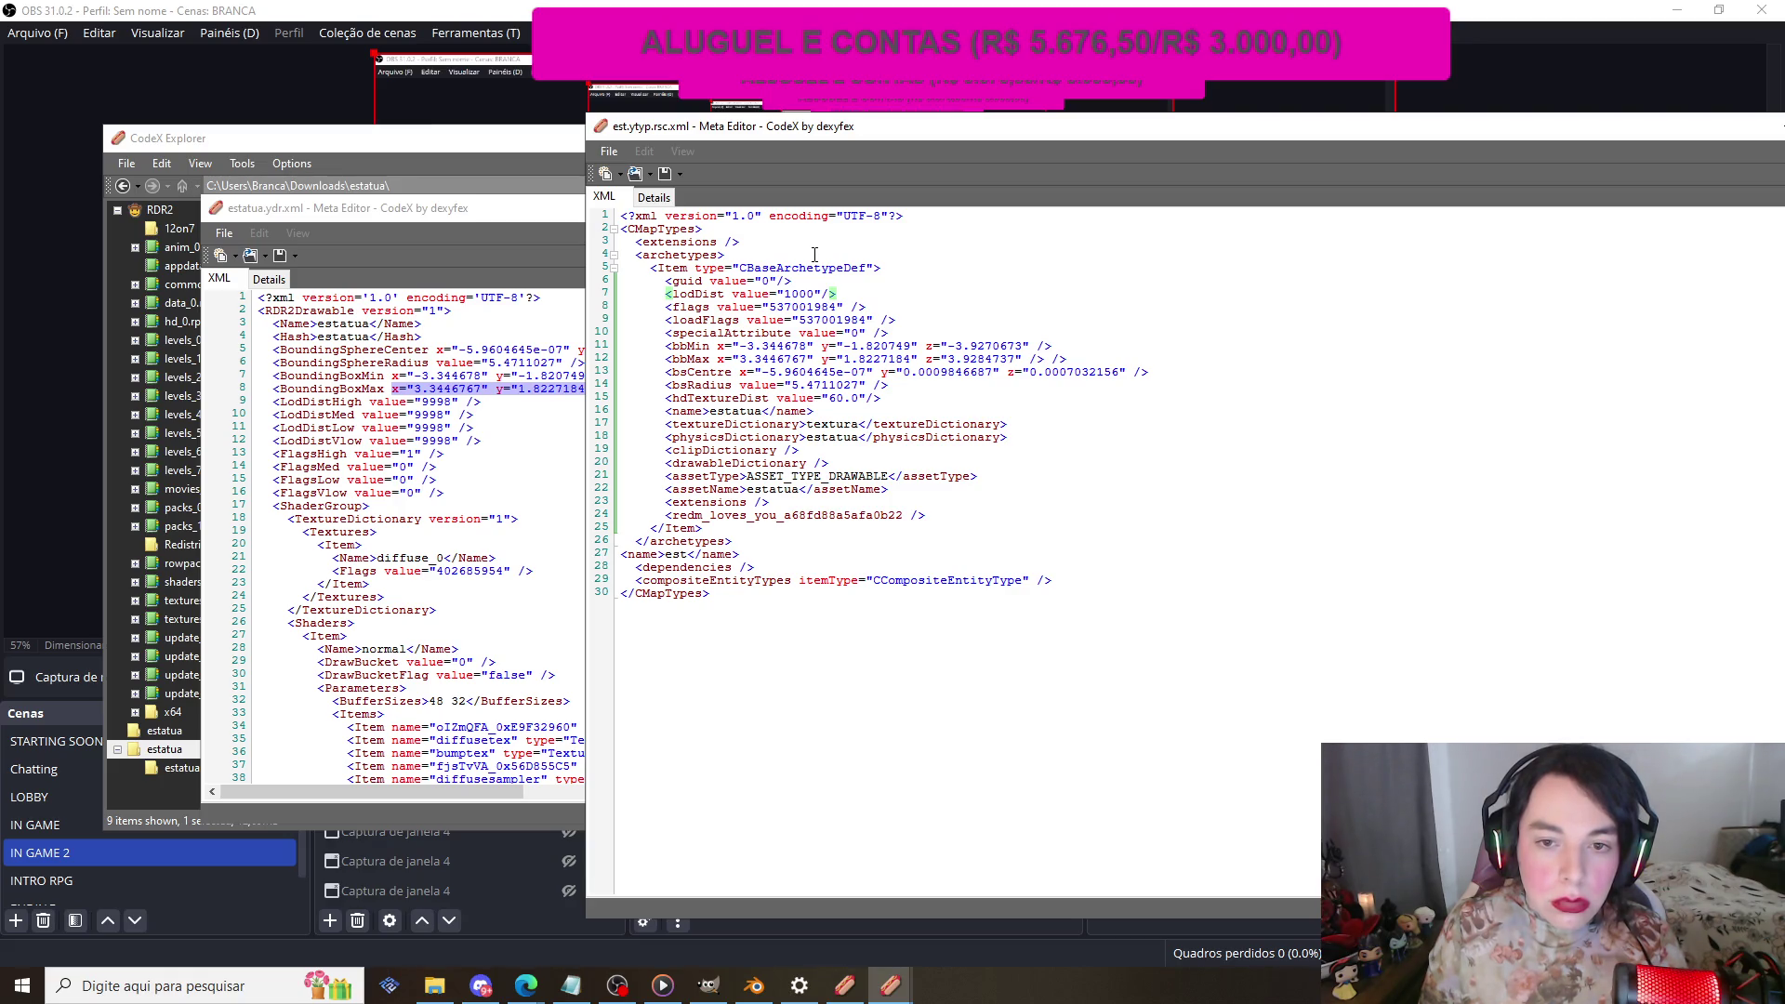
{"action": "left_click", "coordinate": [665, 176]}
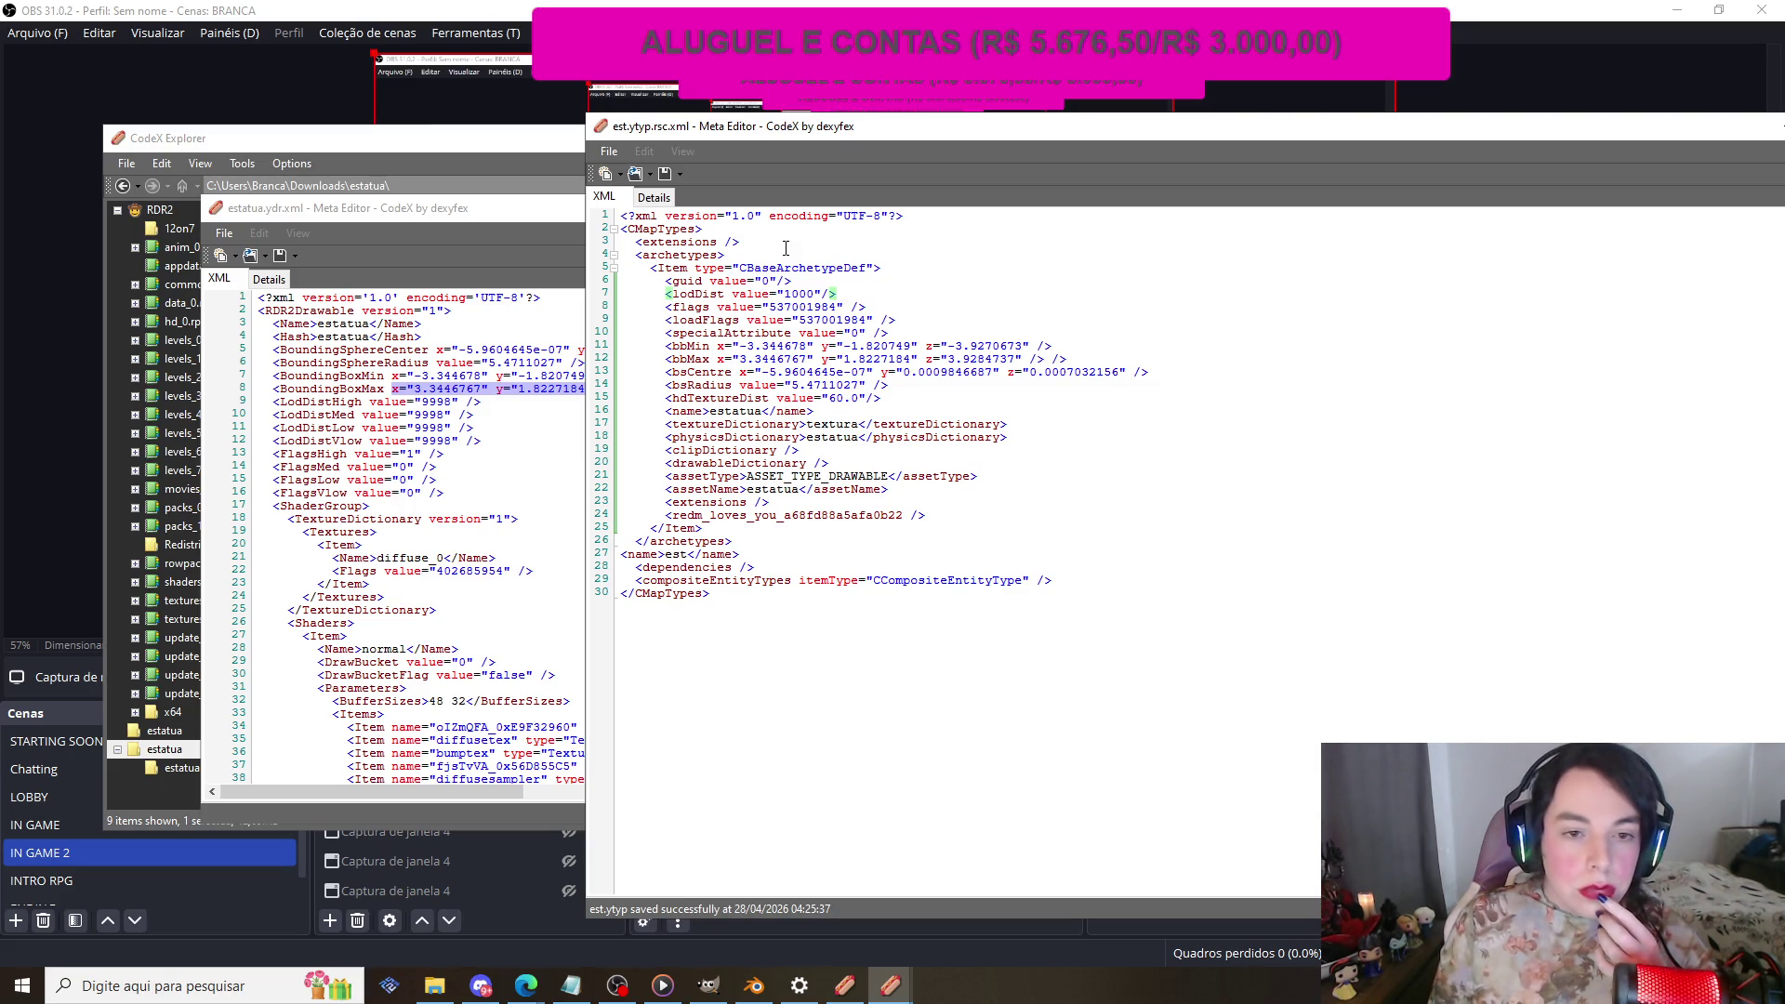
{"action": "left_click_drag", "start_coordinate": [1695, 128], "coordinate": [1402, 191]}
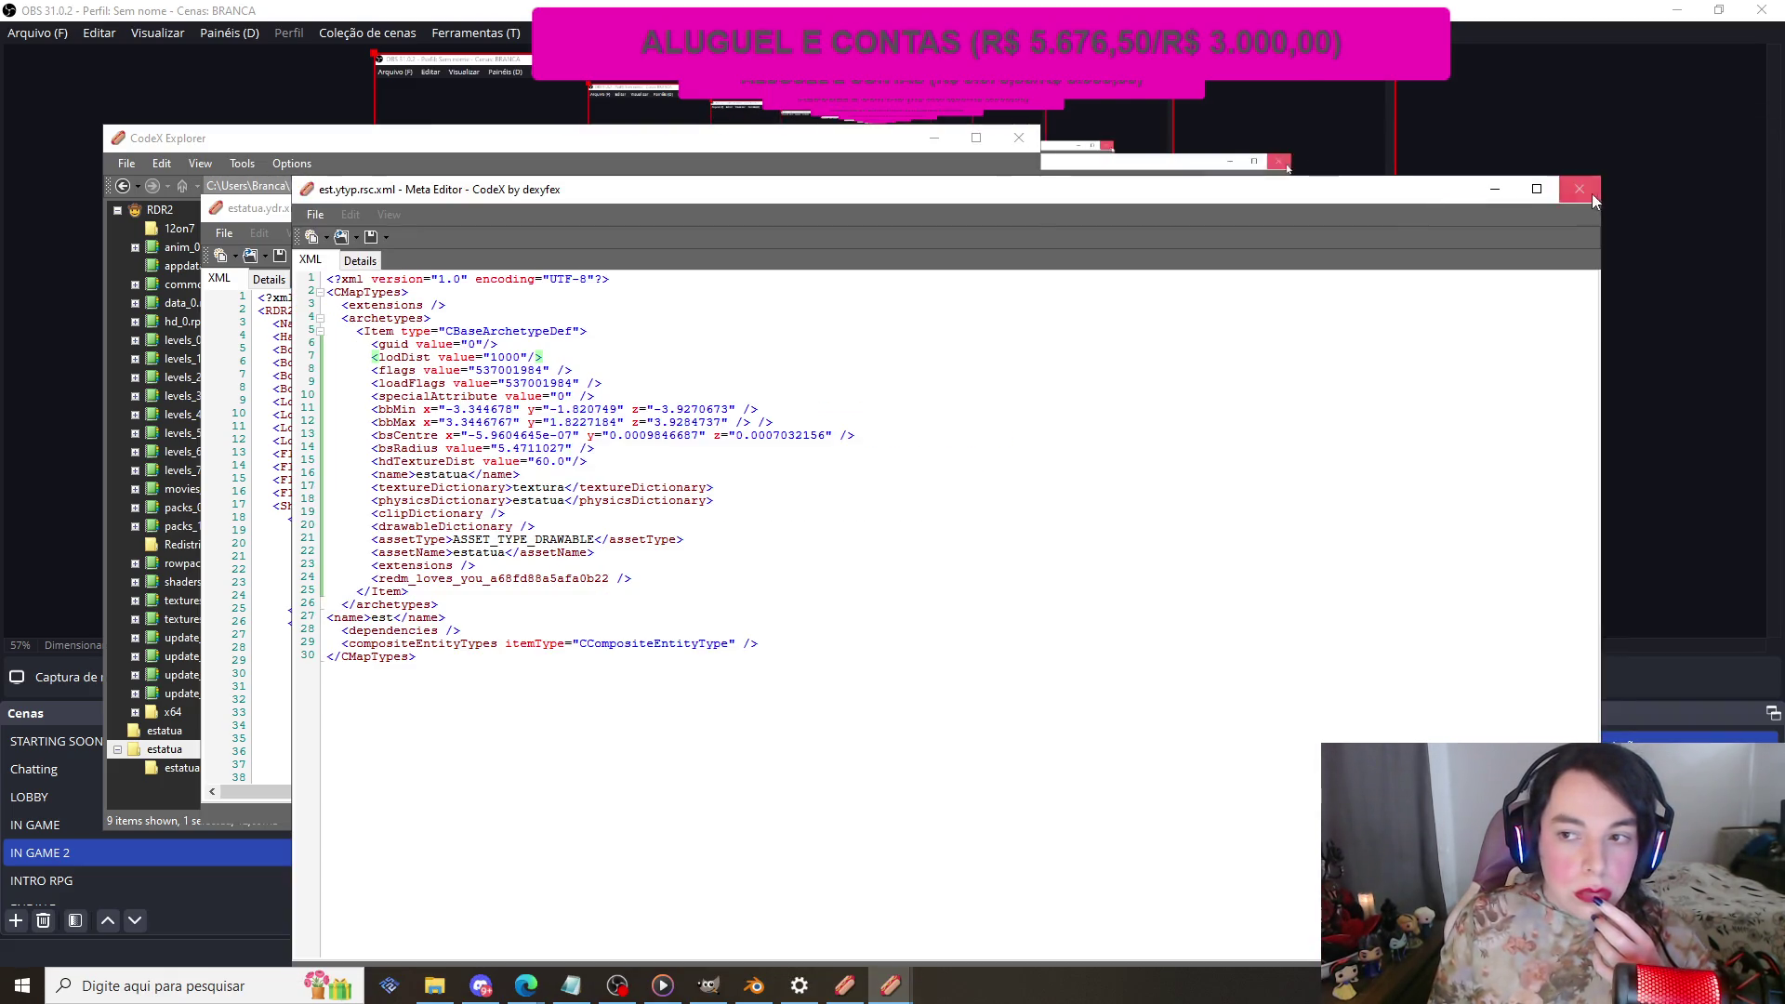
Step: Close both XML editors and import estatua.ydr.xml into the estatua folder
{"action": "left_click", "coordinate": [1591, 193]}
{"action": "left_click", "coordinate": [1095, 210]}
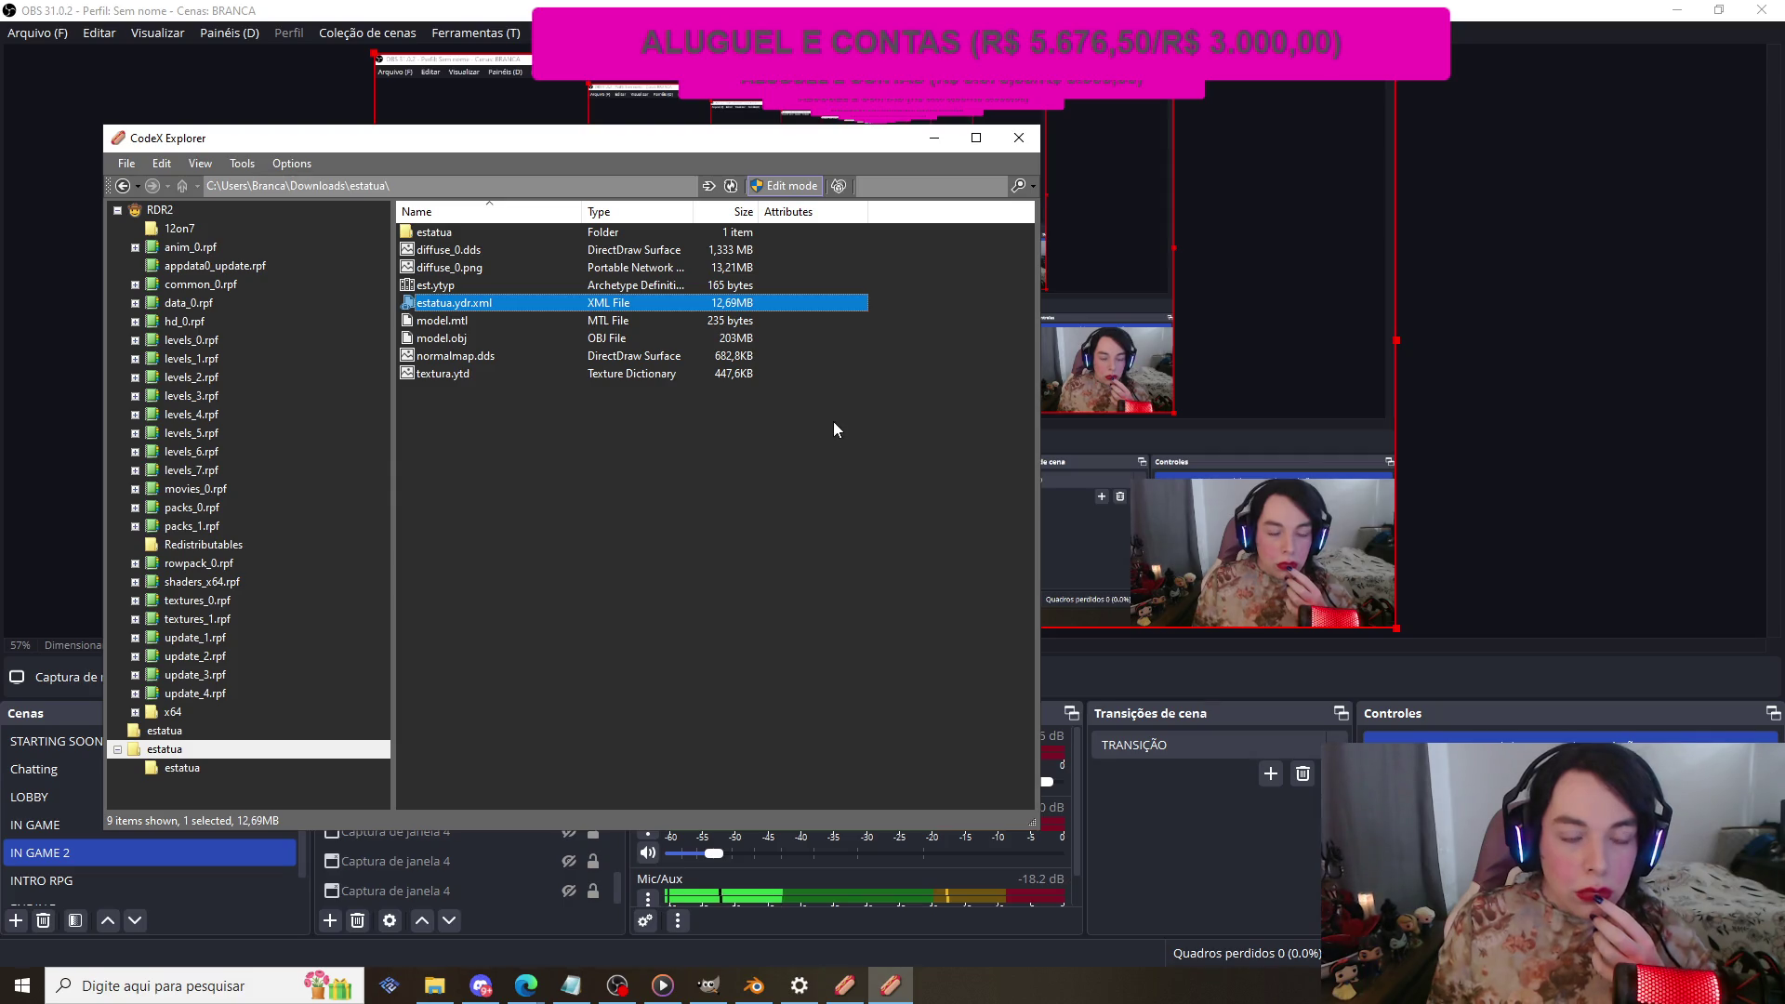
{"action": "right_click", "coordinate": [666, 467]}
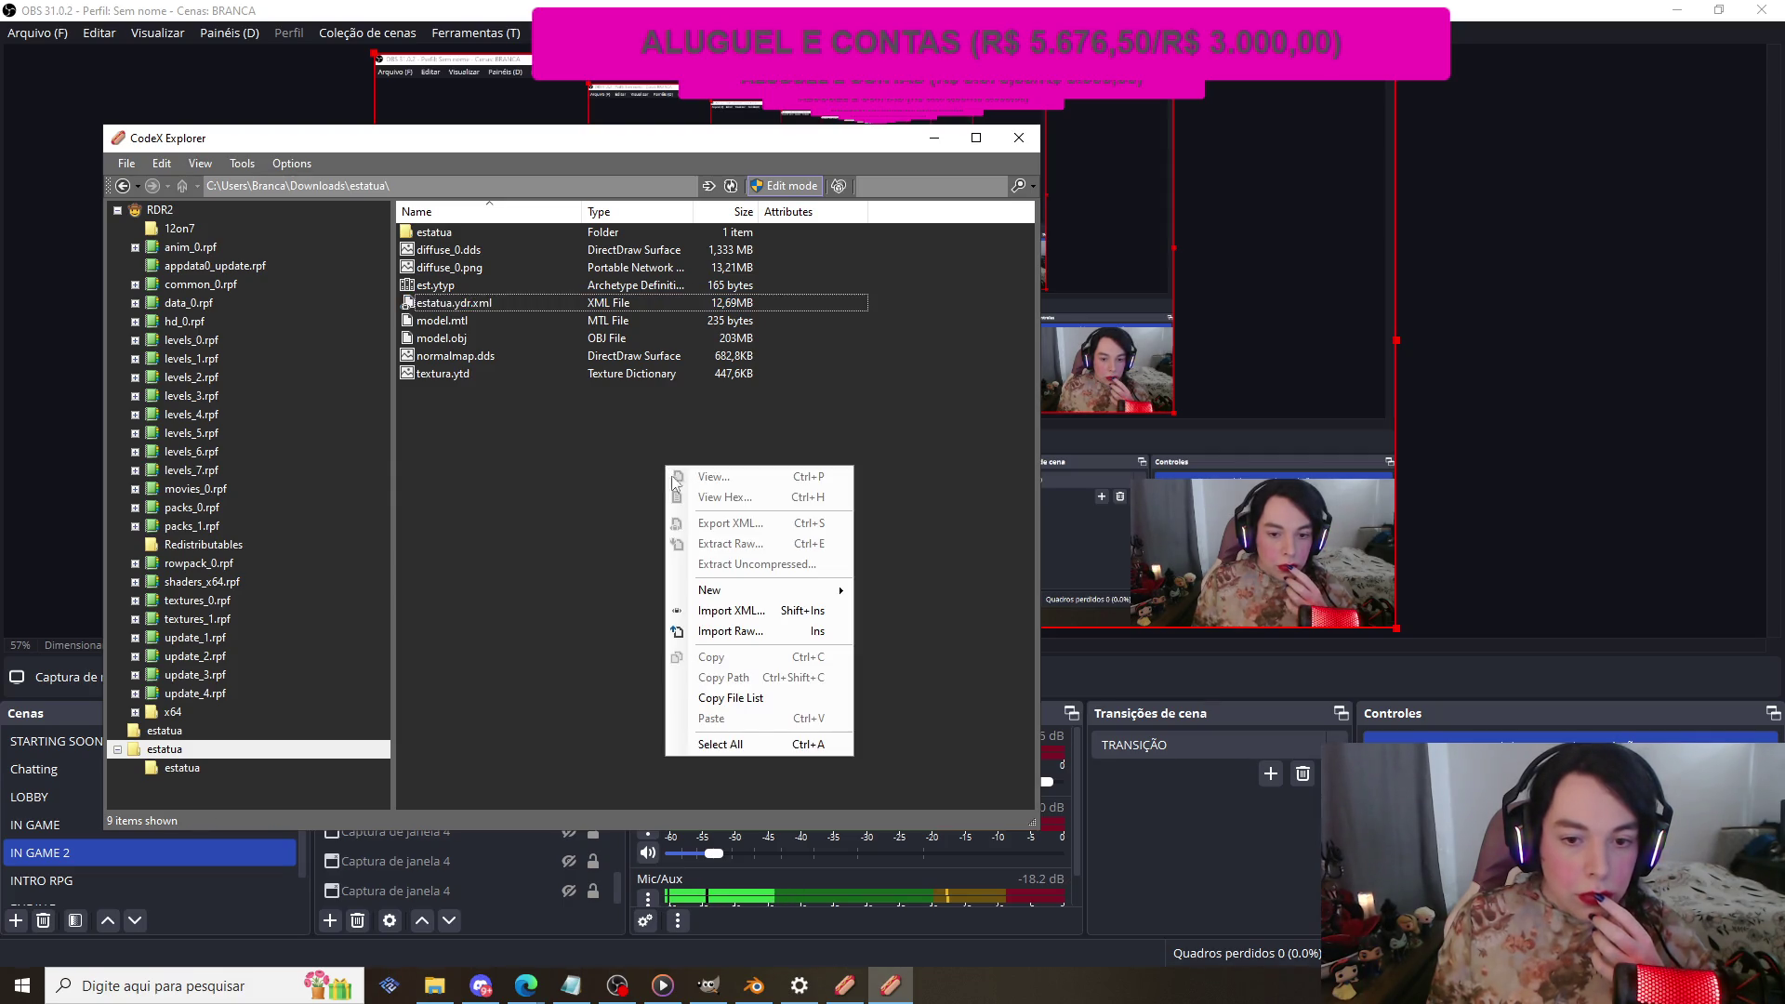
{"action": "mouse_move", "coordinate": [776, 596]}
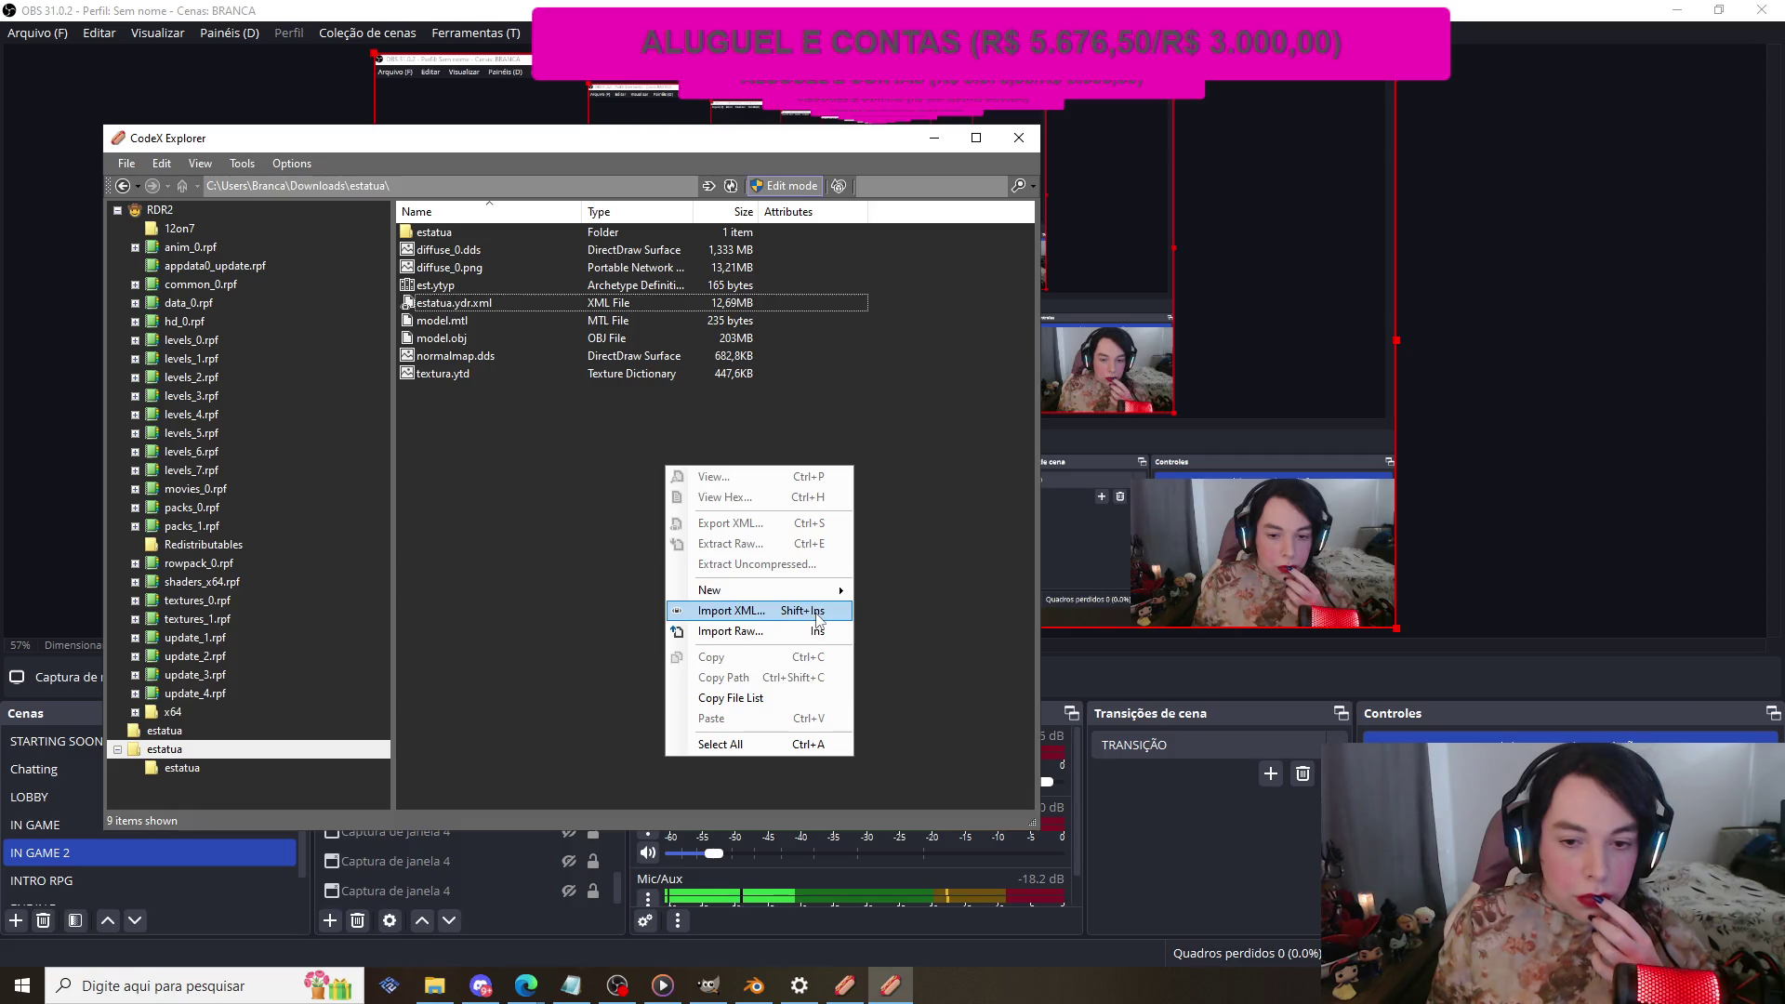
{"action": "left_click", "coordinate": [819, 611]}
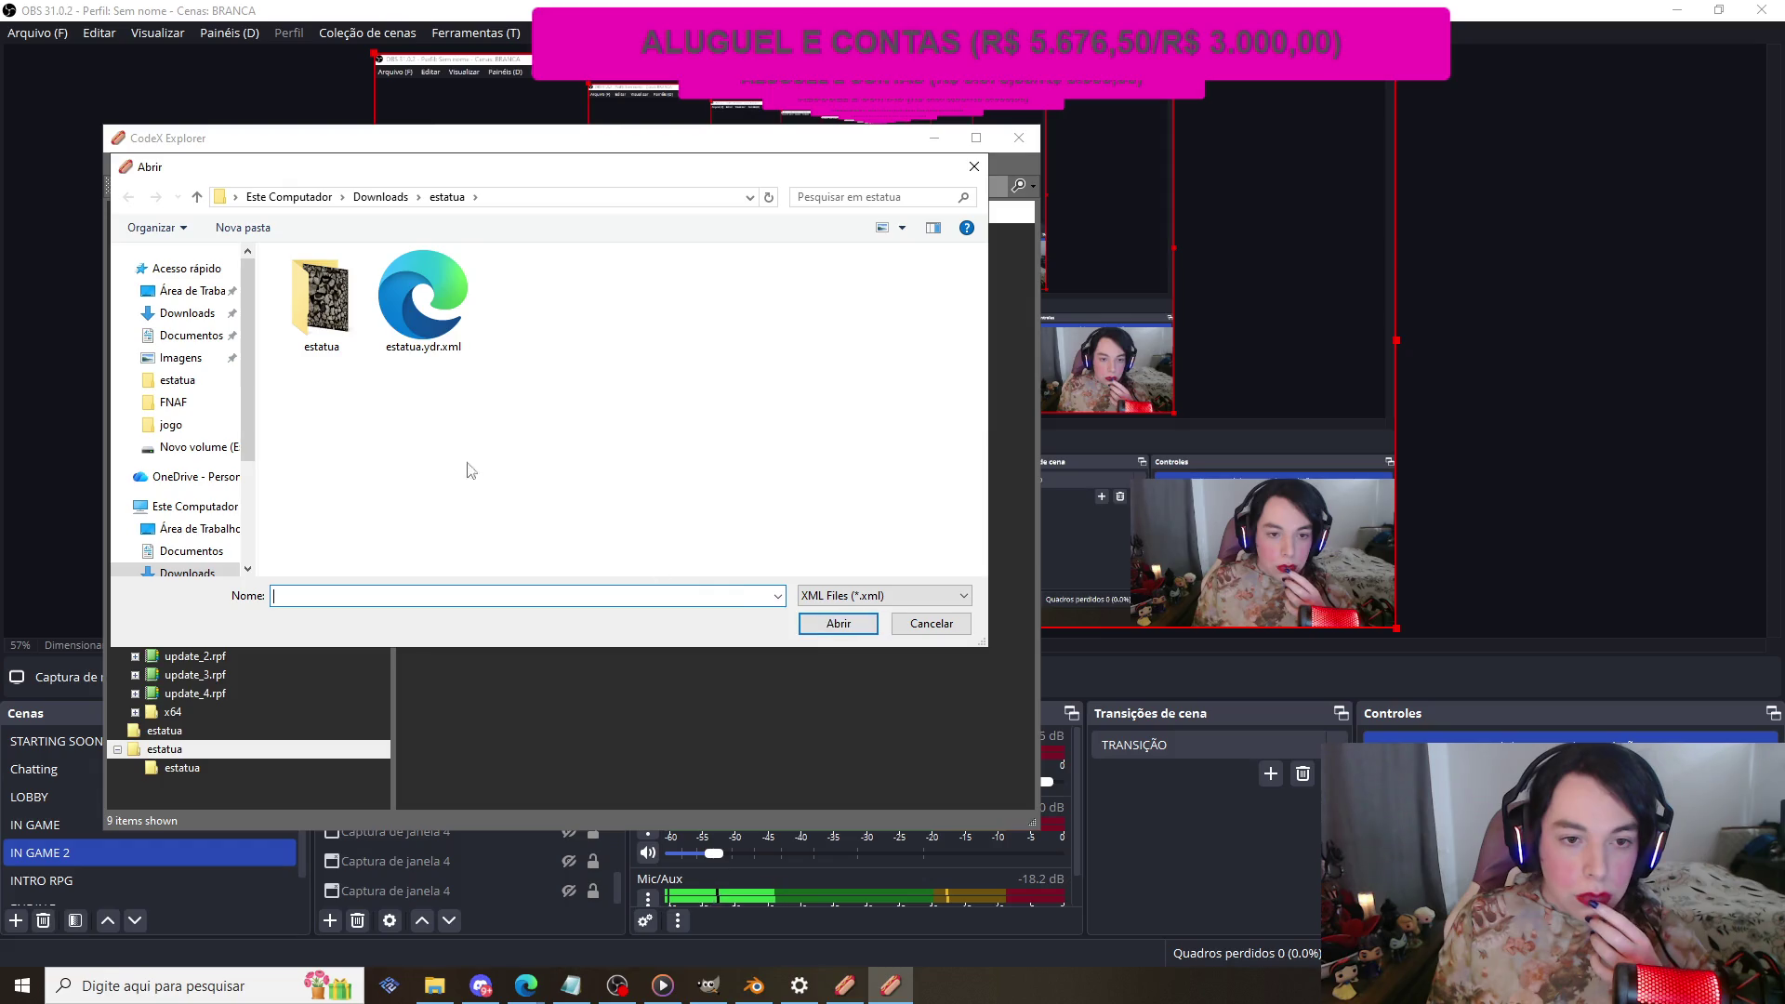
{"action": "left_click", "coordinate": [423, 302]}
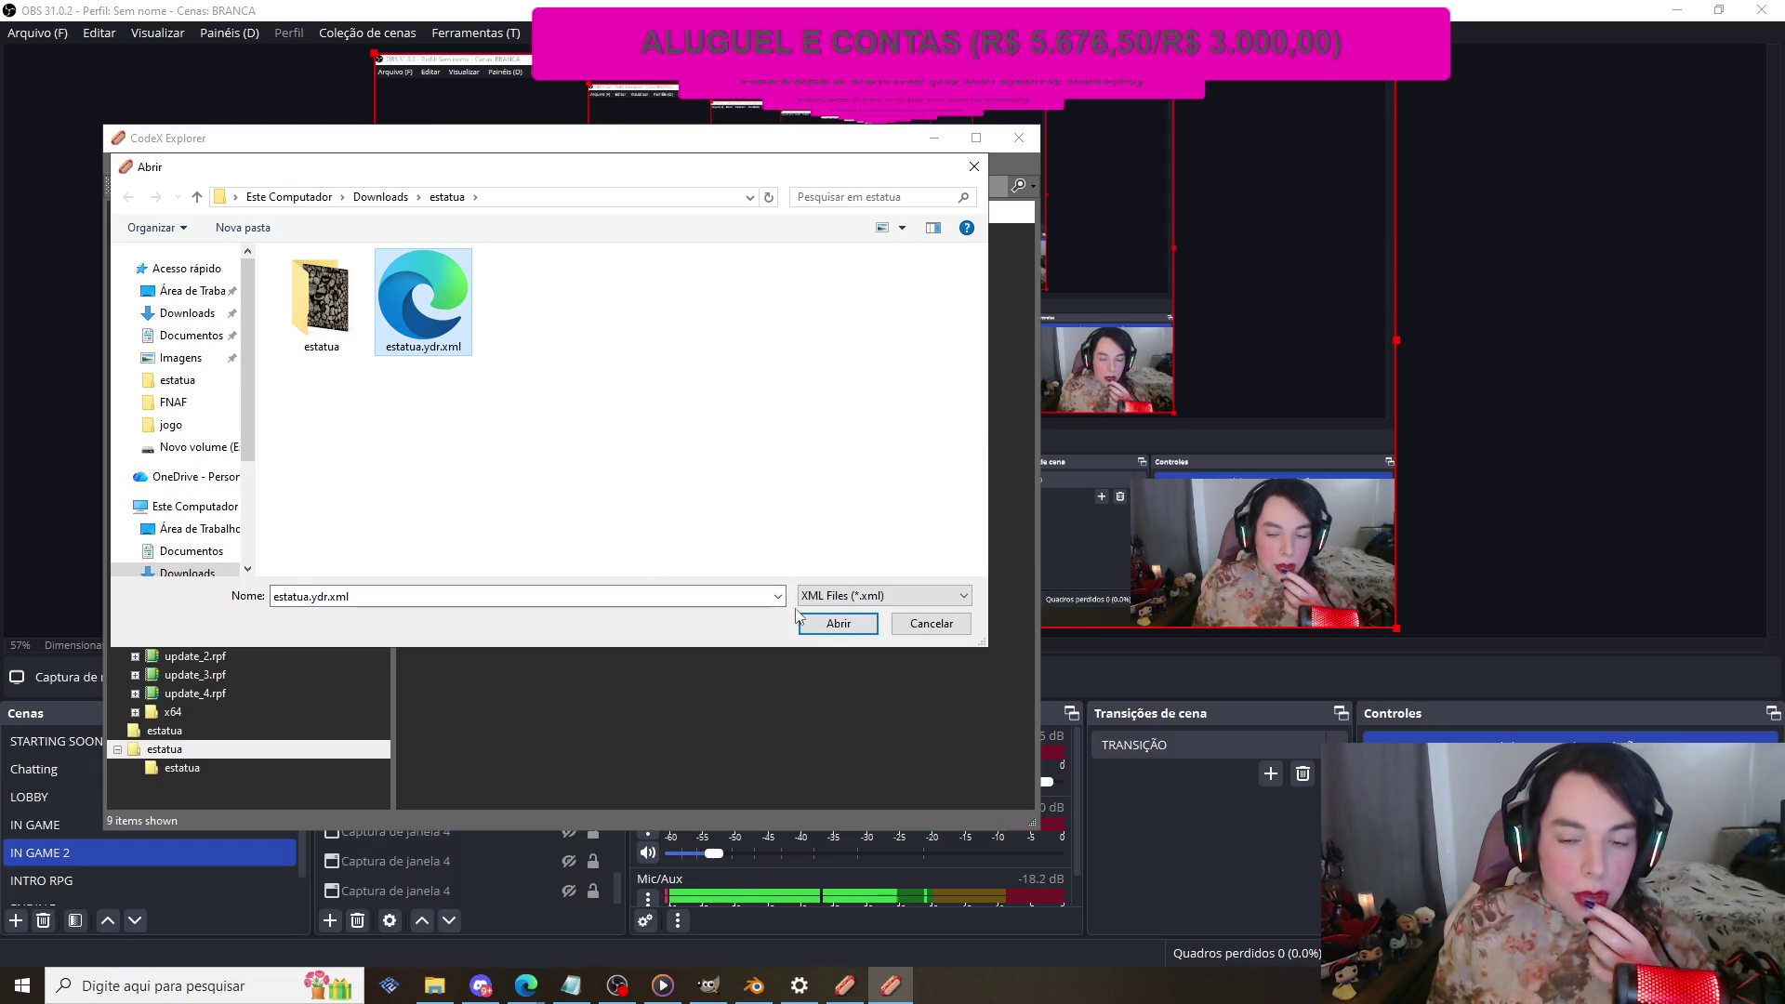
{"action": "left_click", "coordinate": [836, 624]}
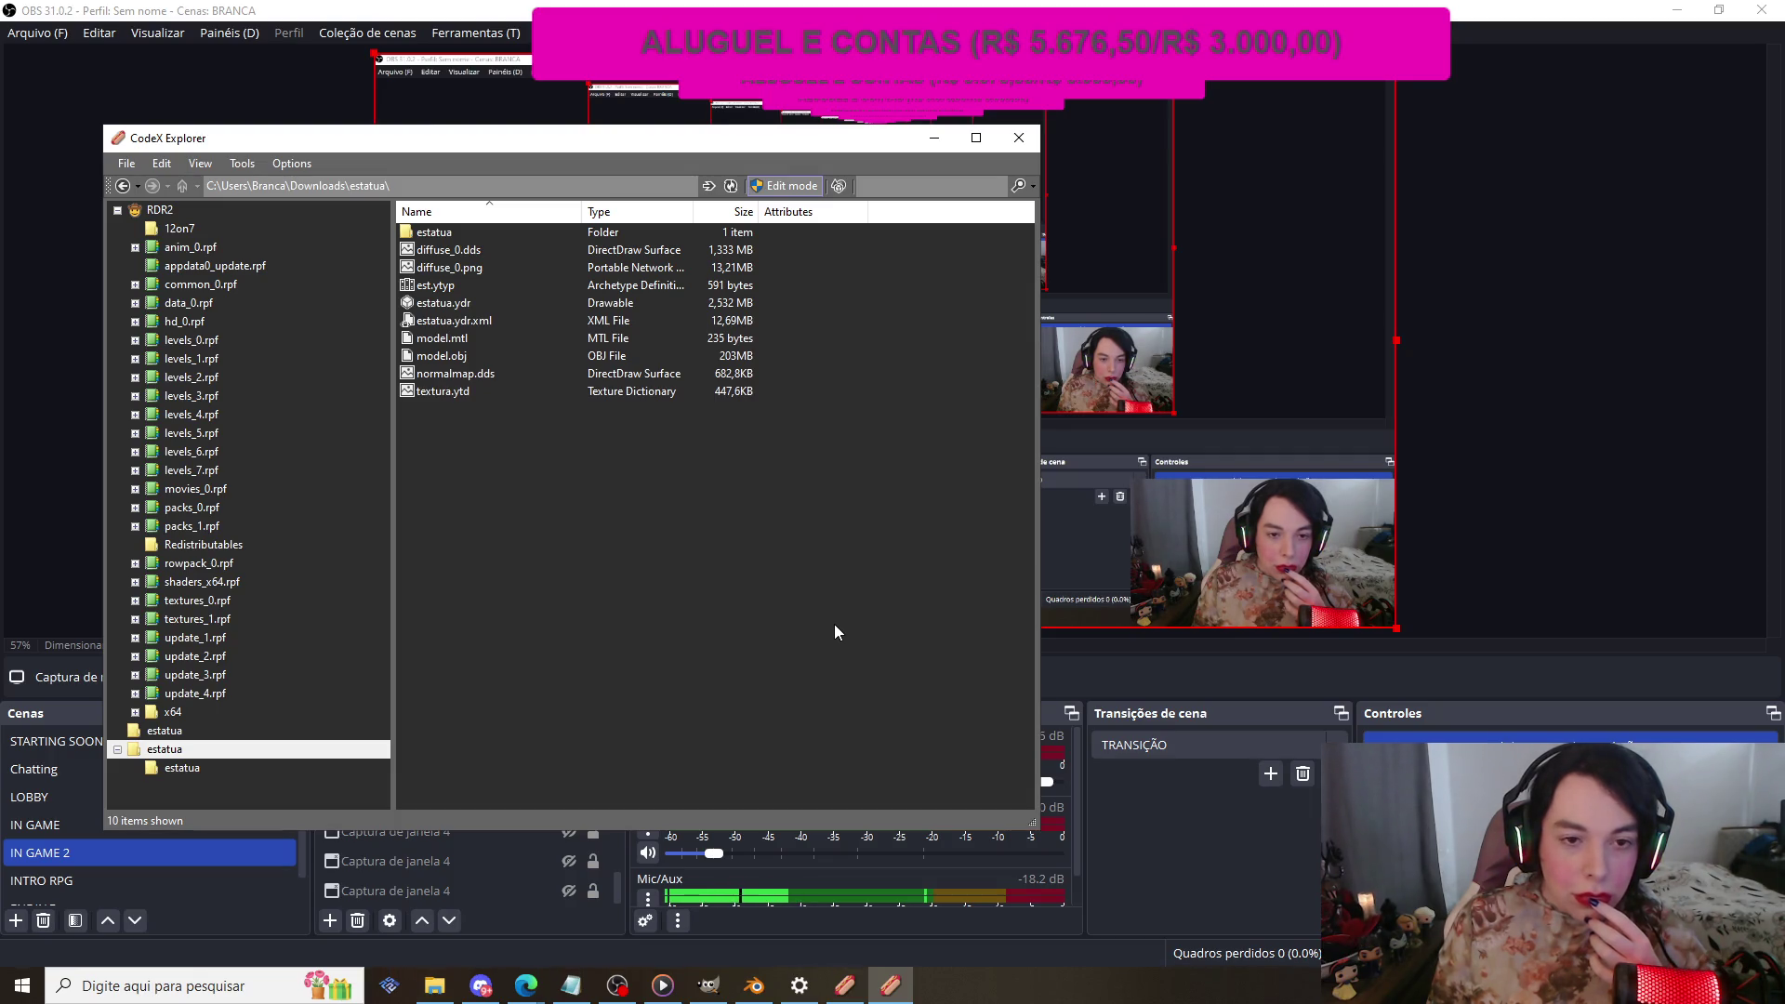
{"action": "double_click", "coordinate": [451, 307]}
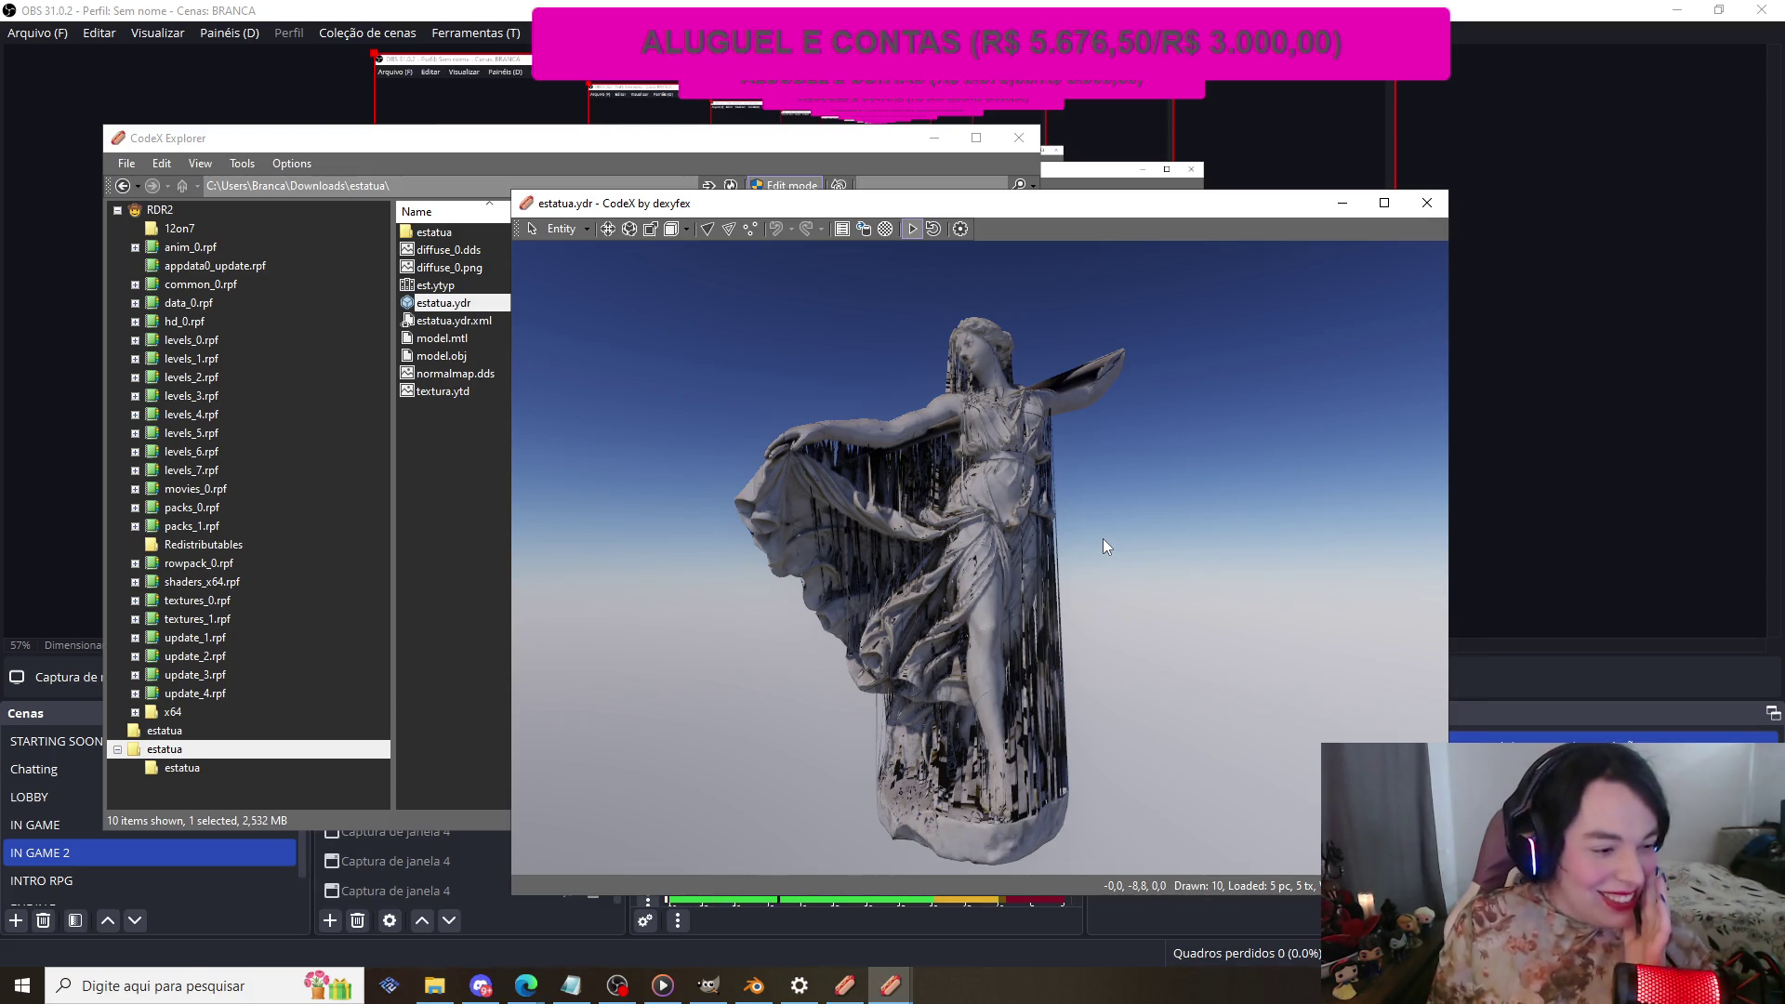
{"action": "mouse_move", "coordinate": [1106, 545]}
{"action": "left_mouse_down"}
{"action": "mouse_move", "coordinate": [528, 517]}
{"action": "mouse_move", "coordinate": [1264, 561]}
{"action": "mouse_move", "coordinate": [1114, 560]}
{"action": "mouse_move", "coordinate": [1136, 538]}
{"action": "mouse_move", "coordinate": [785, 576]}
{"action": "mouse_move", "coordinate": [1151, 567]}
{"action": "mouse_move", "coordinate": [878, 571]}
{"action": "mouse_move", "coordinate": [1279, 593]}
{"action": "mouse_move", "coordinate": [753, 601]}
{"action": "mouse_move", "coordinate": [1025, 599]}
{"action": "mouse_move", "coordinate": [813, 568]}
{"action": "mouse_move", "coordinate": [1290, 589]}
{"action": "mouse_move", "coordinate": [1030, 578]}
{"action": "mouse_move", "coordinate": [1258, 611]}
{"action": "left_mouse_up"}
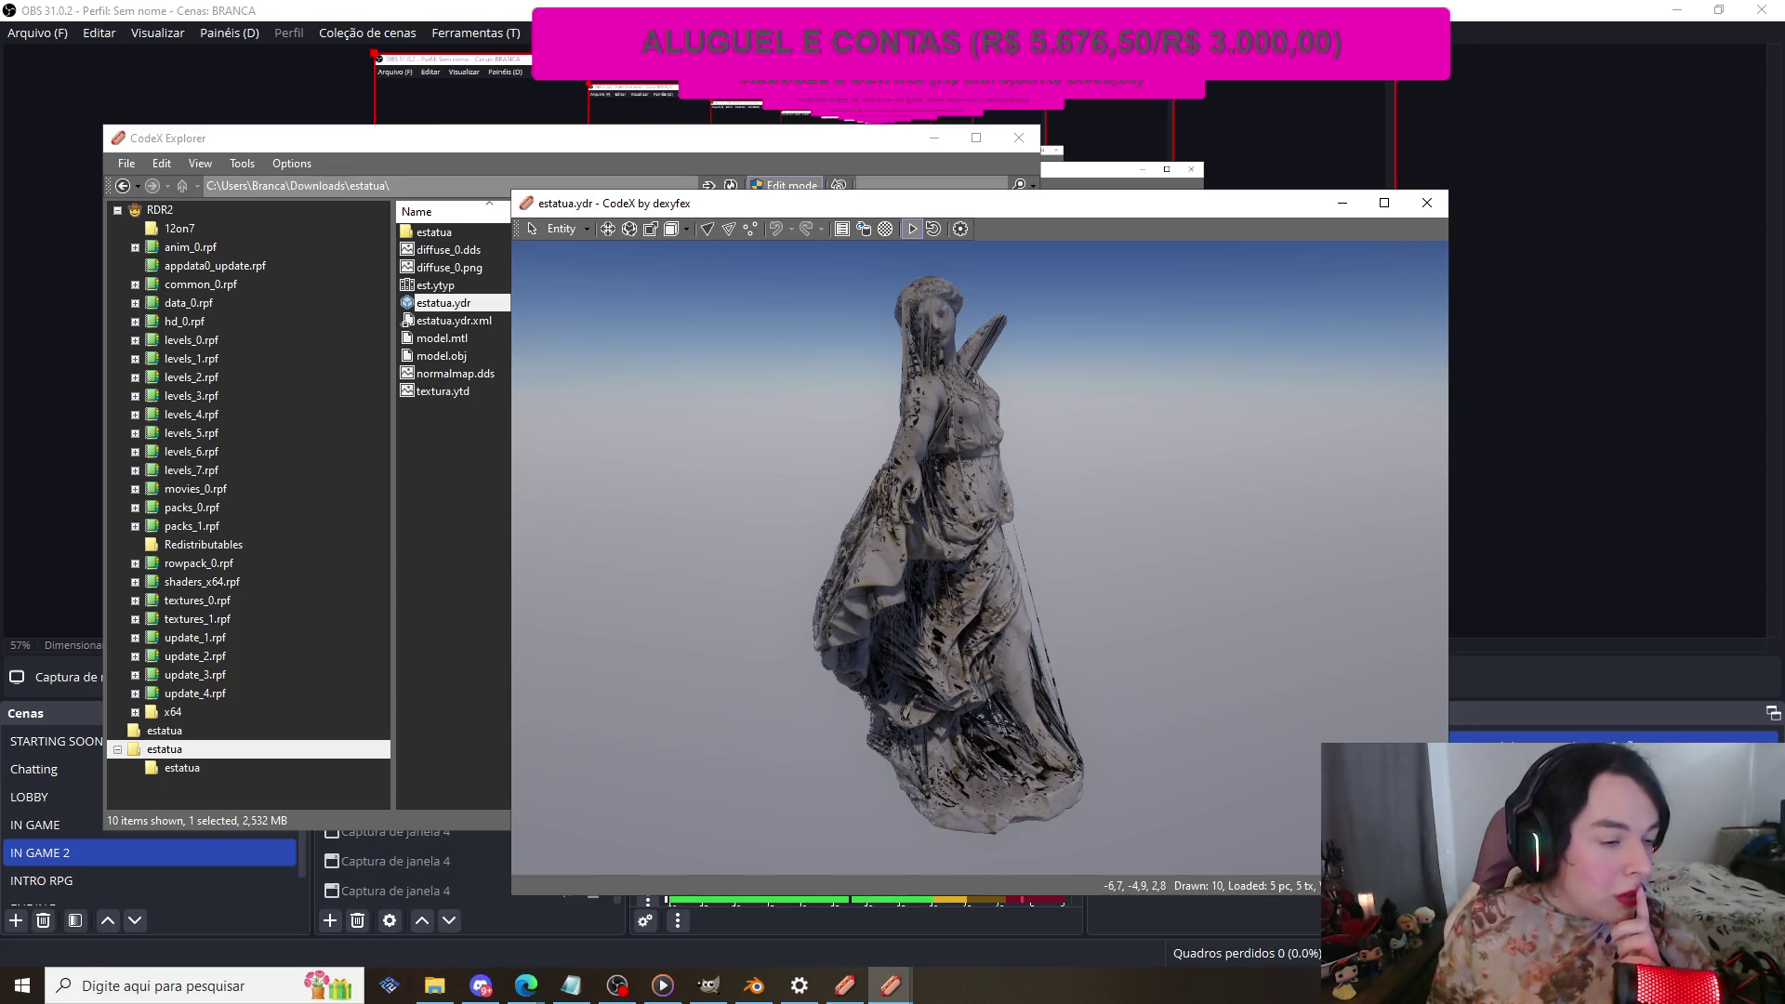
{"action": "left_click_drag", "start_coordinate": [1099, 450], "coordinate": [915, 447]}
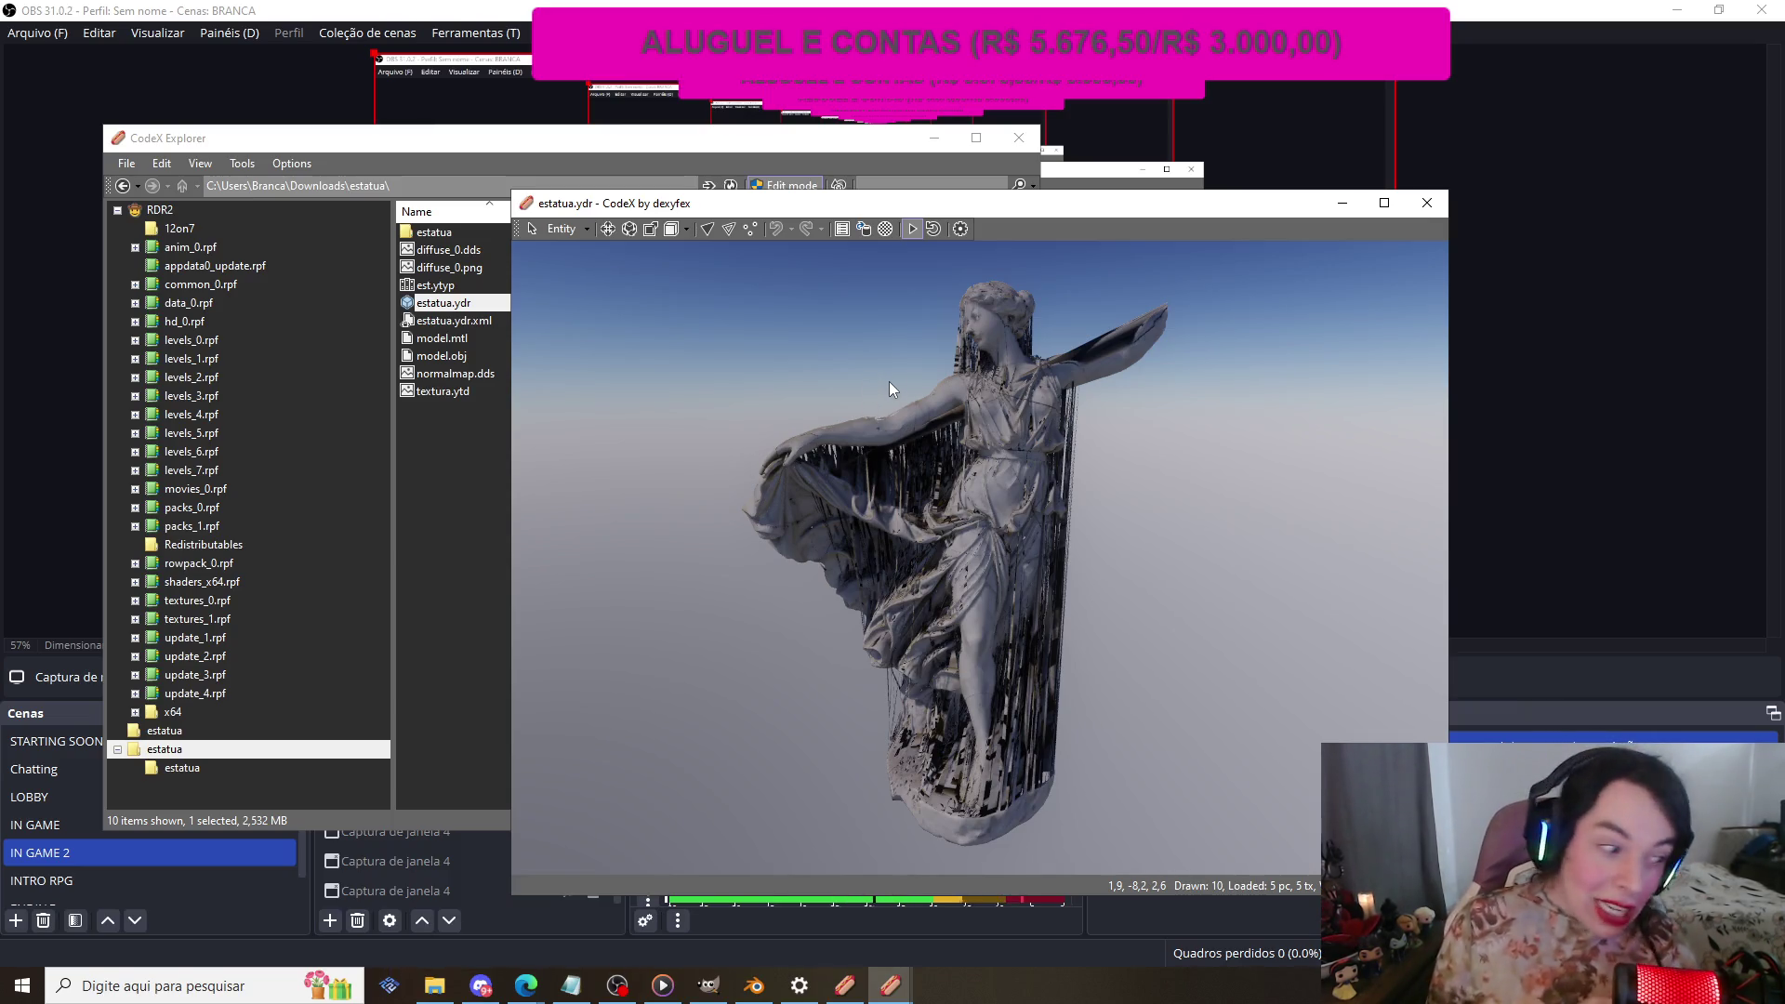
{"action": "left_click", "coordinate": [1331, 203]}
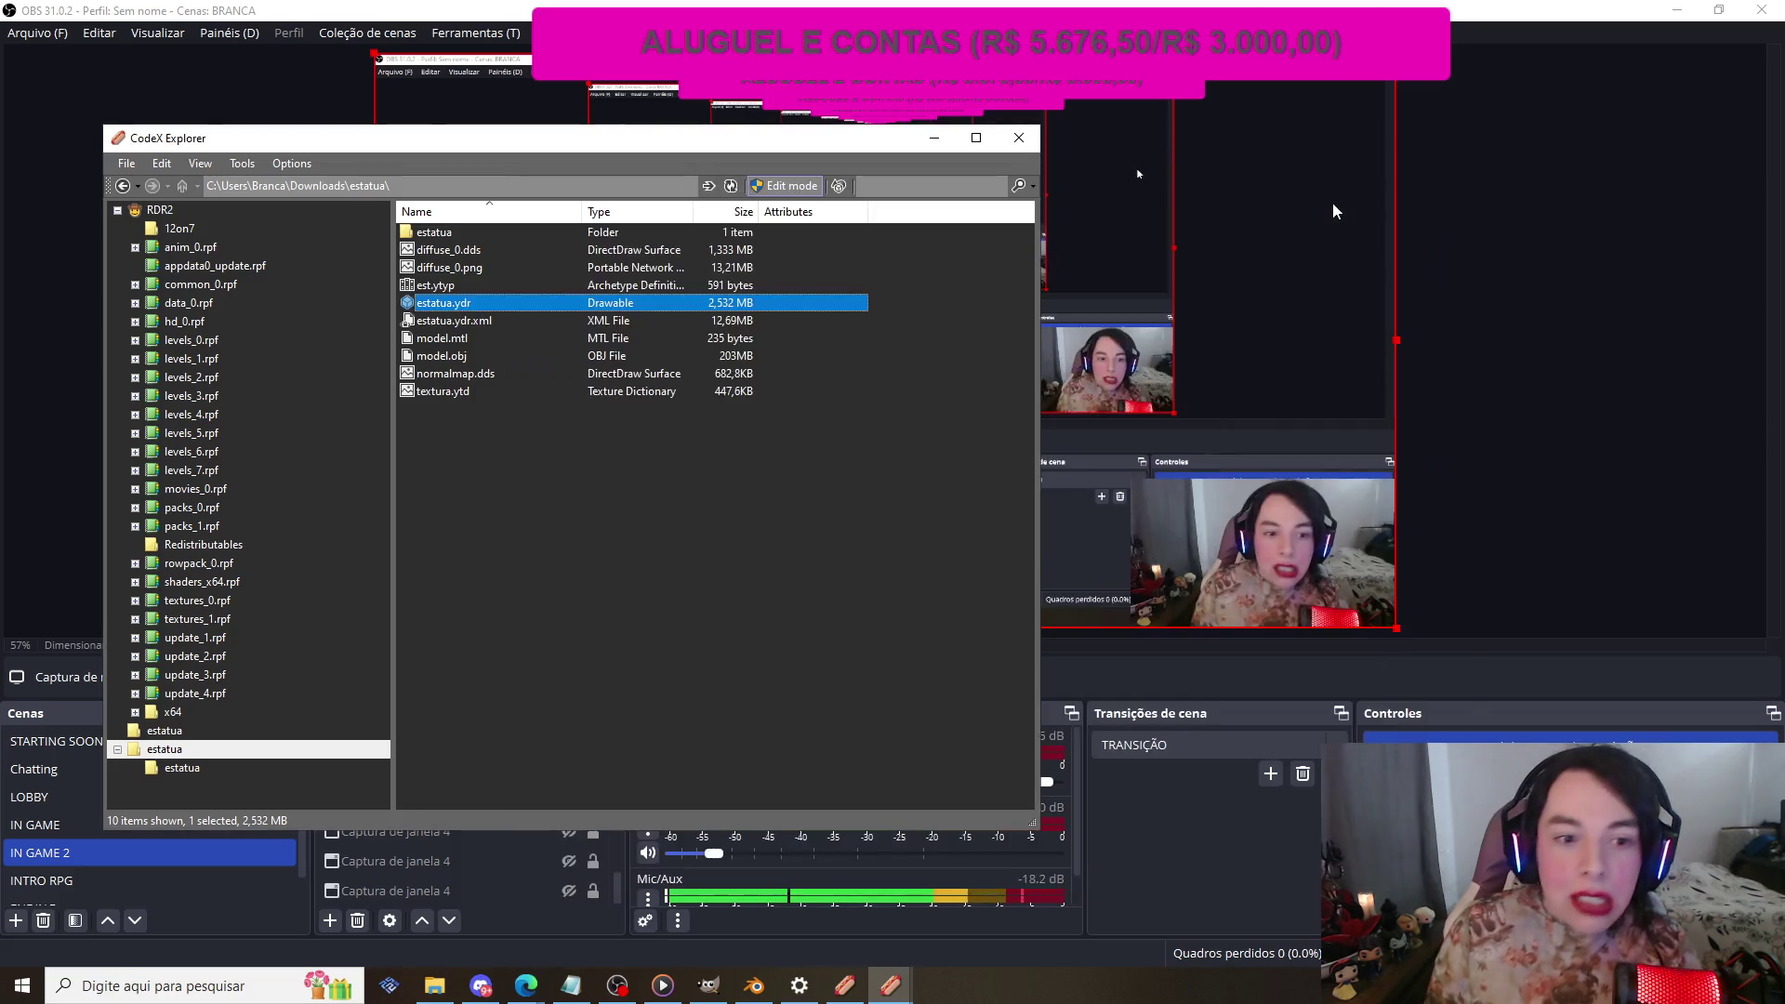
Step: Scroll through the estatua.ydr.xml statue XML, then close it
{"action": "double_click", "coordinate": [487, 322]}
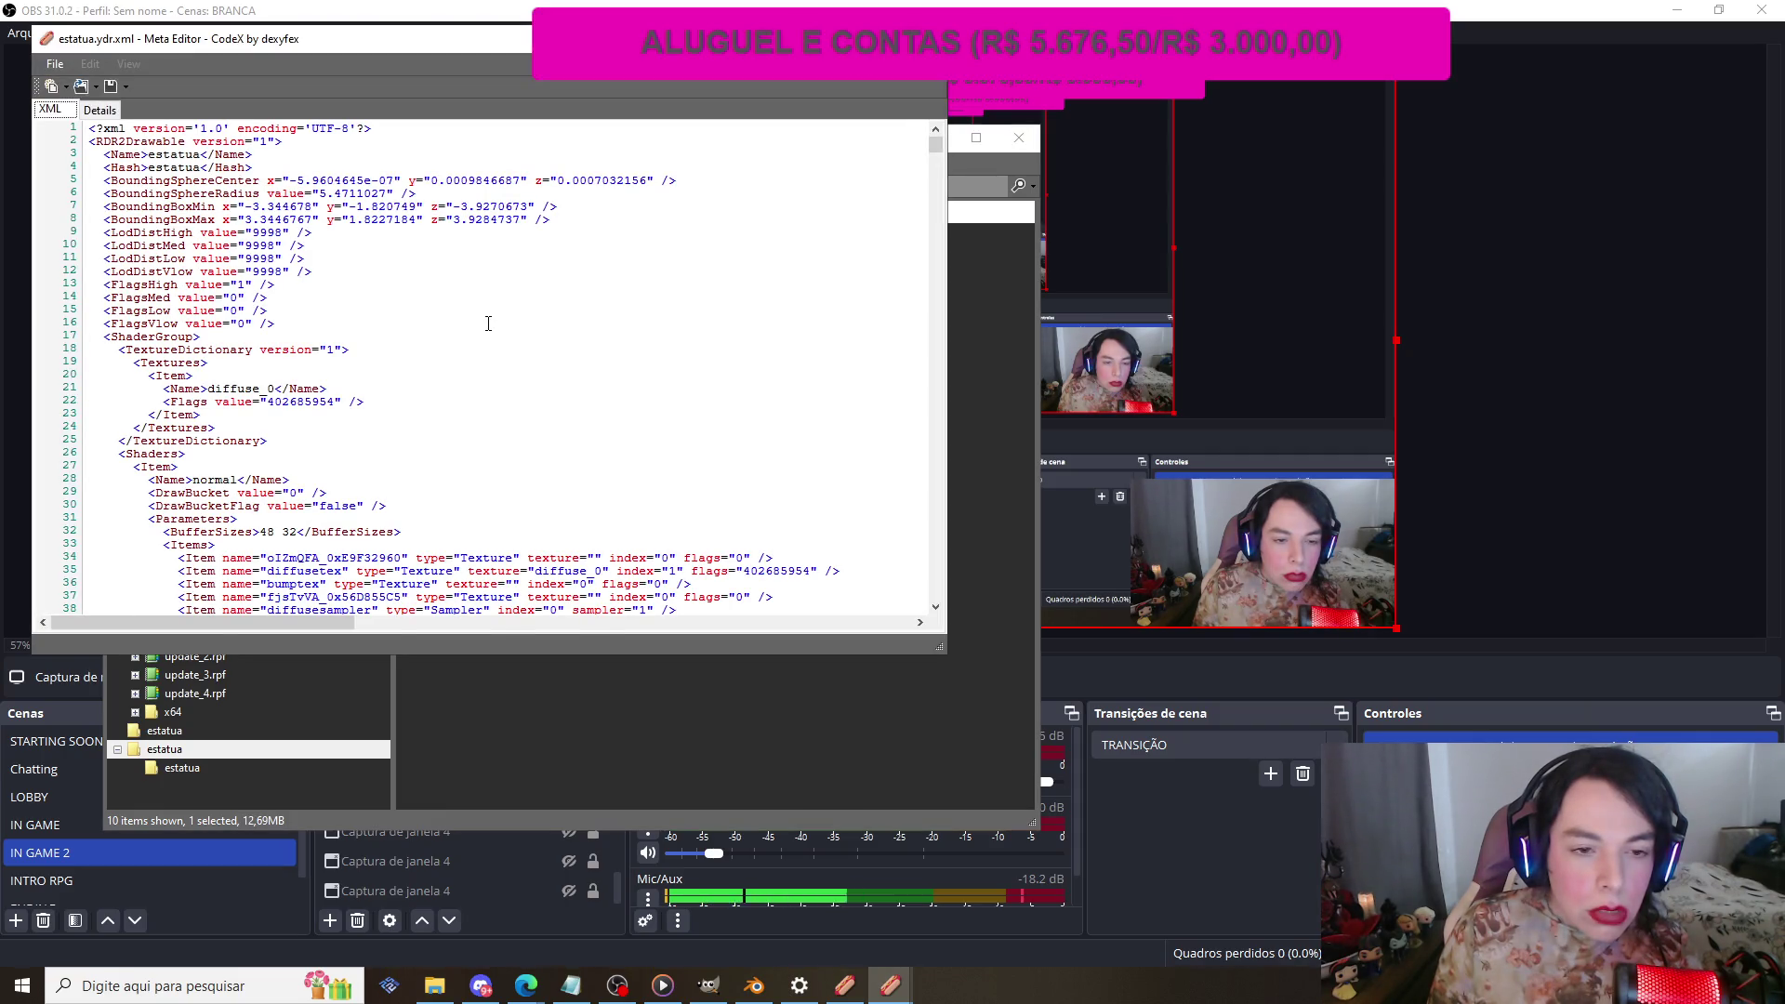
{"action": "scroll", "coordinate": [487, 322], "scroll_direction": "down", "scroll_amount": 10}
{"action": "scroll", "coordinate": [487, 323], "scroll_direction": "down", "scroll_amount": 16}
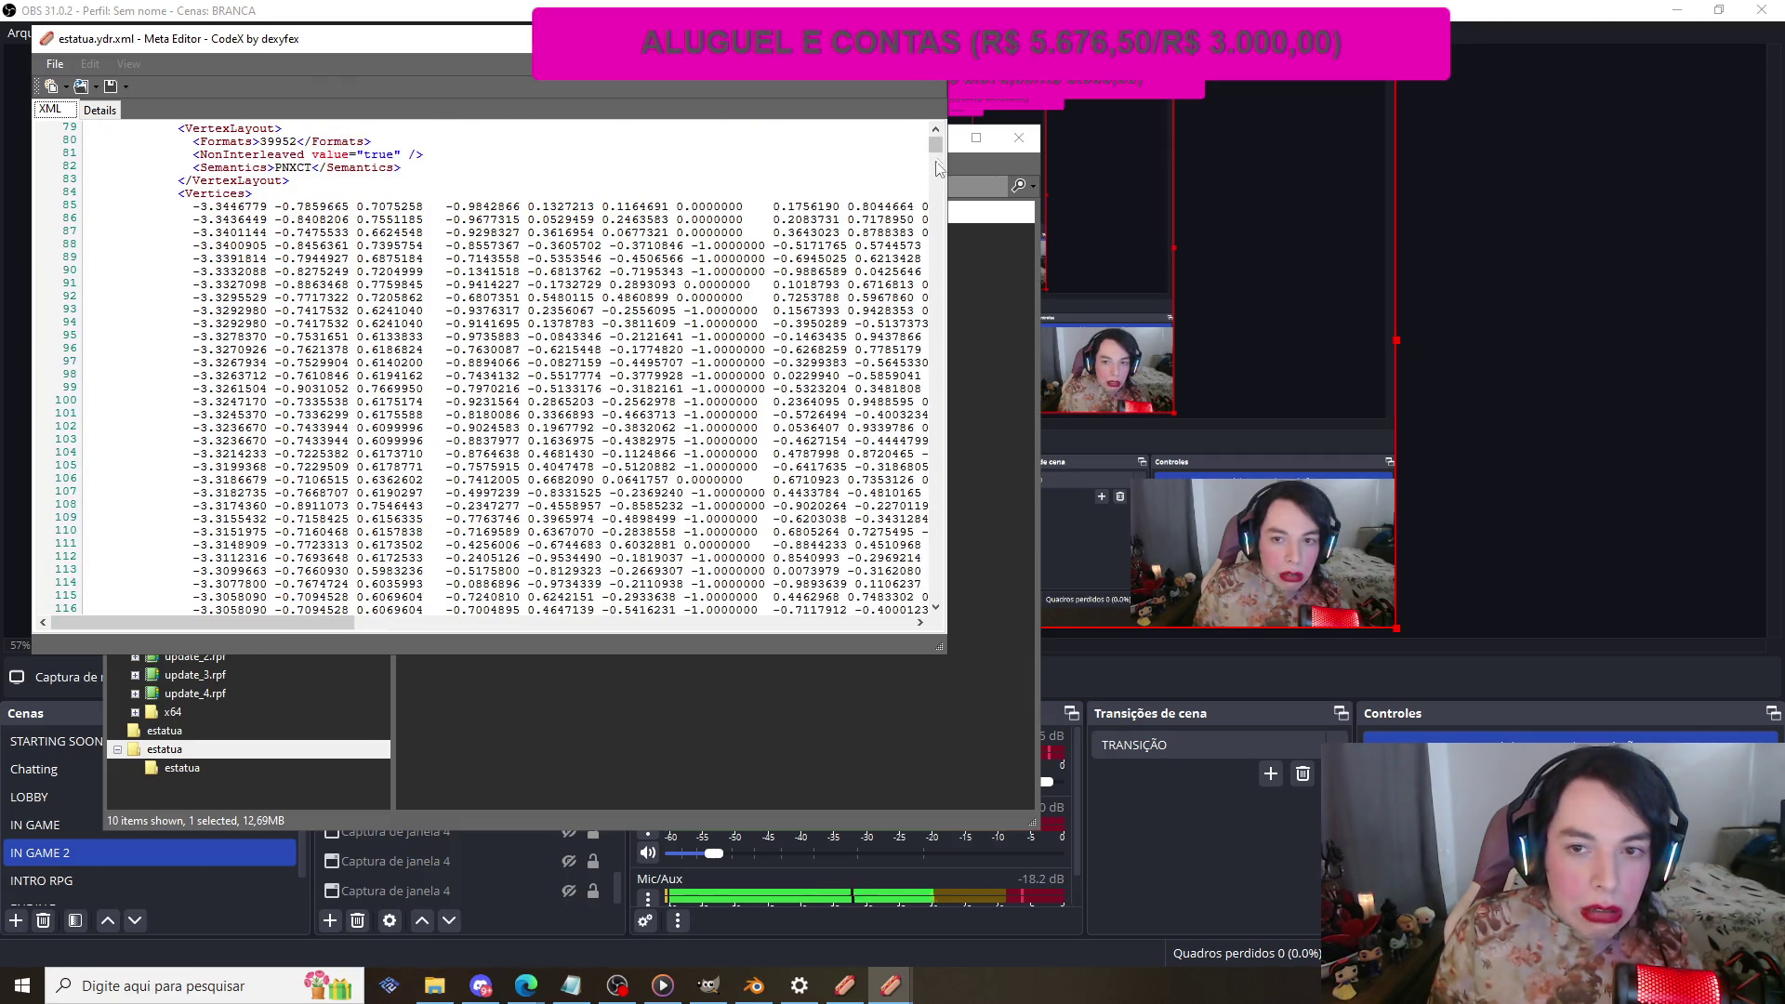
{"action": "scroll", "coordinate": [487, 323], "scroll_direction": "up", "scroll_amount": 20}
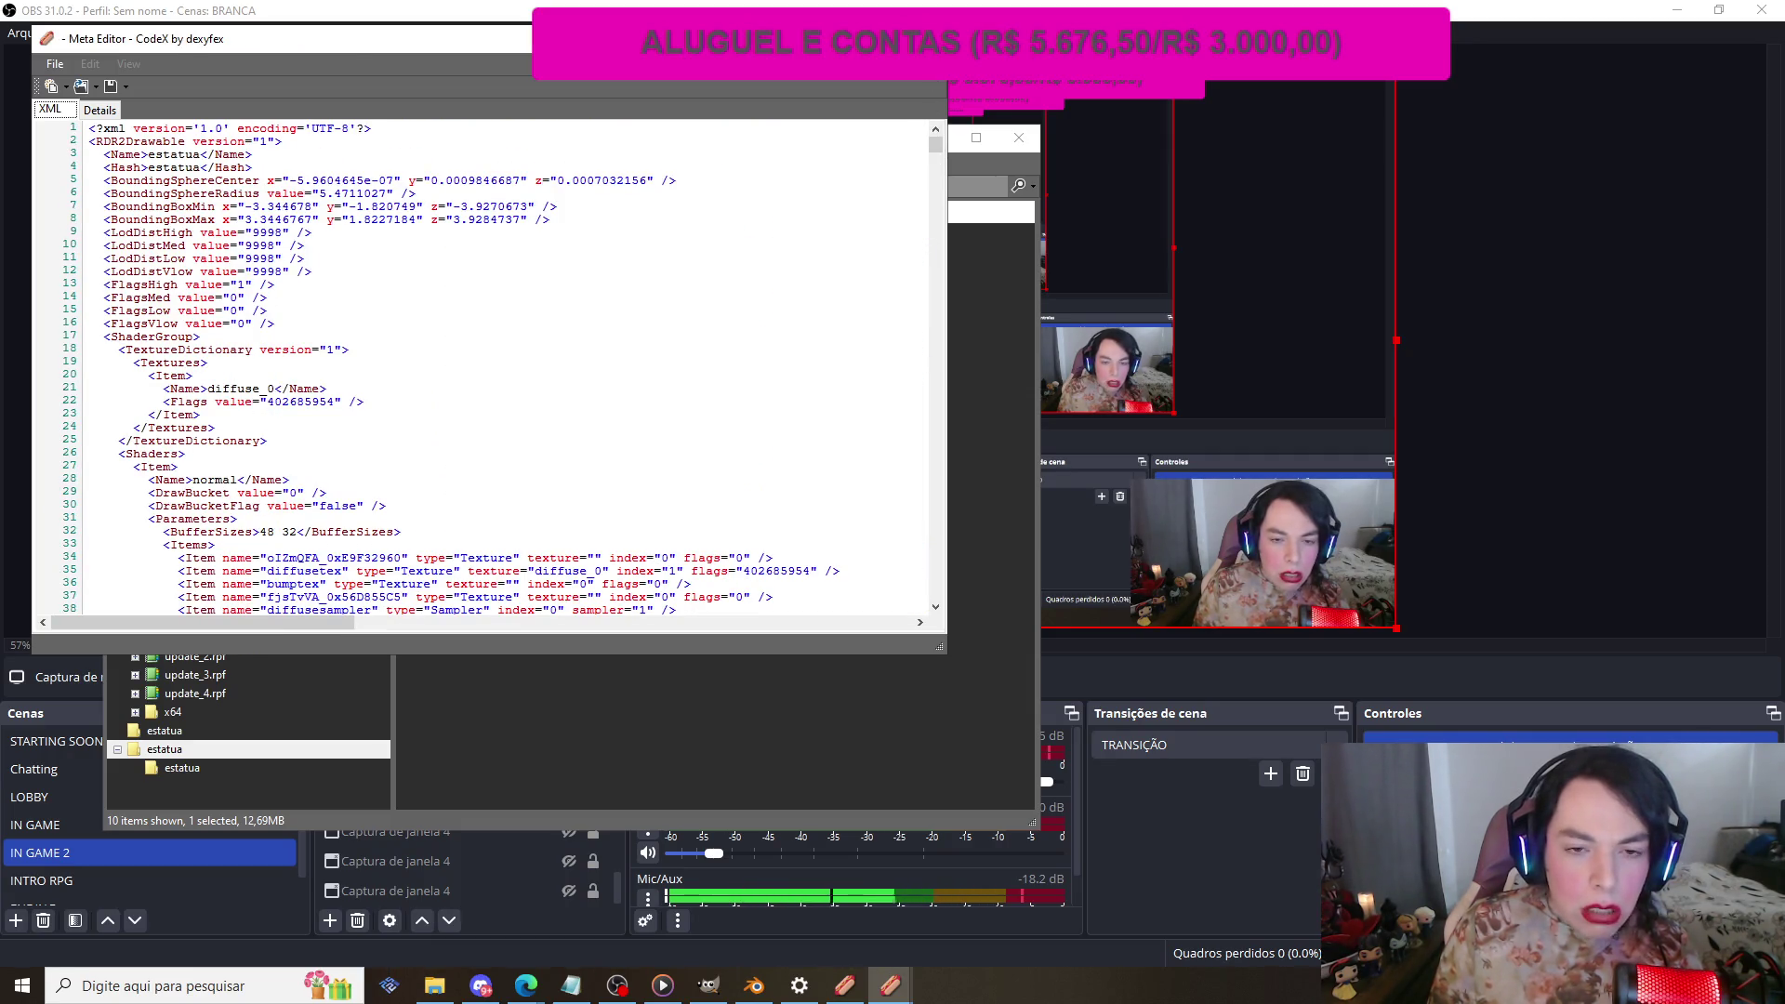
{"action": "key", "text": "alt+F4"}
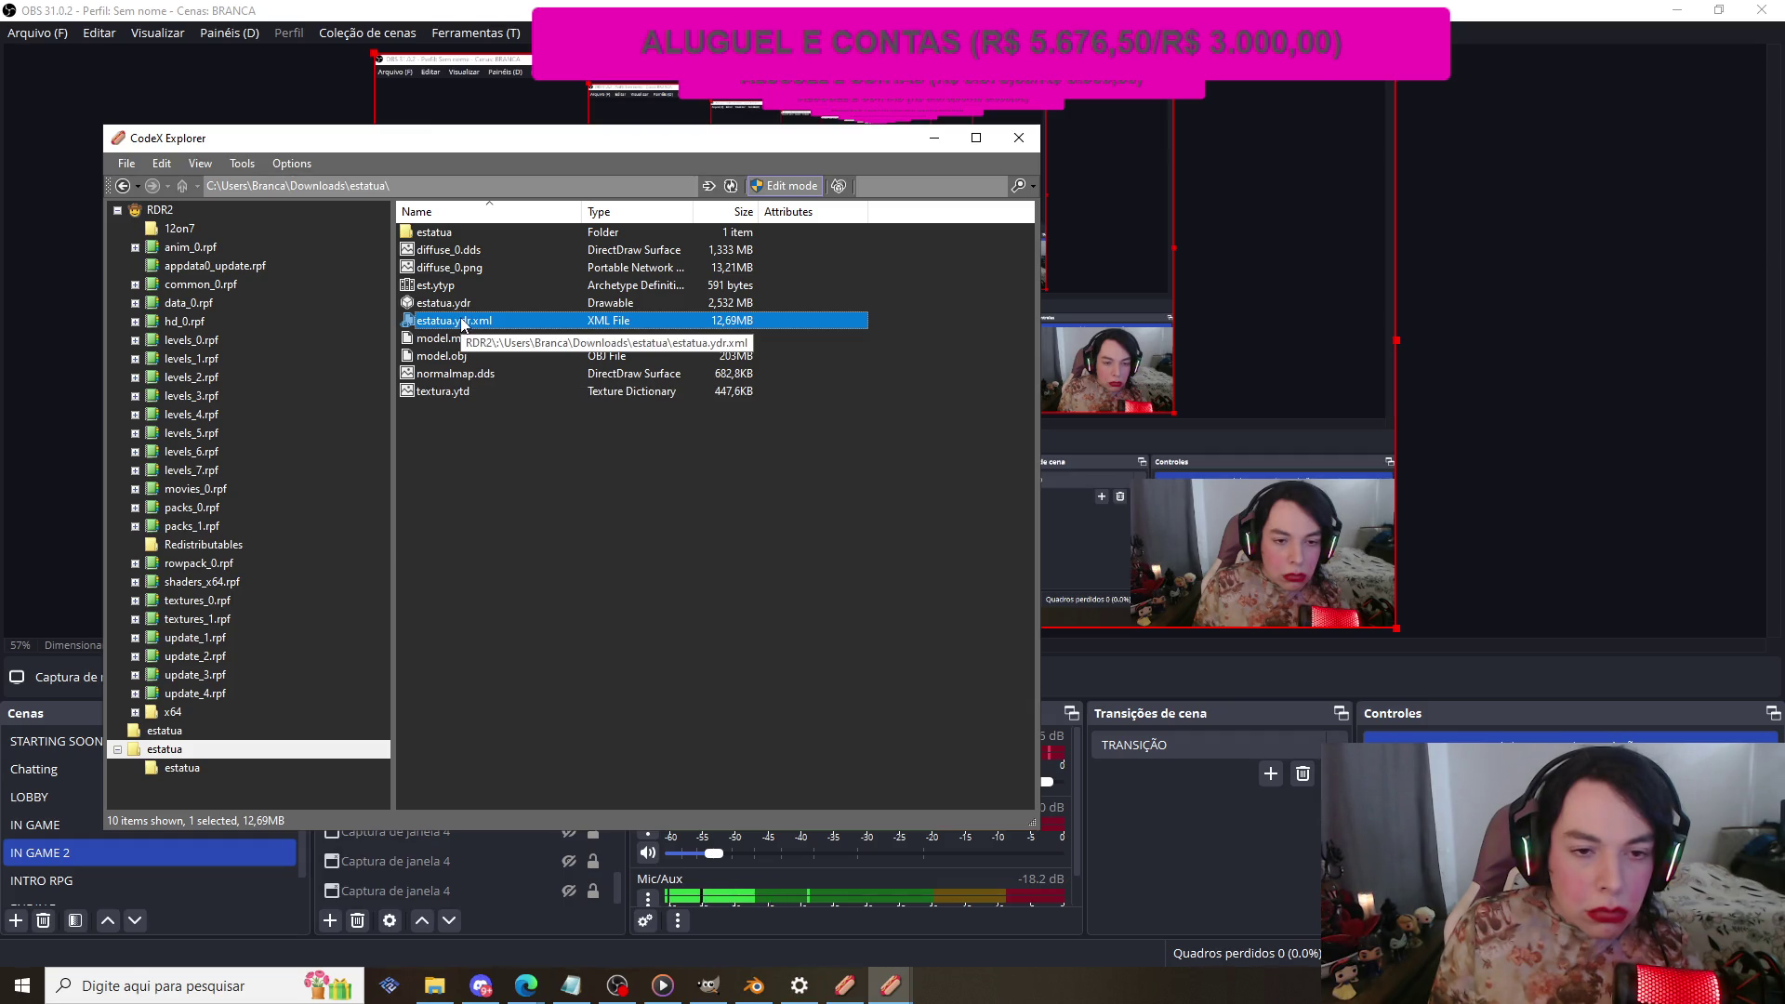
Step: Inspect est.ytyp and model.obj, then reopen estatua.ydr in the 3D viewer
{"action": "double_click", "coordinate": [452, 285]}
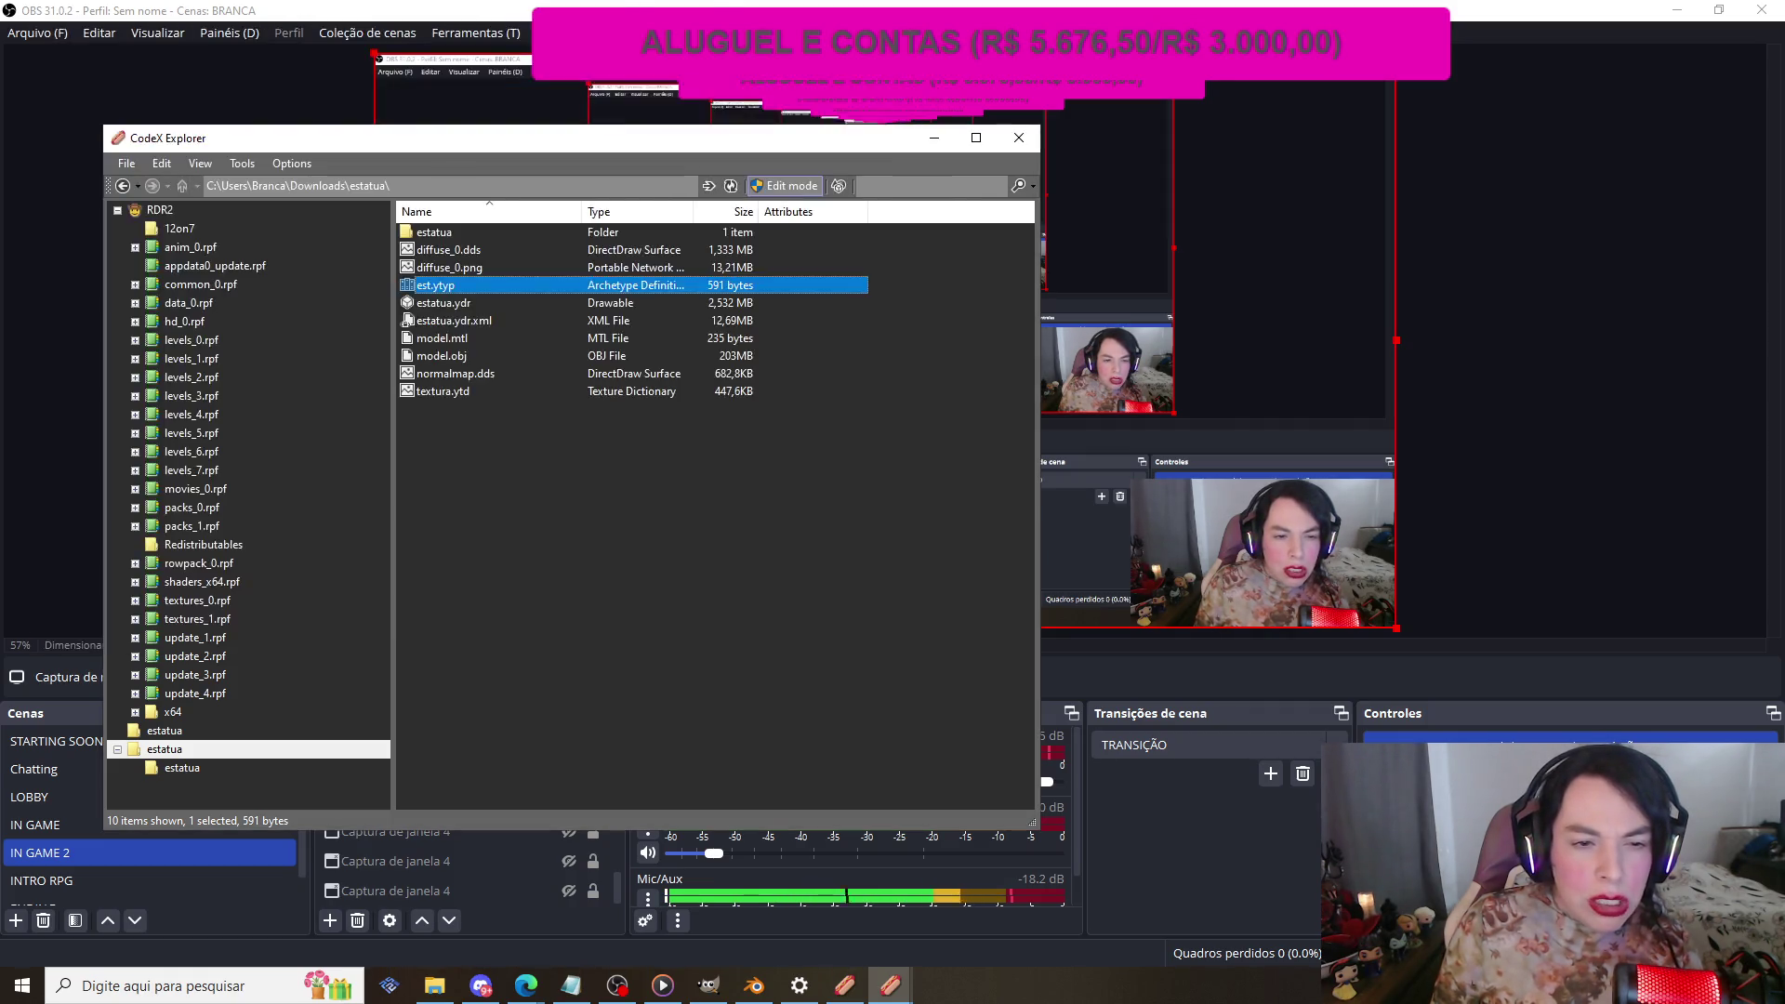
{"action": "key", "text": "alt+F4"}
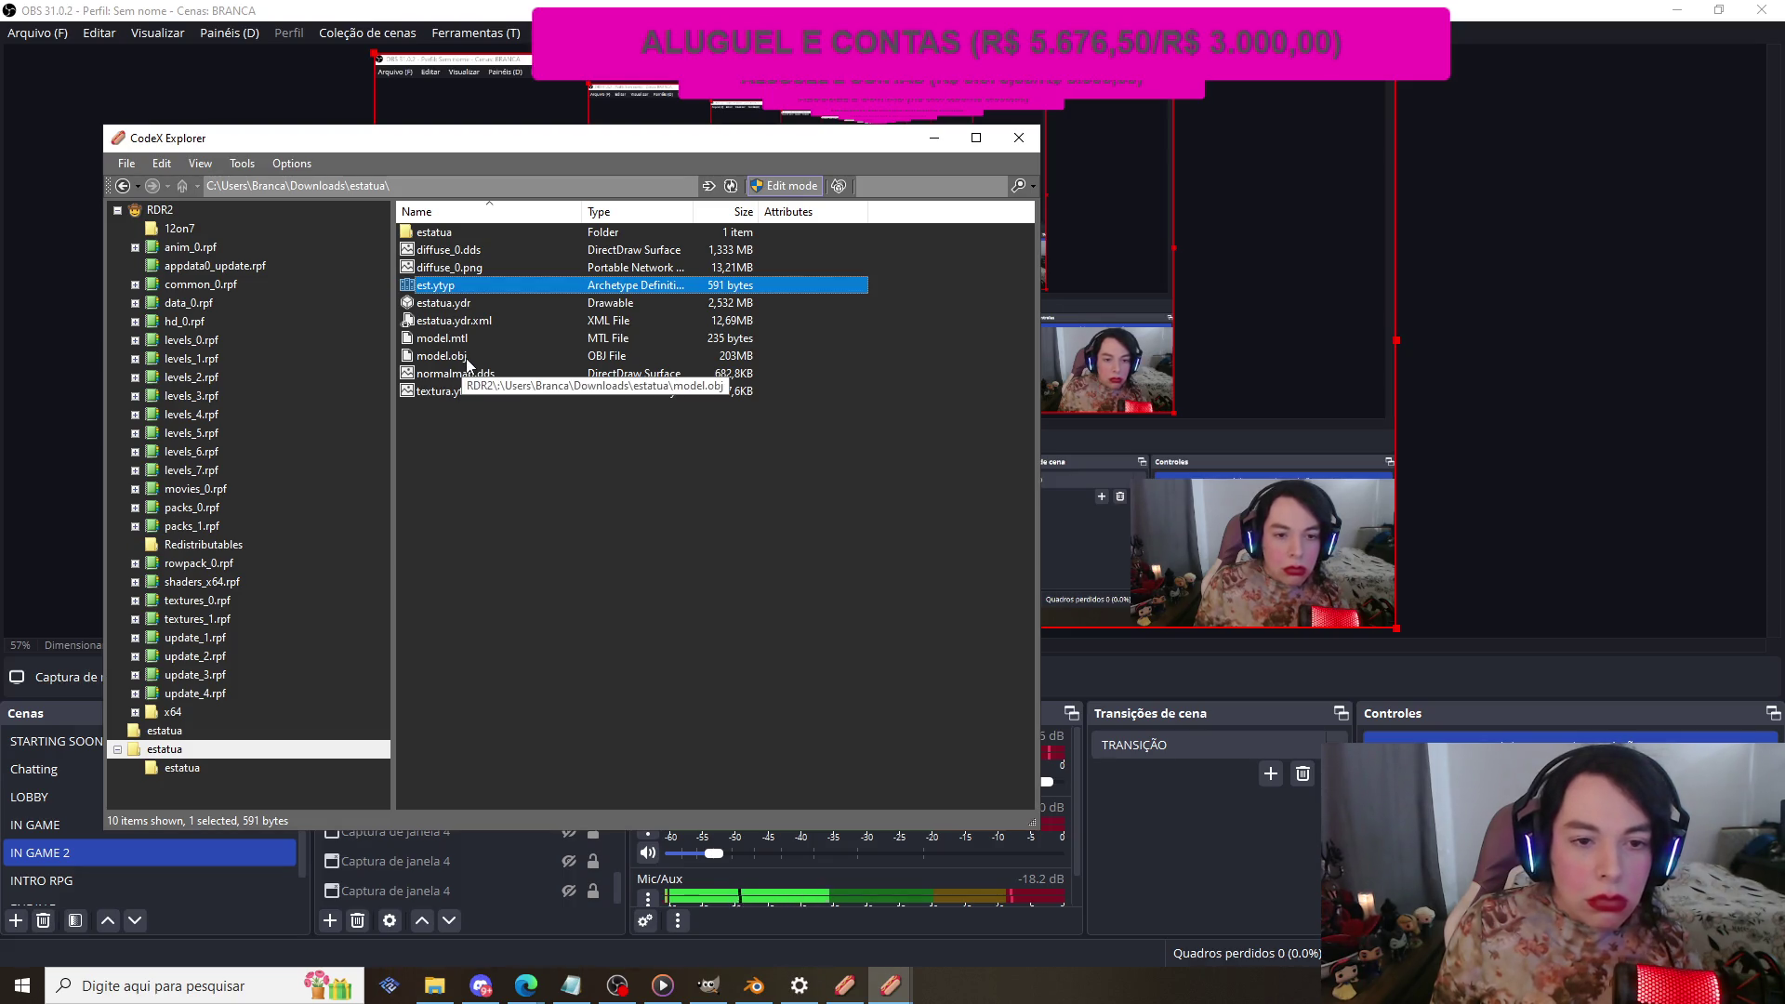
{"action": "double_click", "coordinate": [467, 359]}
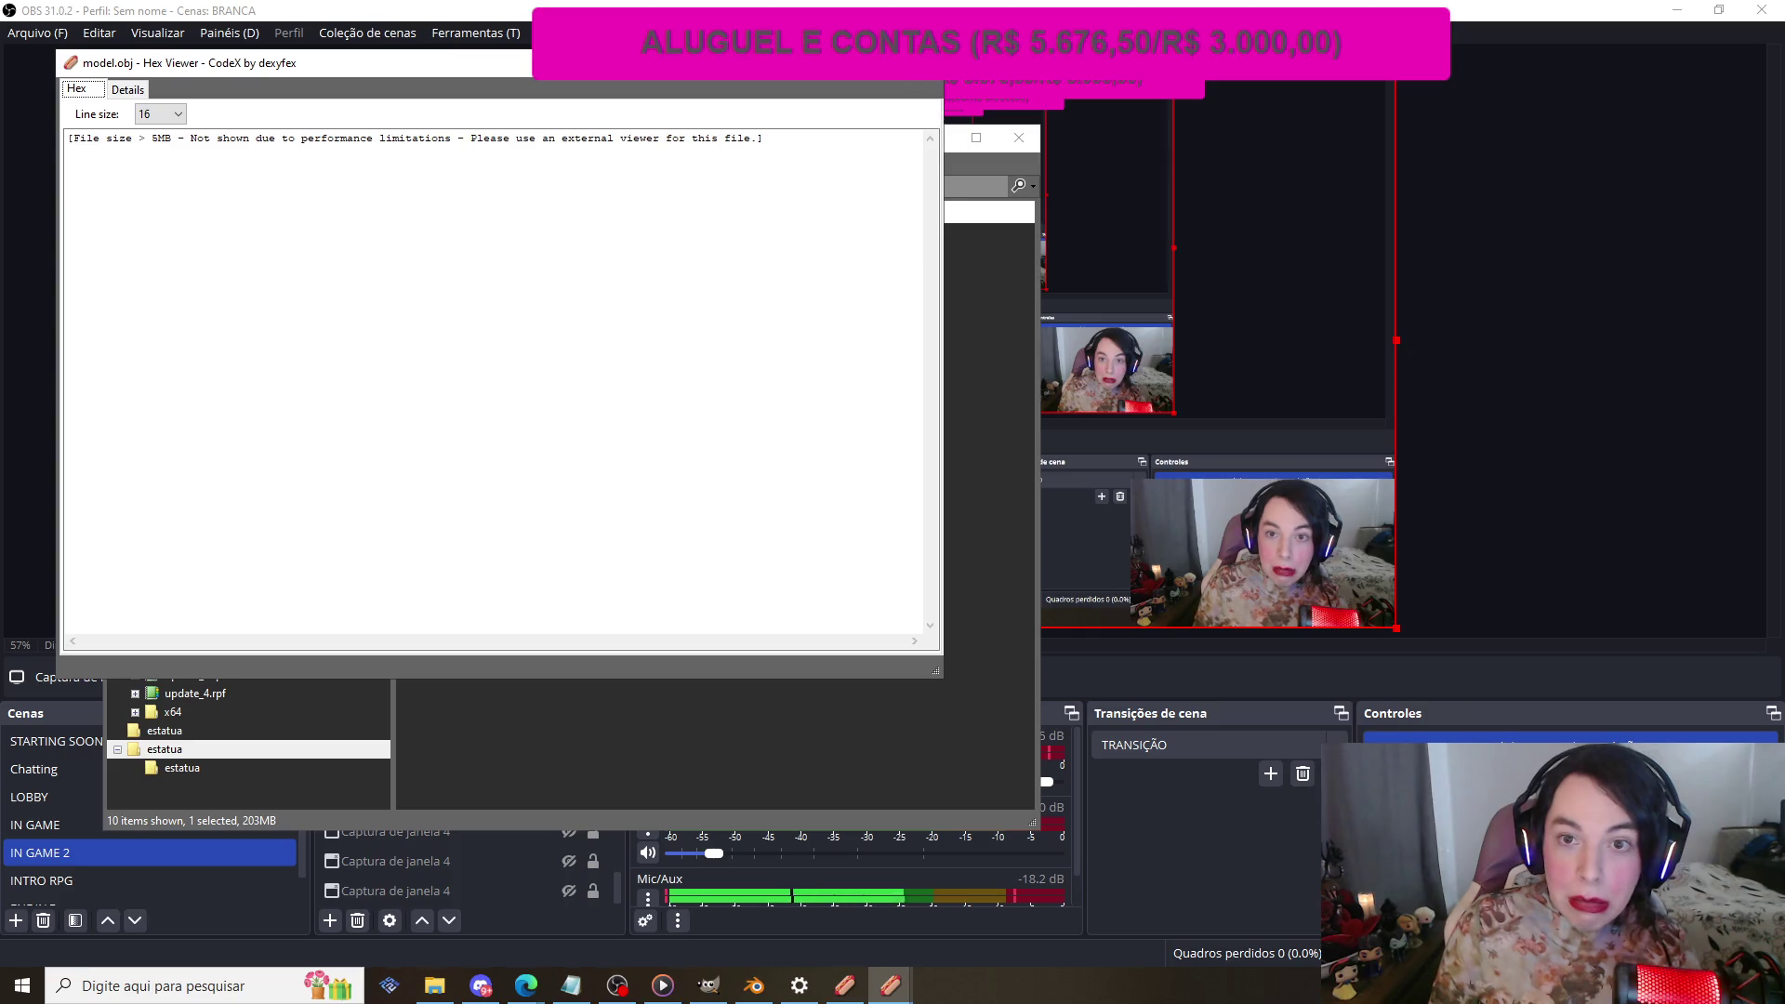
{"action": "key", "text": "alt+F4"}
{"action": "double_click", "coordinate": [455, 303]}
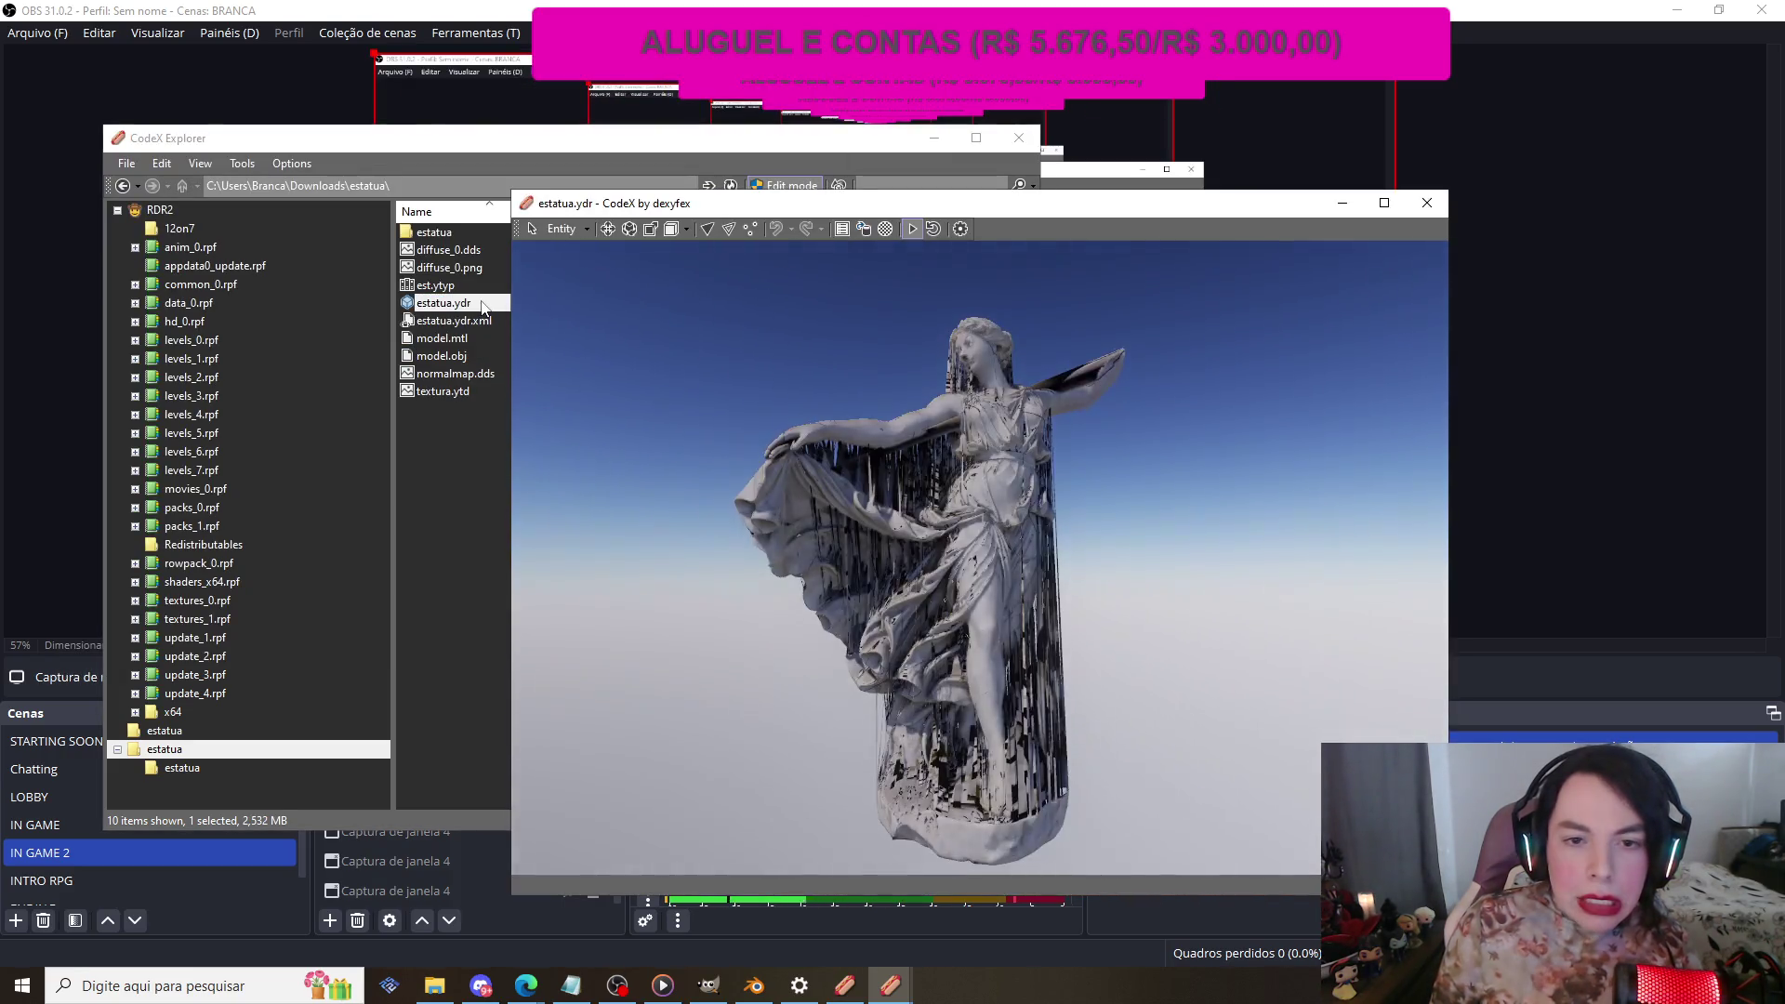
Step: Re-read and close estatua.ydr.xml, then open est.ytyp as XML in the Meta Editor
{"action": "left_click", "coordinate": [1427, 203]}
{"action": "double_click", "coordinate": [491, 320]}
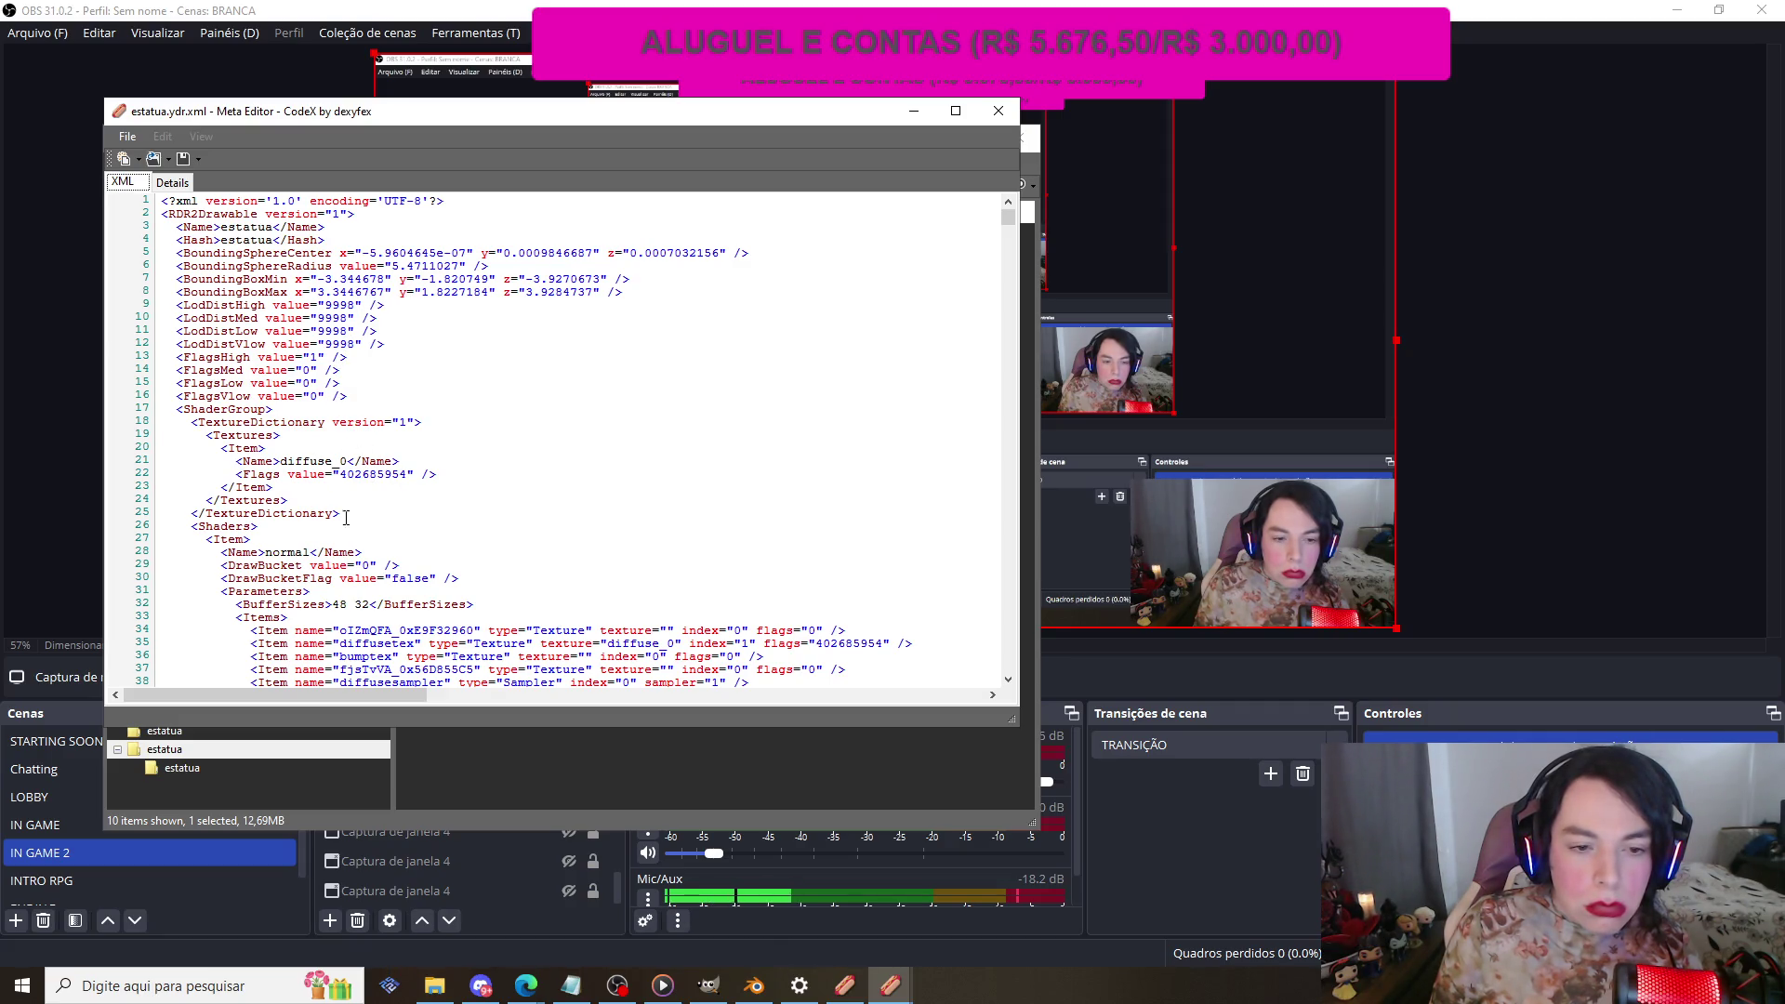
{"action": "scroll", "coordinate": [380, 549], "scroll_direction": "down", "scroll_amount": 8}
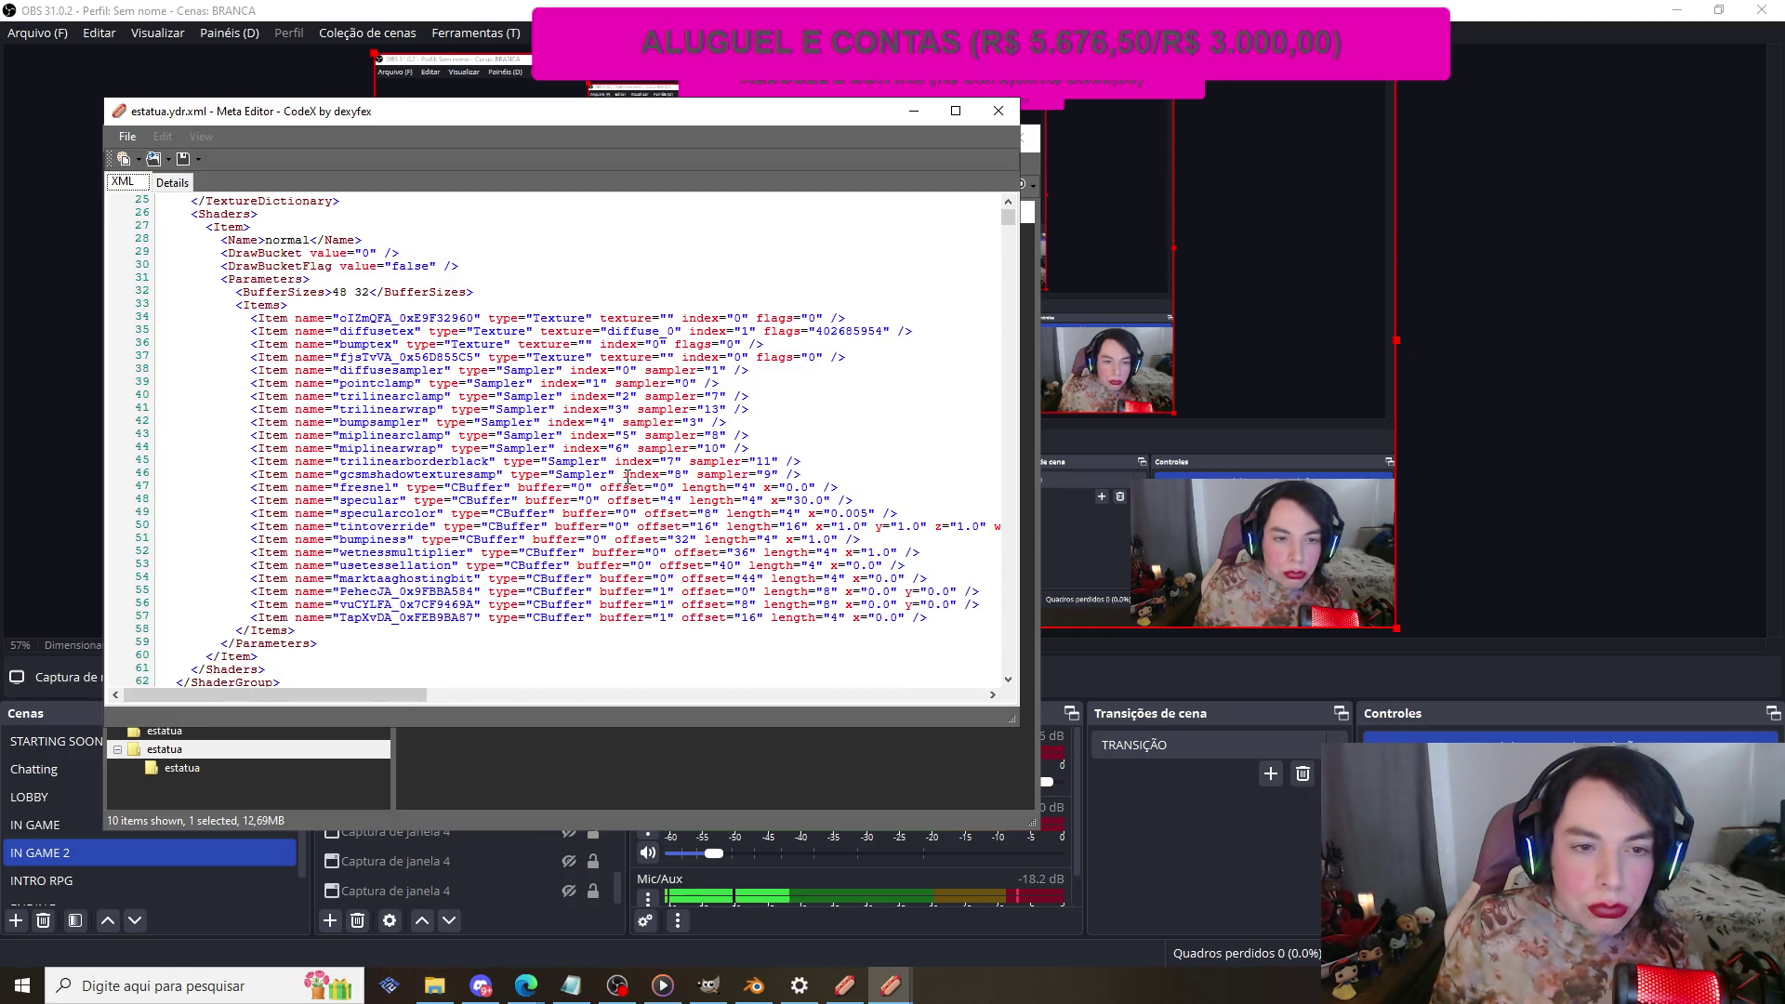
{"action": "scroll", "coordinate": [629, 476], "scroll_direction": "up", "scroll_amount": 3}
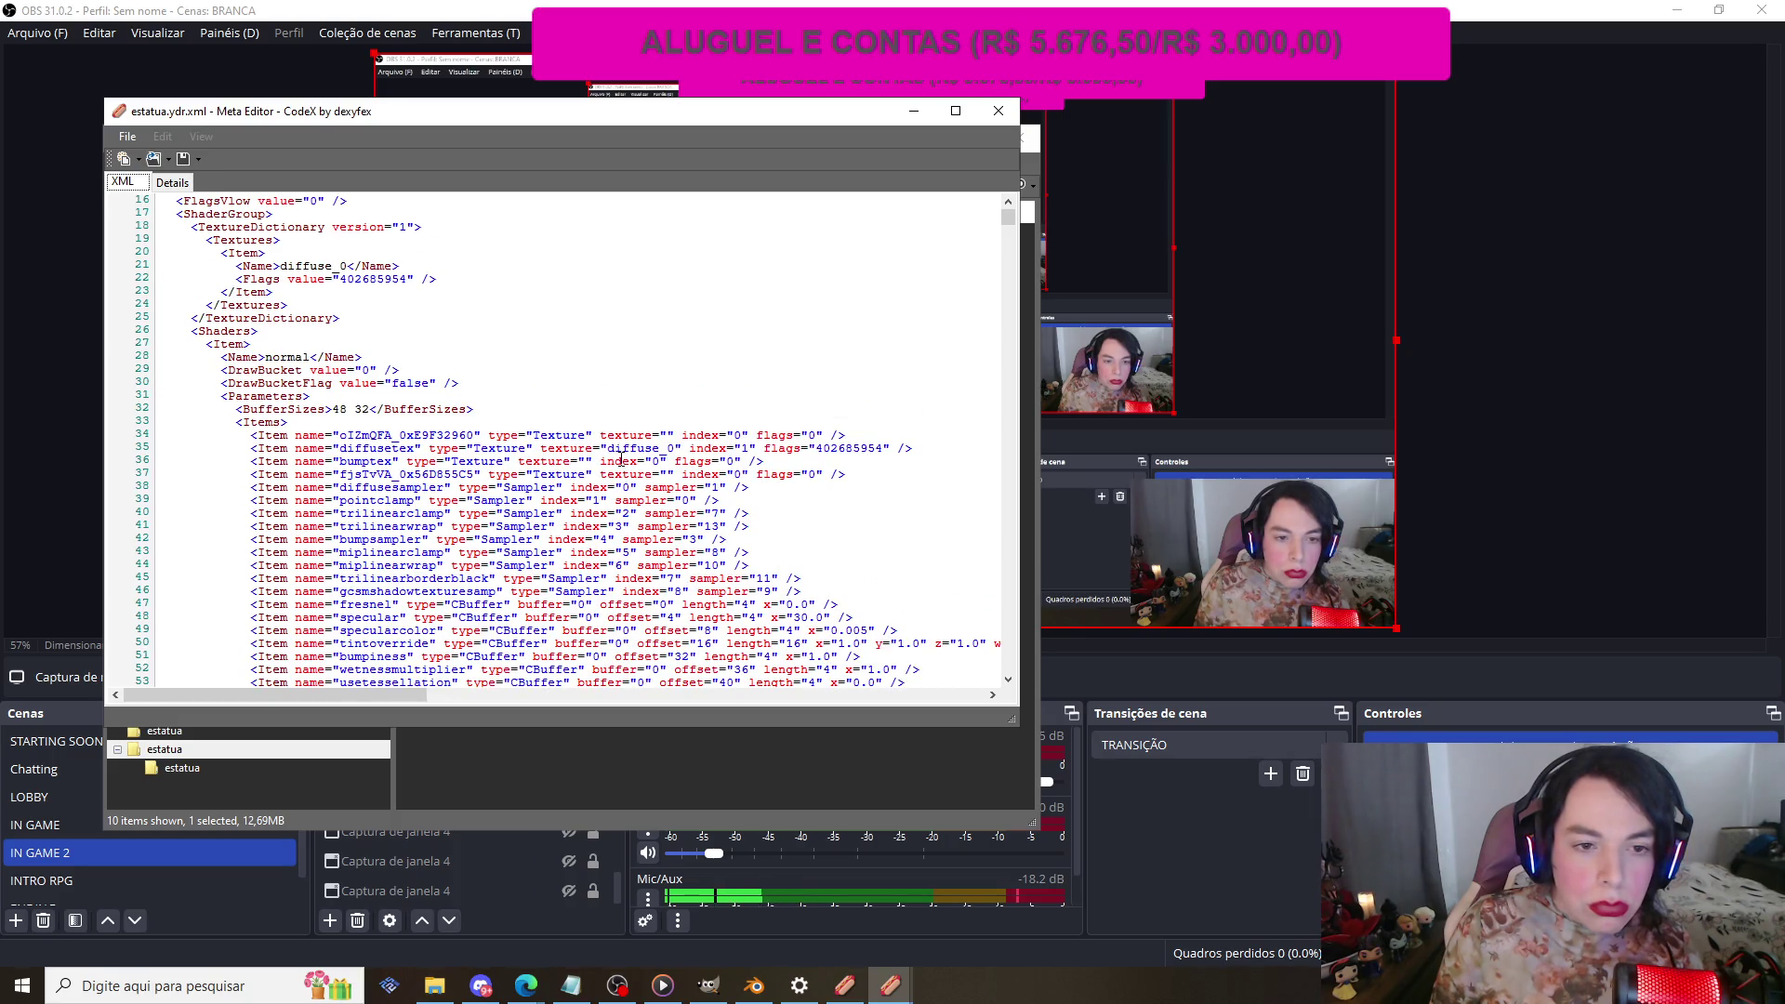
{"action": "scroll", "coordinate": [620, 455], "scroll_direction": "up", "scroll_amount": 5}
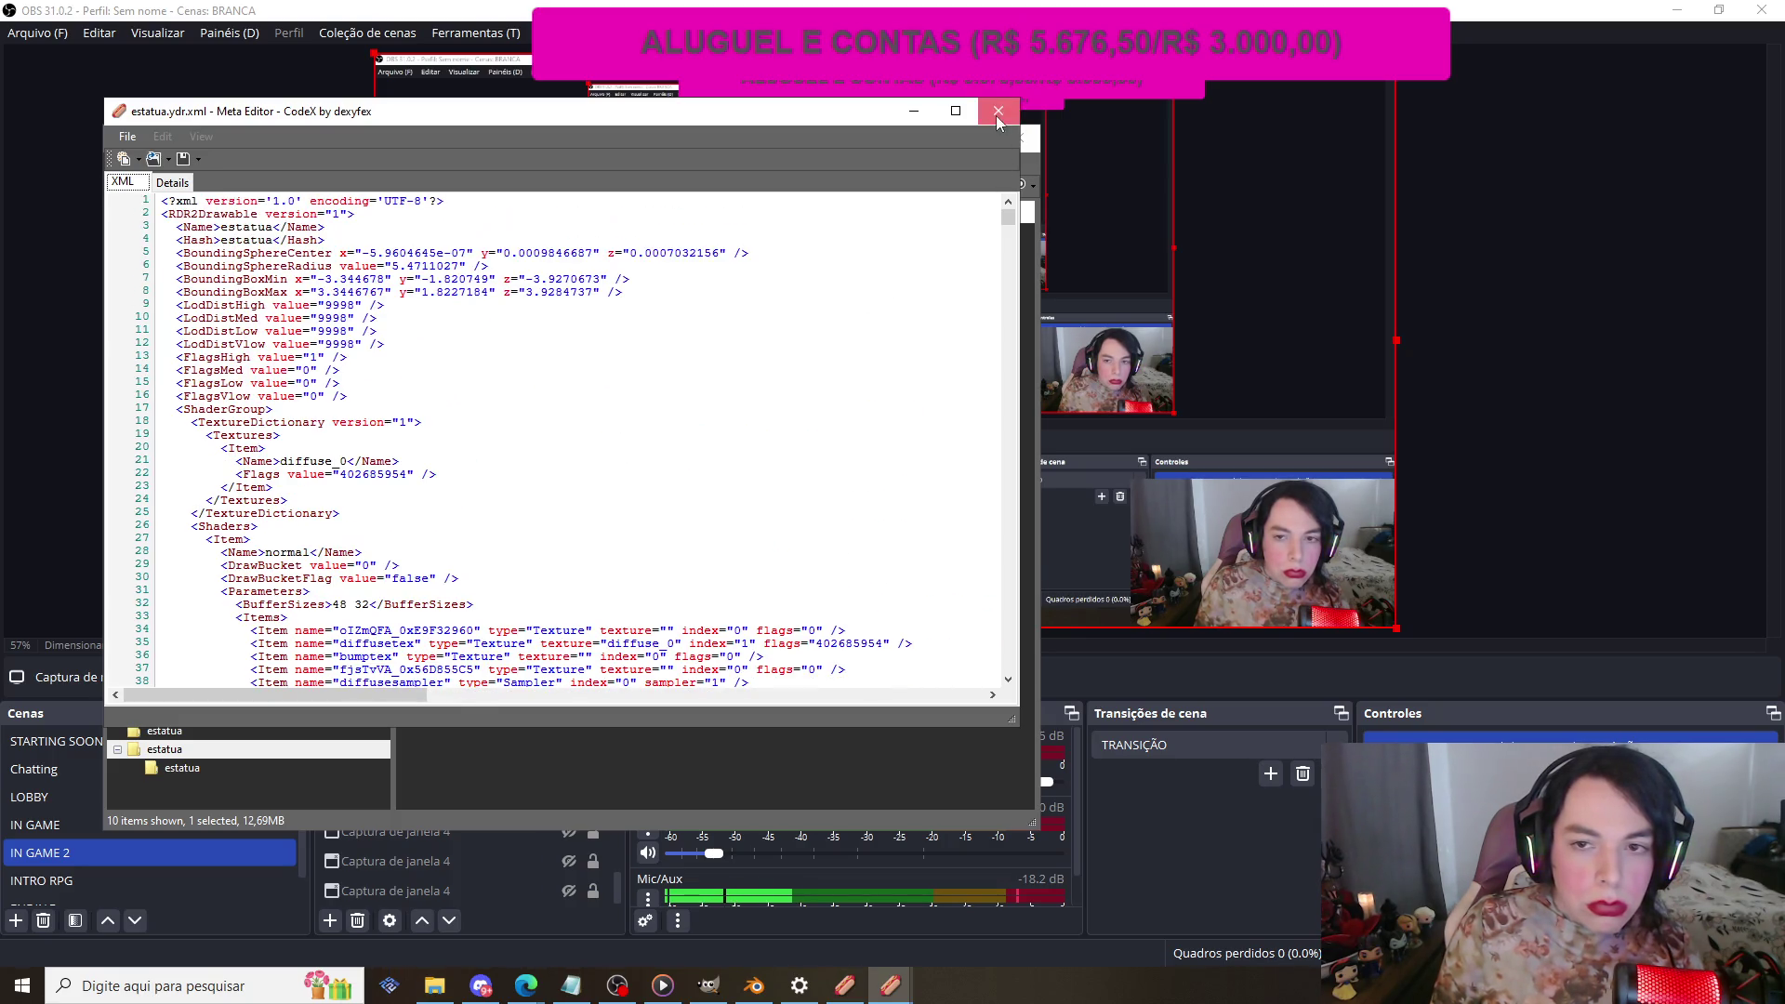
{"action": "left_click", "coordinate": [997, 112]}
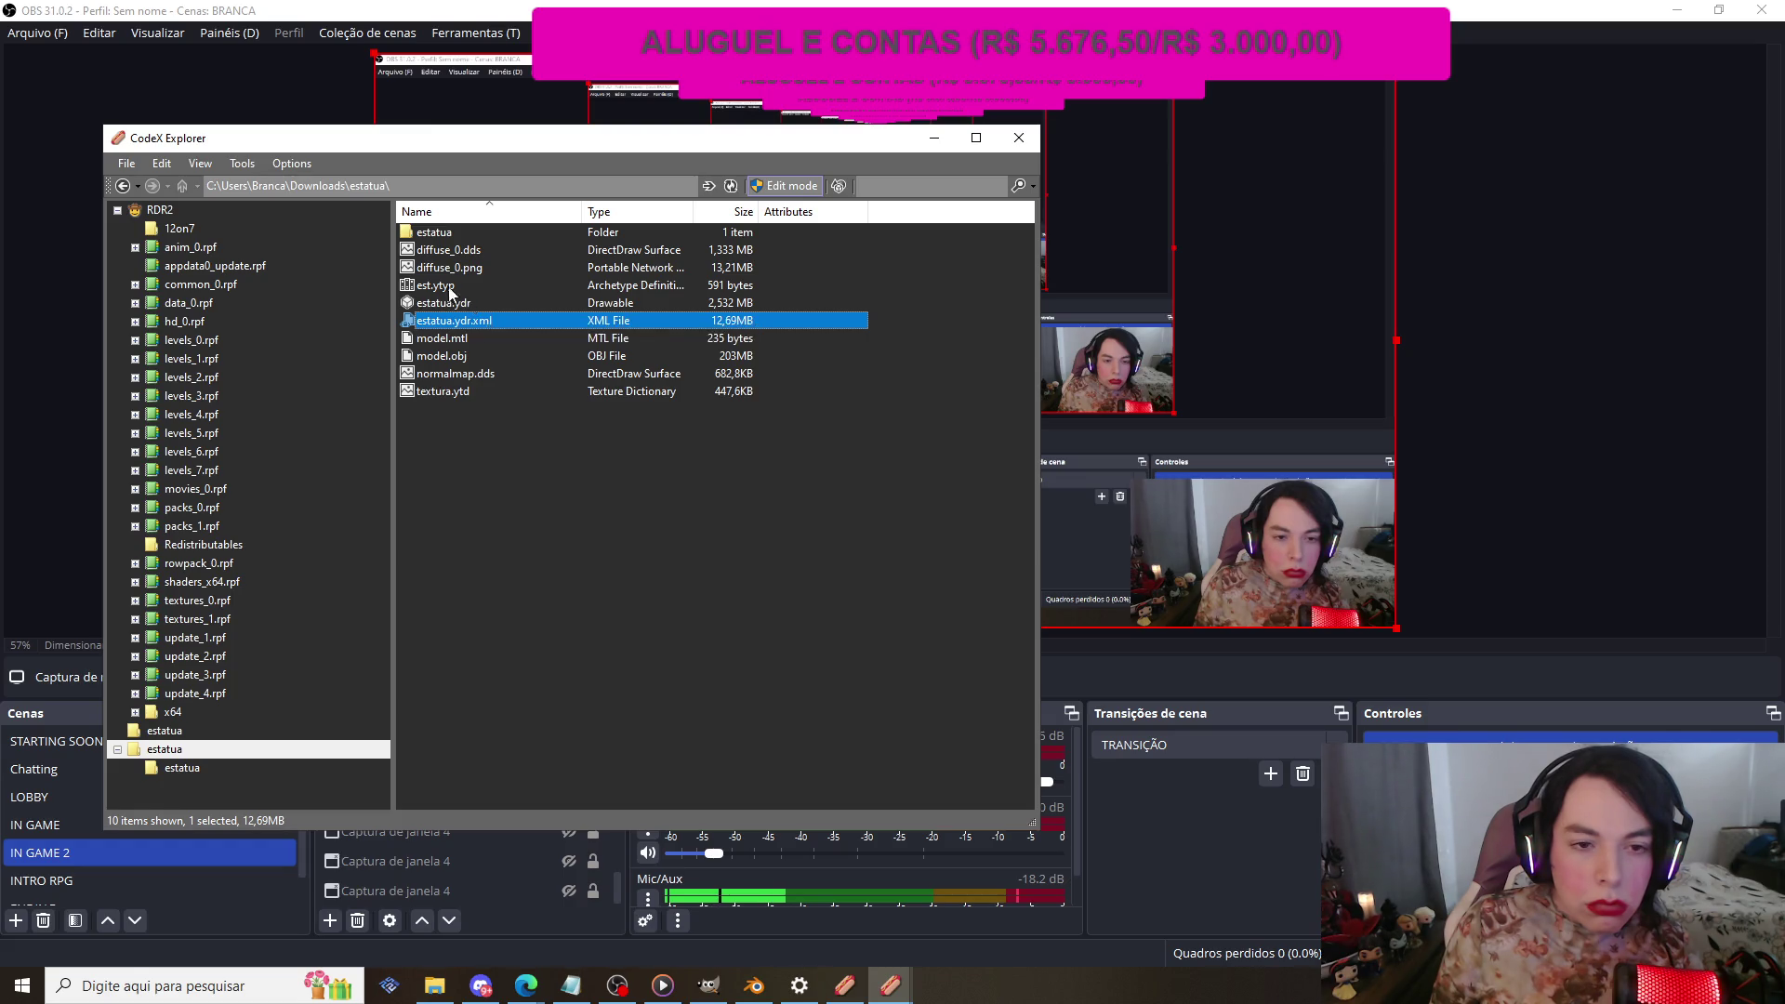
{"action": "double_click", "coordinate": [447, 286]}
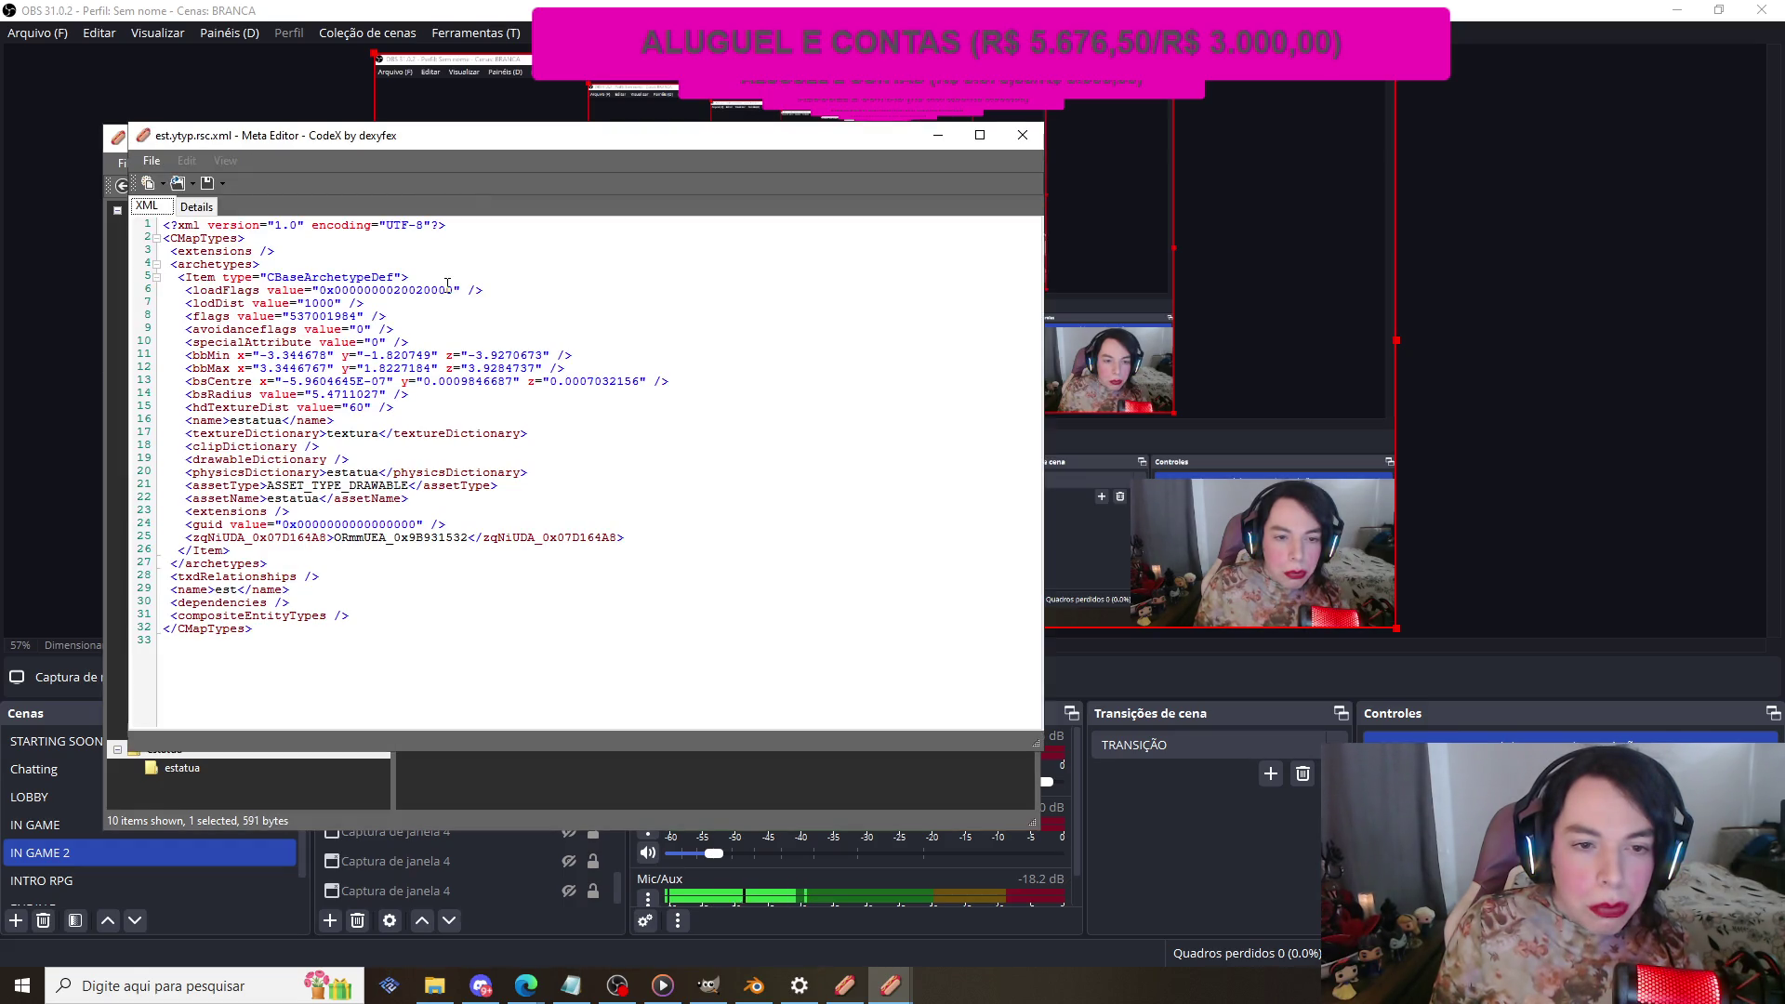
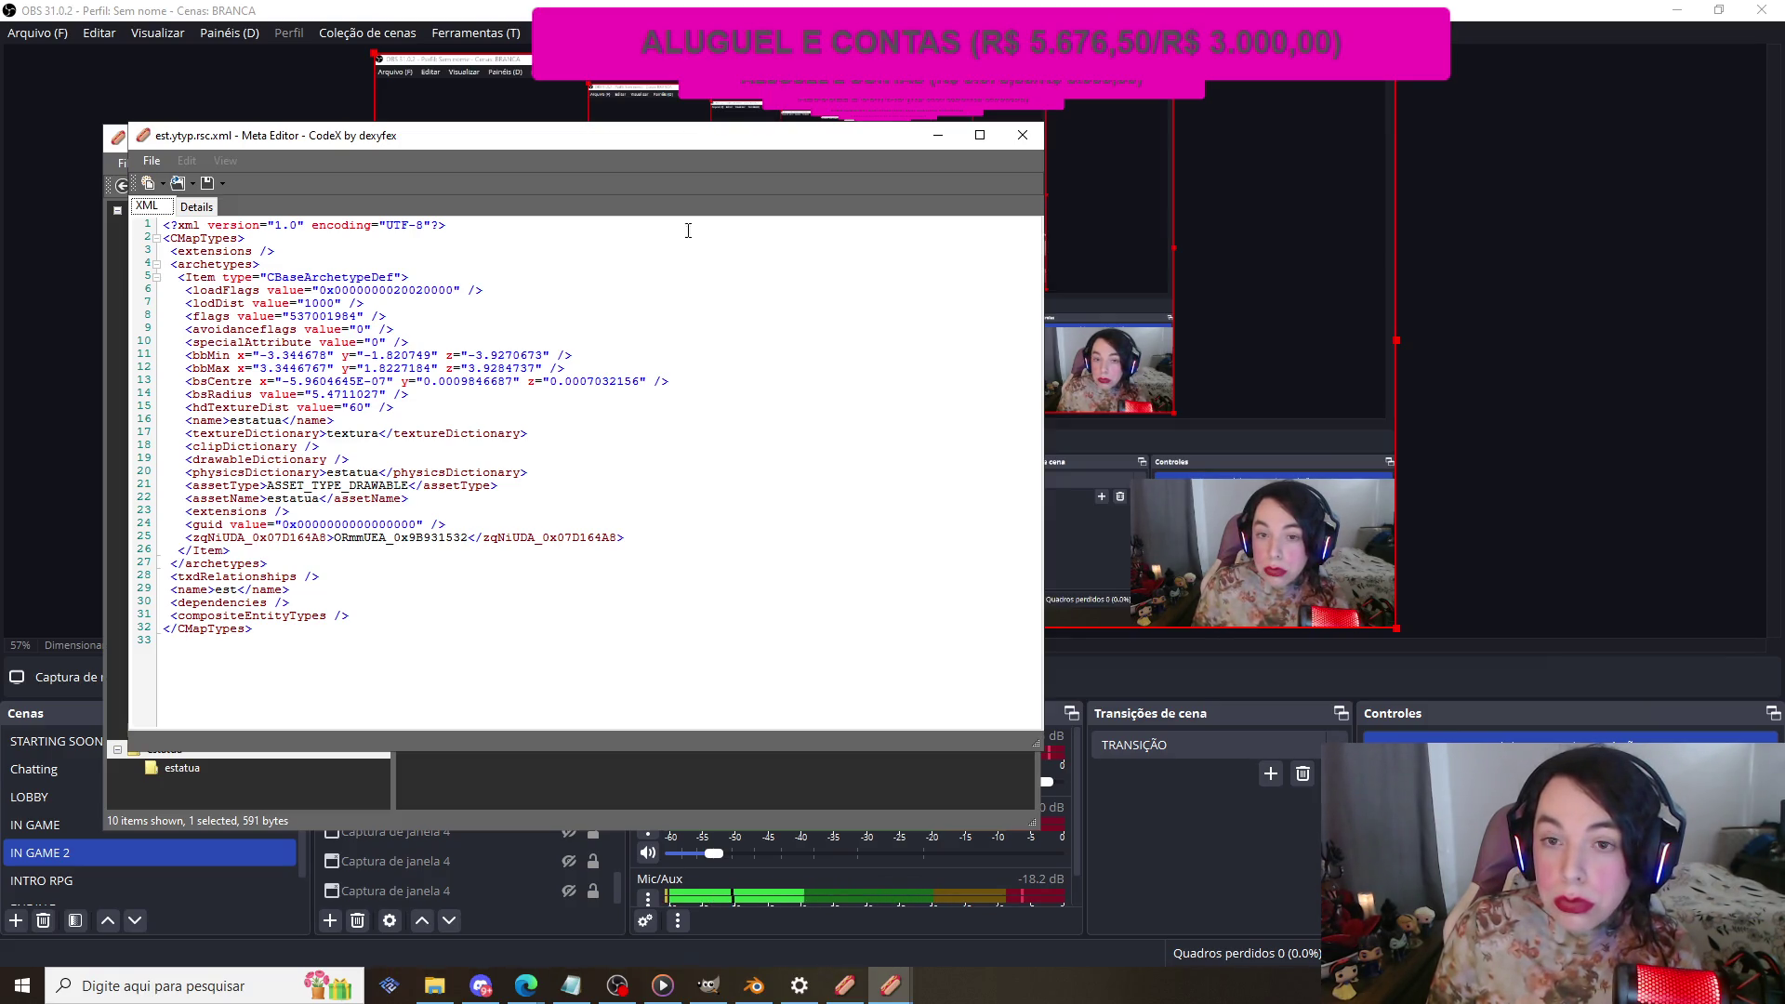
Step: Close the est.ytyp Meta Editor and bring the CodeX 3D street view to the front
{"action": "left_click", "coordinate": [1022, 135]}
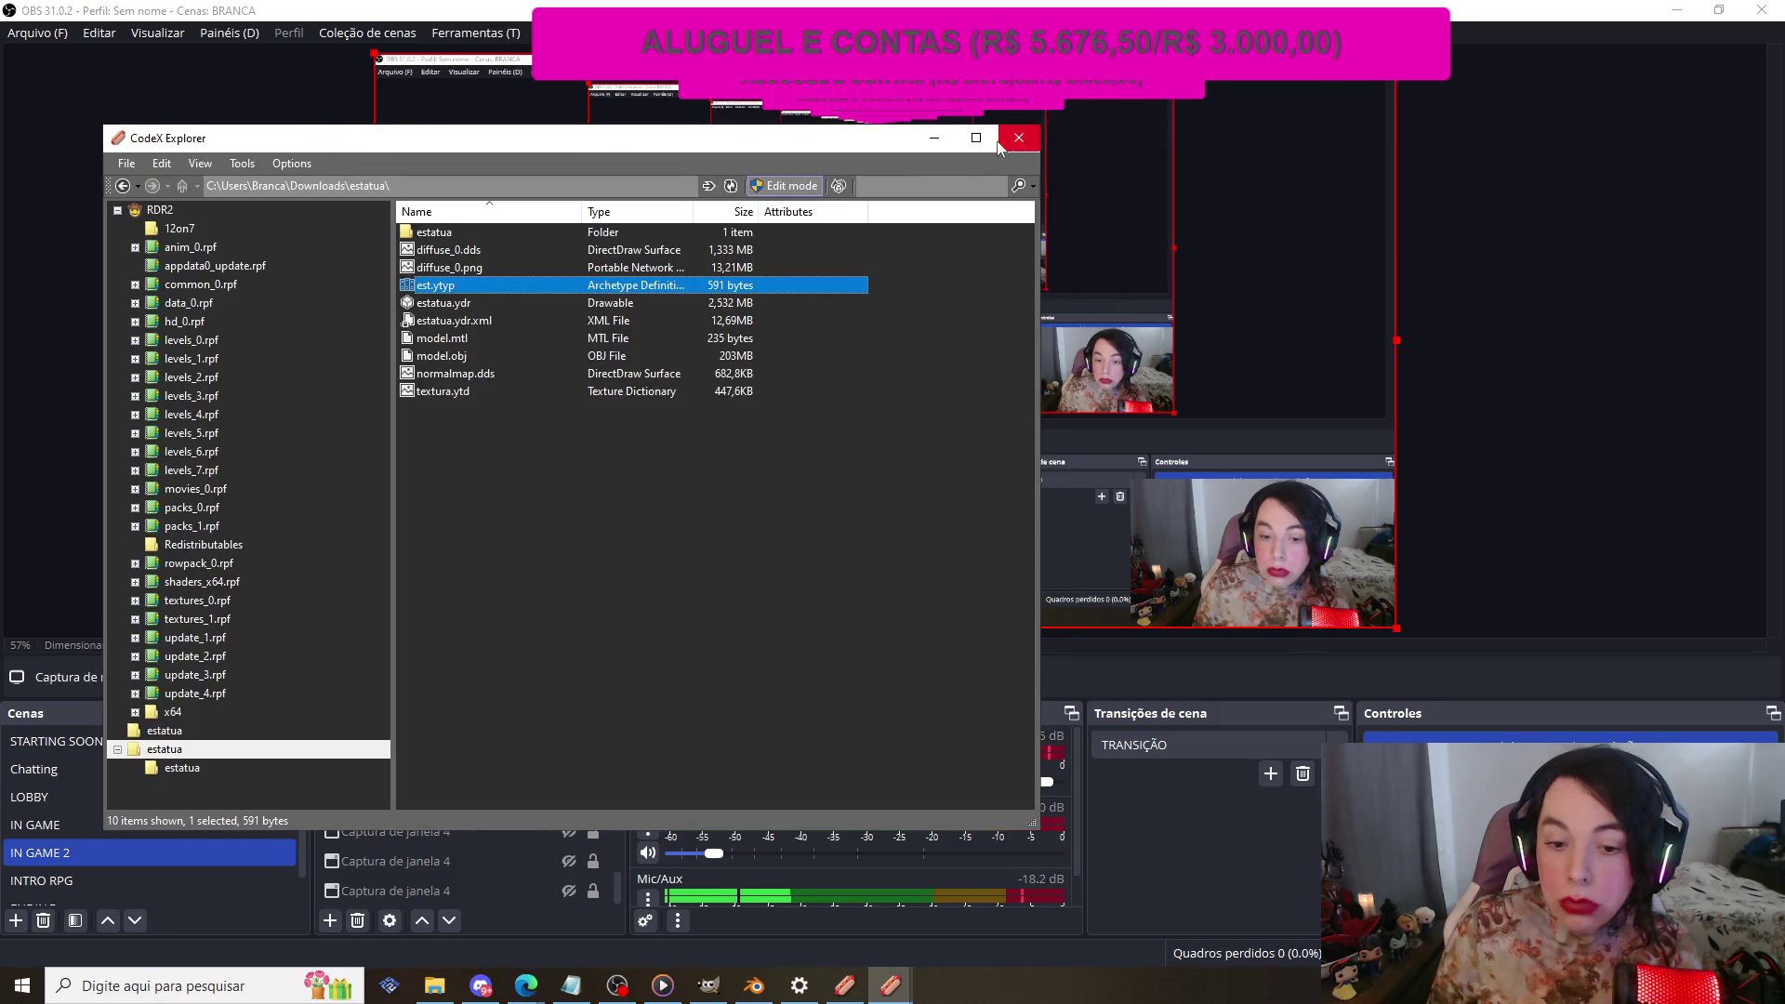
{"action": "left_click", "coordinate": [748, 452]}
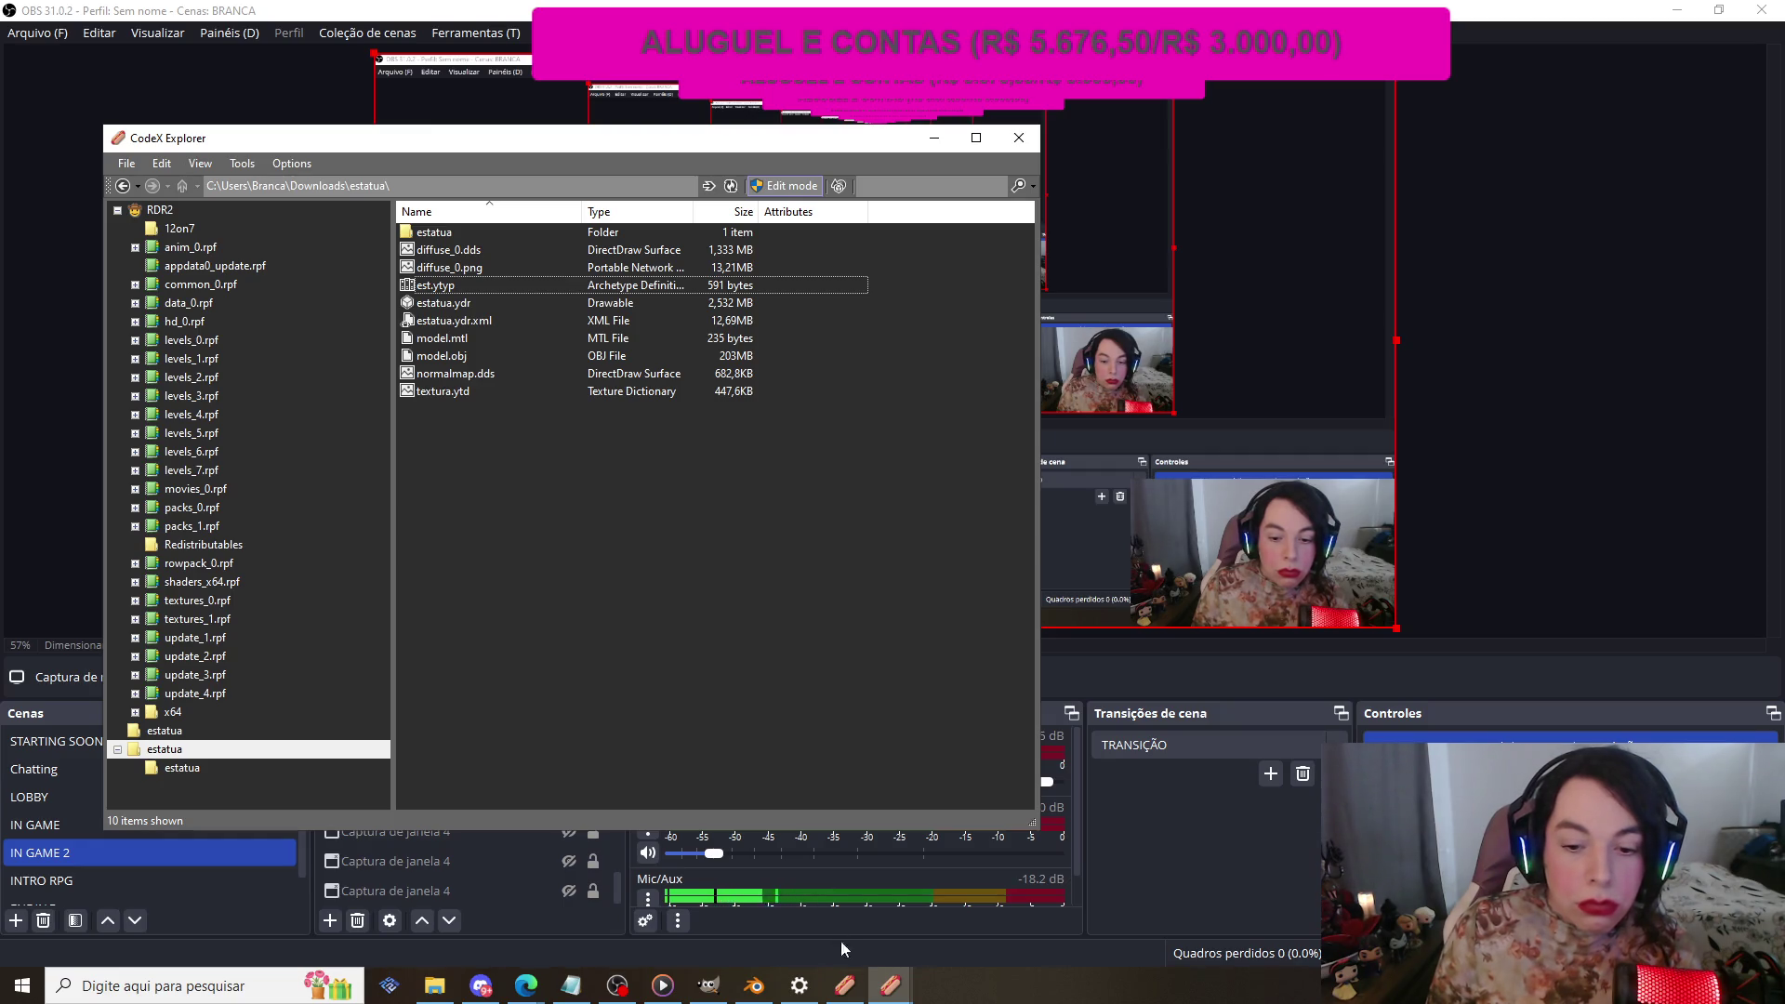
{"action": "left_click", "coordinate": [896, 988]}
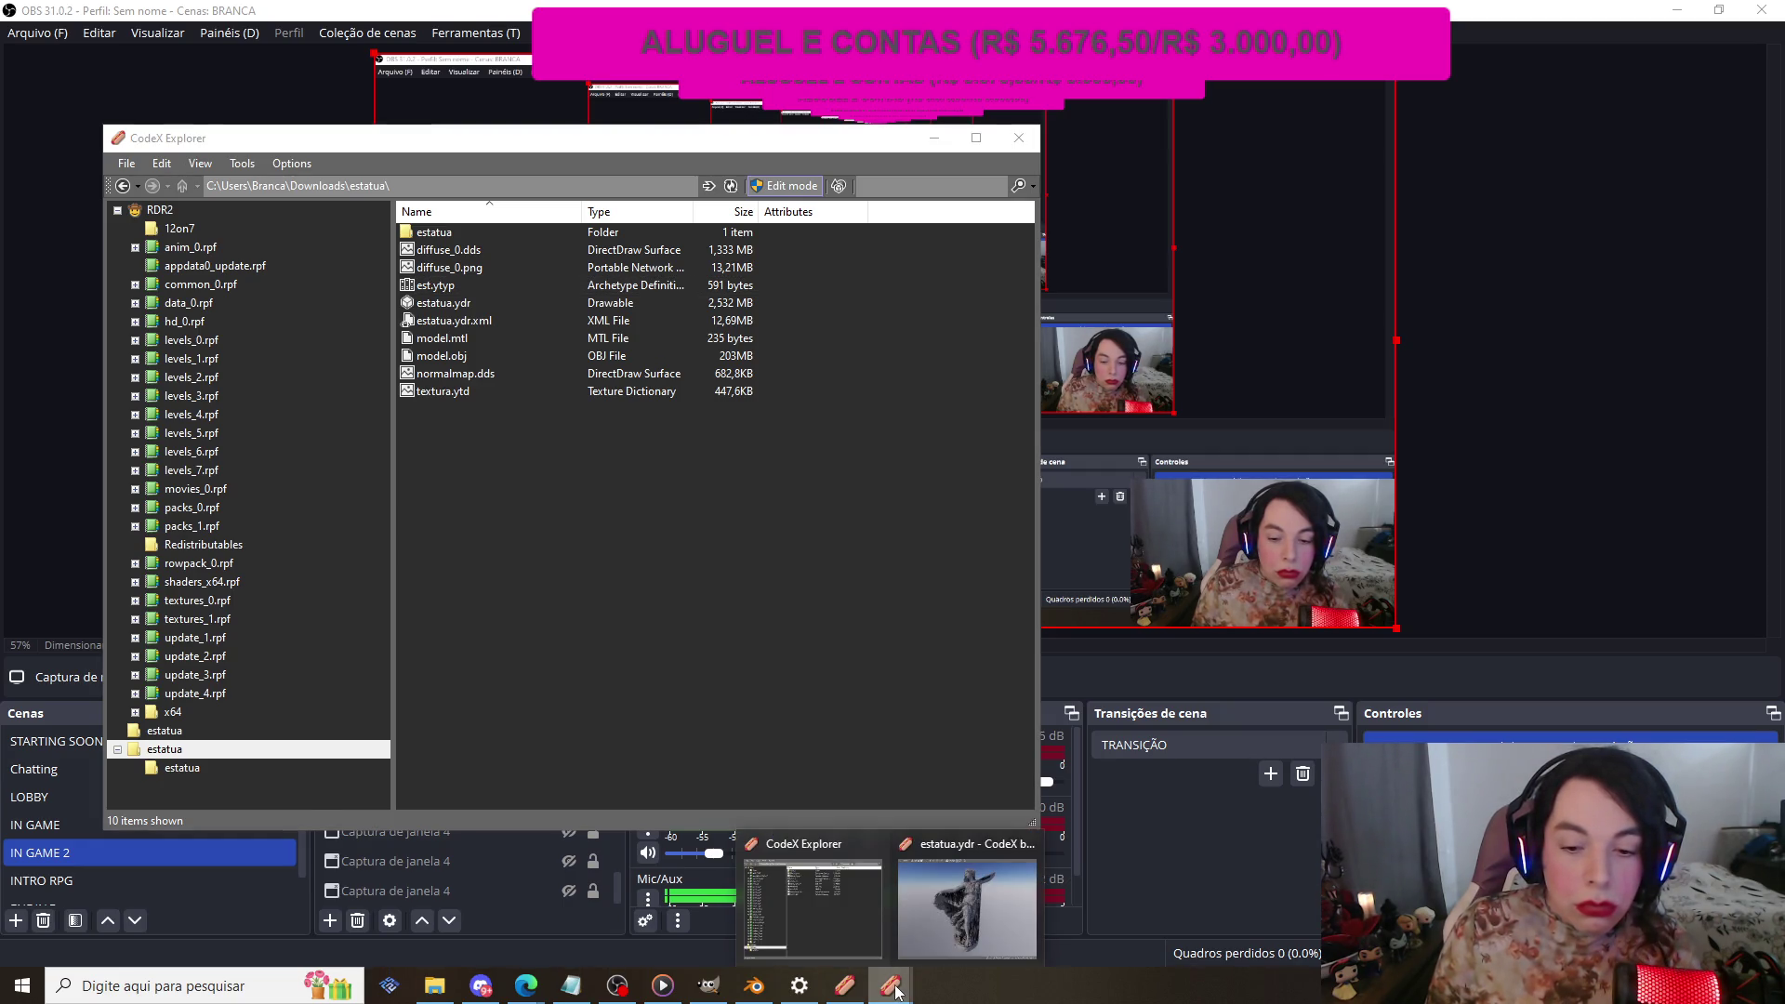
{"action": "left_click", "coordinate": [844, 985]}
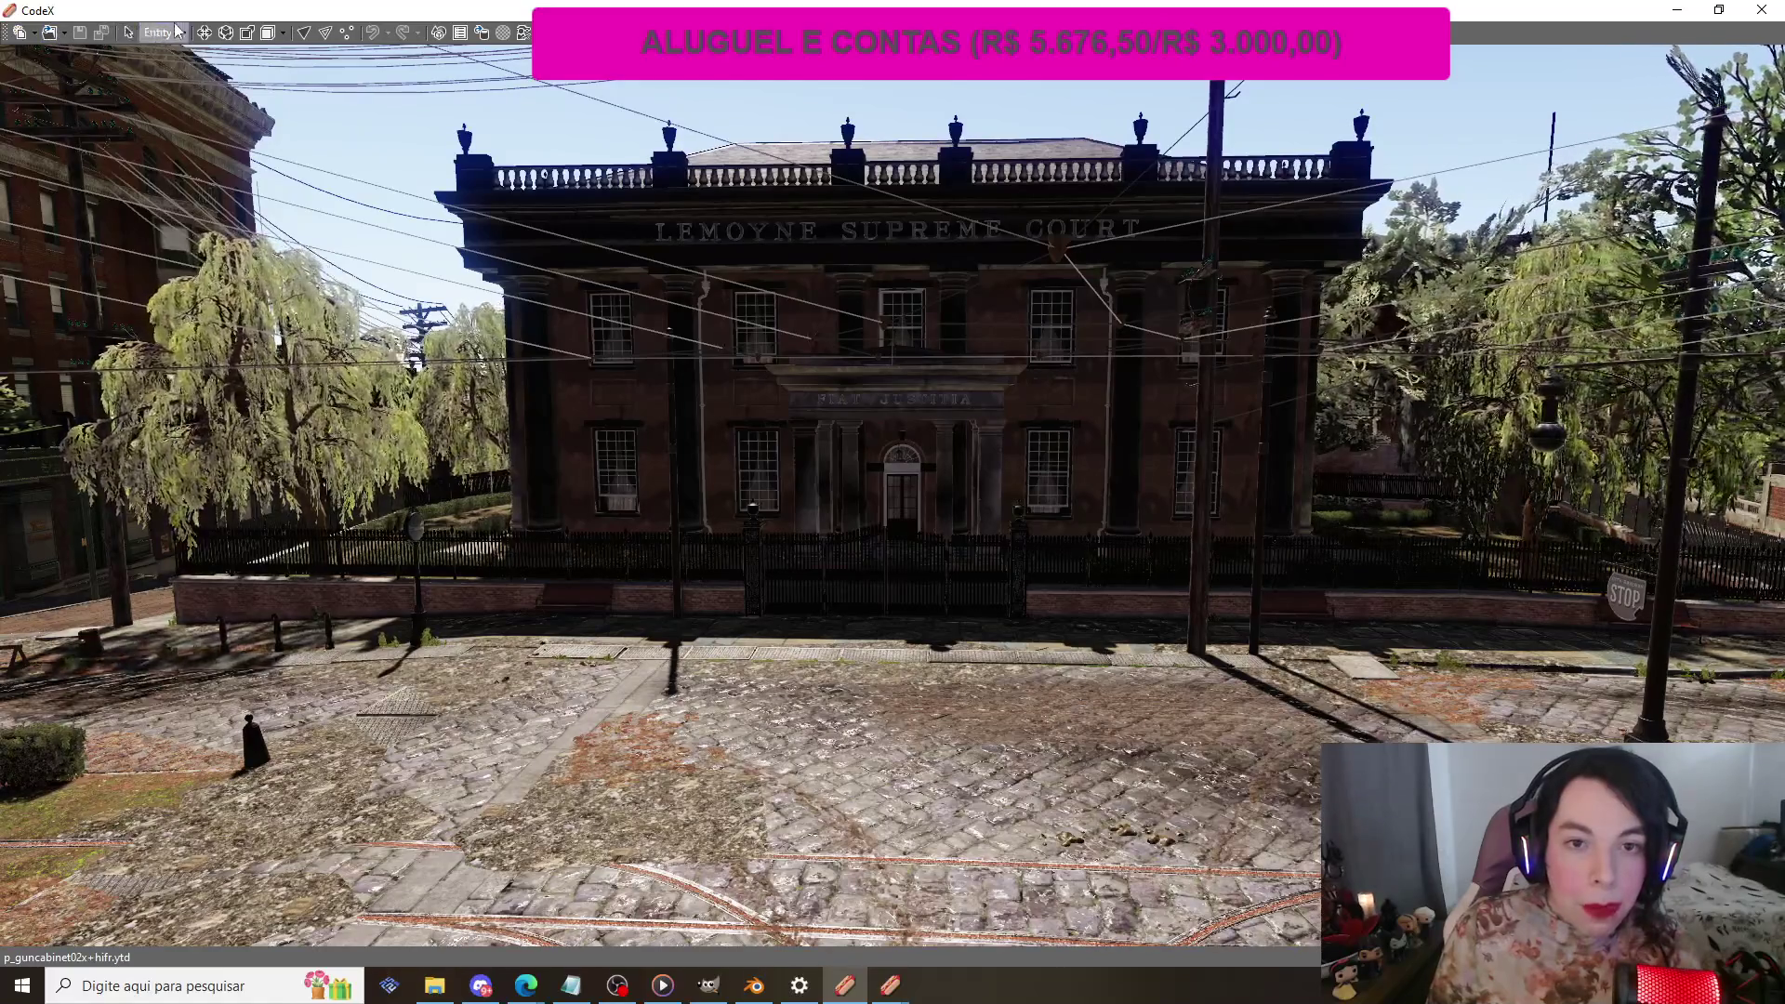
Step: Show the Information and Project Explorer panels, then browse Downloads\estatua with File > Open and cancel
{"action": "left_click", "coordinate": [465, 43]}
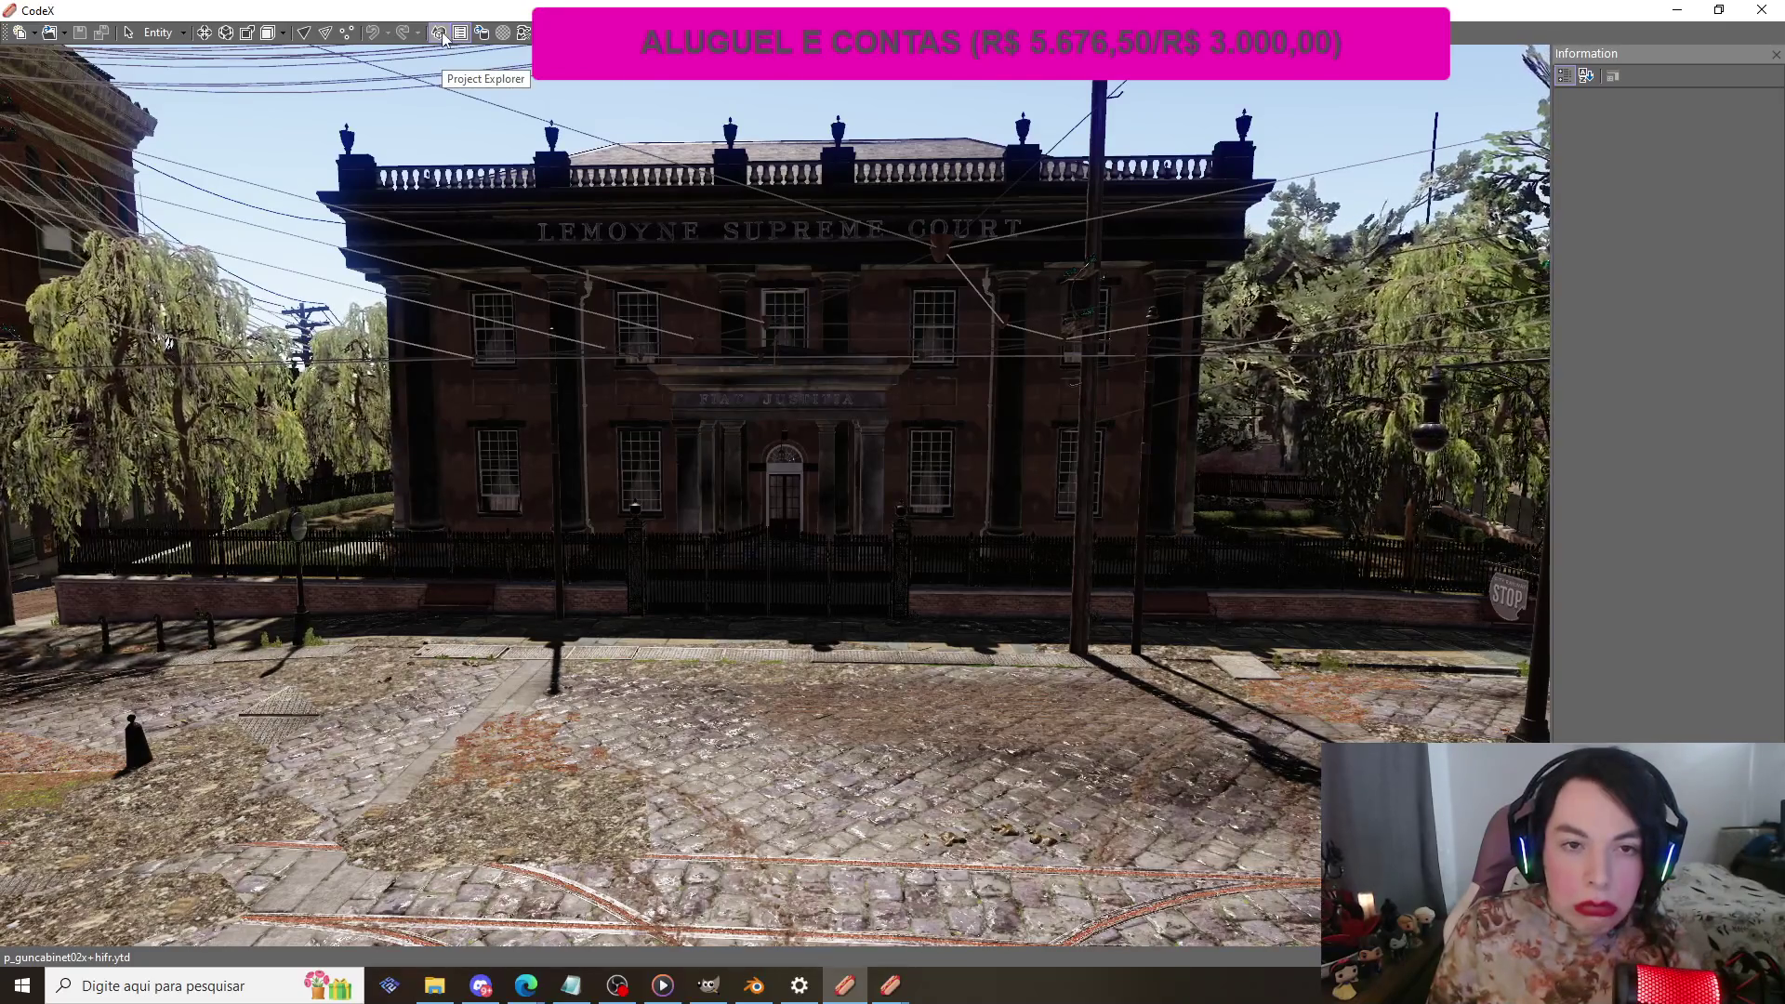
{"action": "left_click", "coordinate": [442, 35]}
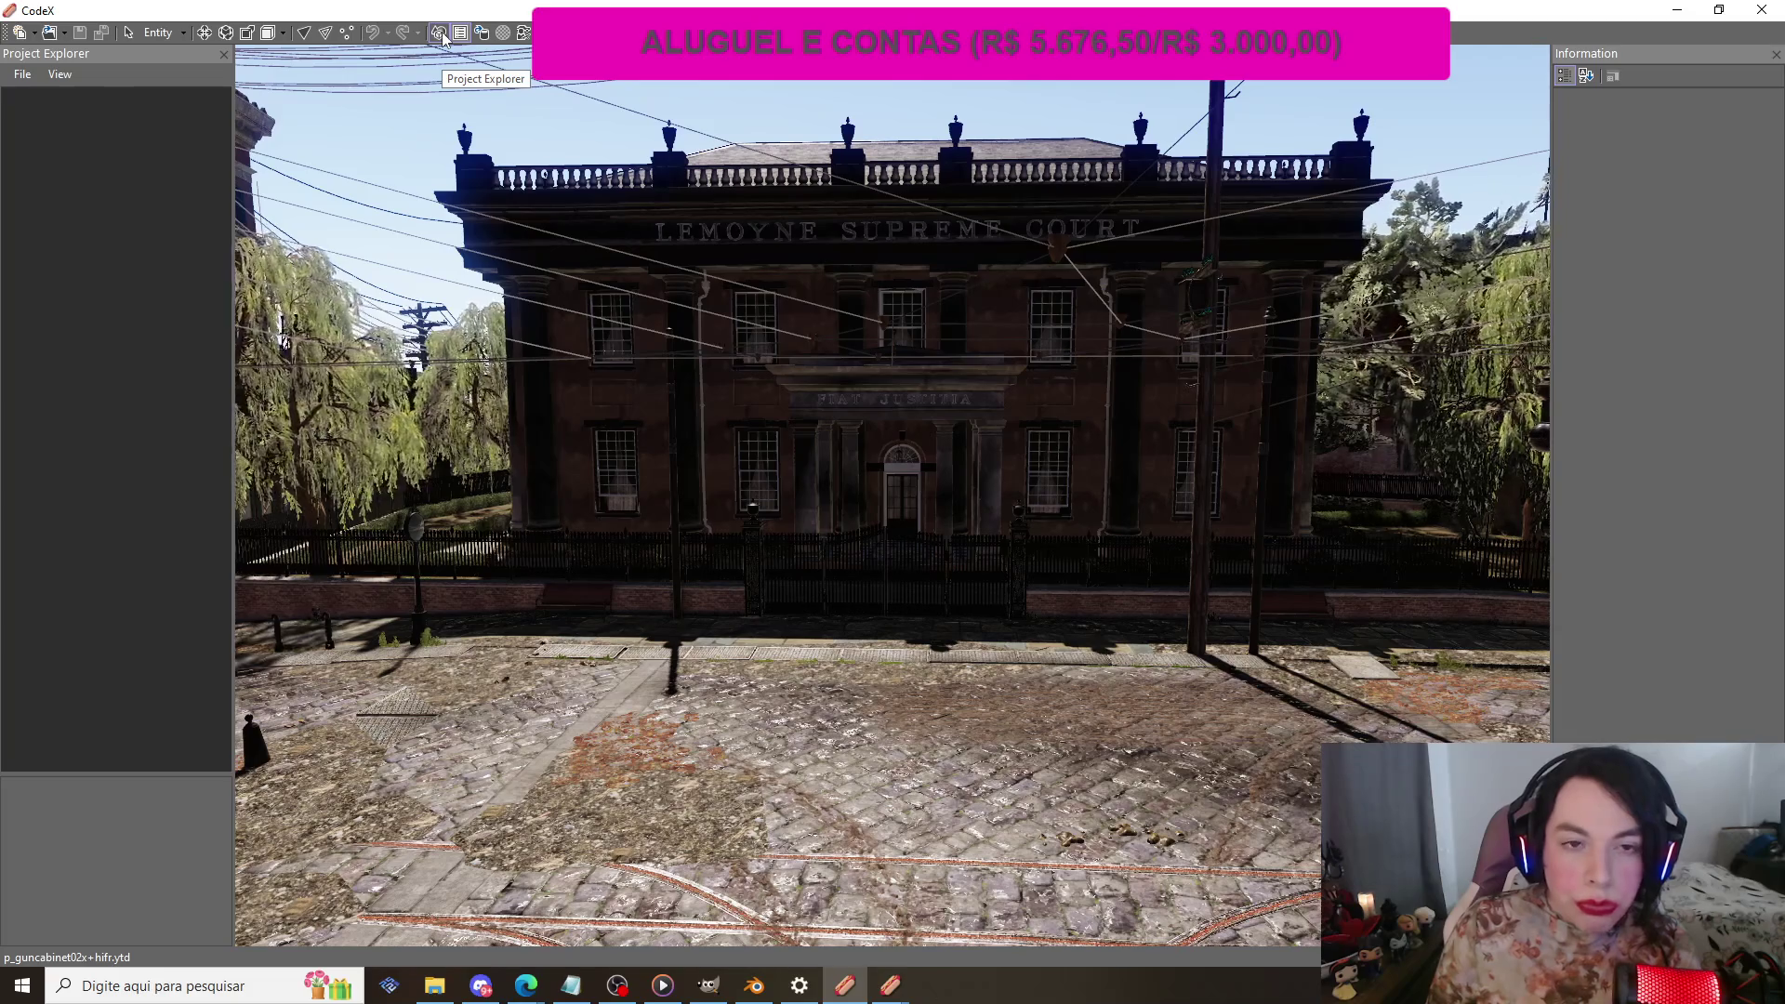
{"action": "left_click", "coordinate": [27, 78]}
{"action": "left_click", "coordinate": [24, 76]}
{"action": "left_click", "coordinate": [24, 76]}
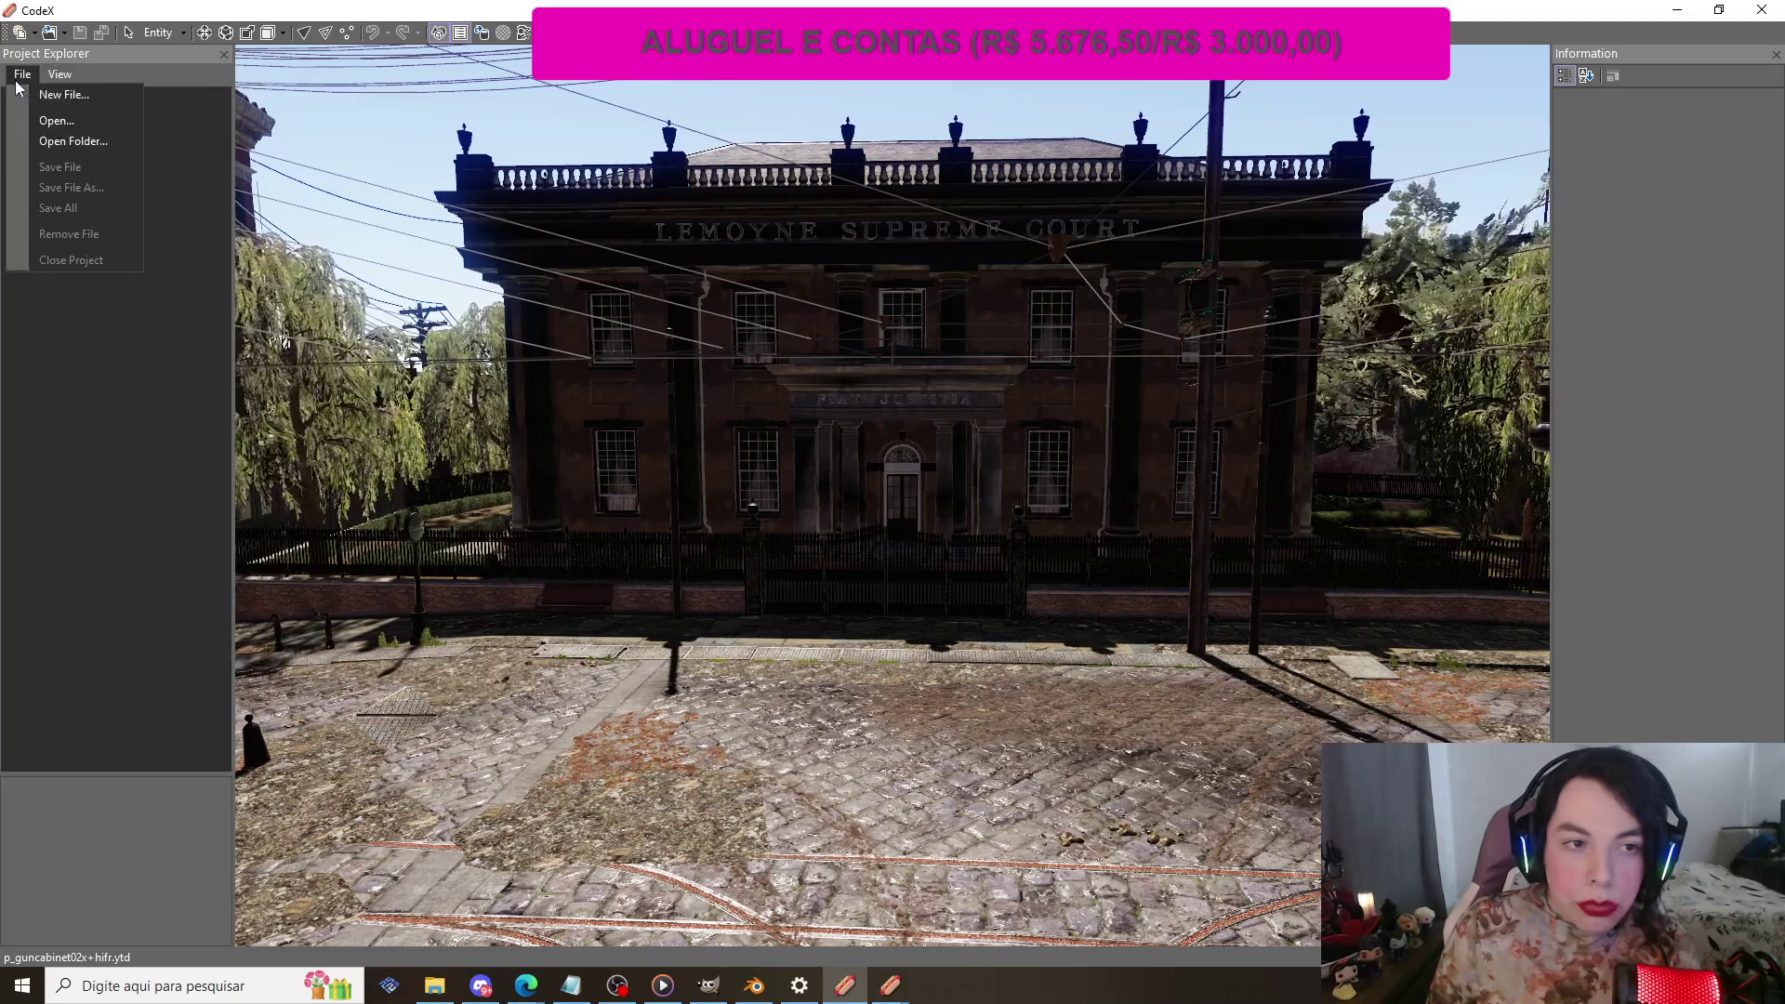
{"action": "left_click", "coordinate": [70, 120]}
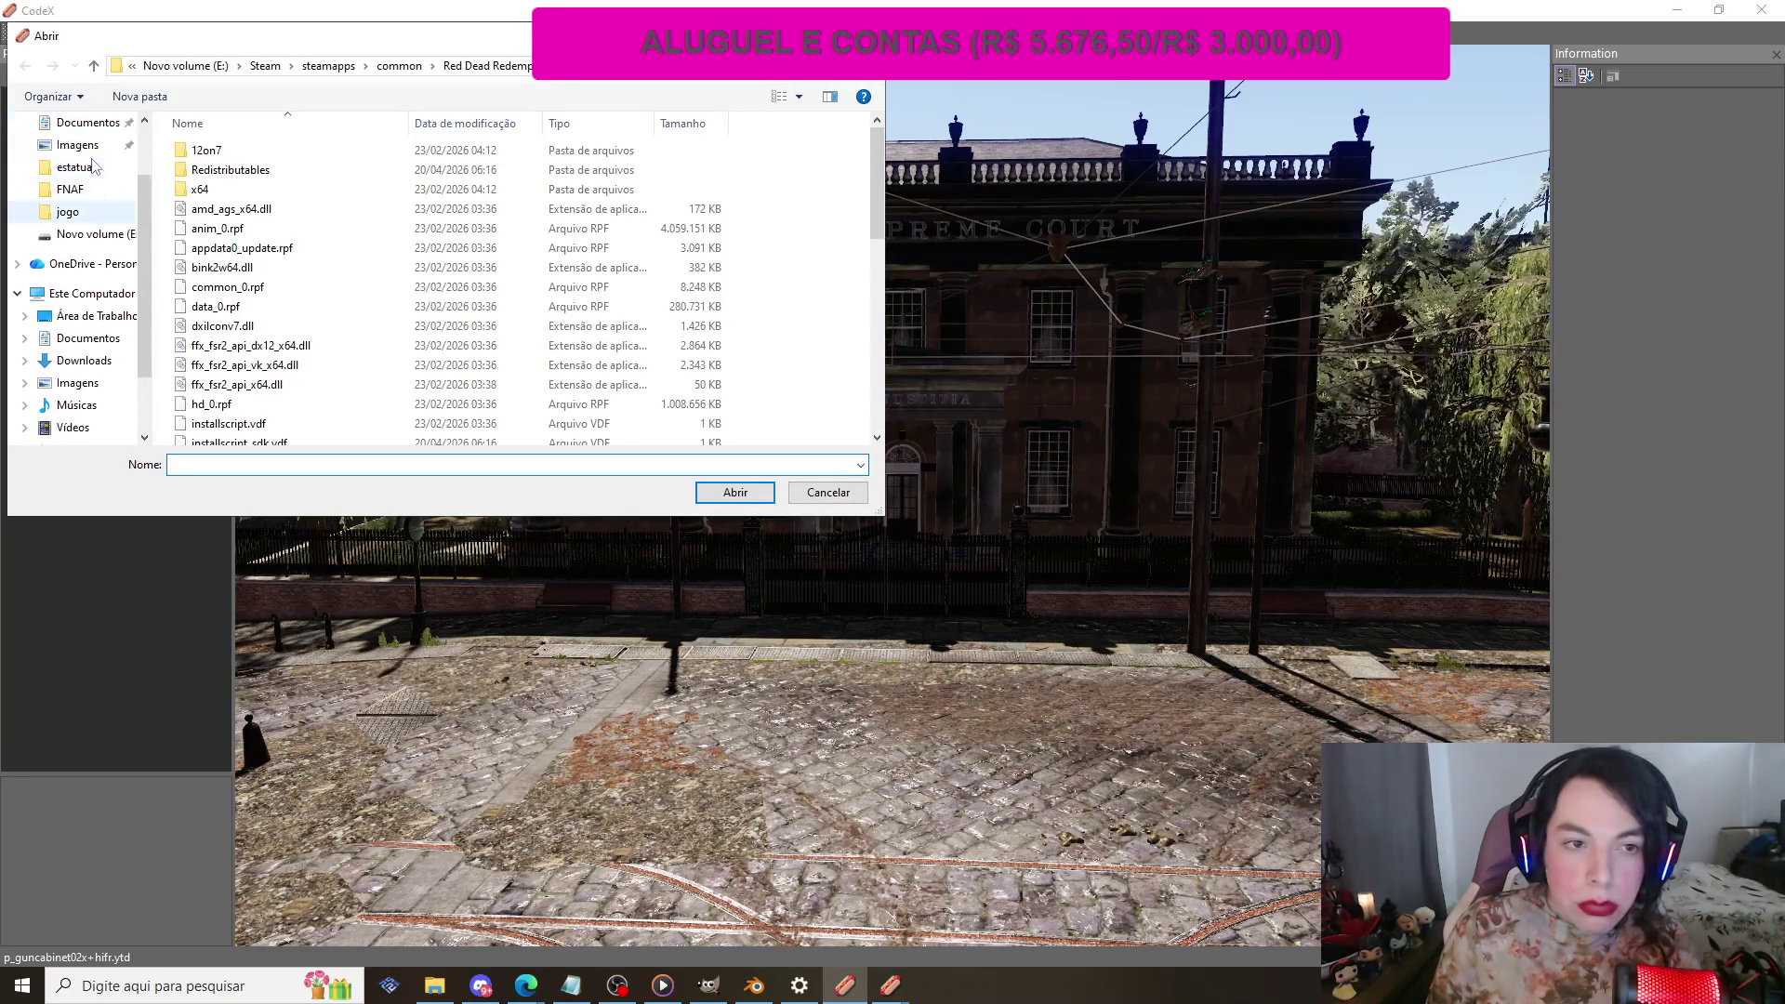
{"action": "left_click", "coordinate": [82, 184]}
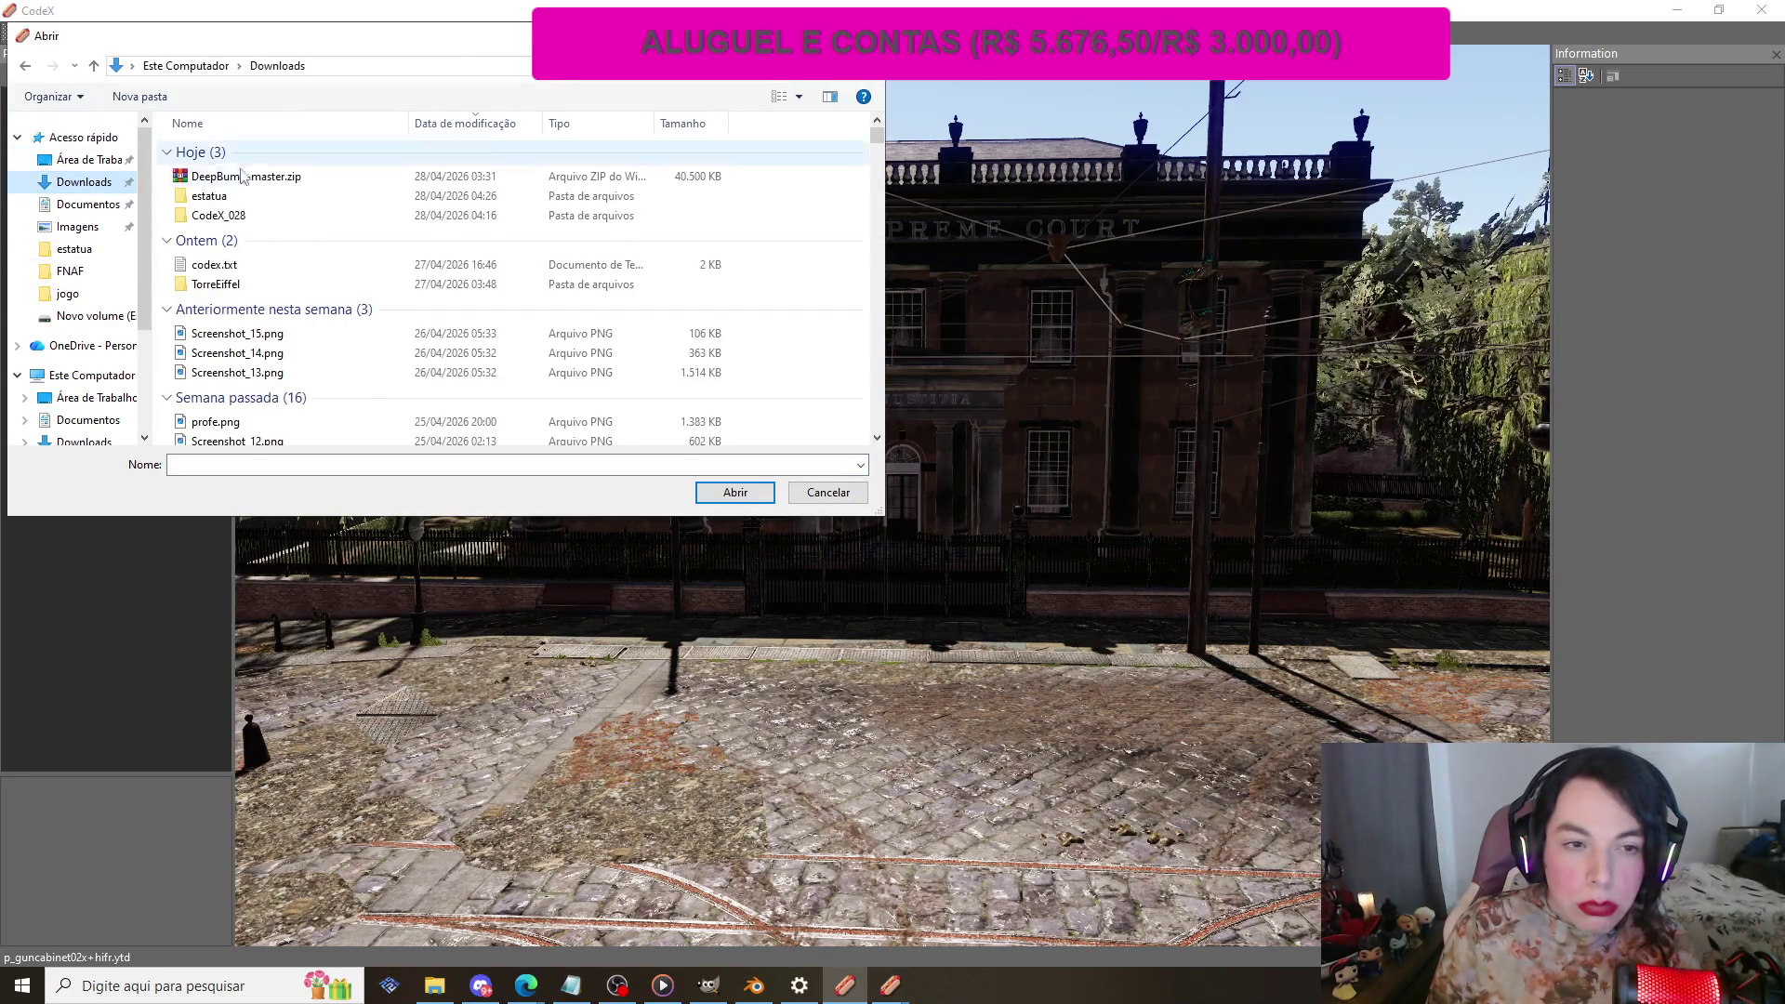
{"action": "double_click", "coordinate": [317, 200]}
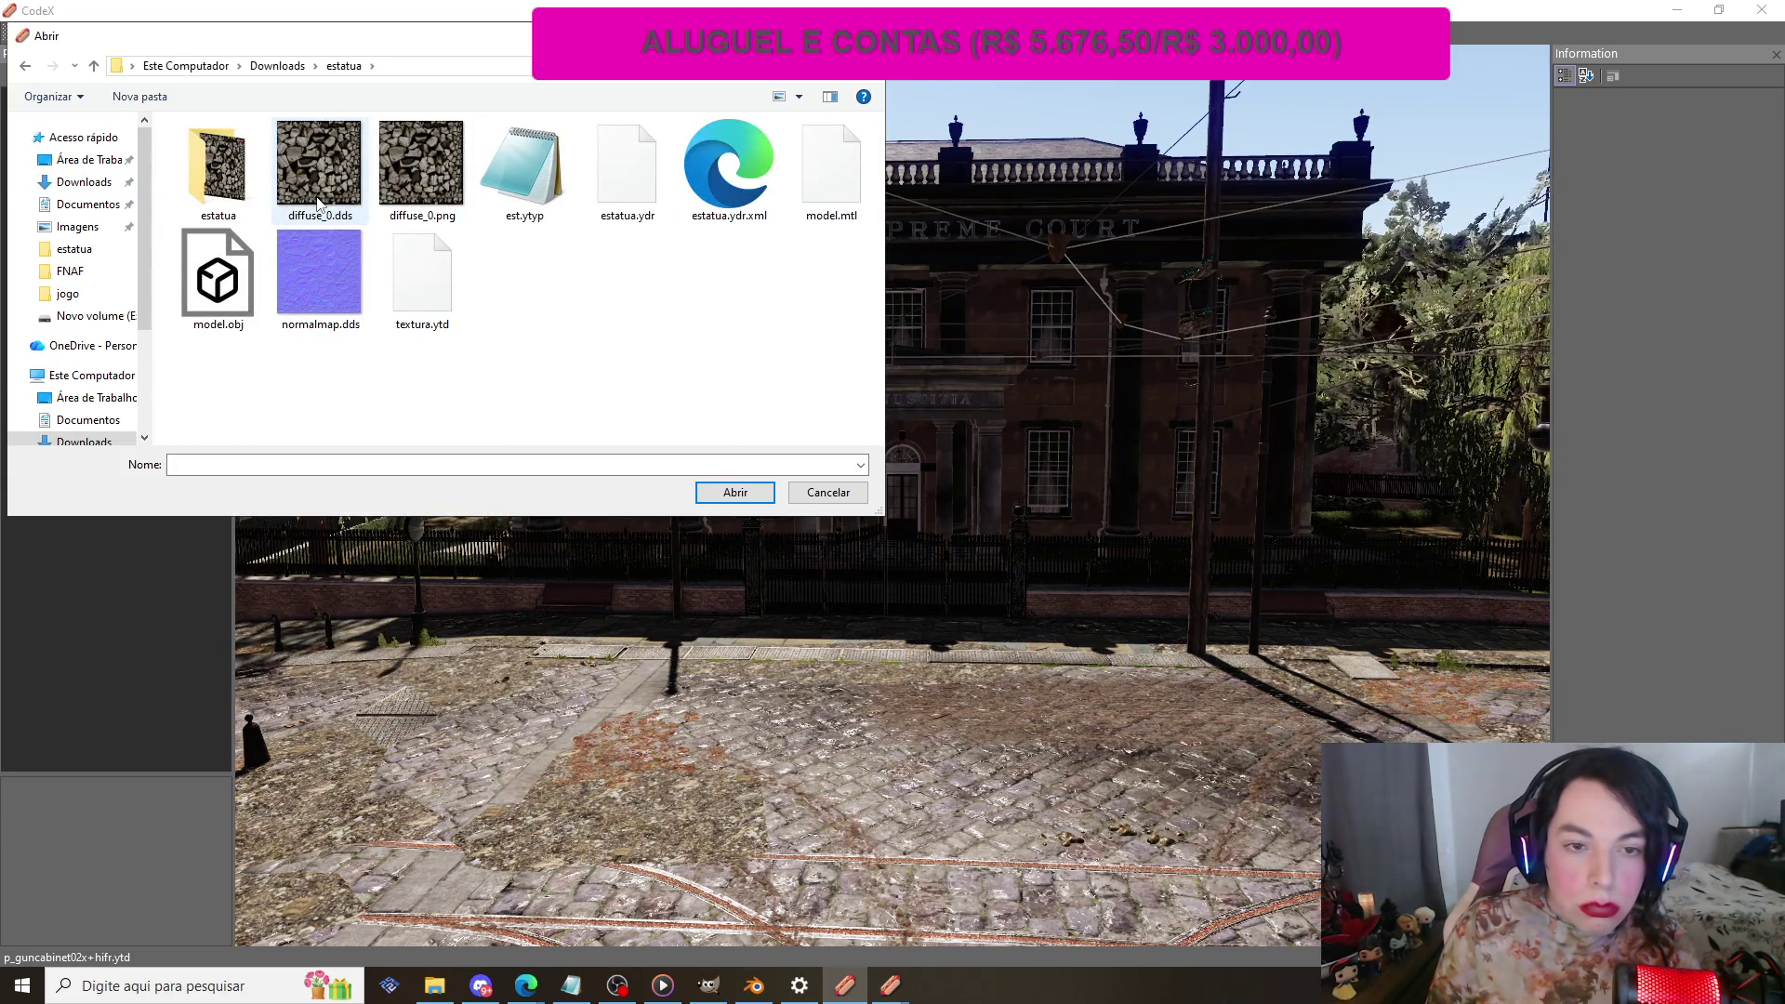
{"action": "left_click", "coordinate": [24, 67]}
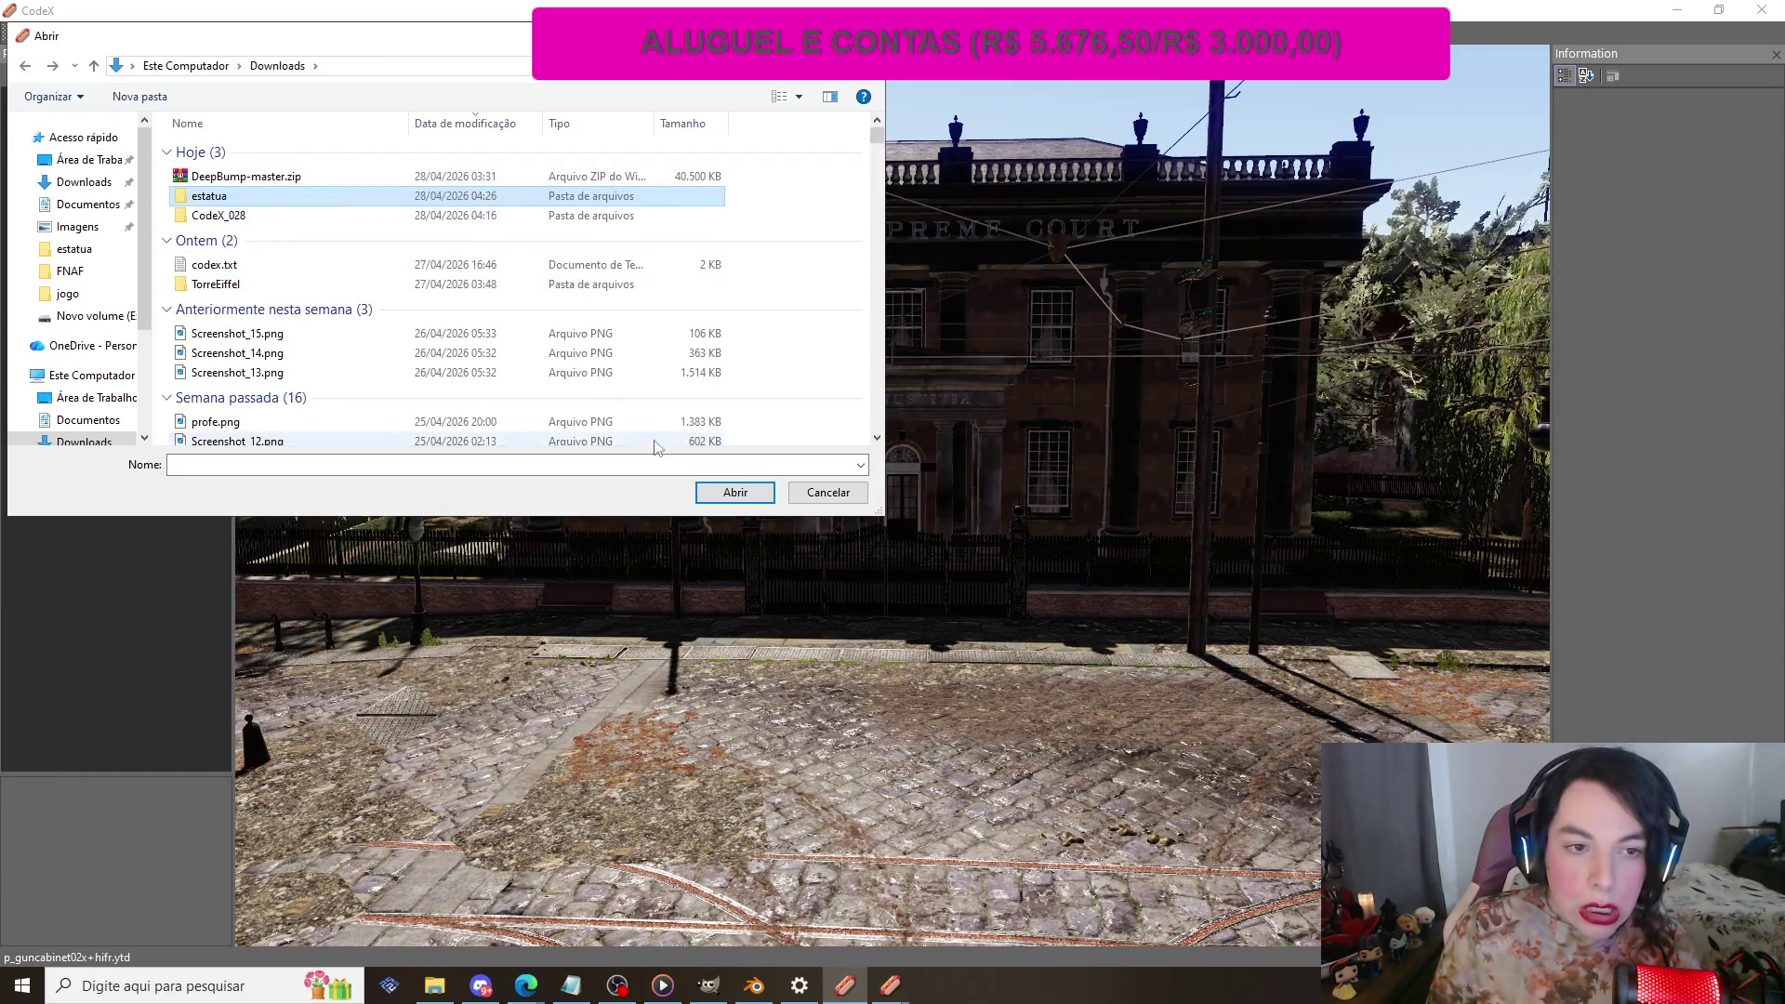
{"action": "left_click", "coordinate": [713, 494]}
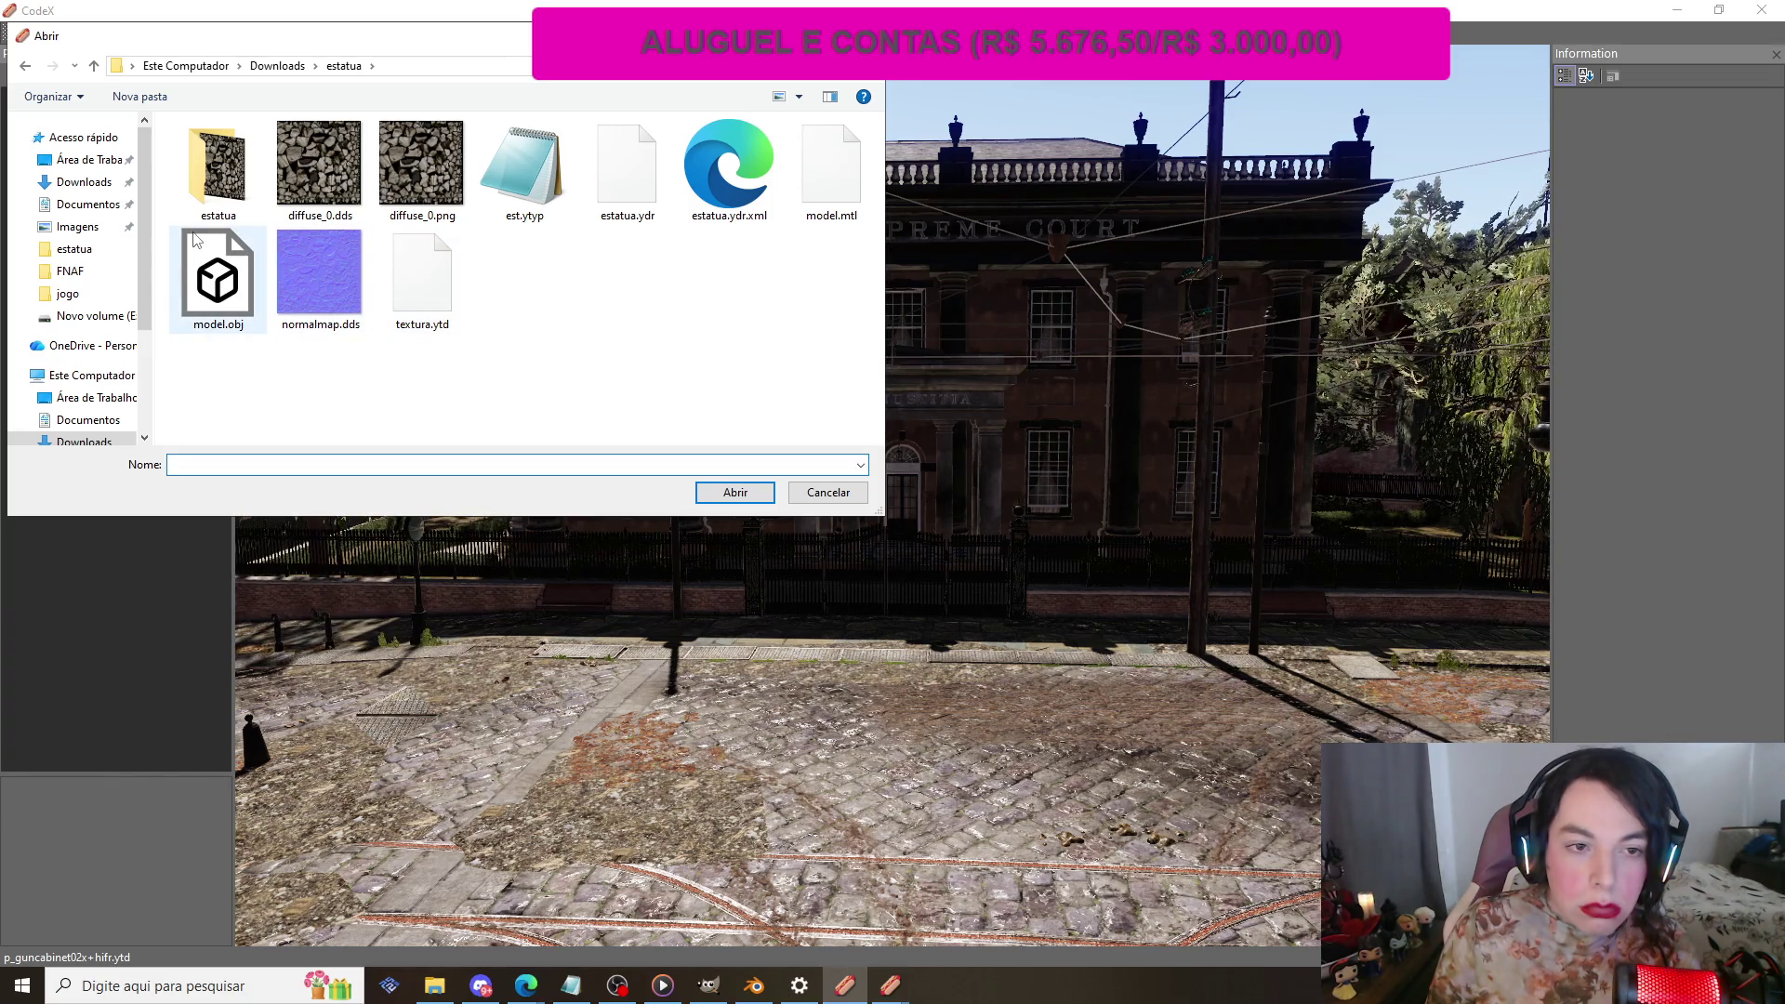
{"action": "key", "text": "Escape"}
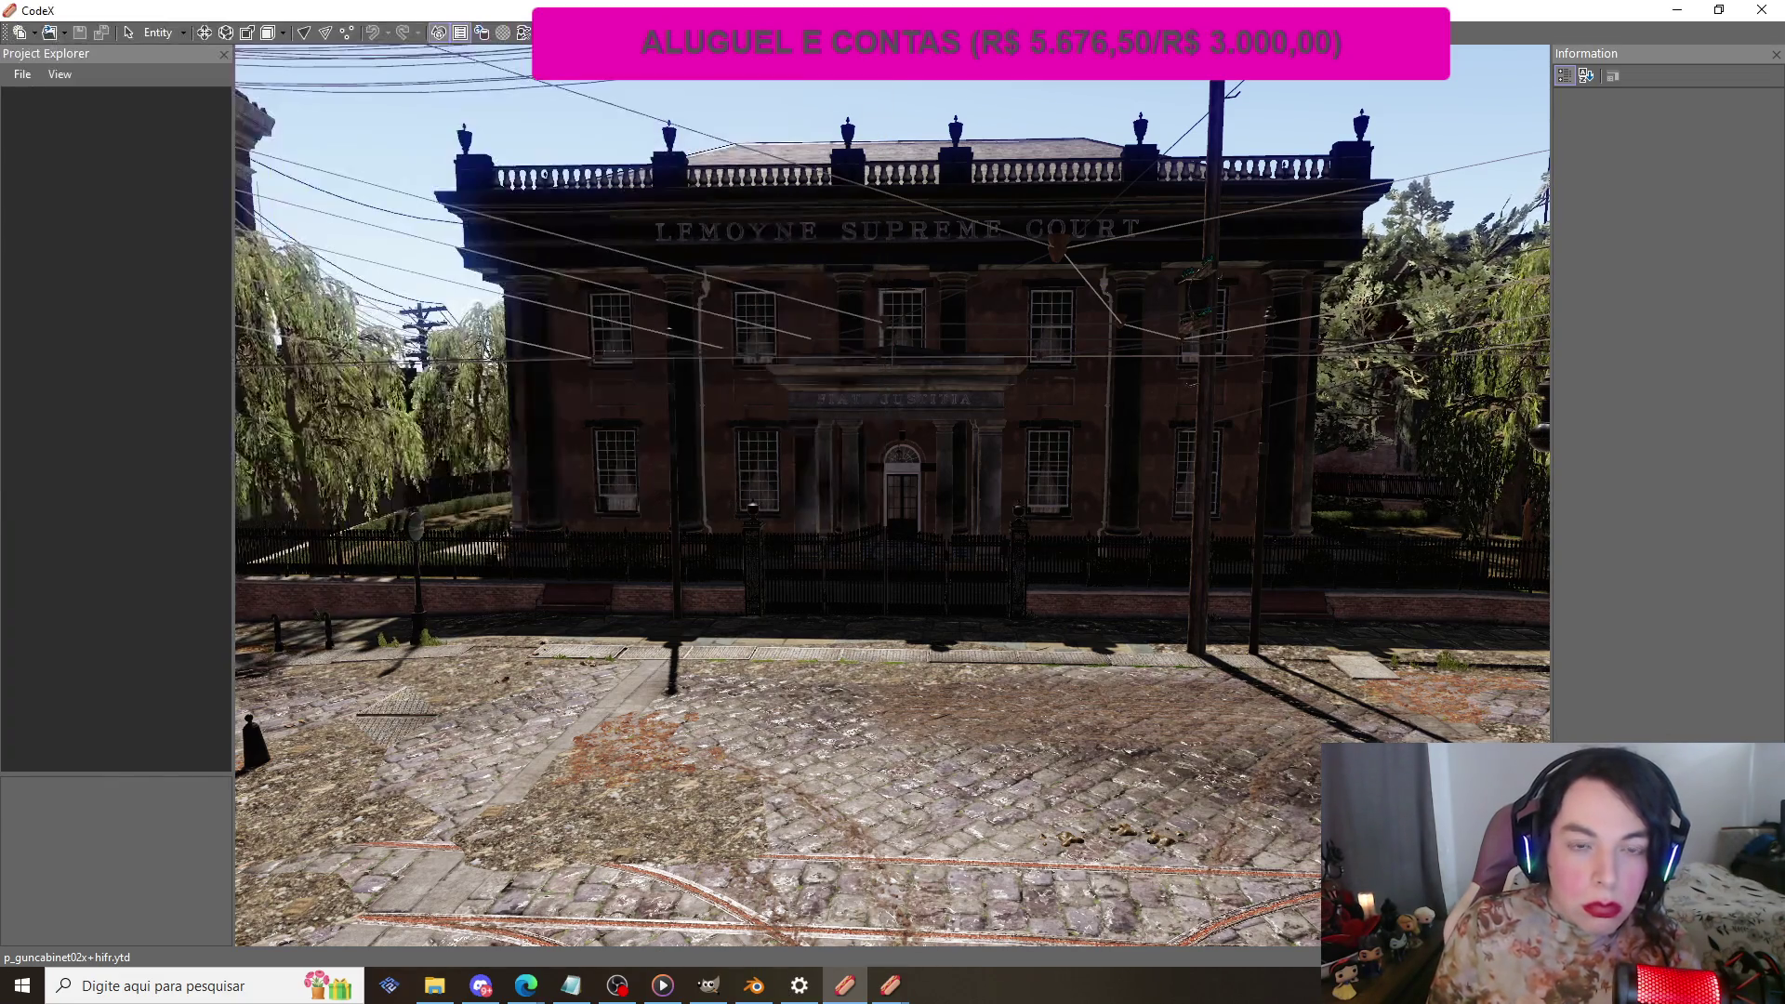
Step: Load Downloads\estatua as the project through File > Open Folder
{"action": "left_click", "coordinate": [22, 74]}
{"action": "left_click", "coordinate": [86, 139]}
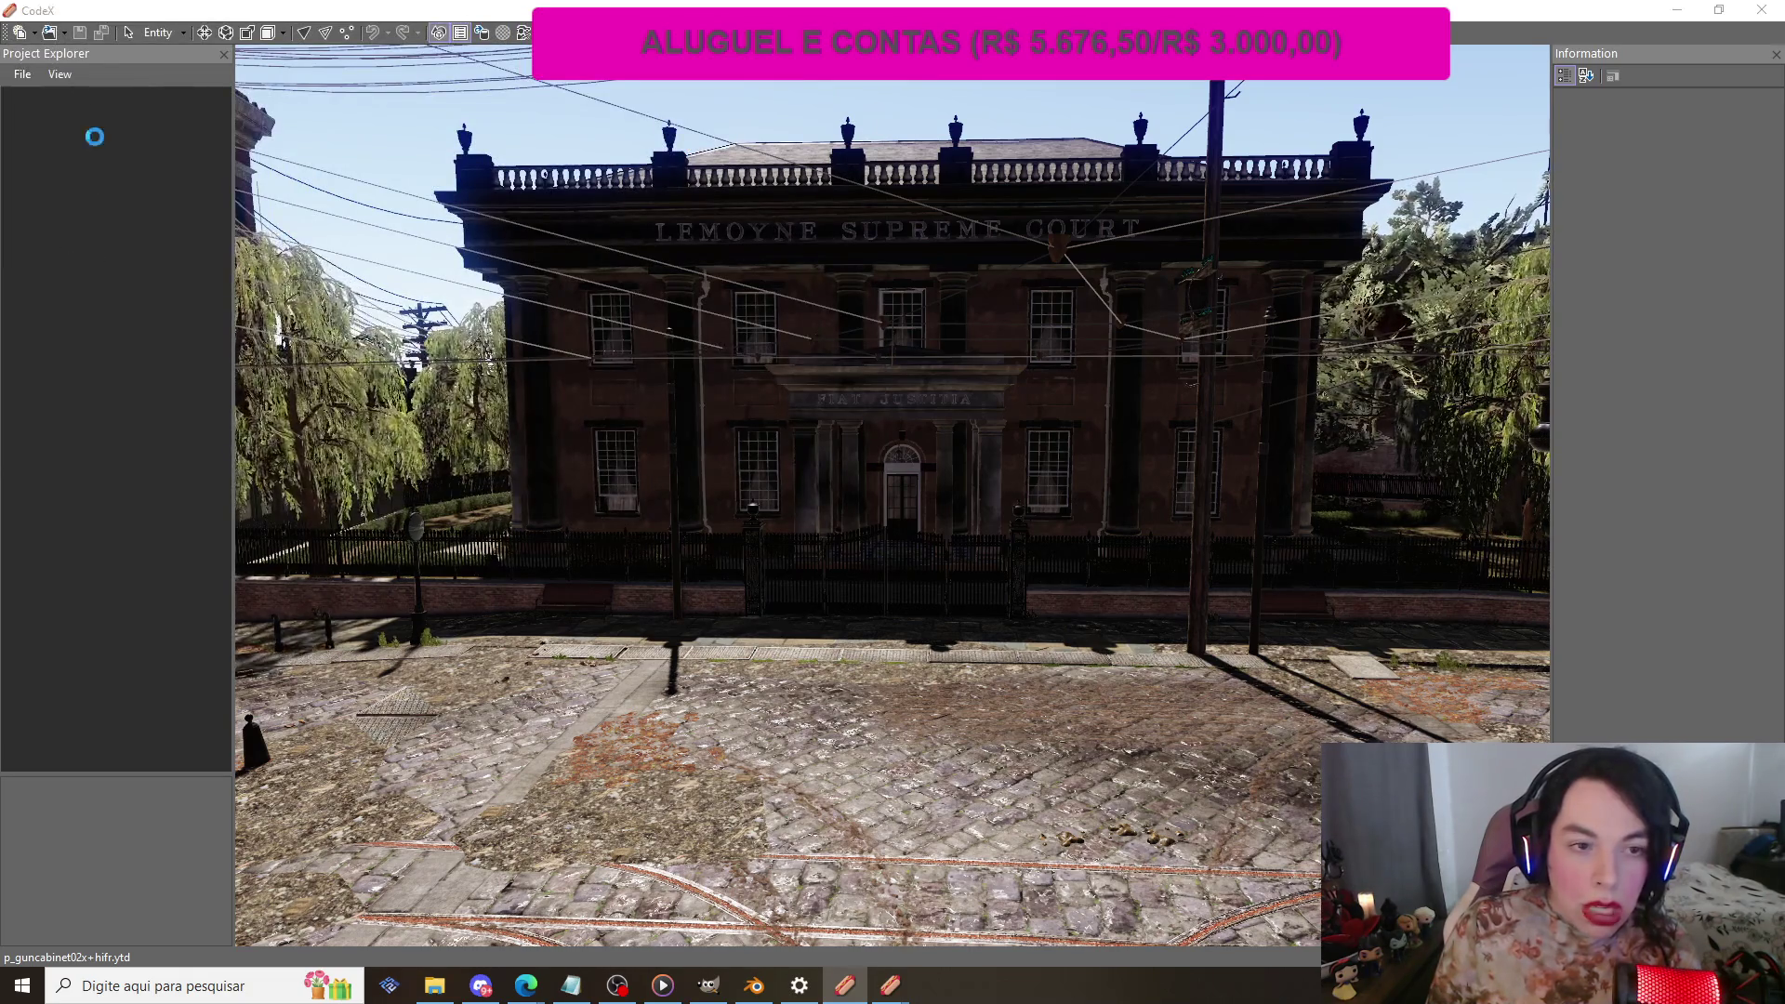
{"action": "scroll", "coordinate": [75, 164], "scroll_direction": "up", "scroll_amount": 3}
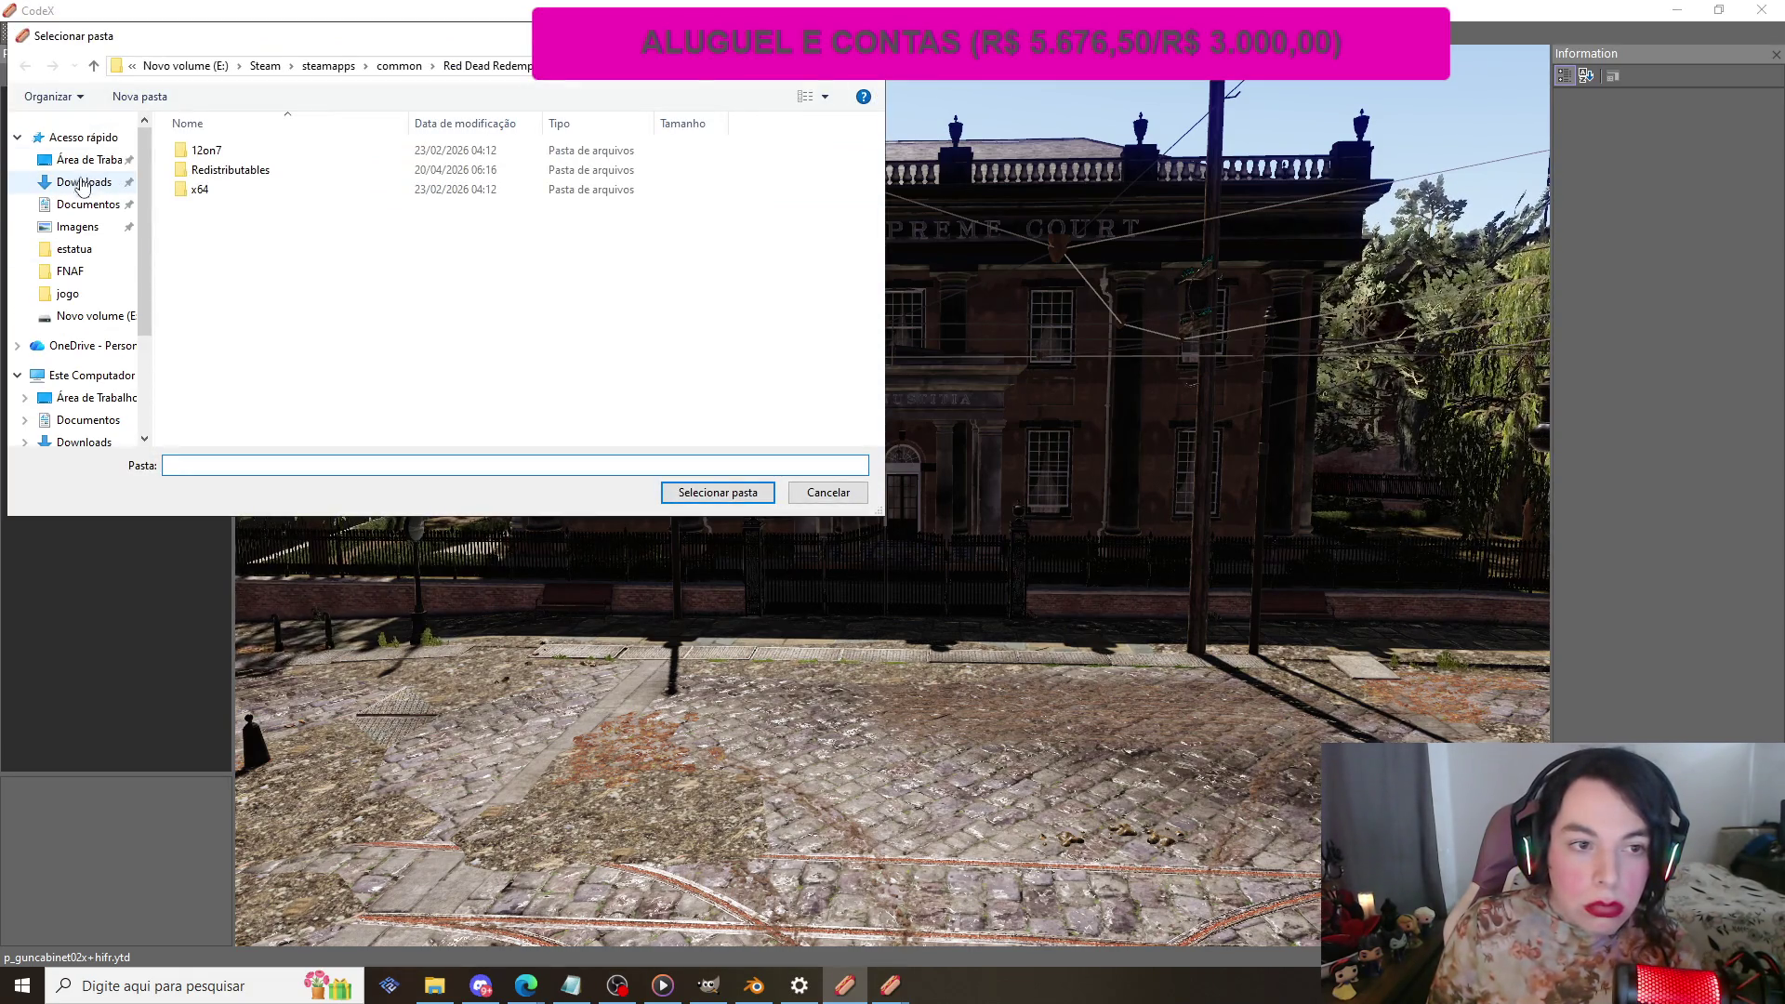
{"action": "left_click", "coordinate": [104, 186]}
{"action": "left_click", "coordinate": [220, 179]}
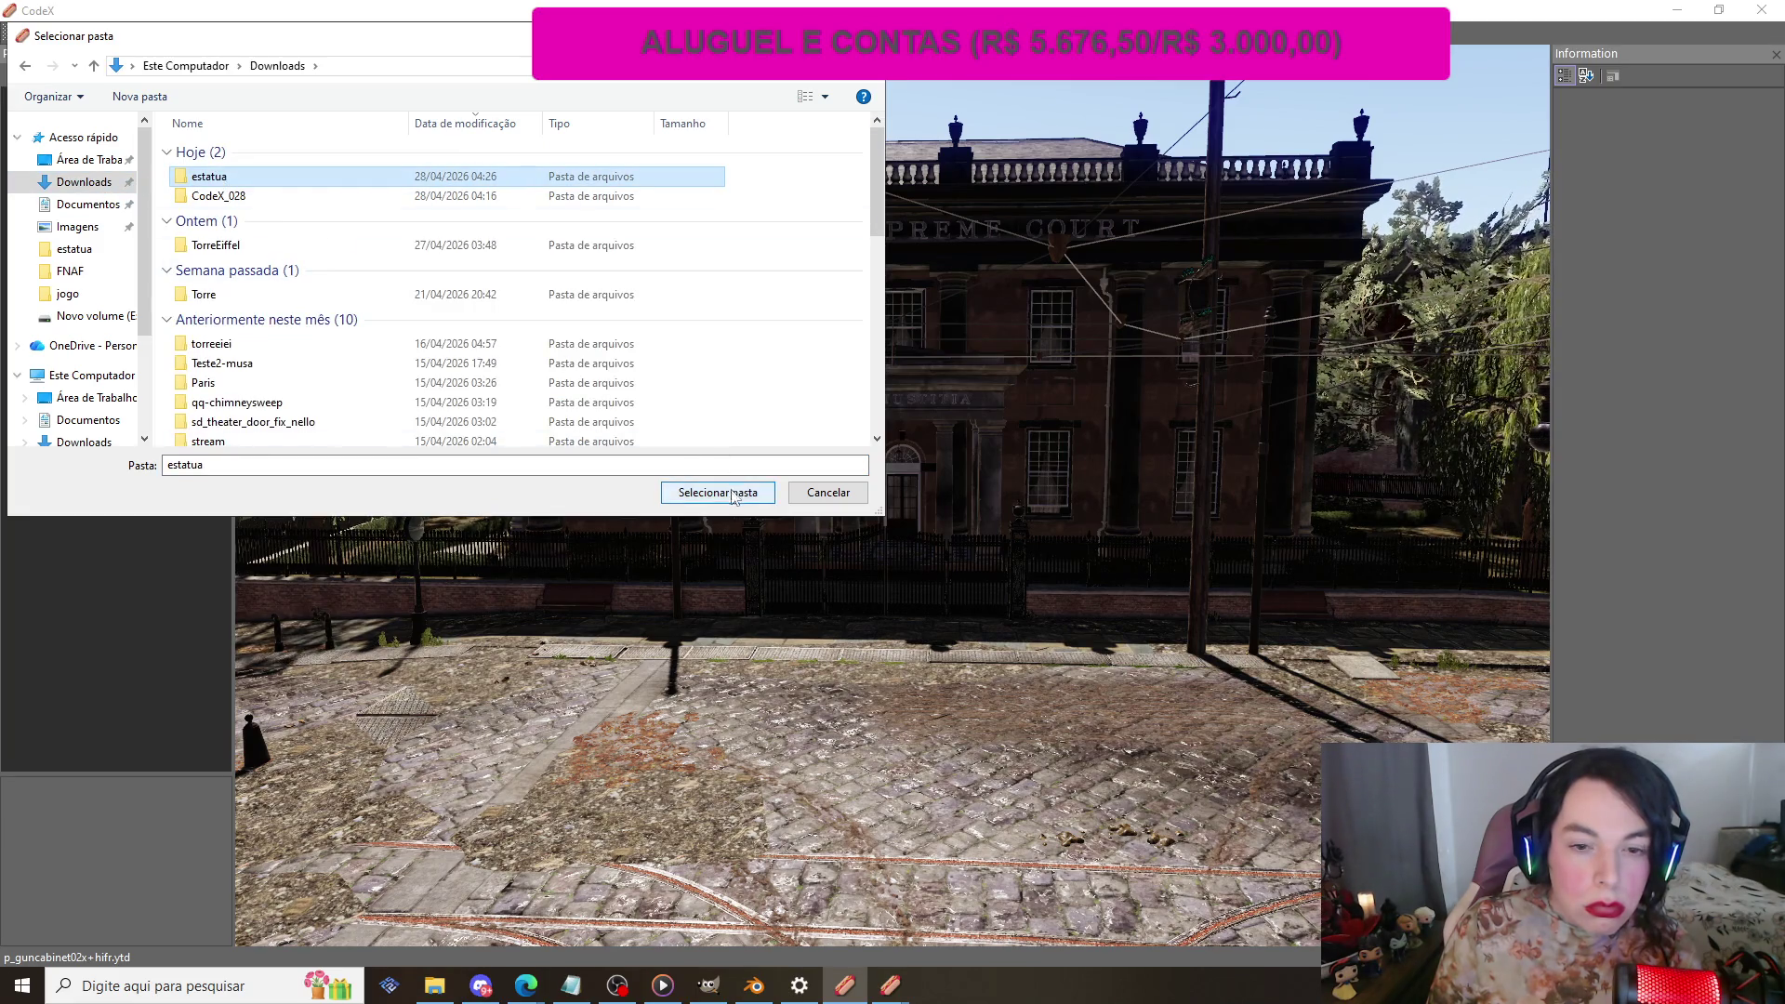
{"action": "left_click", "coordinate": [733, 496]}
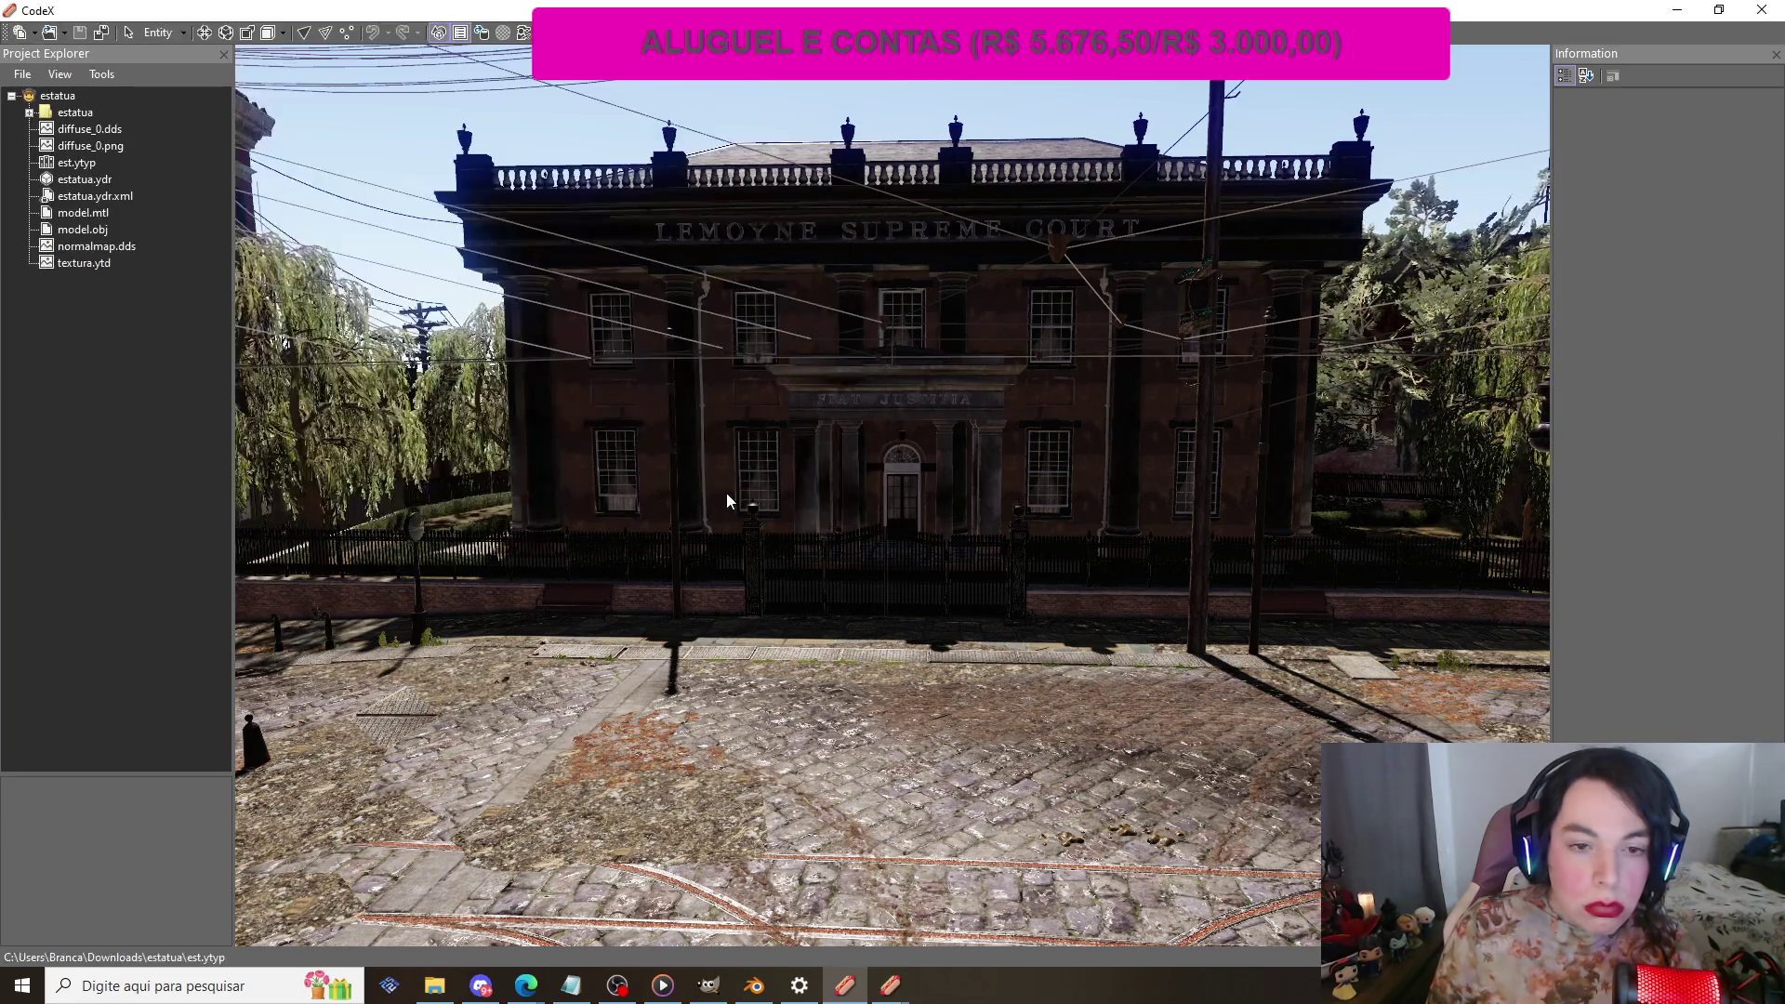
Step: Create a Map Data file named new.ymap in the estatua project and select it
{"action": "left_click", "coordinate": [19, 76]}
{"action": "left_click", "coordinate": [59, 96]}
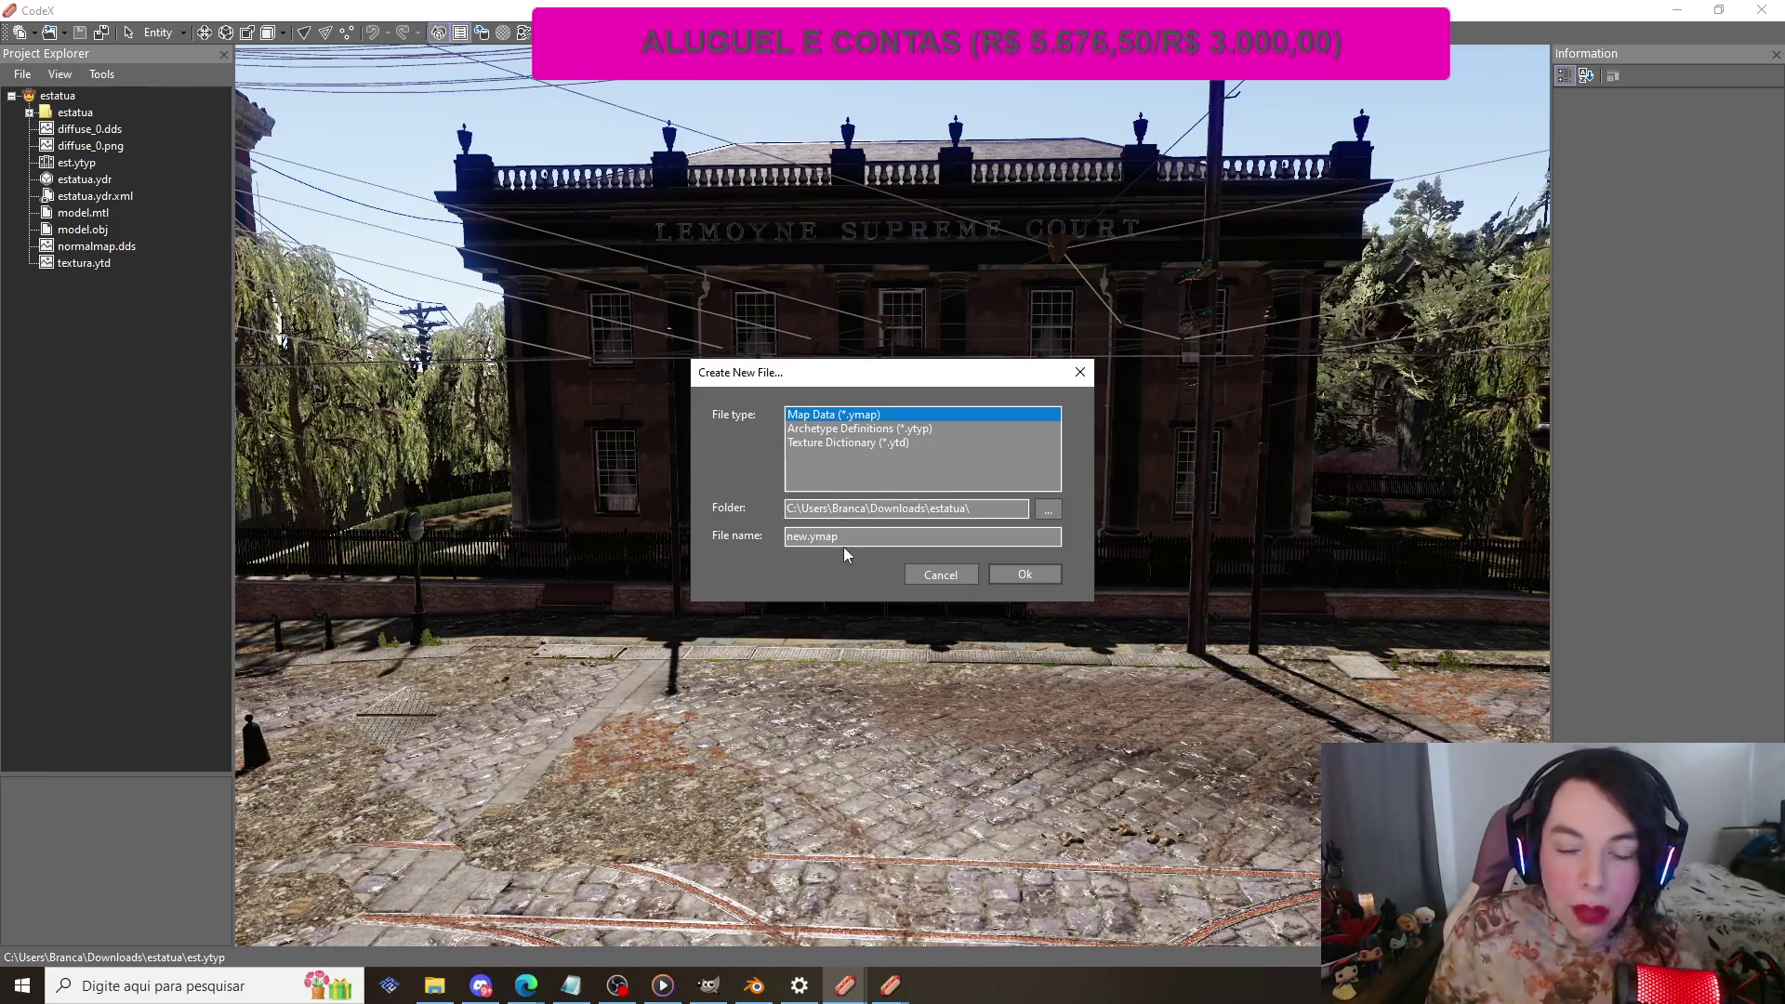
{"action": "left_click", "coordinate": [1022, 577]}
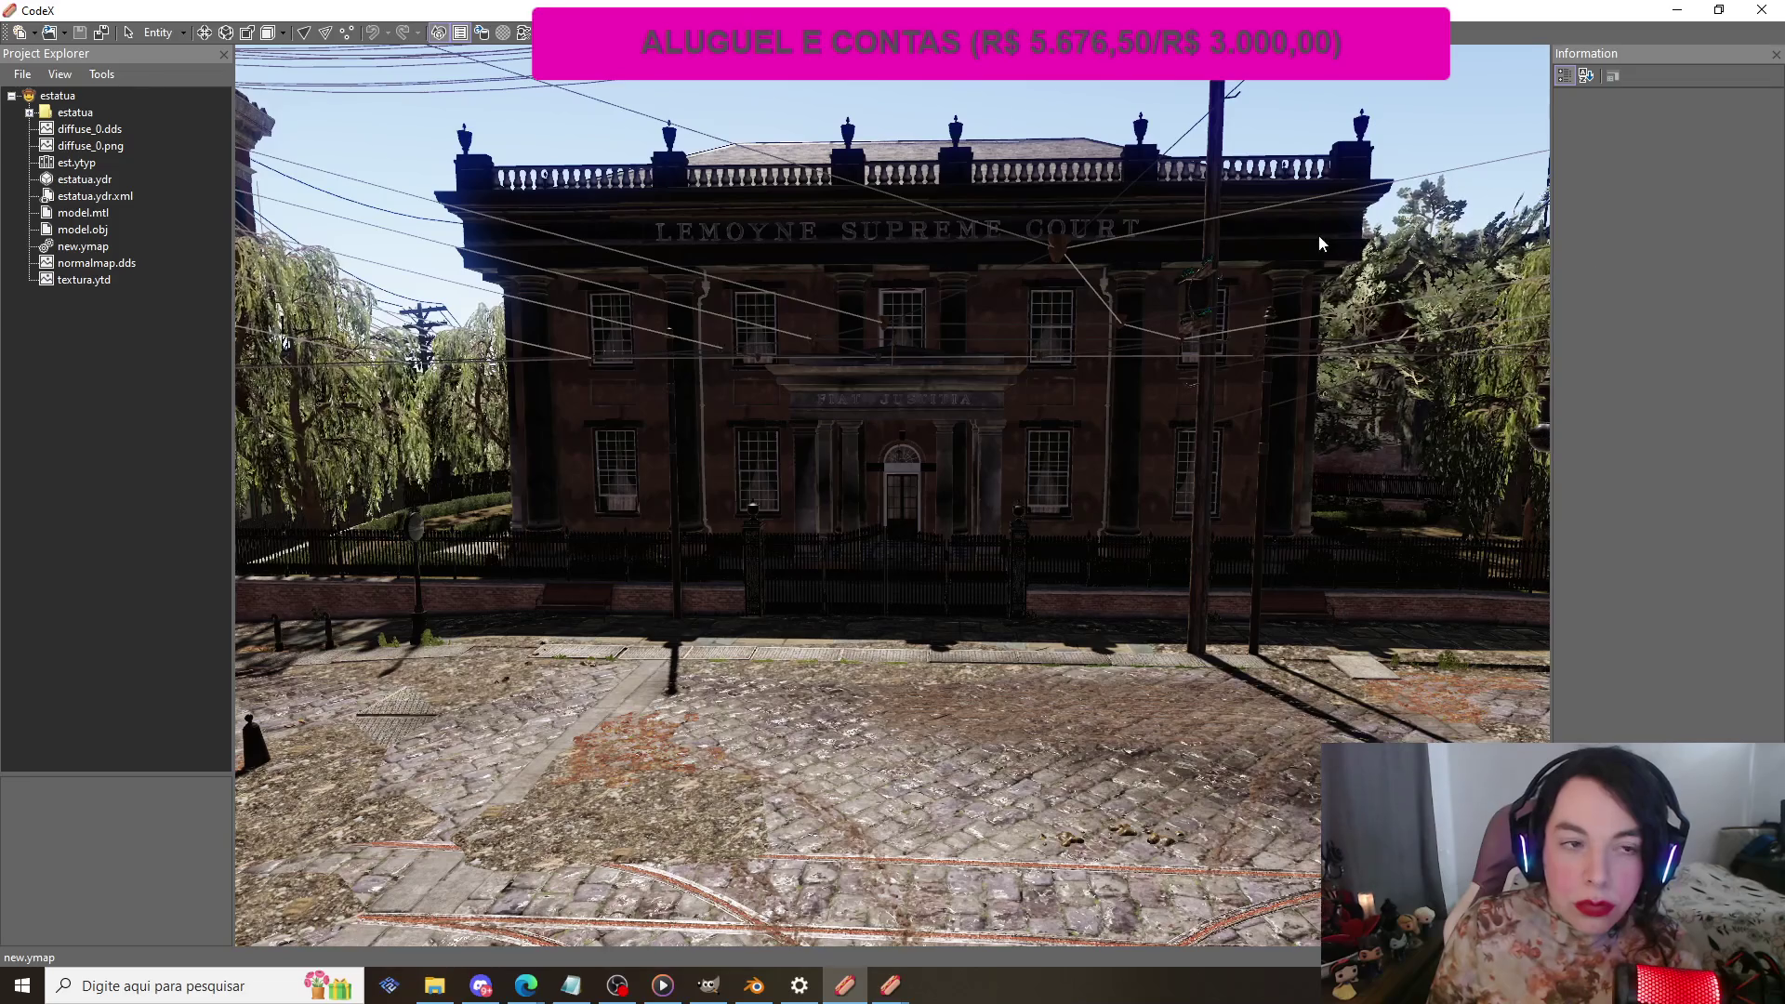
{"action": "left_click", "coordinate": [85, 248]}
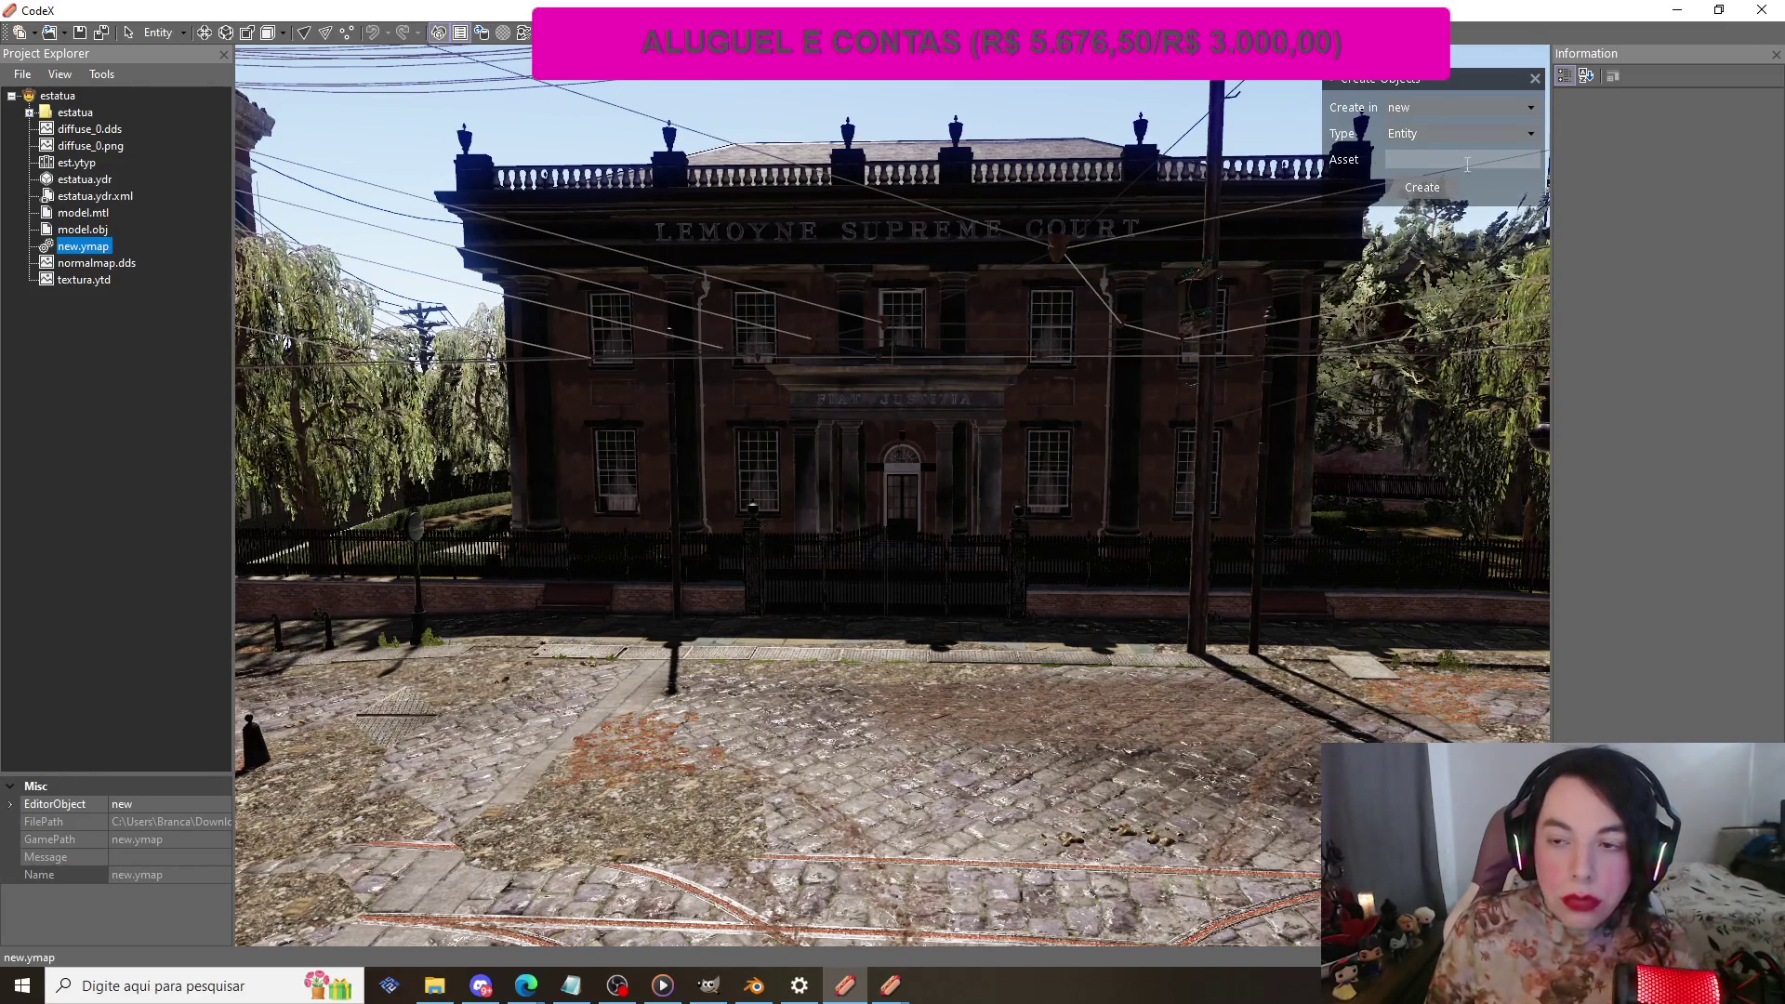
Step: Create an Entity using the estatua asset, then tilt the camera down to see it
{"action": "left_click", "coordinate": [1403, 163]}
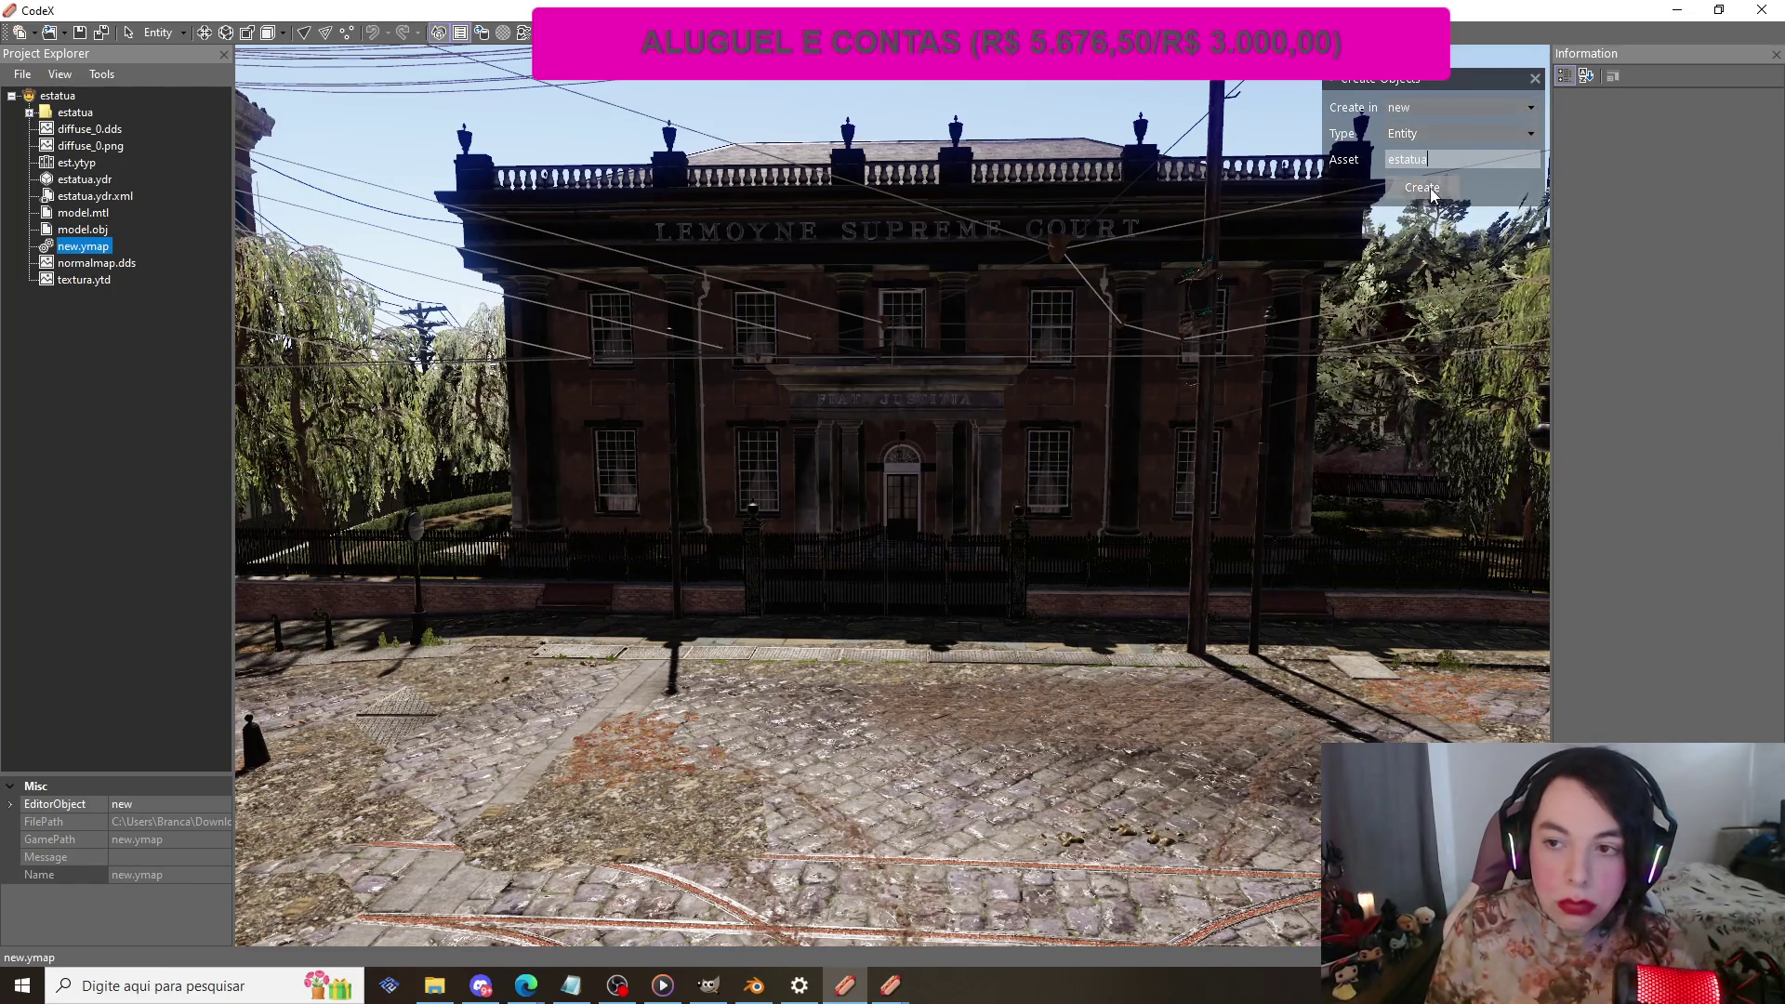
{"action": "left_click", "coordinate": [1430, 187]}
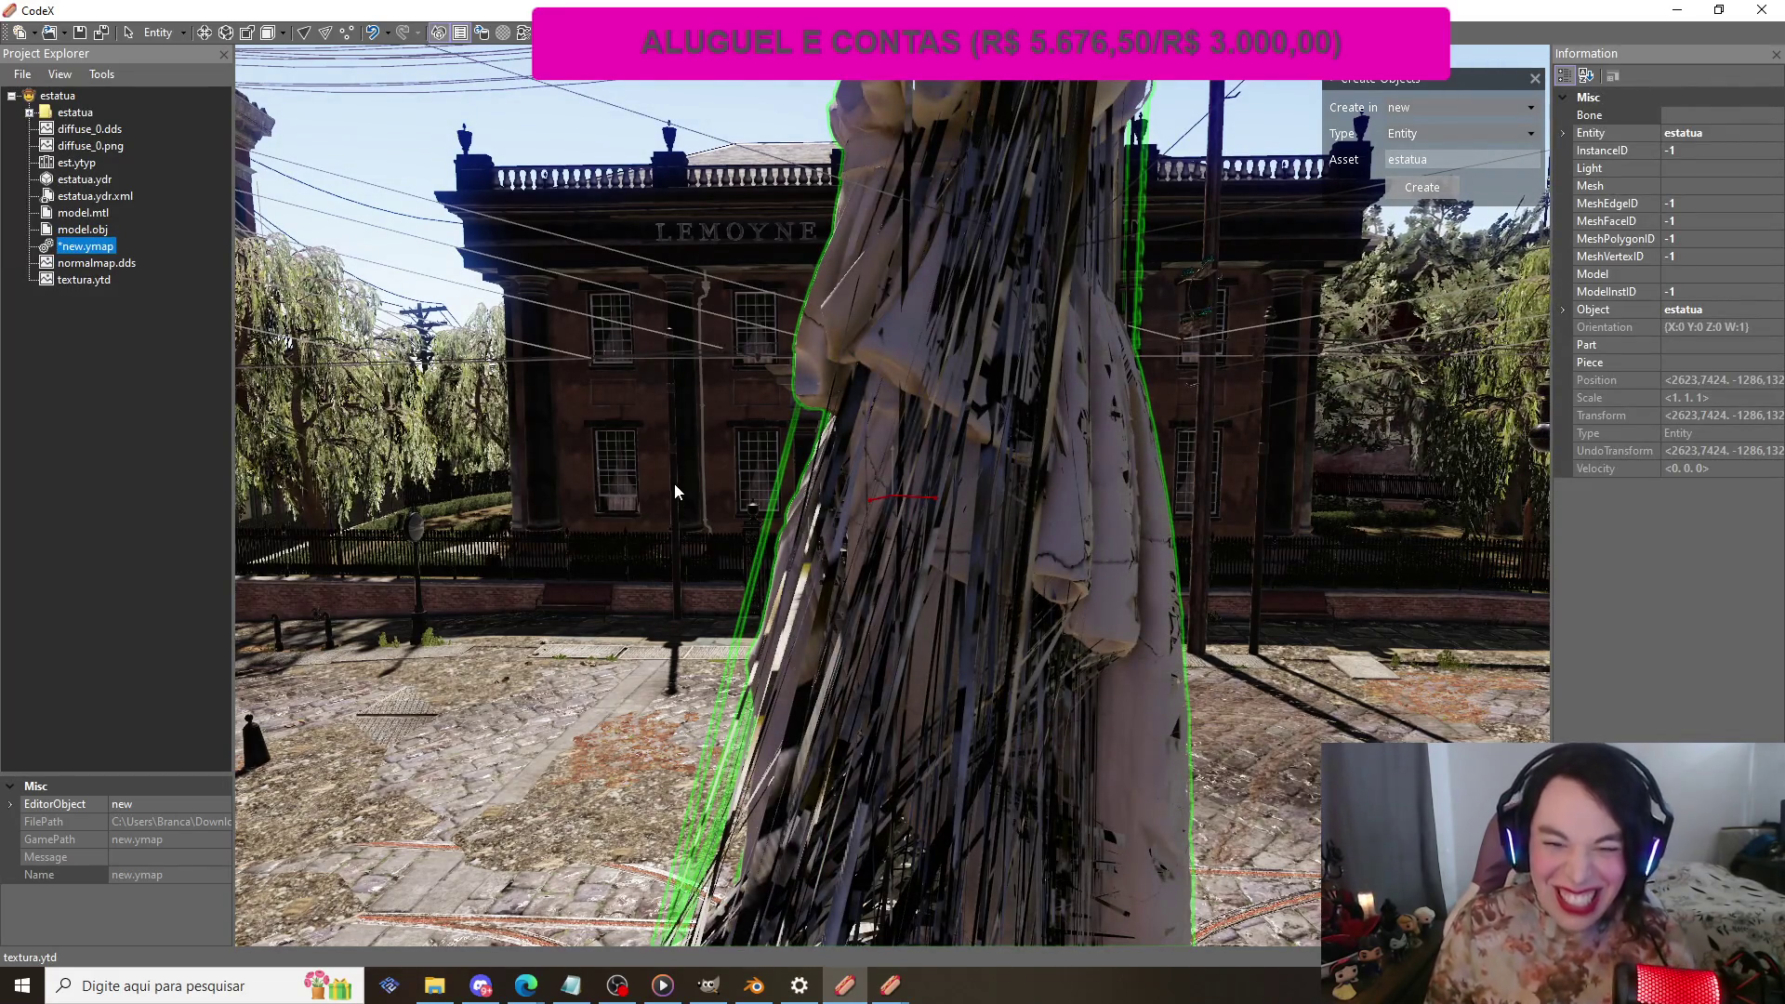
{"action": "mouse_move", "coordinate": [626, 517]}
{"action": "left_mouse_down"}
{"action": "mouse_move", "coordinate": [608, 751]}
{"action": "mouse_move", "coordinate": [621, 575]}
{"action": "mouse_move", "coordinate": [638, 630]}
{"action": "mouse_move", "coordinate": [961, 673]}
{"action": "mouse_move", "coordinate": [1030, 721]}
{"action": "mouse_move", "coordinate": [1029, 673]}
{"action": "mouse_move", "coordinate": [1030, 697]}
{"action": "mouse_move", "coordinate": [1185, 643]}
{"action": "mouse_move", "coordinate": [588, 643]}
{"action": "mouse_move", "coordinate": [677, 666]}
{"action": "mouse_move", "coordinate": [1176, 662]}
{"action": "mouse_move", "coordinate": [1028, 677]}
{"action": "mouse_move", "coordinate": [1034, 653]}
{"action": "mouse_move", "coordinate": [1089, 660]}
{"action": "left_mouse_up"}
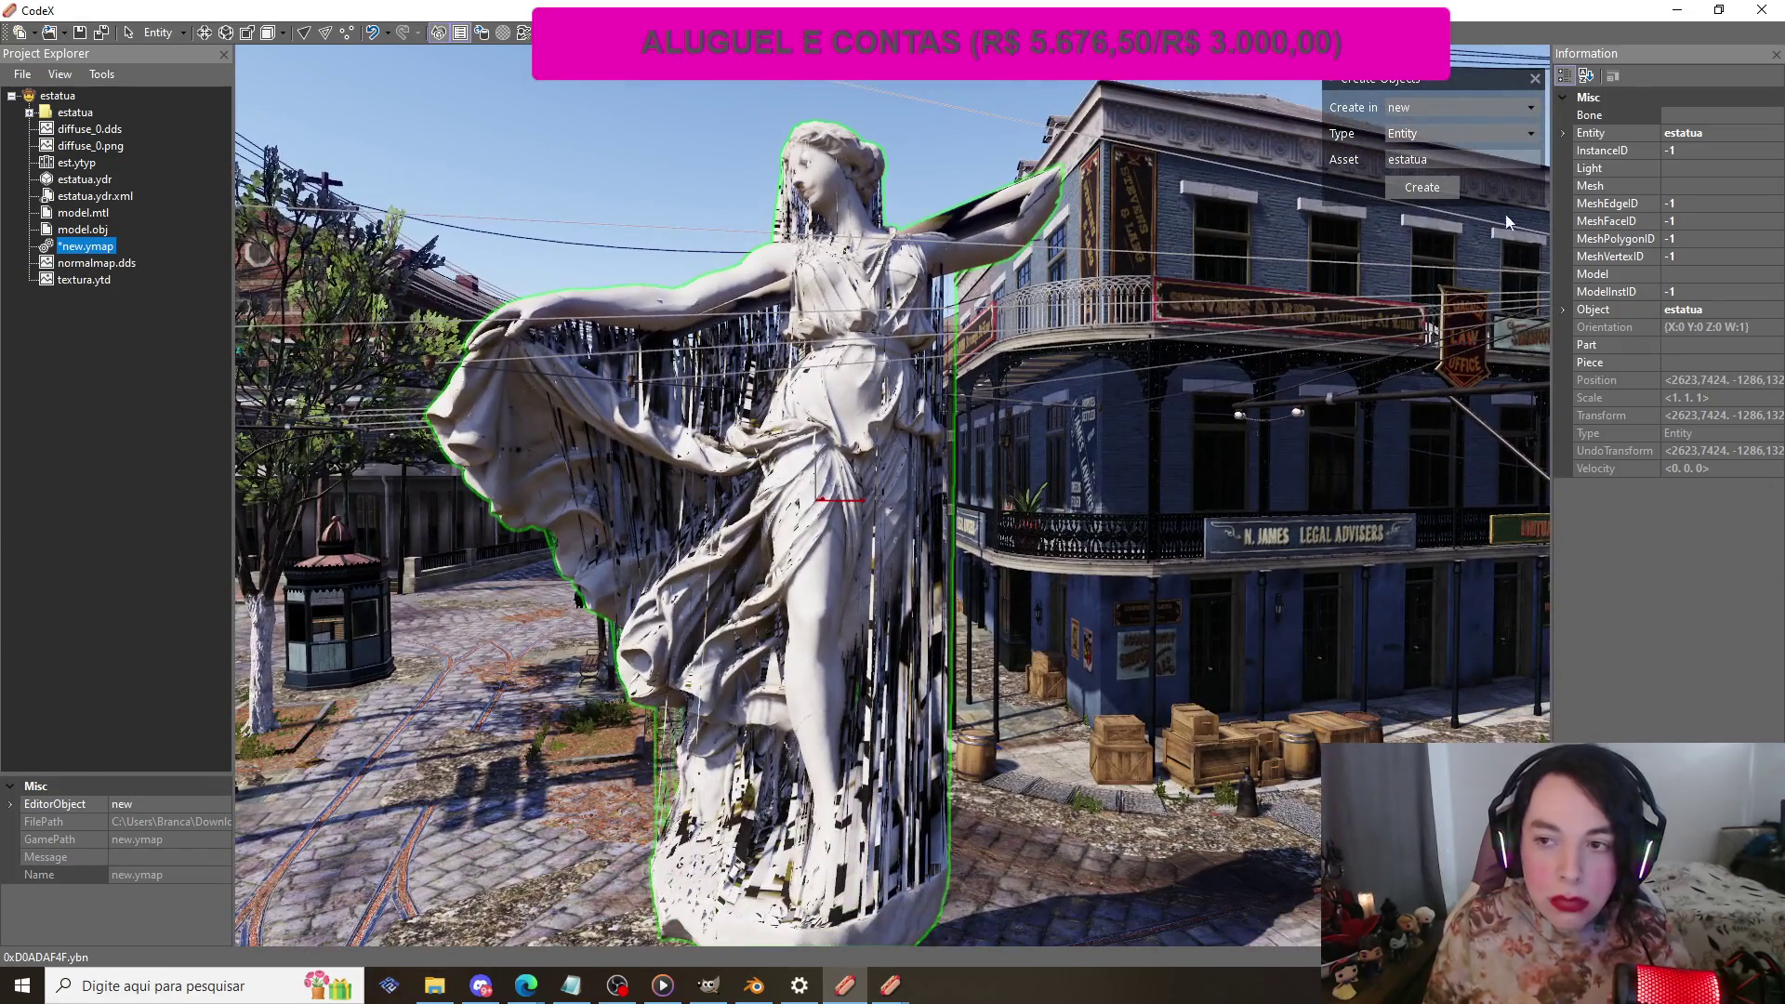
Step: Keep entity selection mode and lower the estatua statue along its Z axis with the Move gizmo
{"action": "left_click", "coordinate": [1531, 137]}
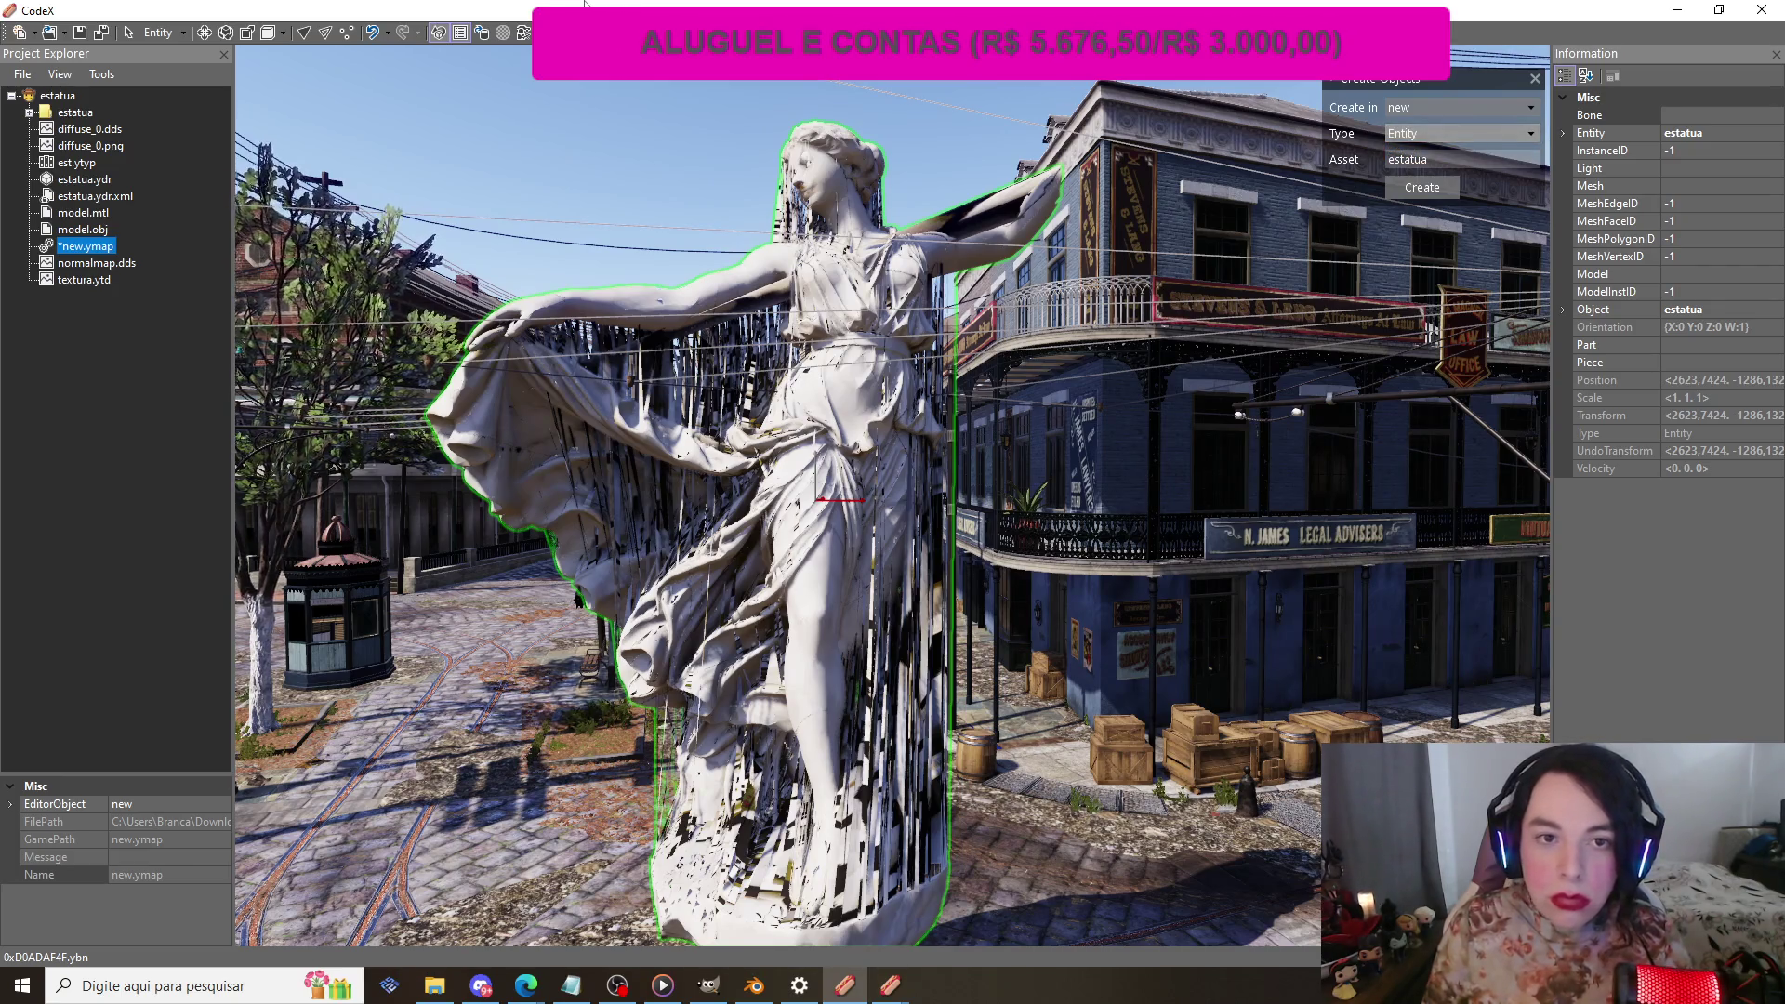
{"action": "left_click", "coordinate": [183, 34]}
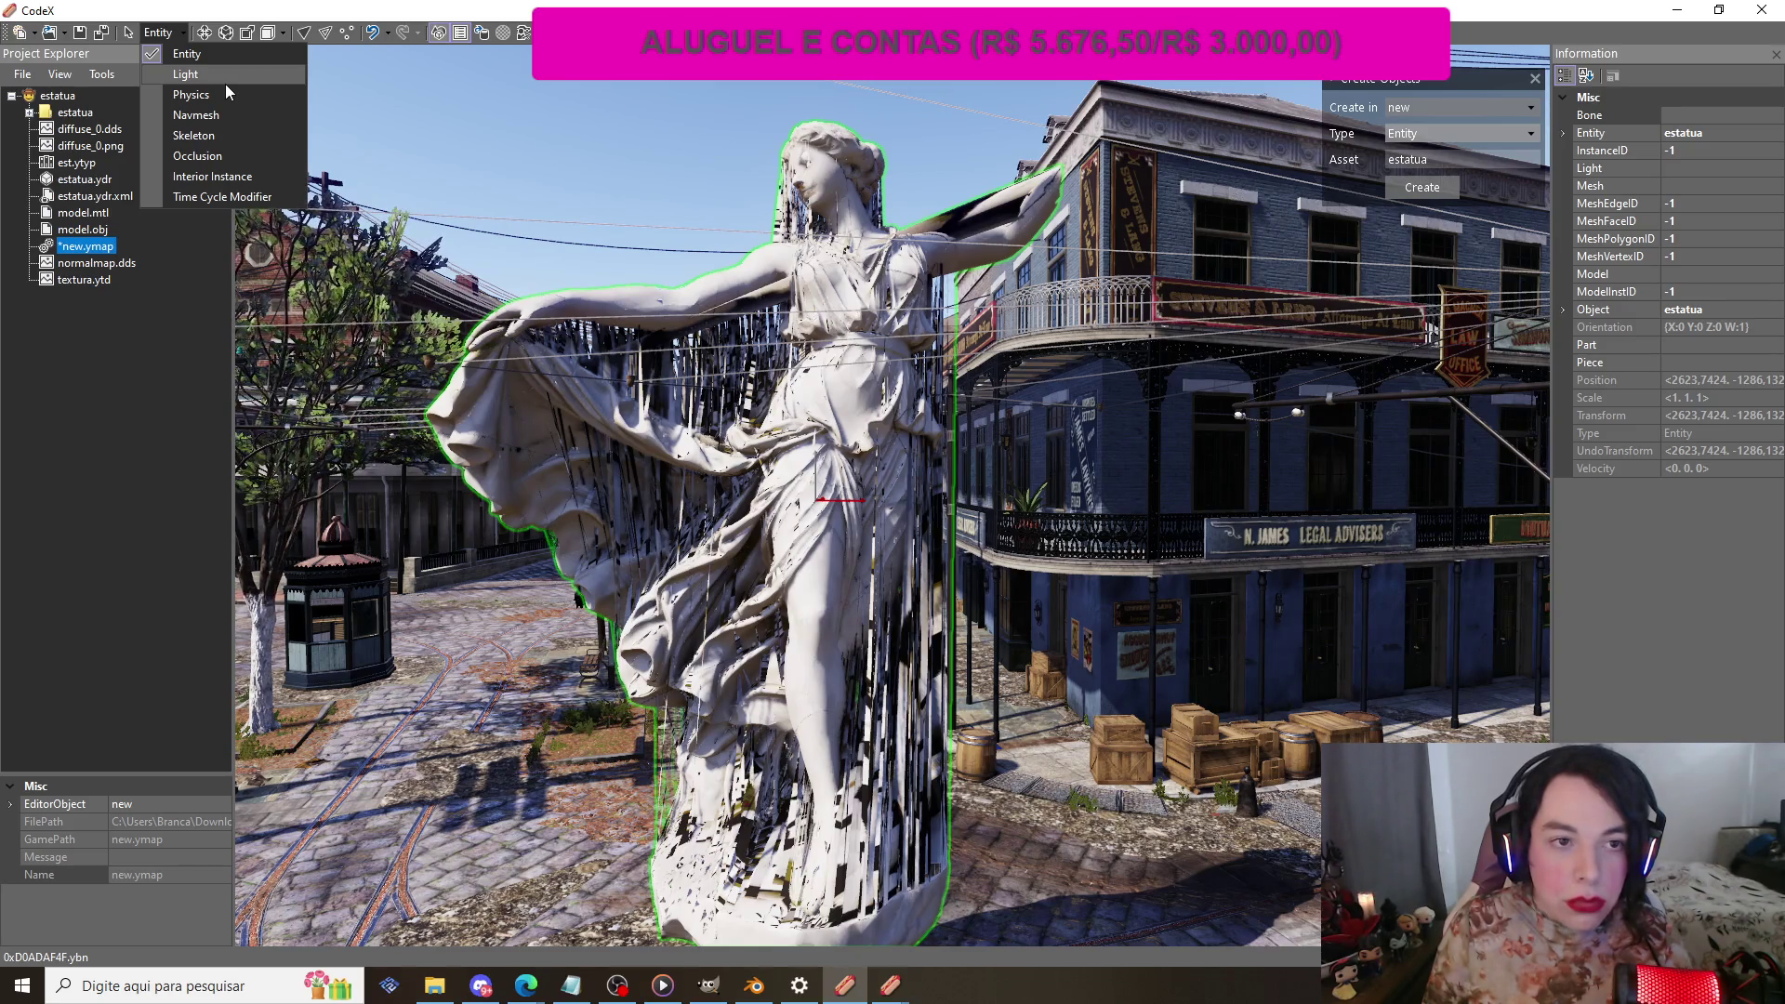
{"action": "left_click", "coordinate": [186, 54]}
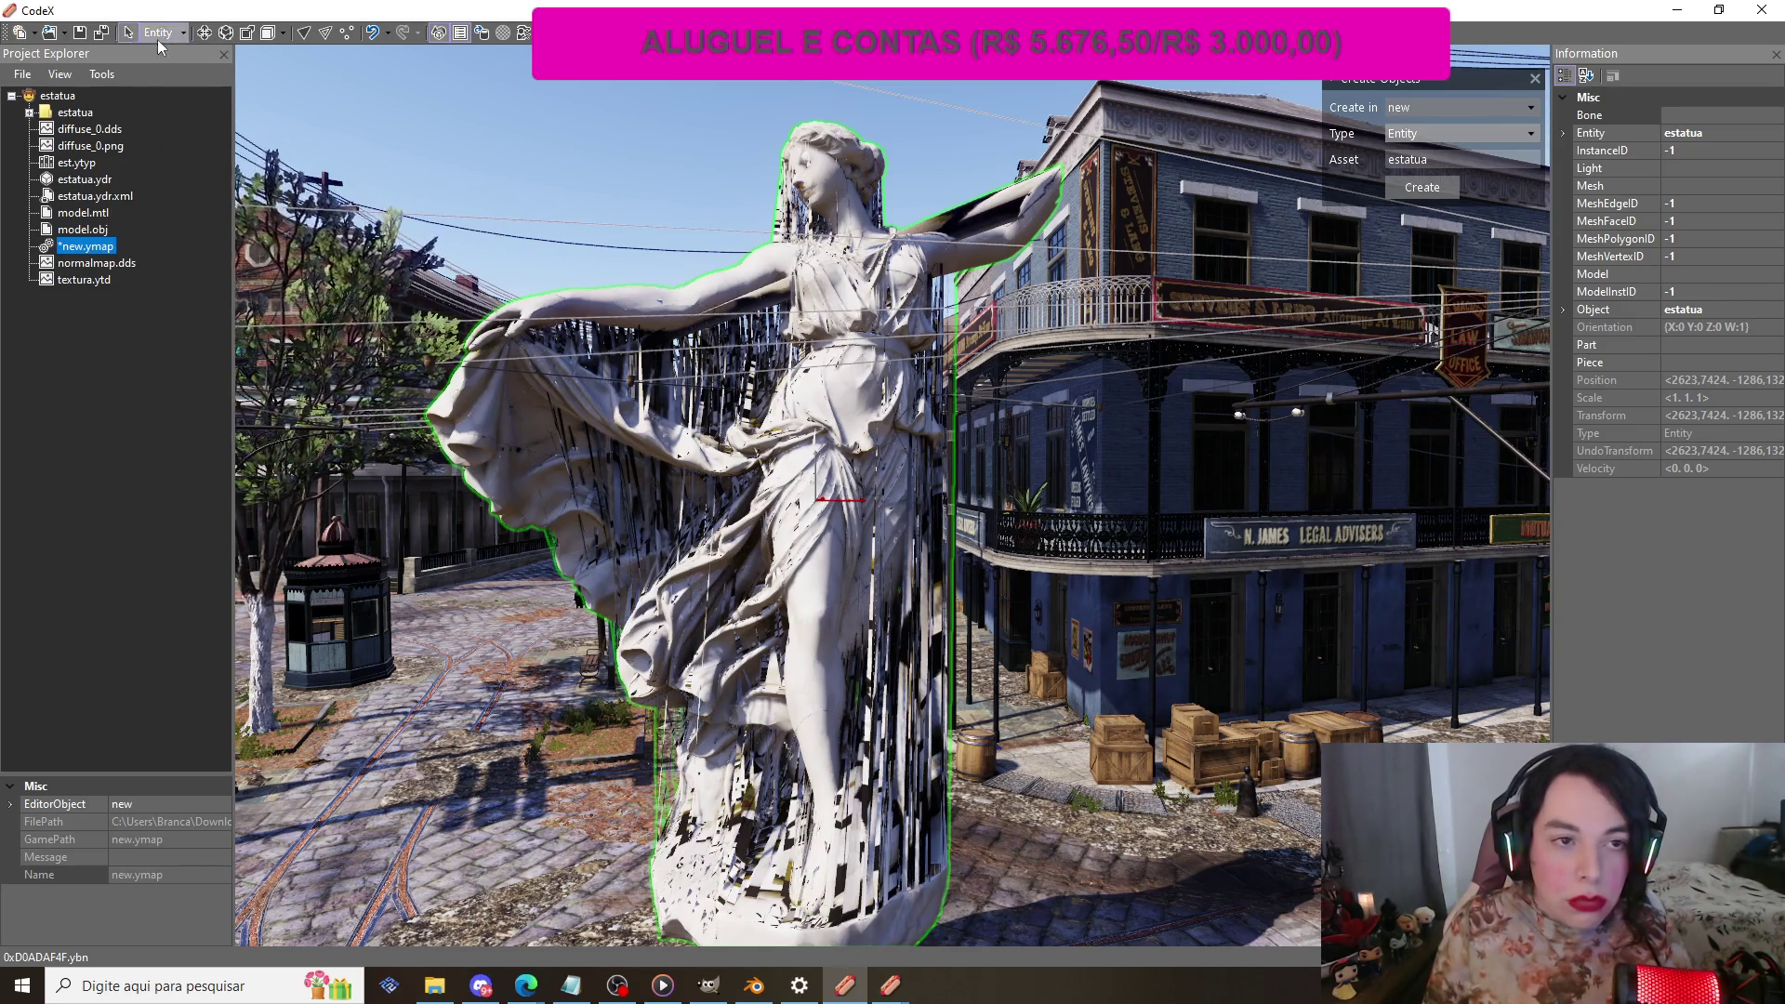
{"action": "mouse_move", "coordinate": [517, 163]}
{"action": "left_mouse_down"}
{"action": "mouse_move", "coordinate": [660, 249]}
{"action": "mouse_move", "coordinate": [870, 499]}
{"action": "mouse_move", "coordinate": [1004, 363]}
{"action": "left_mouse_up"}
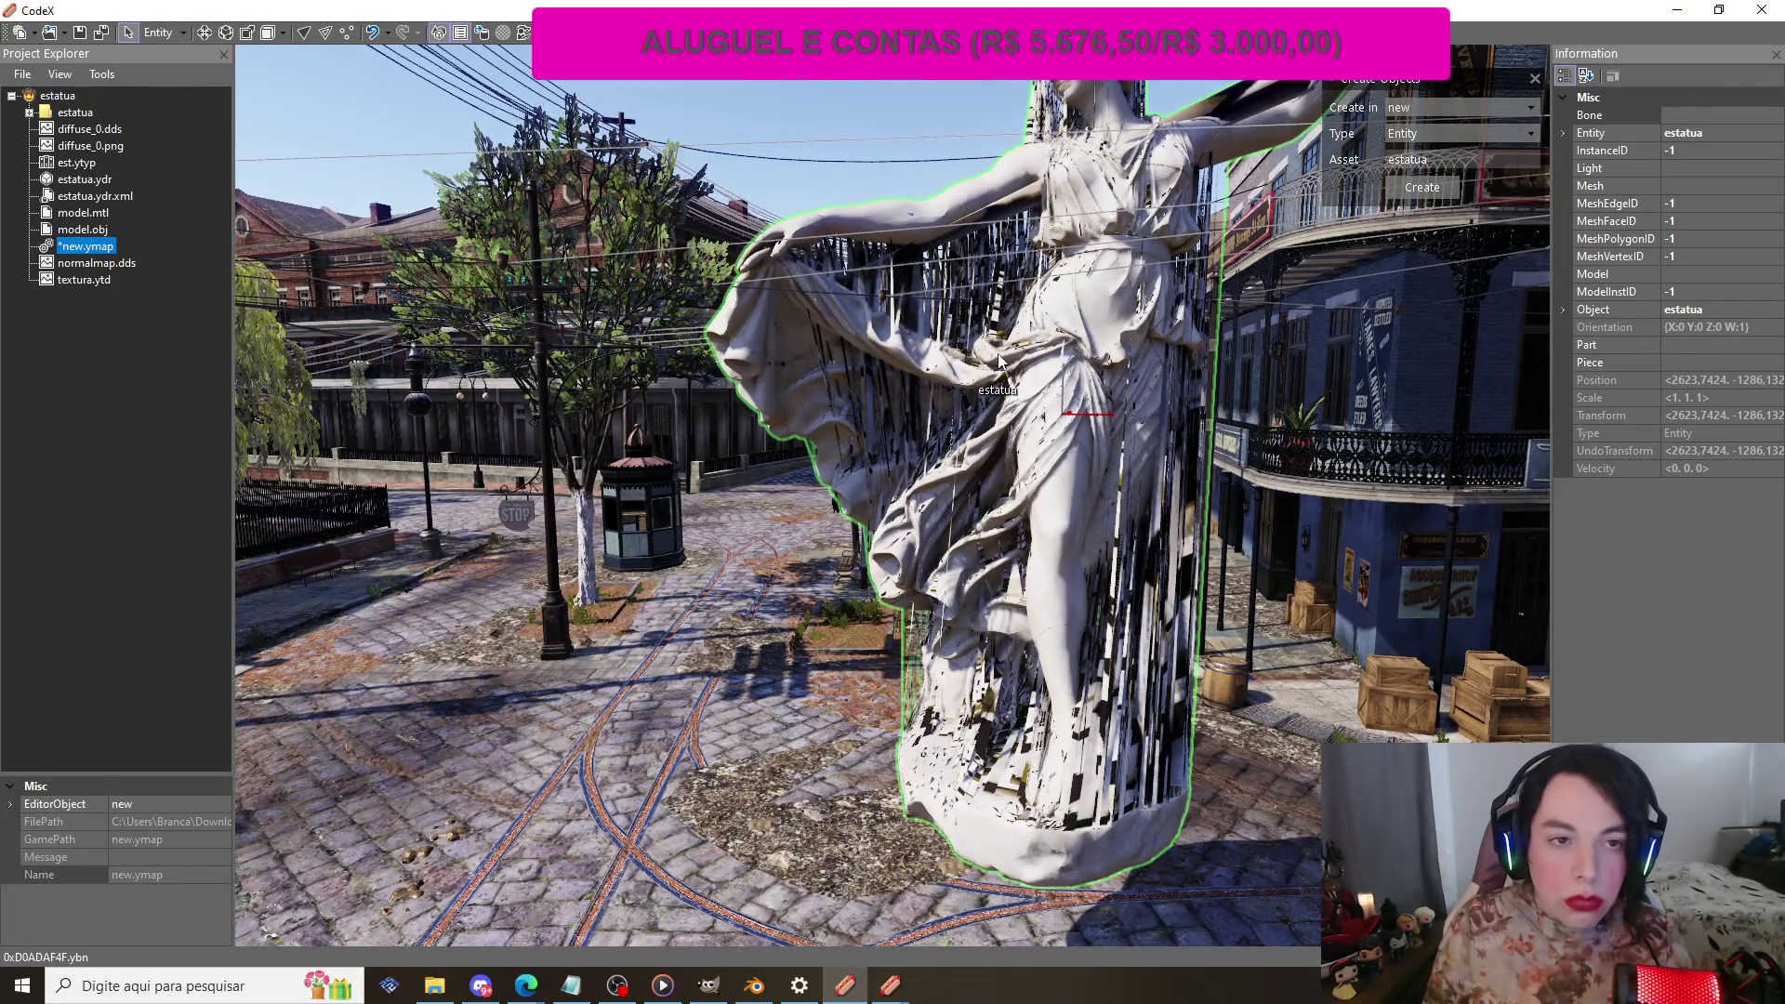
{"action": "left_click", "coordinate": [204, 35]}
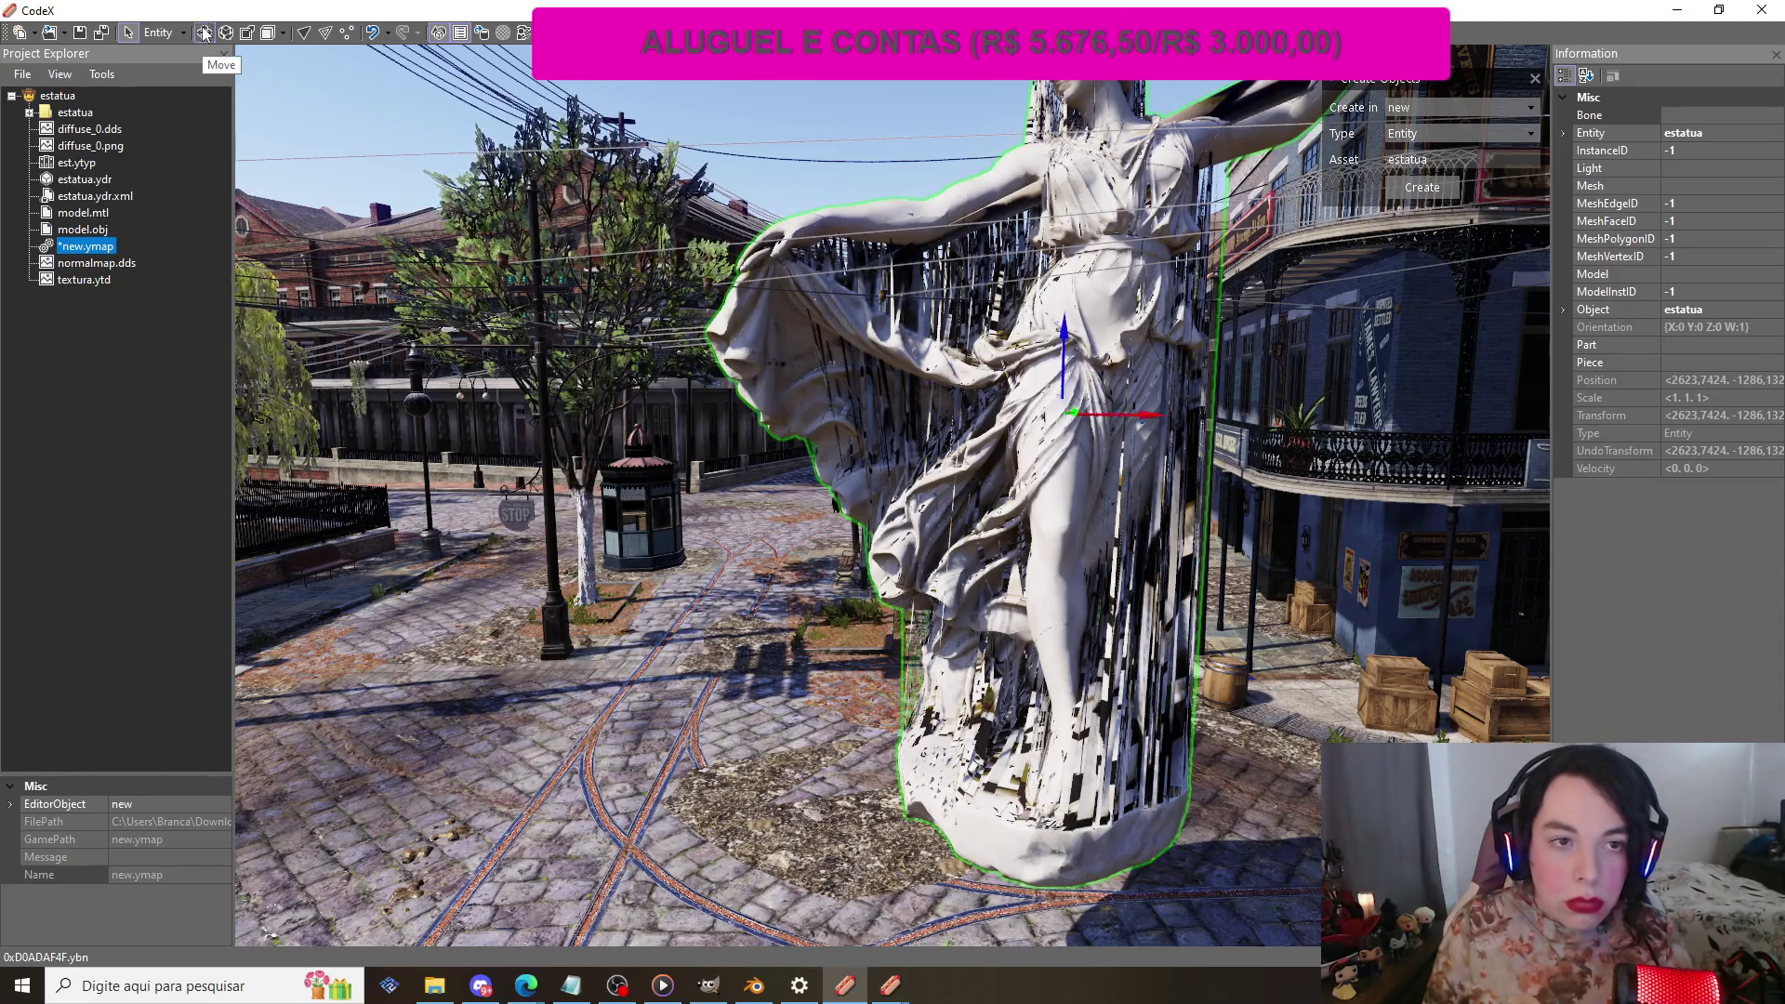
{"action": "left_click_drag", "start_coordinate": [1009, 413], "coordinate": [528, 378]}
{"action": "key", "text": "Delete"}
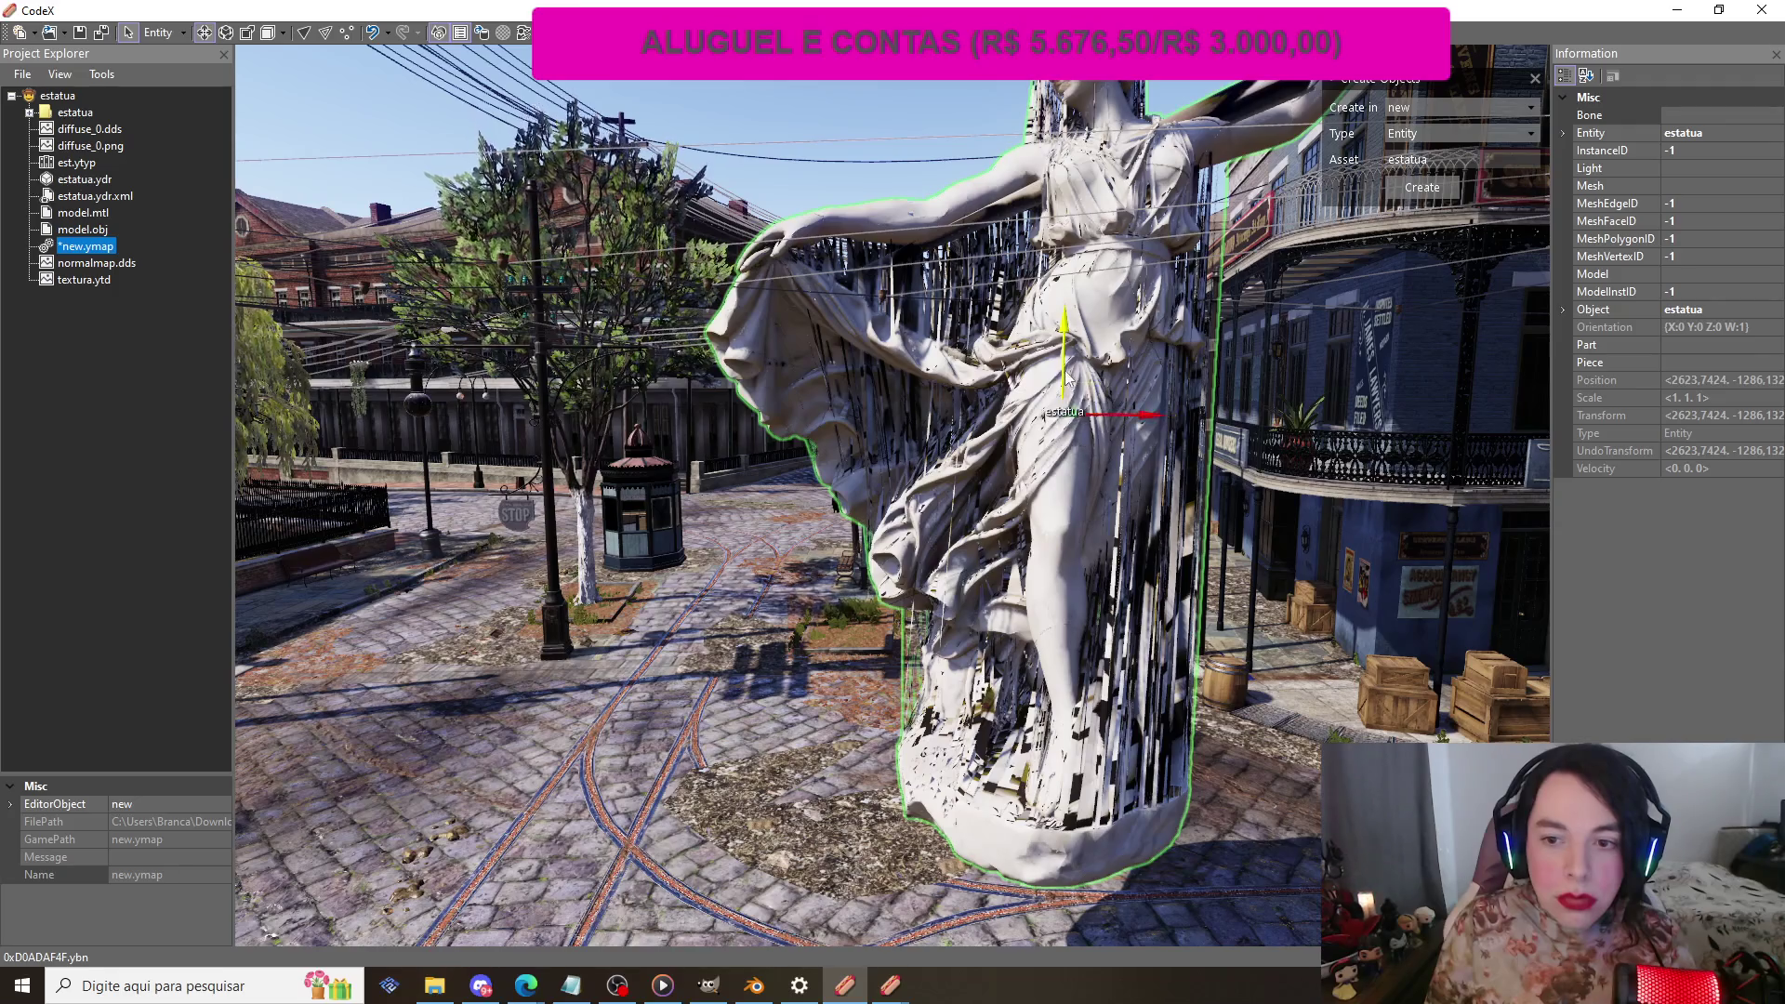
{"action": "left_click_drag", "start_coordinate": [1067, 388], "coordinate": [1080, 576]}
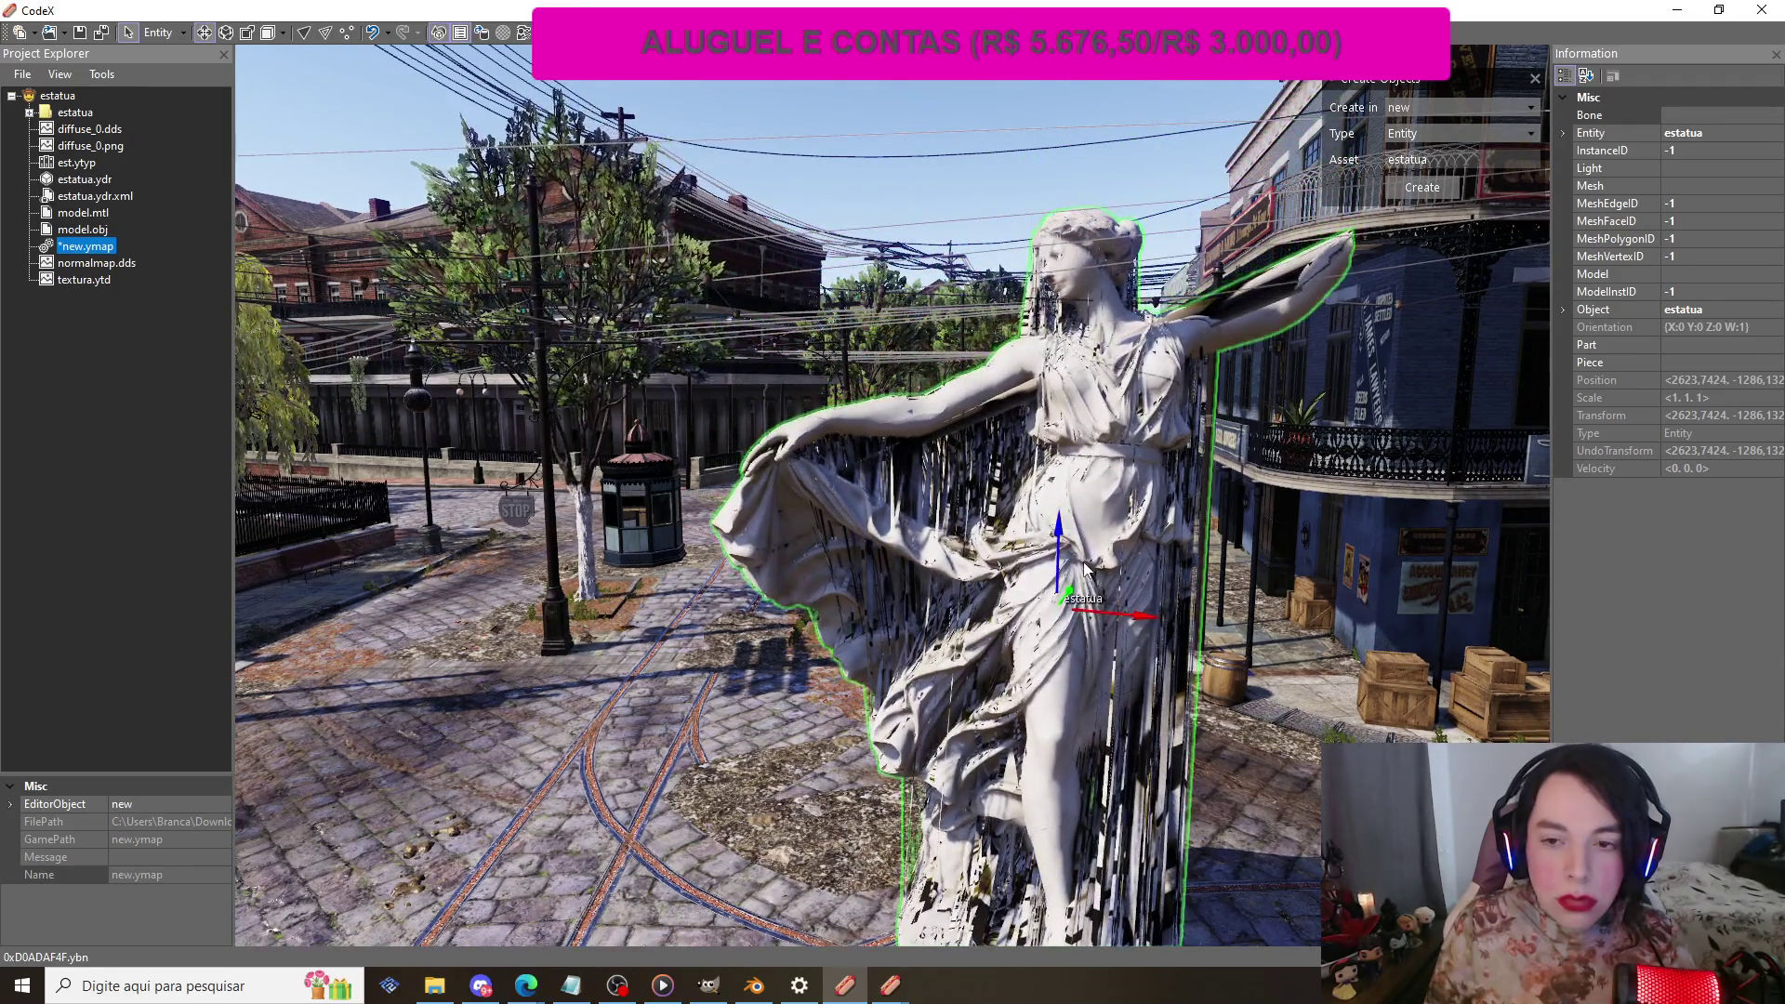
{"action": "double_click", "coordinate": [97, 182]}
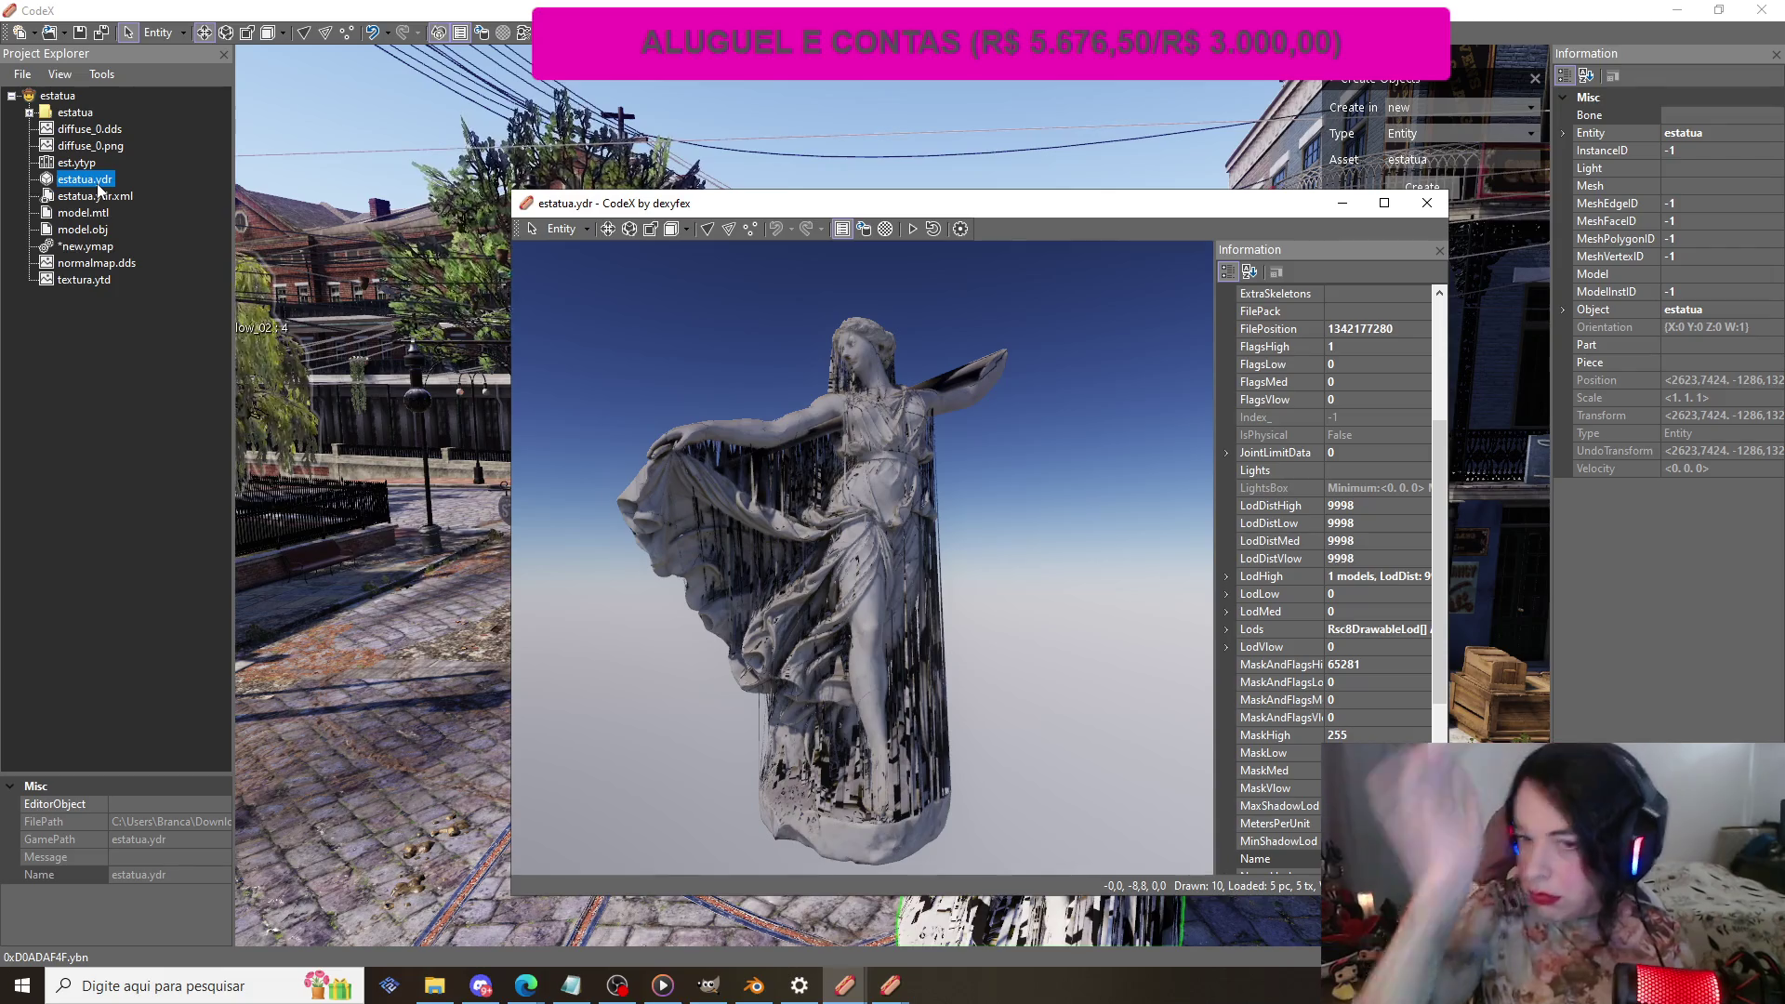
{"action": "scroll", "coordinate": [1227, 434], "scroll_direction": "down", "scroll_amount": 6}
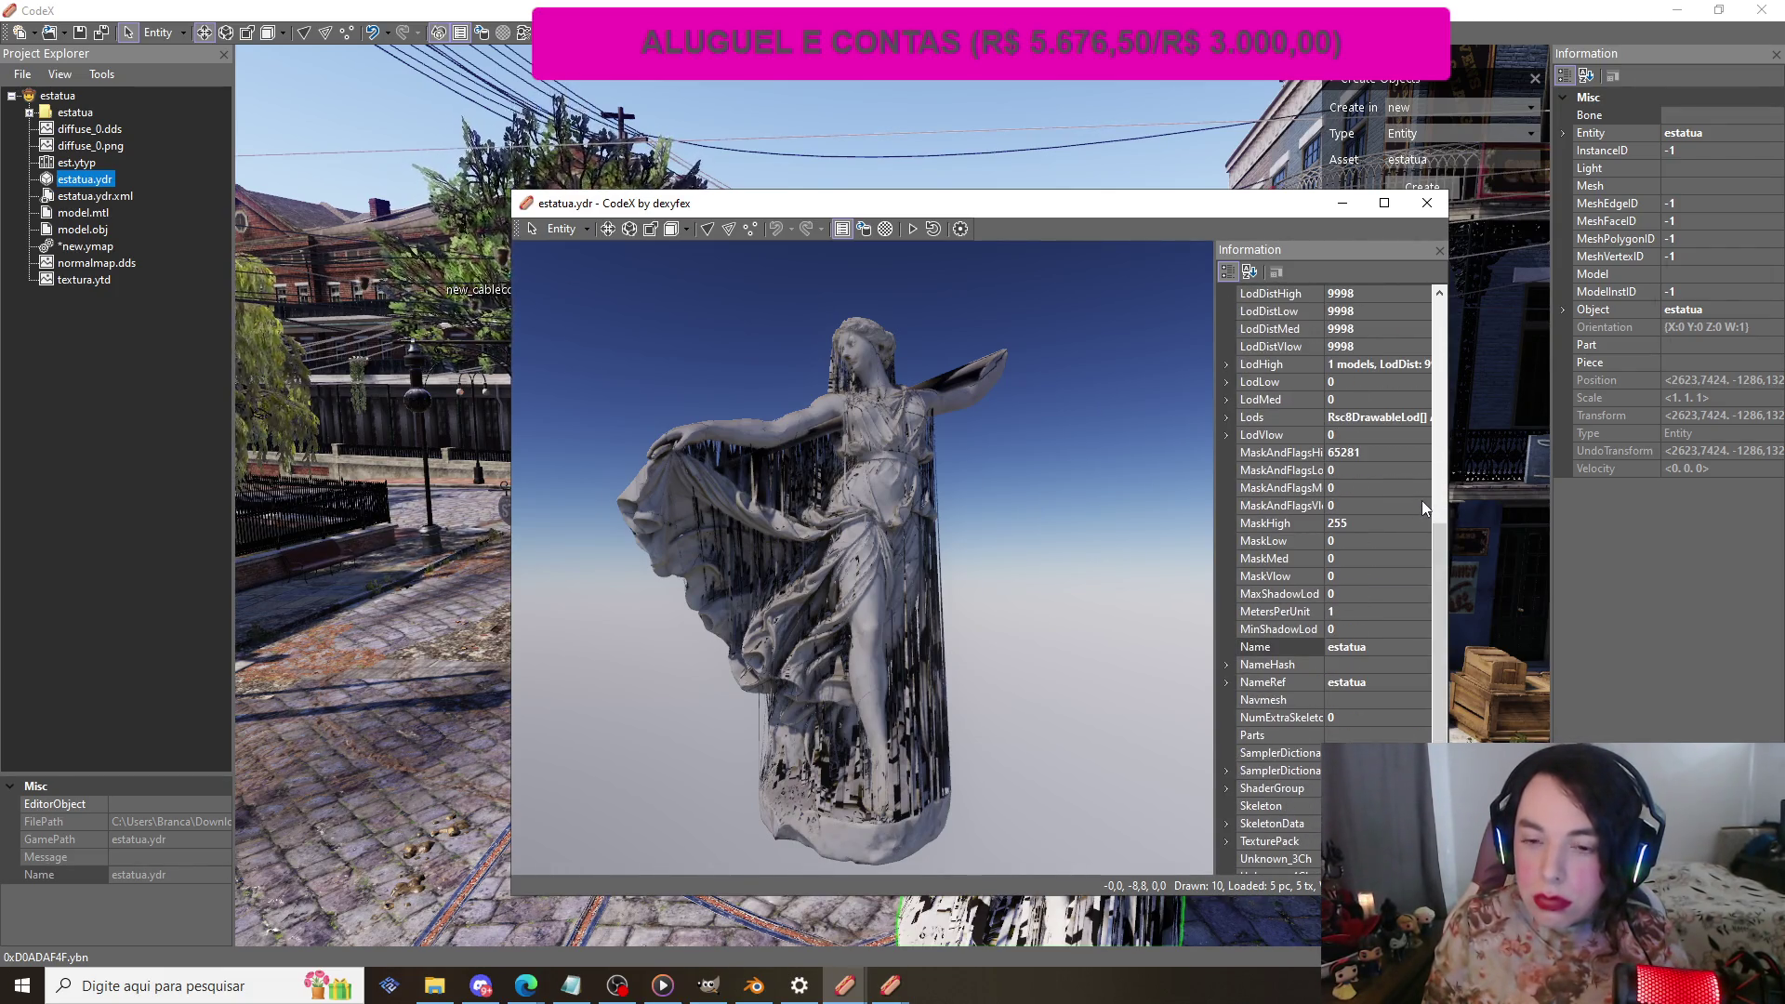
{"action": "scroll", "coordinate": [1421, 500], "scroll_direction": "up", "scroll_amount": 9}
{"action": "scroll", "coordinate": [1404, 528], "scroll_direction": "up", "scroll_amount": 2}
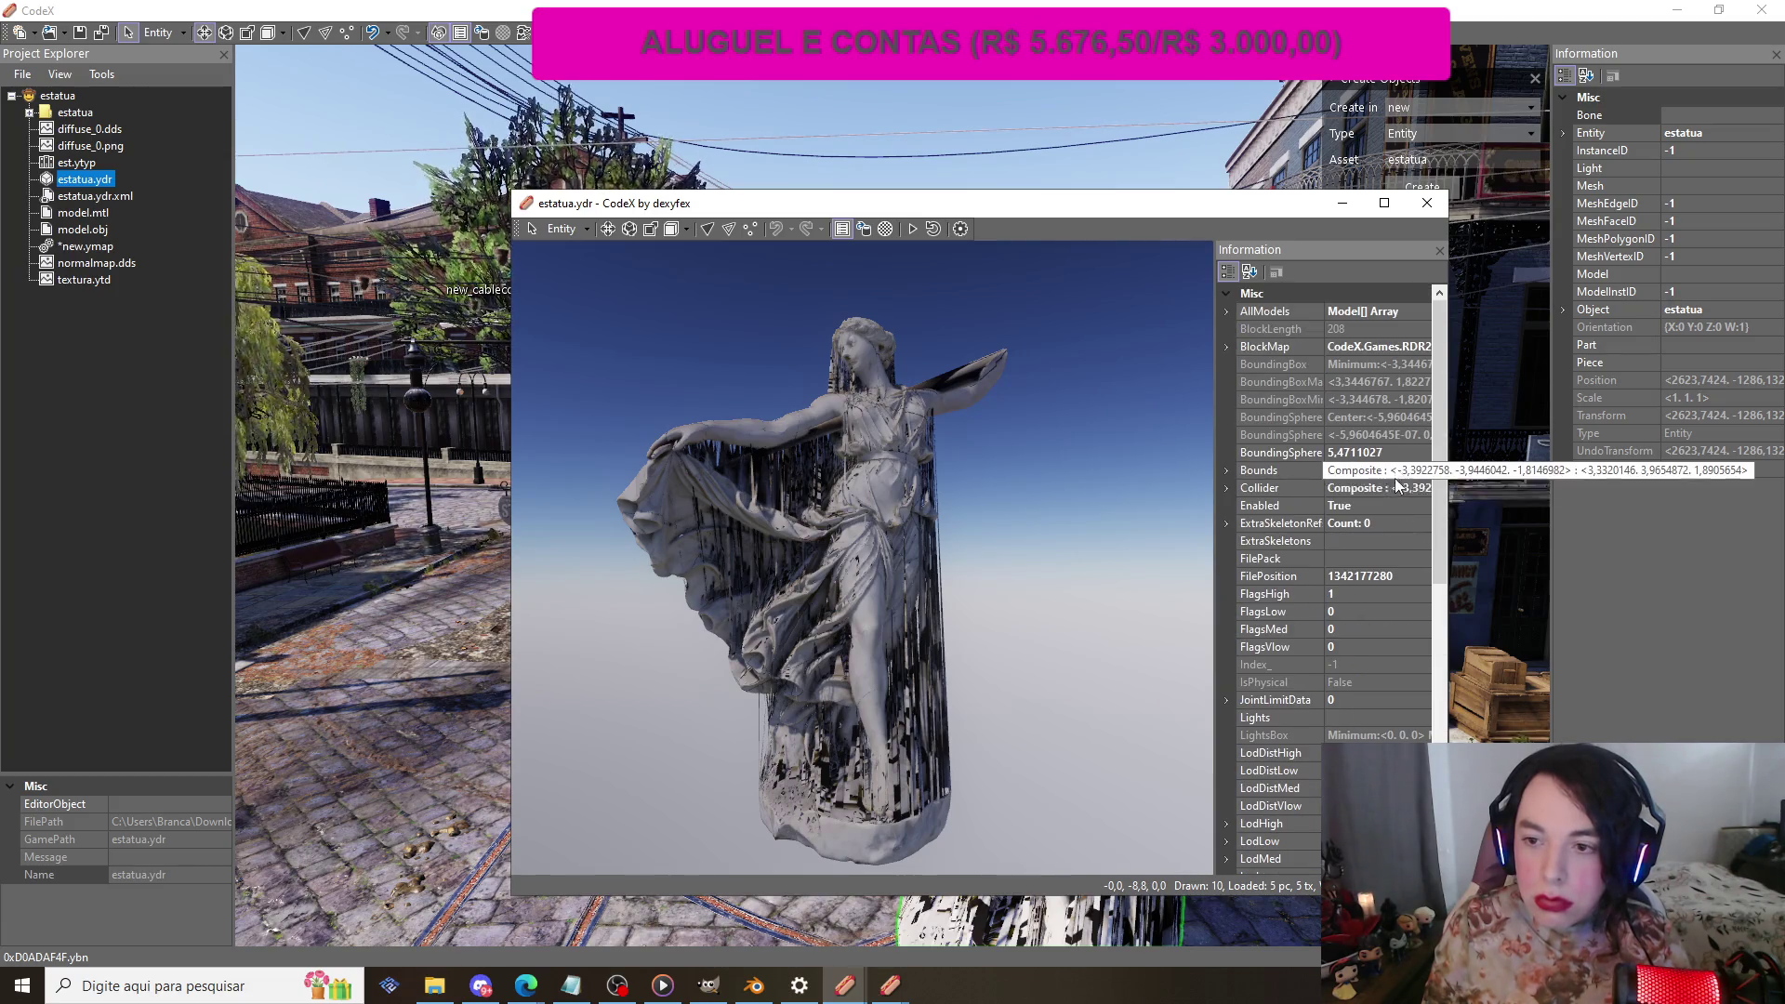
{"action": "mouse_move", "coordinate": [1437, 432]}
{"action": "left_mouse_down"}
{"action": "mouse_move", "coordinate": [1446, 521]}
{"action": "mouse_move", "coordinate": [1439, 354]}
{"action": "left_mouse_up"}
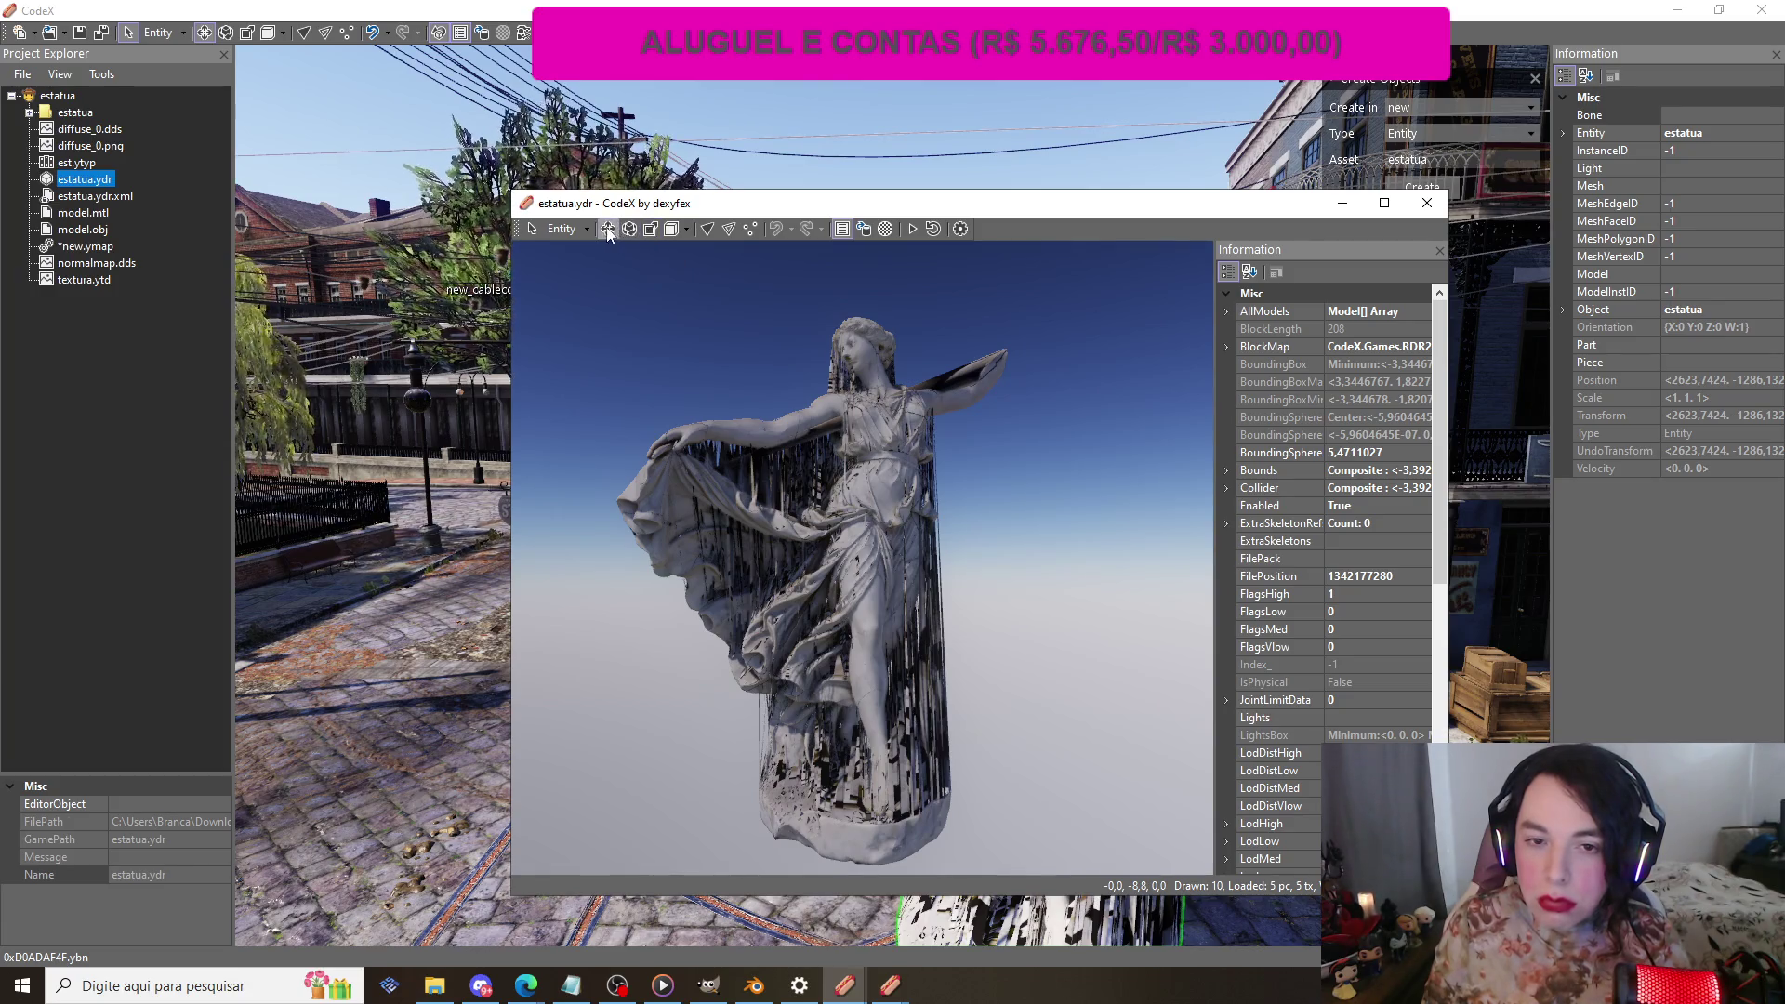
{"action": "left_click", "coordinate": [965, 231]}
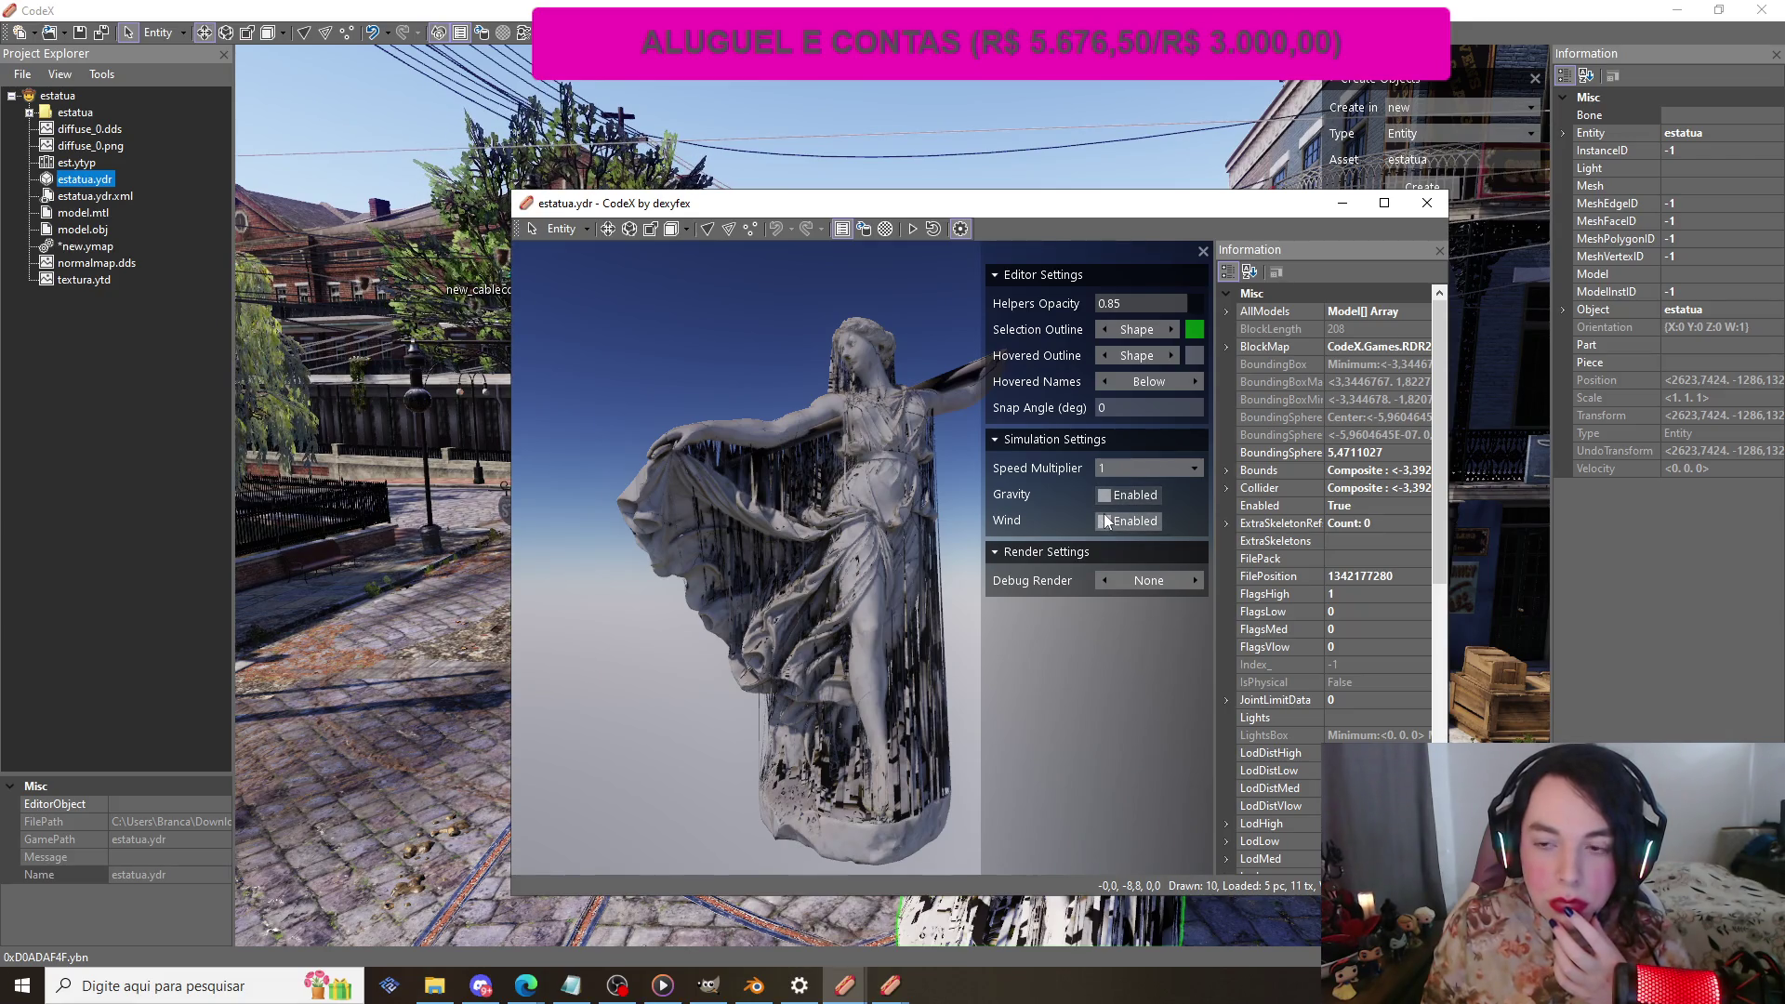
{"action": "scroll", "coordinate": [1295, 596], "scroll_direction": "down", "scroll_amount": 1}
{"action": "scroll", "coordinate": [1299, 575], "scroll_direction": "up", "scroll_amount": 1}
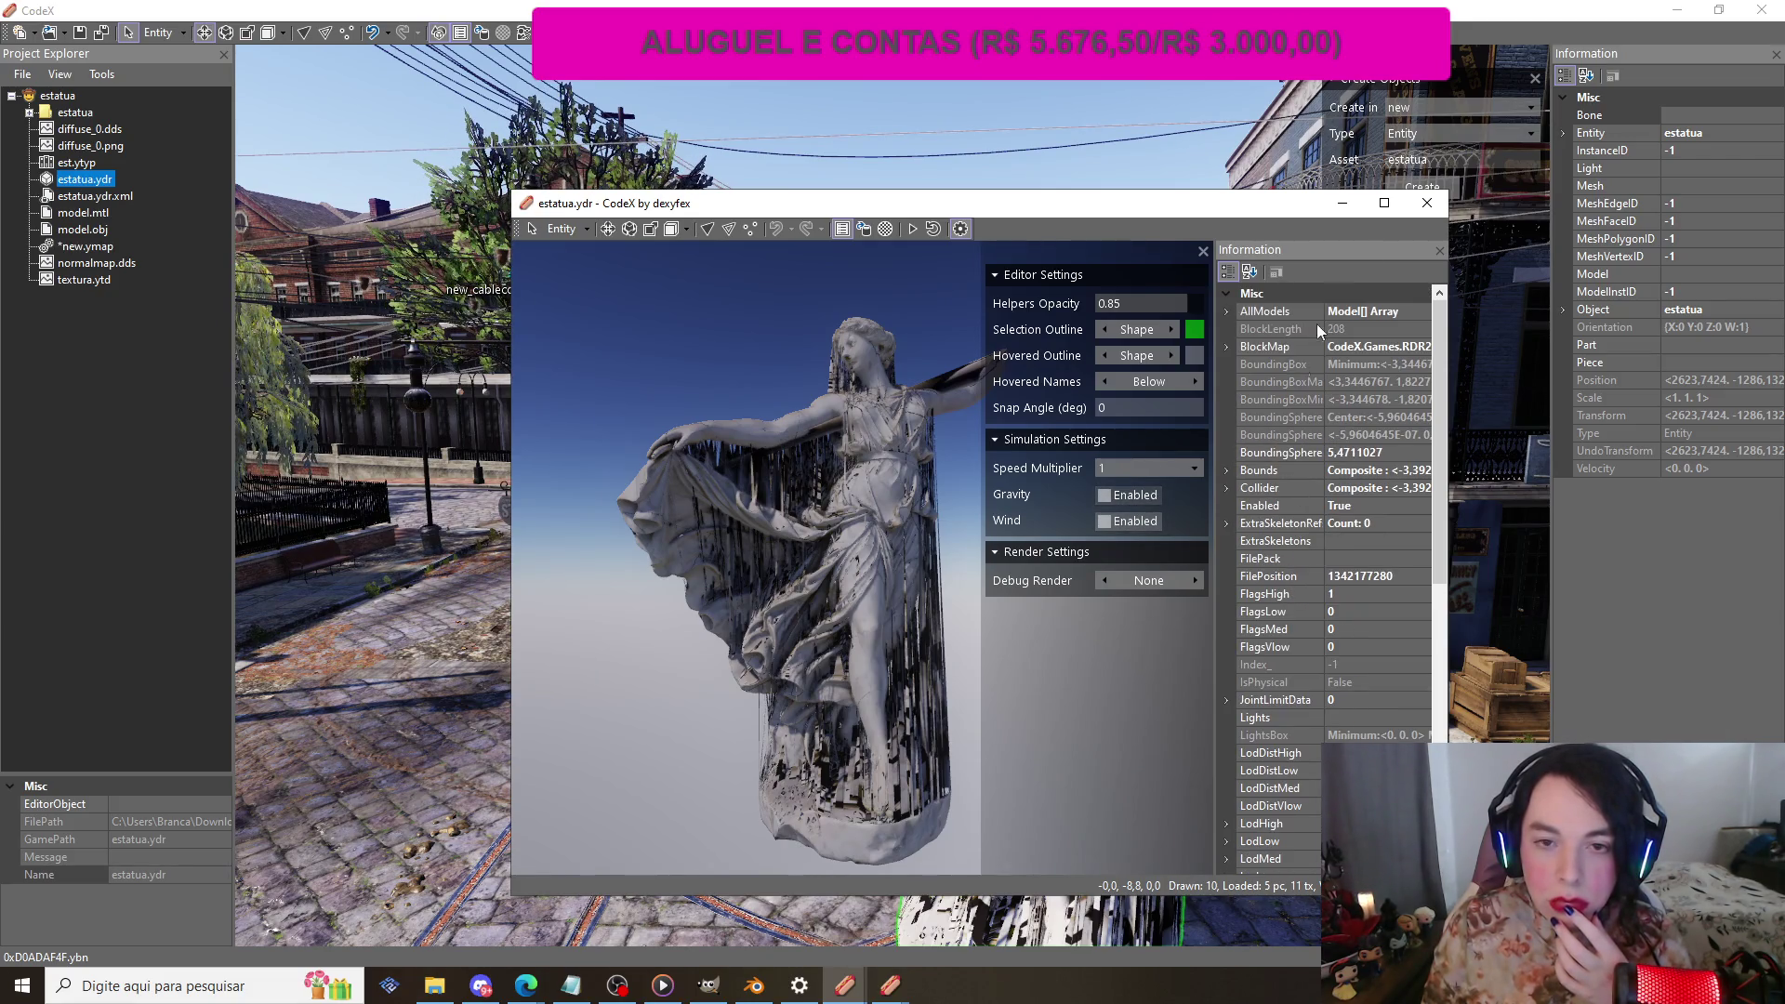
{"action": "left_click", "coordinate": [1426, 204]}
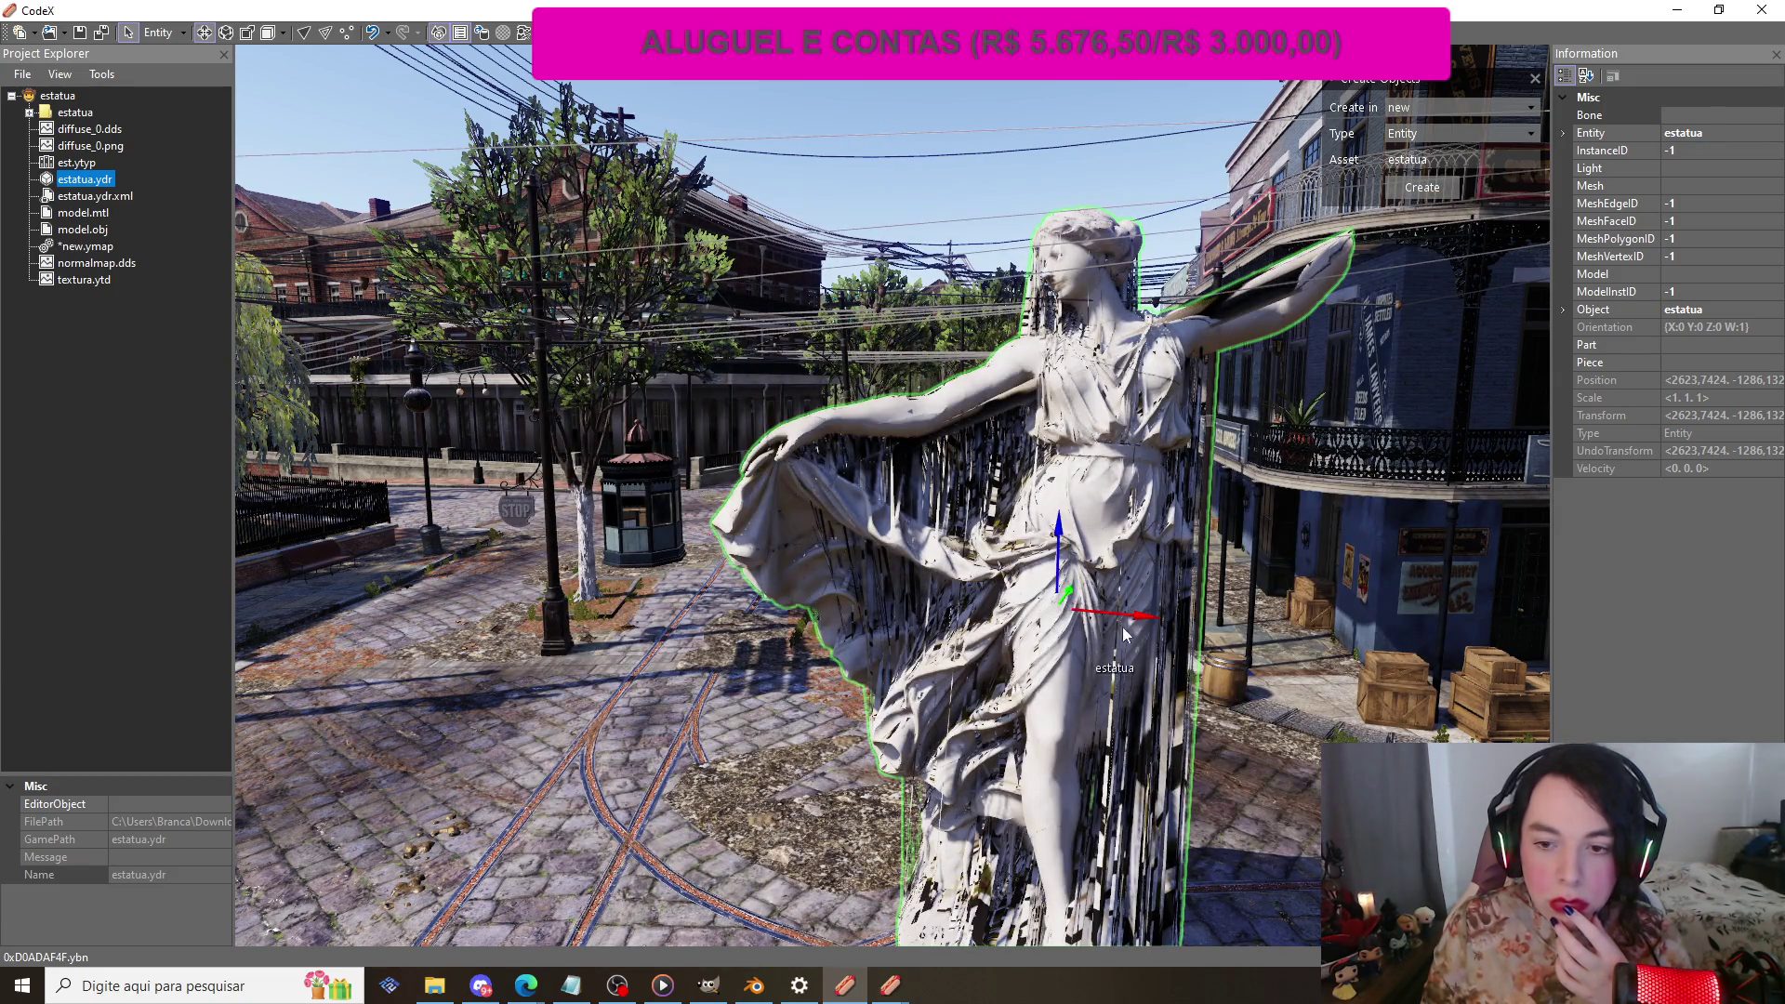
Step: Slide the statue to about 2615.92, -1262.49 and rotate it slightly on its yaw ring
{"action": "left_click_drag", "start_coordinate": [1130, 625], "coordinate": [499, 579]}
{"action": "mouse_move", "coordinate": [639, 531]}
{"action": "left_mouse_down"}
{"action": "mouse_move", "coordinate": [726, 534]}
{"action": "mouse_move", "coordinate": [974, 472]}
{"action": "left_mouse_up"}
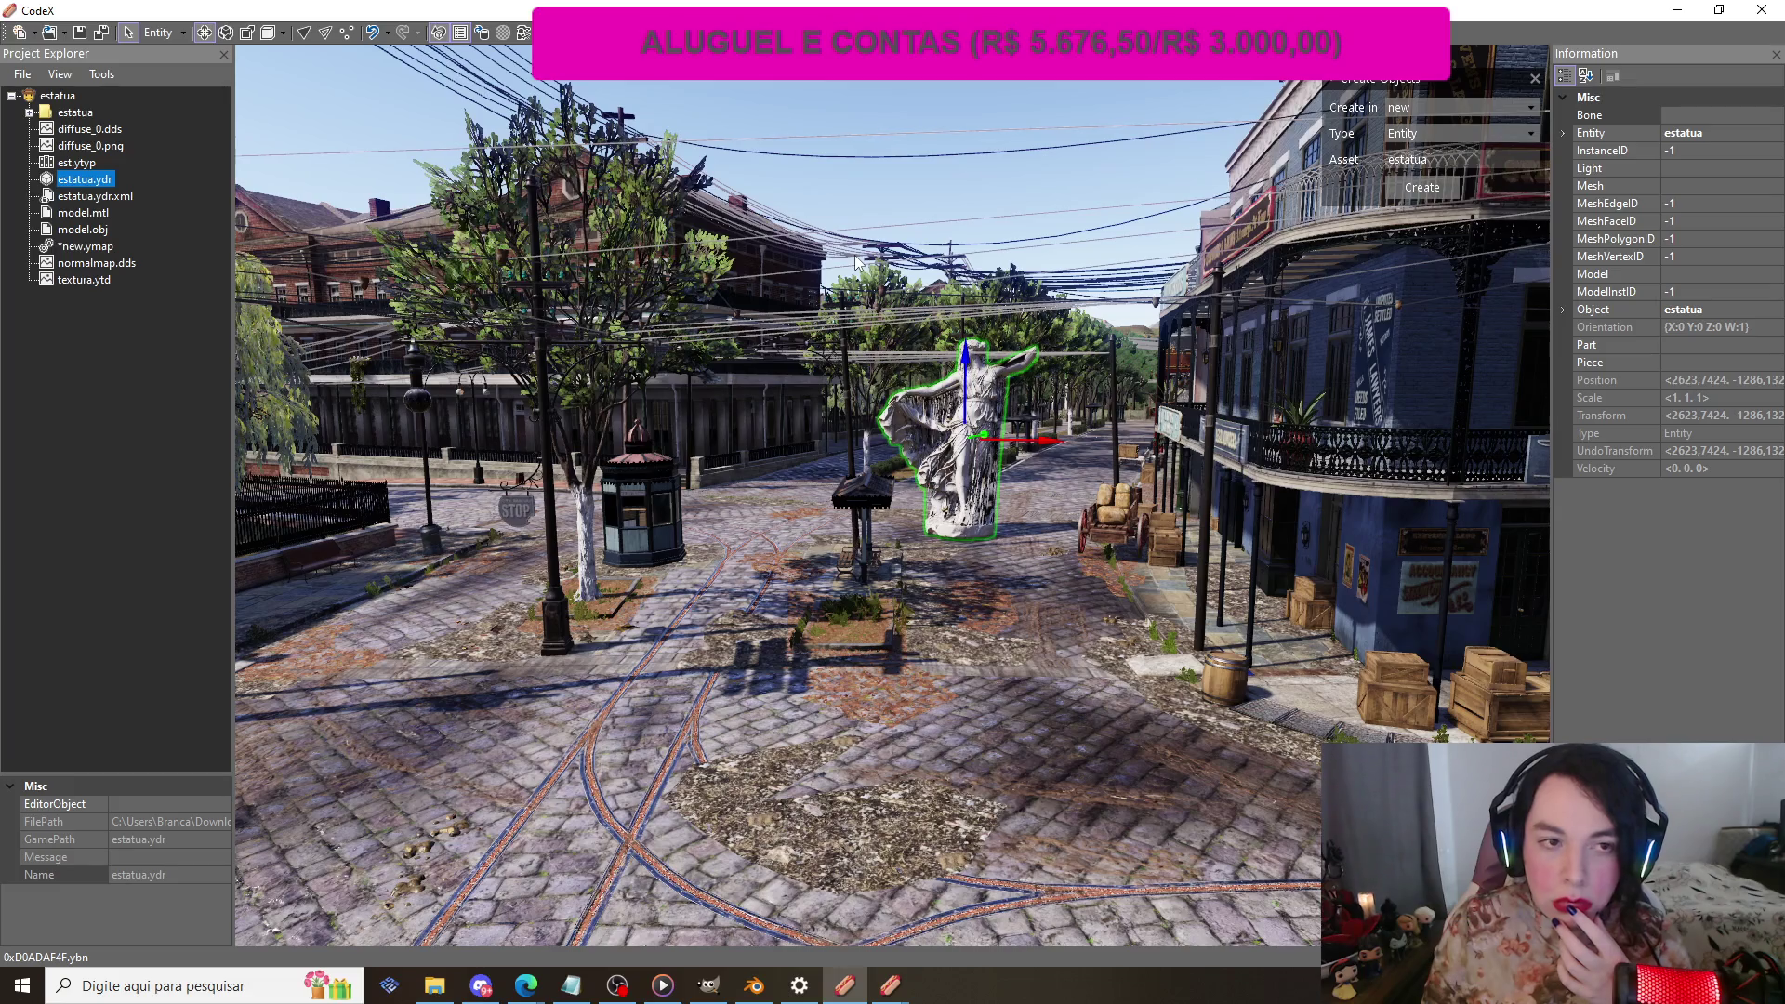
{"action": "left_click", "coordinate": [225, 33]}
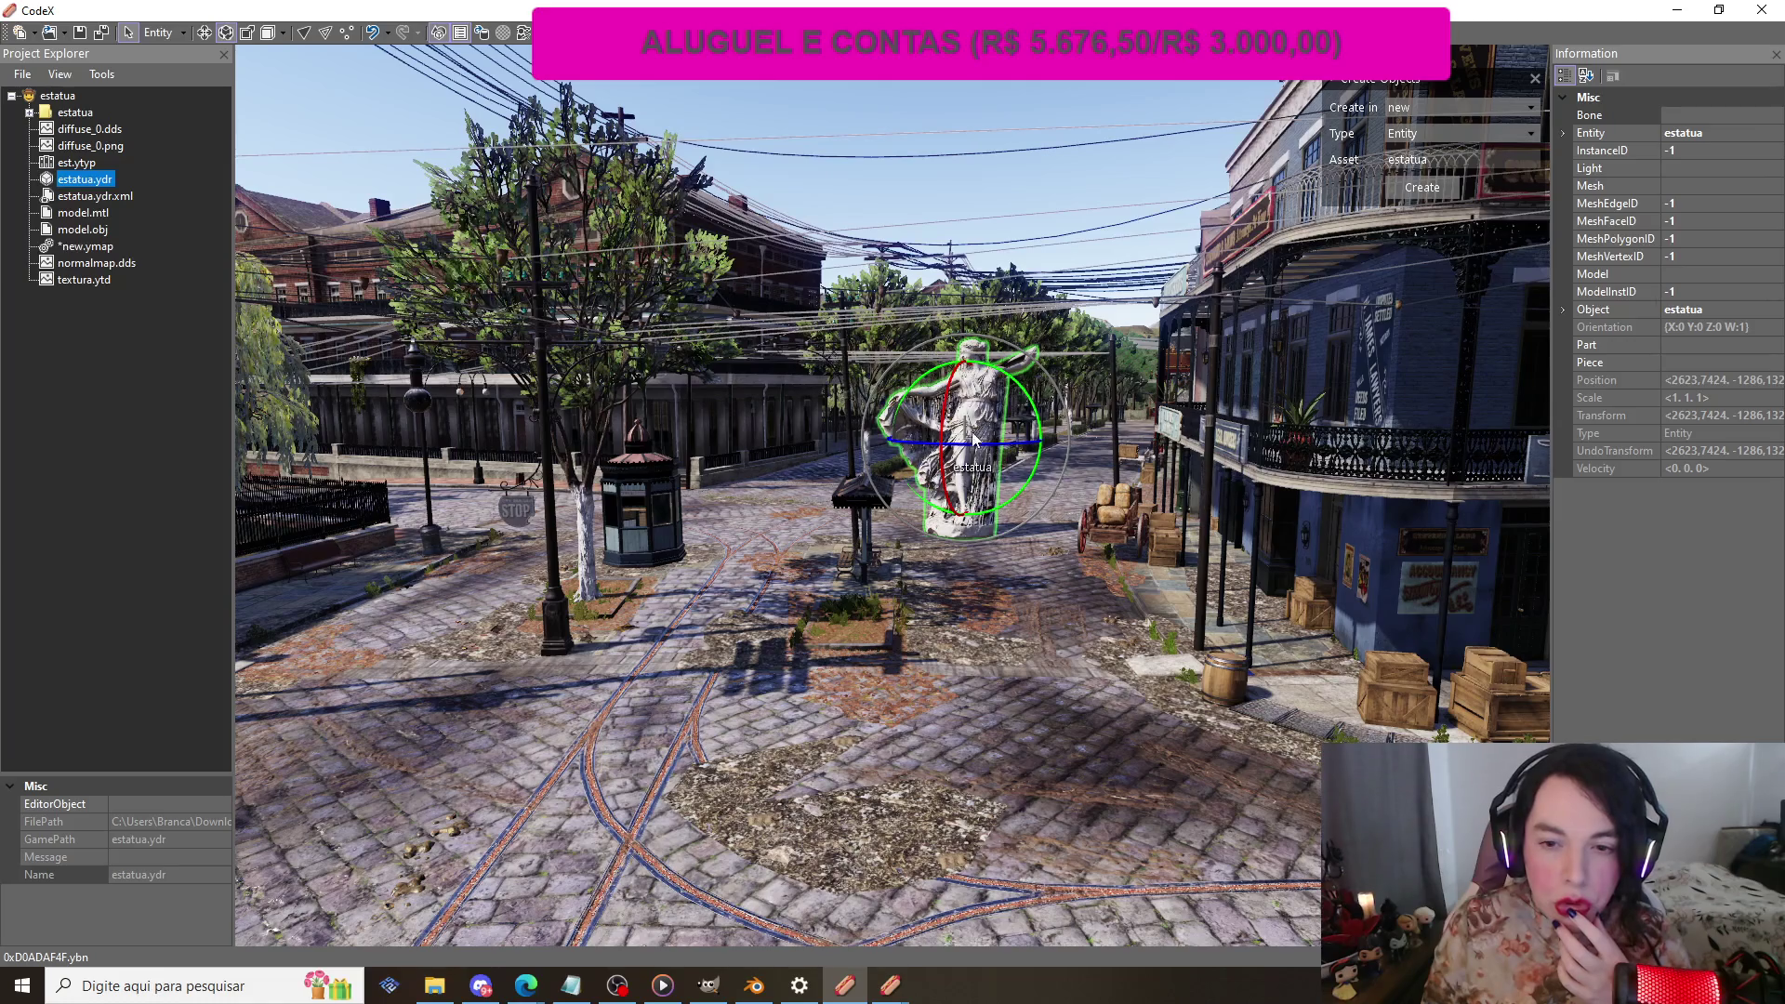
{"action": "key", "text": "d"}
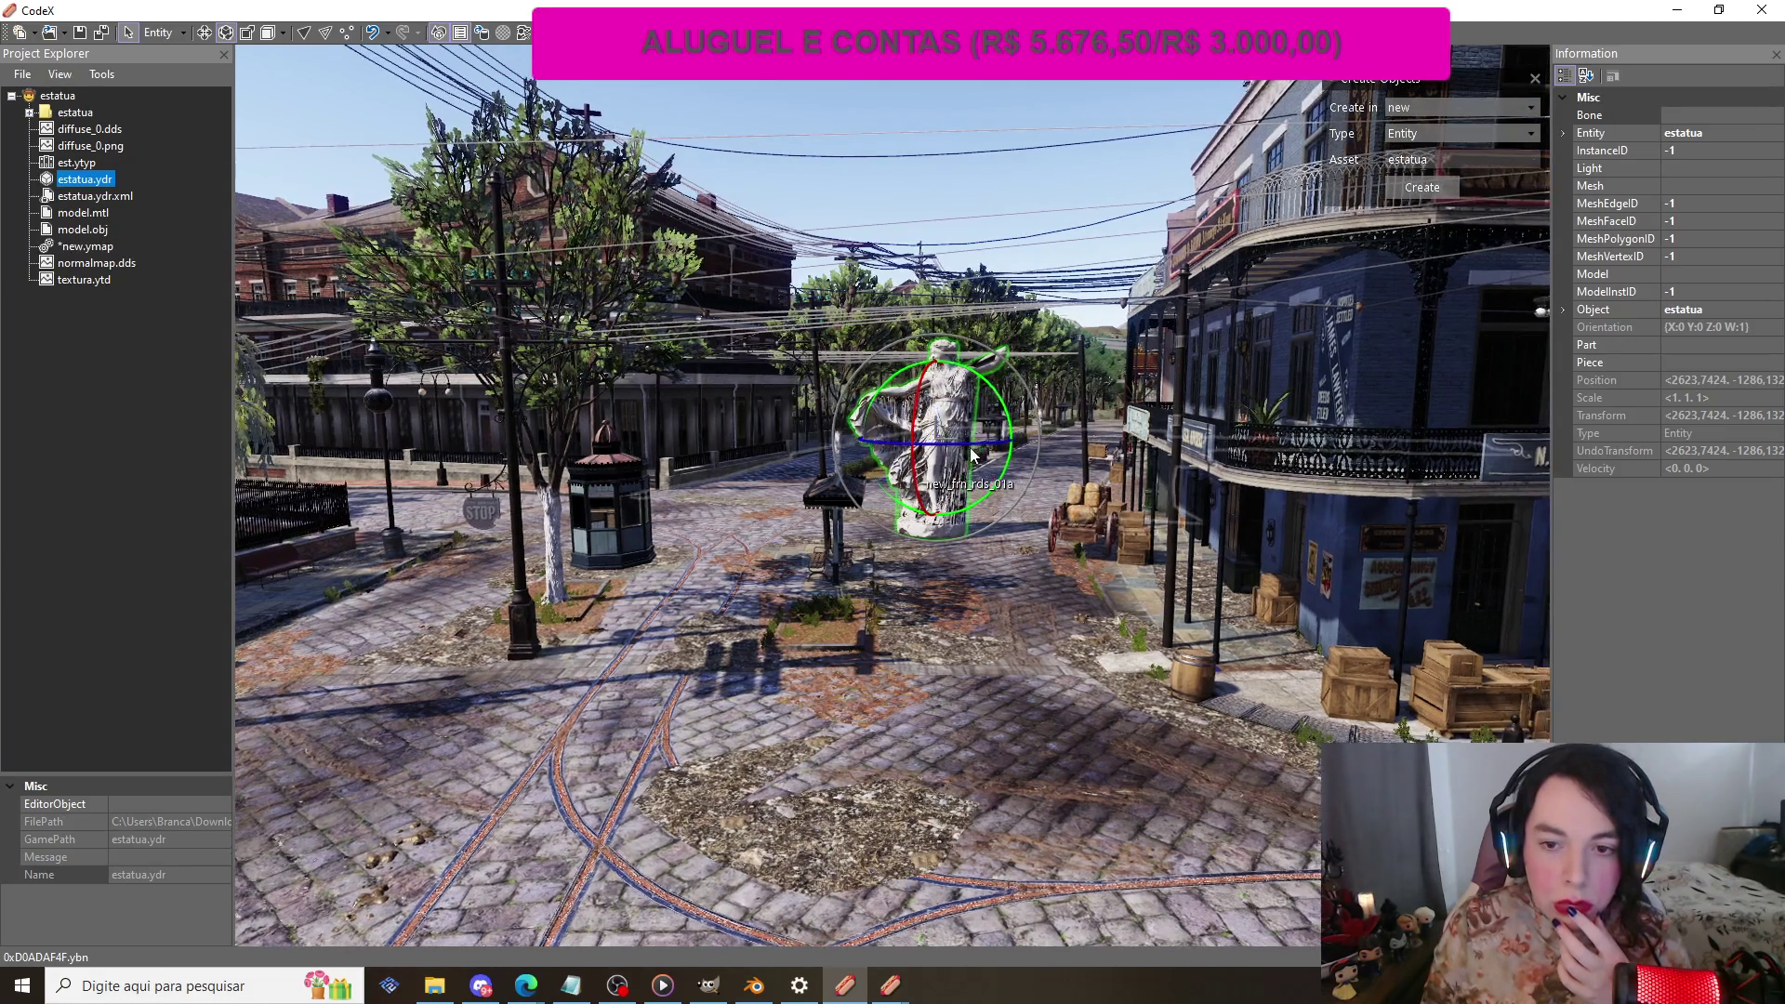
{"action": "mouse_move", "coordinate": [977, 450]}
{"action": "left_mouse_down"}
{"action": "mouse_move", "coordinate": [1104, 442]}
{"action": "mouse_move", "coordinate": [761, 442]}
{"action": "mouse_move", "coordinate": [779, 539]}
{"action": "mouse_move", "coordinate": [1305, 561]}
{"action": "left_mouse_up"}
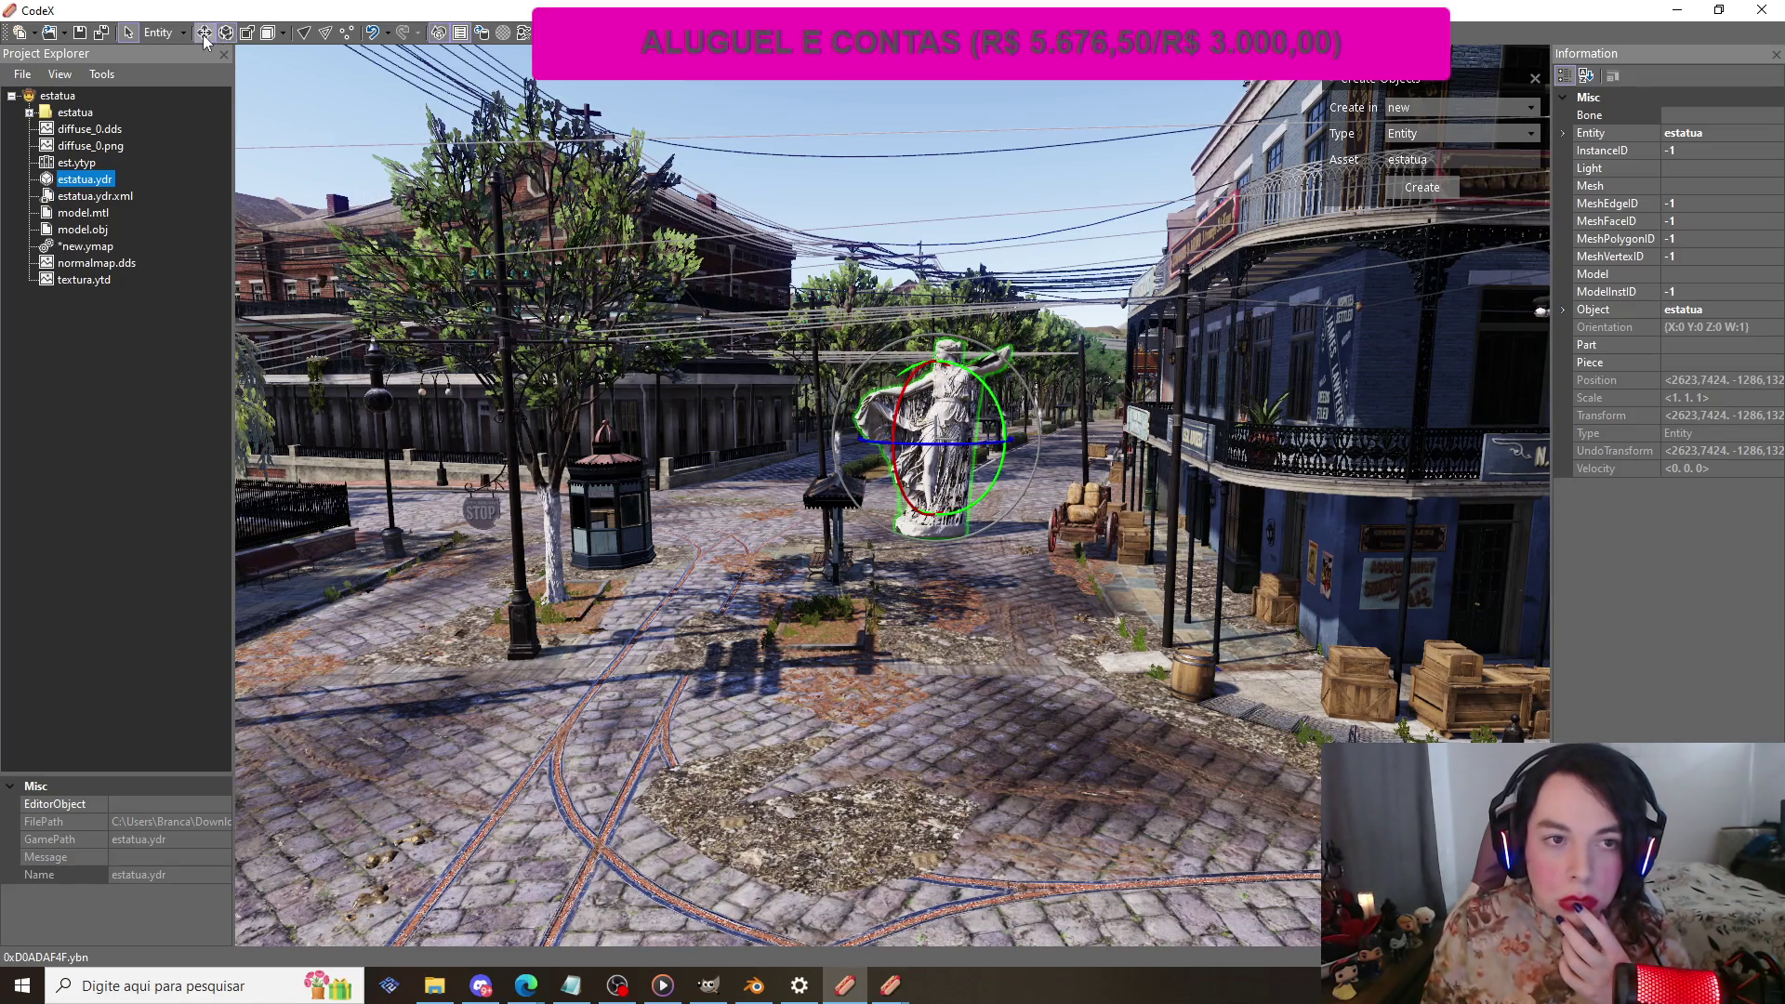
Step: Try the Scale tool on the statue's vertical and horizontal axes, then reselect new.ymap
{"action": "left_click", "coordinate": [246, 32]}
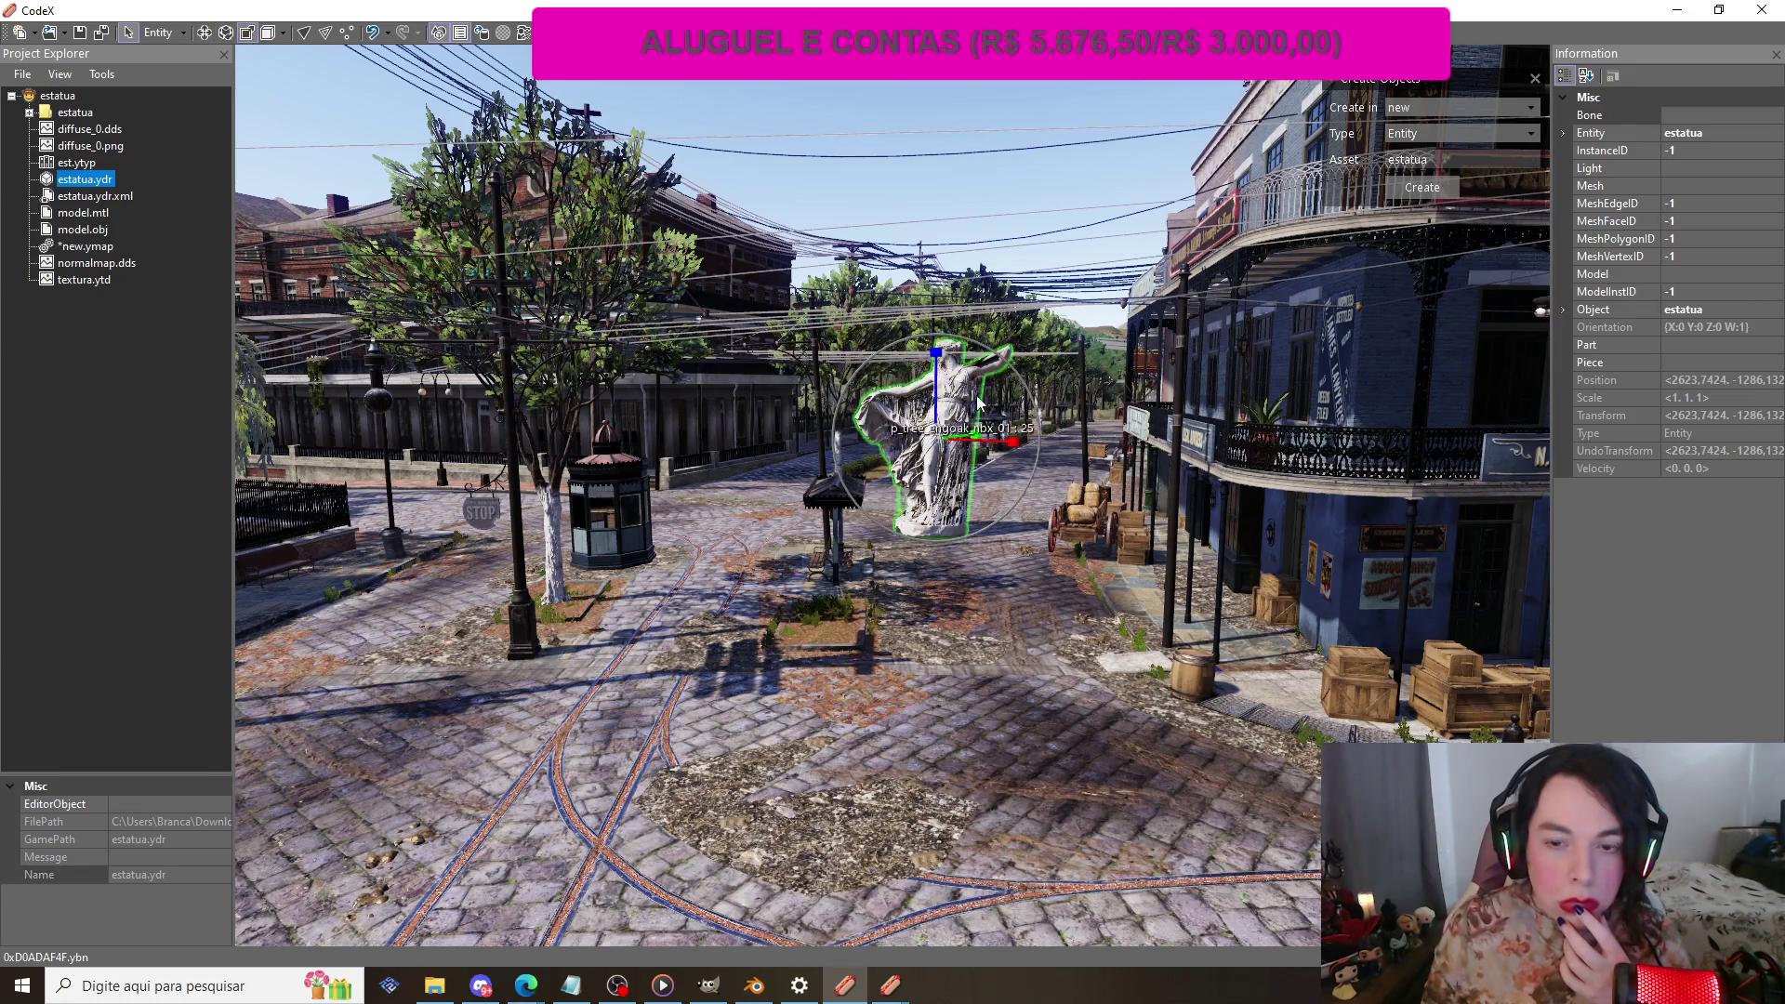
{"action": "left_click_drag", "start_coordinate": [937, 363], "coordinate": [936, 354]}
{"action": "left_click_drag", "start_coordinate": [1018, 442], "coordinate": [1002, 447]}
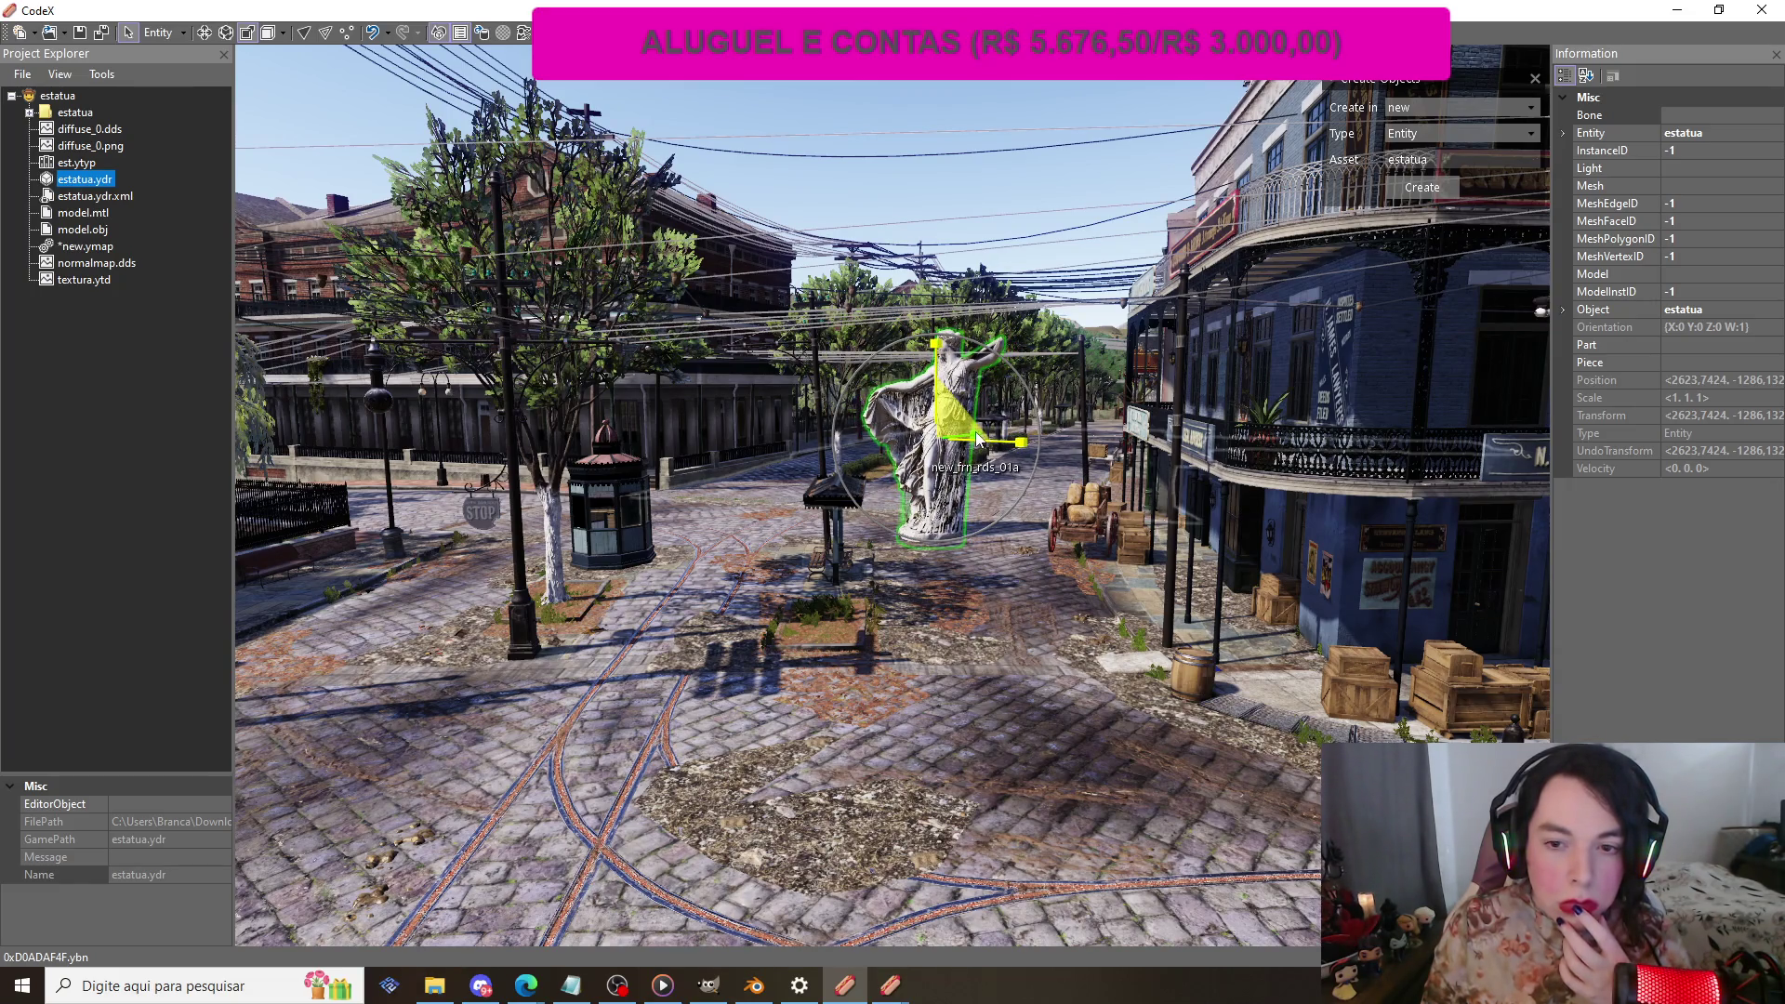
{"action": "left_click", "coordinate": [976, 438]}
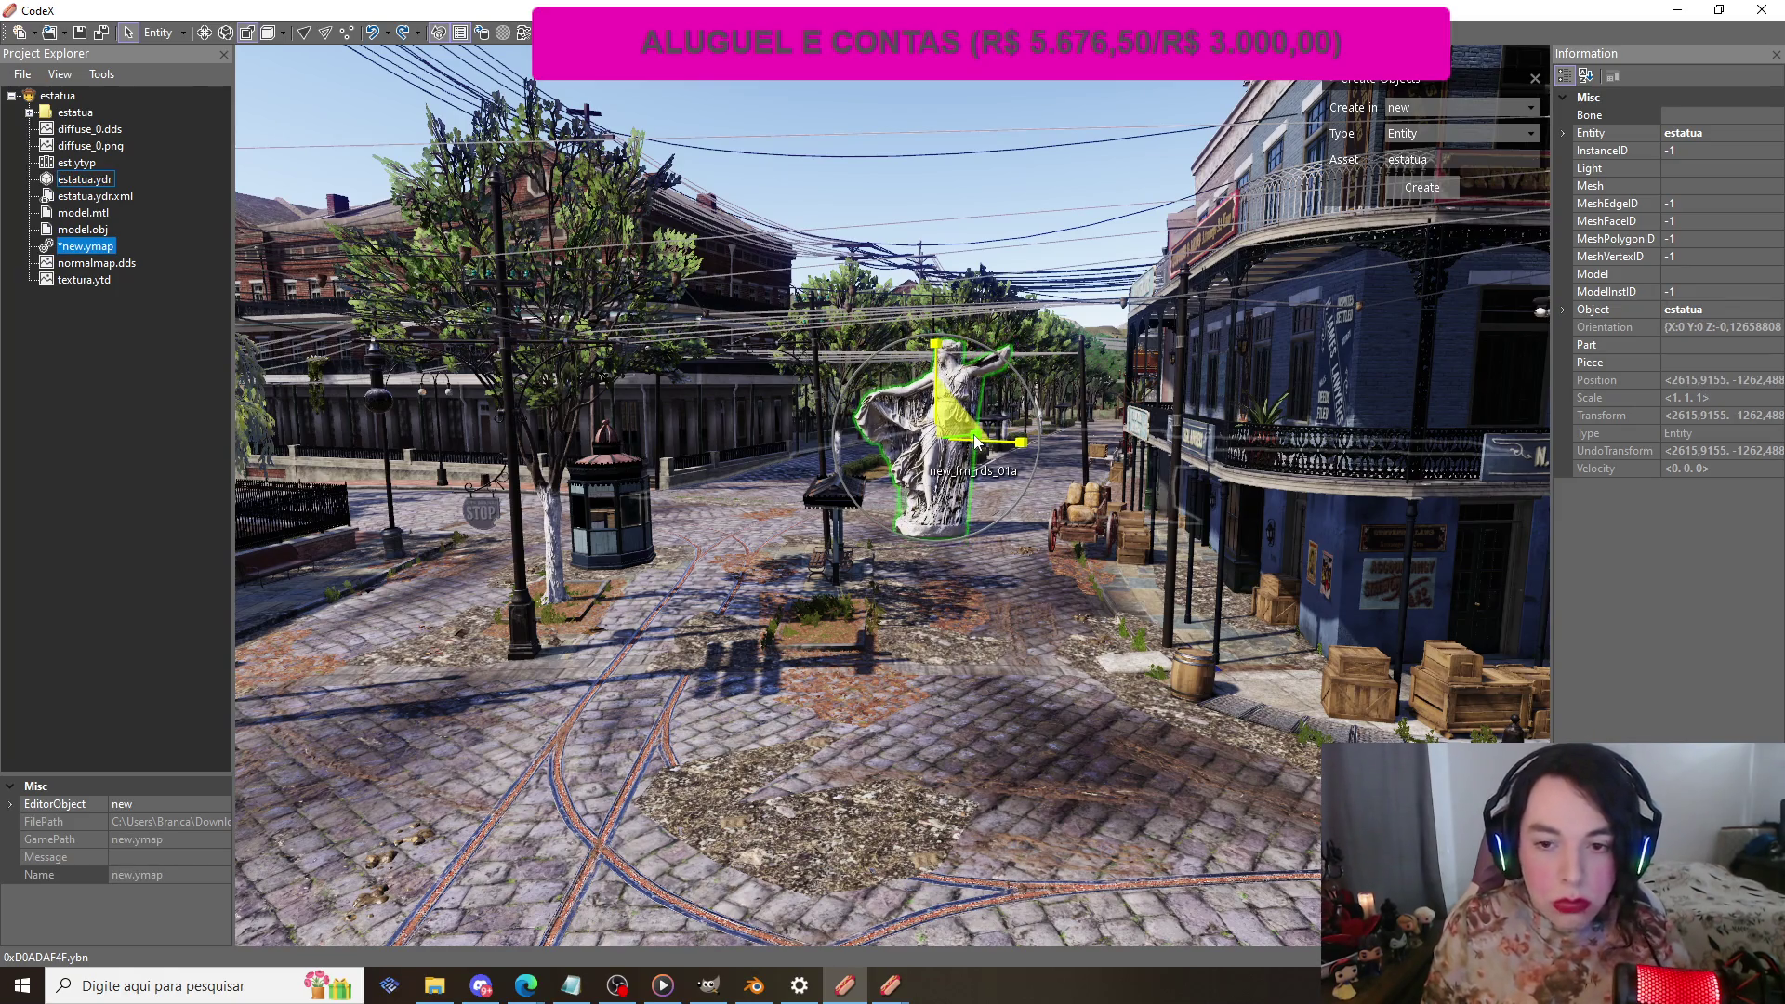
Step: Zoom in and look down on the statue, then turn it in place with the Rotate tool
{"action": "scroll", "coordinate": [976, 440], "scroll_direction": "up", "scroll_amount": 3}
{"action": "scroll", "coordinate": [1114, 175], "scroll_direction": "up", "scroll_amount": 2}
{"action": "mouse_move", "coordinate": [1111, 167]}
{"action": "left_mouse_down"}
{"action": "mouse_move", "coordinate": [1123, 135]}
{"action": "mouse_move", "coordinate": [1114, 481]}
{"action": "mouse_move", "coordinate": [1045, 461]}
{"action": "left_mouse_up"}
{"action": "key", "text": "2"}
{"action": "mouse_move", "coordinate": [955, 402]}
{"action": "left_mouse_down"}
{"action": "mouse_move", "coordinate": [895, 367]}
{"action": "mouse_move", "coordinate": [847, 384]}
{"action": "mouse_move", "coordinate": [868, 388]}
{"action": "left_mouse_up"}
Step: Nudge the statue's position and refine its rotation about several axes, then bring up Blender
{"action": "left_click", "coordinate": [204, 31]}
{"action": "left_click_drag", "start_coordinate": [882, 402], "coordinate": [883, 474]}
{"action": "left_click", "coordinate": [225, 31]}
{"action": "mouse_move", "coordinate": [944, 525]}
{"action": "left_mouse_down"}
{"action": "mouse_move", "coordinate": [1012, 501]}
{"action": "mouse_move", "coordinate": [1147, 337]}
{"action": "mouse_move", "coordinate": [1065, 383]}
{"action": "mouse_move", "coordinate": [759, 666]}
{"action": "mouse_move", "coordinate": [1039, 647]}
{"action": "mouse_move", "coordinate": [1049, 577]}
{"action": "mouse_move", "coordinate": [881, 571]}
{"action": "mouse_move", "coordinate": [951, 563]}
{"action": "mouse_move", "coordinate": [967, 539]}
{"action": "left_mouse_up"}
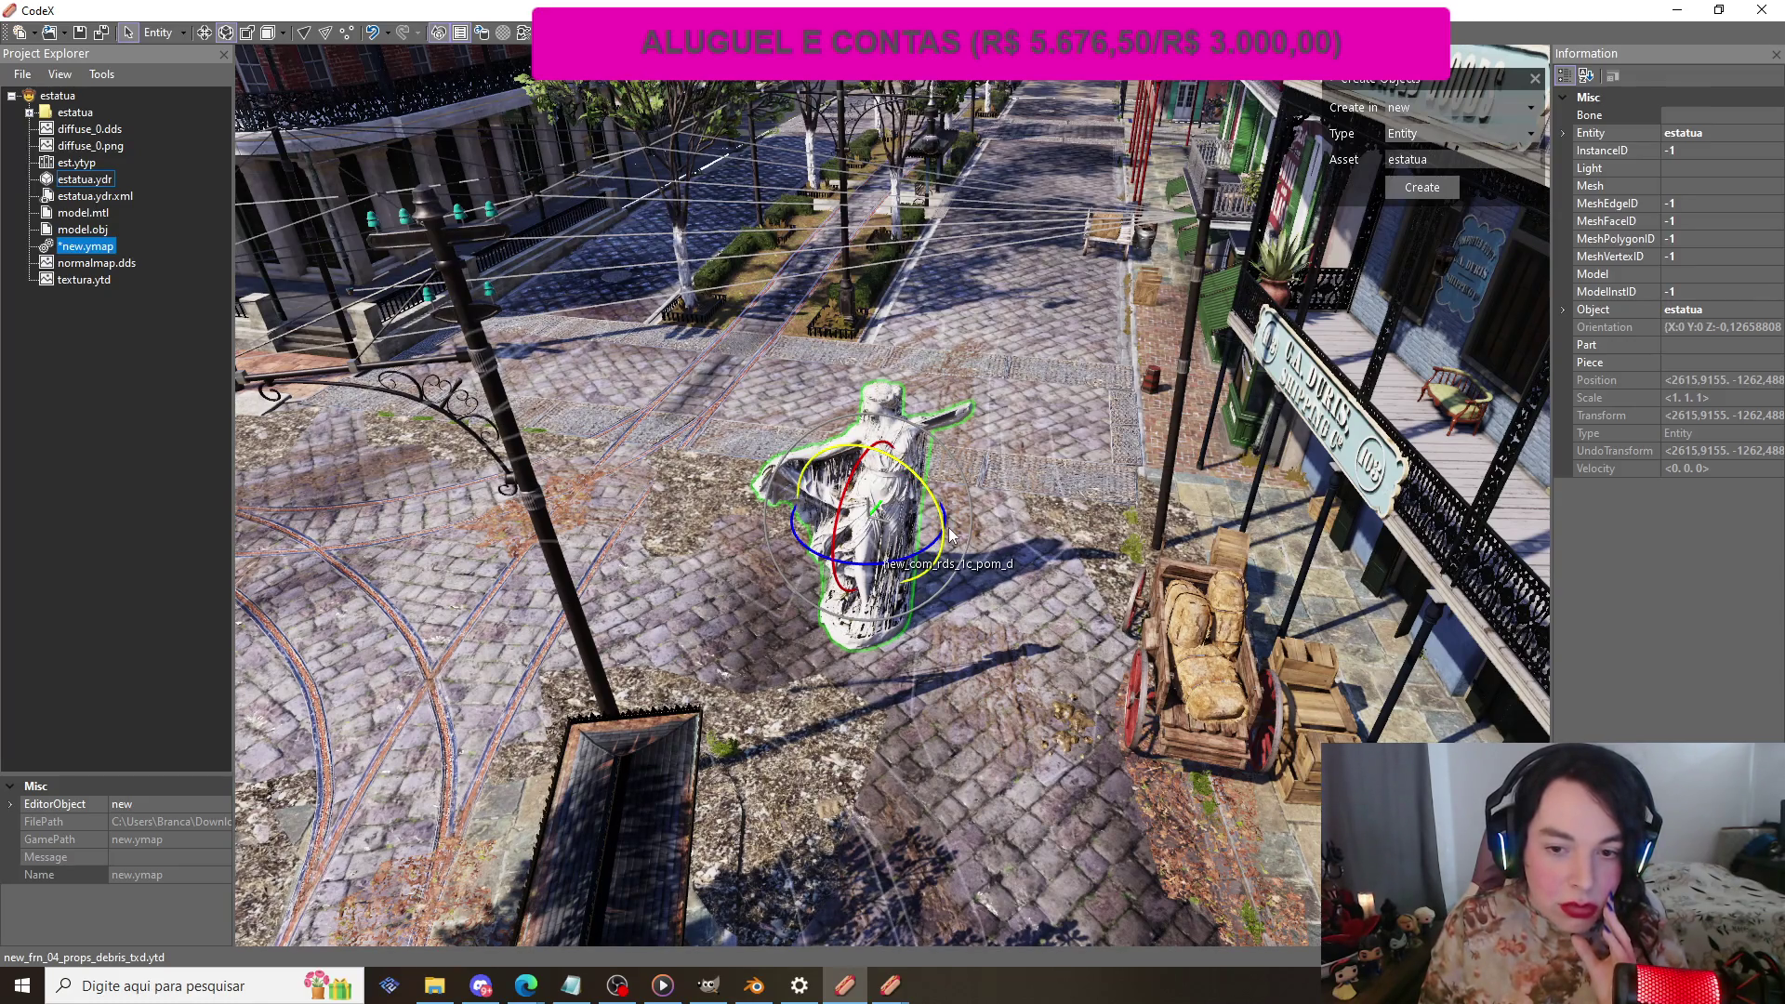
{"action": "mouse_move", "coordinate": [947, 521]}
{"action": "left_mouse_down"}
{"action": "mouse_move", "coordinate": [1067, 445]}
{"action": "mouse_move", "coordinate": [1152, 275]}
{"action": "mouse_move", "coordinate": [1160, 219]}
{"action": "mouse_move", "coordinate": [1079, 306]}
{"action": "mouse_move", "coordinate": [684, 544]}
{"action": "mouse_move", "coordinate": [332, 487]}
{"action": "mouse_move", "coordinate": [972, 672]}
{"action": "mouse_move", "coordinate": [1136, 581]}
{"action": "mouse_move", "coordinate": [1026, 587]}
{"action": "mouse_move", "coordinate": [1071, 562]}
{"action": "mouse_move", "coordinate": [1030, 567]}
{"action": "left_mouse_up"}
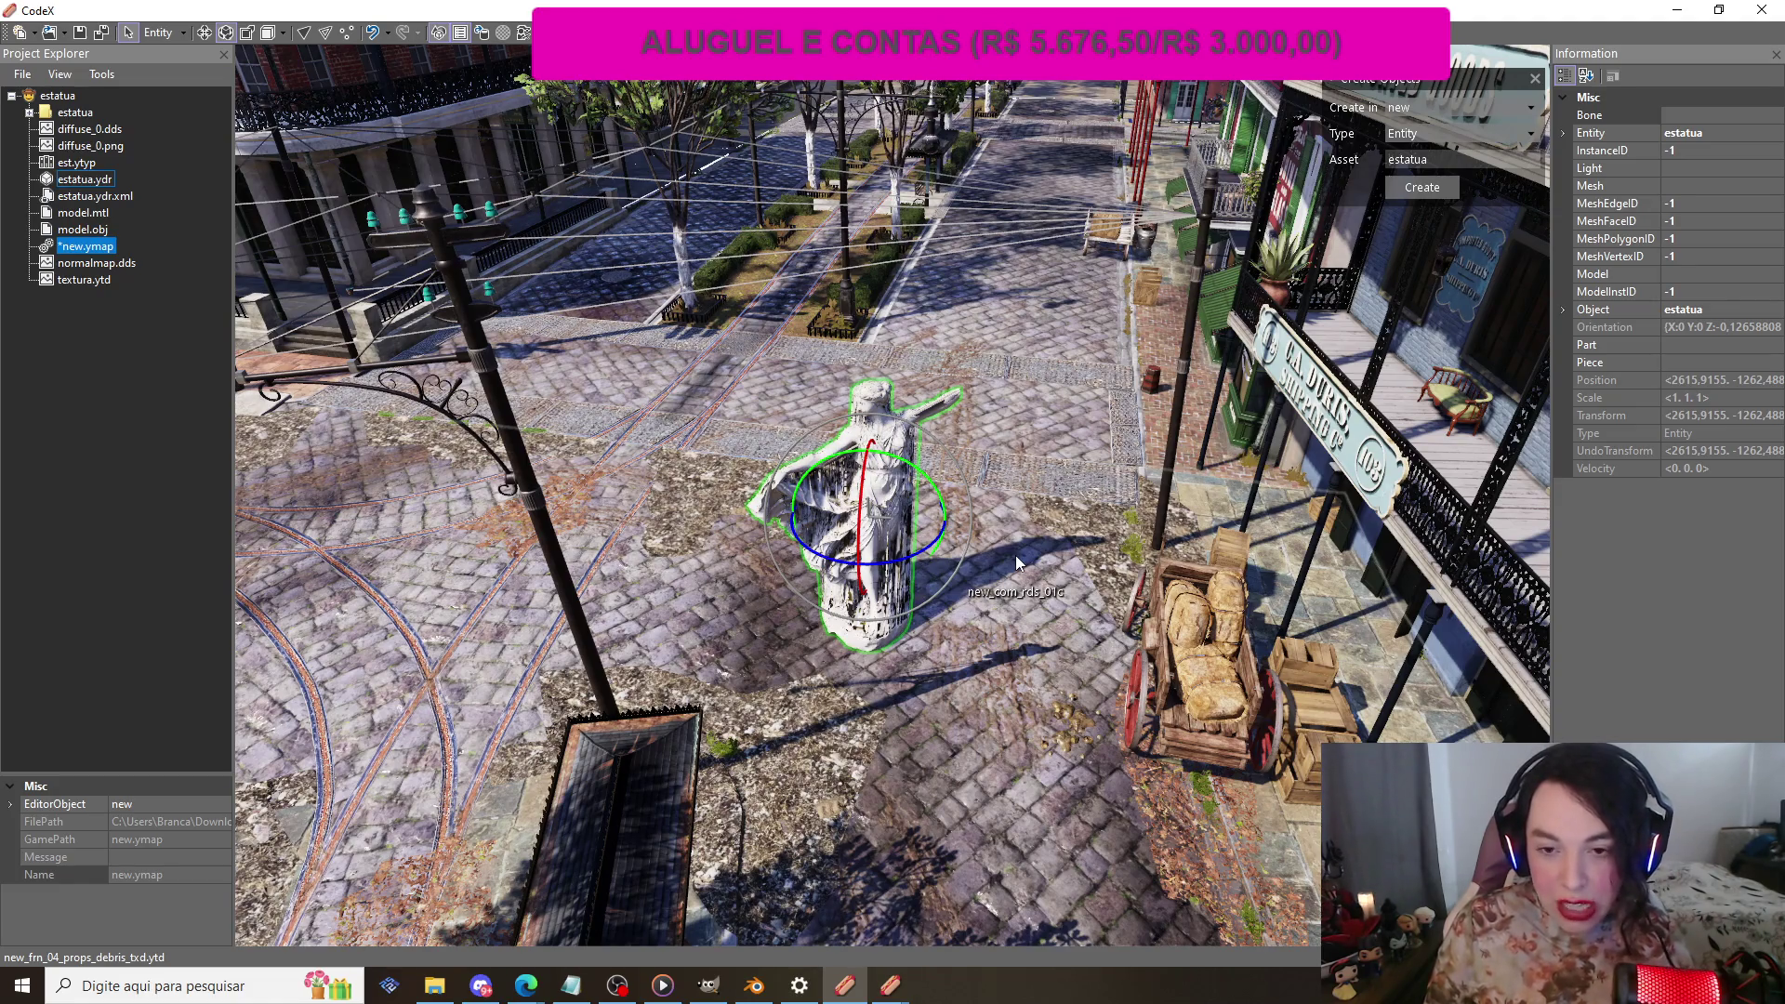
{"action": "mouse_move", "coordinate": [922, 560]}
{"action": "left_mouse_down"}
{"action": "mouse_move", "coordinate": [1126, 434]}
{"action": "mouse_move", "coordinate": [749, 543]}
{"action": "mouse_move", "coordinate": [803, 633]}
{"action": "mouse_move", "coordinate": [1018, 638]}
{"action": "mouse_move", "coordinate": [1093, 612]}
{"action": "mouse_move", "coordinate": [1012, 579]}
{"action": "left_mouse_up"}
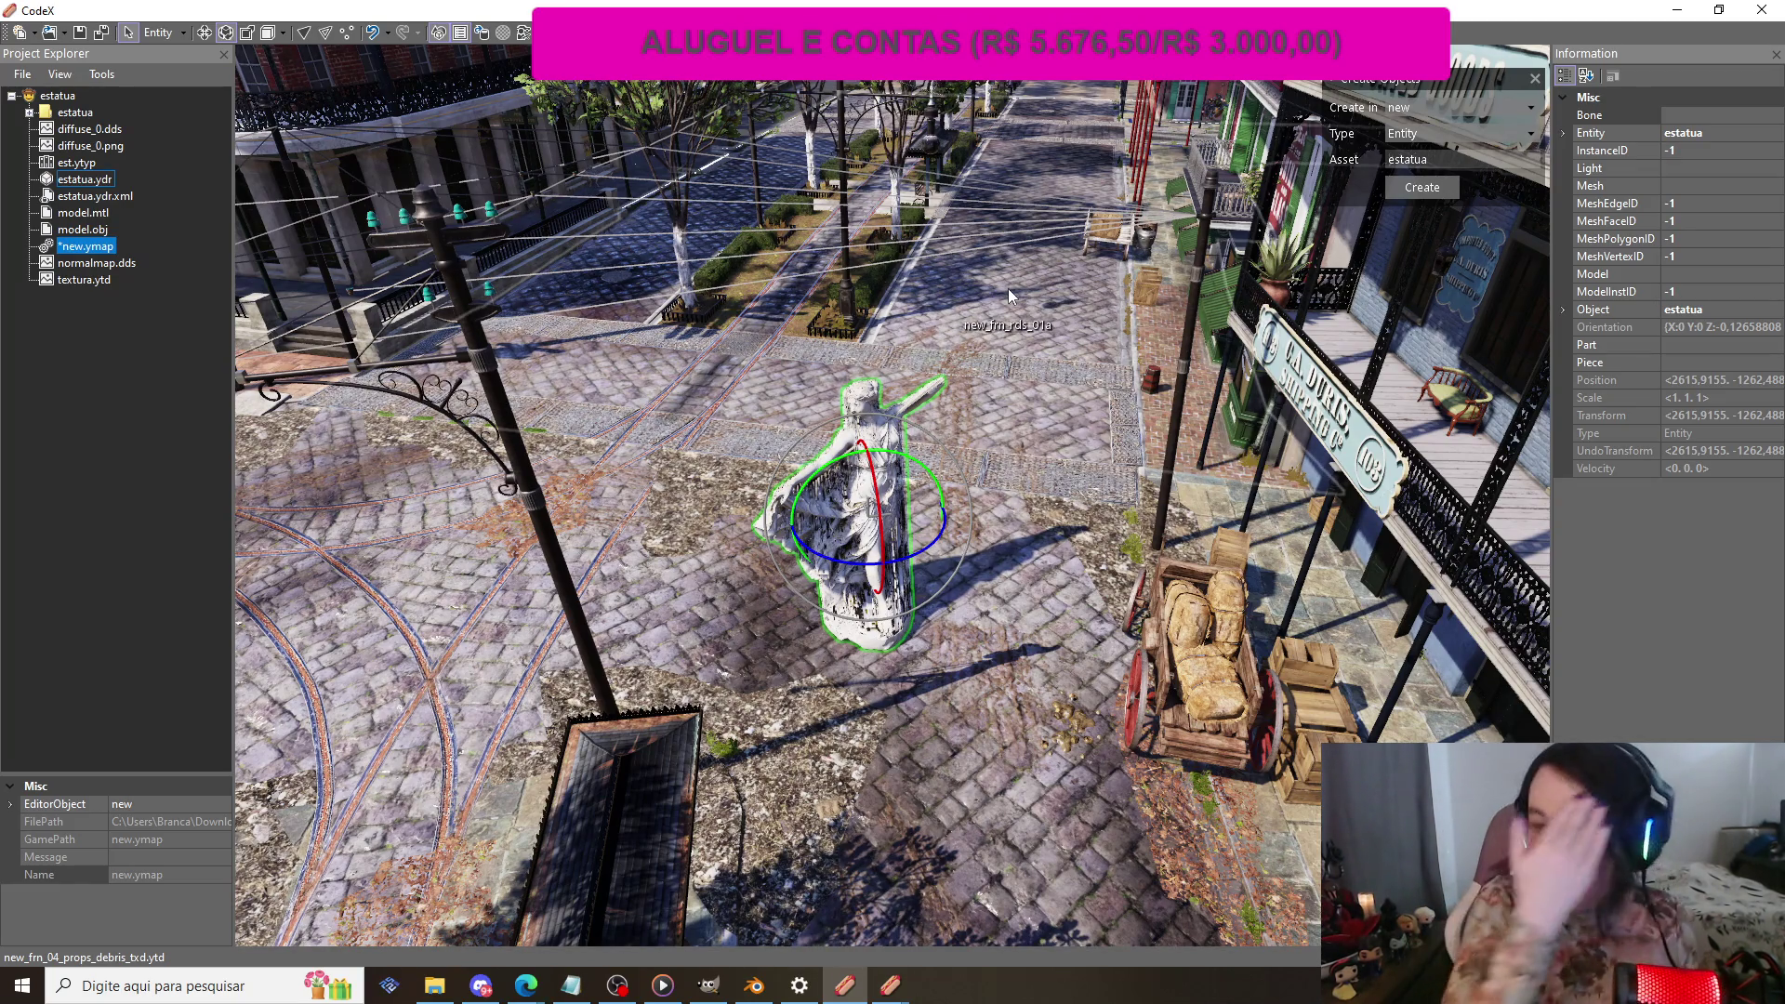
{"action": "left_click", "coordinate": [754, 985]}
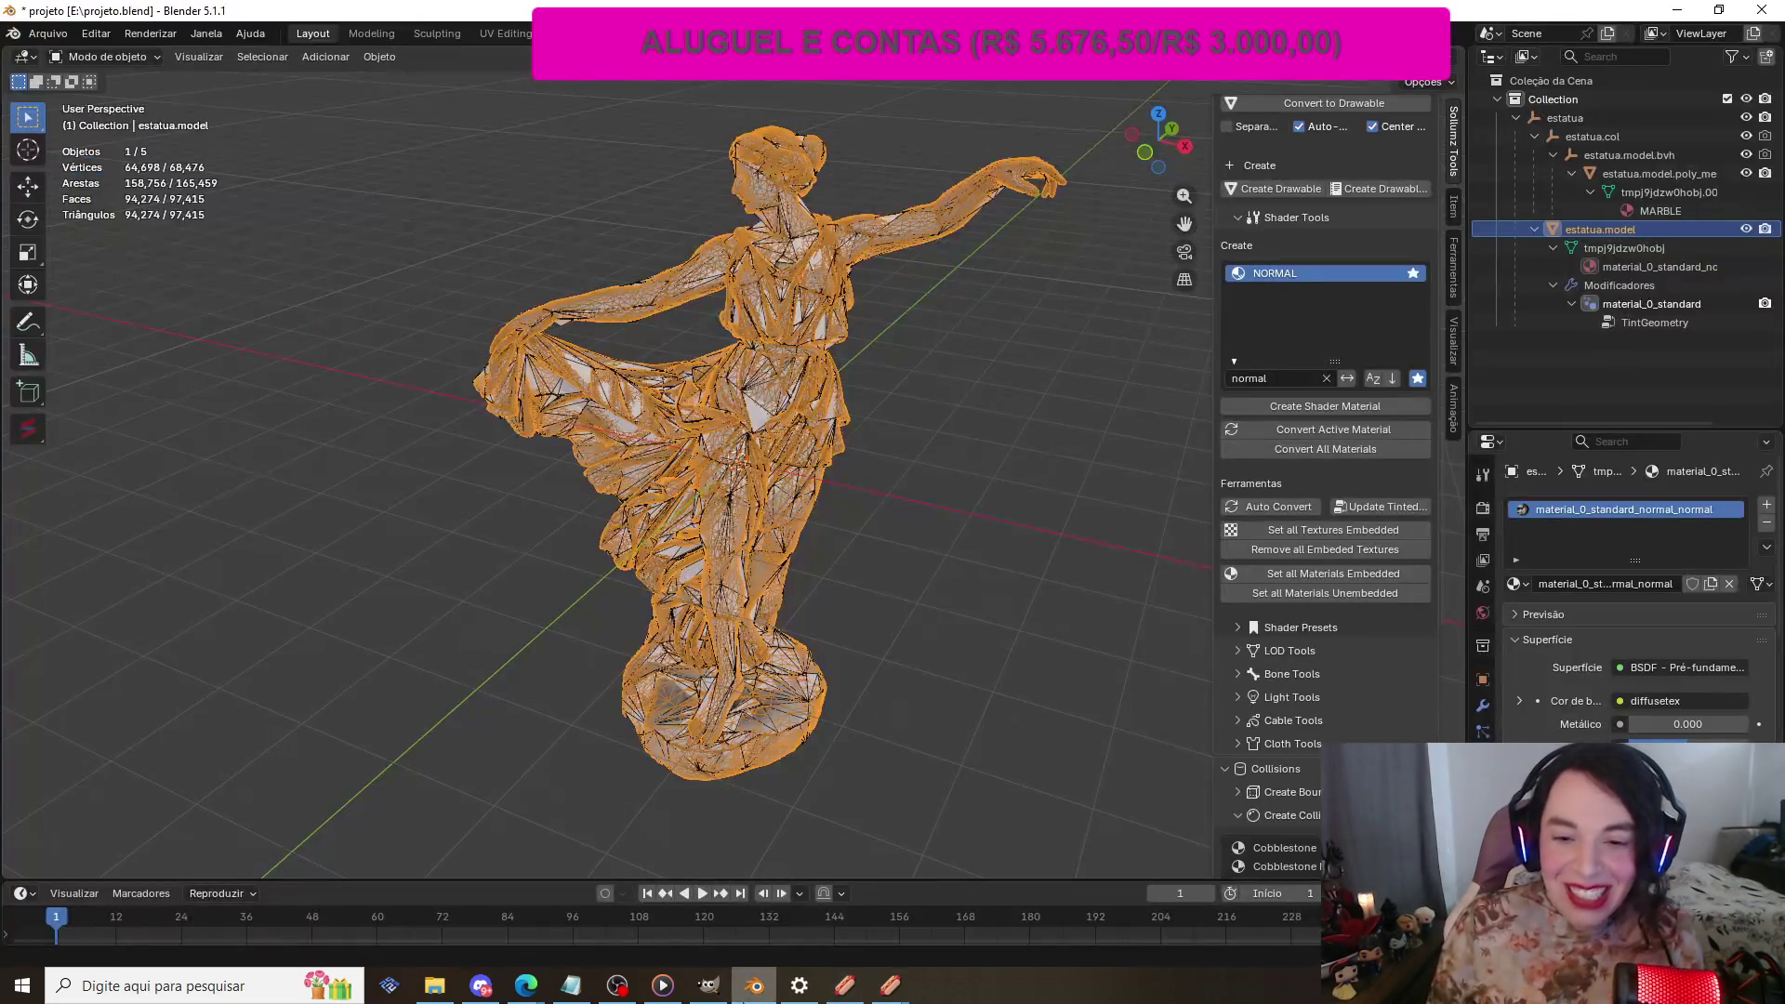
Step: Show the estatua.col collision and hide the statue's poly mesh in the outliner
{"action": "scroll", "coordinate": [897, 433], "scroll_direction": "down", "scroll_amount": 2}
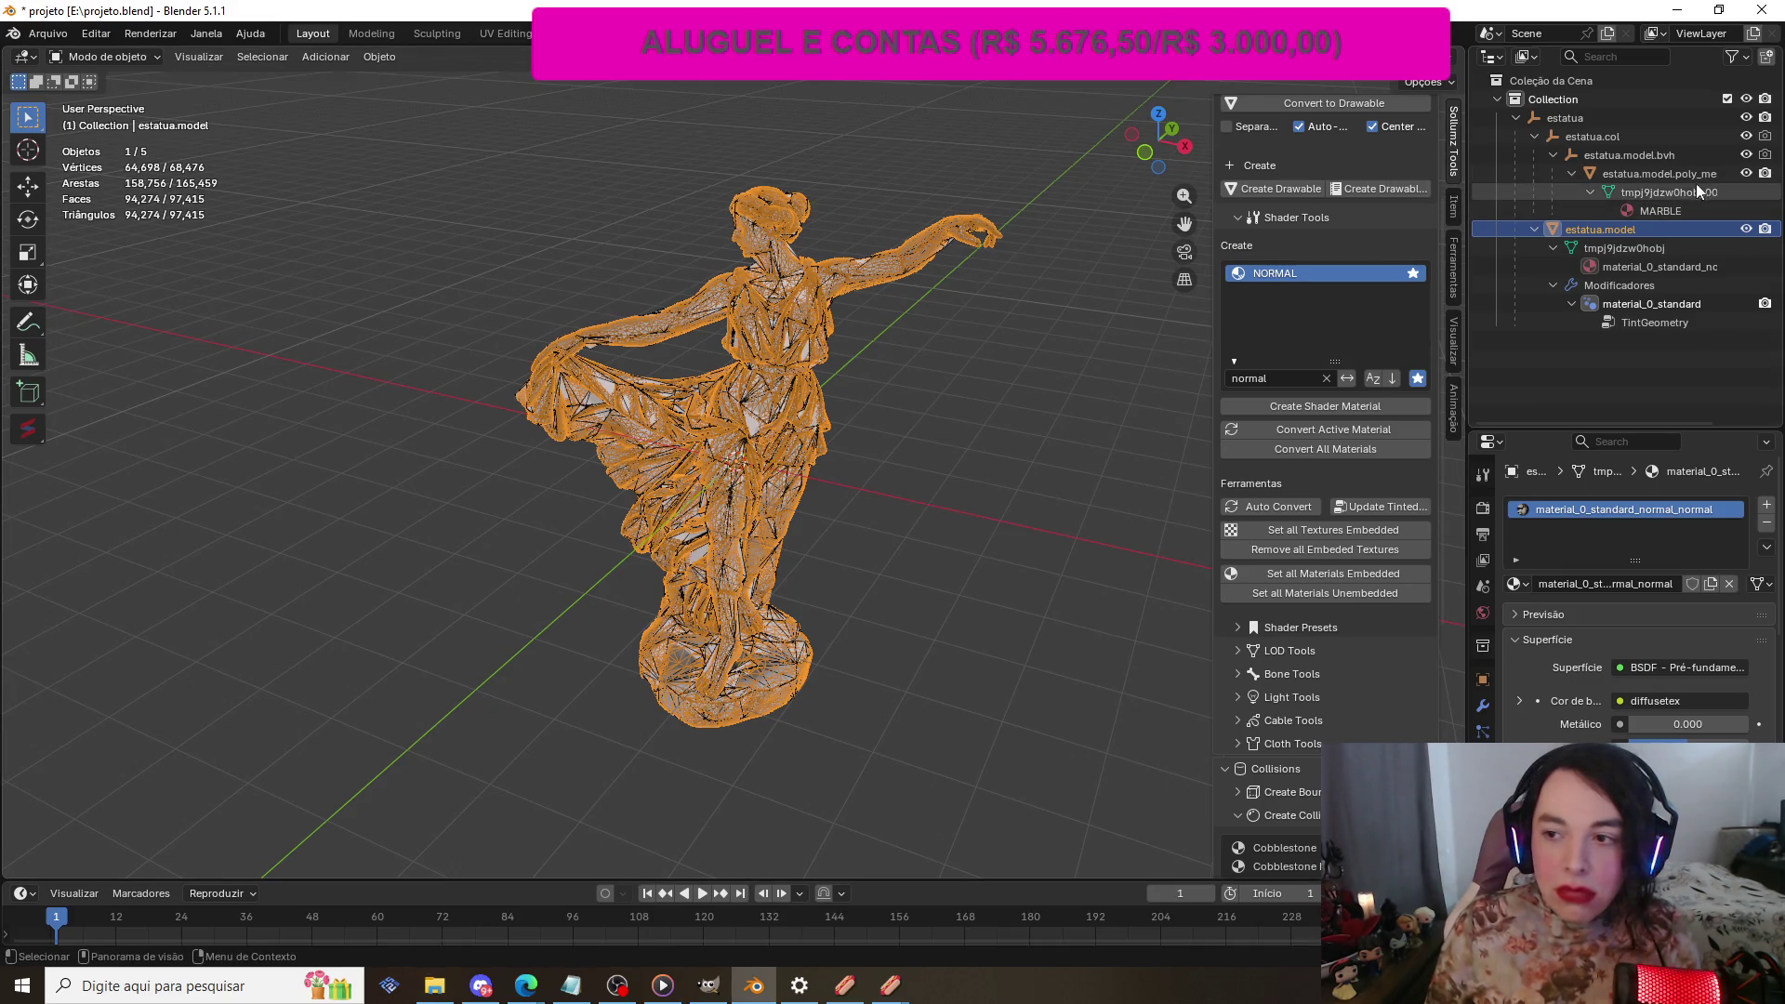
{"action": "left_click", "coordinate": [1745, 137]}
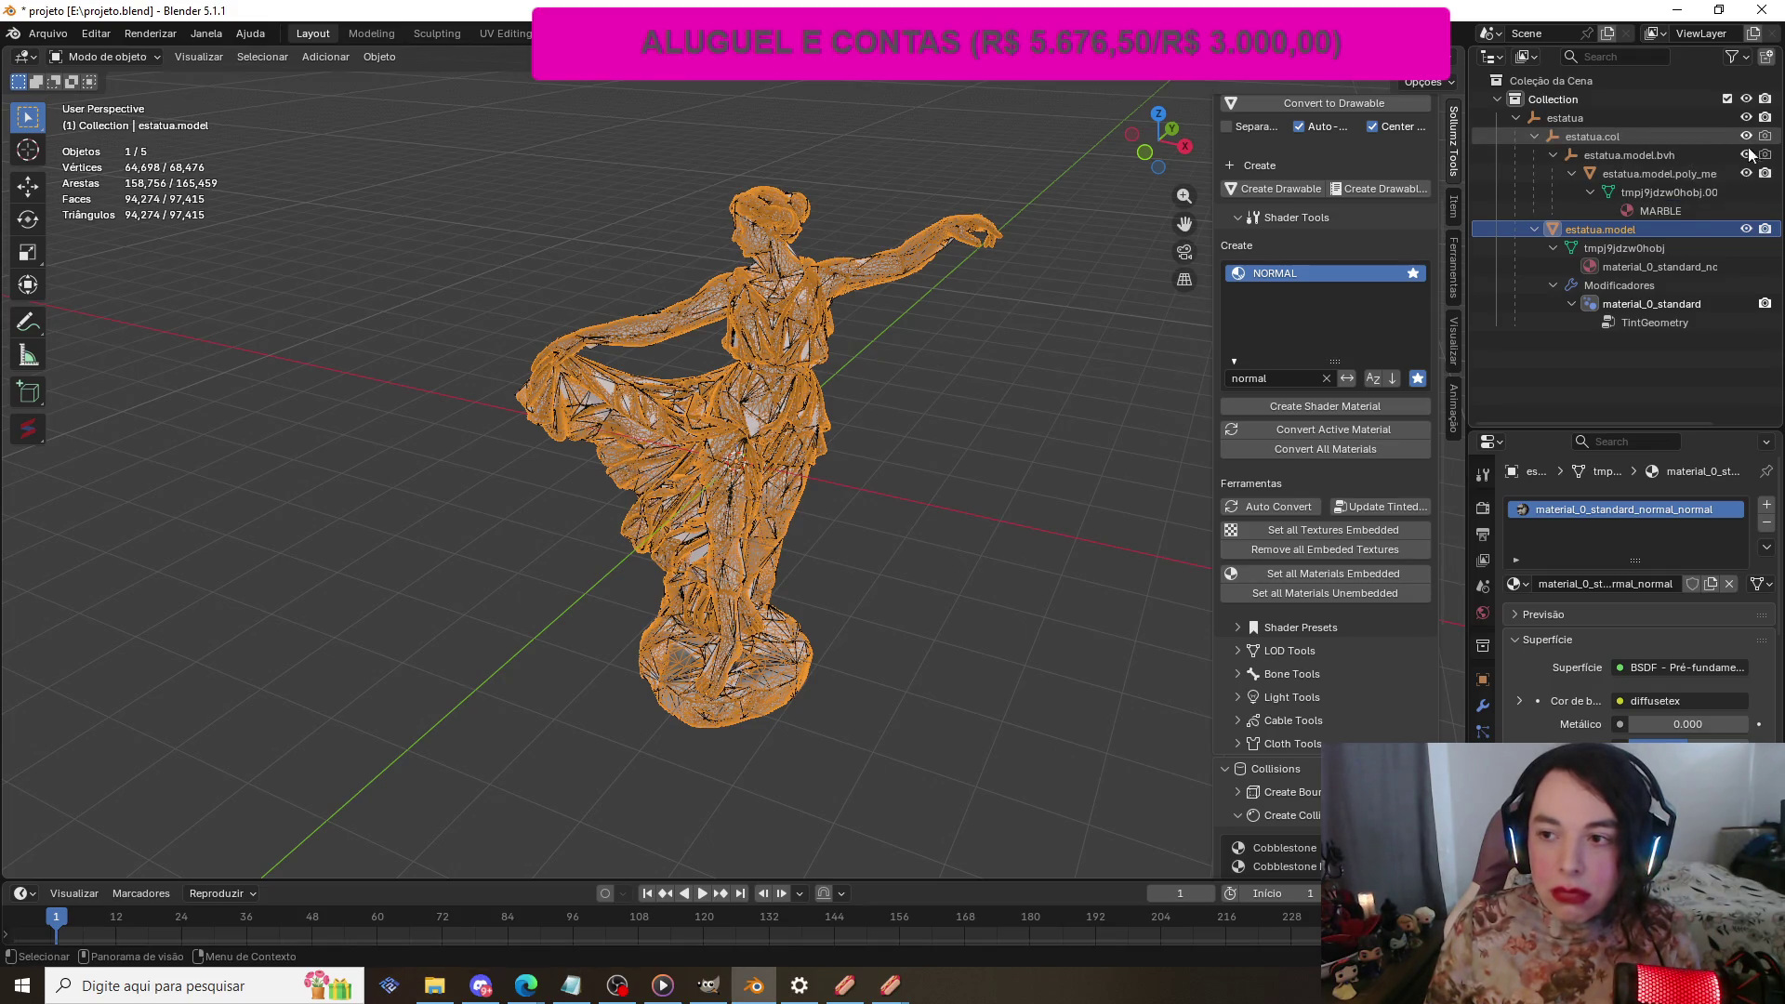
{"action": "left_click", "coordinate": [1746, 175]}
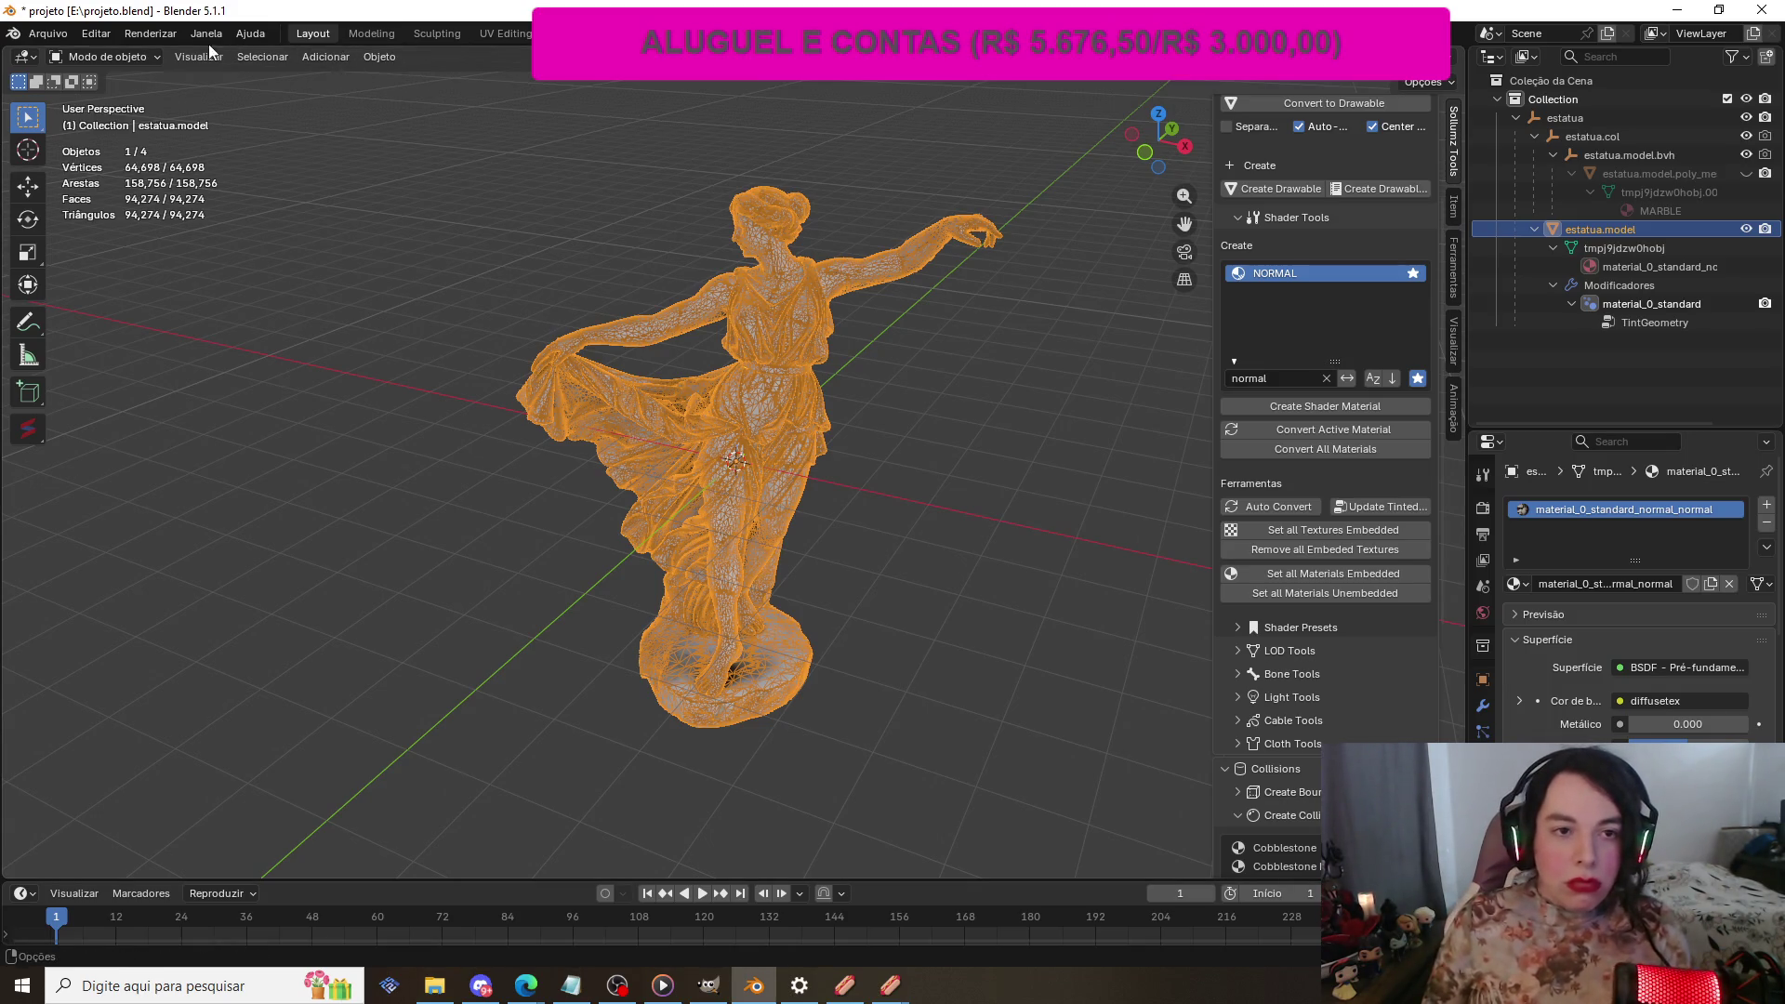
Step: Put the statue model in Edit Mode viewed from behind along Y, then switch to OBS
{"action": "left_click", "coordinate": [97, 34]}
{"action": "left_click", "coordinate": [116, 56]}
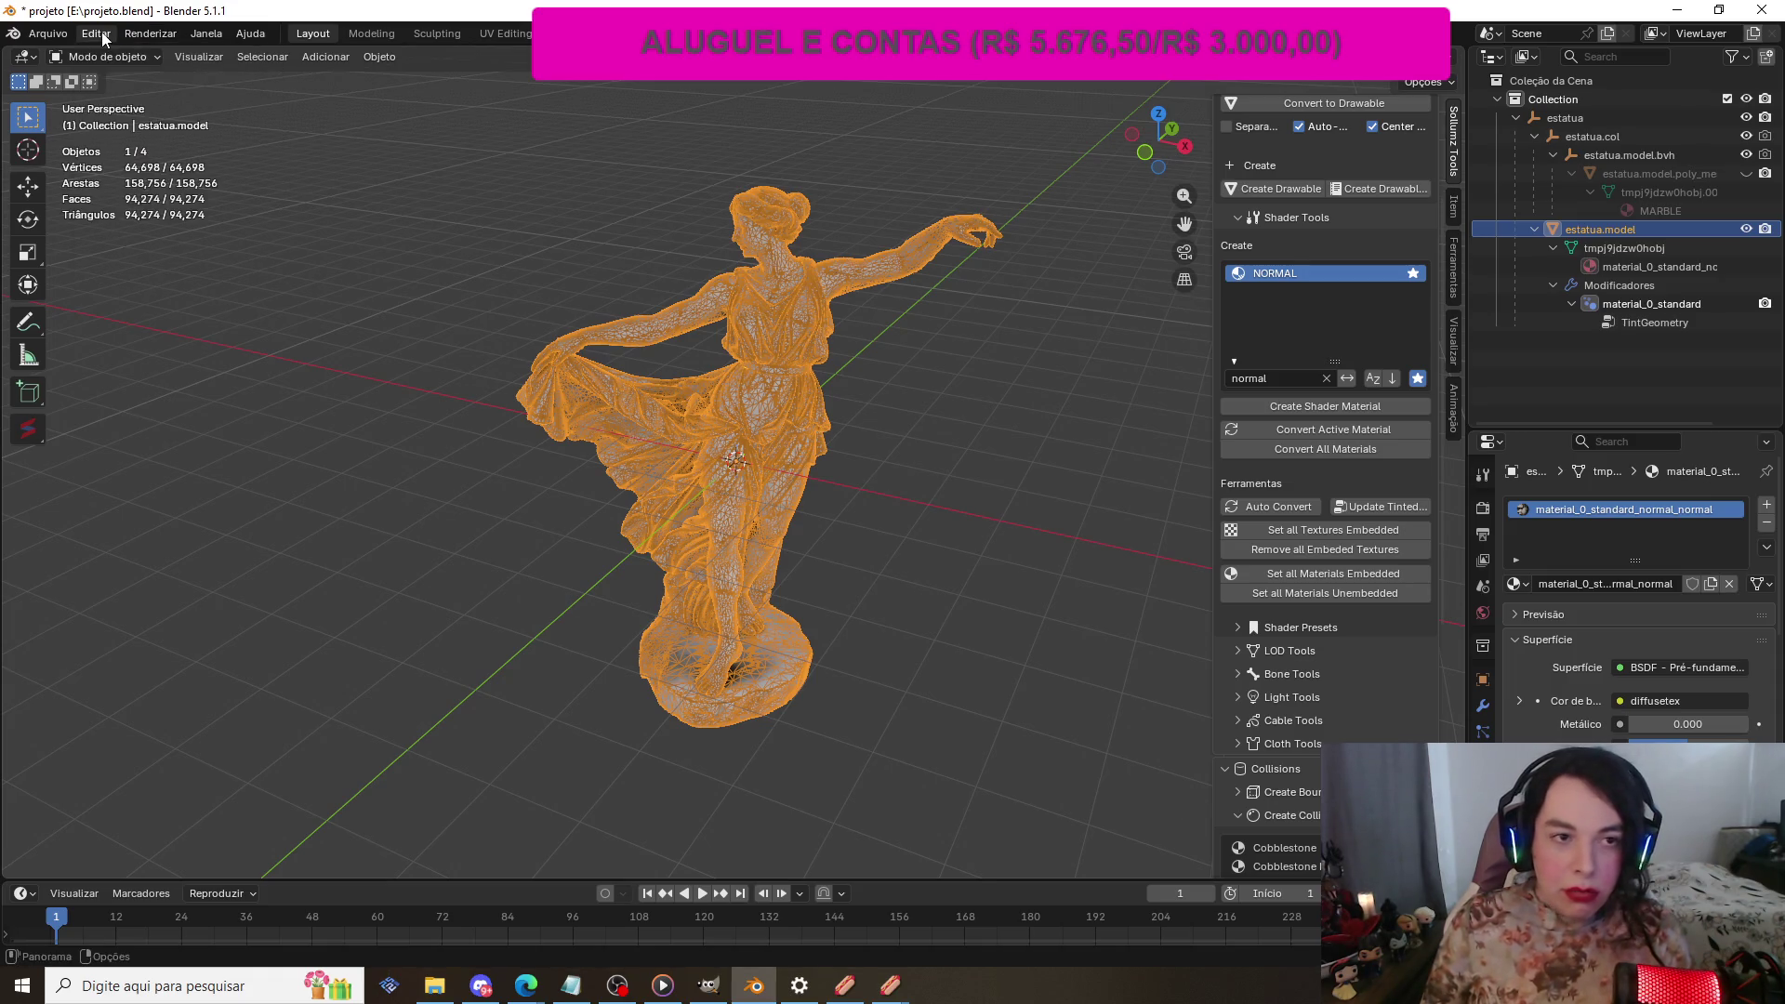
{"action": "left_click", "coordinate": [115, 57]}
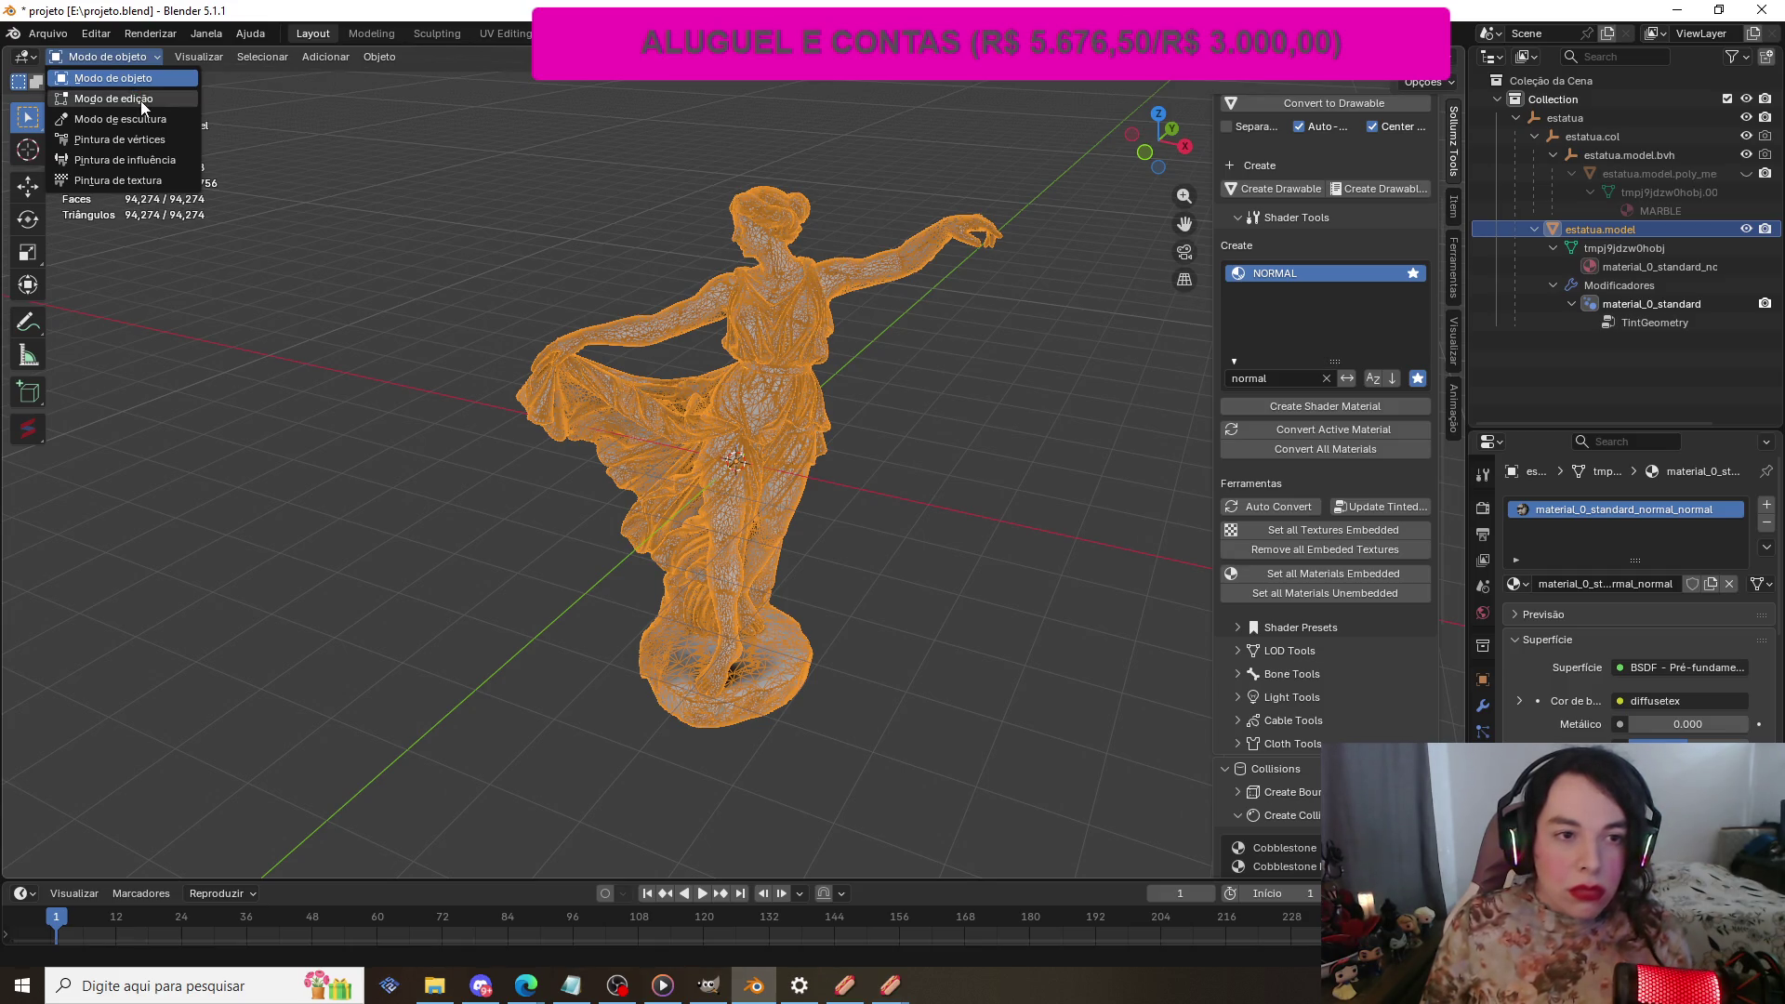
{"action": "left_click", "coordinate": [140, 99]}
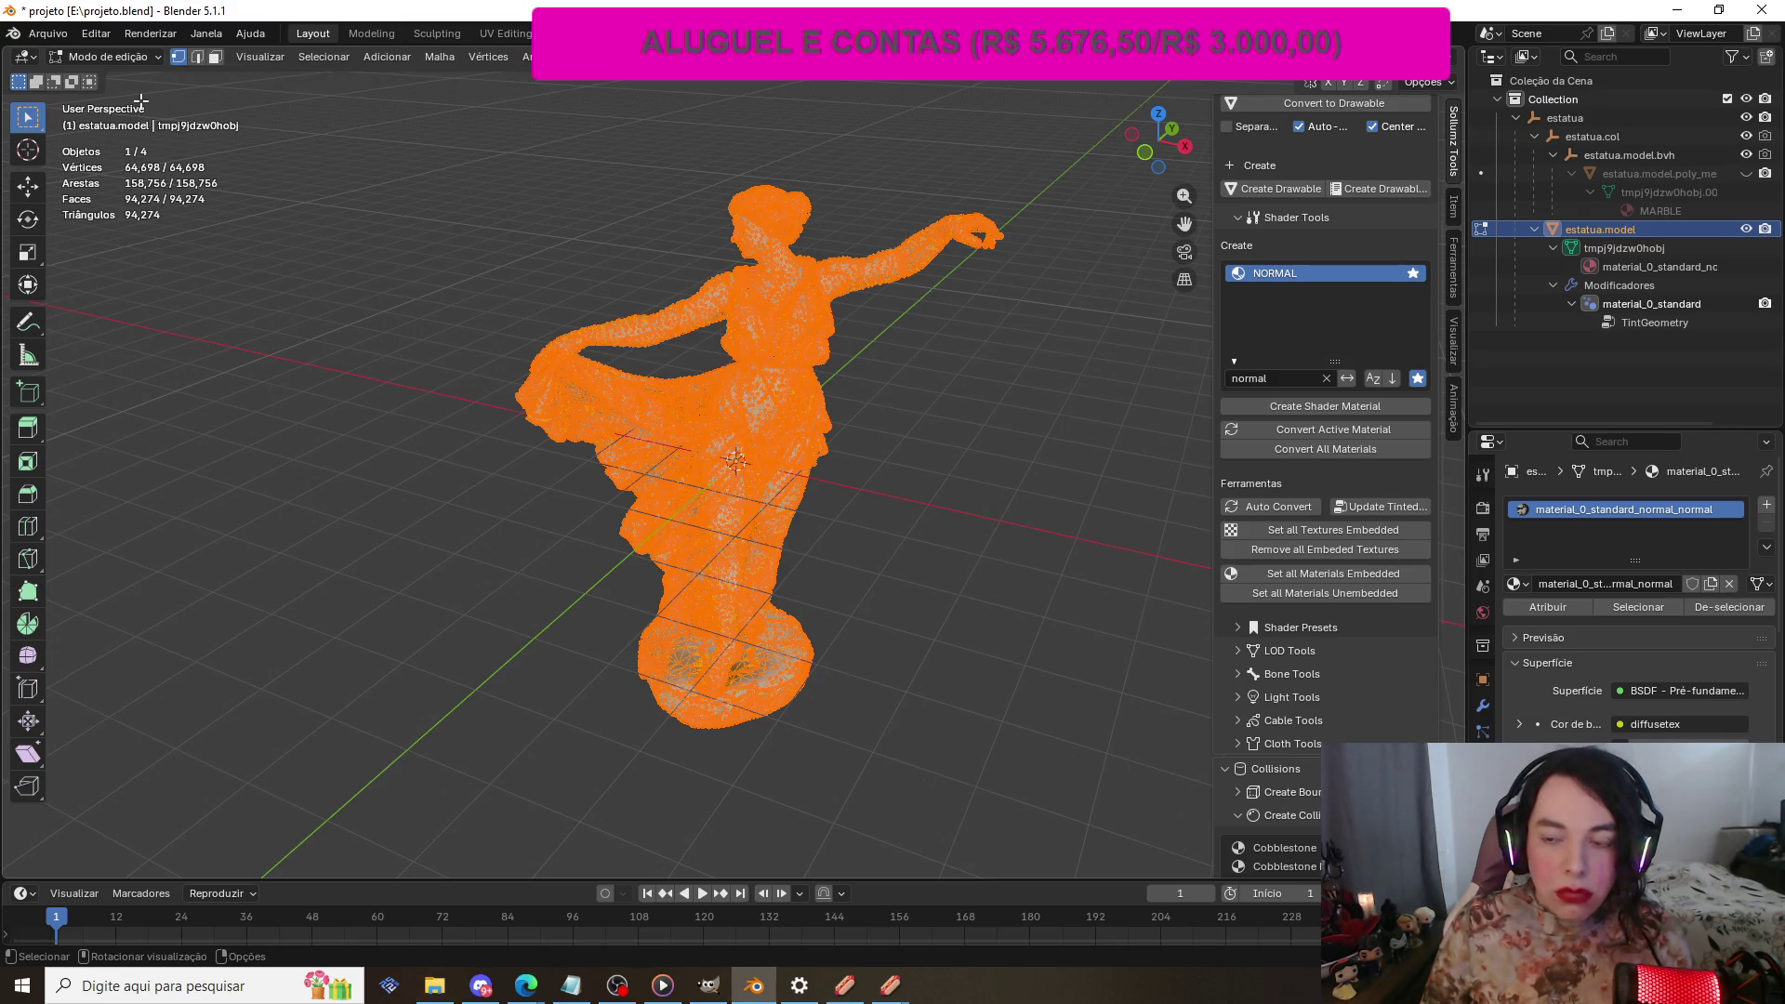
{"action": "left_click", "coordinate": [1172, 130]}
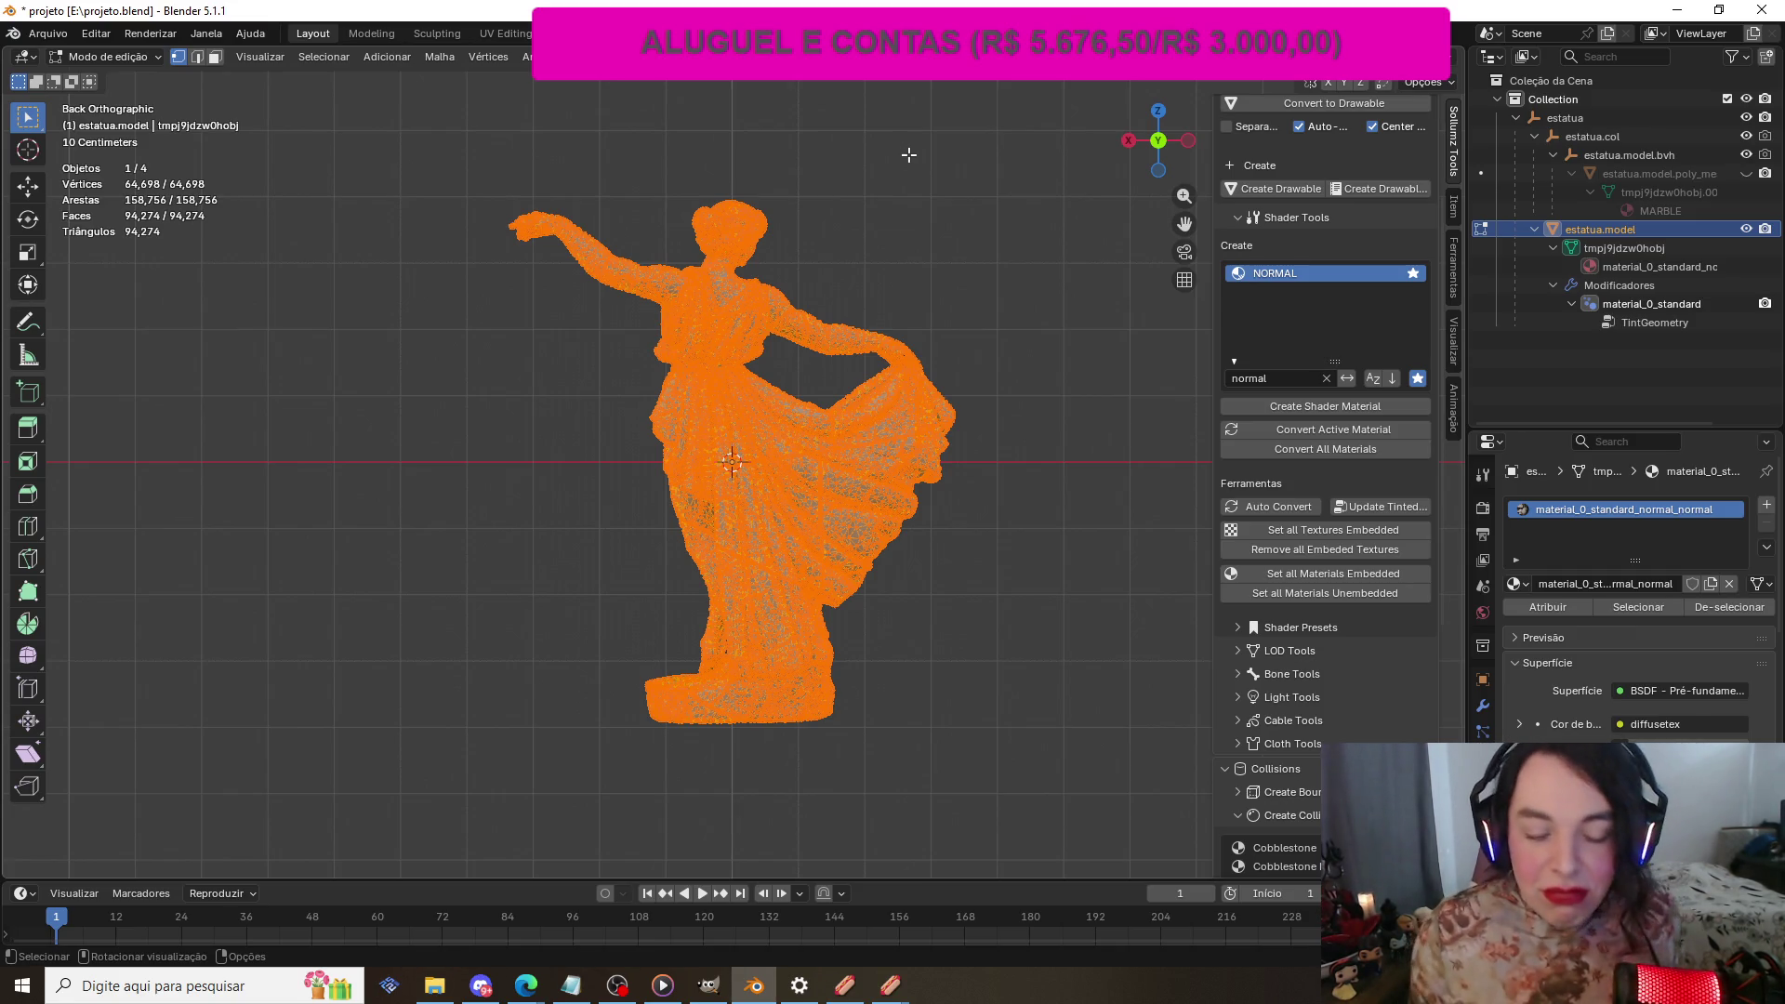
{"action": "left_click", "coordinate": [616, 985]}
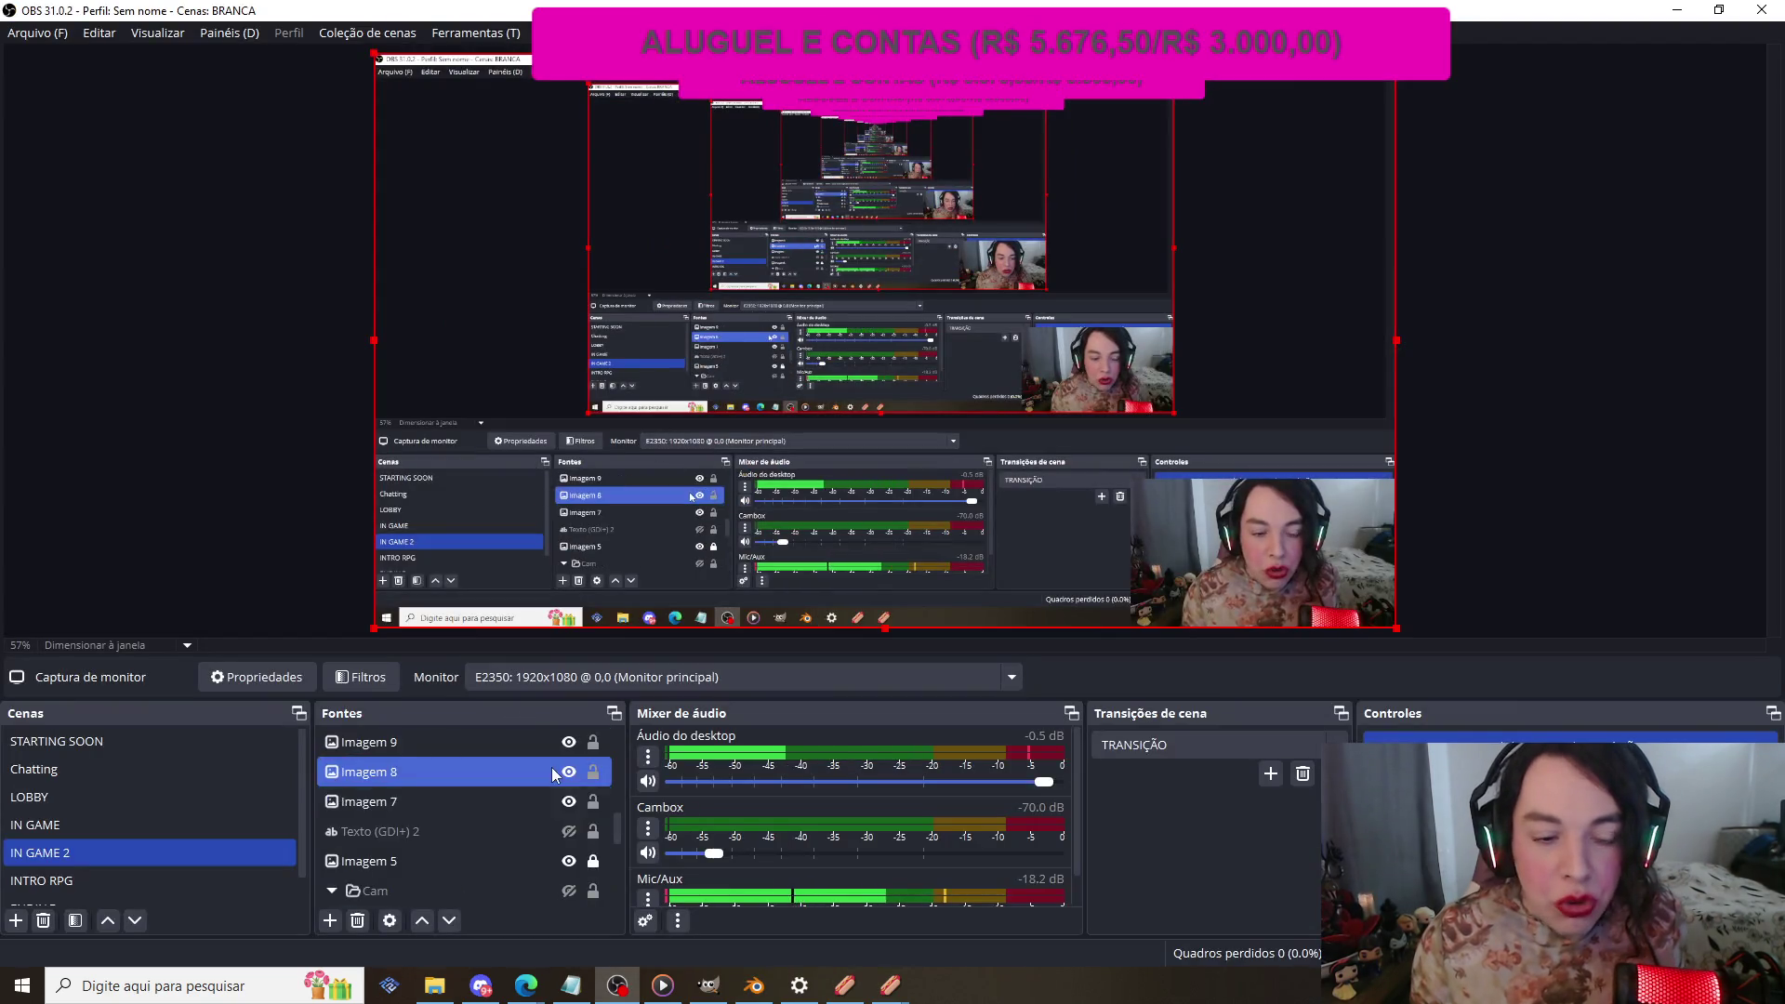
{"action": "scroll", "coordinate": [555, 775], "scroll_direction": "up", "scroll_amount": 5}
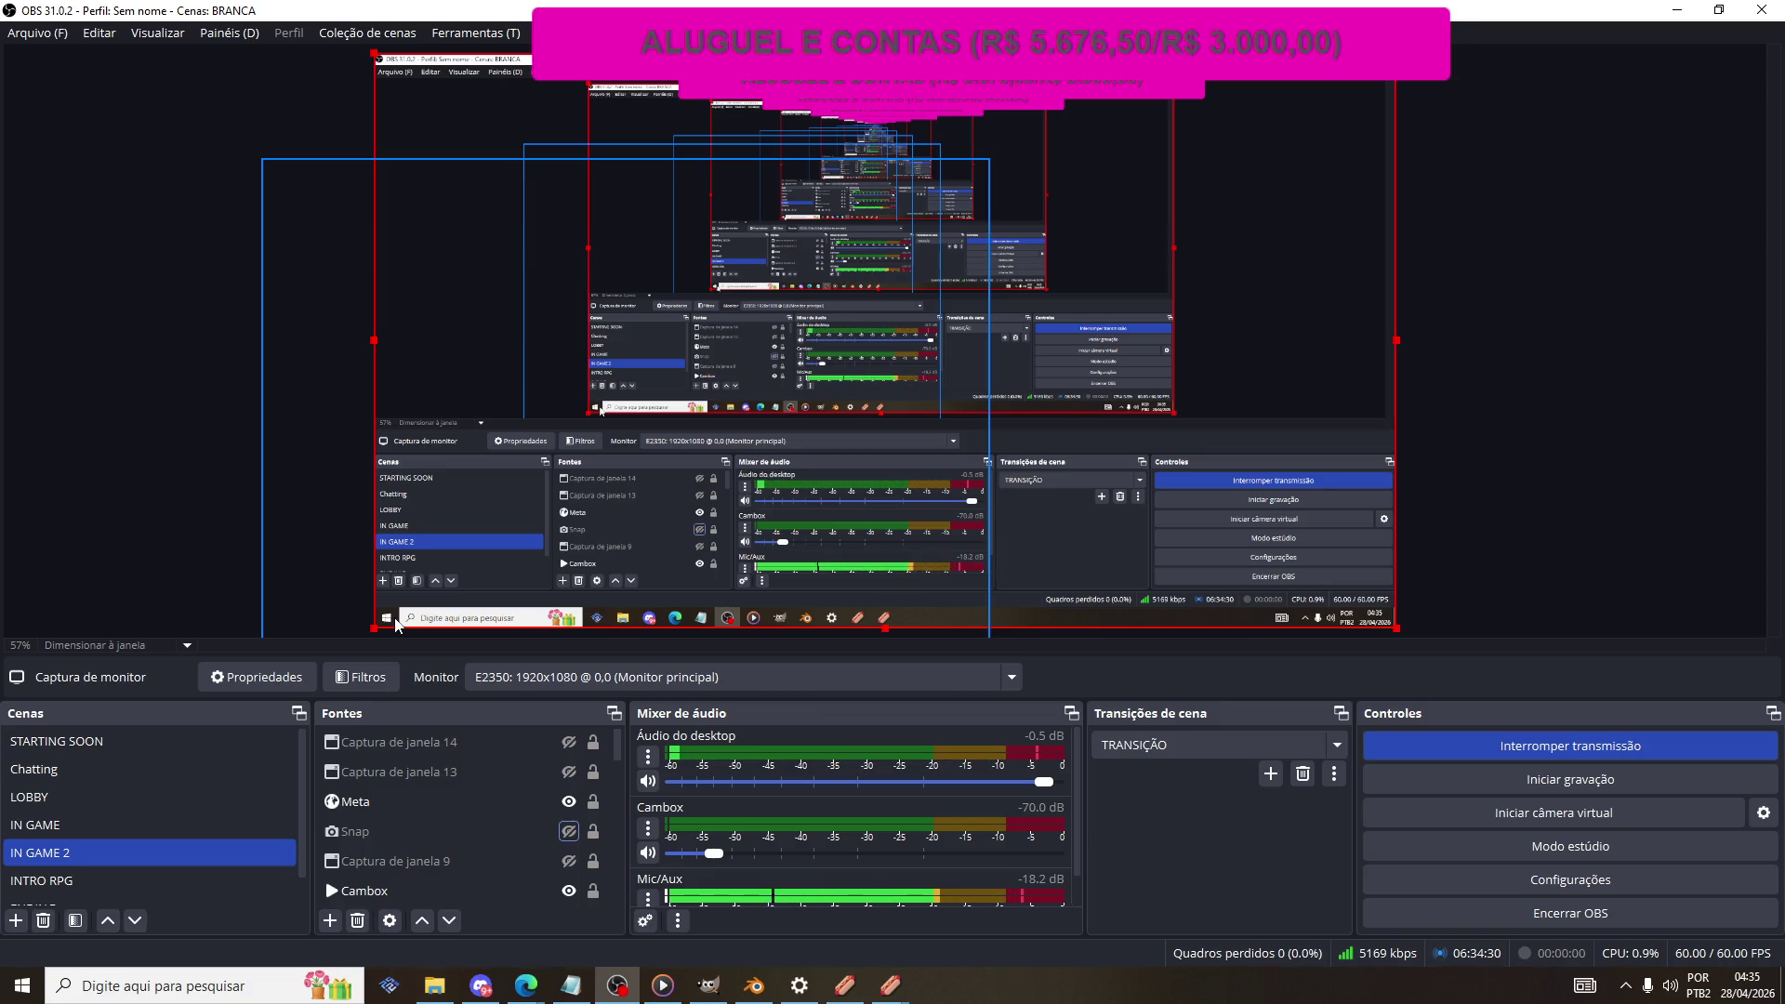
{"action": "left_click", "coordinate": [606, 836]}
{"action": "left_click", "coordinate": [568, 832]}
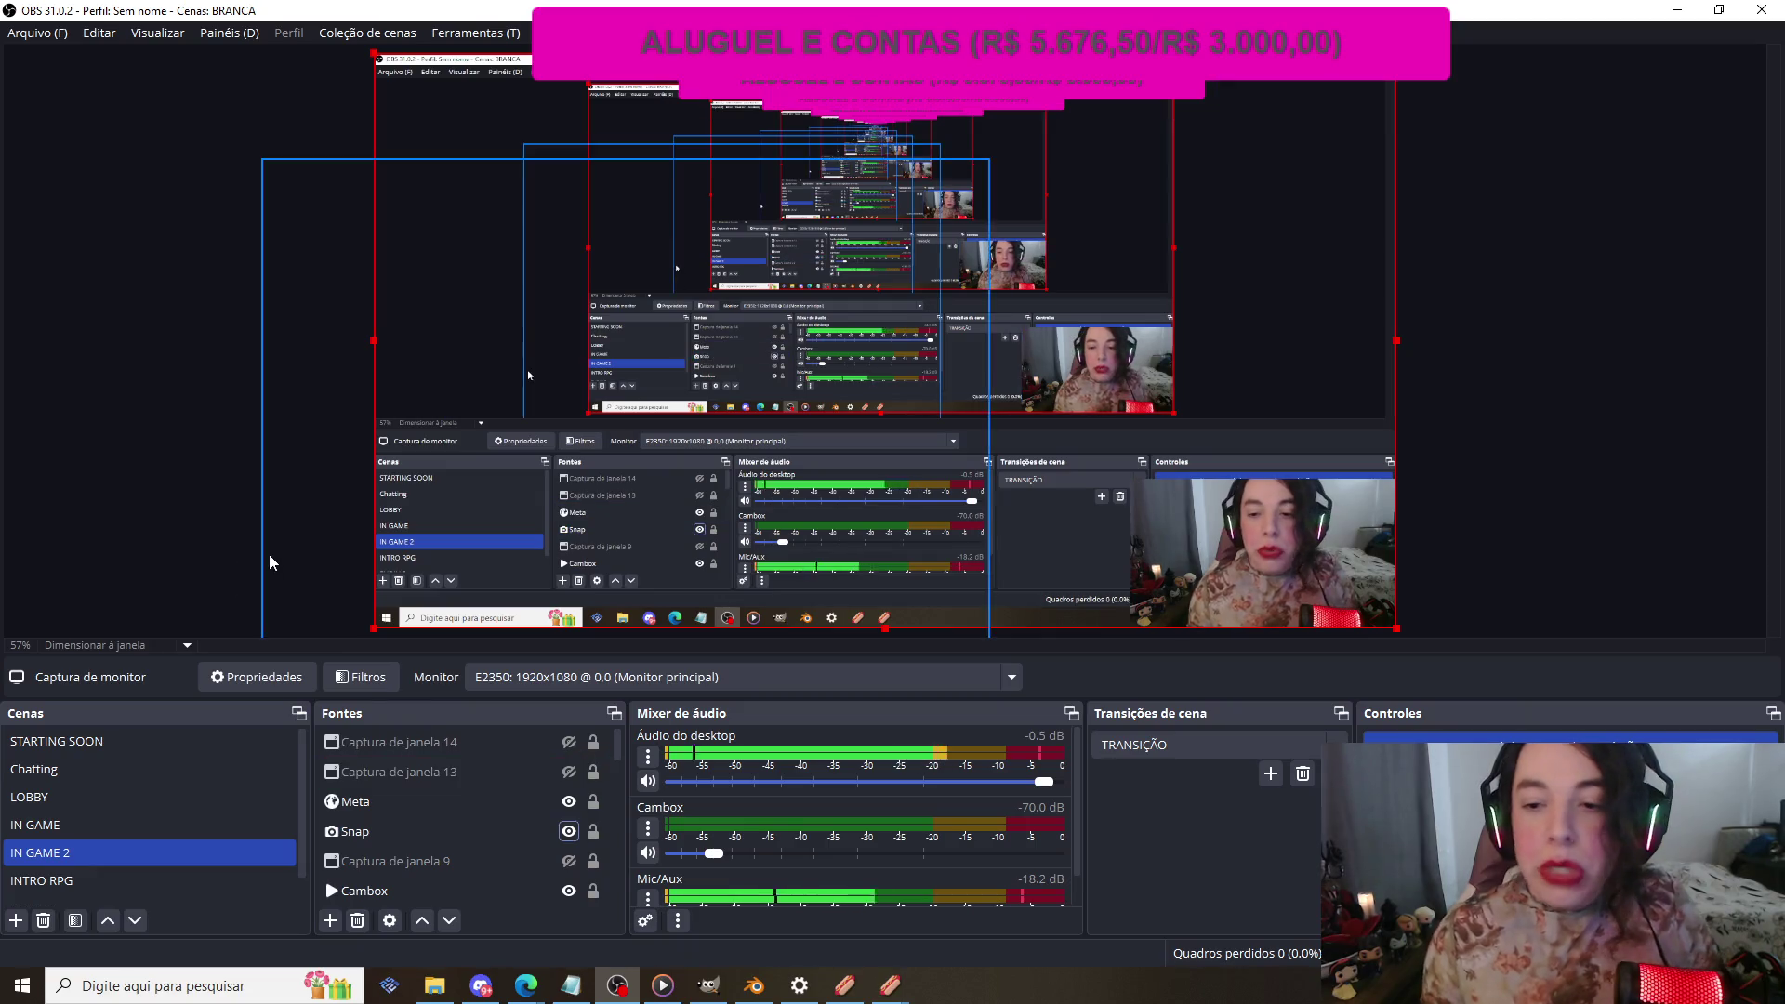
{"action": "mouse_move", "coordinate": [754, 985]}
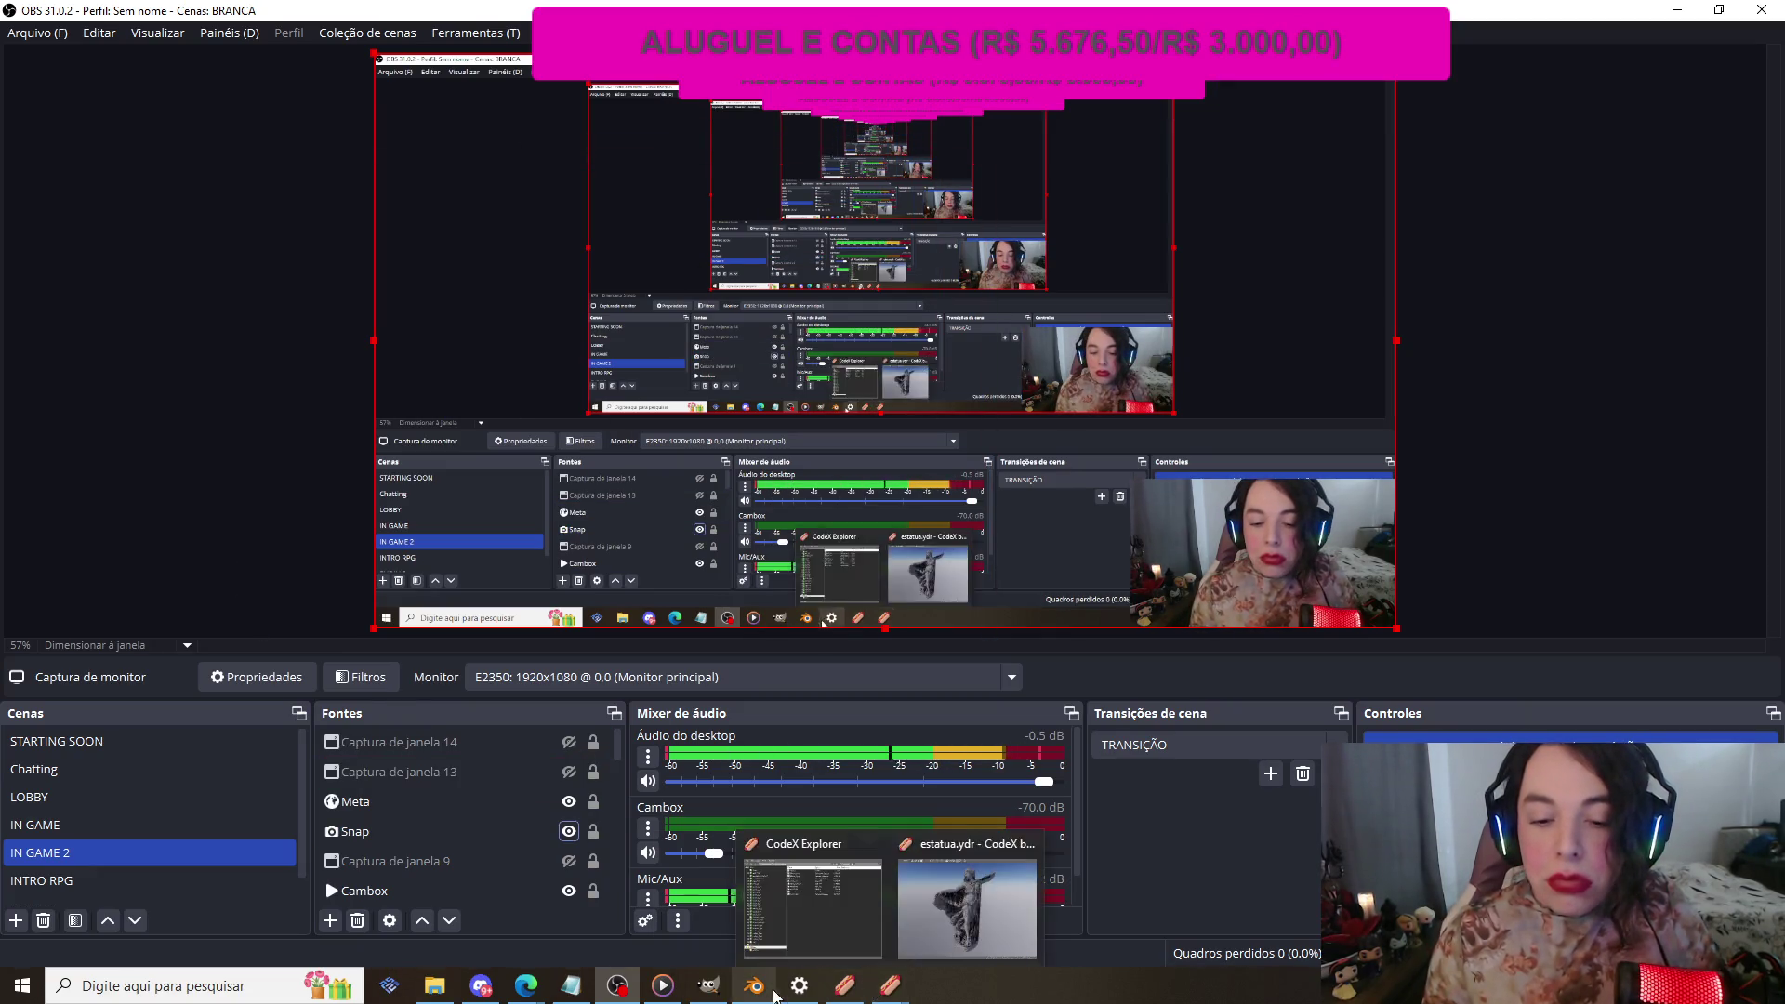
{"action": "left_click", "coordinate": [741, 892]}
Step: Zoom in and out on the estatua.model mesh, then box-select all its vertices
{"action": "scroll", "coordinate": [555, 329], "scroll_direction": "down", "scroll_amount": 1}
{"action": "scroll", "coordinate": [555, 330], "scroll_direction": "up", "scroll_amount": 5}
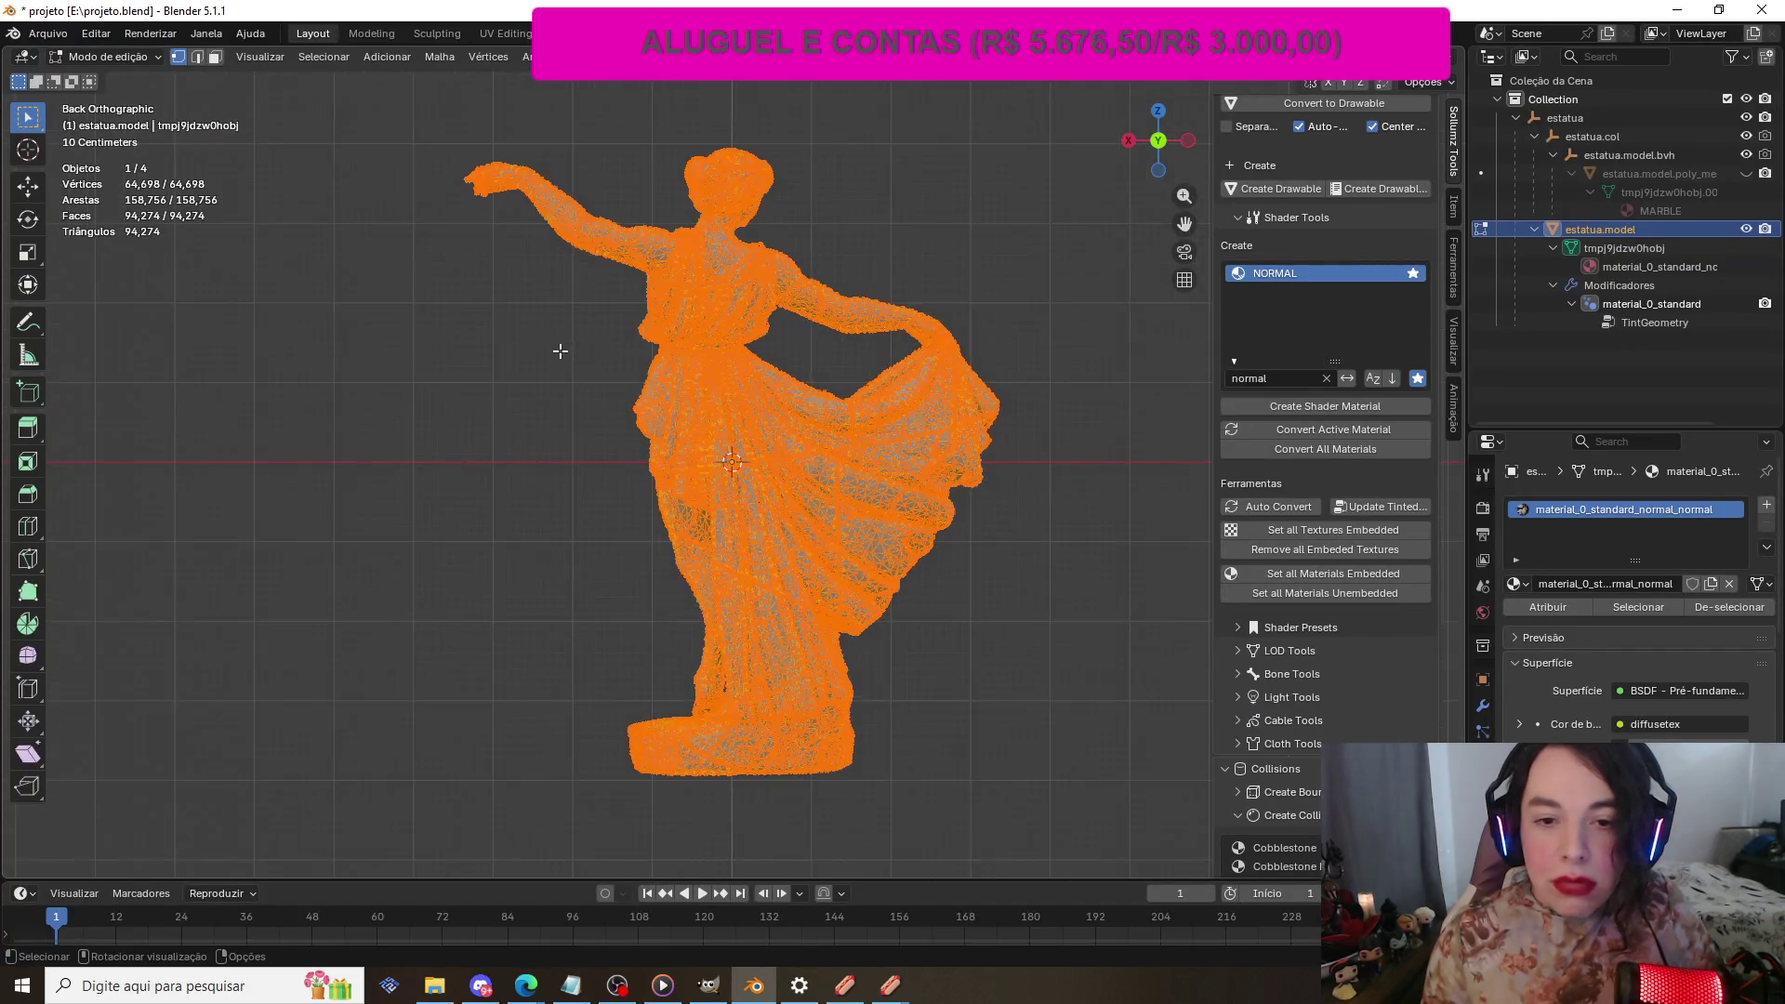
{"action": "scroll", "coordinate": [555, 329], "scroll_direction": "up", "scroll_amount": 3}
{"action": "scroll", "coordinate": [555, 321], "scroll_direction": "up", "scroll_amount": 2}
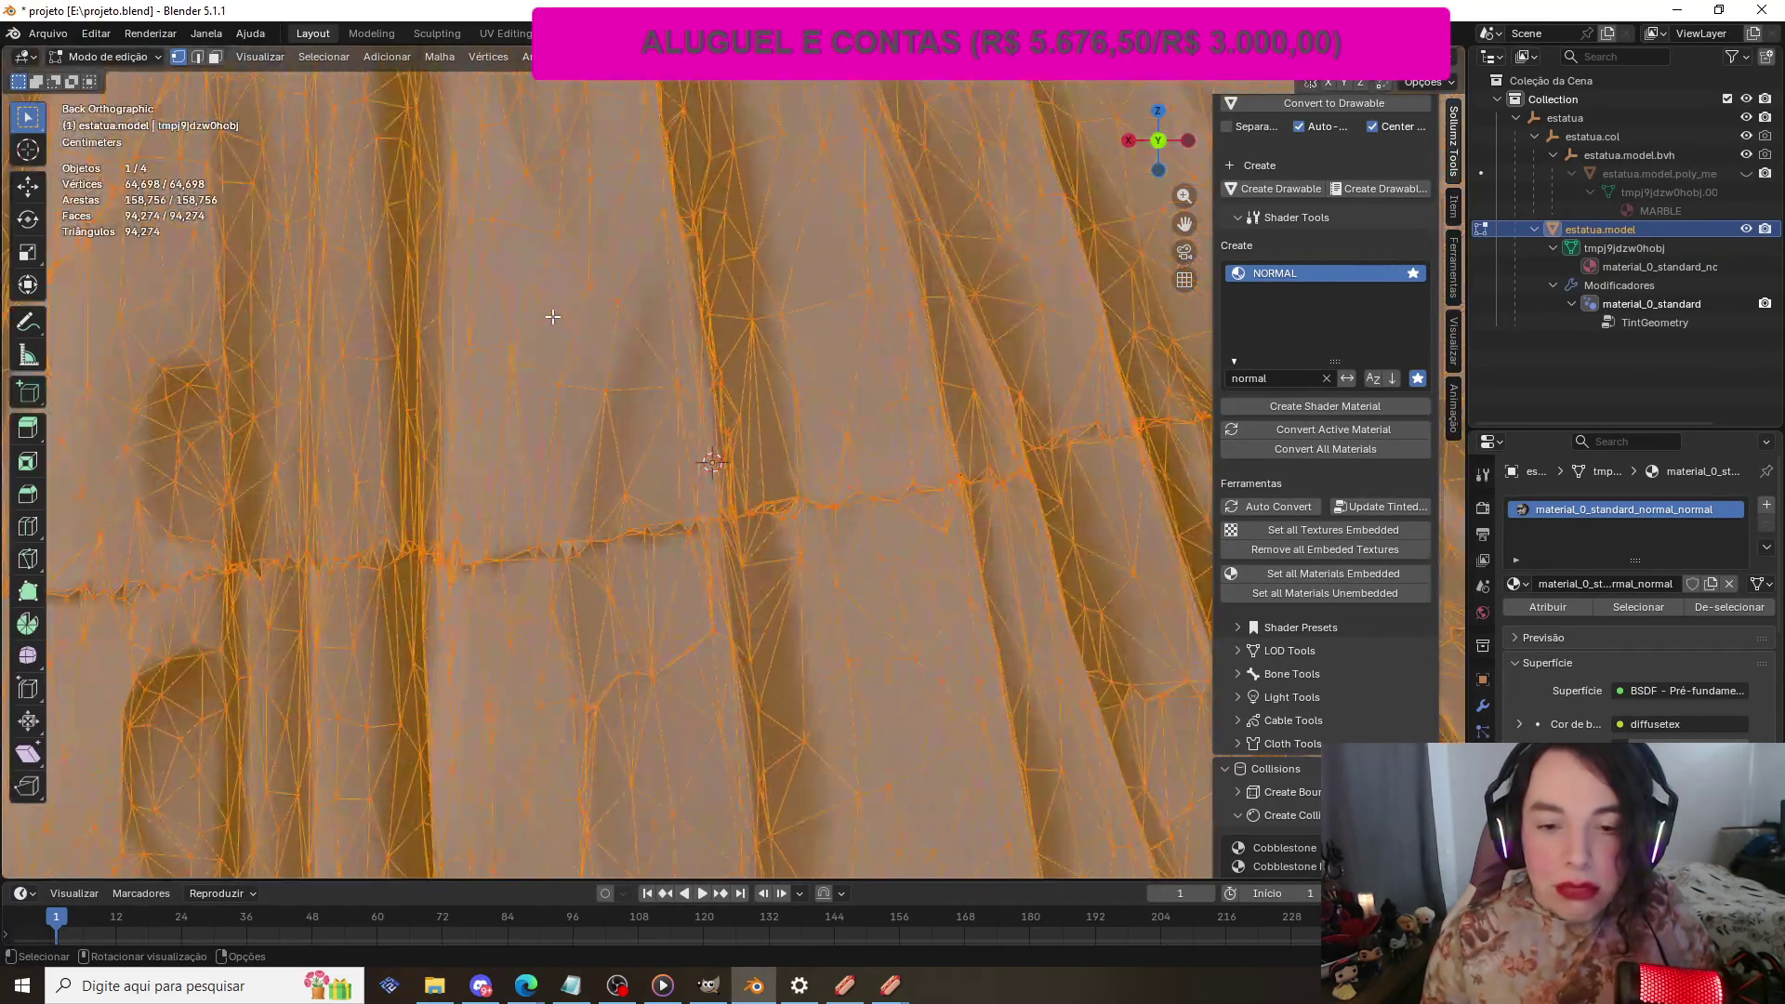
{"action": "scroll", "coordinate": [555, 322], "scroll_direction": "down", "scroll_amount": 12}
{"action": "scroll", "coordinate": [830, 381], "scroll_direction": "up", "scroll_amount": 2}
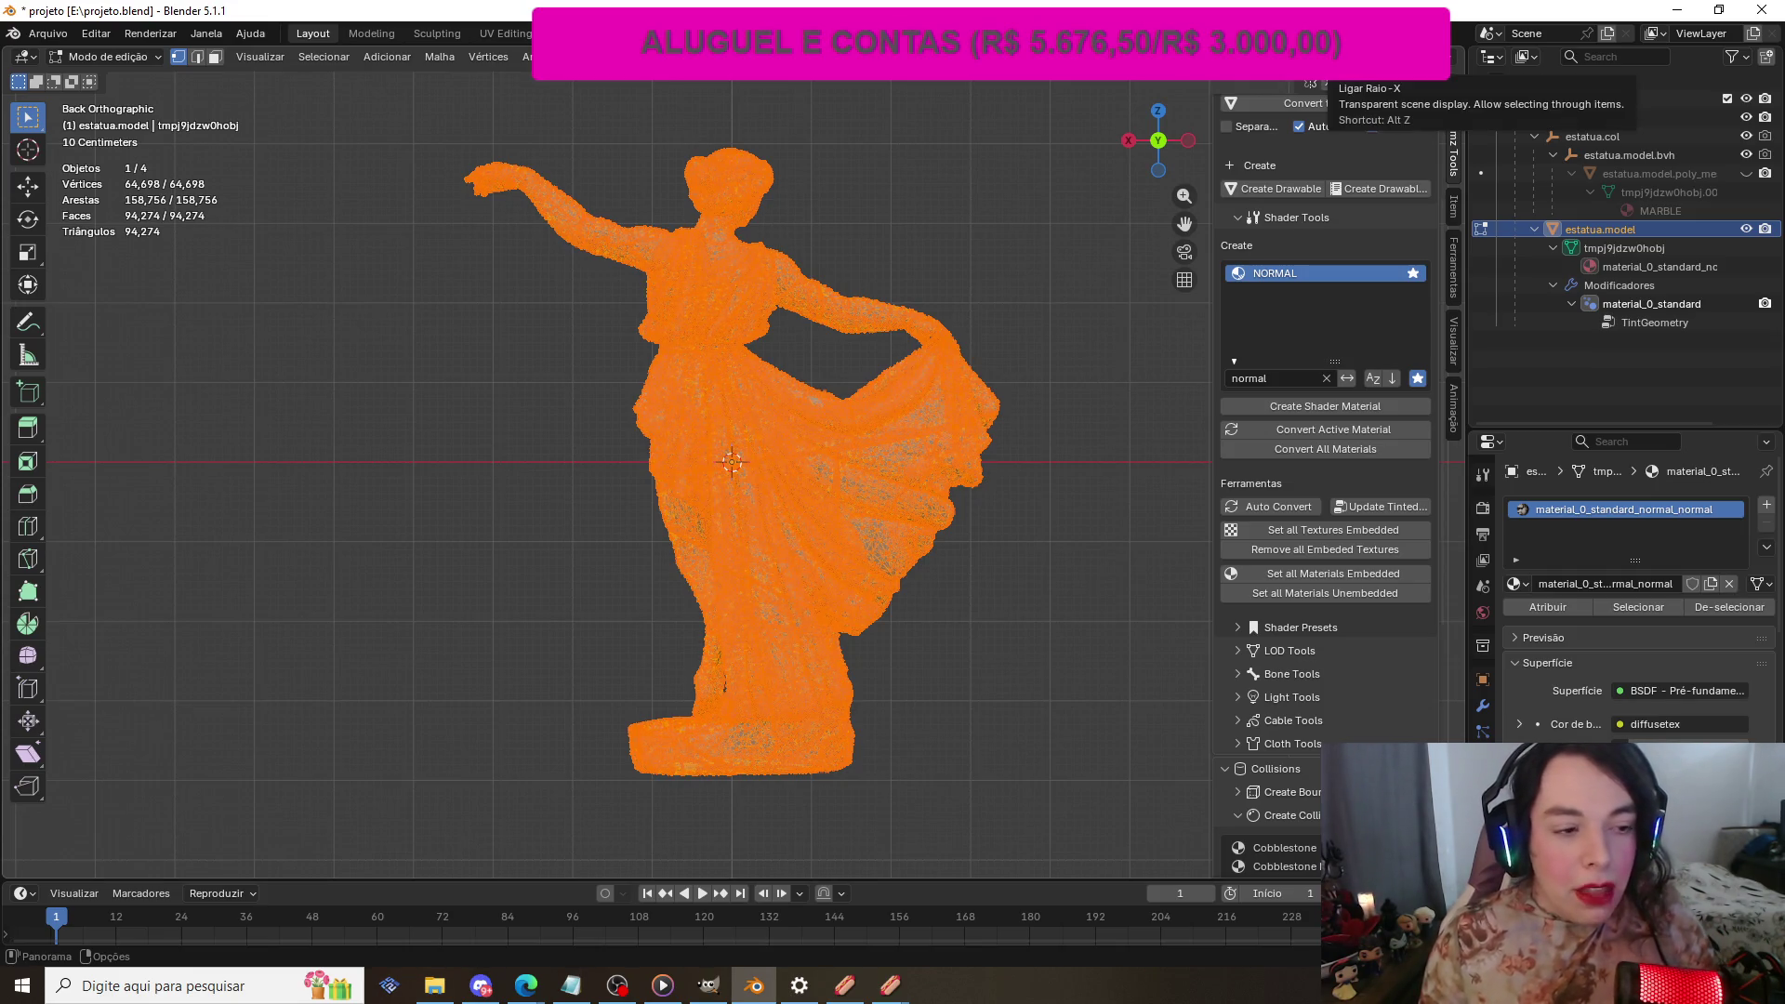
{"action": "scroll", "coordinate": [513, 380], "scroll_direction": "up", "scroll_amount": 10}
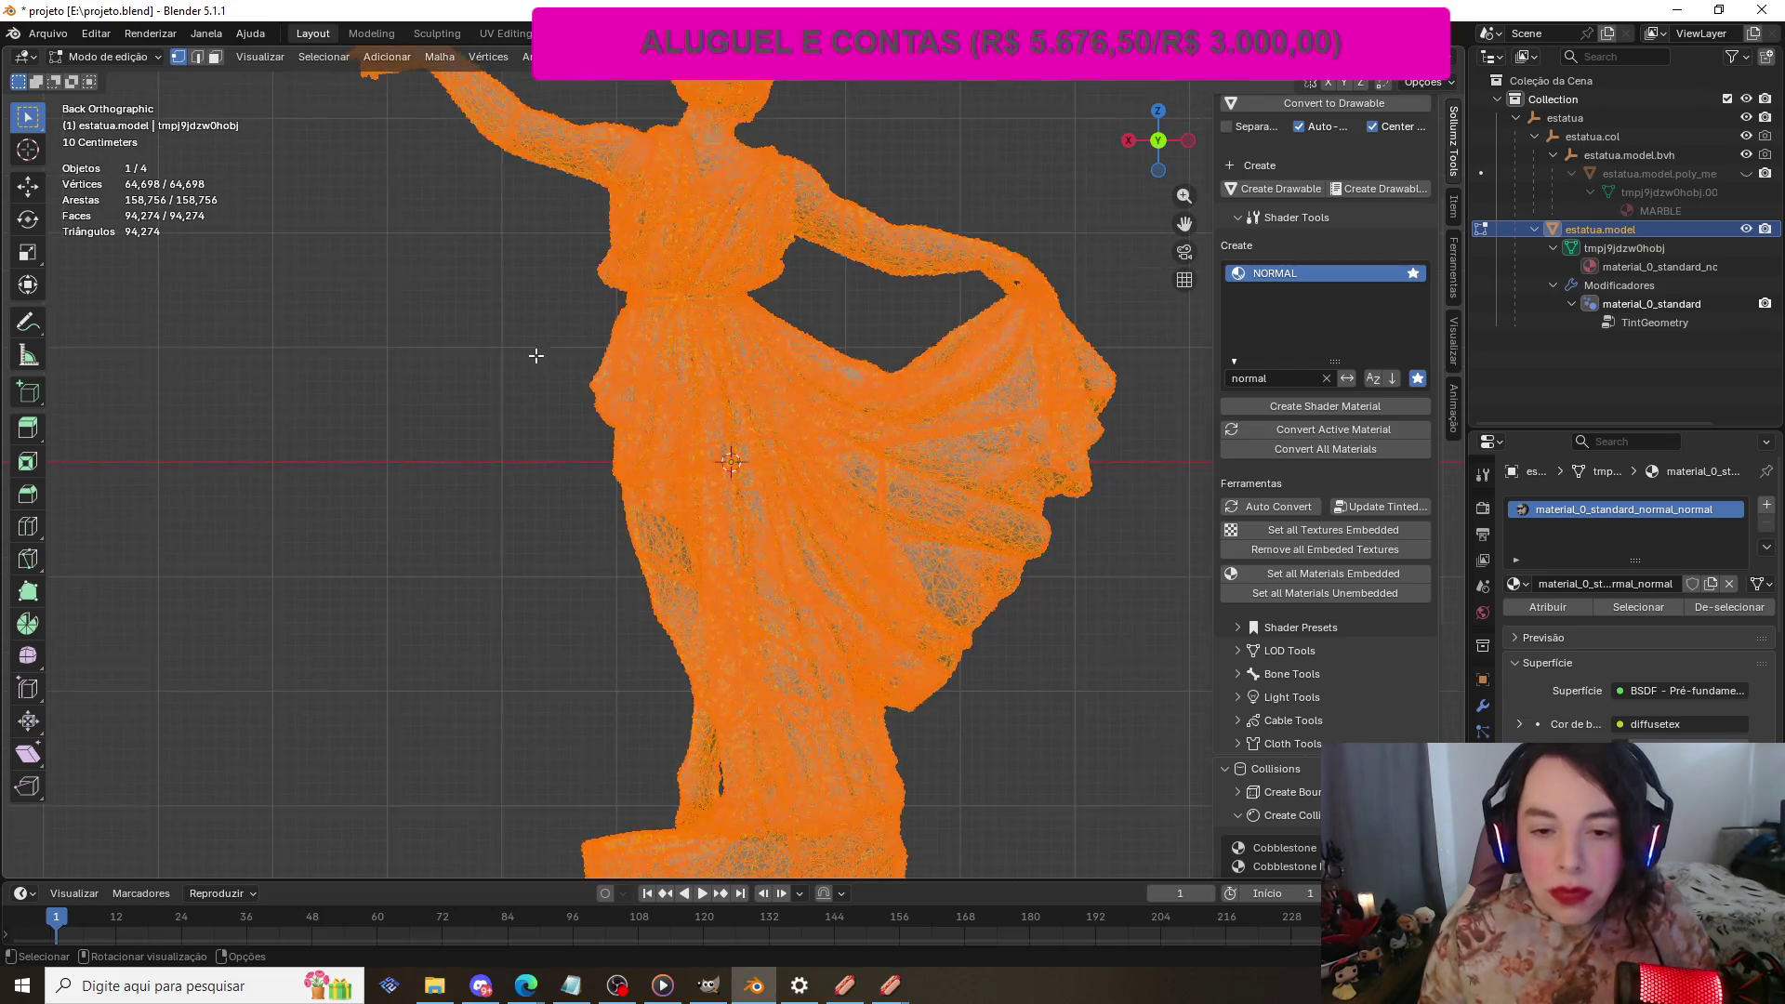
{"action": "scroll", "coordinate": [524, 316], "scroll_direction": "down", "scroll_amount": 10}
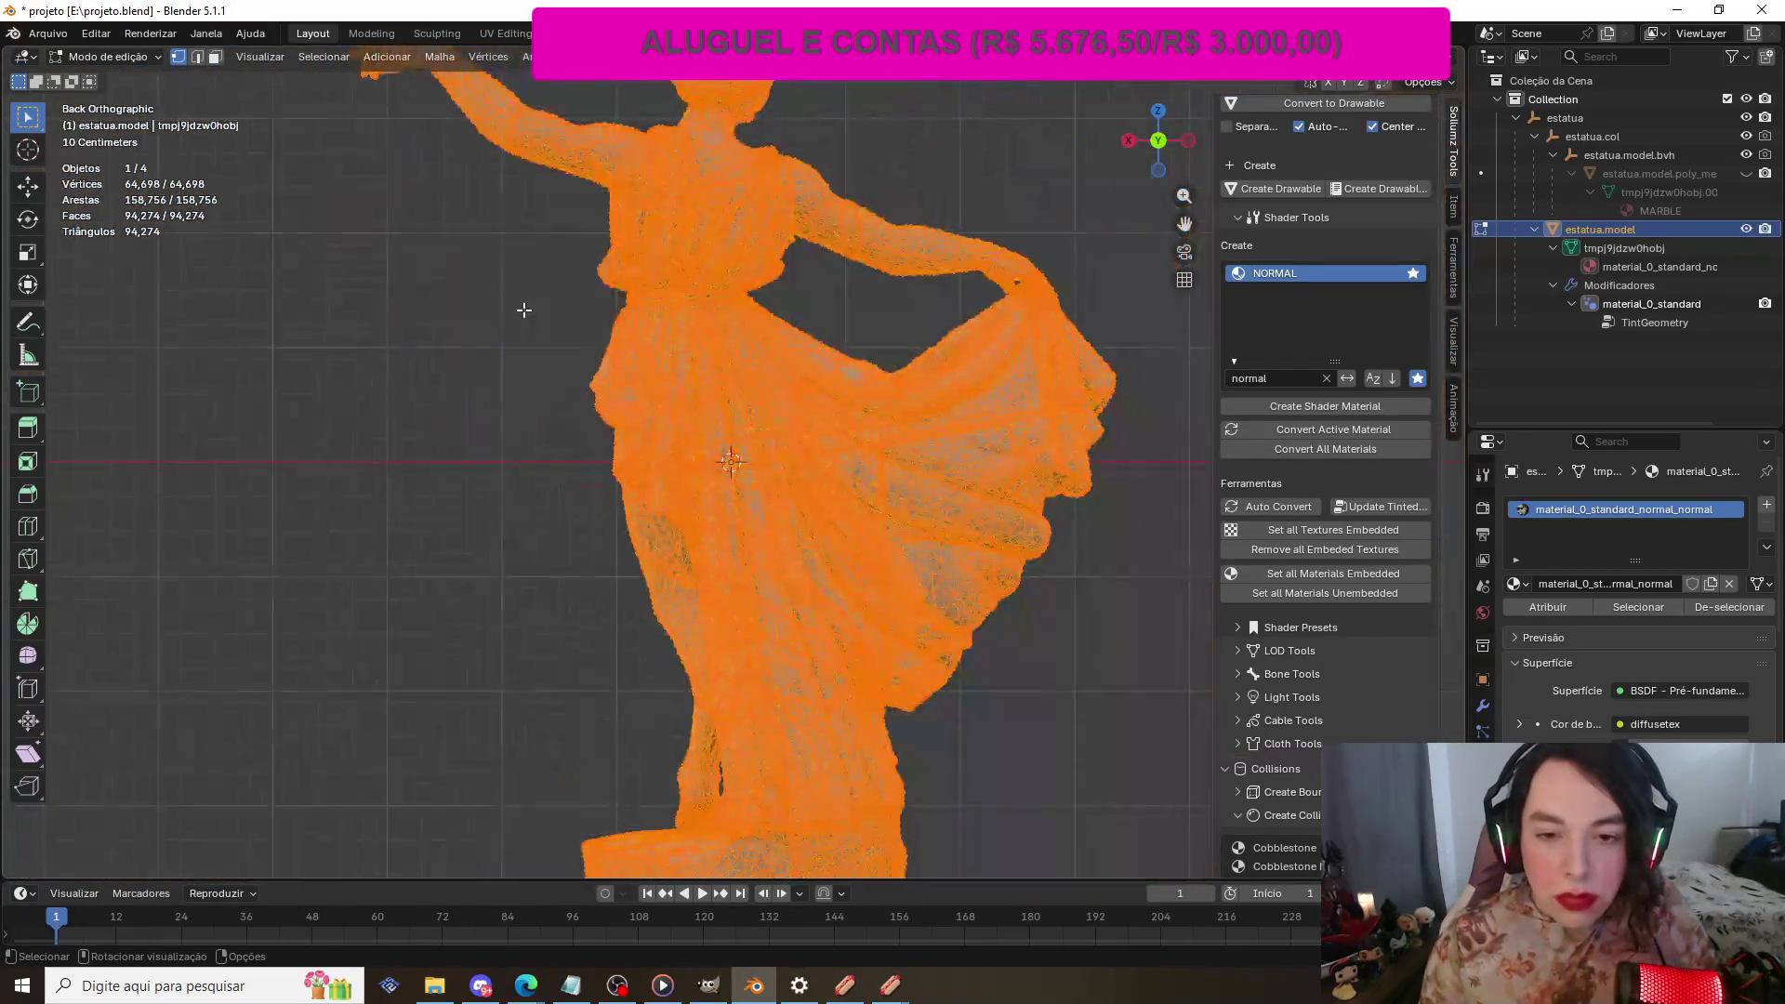
{"action": "scroll", "coordinate": [525, 309], "scroll_direction": "down", "scroll_amount": 1}
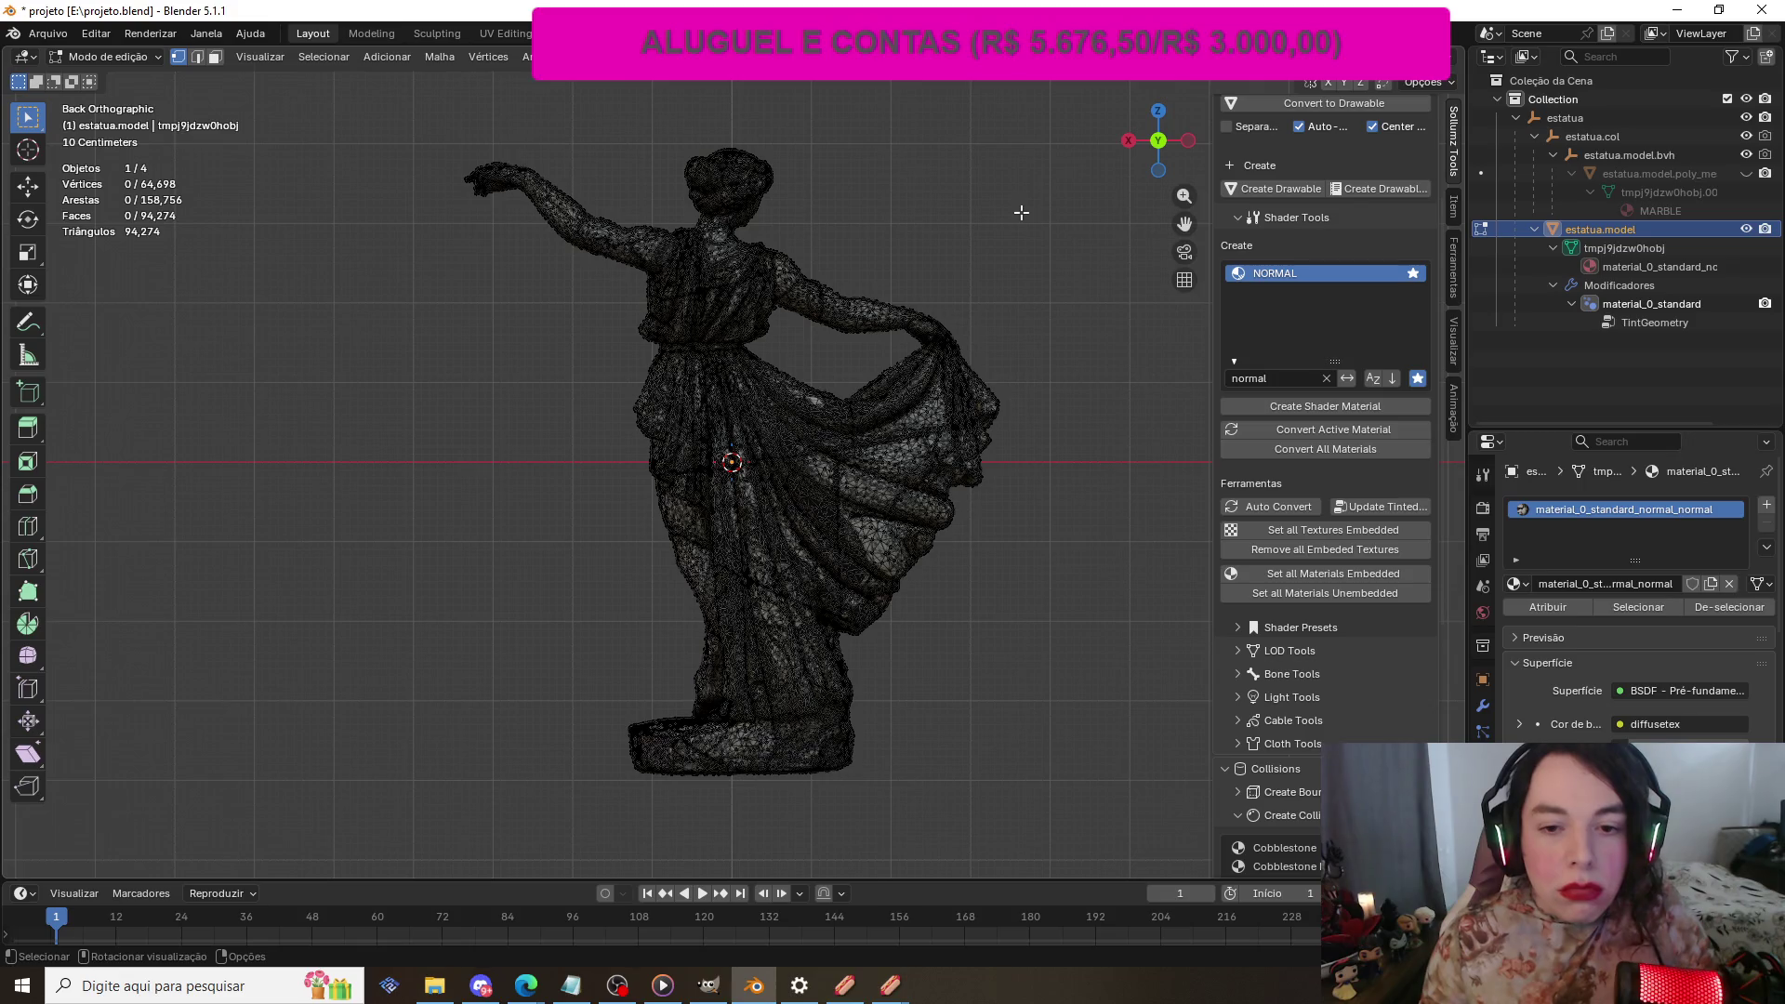
{"action": "scroll", "coordinate": [1021, 212], "scroll_direction": "up", "scroll_amount": 1}
{"action": "scroll", "coordinate": [1020, 211], "scroll_direction": "up", "scroll_amount": 2}
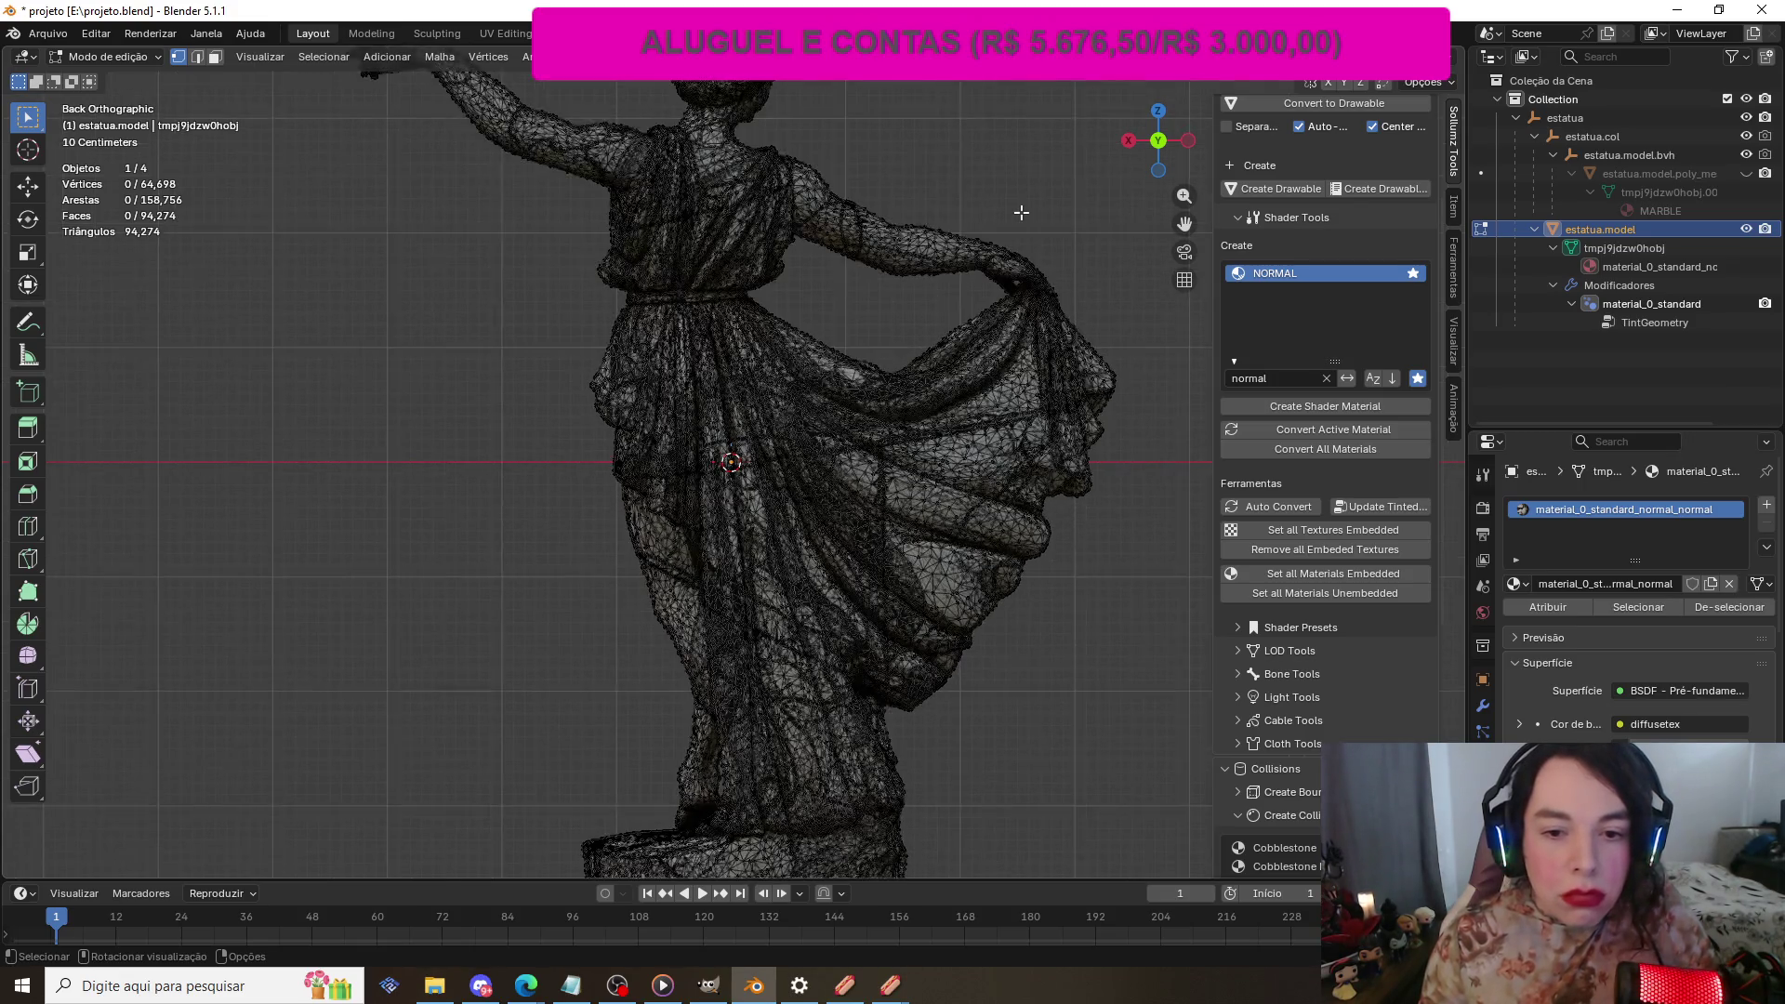
{"action": "scroll", "coordinate": [1021, 212], "scroll_direction": "down", "scroll_amount": 2}
{"action": "scroll", "coordinate": [1021, 212], "scroll_direction": "down", "scroll_amount": 1}
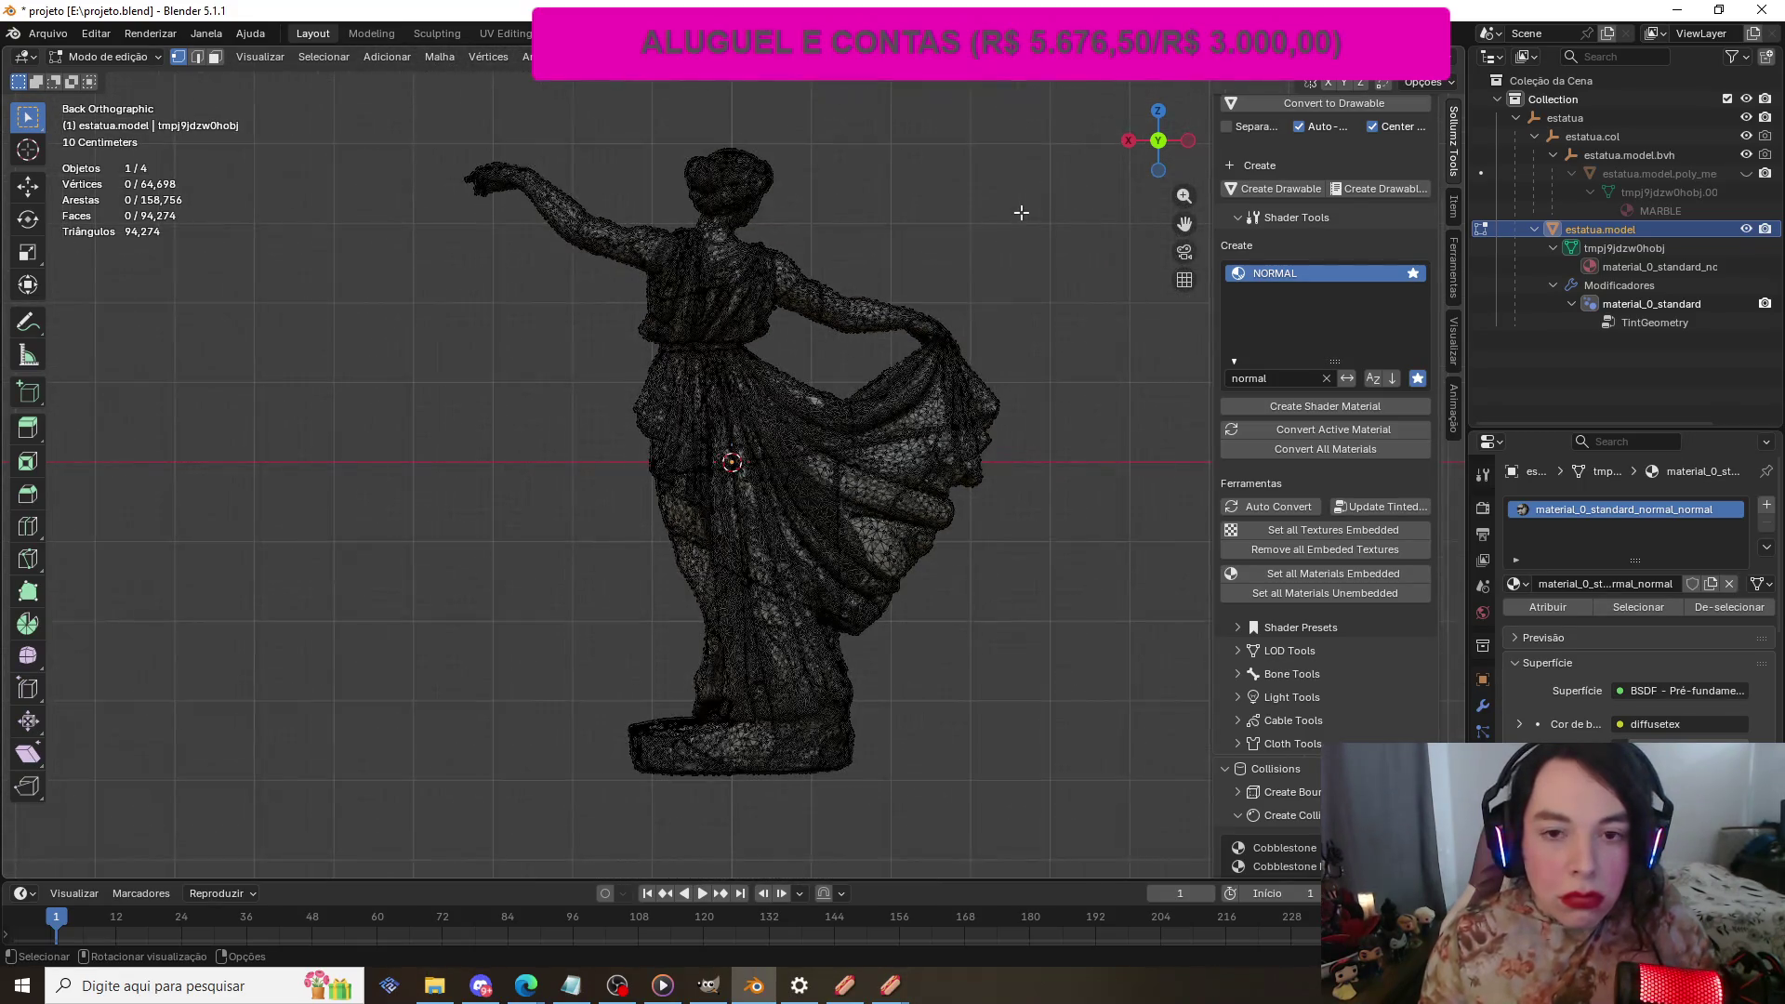
{"action": "scroll", "coordinate": [1021, 212], "scroll_direction": "up", "scroll_amount": 1}
{"action": "scroll", "coordinate": [1021, 212], "scroll_direction": "down", "scroll_amount": 1}
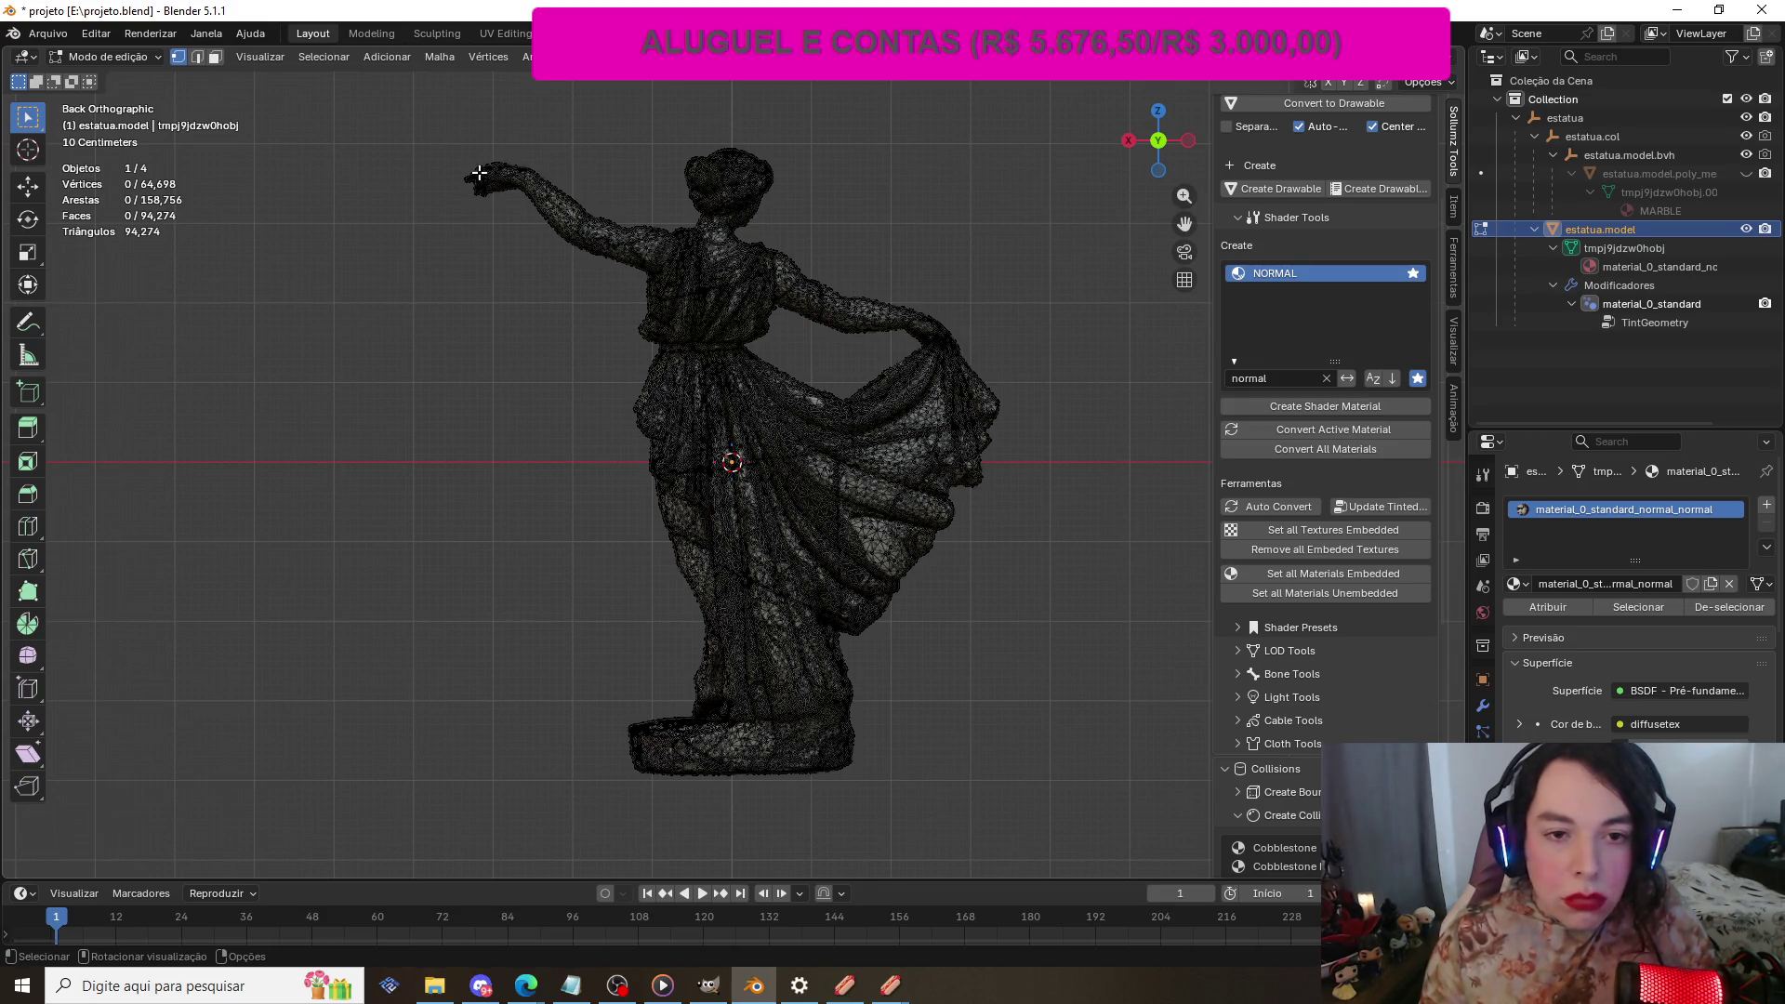
{"action": "mouse_move", "coordinate": [392, 102]}
{"action": "left_mouse_down"}
{"action": "mouse_move", "coordinate": [1048, 678]}
{"action": "mouse_move", "coordinate": [1104, 820]}
{"action": "left_mouse_up"}
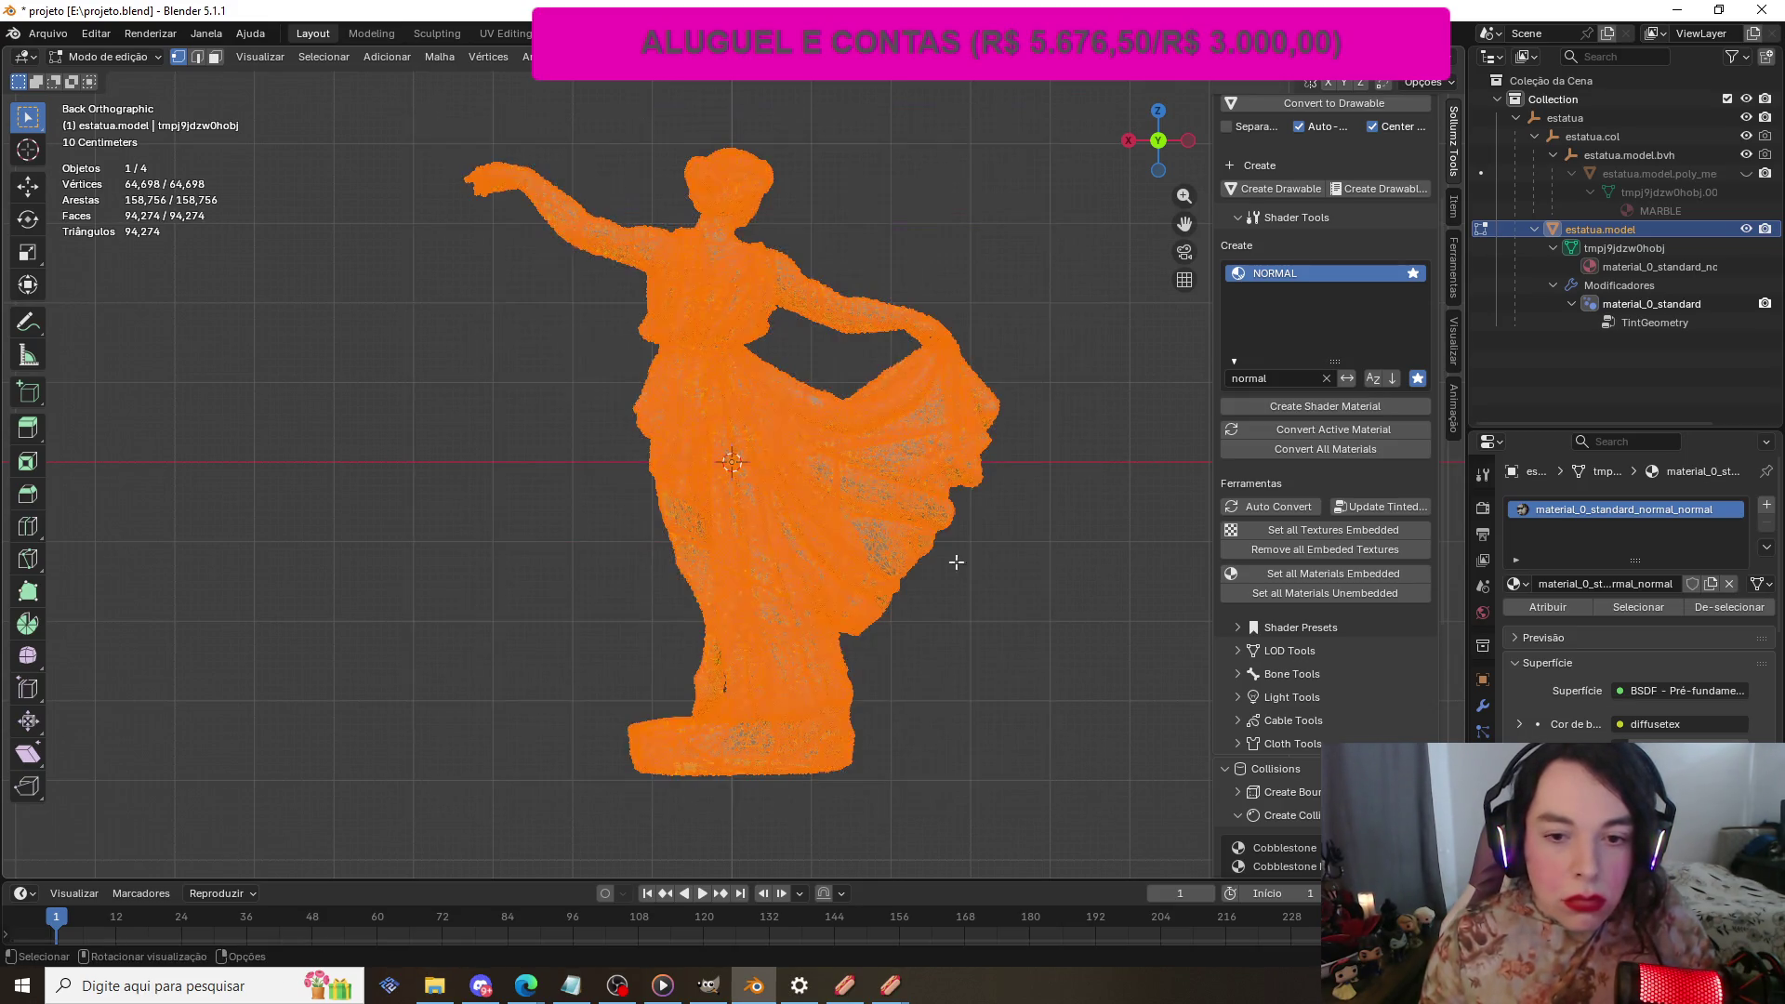
Step: Box-select the statue down through the raised skirt and use Separar > Seleção to make estatua.model.001
{"action": "left_click", "coordinate": [357, 105]}
{"action": "mouse_move", "coordinate": [357, 105]}
{"action": "left_mouse_down"}
{"action": "mouse_move", "coordinate": [960, 465]}
{"action": "mouse_move", "coordinate": [1034, 448]}
{"action": "mouse_move", "coordinate": [981, 346]}
{"action": "left_mouse_up"}
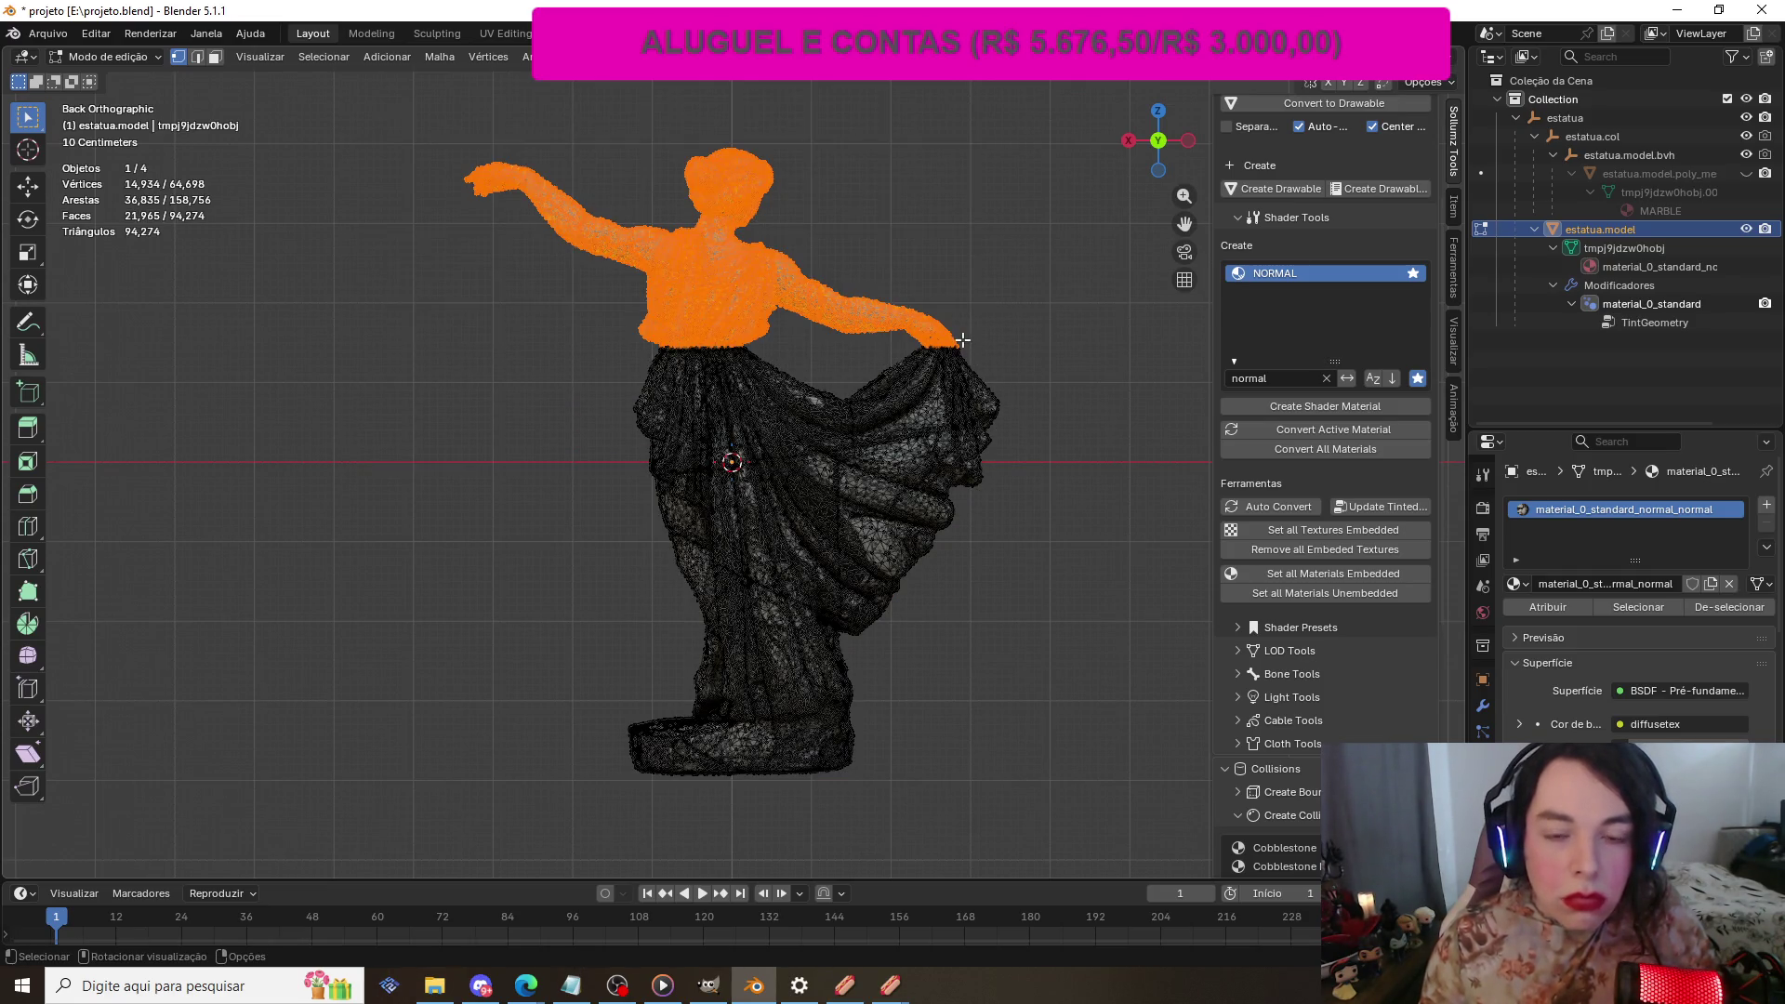
{"action": "left_click", "coordinate": [377, 98]}
{"action": "left_click_drag", "start_coordinate": [377, 98], "coordinate": [1041, 433]}
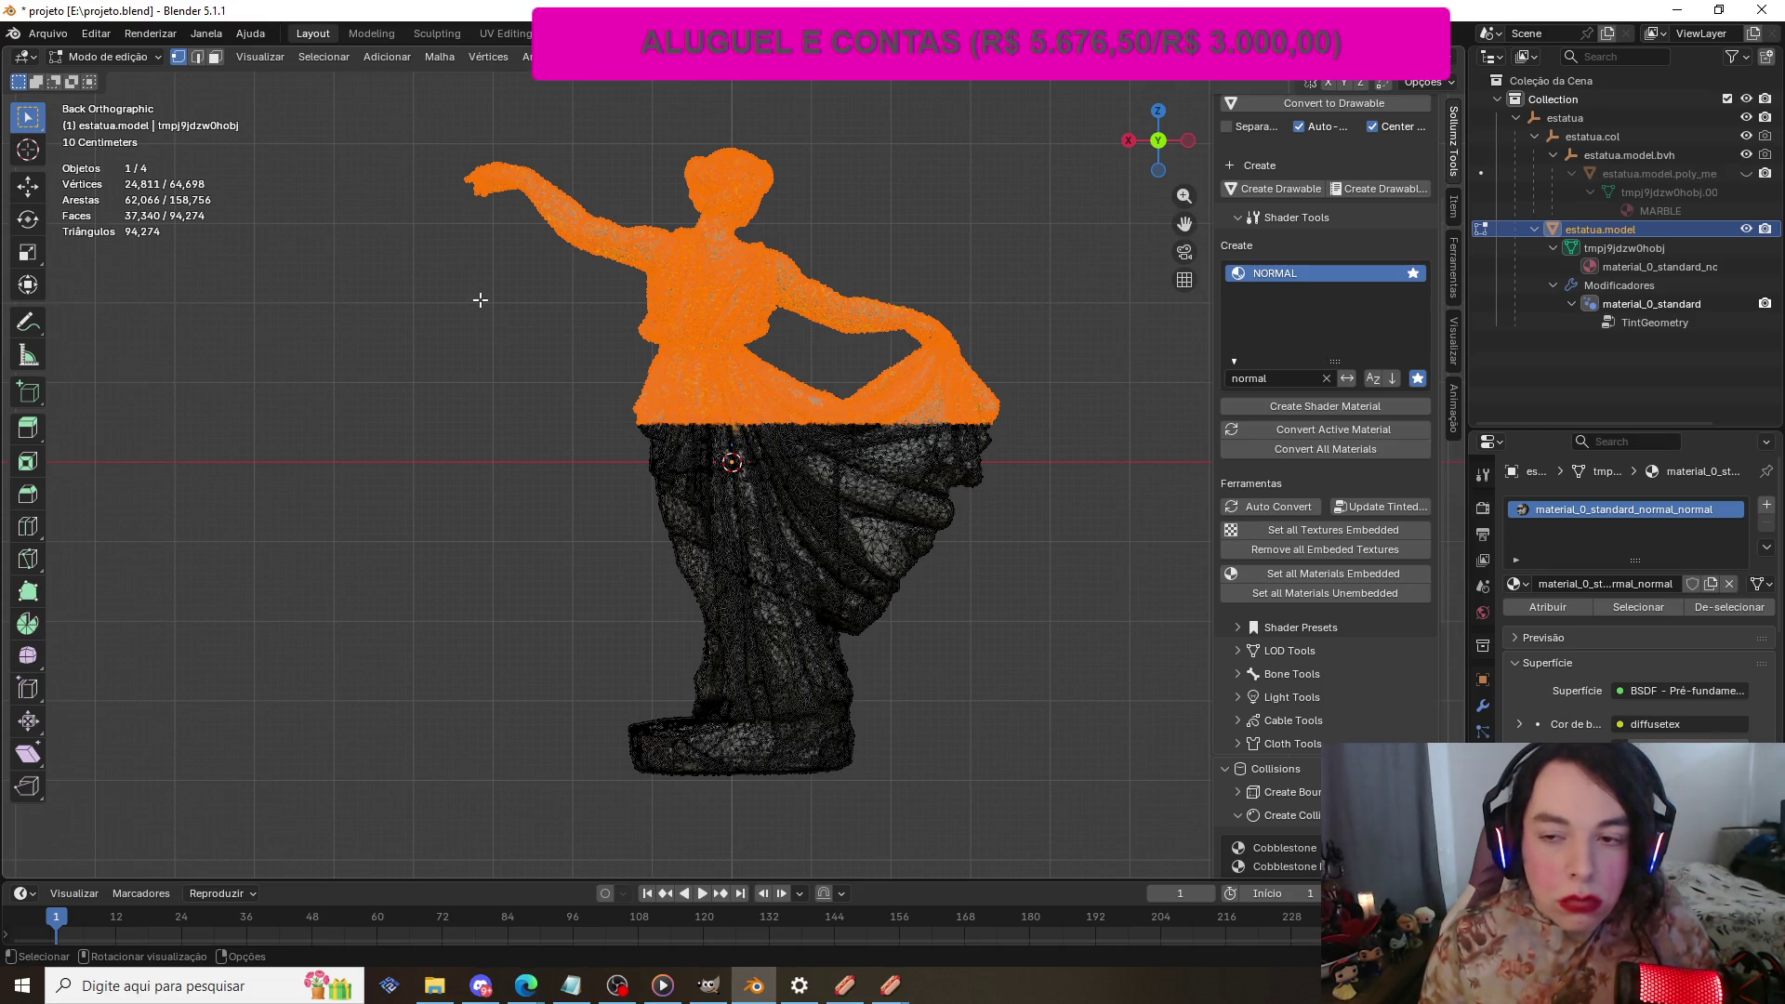
{"action": "right_click", "coordinate": [591, 297]}
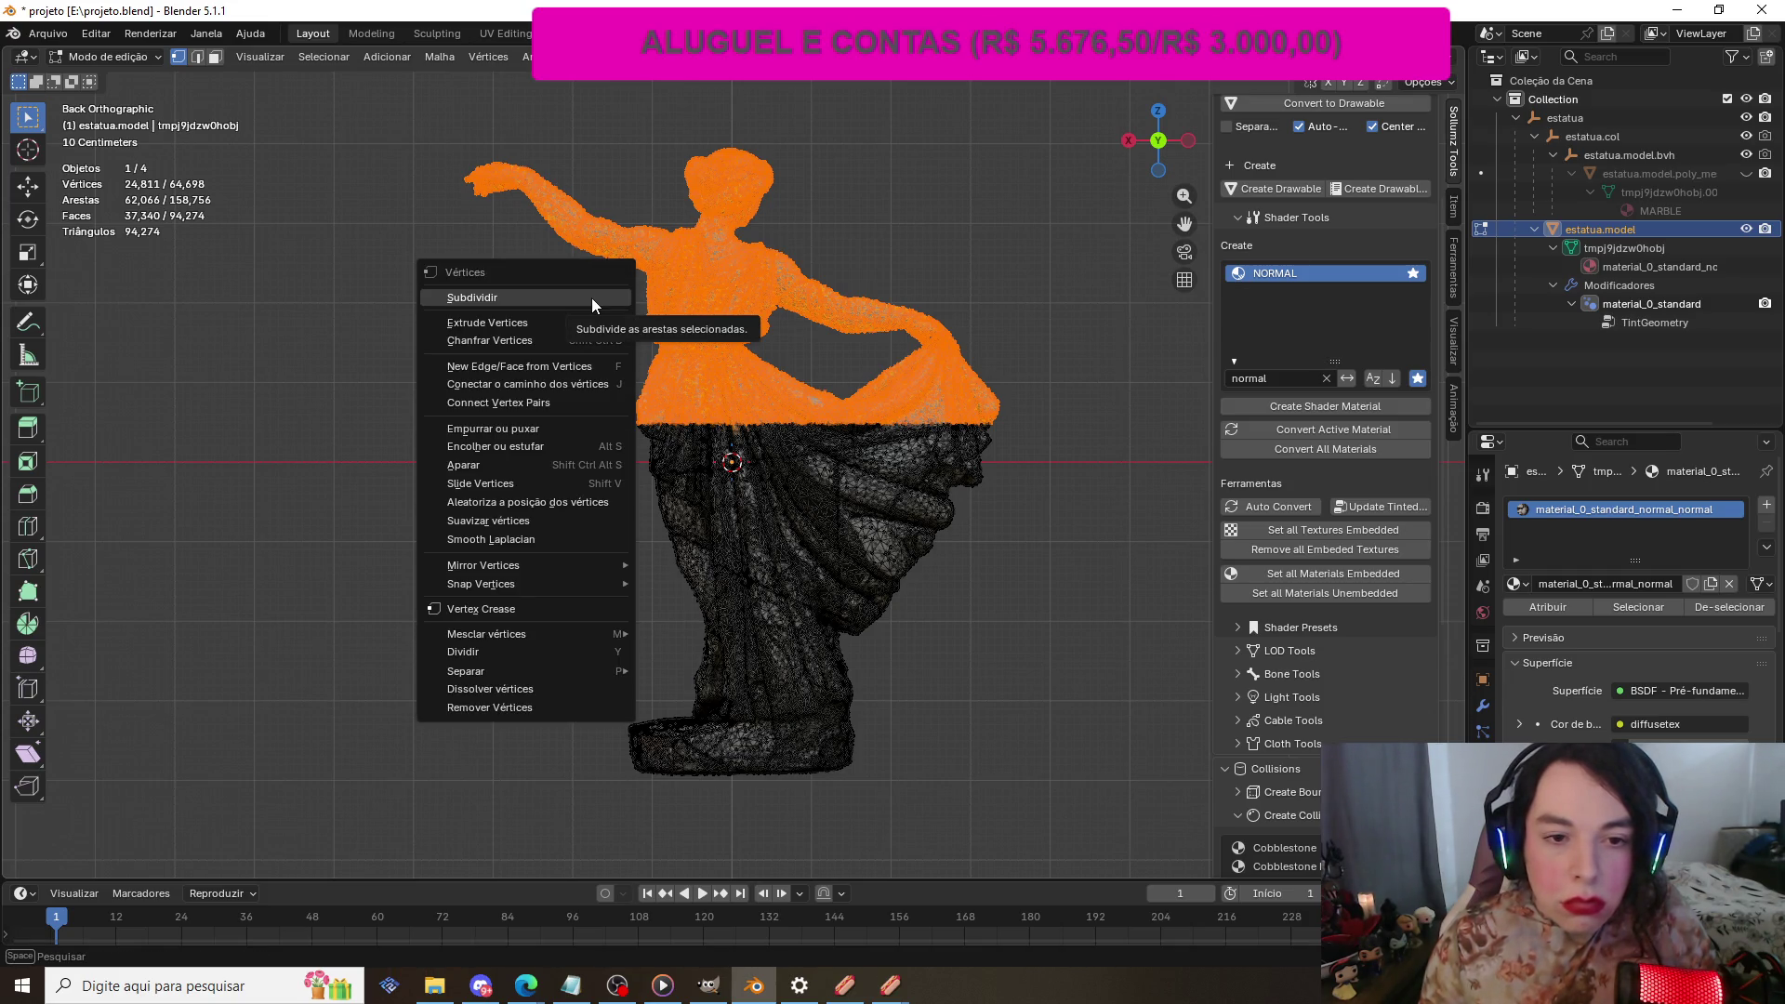
{"action": "mouse_move", "coordinate": [534, 673]}
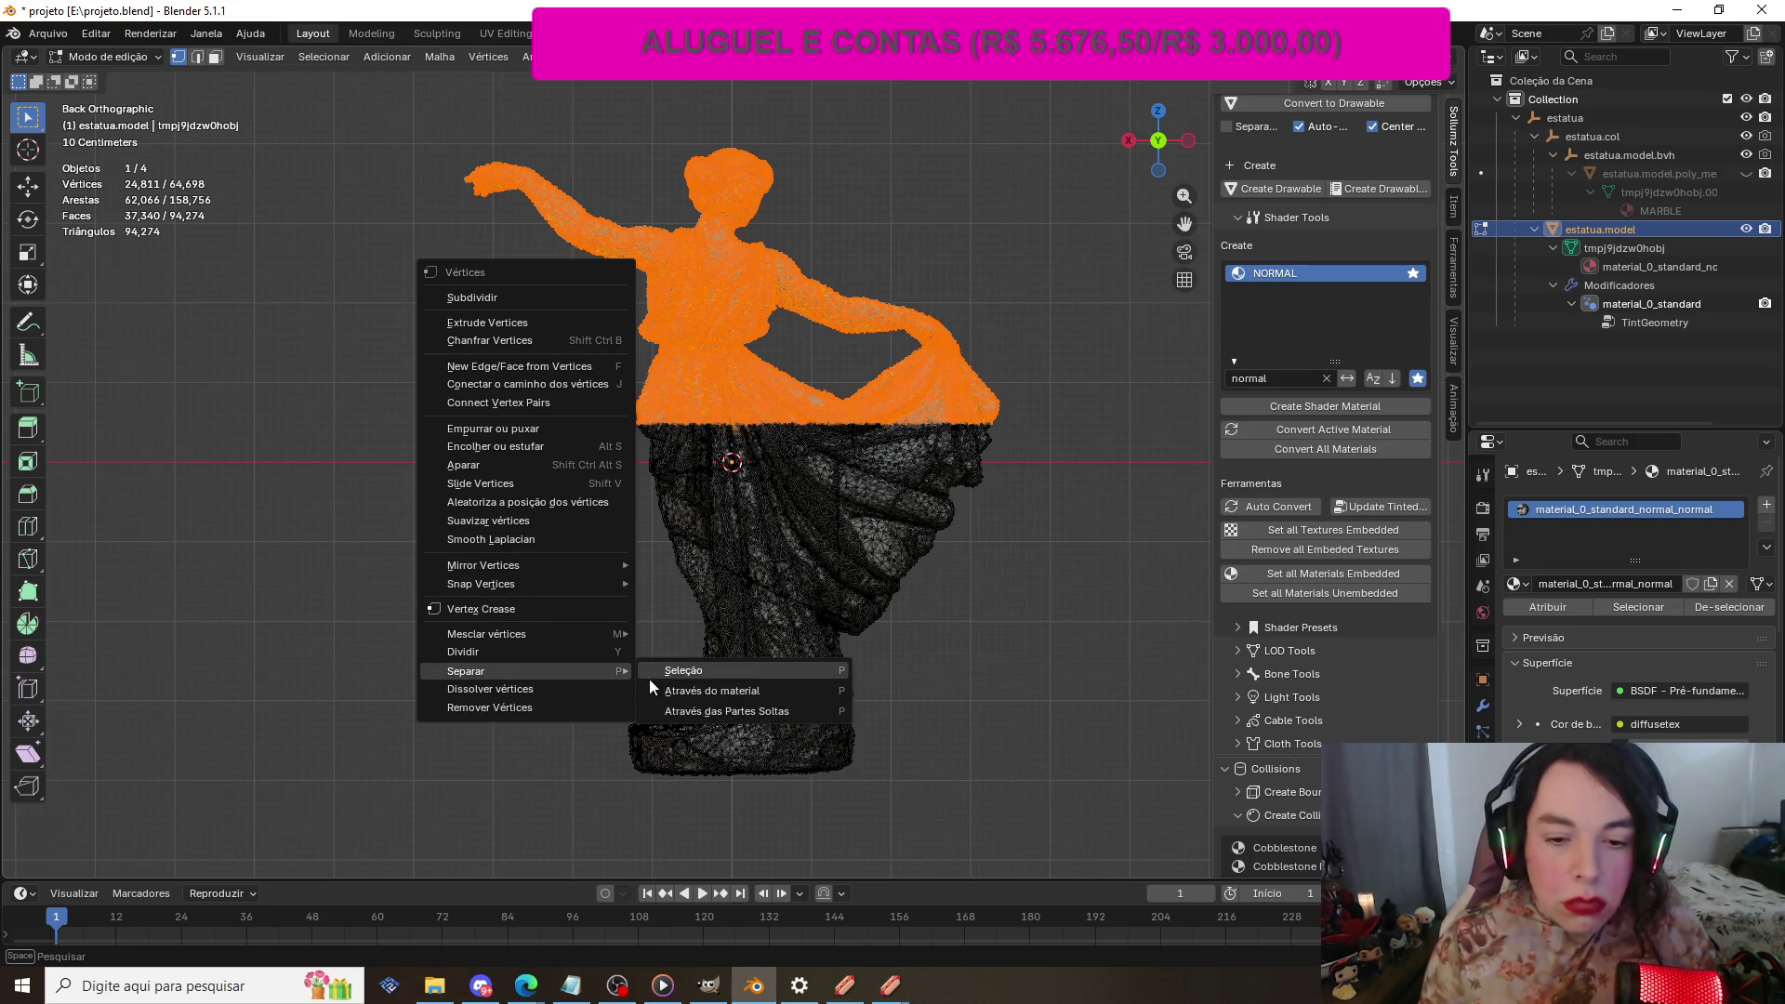
{"action": "left_click", "coordinate": [730, 673]}
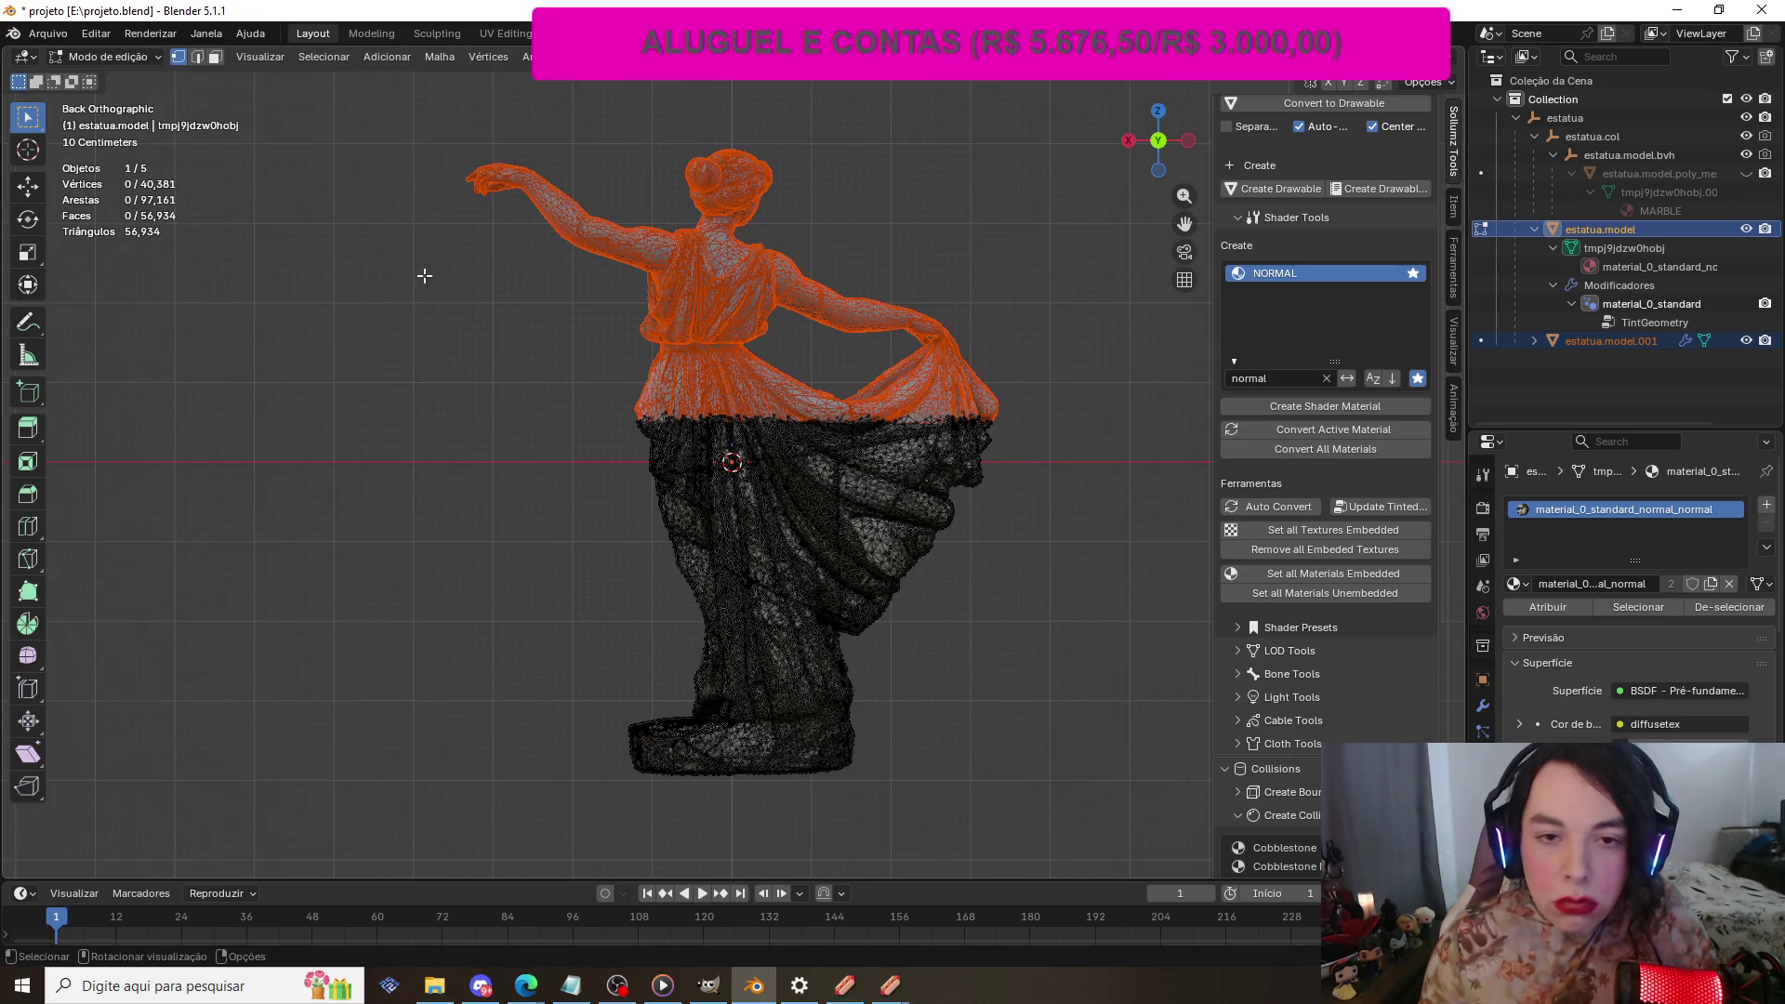
{"action": "left_click", "coordinate": [147, 57]}
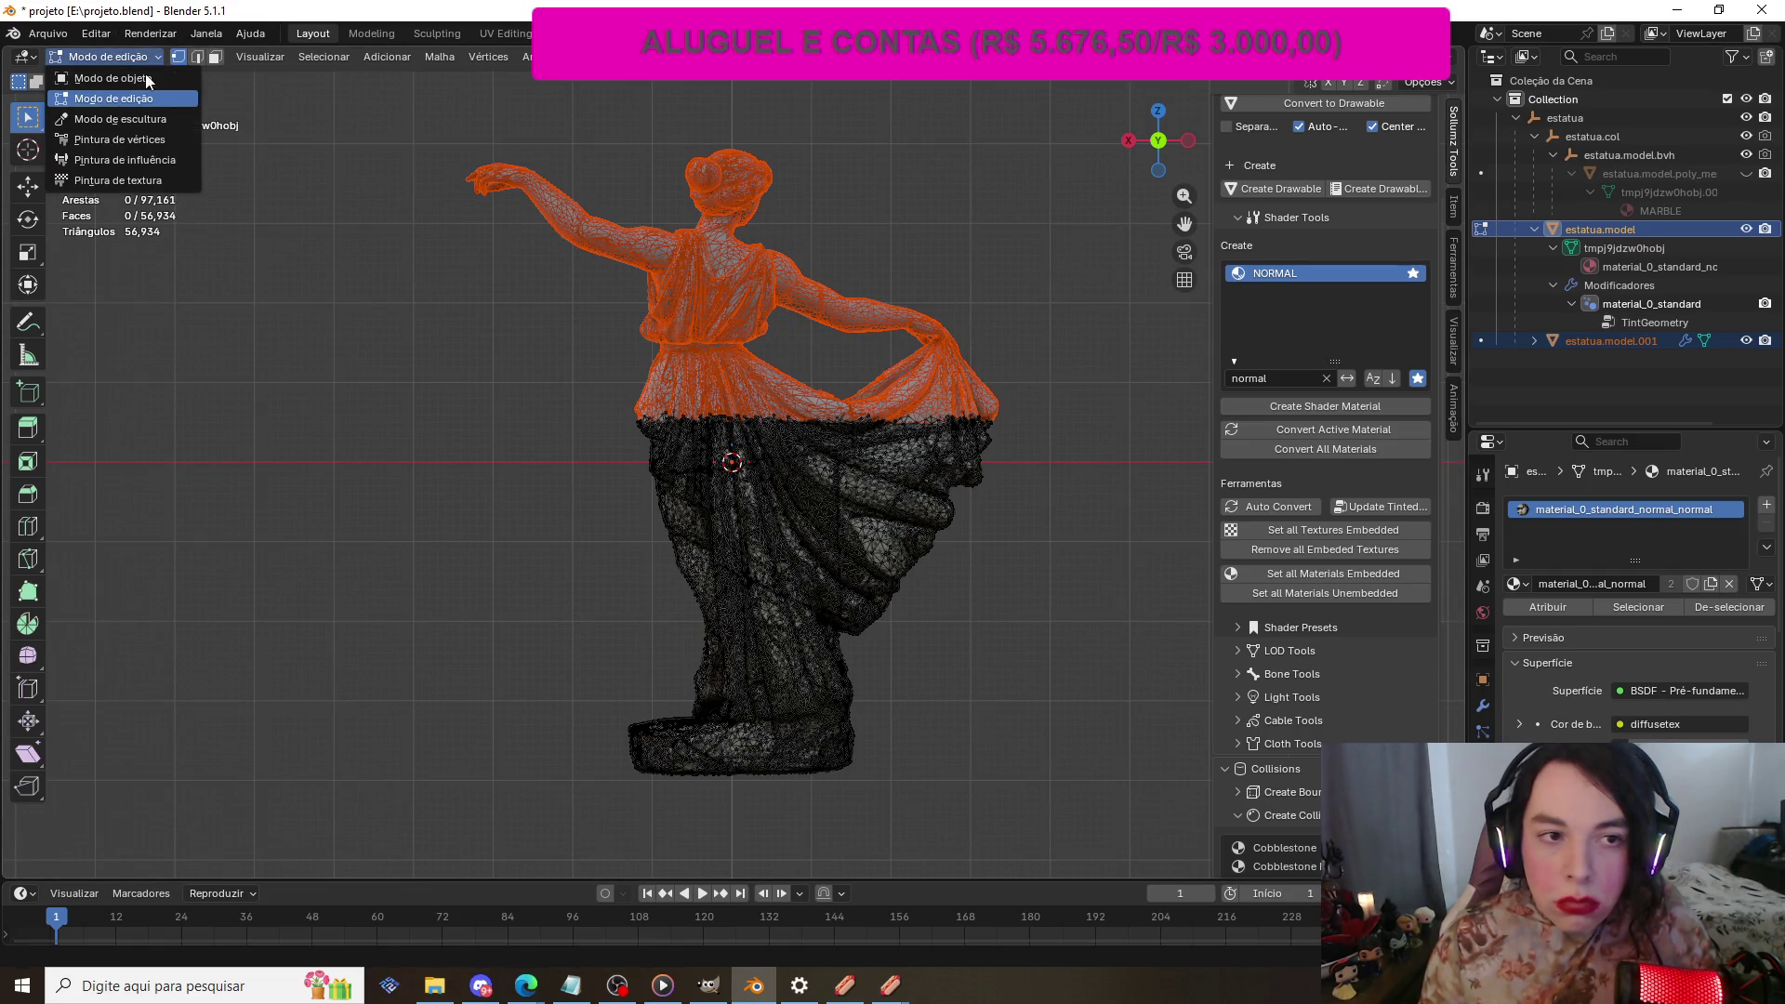
Step: Back in Object mode, move the upper statue piece to confirm it is separate, then undo the move
{"action": "left_click", "coordinate": [147, 78]}
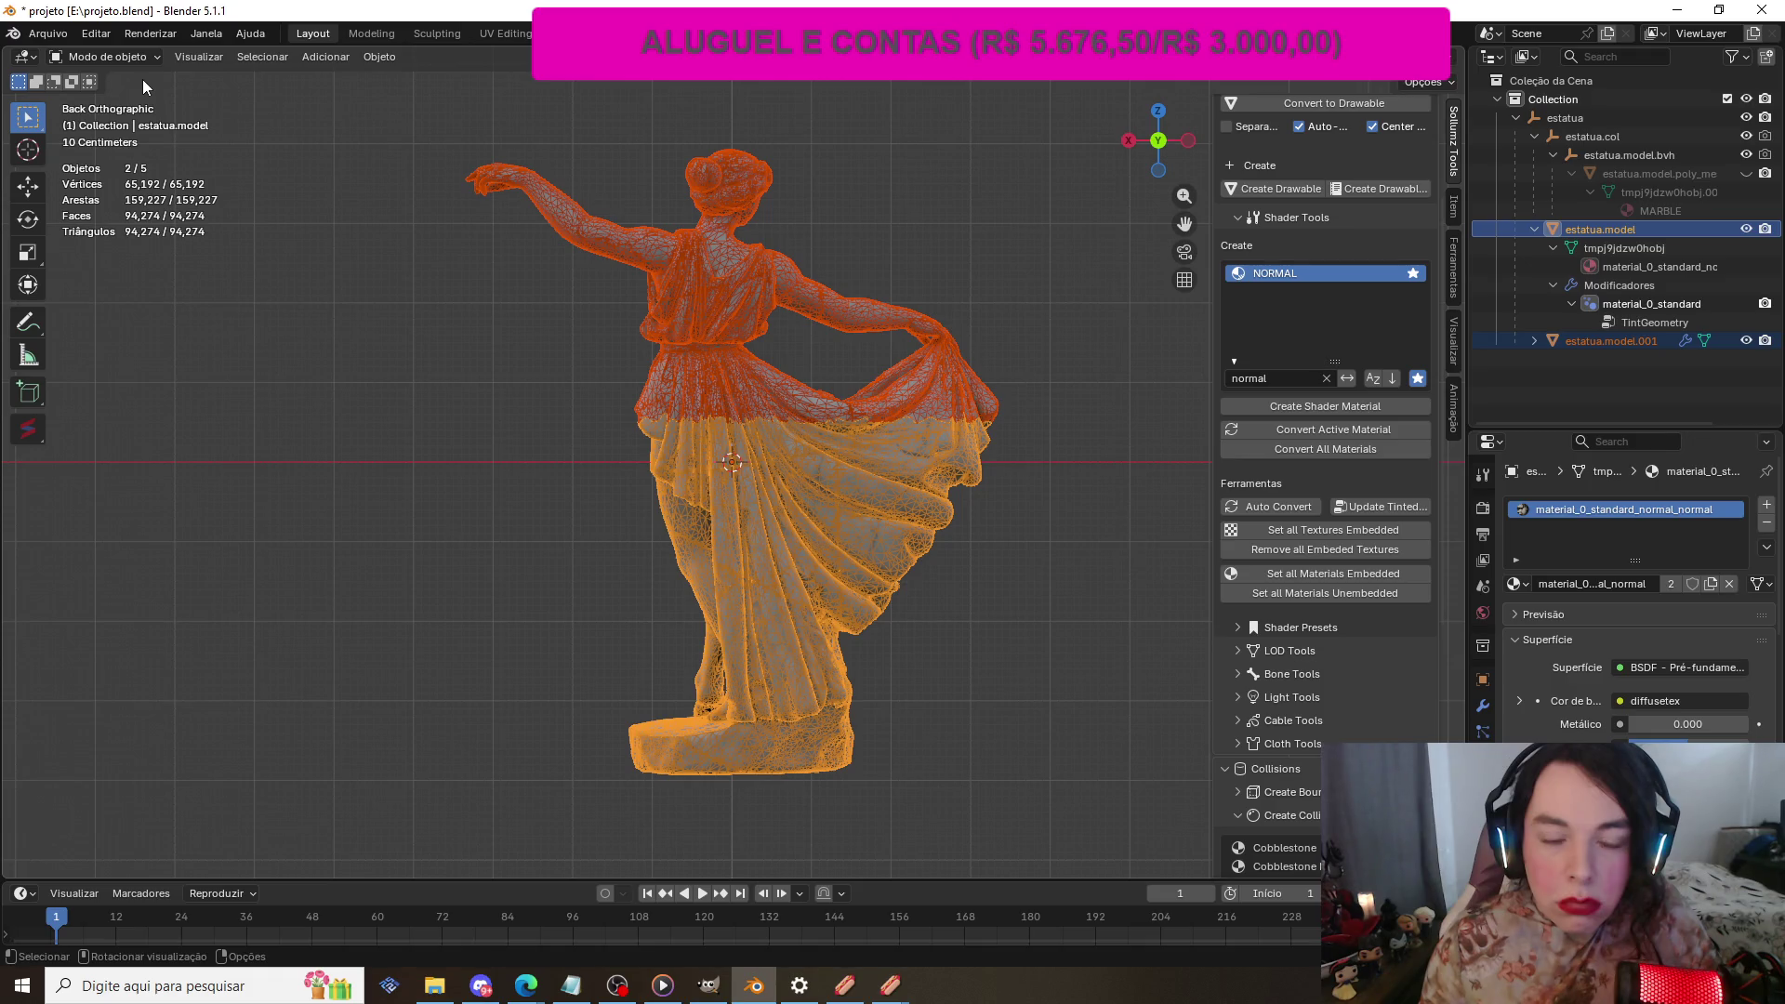
{"action": "left_click", "coordinate": [707, 295]}
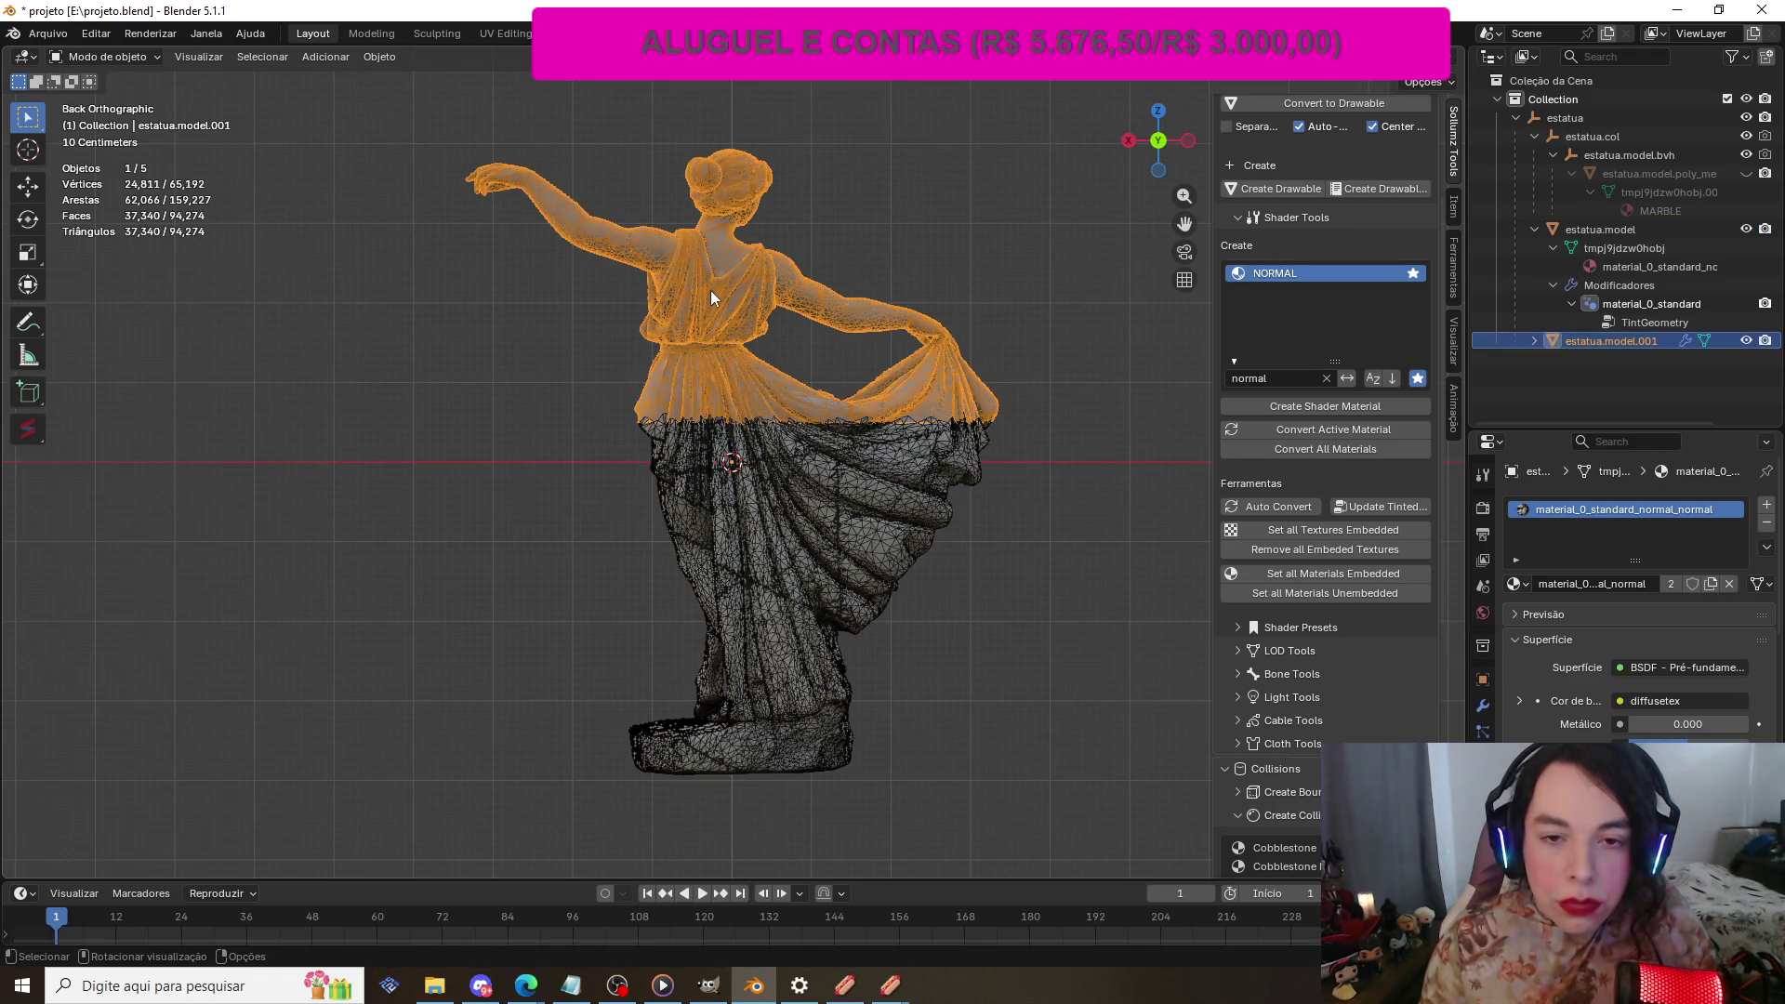
{"action": "left_click_drag", "start_coordinate": [731, 268], "coordinate": [634, 185]}
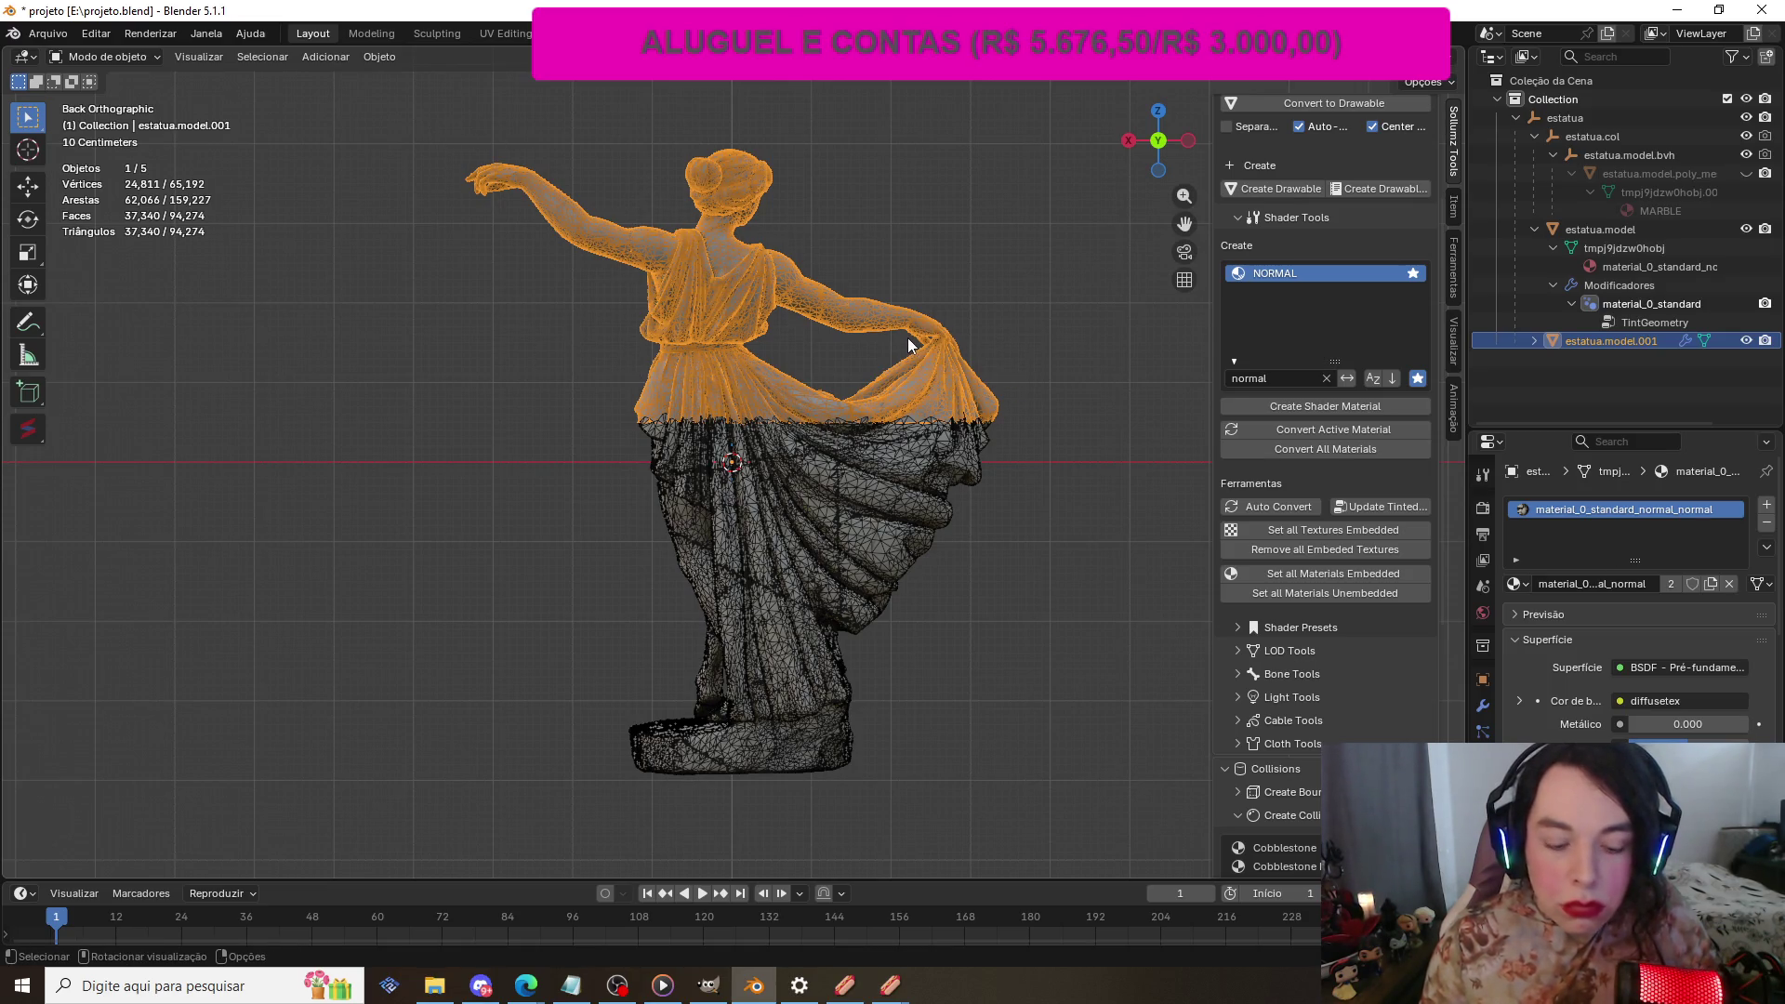
{"action": "key", "text": "g"}
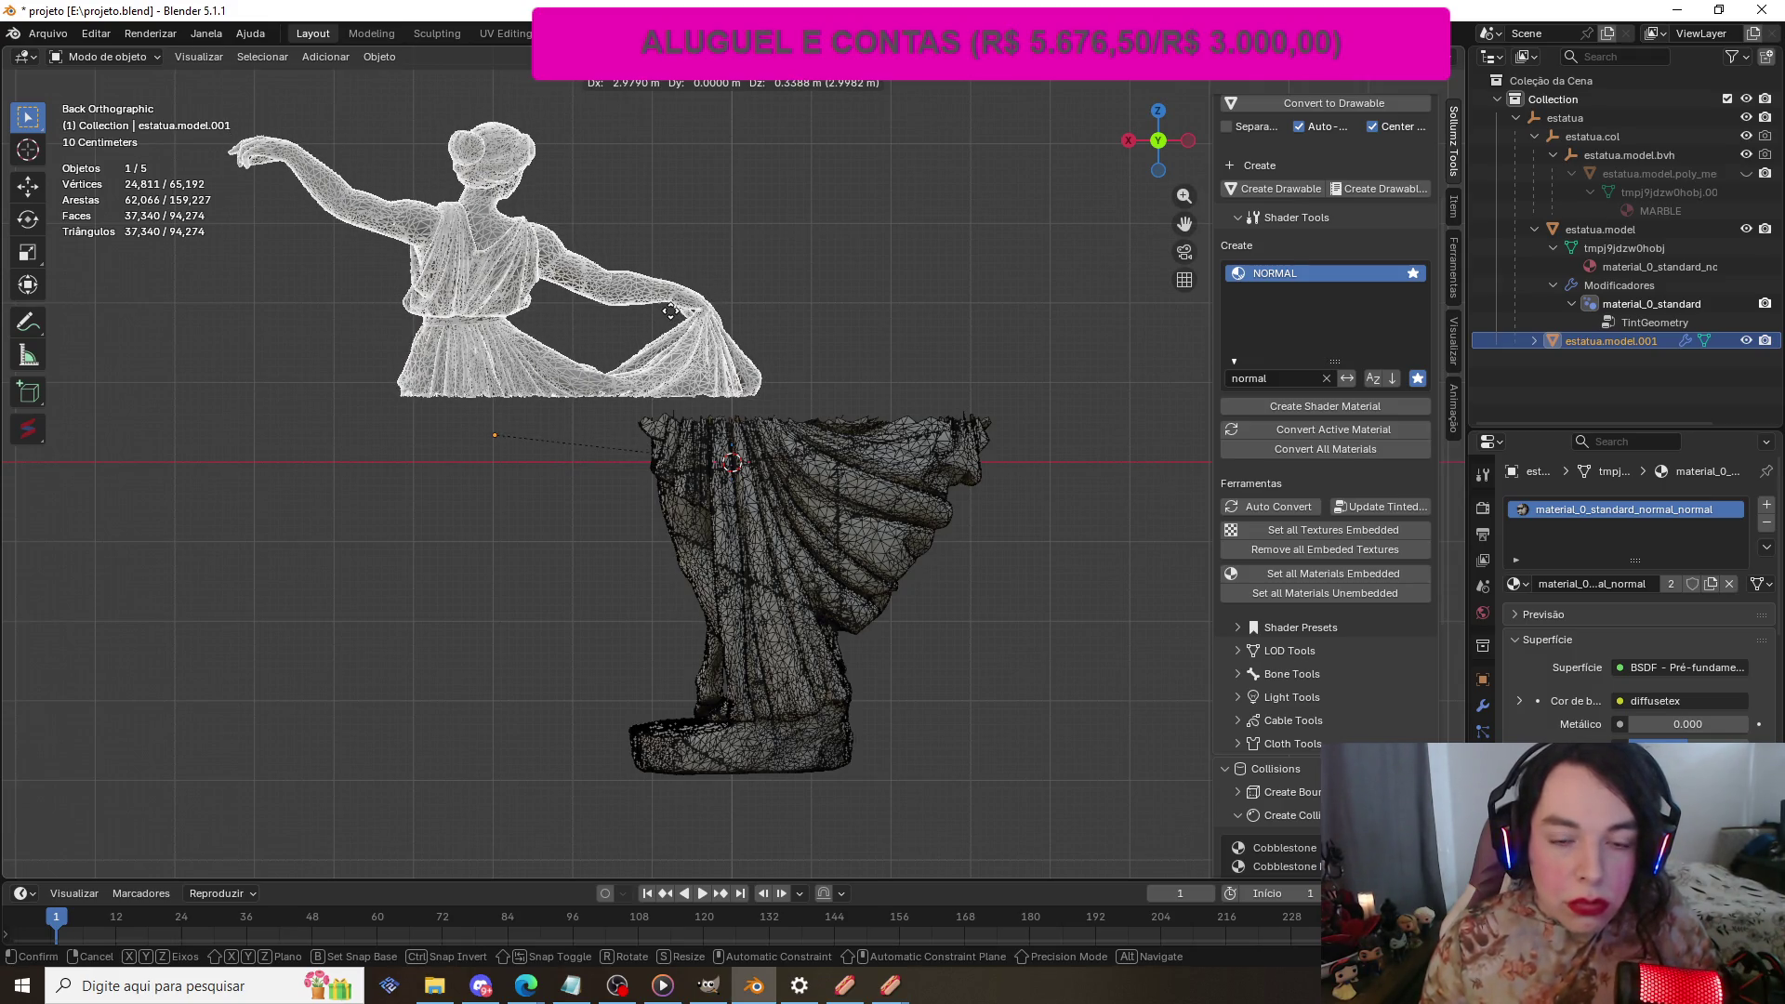
{"action": "left_click", "coordinate": [669, 311]}
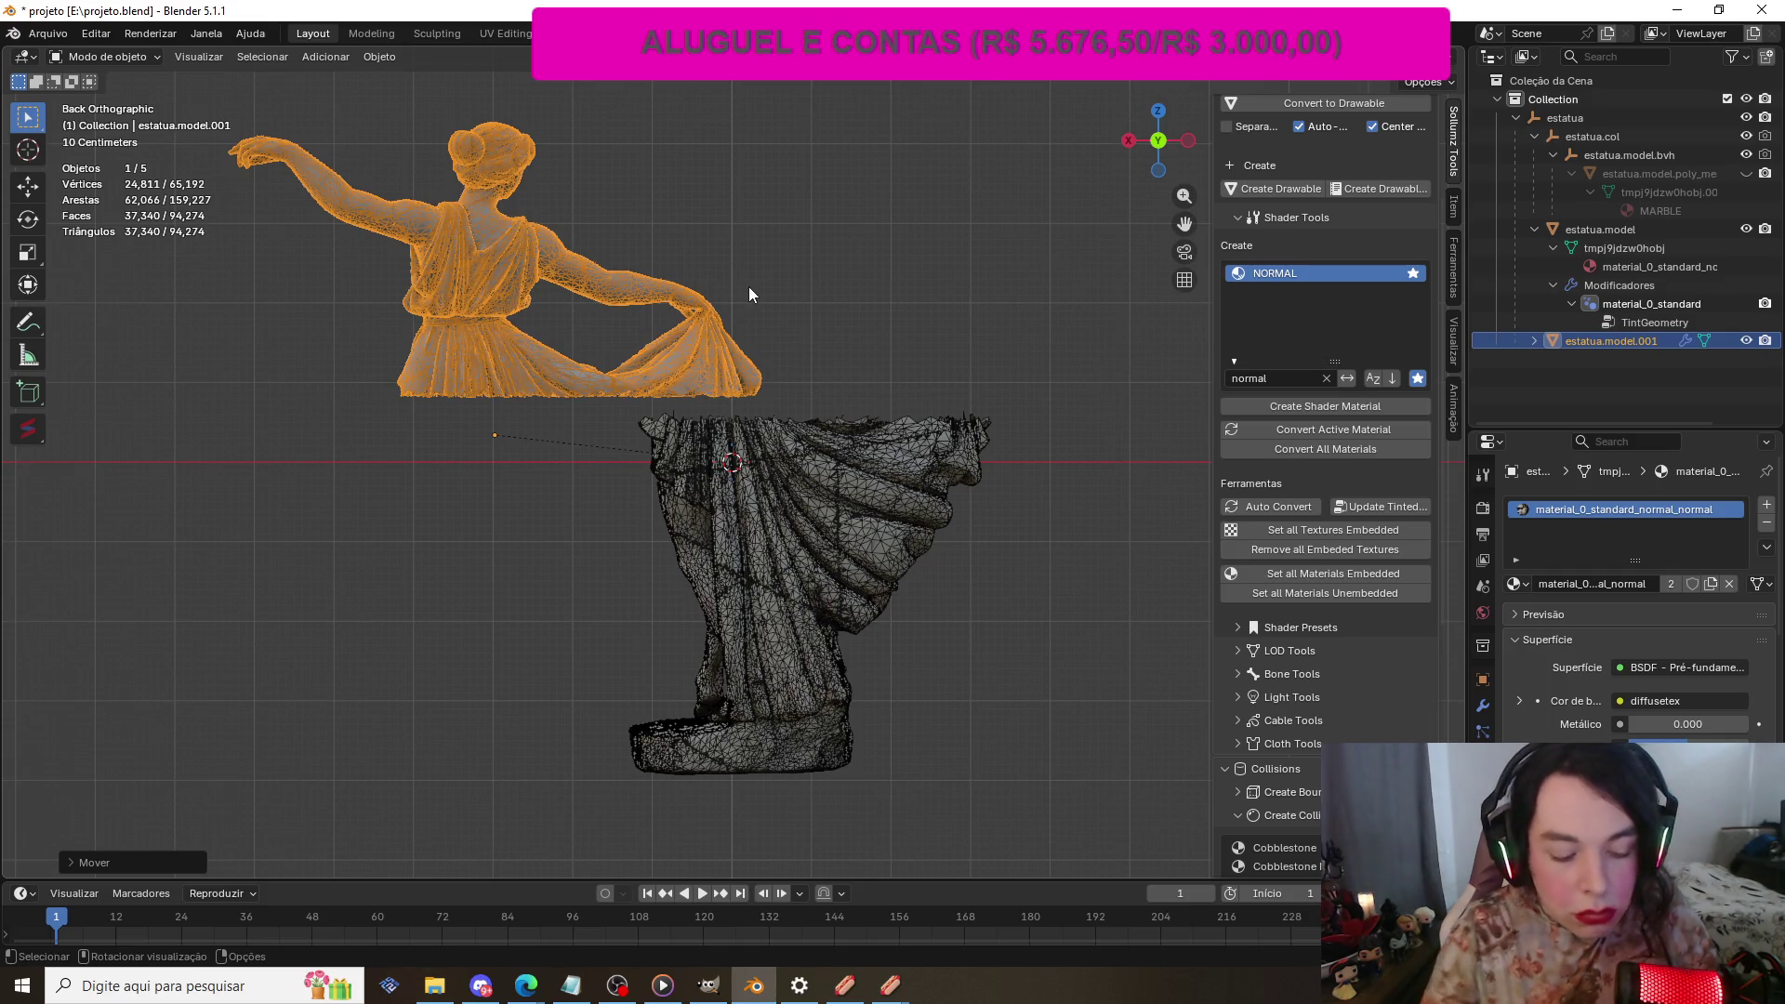
{"action": "key", "text": "ctrl+z"}
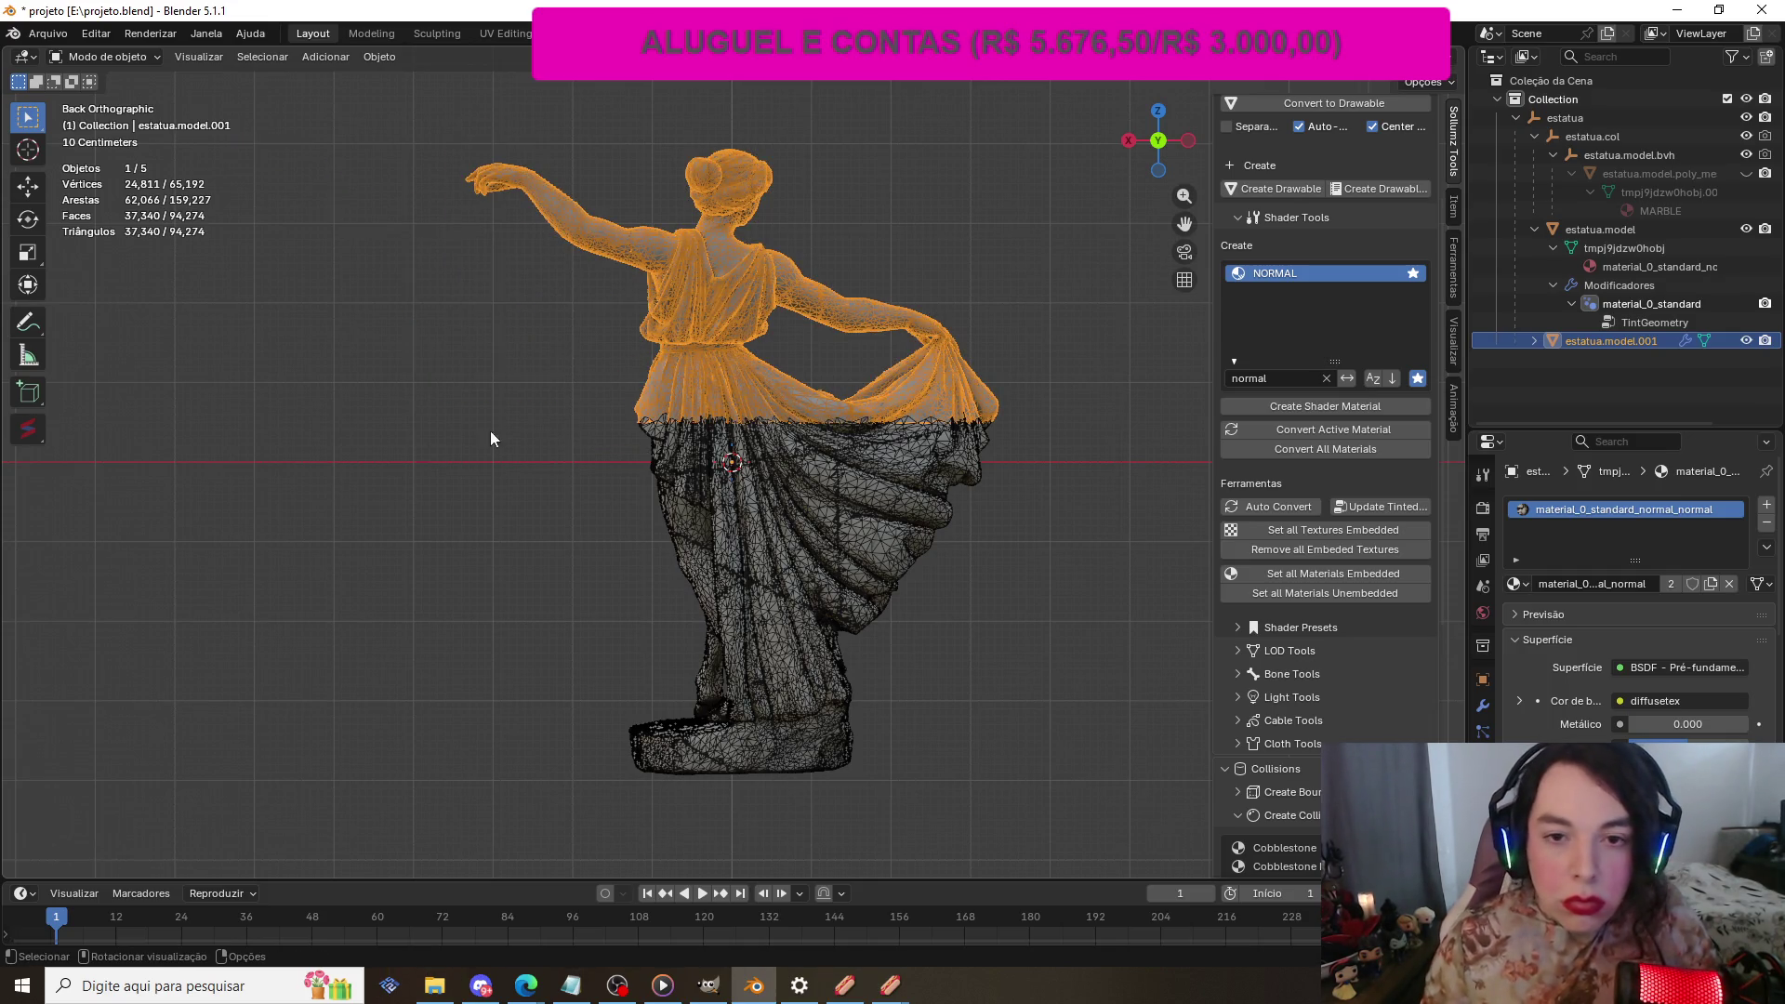
{"action": "left_click", "coordinate": [343, 434]}
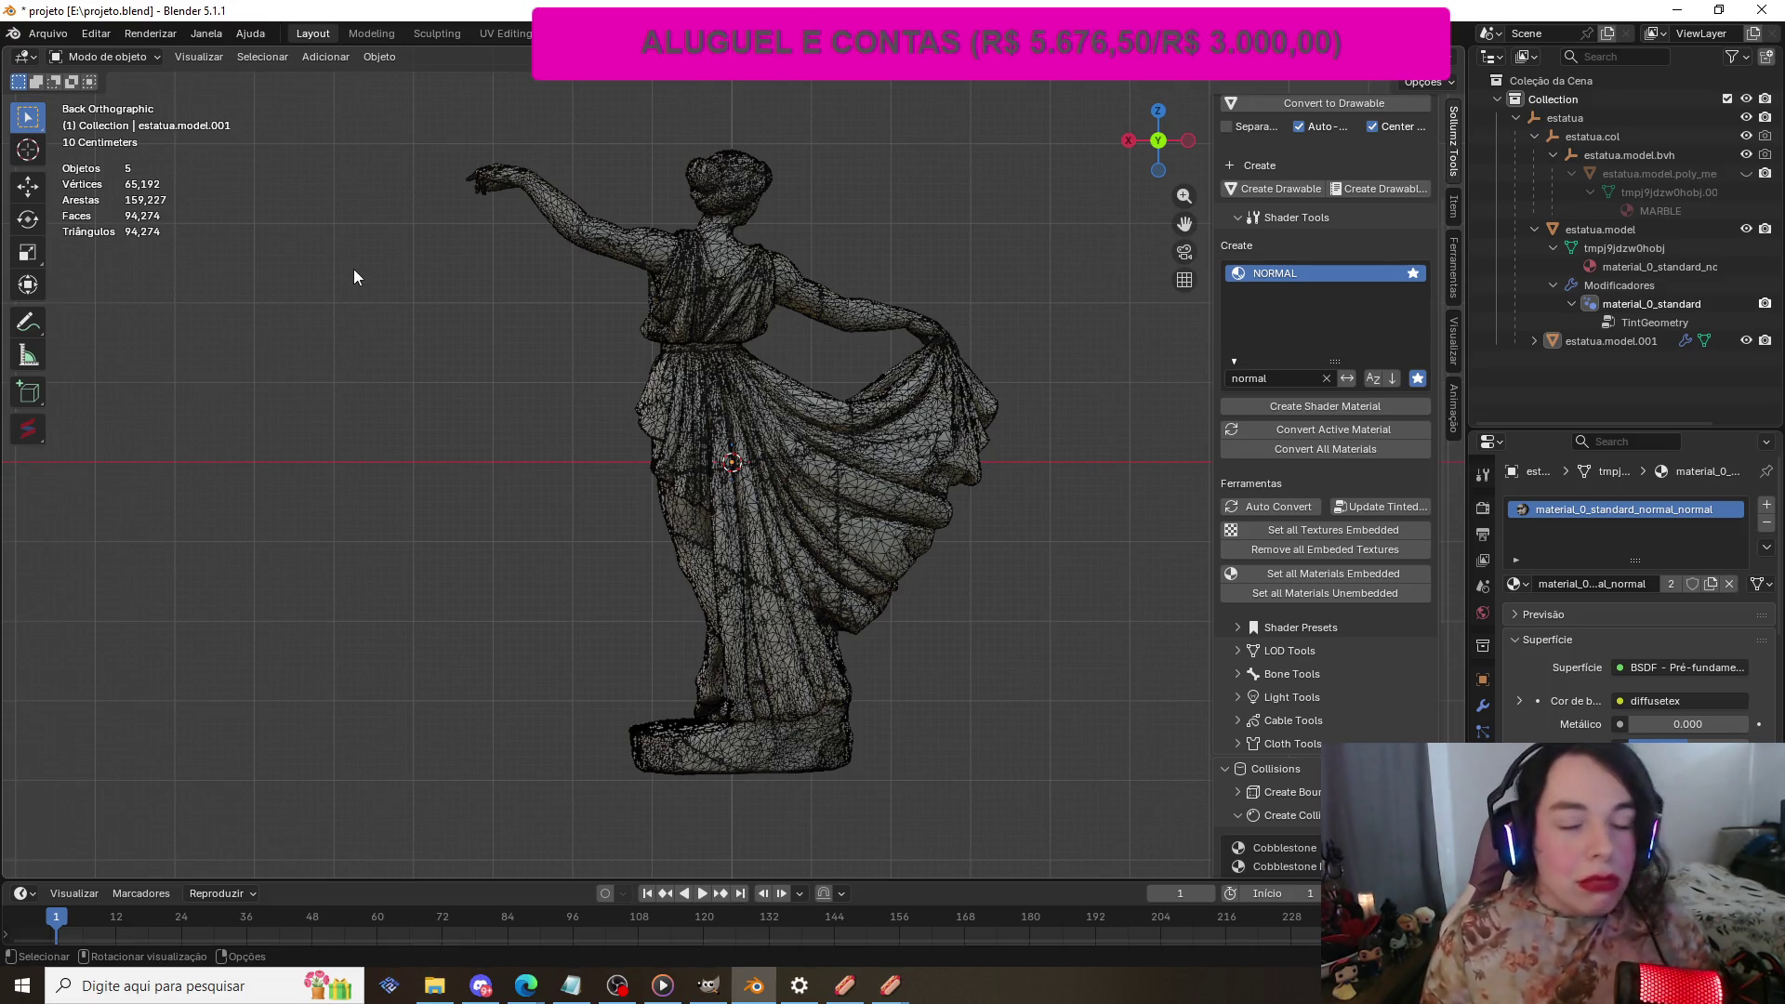
{"action": "scroll", "coordinate": [353, 265], "scroll_direction": "down", "scroll_amount": 1}
{"action": "scroll", "coordinate": [353, 265], "scroll_direction": "up", "scroll_amount": 1}
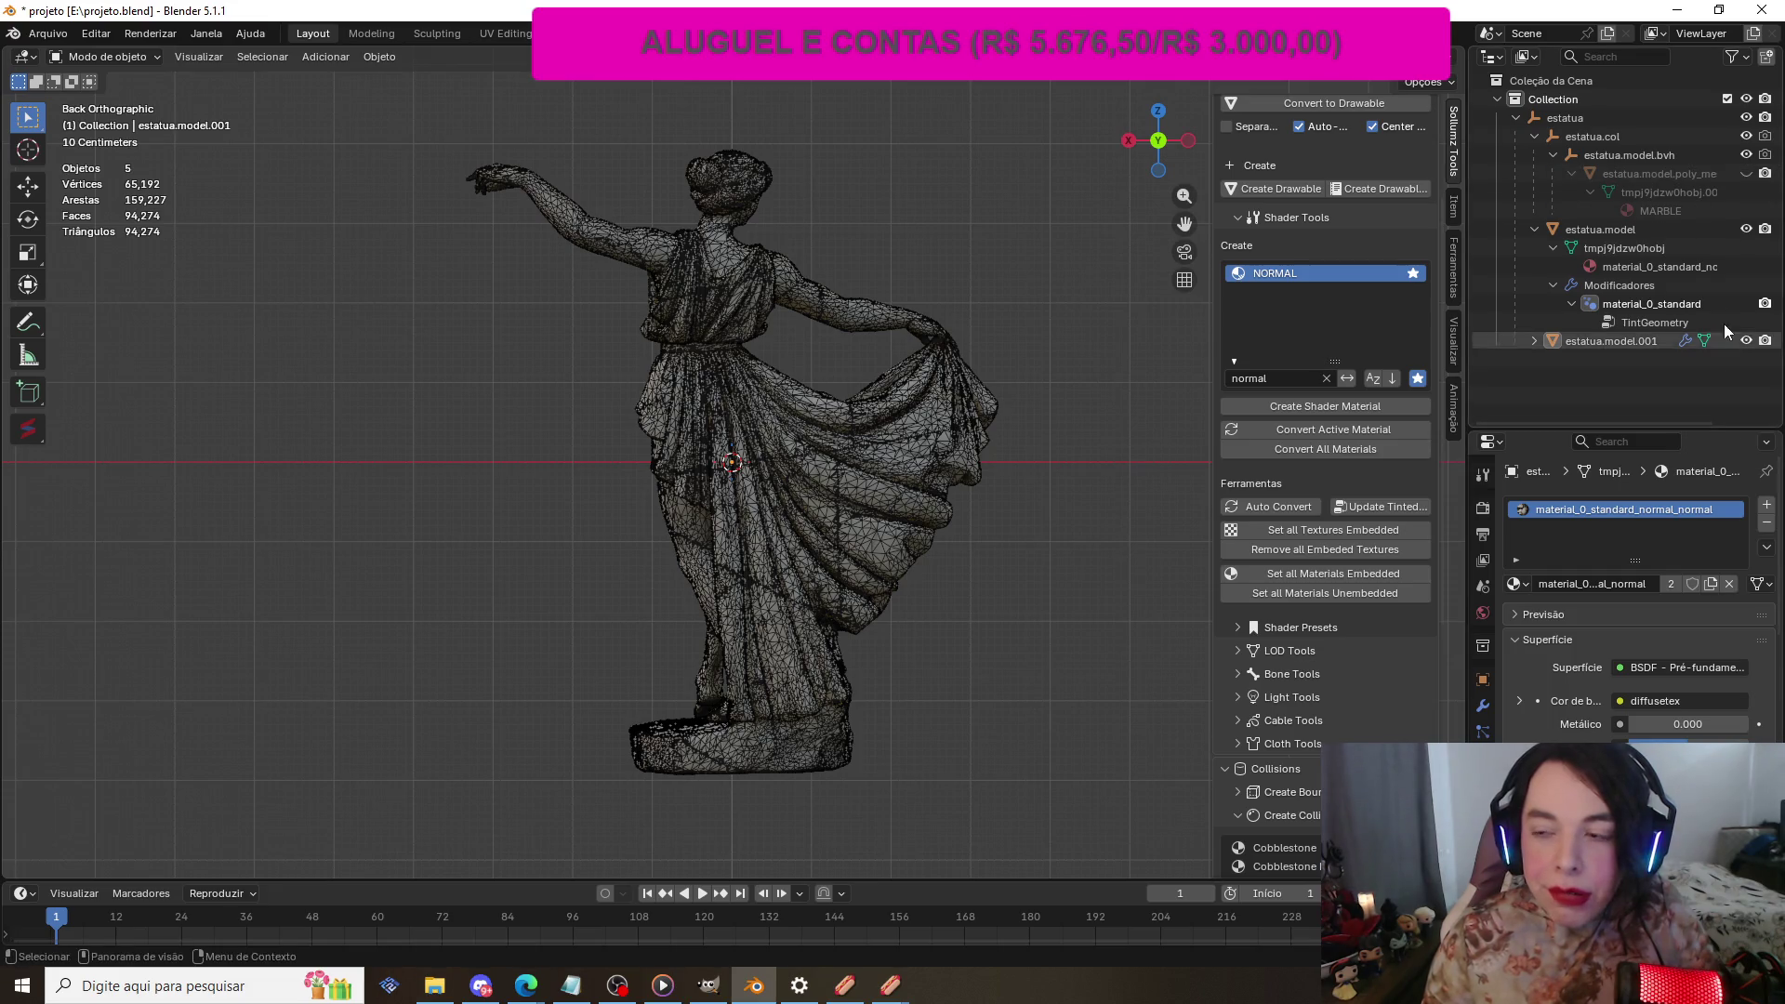
{"action": "left_click", "coordinate": [1746, 175]}
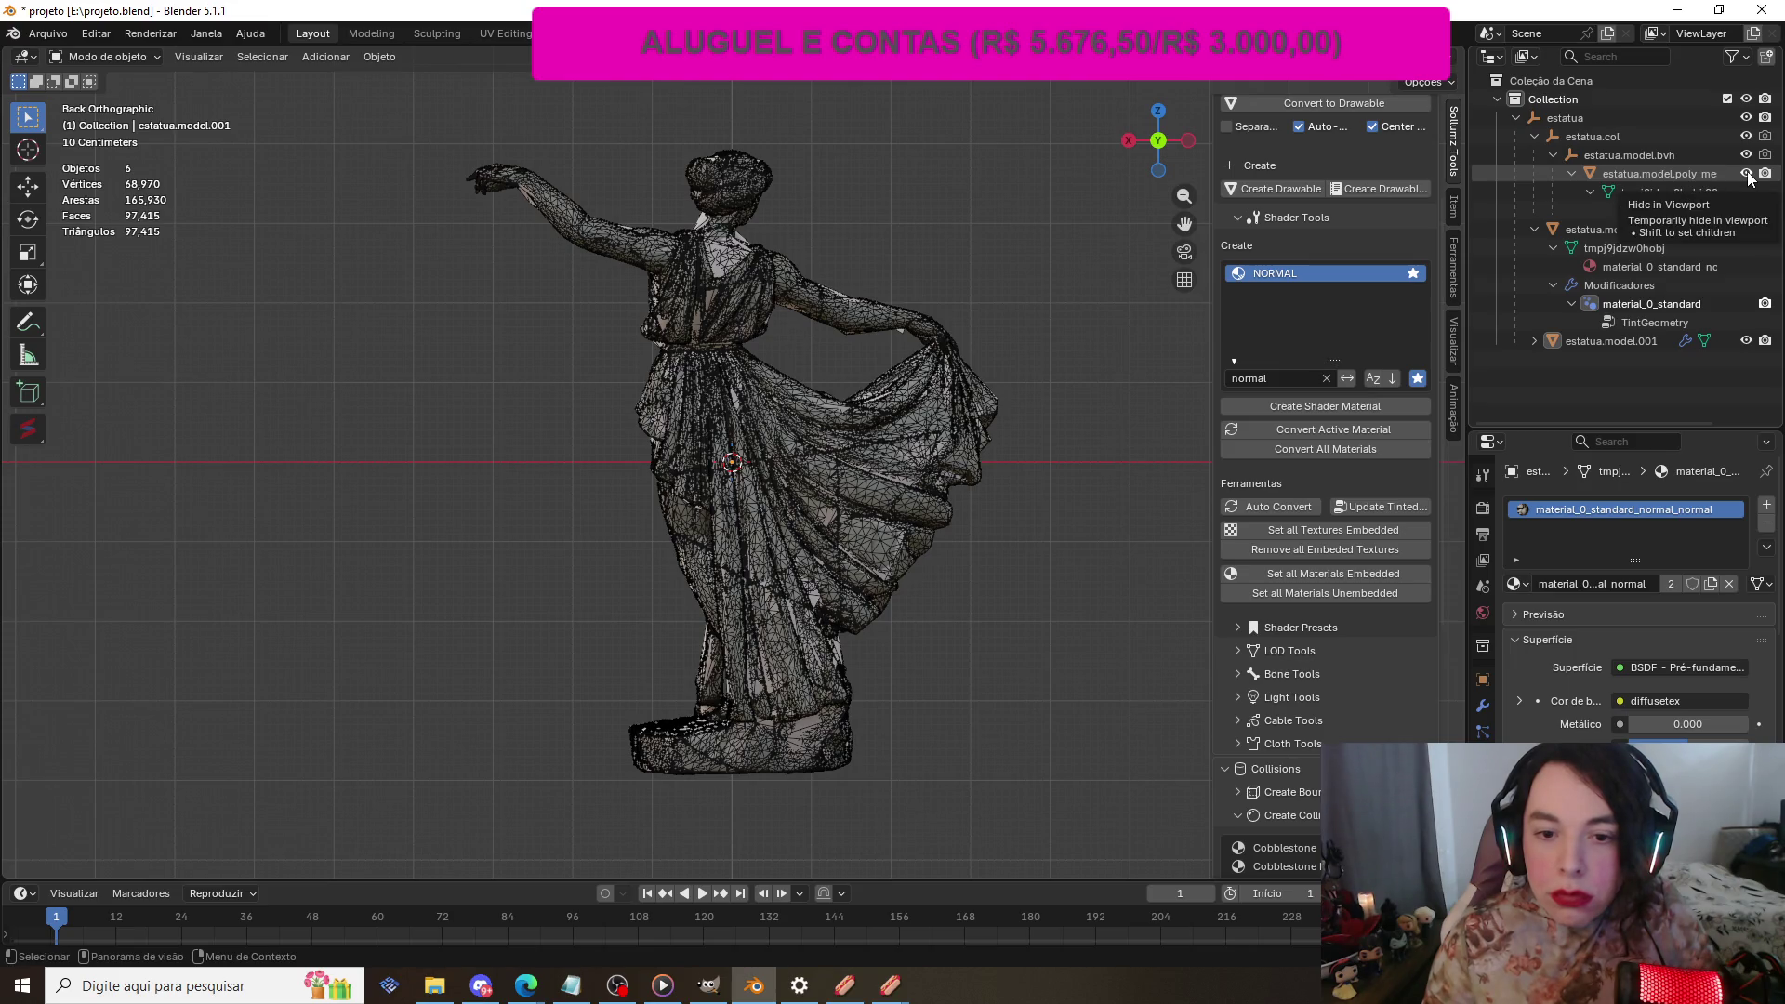
{"action": "left_click", "coordinate": [1747, 175]}
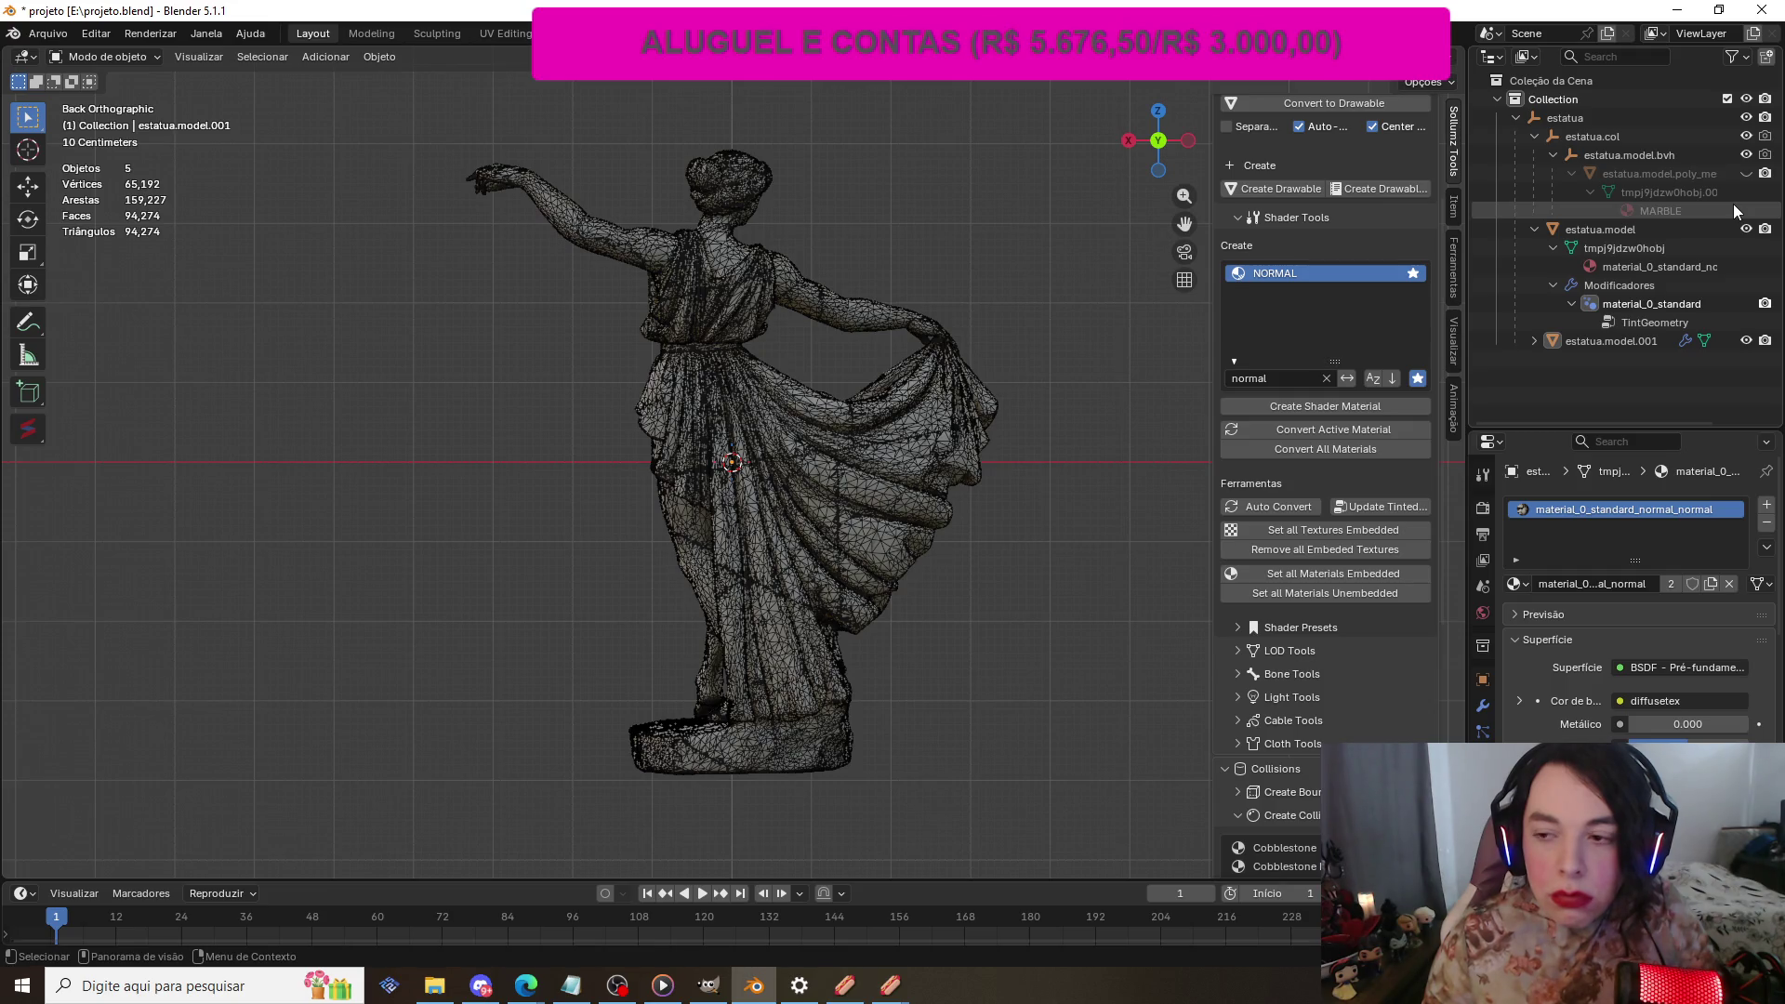
{"action": "left_click", "coordinate": [1534, 341]}
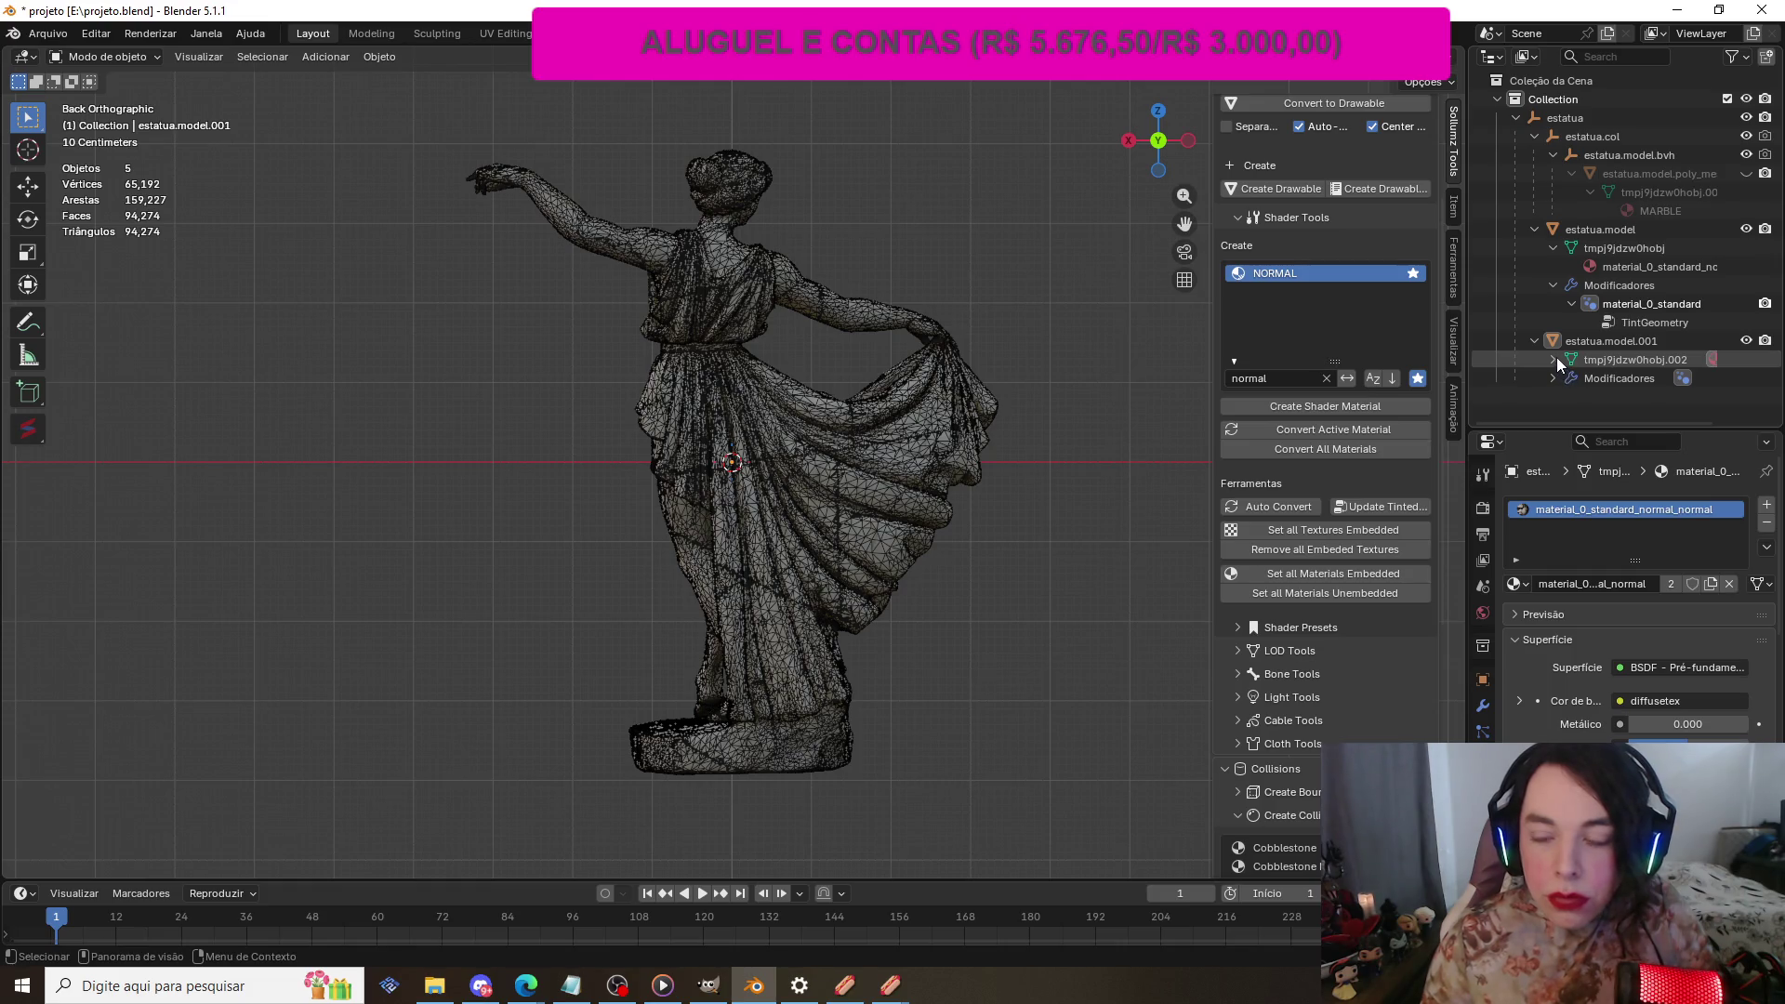
{"action": "left_click", "coordinate": [1638, 345]}
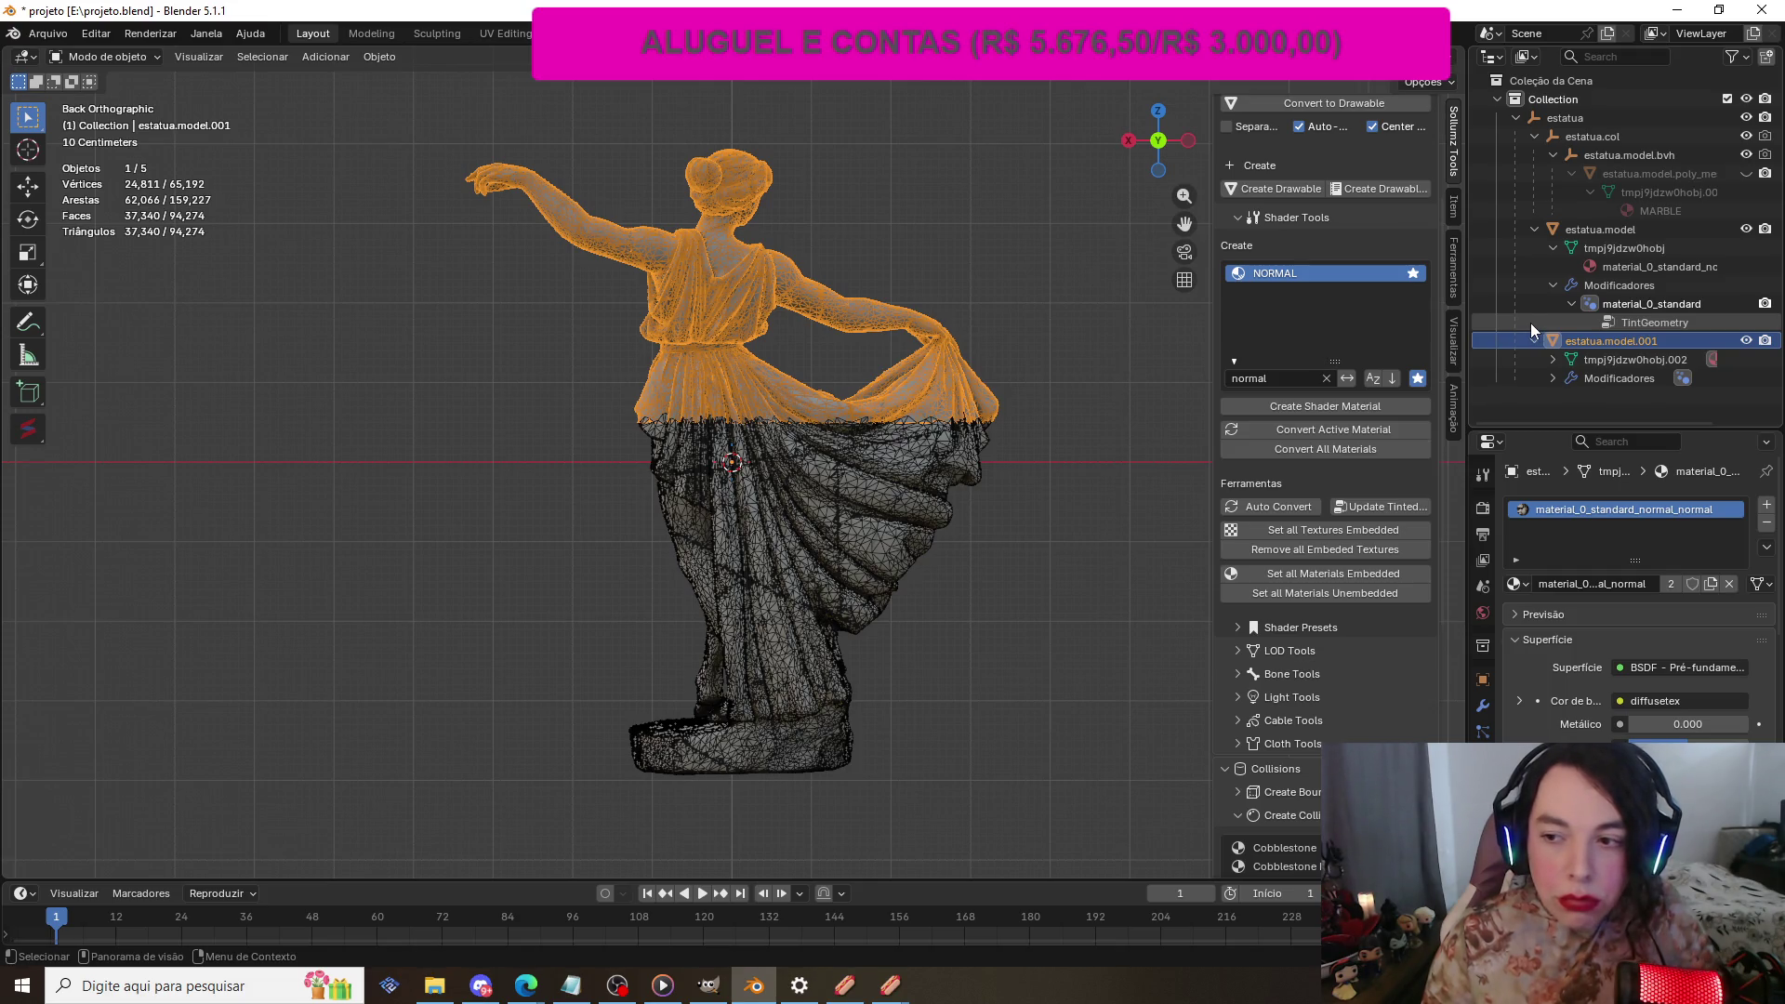
Step: Select every vertex of the statue piece in Edit Mode, then return to Object Mode
{"action": "left_click", "coordinate": [136, 56]}
{"action": "left_click", "coordinate": [121, 99]}
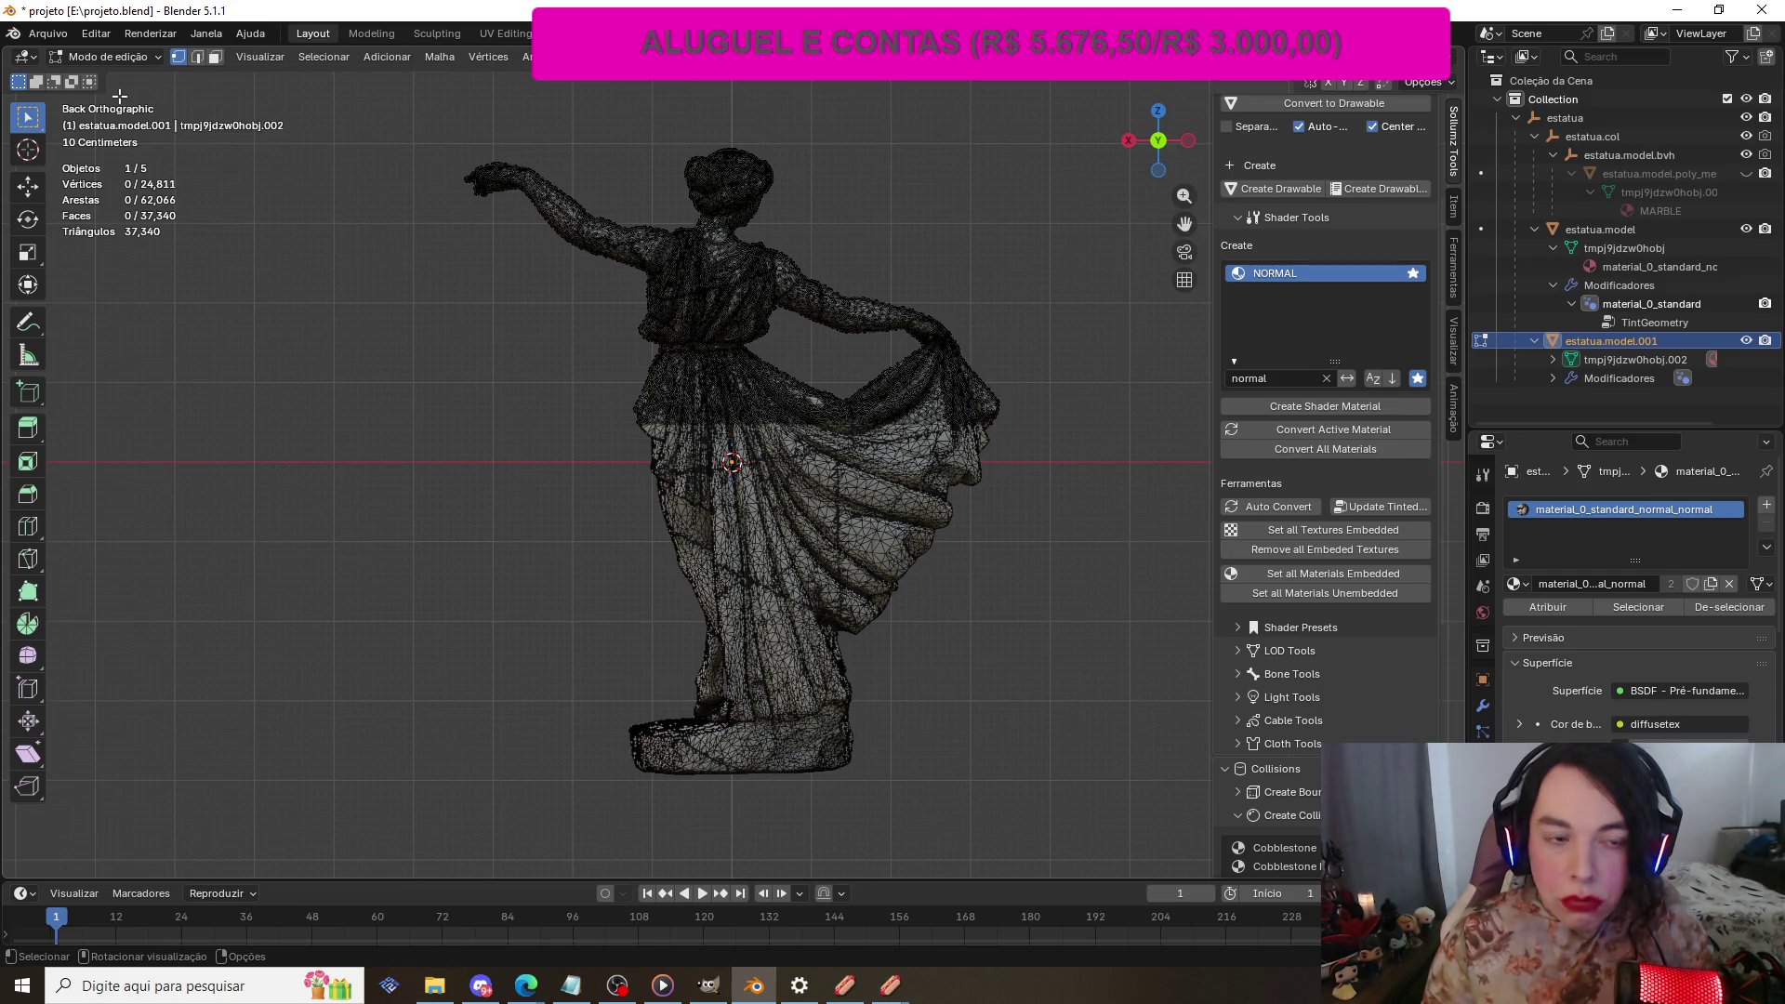
{"action": "key", "text": "a"}
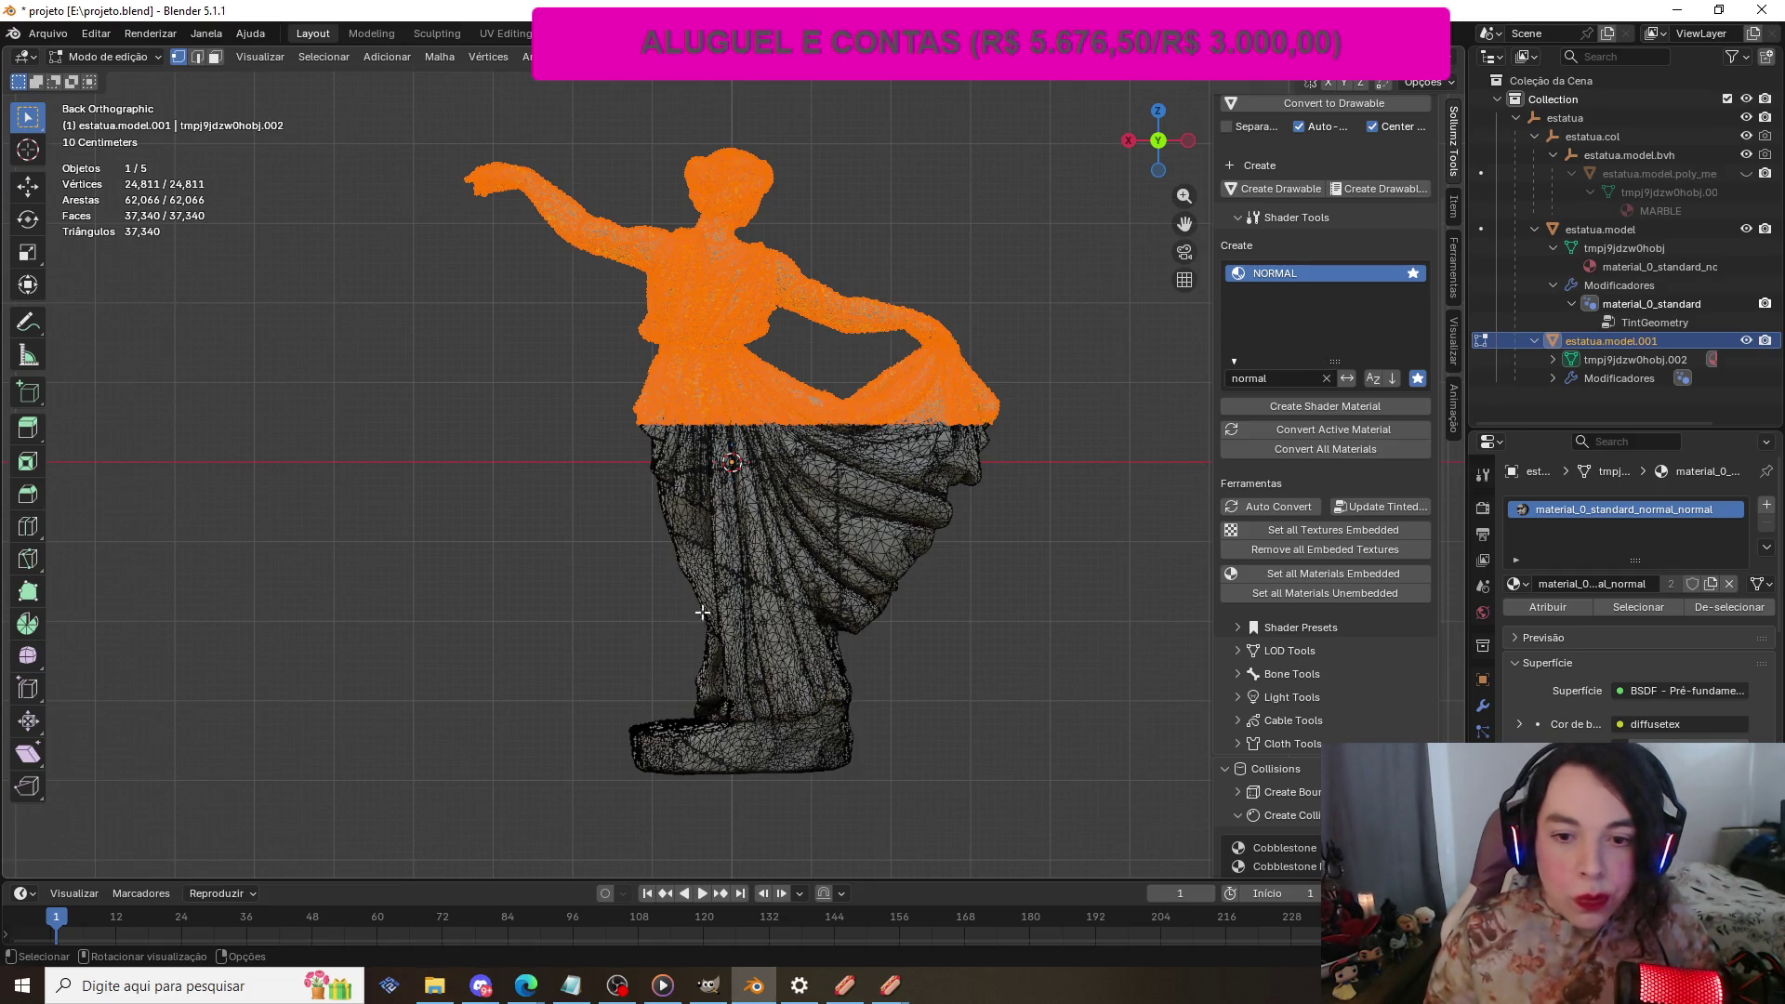
{"action": "left_click", "coordinate": [153, 57]}
{"action": "left_click", "coordinate": [130, 82]}
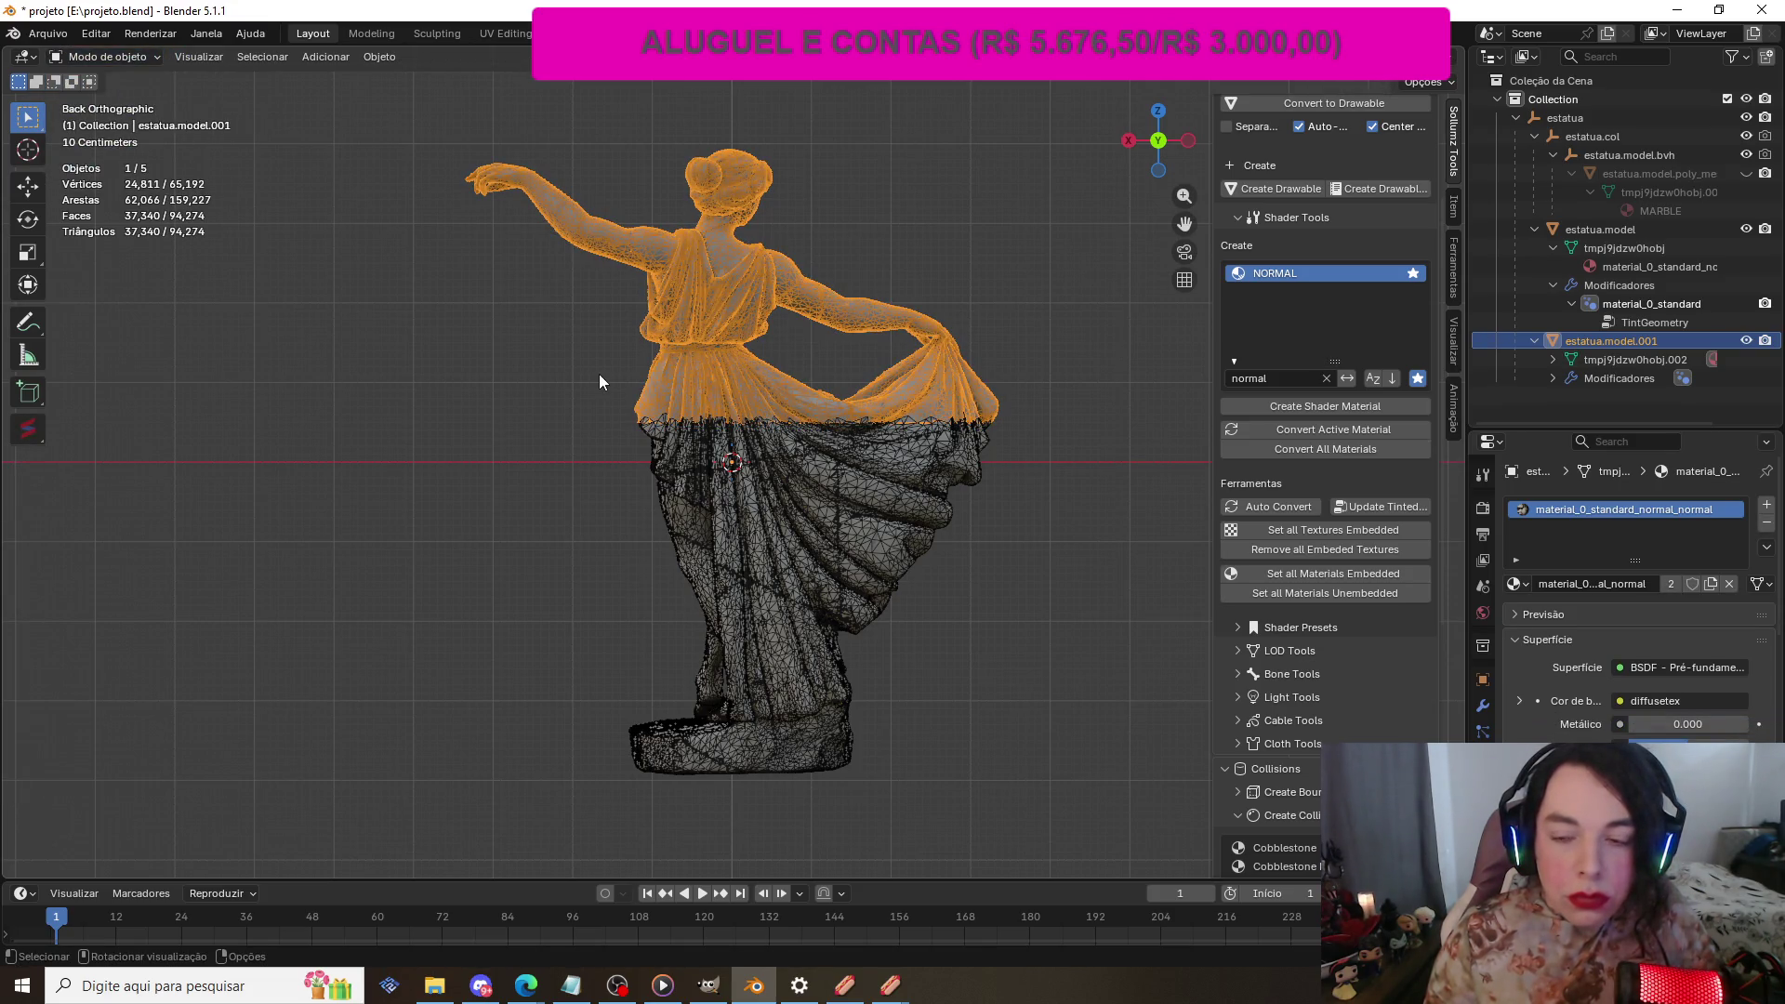
{"action": "scroll", "coordinate": [1636, 739], "scroll_direction": "down", "scroll_amount": 5}
{"action": "scroll", "coordinate": [1636, 739], "scroll_direction": "down", "scroll_amount": 7}
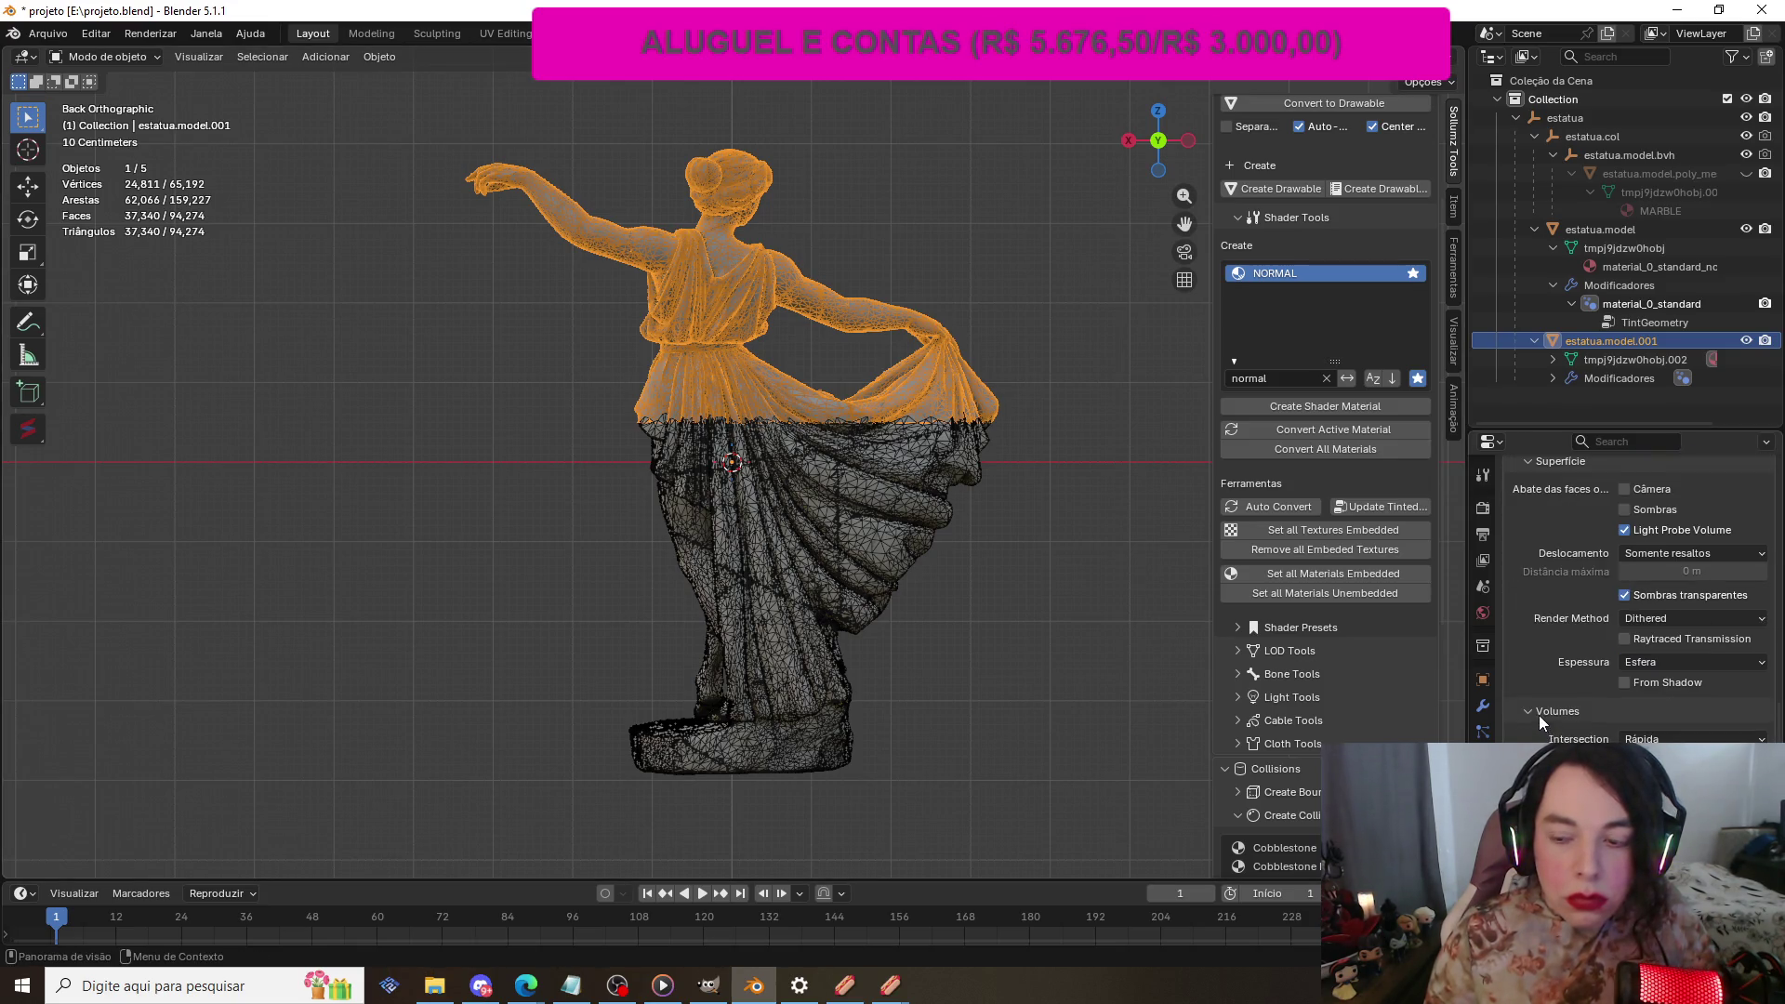
{"action": "scroll", "coordinate": [1538, 716], "scroll_direction": "down", "scroll_amount": 3}
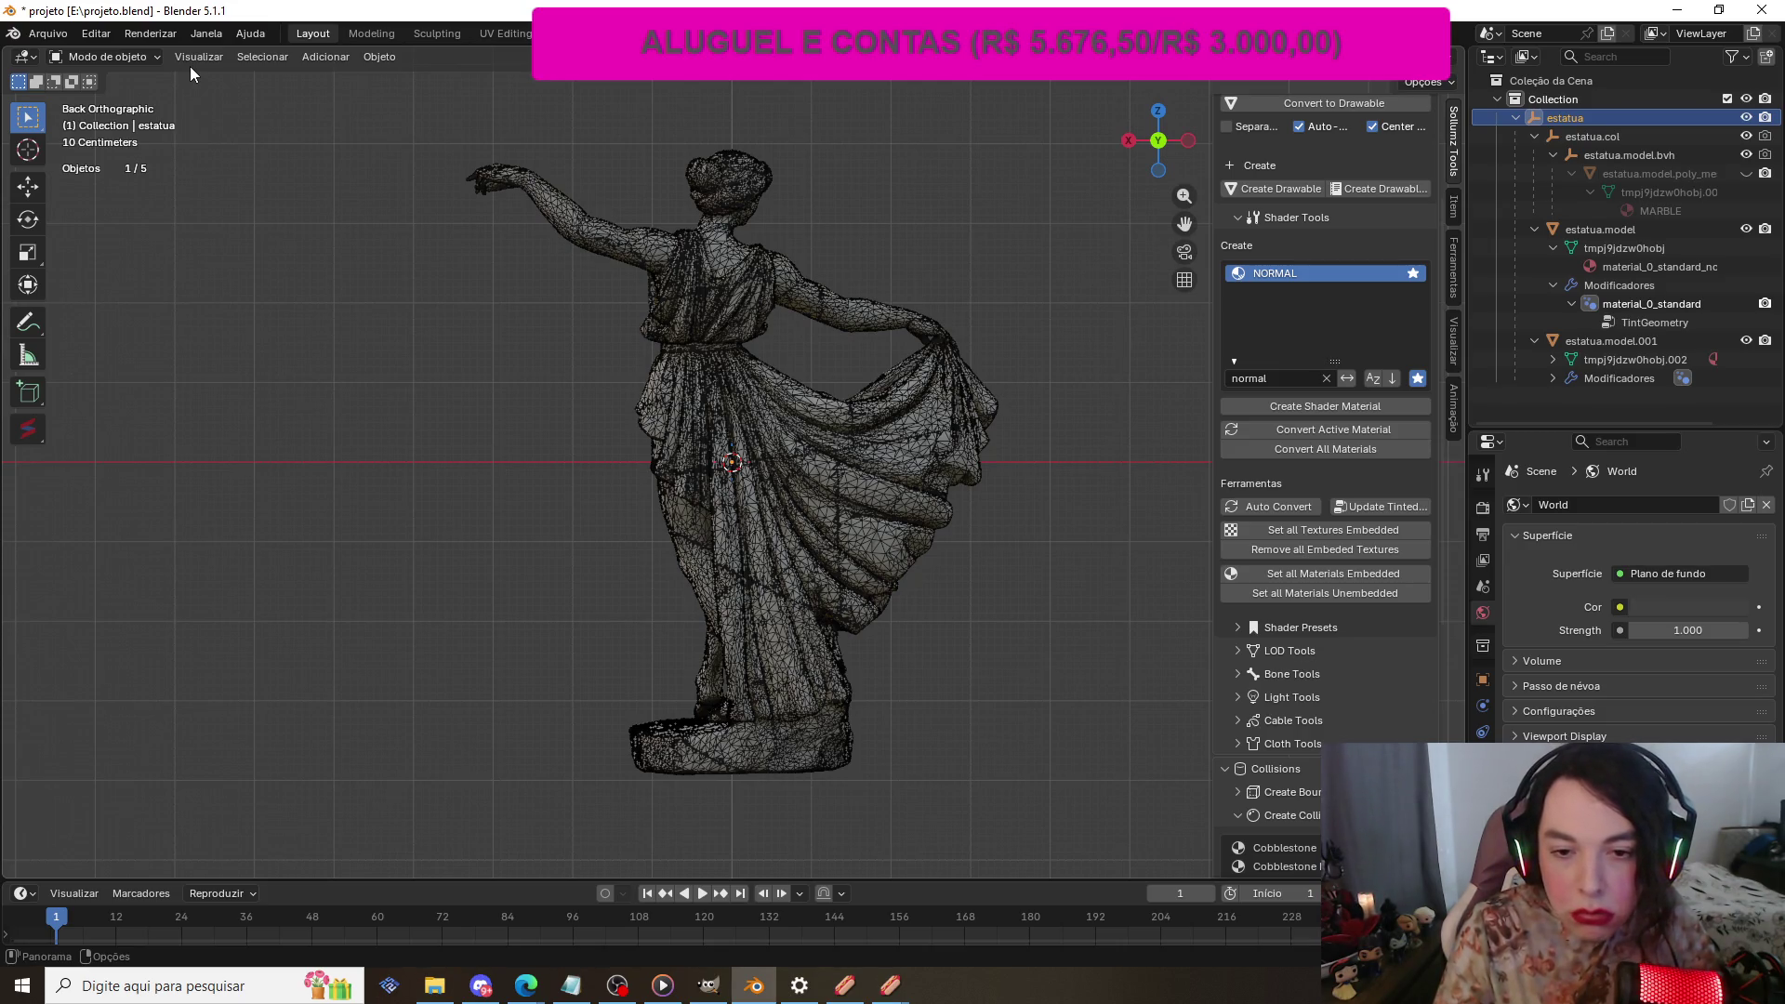
Step: Select the estatua parent and unhide the estatua.model.poly_me collision mesh
{"action": "key", "text": "bracketright"}
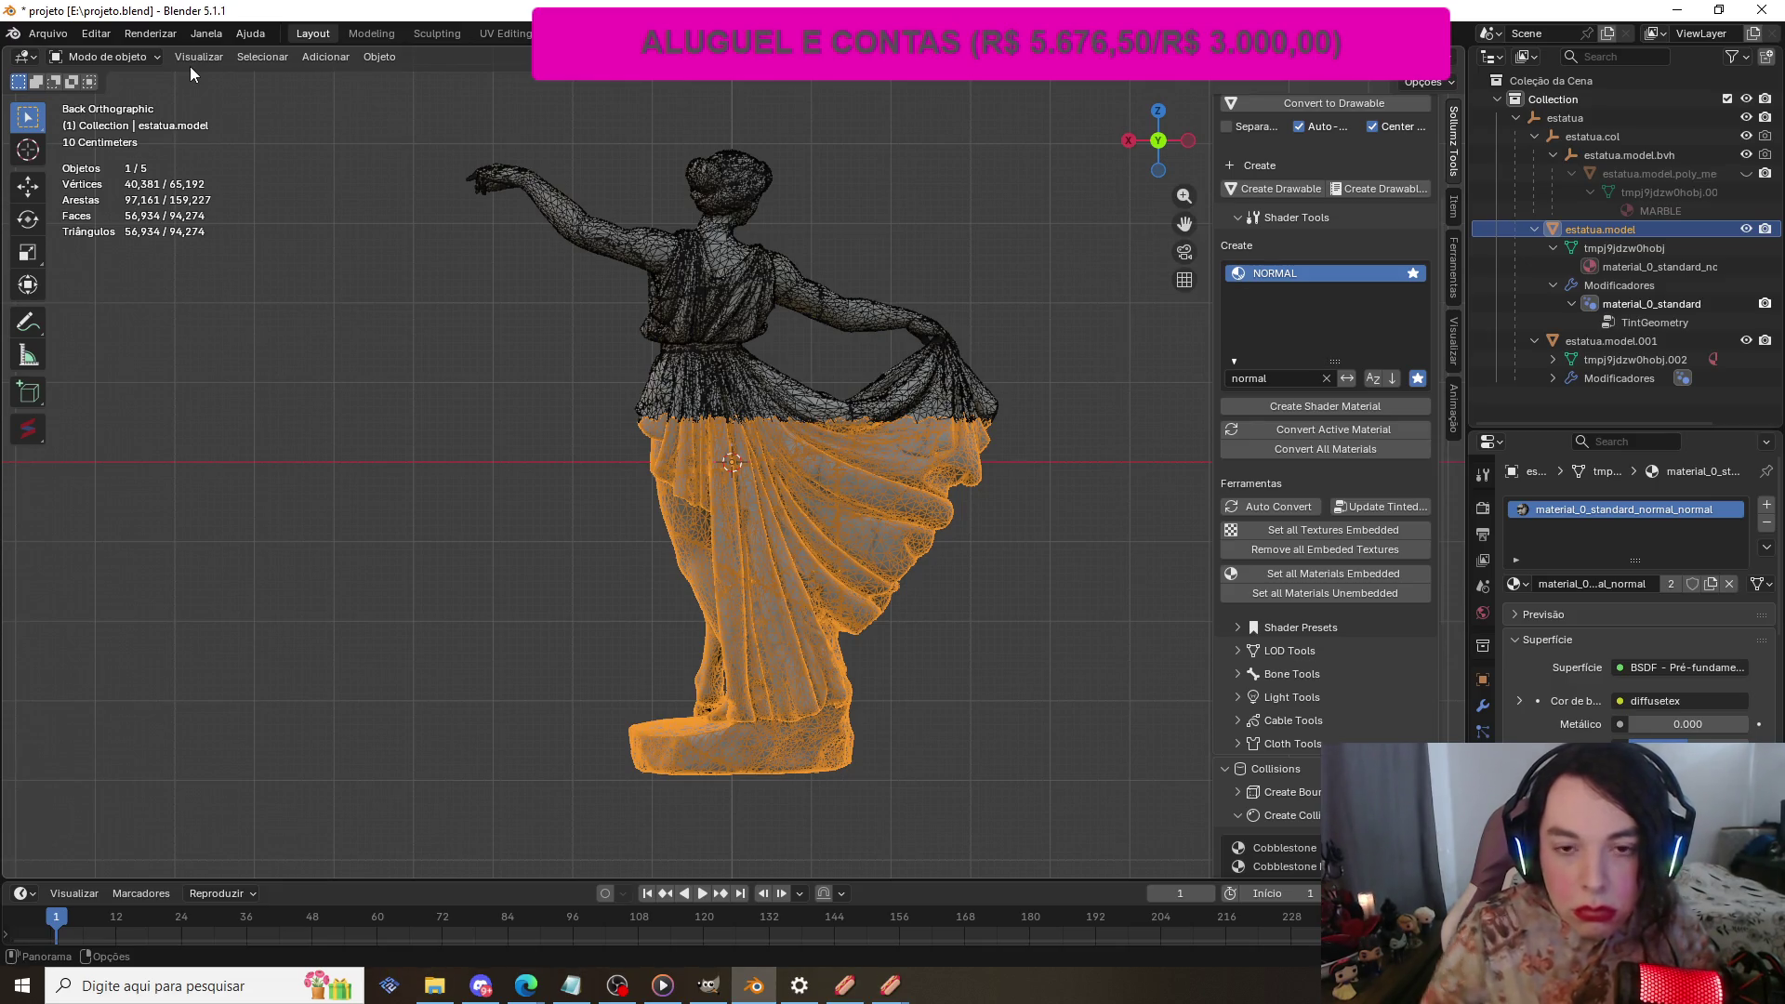
{"action": "left_click", "coordinate": [532, 383]}
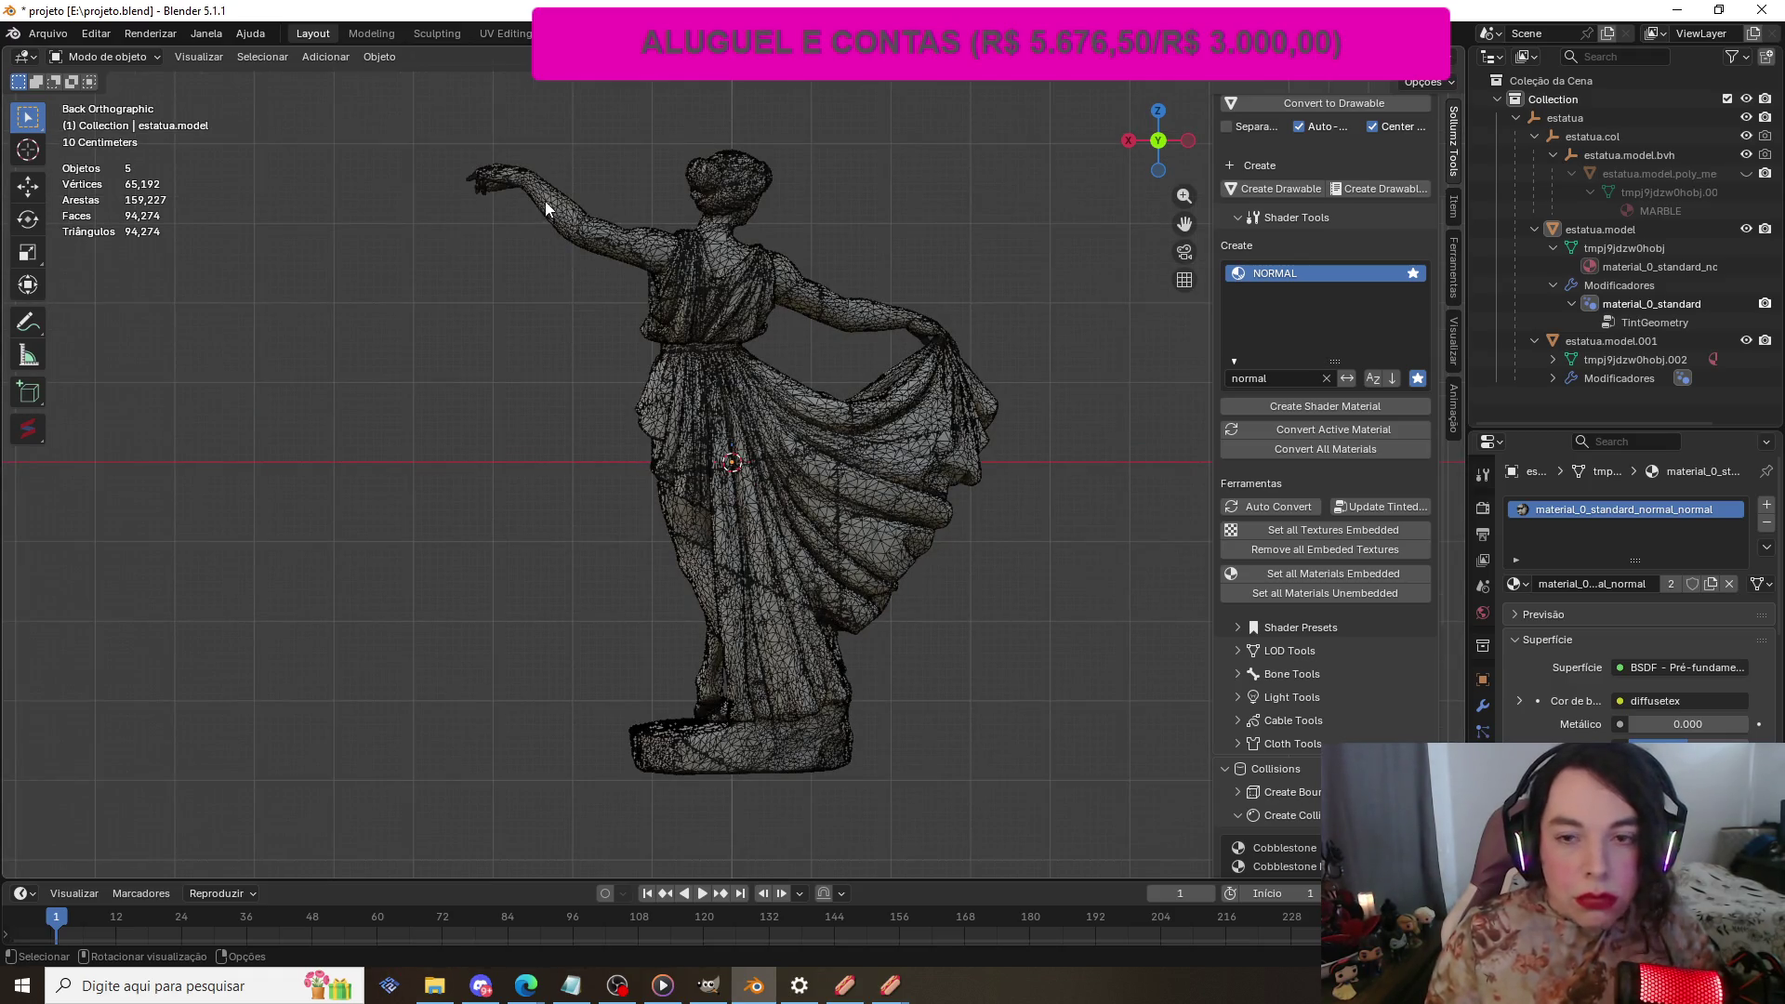
{"action": "left_click", "coordinate": [1571, 118]}
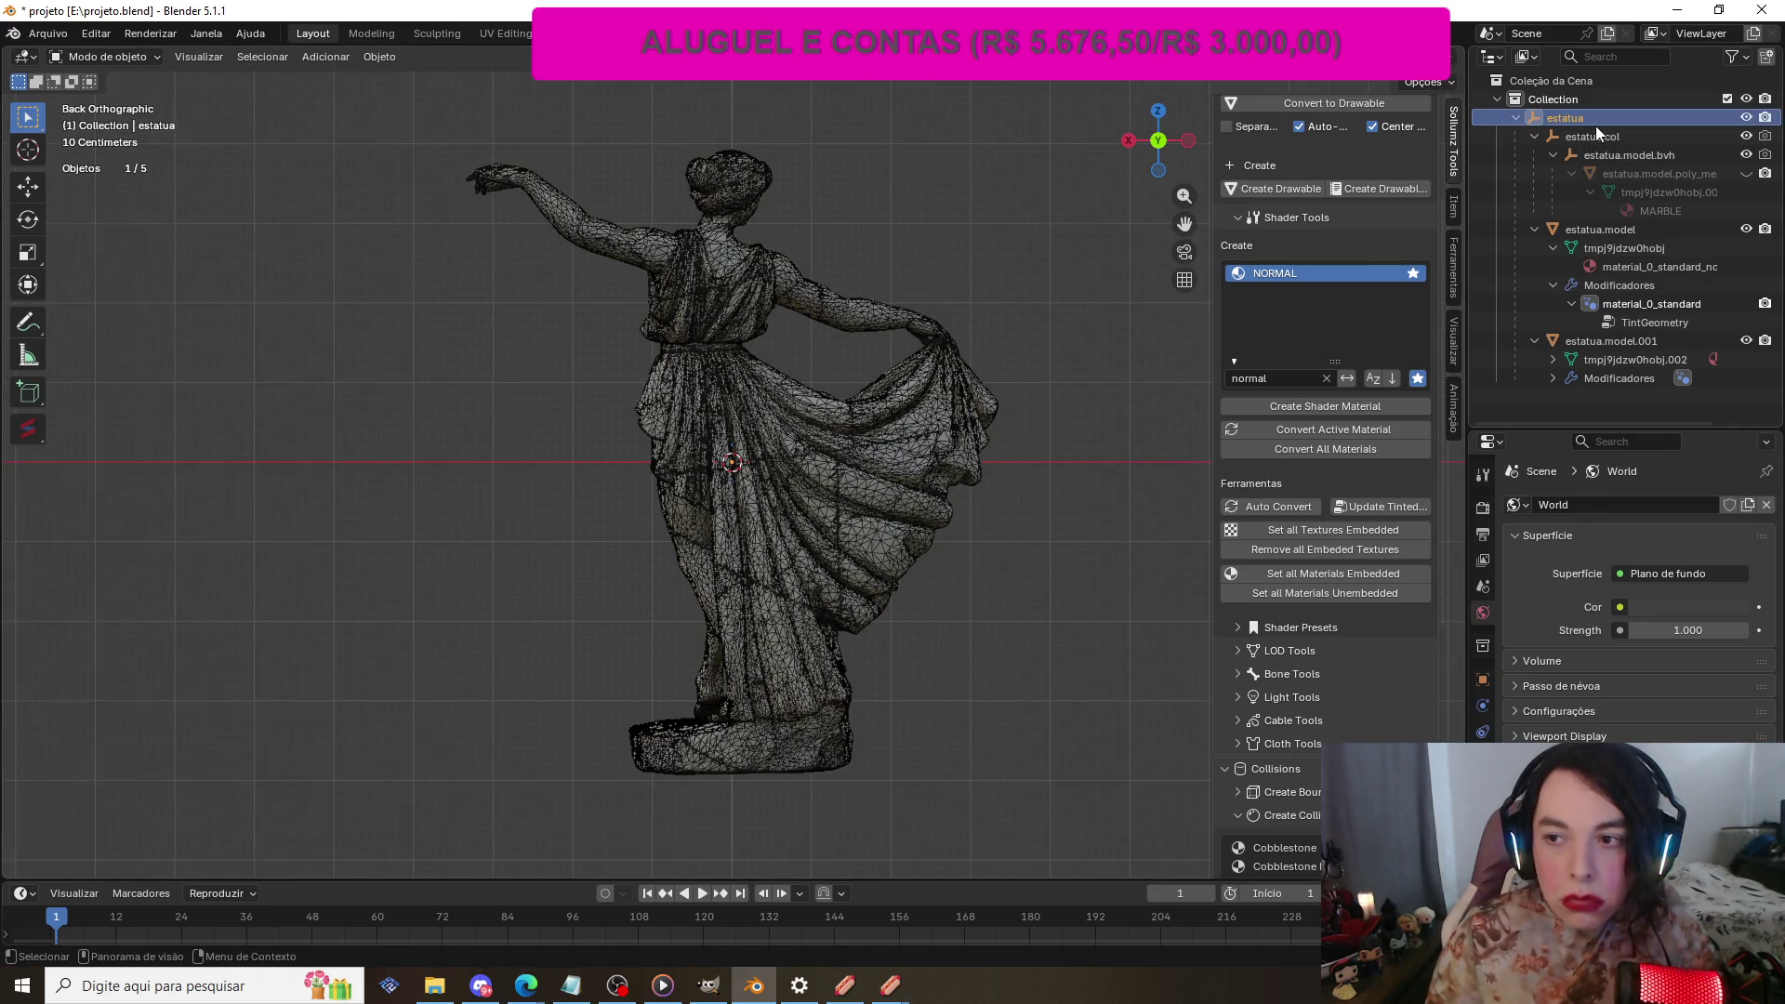
{"action": "left_click", "coordinate": [1747, 174]}
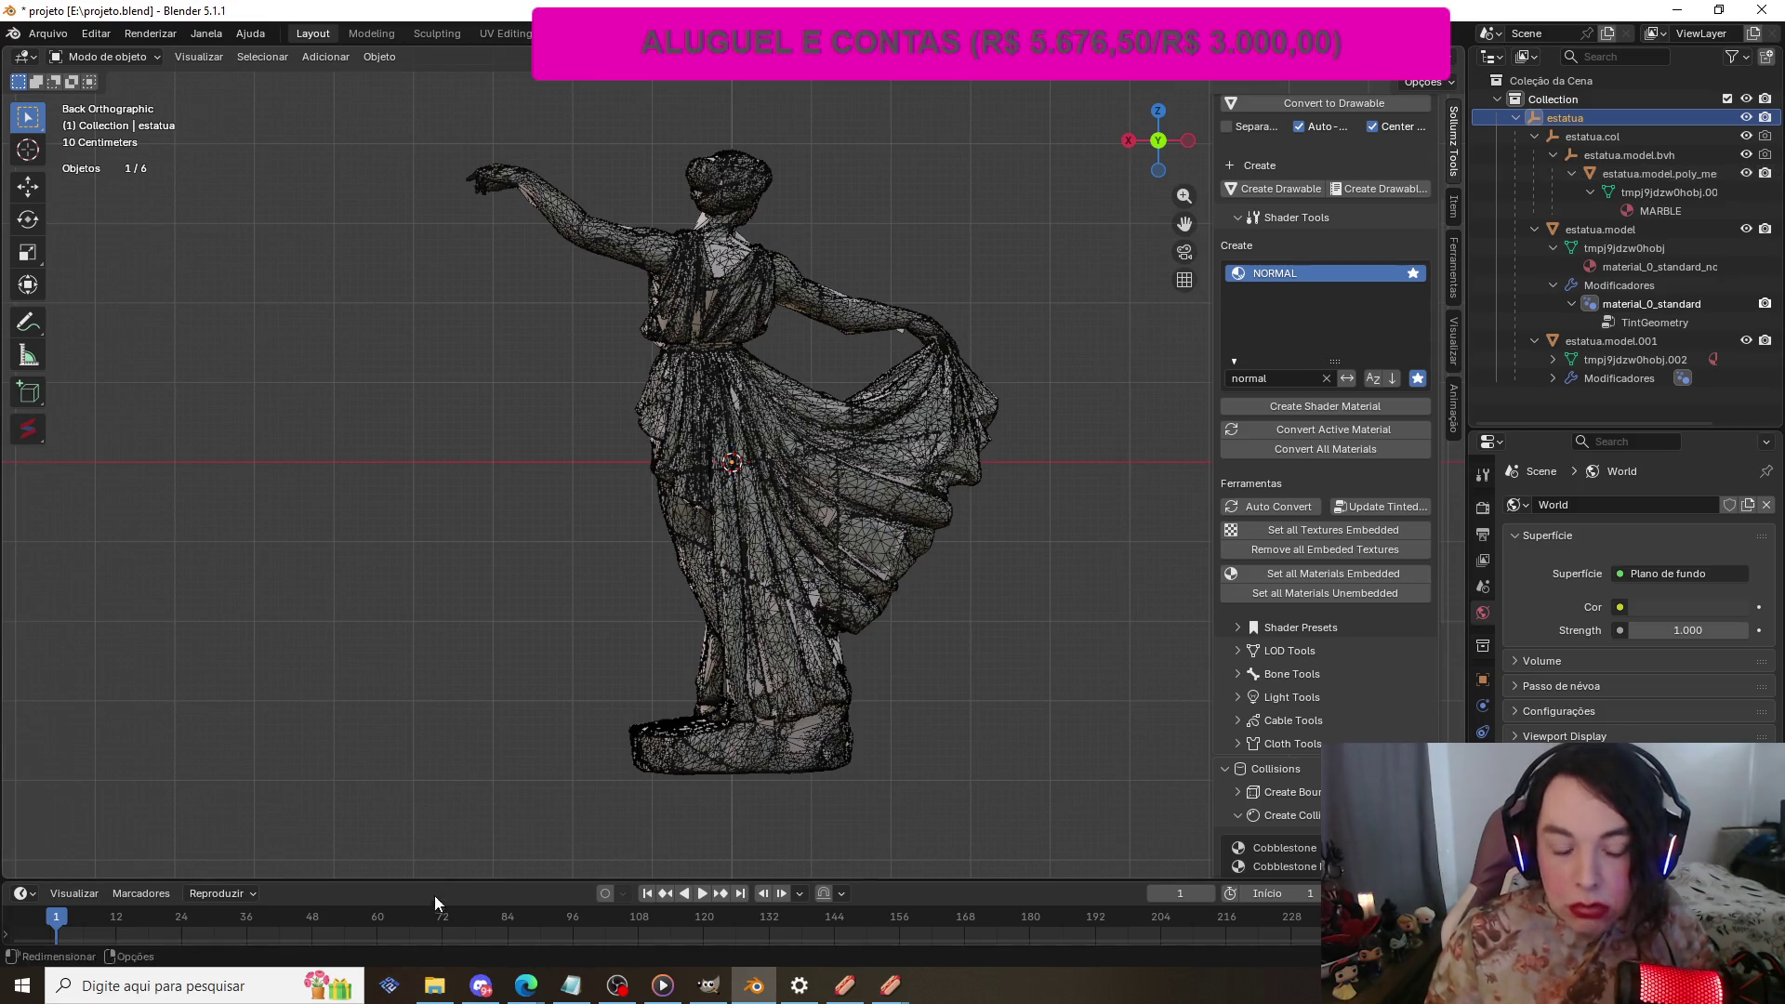
{"action": "left_click", "coordinate": [435, 986]}
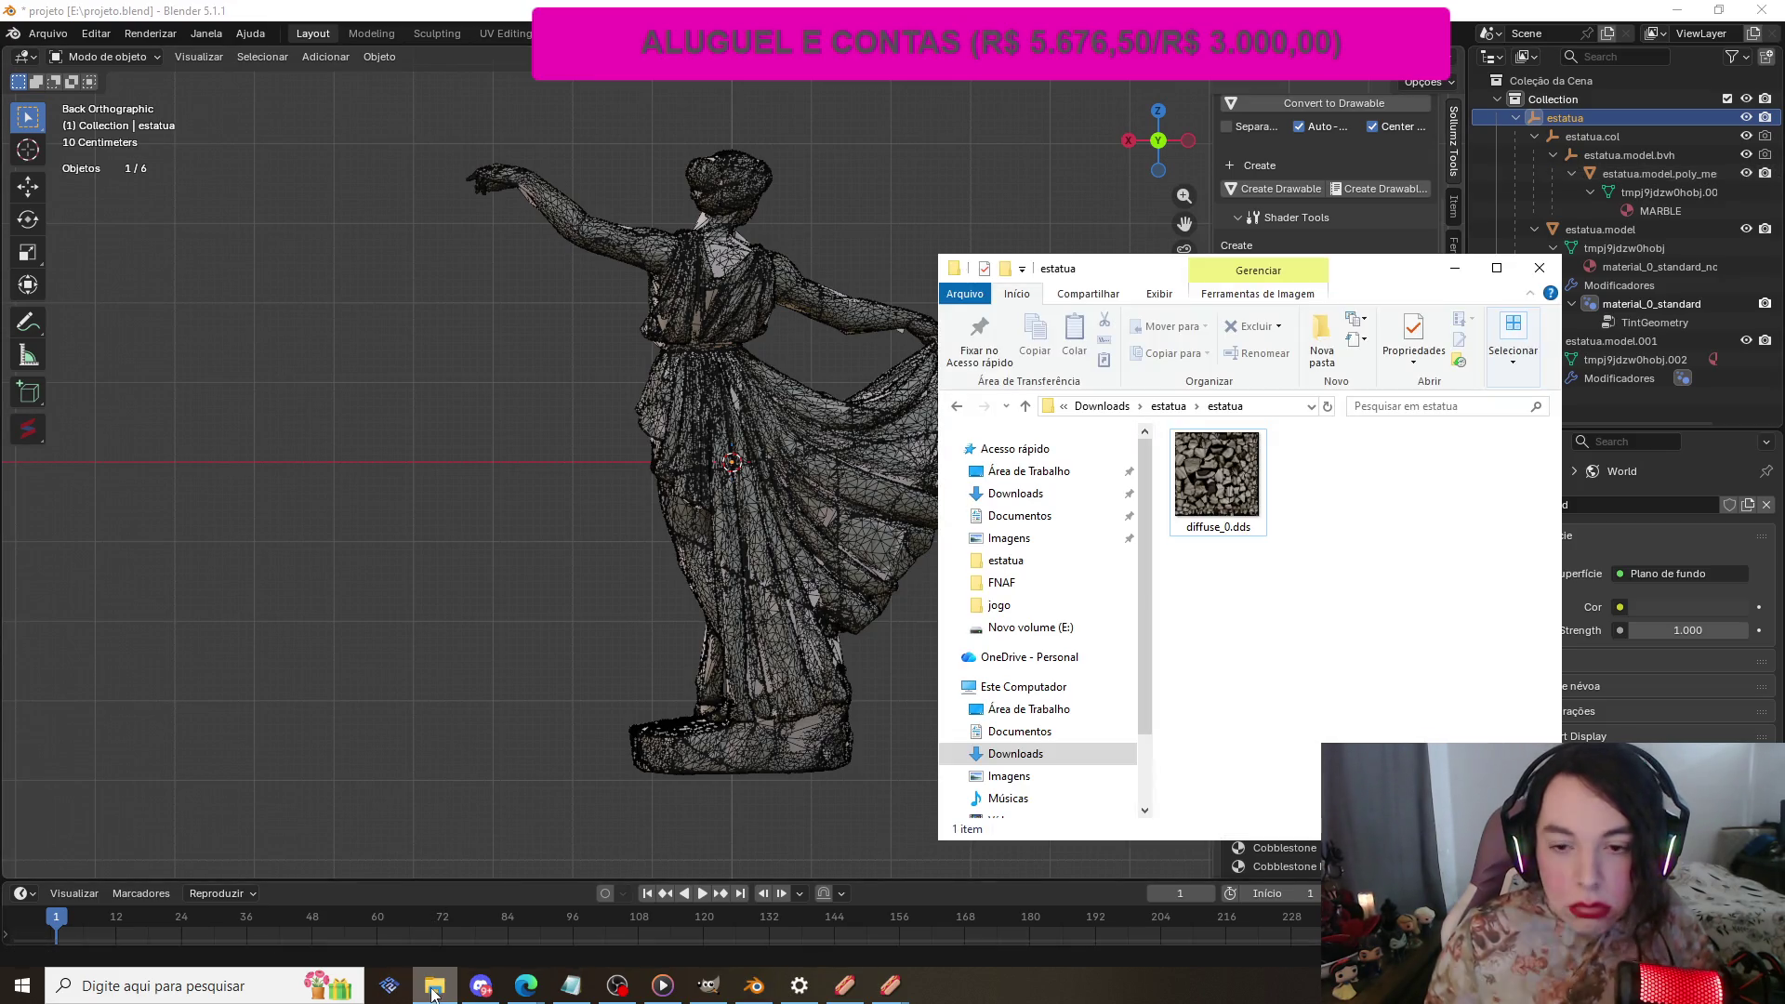
Step: Browse to Downloads and look inside the estatua folder
{"action": "left_click", "coordinate": [1015, 496]}
{"action": "double_click", "coordinate": [1204, 504]}
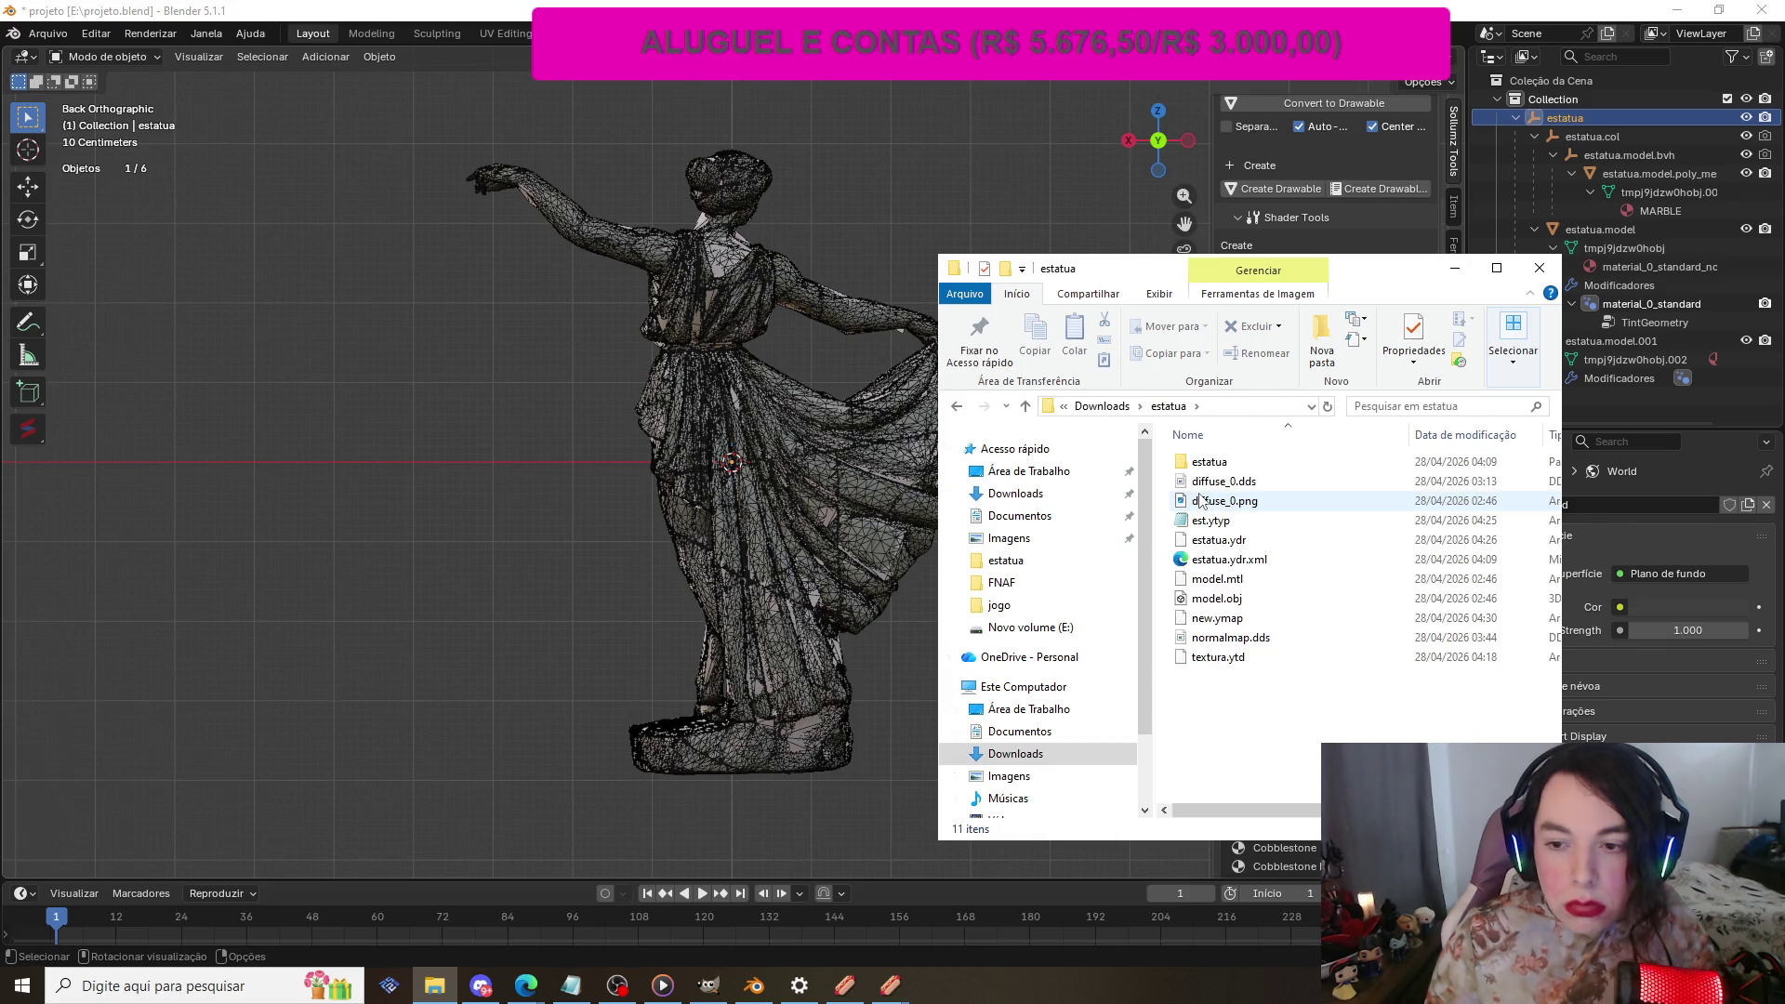
{"action": "left_click_drag", "start_coordinate": [1116, 275], "coordinate": [837, 240]}
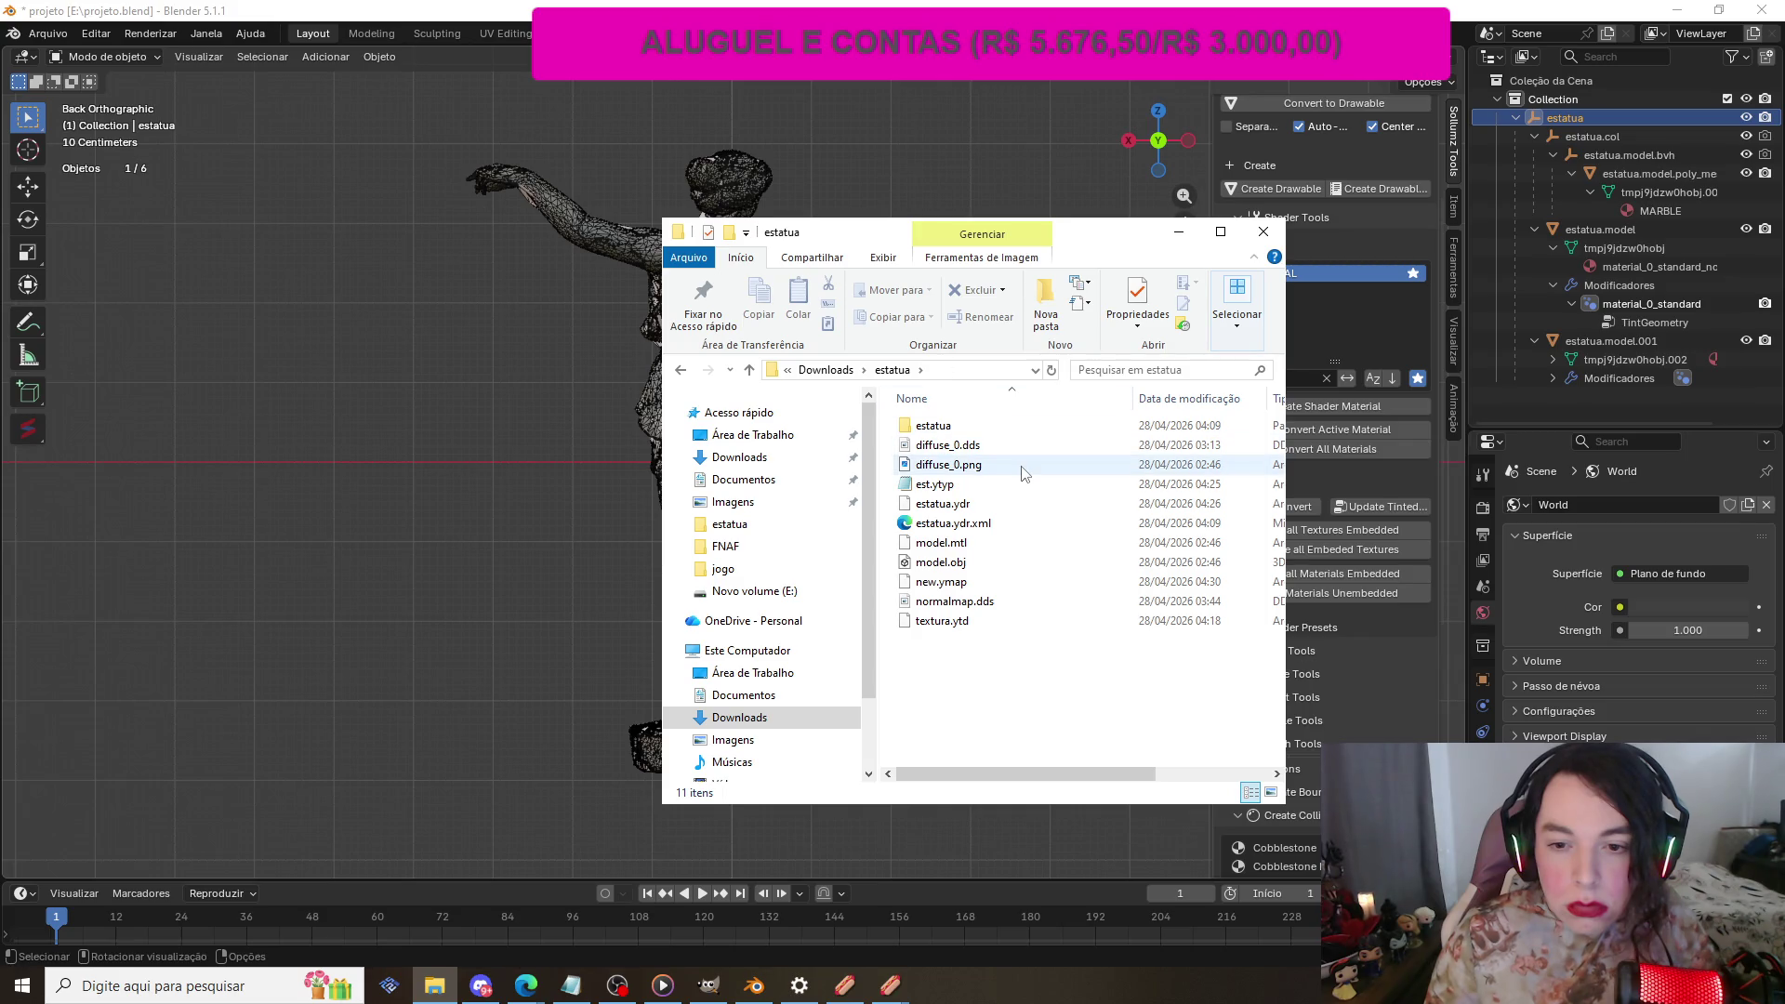
{"action": "left_click", "coordinate": [679, 370]}
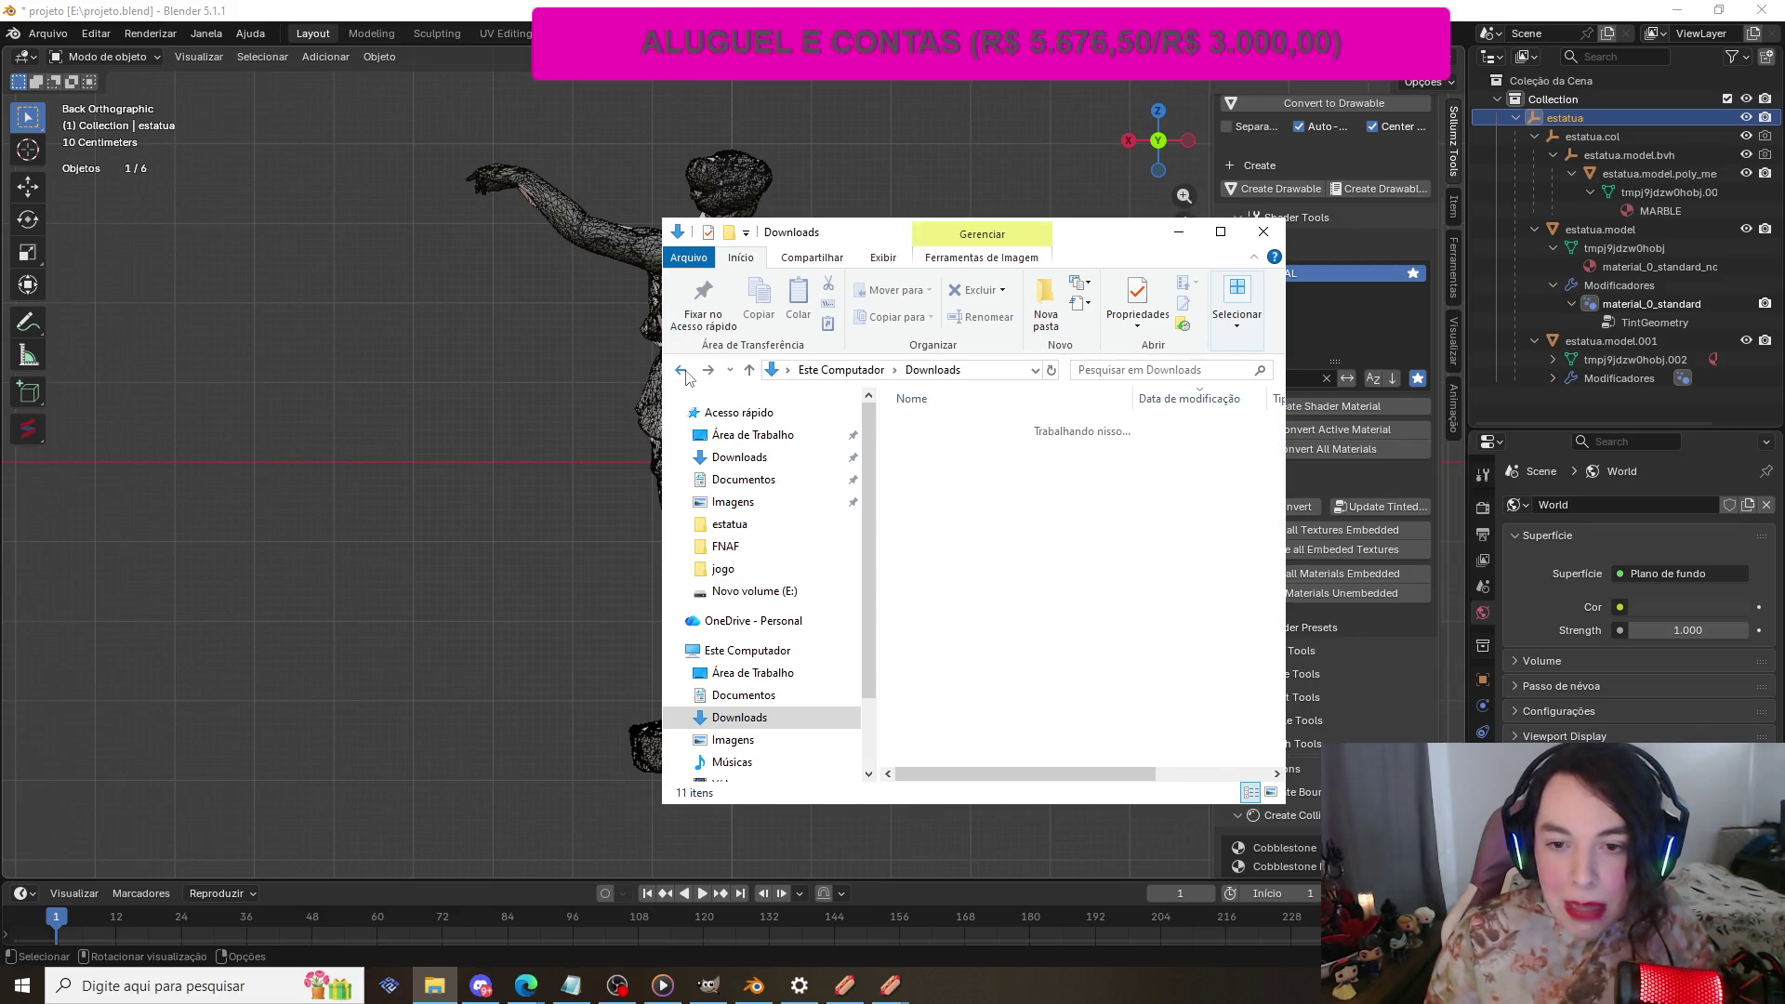
Step: Create a new folder named estatua2 in Downloads and minimise Explorer
{"action": "right_click", "coordinate": [886, 488]}
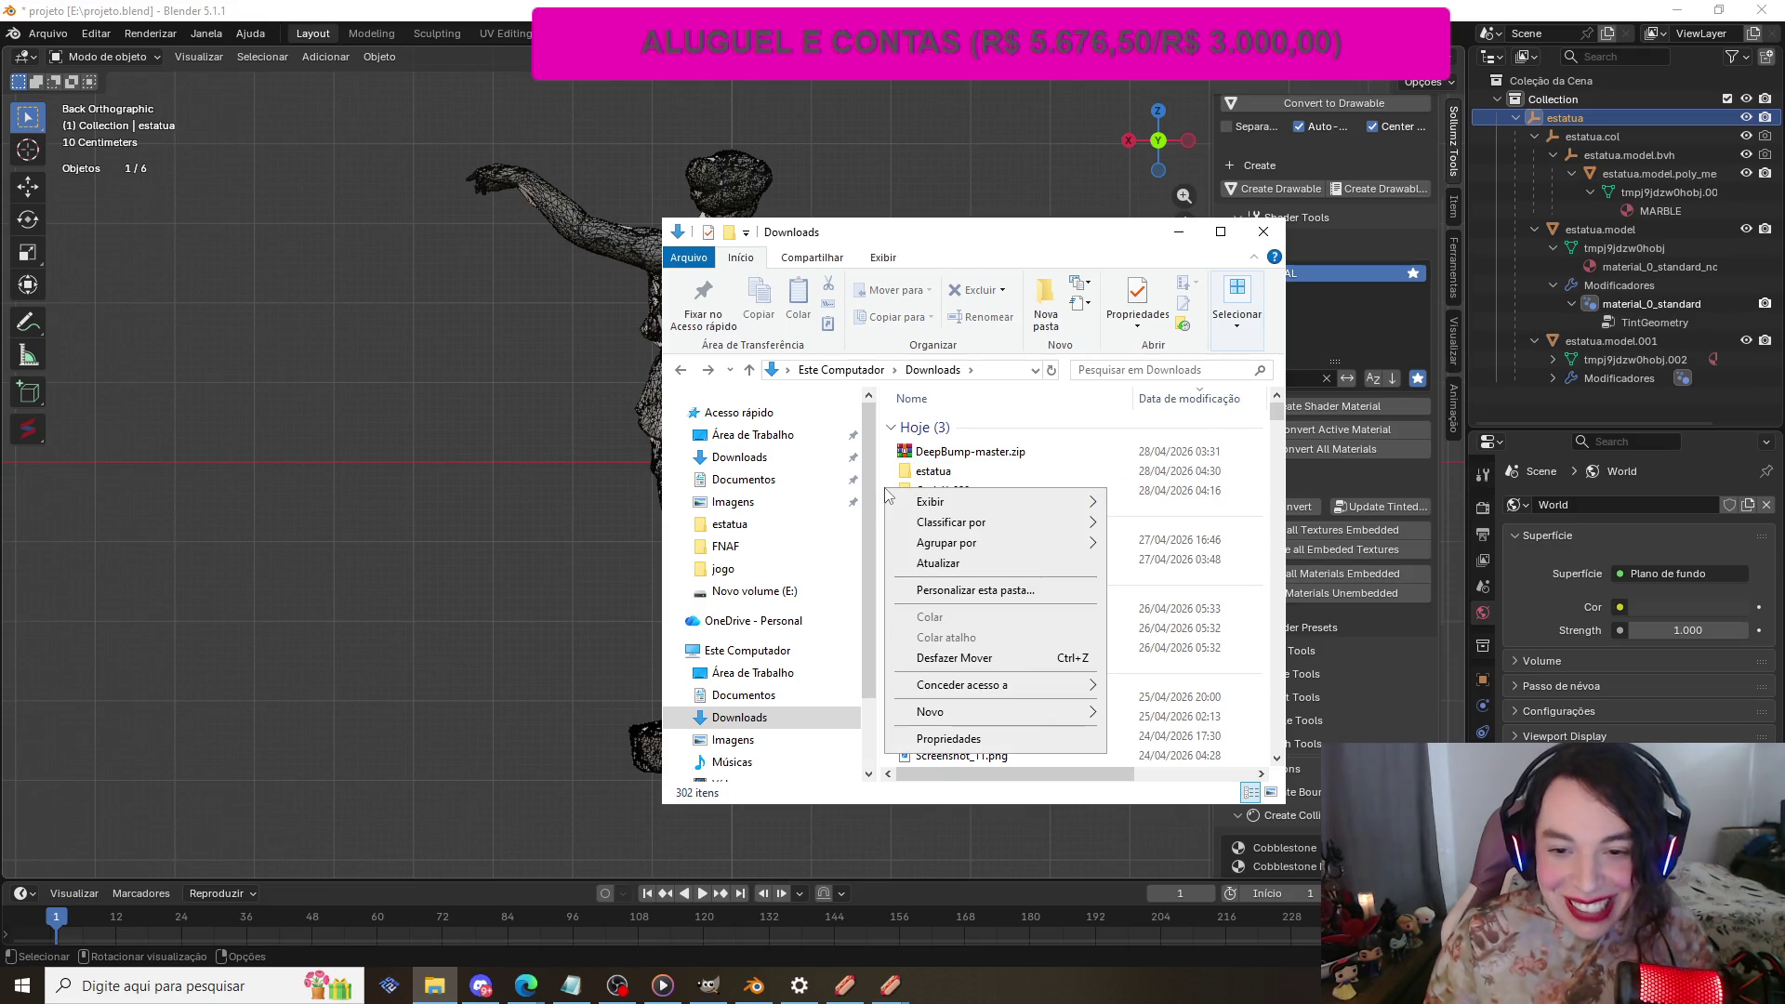
{"action": "mouse_move", "coordinate": [1057, 711]}
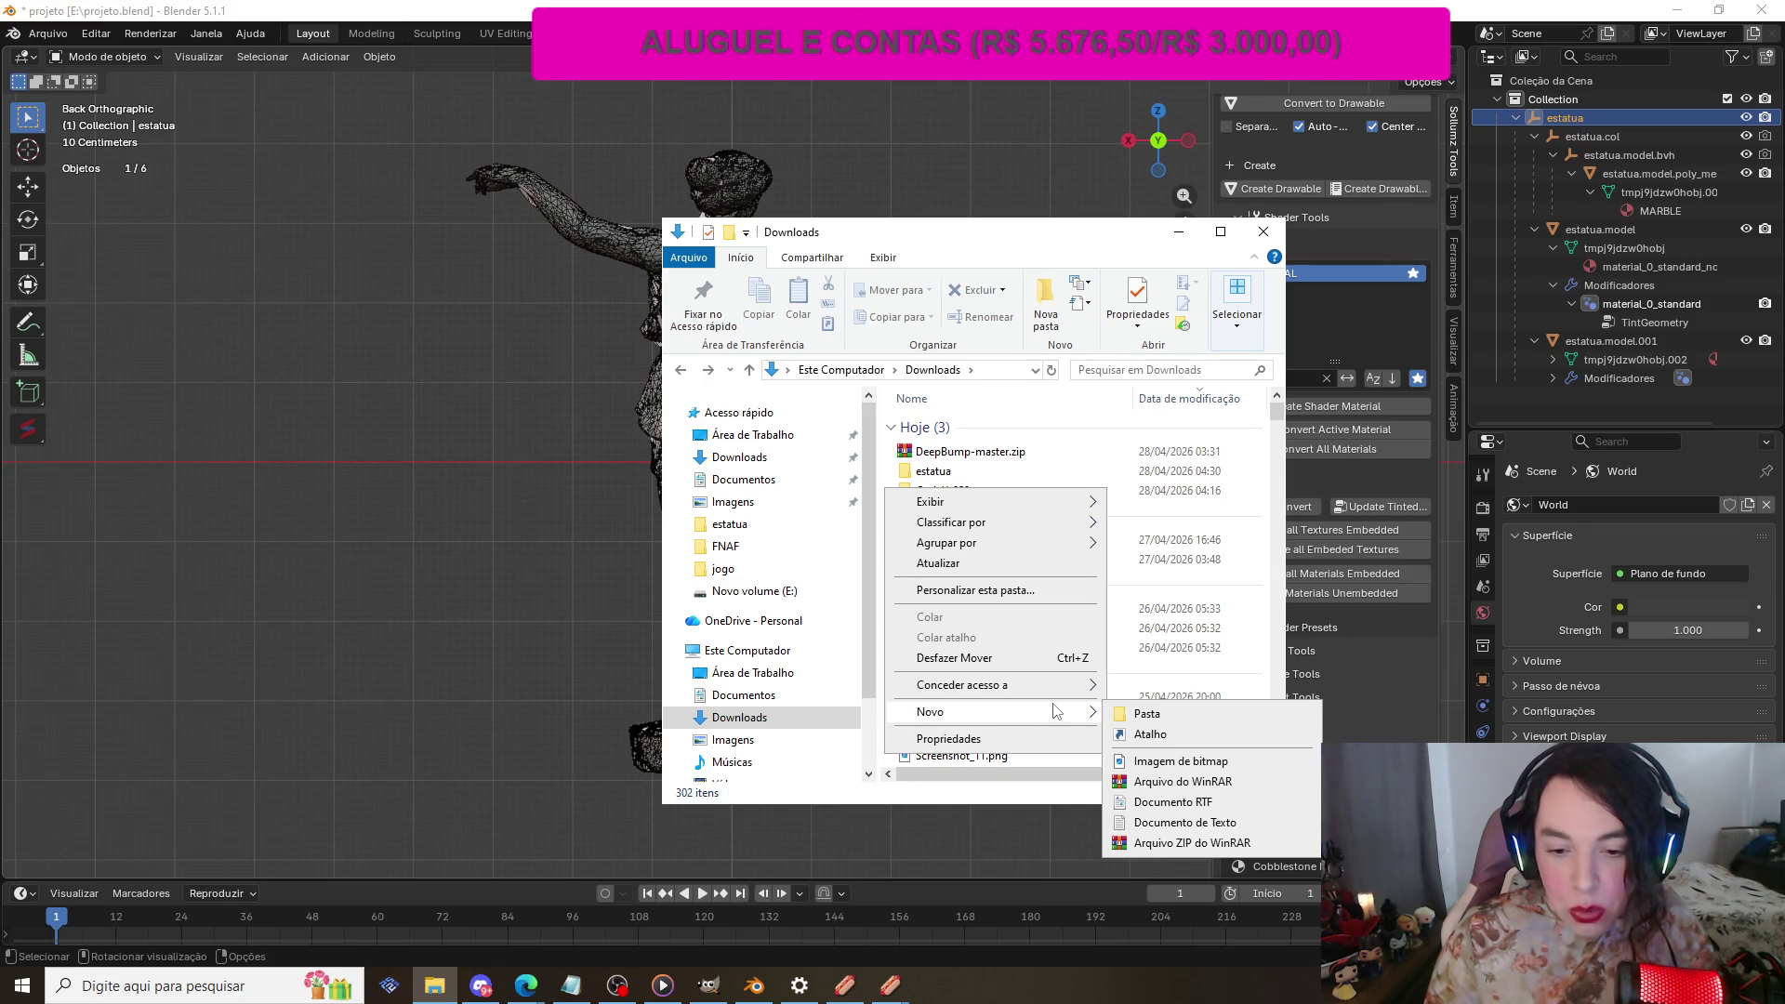
{"action": "left_click", "coordinate": [1162, 722]}
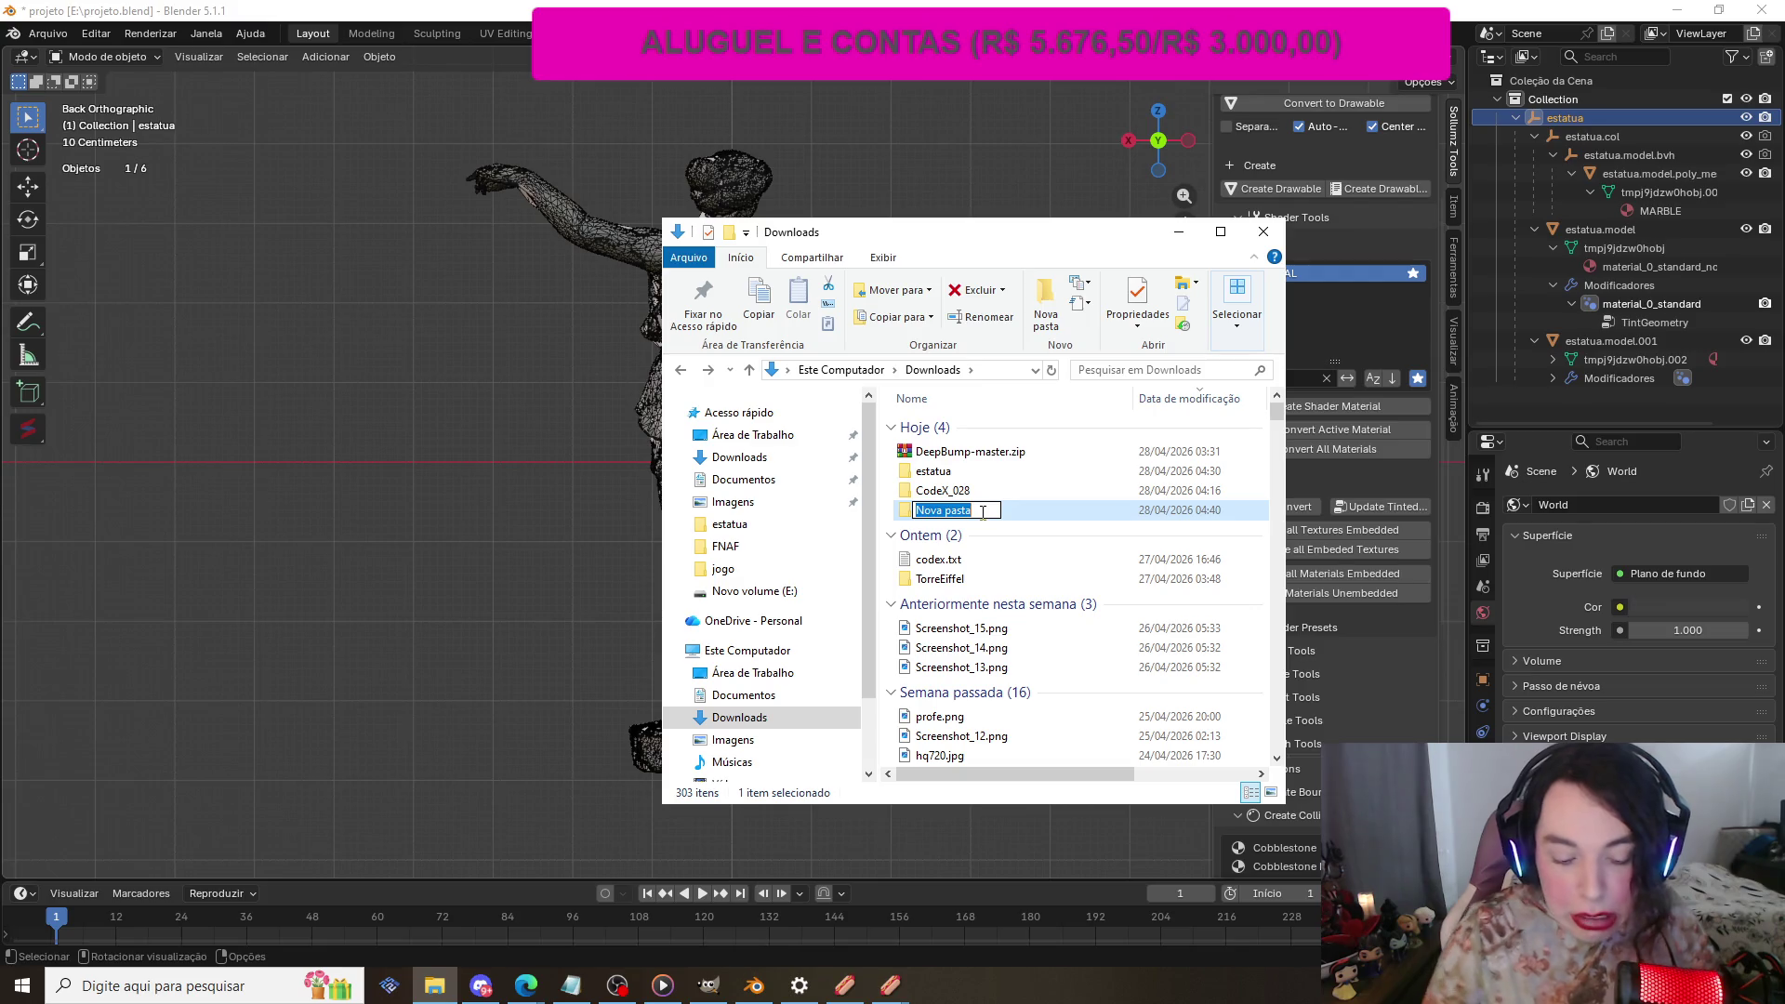
{"action": "type", "text": "estatua2"}
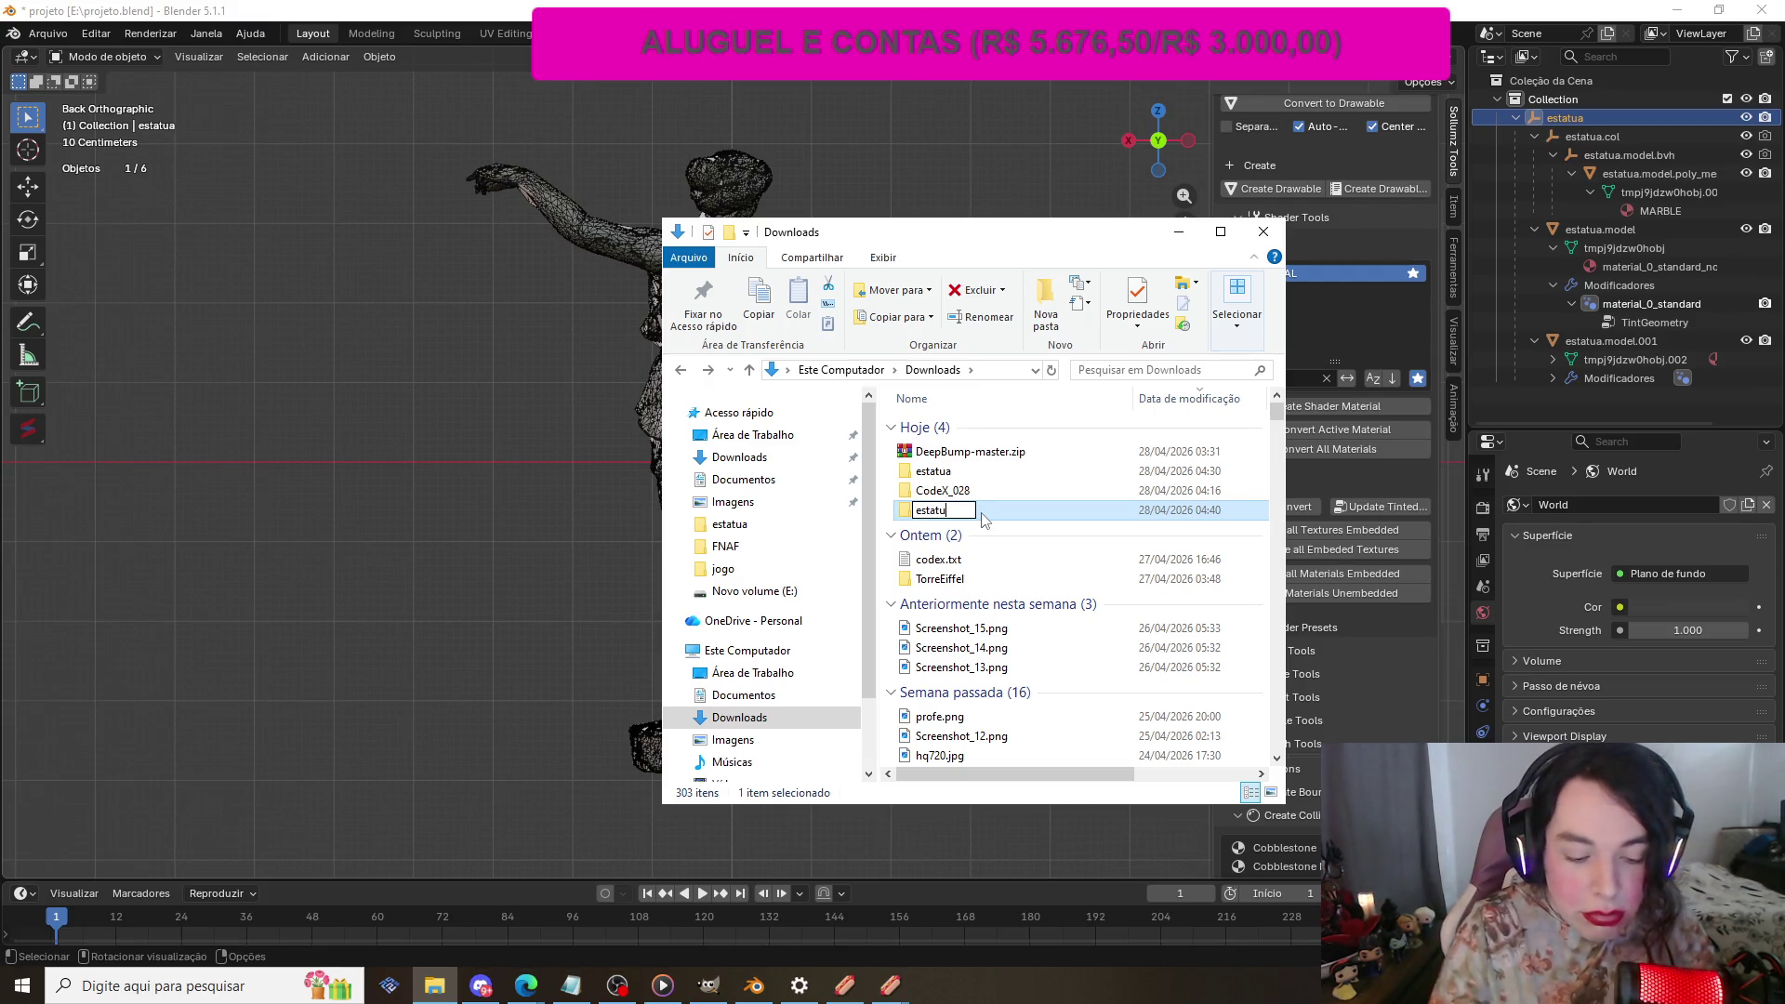
{"action": "key", "text": "Return"}
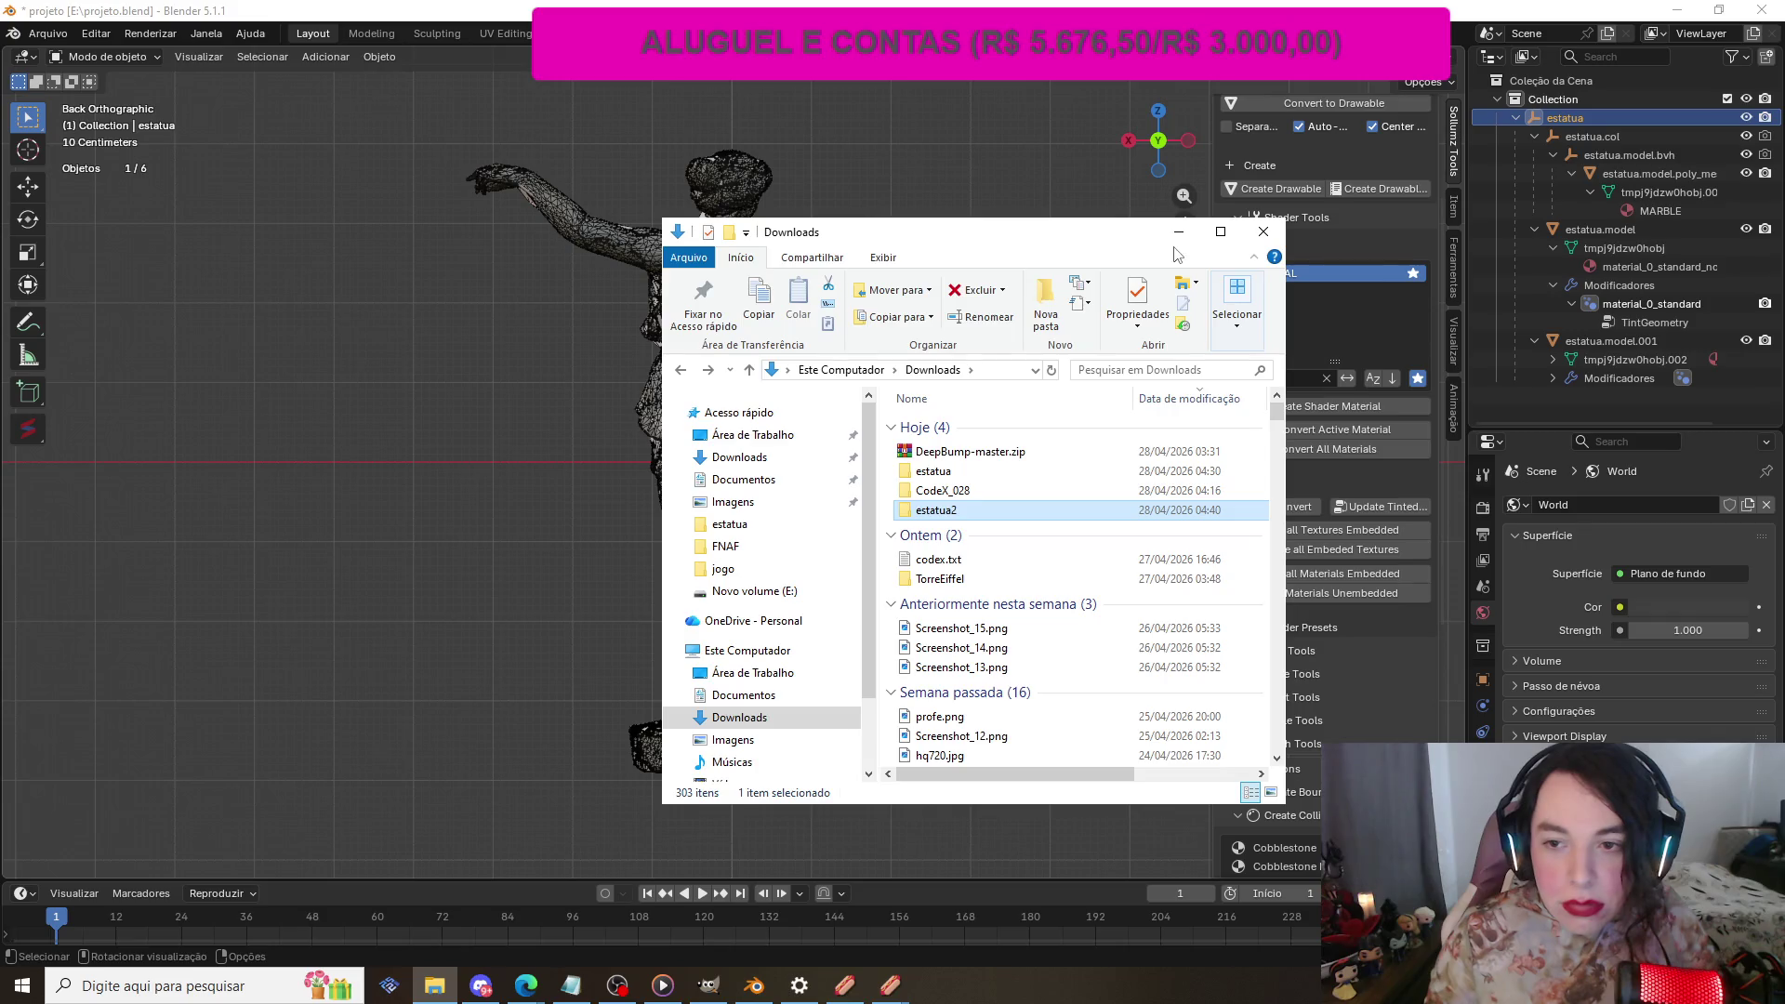
{"action": "left_click", "coordinate": [1179, 232]}
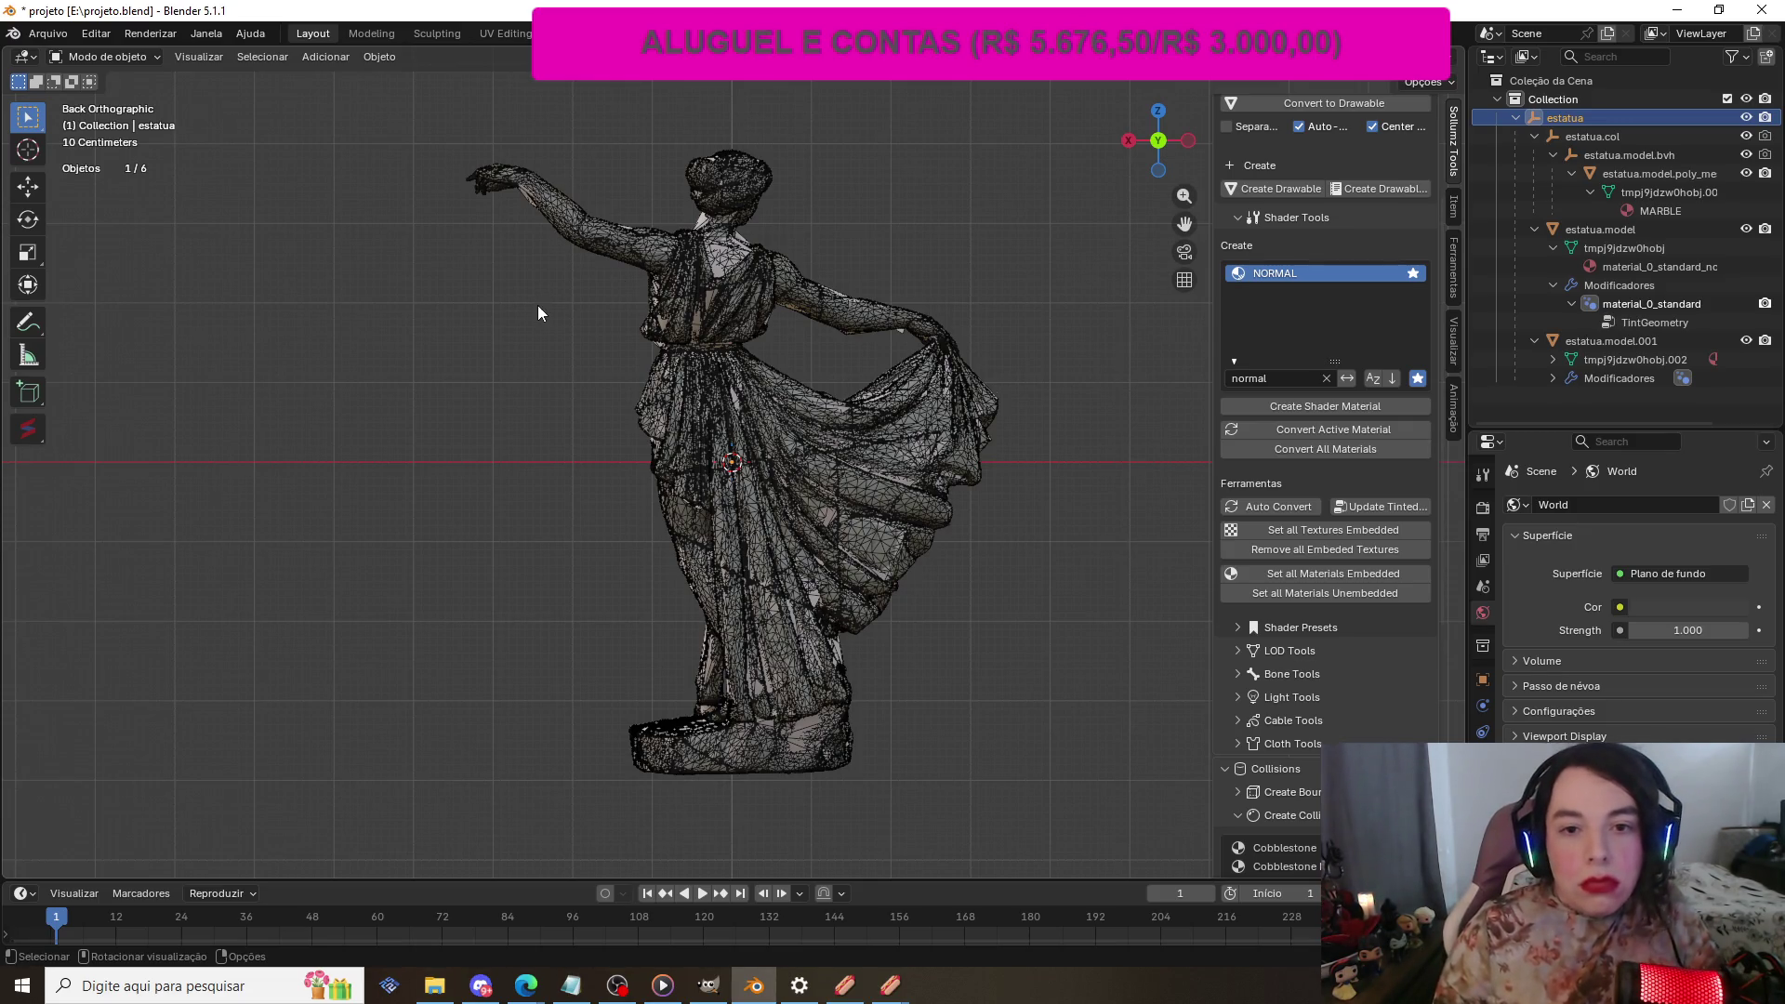
Step: Export the statue as CodeWalker XML into Downloads\estatua2, finding it by filtering for 'esta'
{"action": "left_click", "coordinate": [39, 36]}
{"action": "mouse_move", "coordinate": [141, 310]}
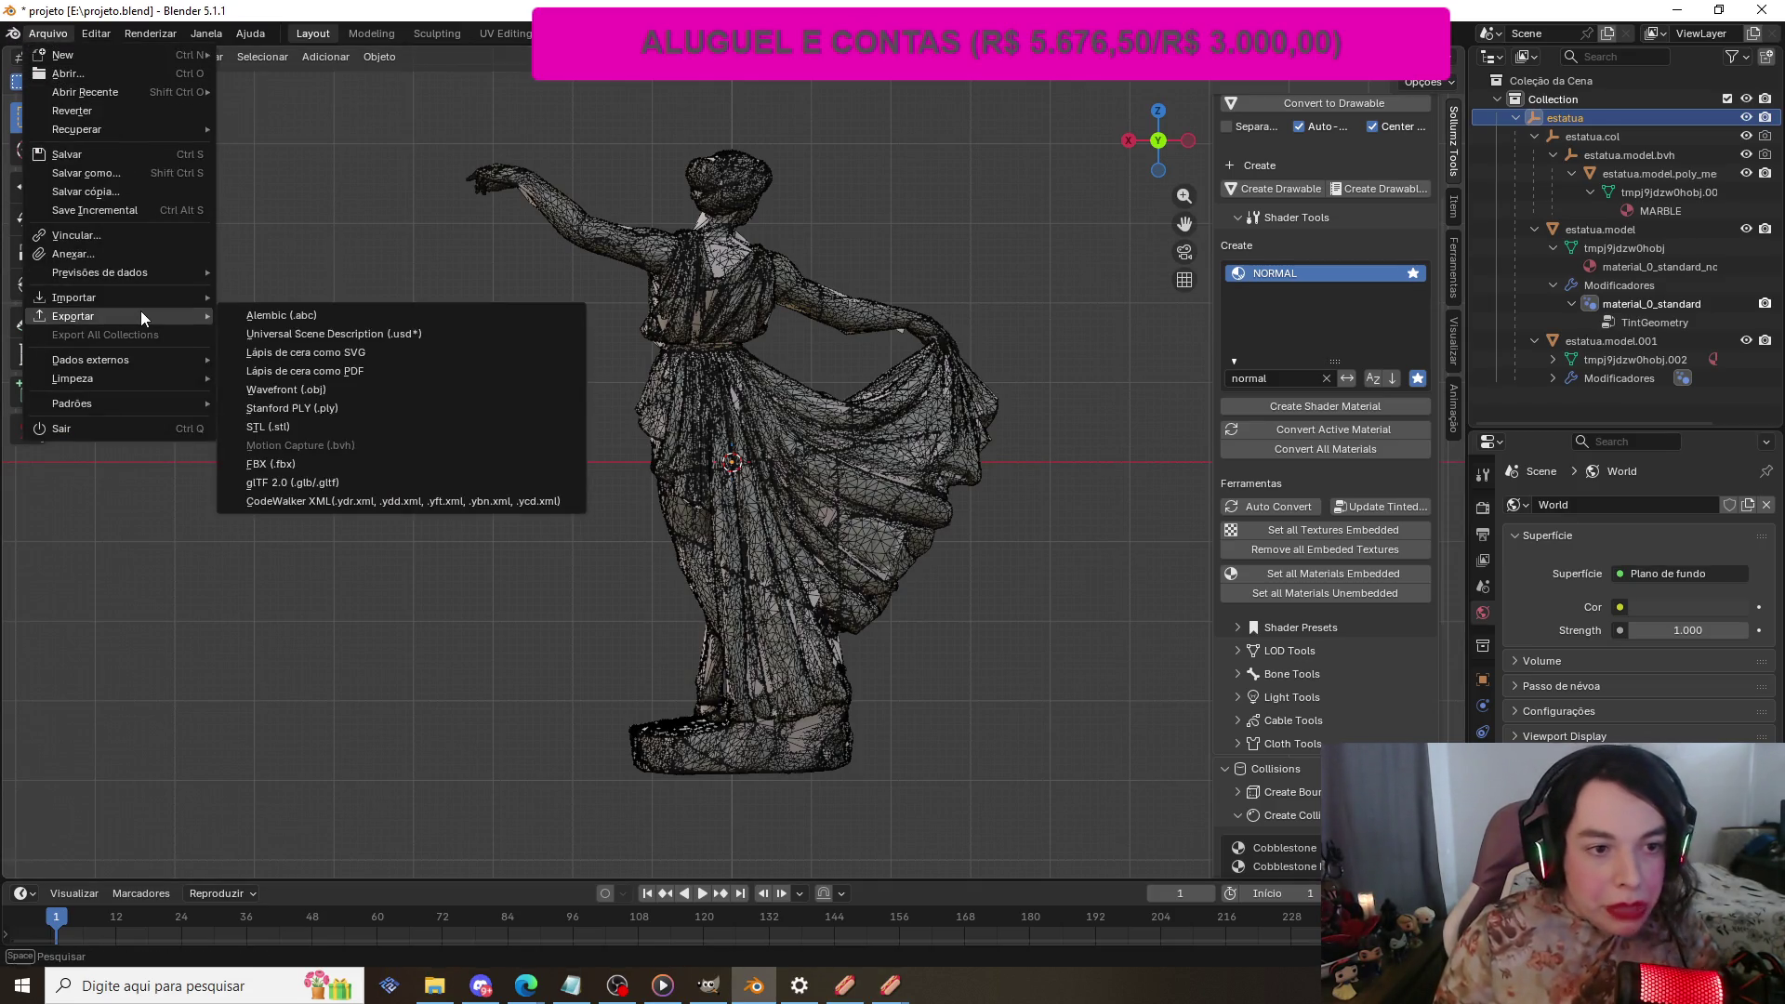
{"action": "left_click", "coordinate": [351, 500]}
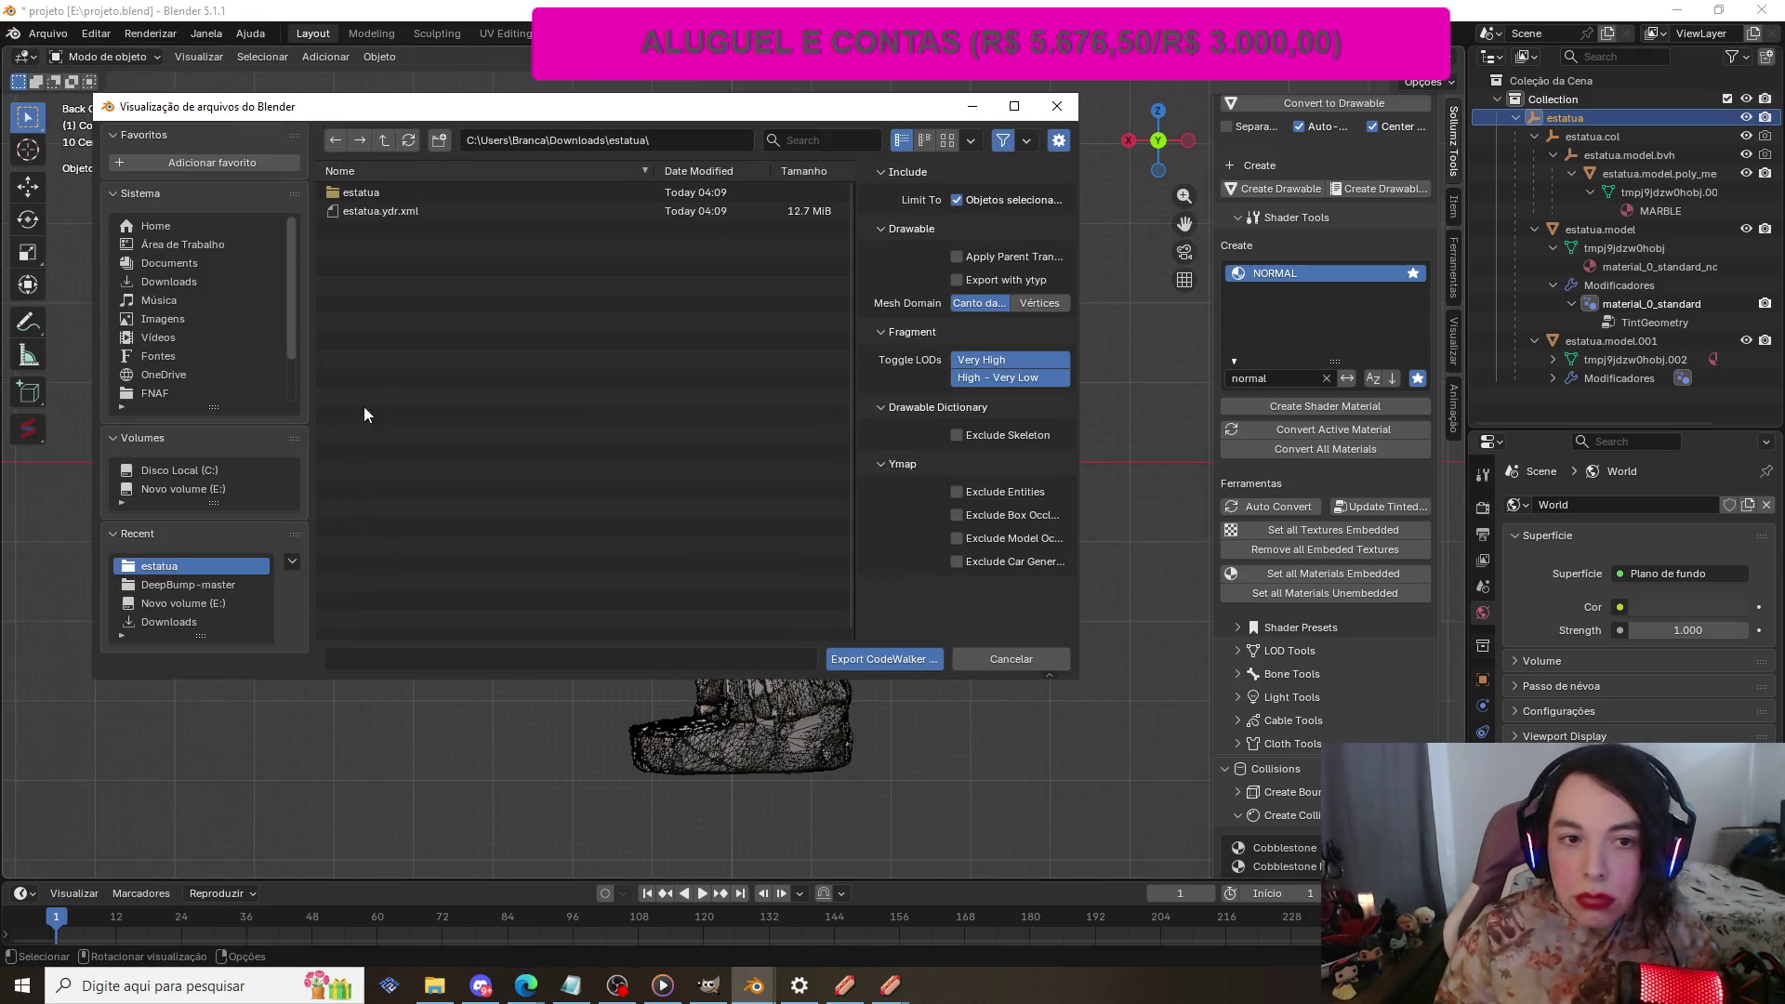
{"action": "left_click", "coordinate": [181, 282]}
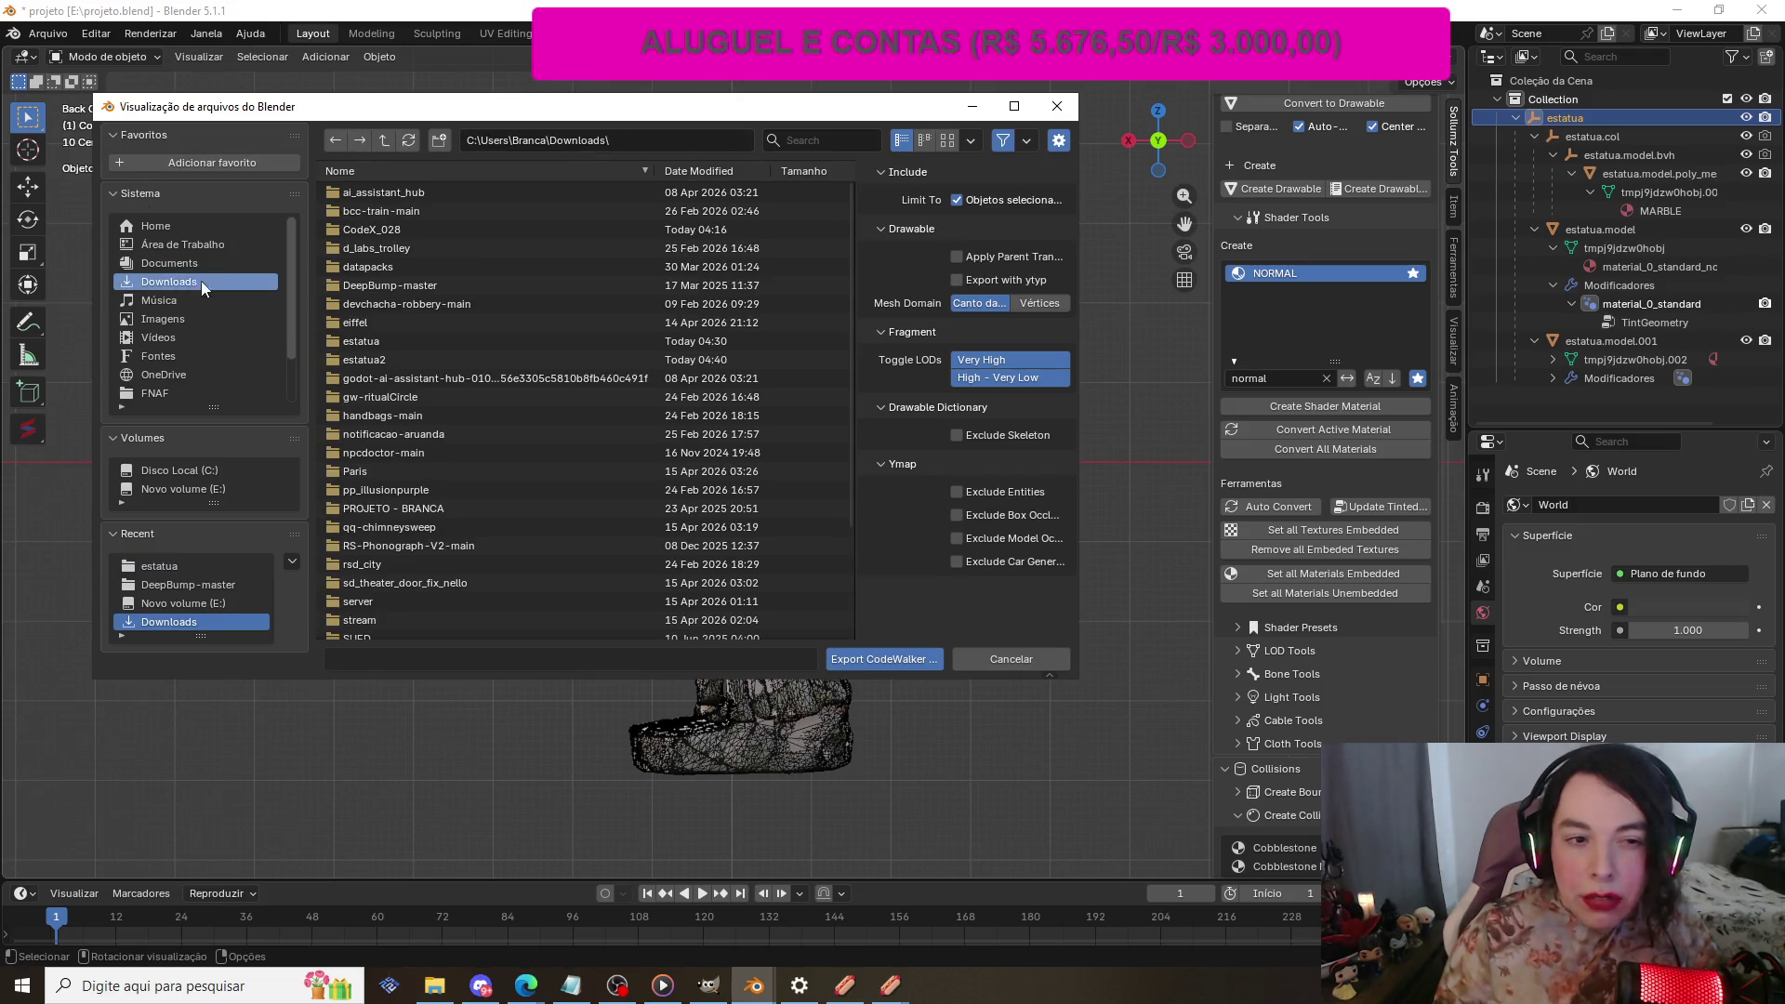
{"action": "left_click", "coordinate": [807, 135]}
{"action": "type", "text": "esta"}
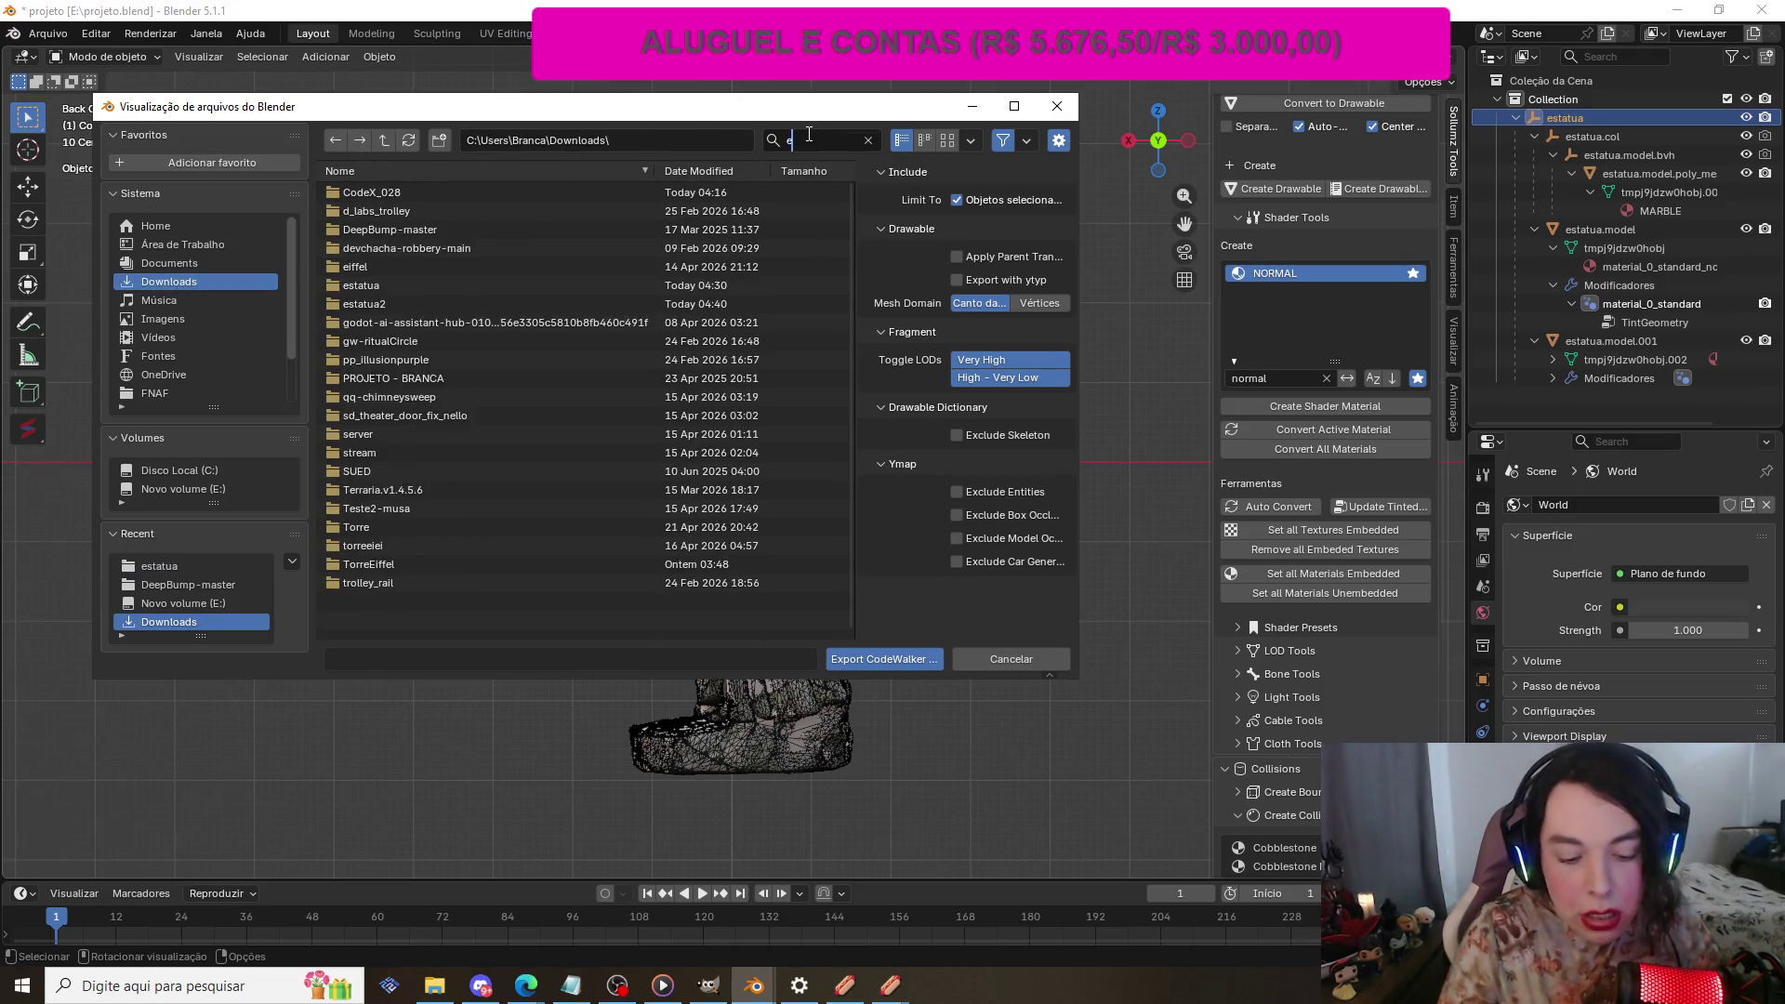
{"action": "key", "text": "Return"}
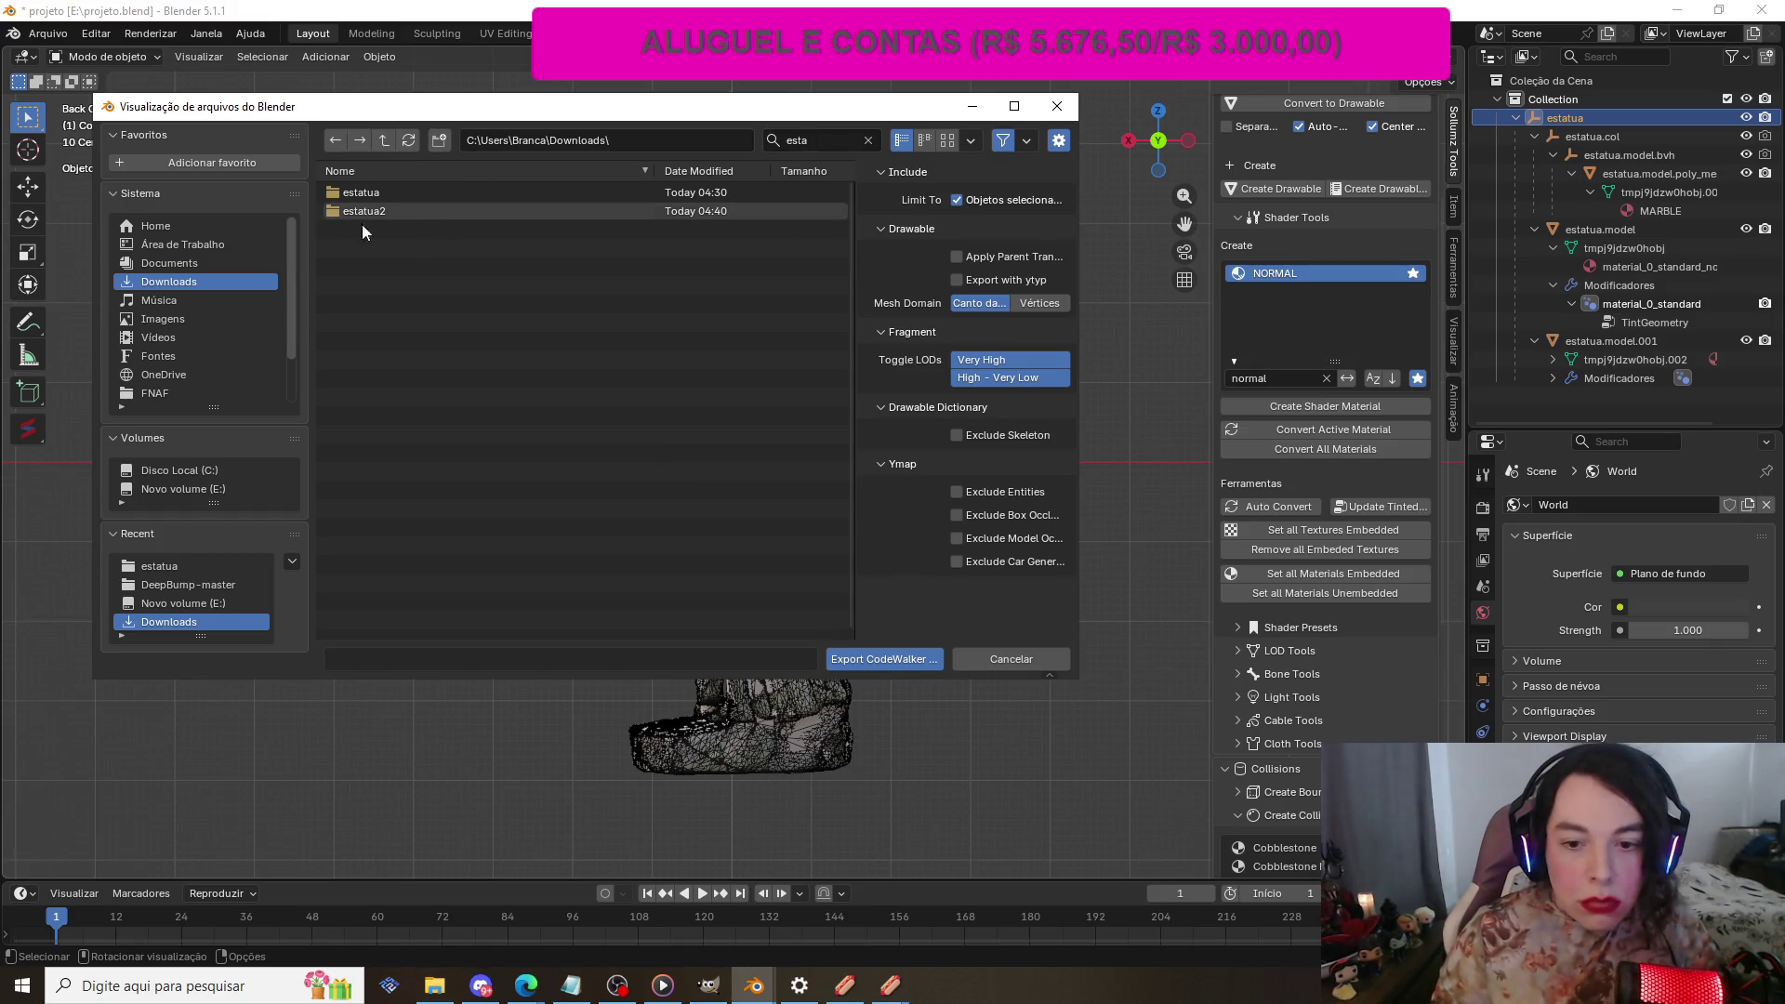
{"action": "left_click", "coordinate": [392, 209]}
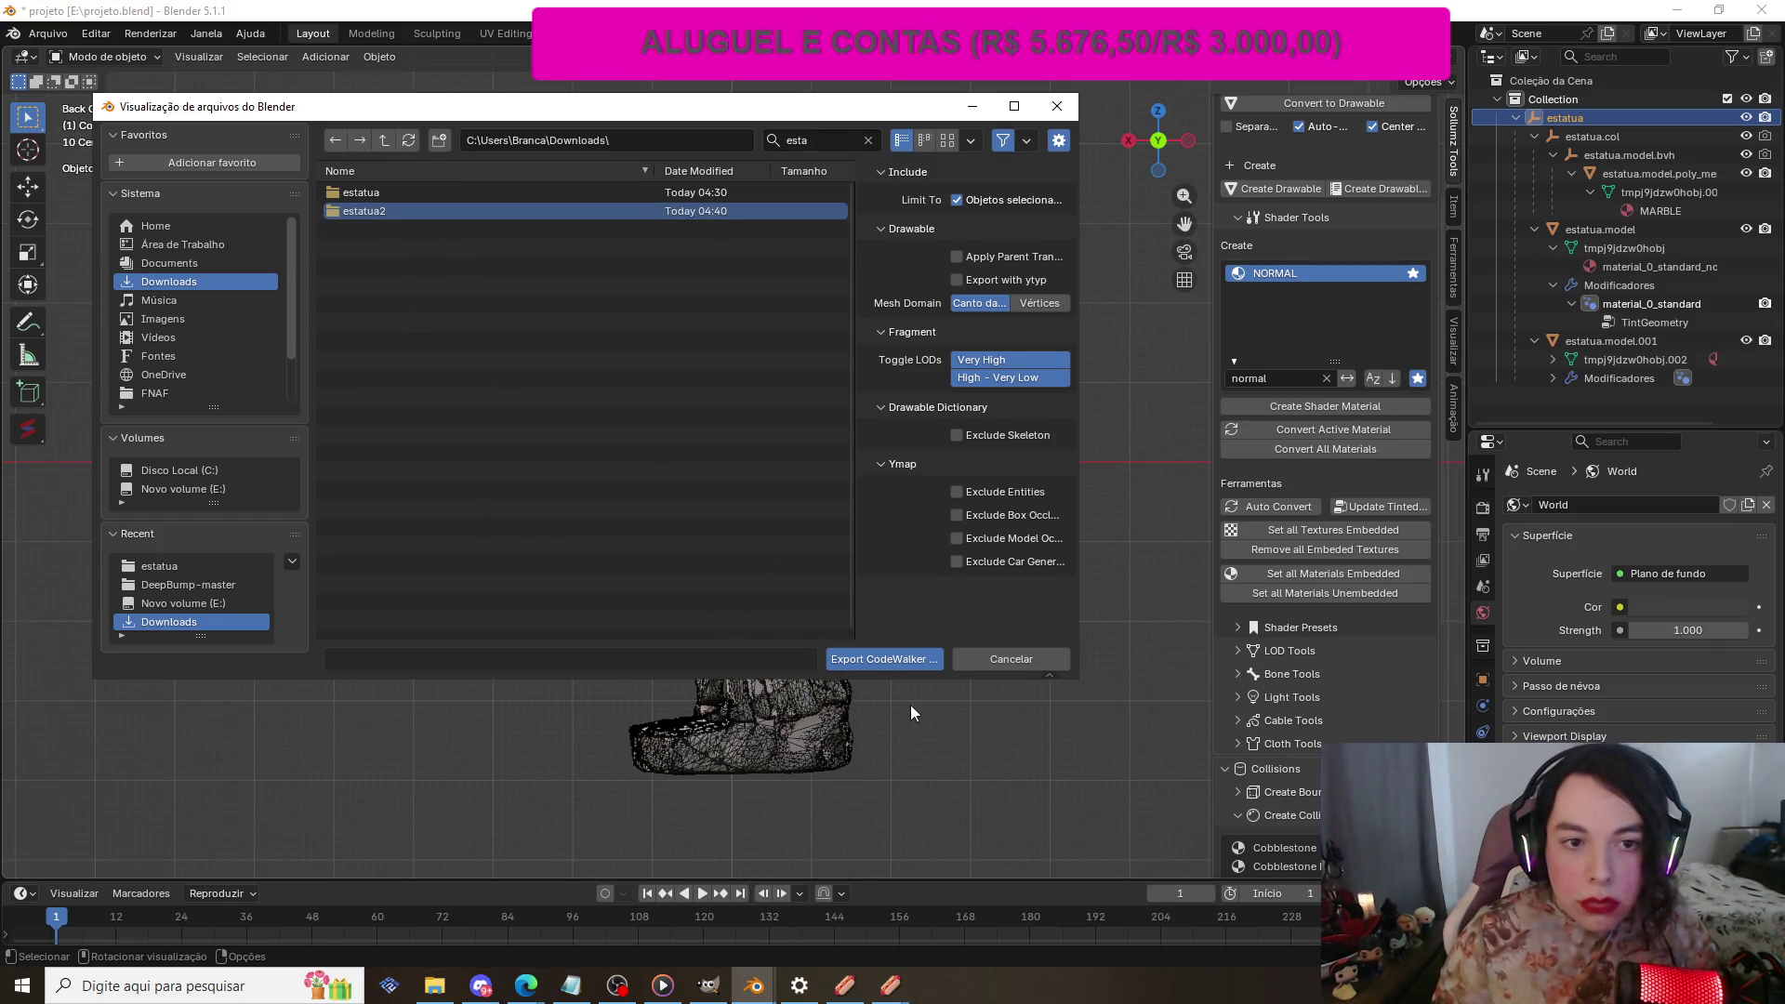
{"action": "left_click", "coordinate": [872, 658]}
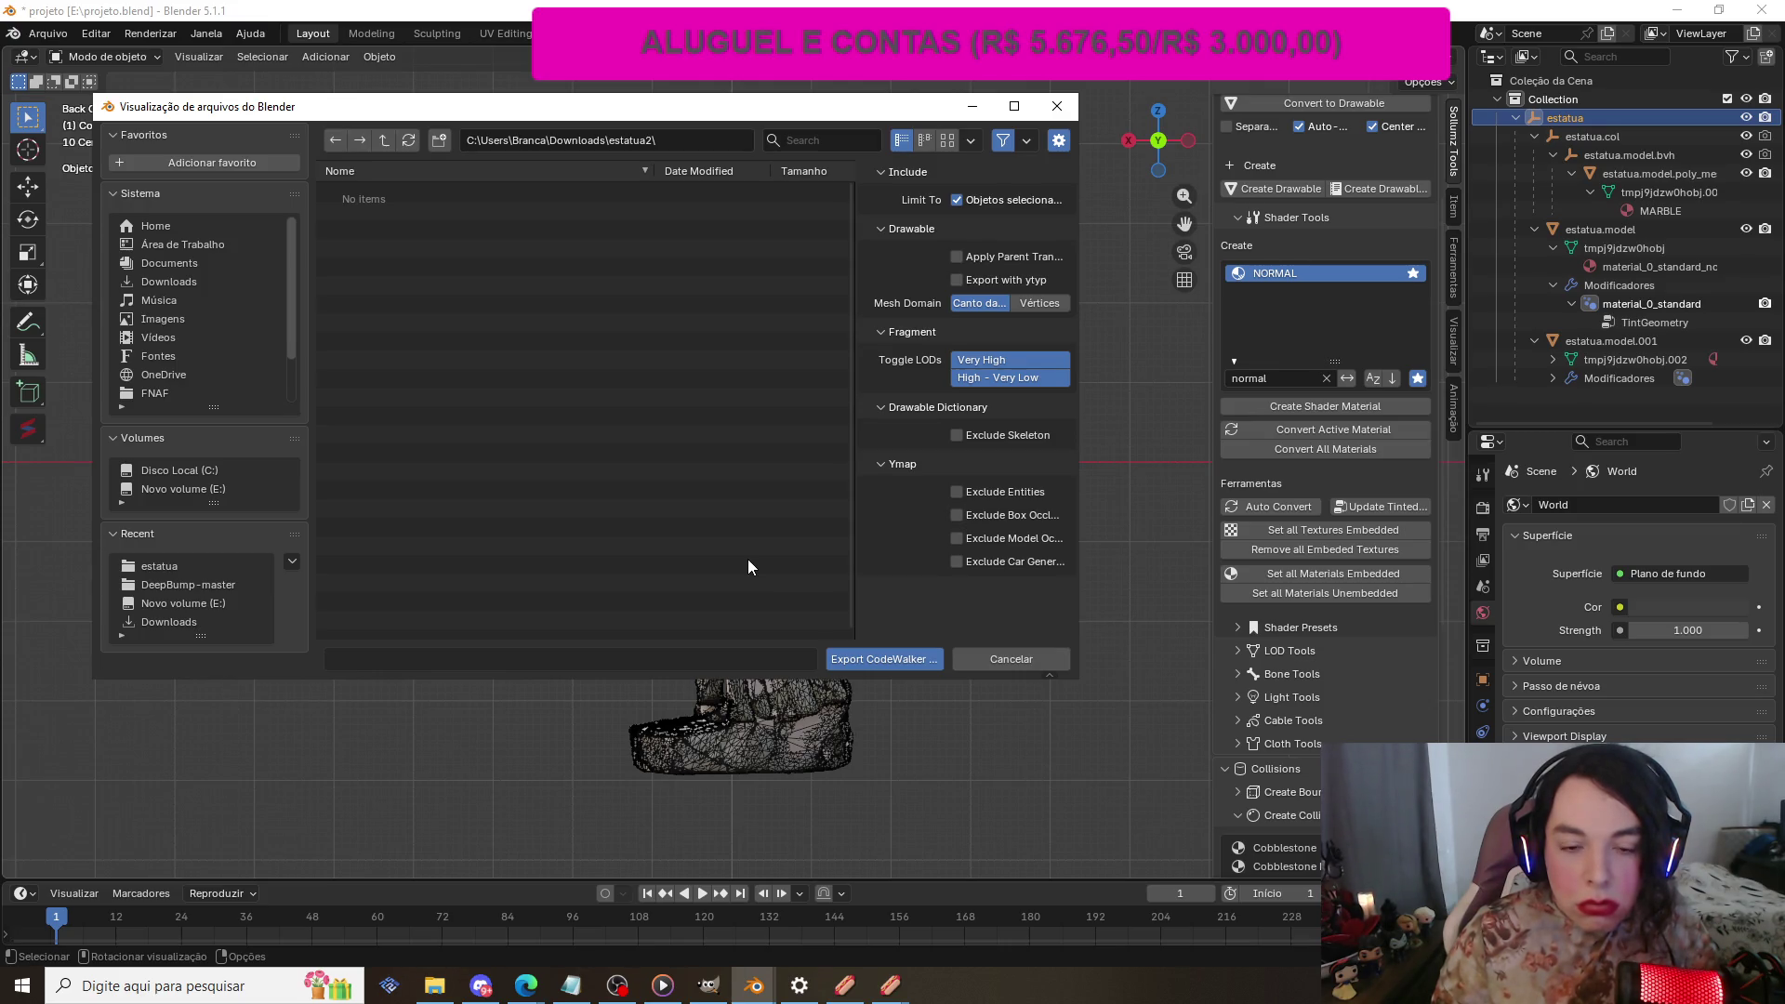
{"action": "left_click", "coordinate": [863, 660]}
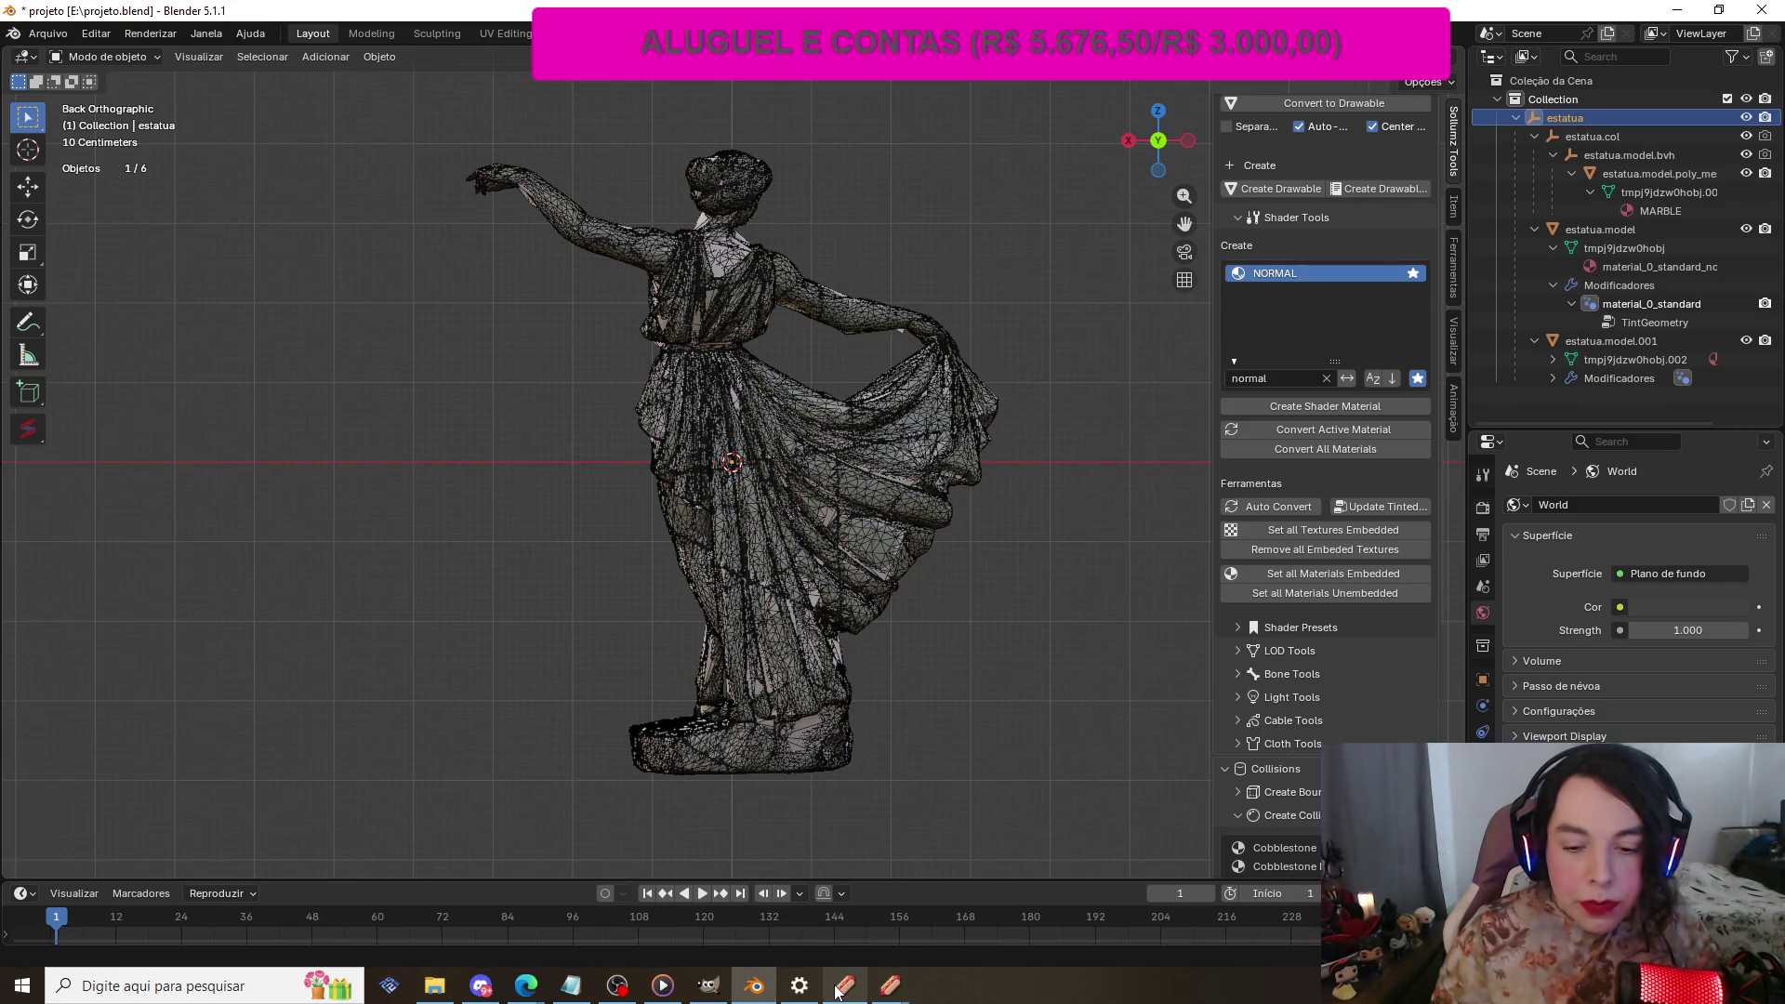
Step: Copy textura.ytd from the estatua folder into estatua2
{"action": "mouse_move", "coordinate": [837, 993]}
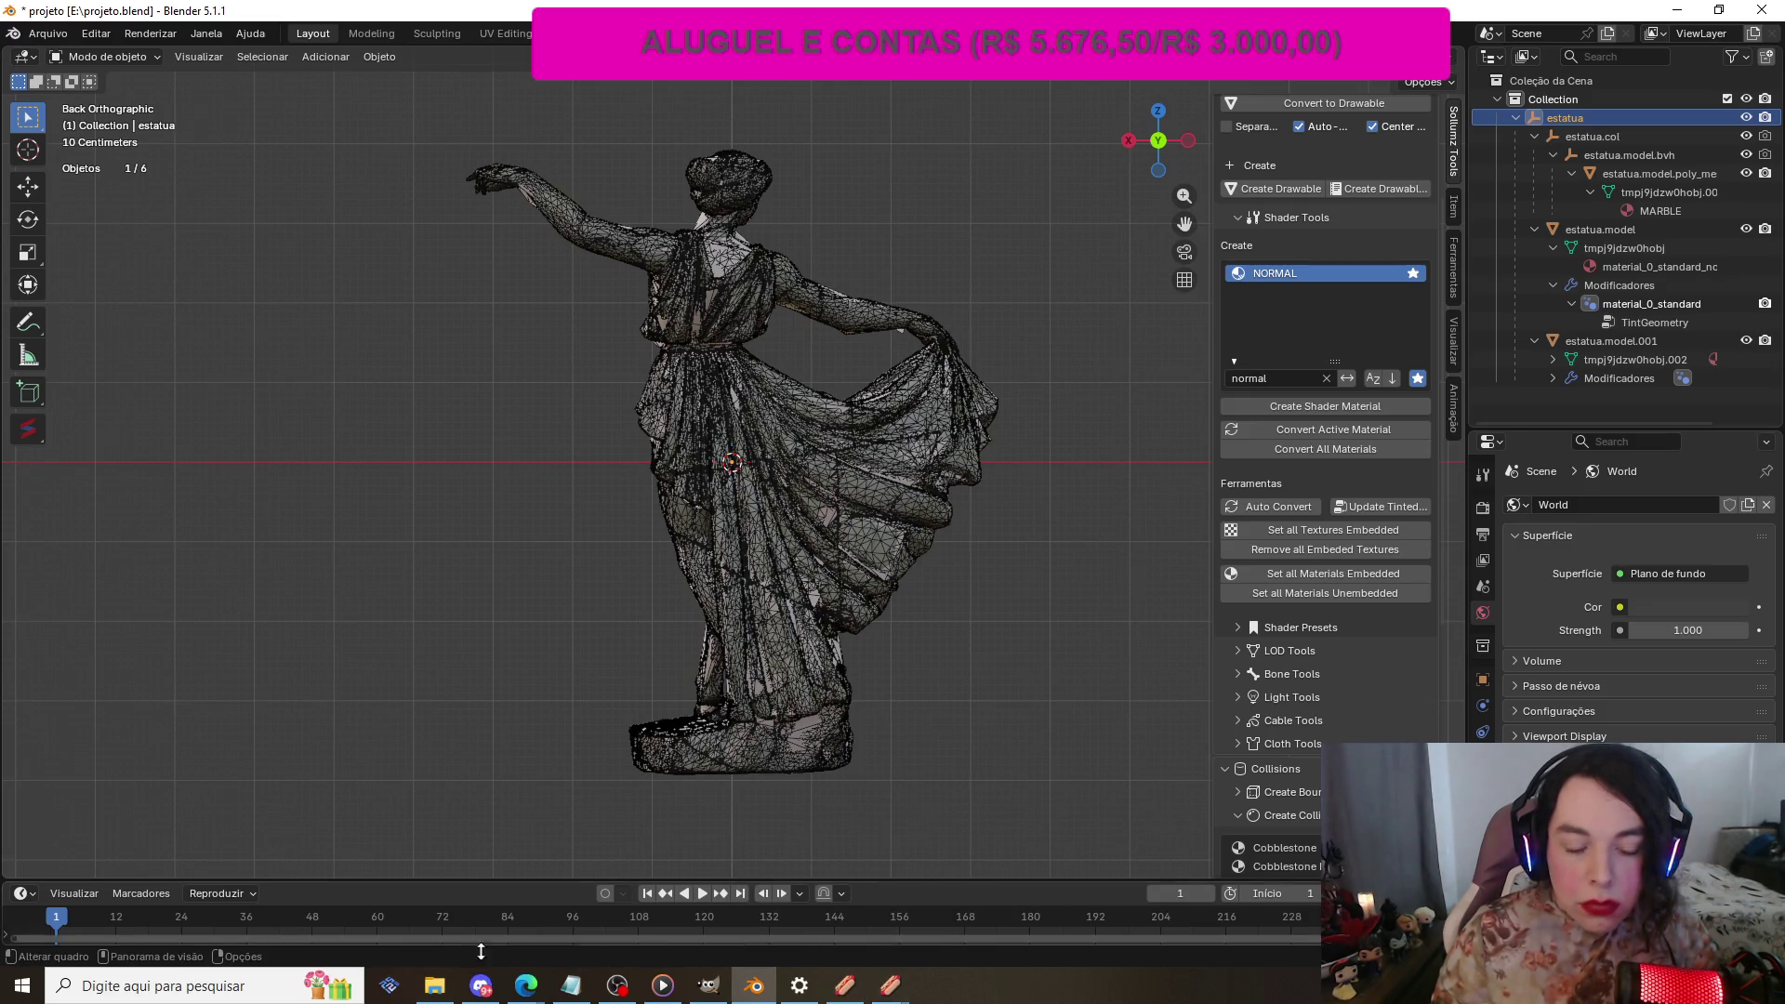
{"action": "left_click", "coordinate": [434, 986]}
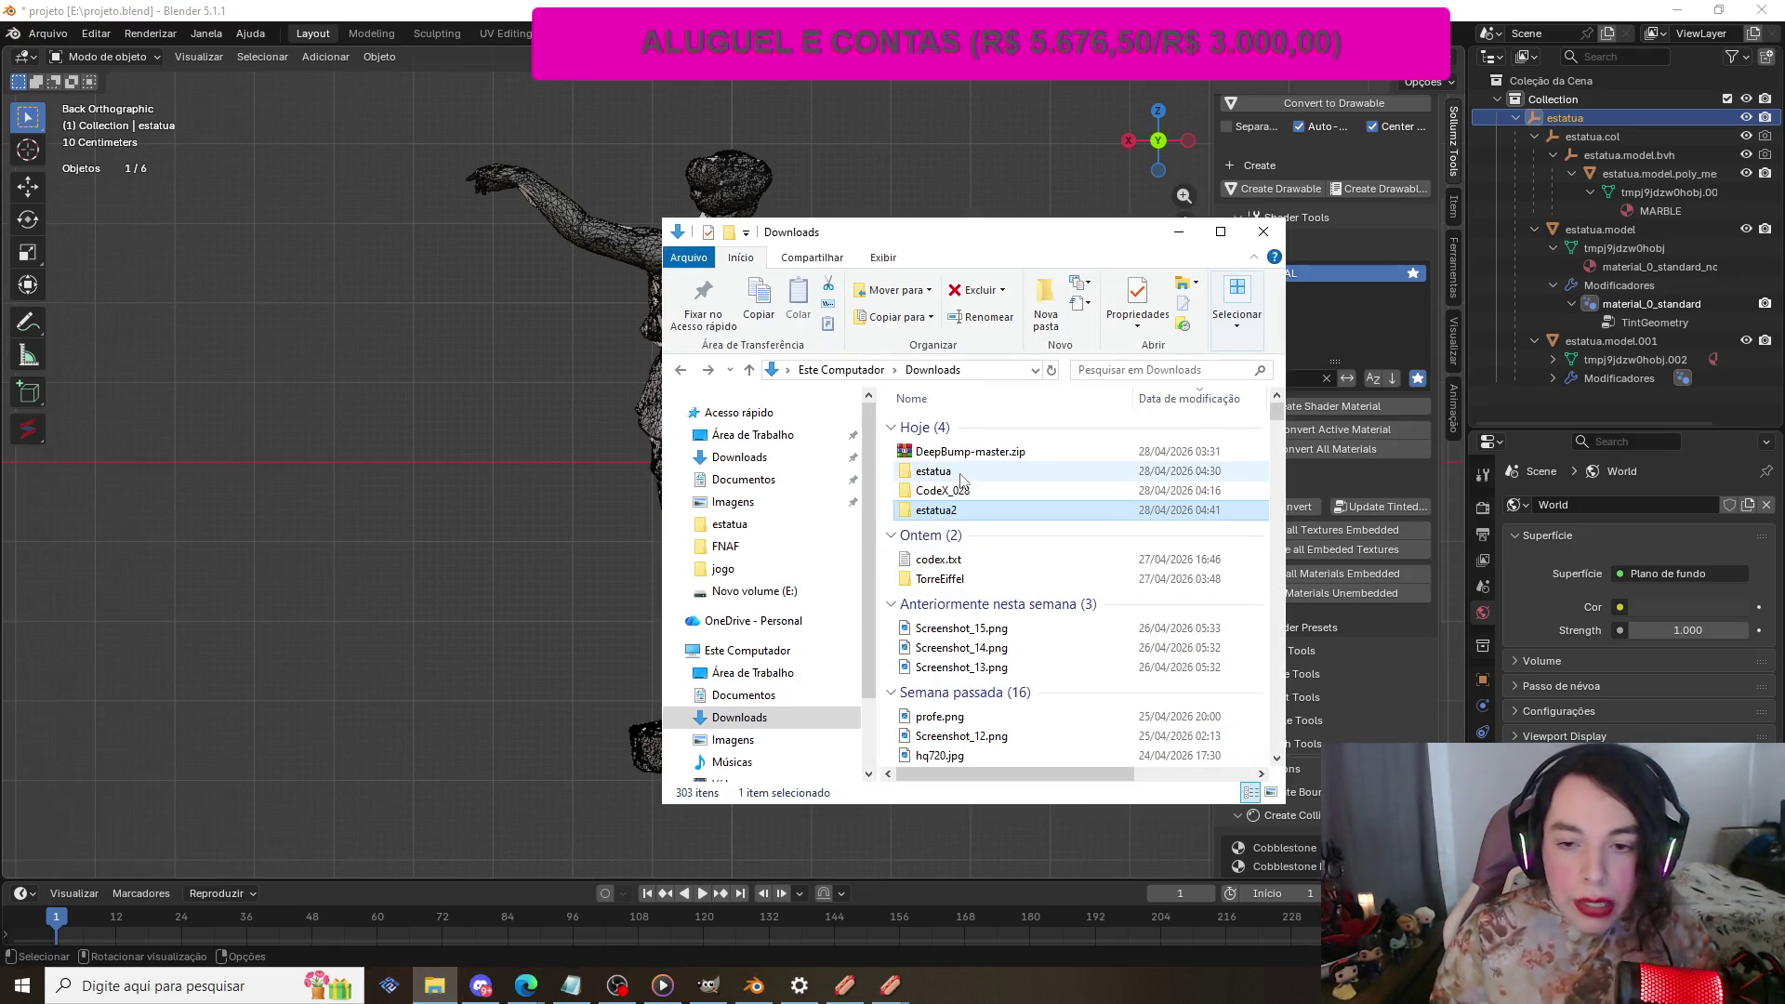
{"action": "double_click", "coordinate": [967, 471]}
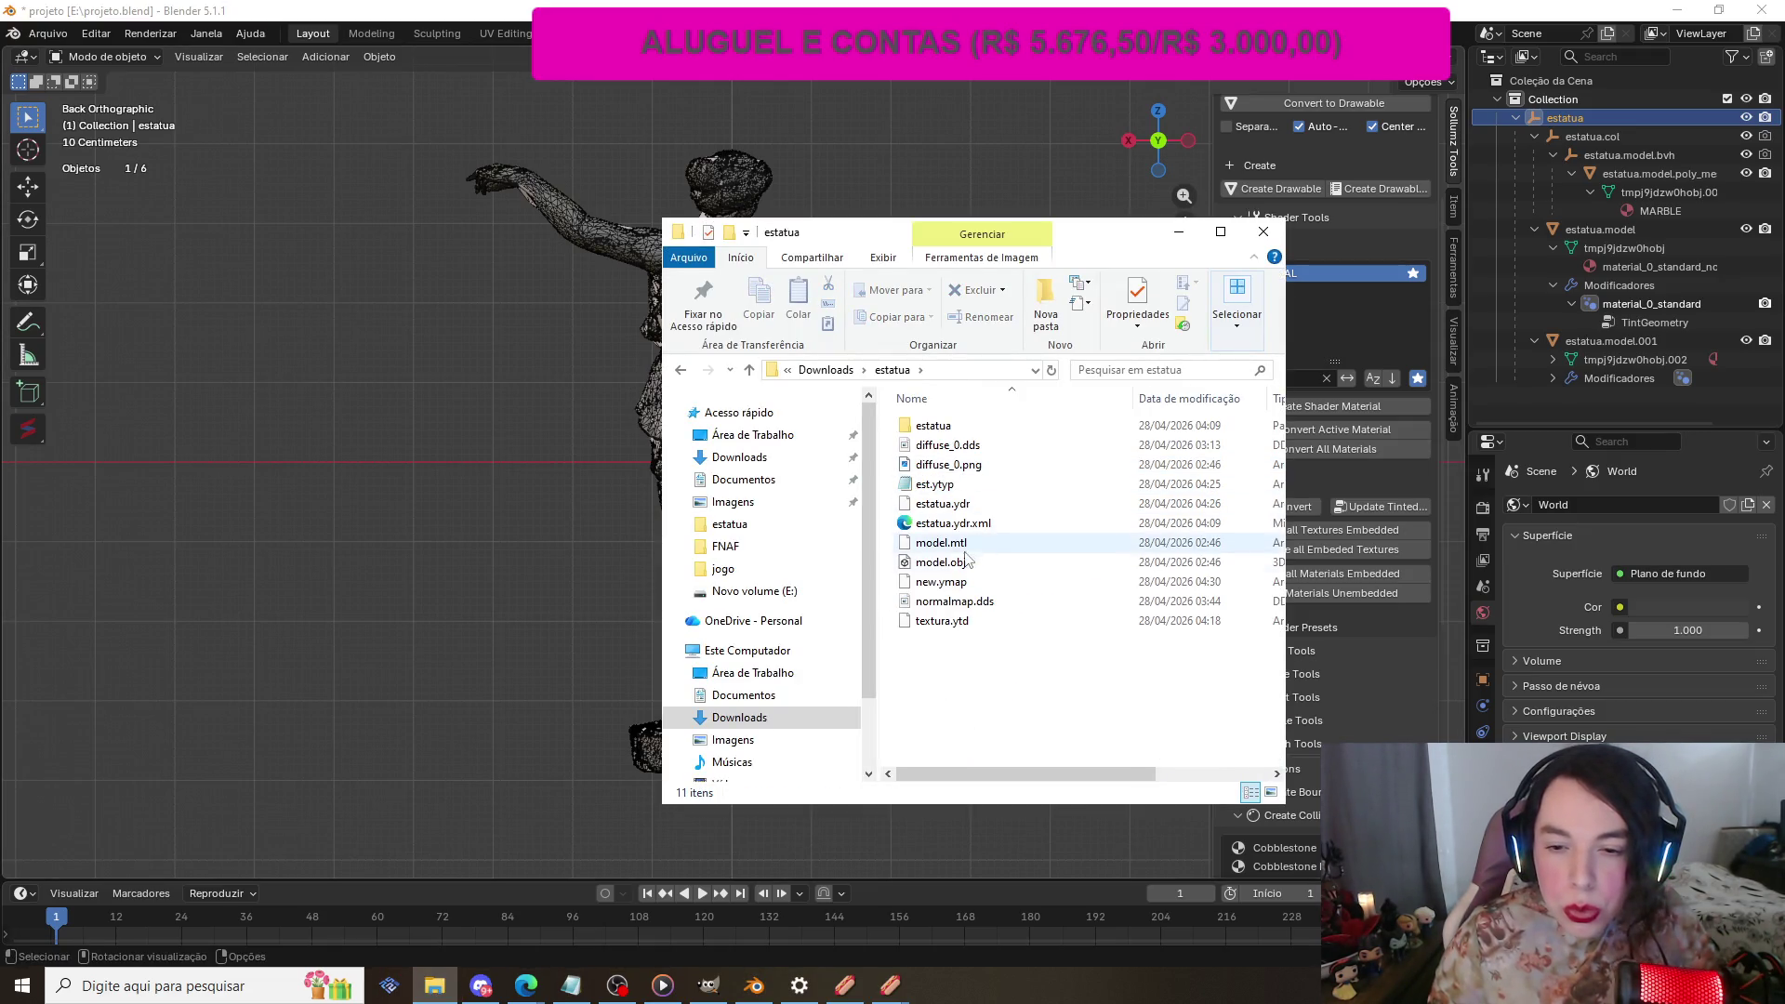
{"action": "left_click", "coordinate": [970, 624]}
{"action": "right_click", "coordinate": [970, 625]}
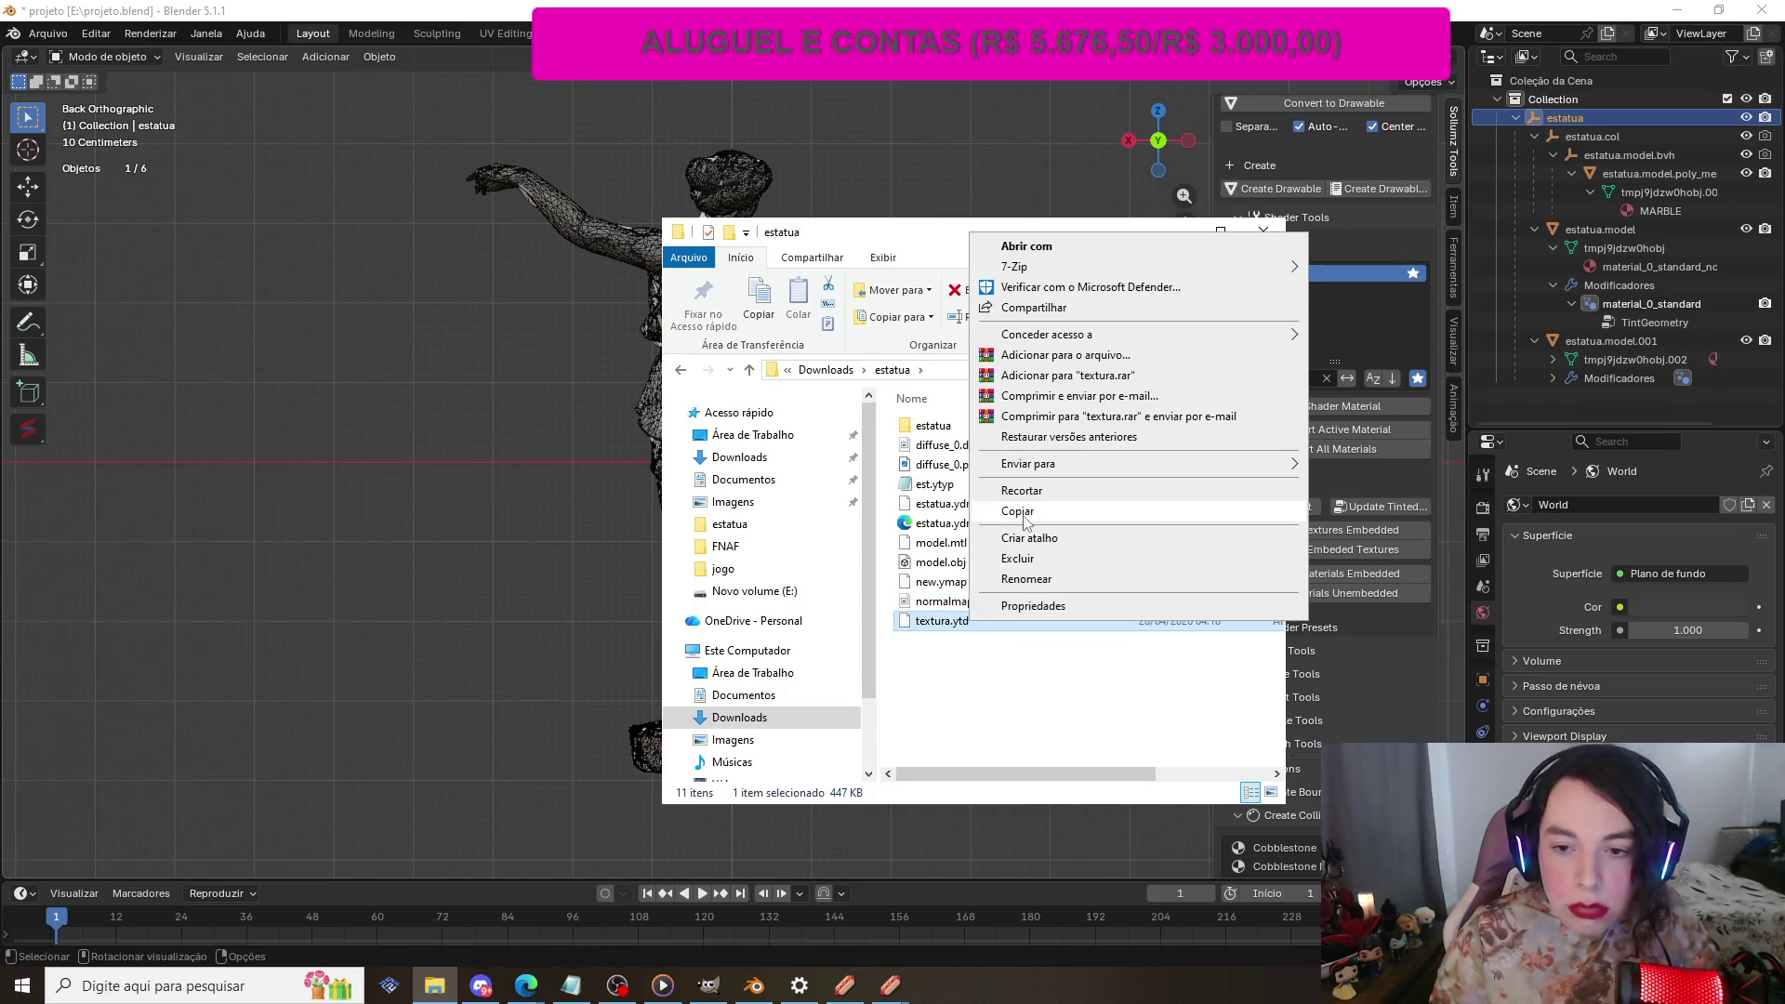
{"action": "key", "text": "alt+Left"}
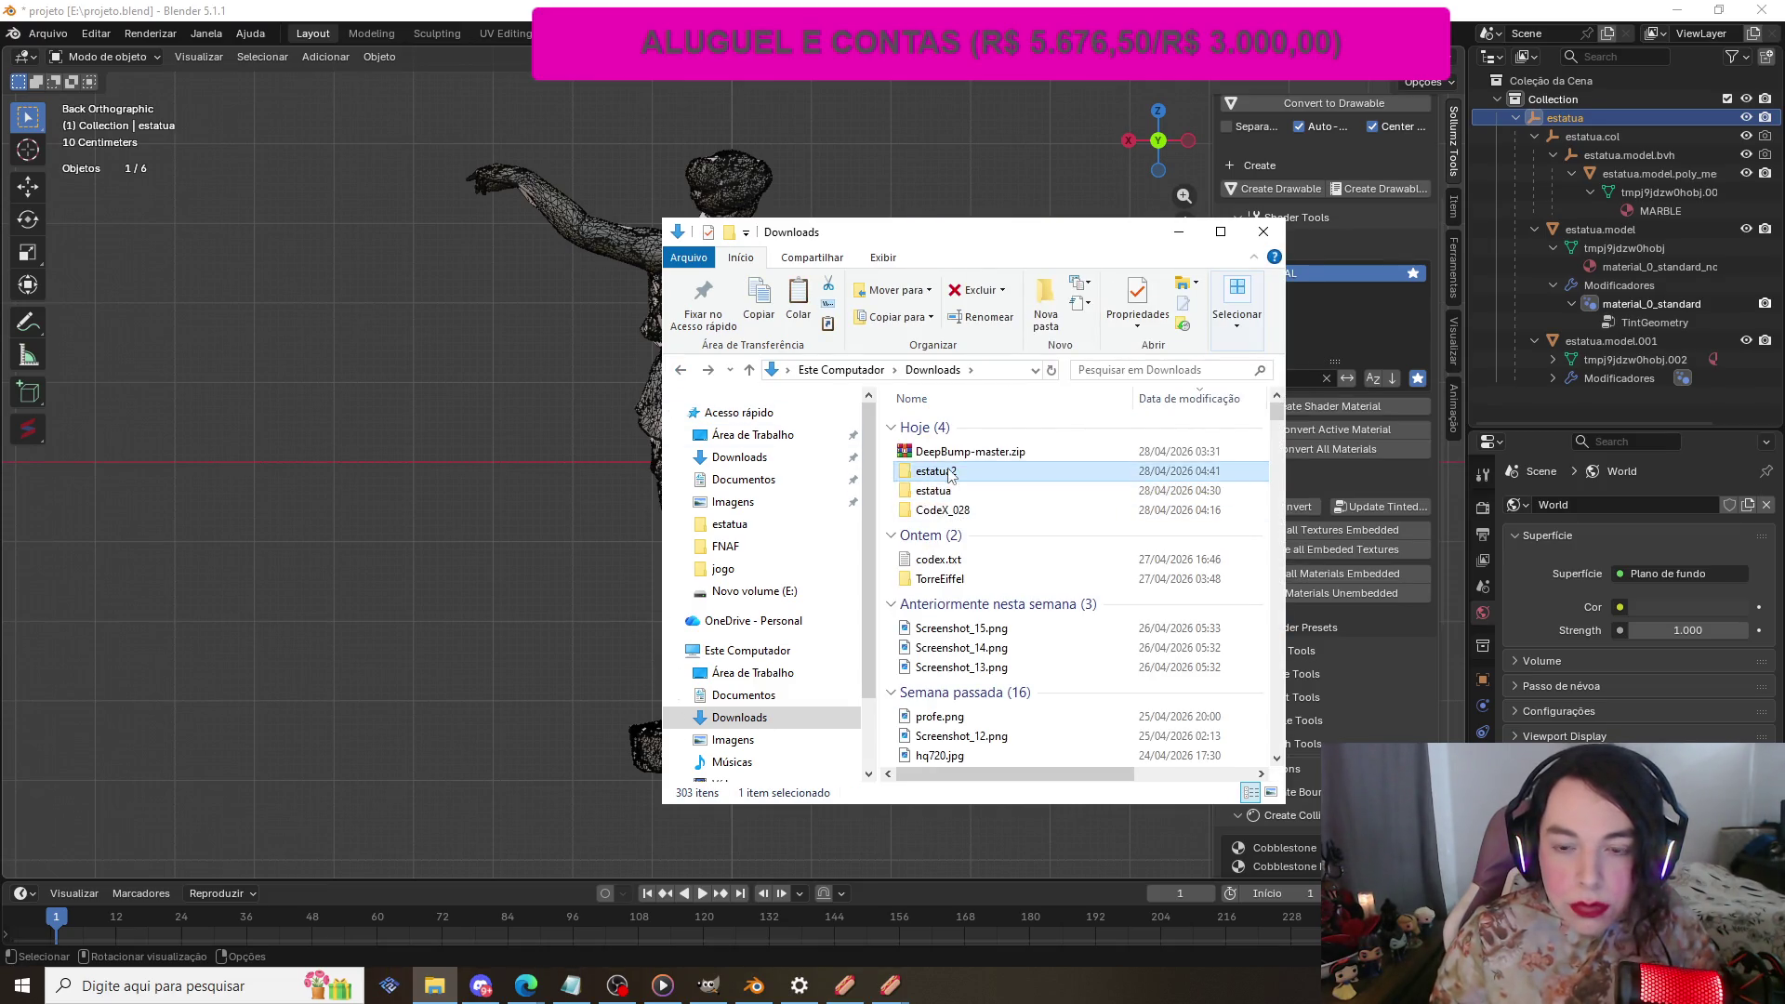
{"action": "double_click", "coordinate": [957, 476]}
{"action": "right_click", "coordinate": [950, 551]}
{"action": "left_click", "coordinate": [1002, 624]}
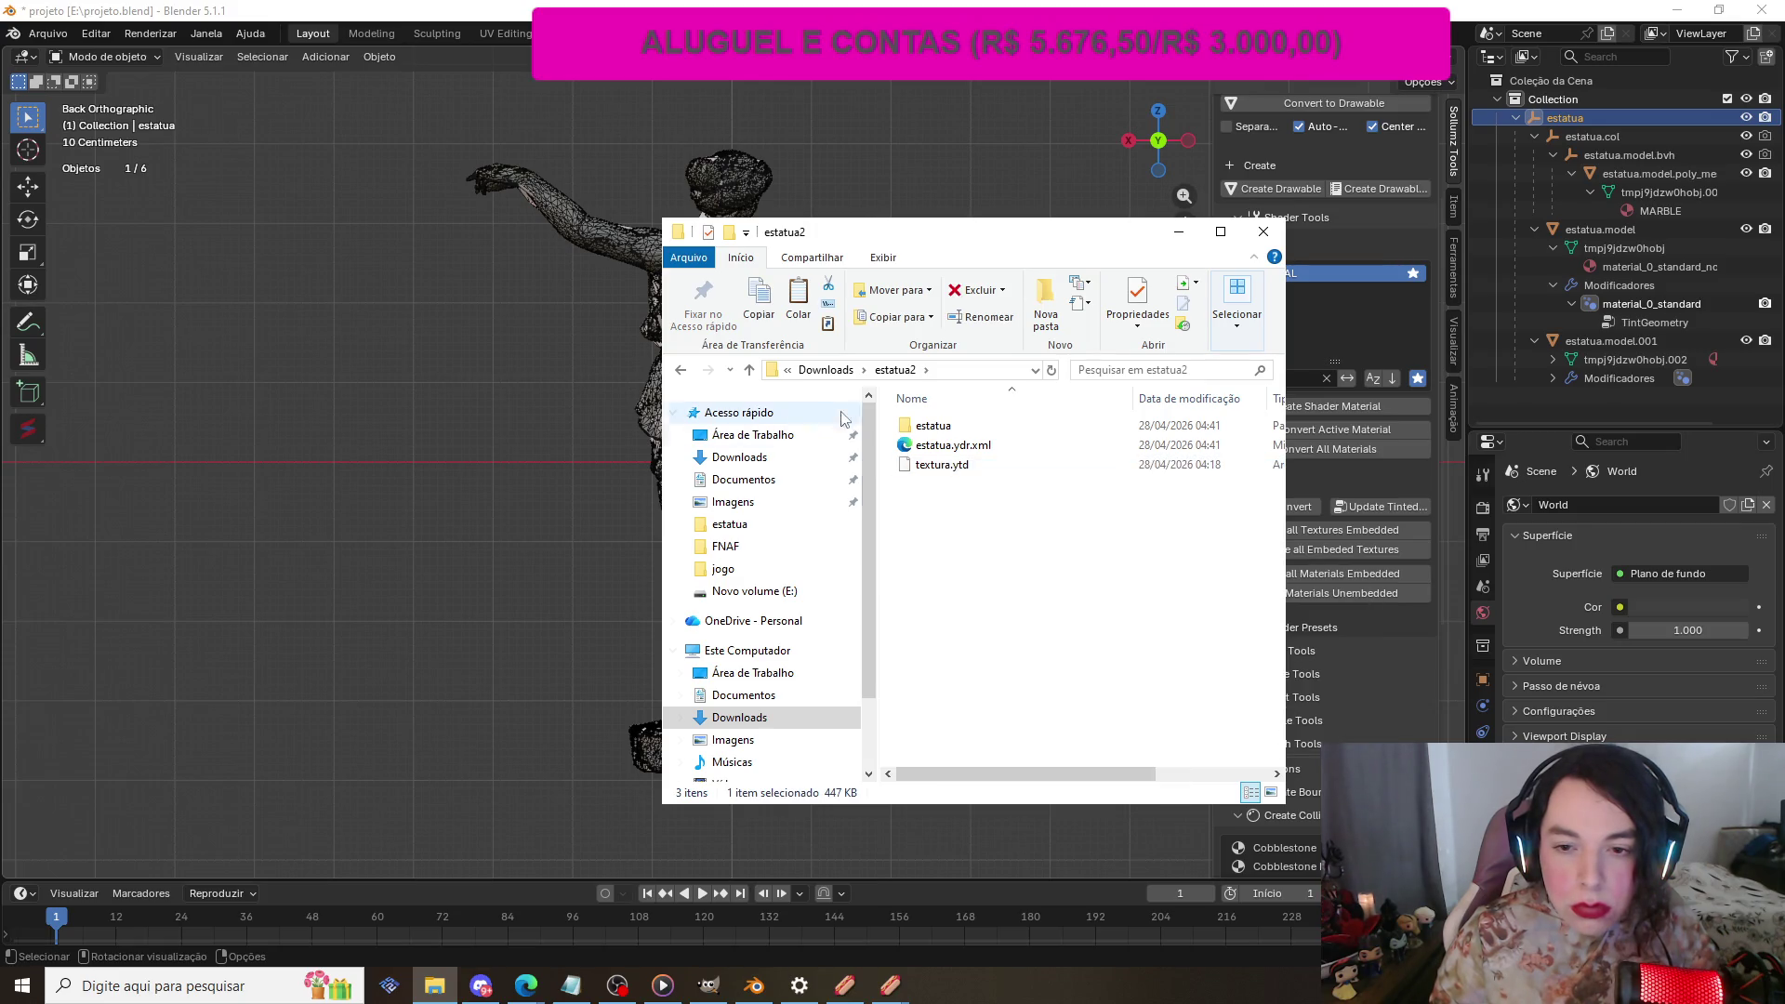
Step: Copy est.ytyp from the estatua folder into estatua2, then reopen the estatua folder
{"action": "key", "text": "alt+Left"}
{"action": "double_click", "coordinate": [930, 490]}
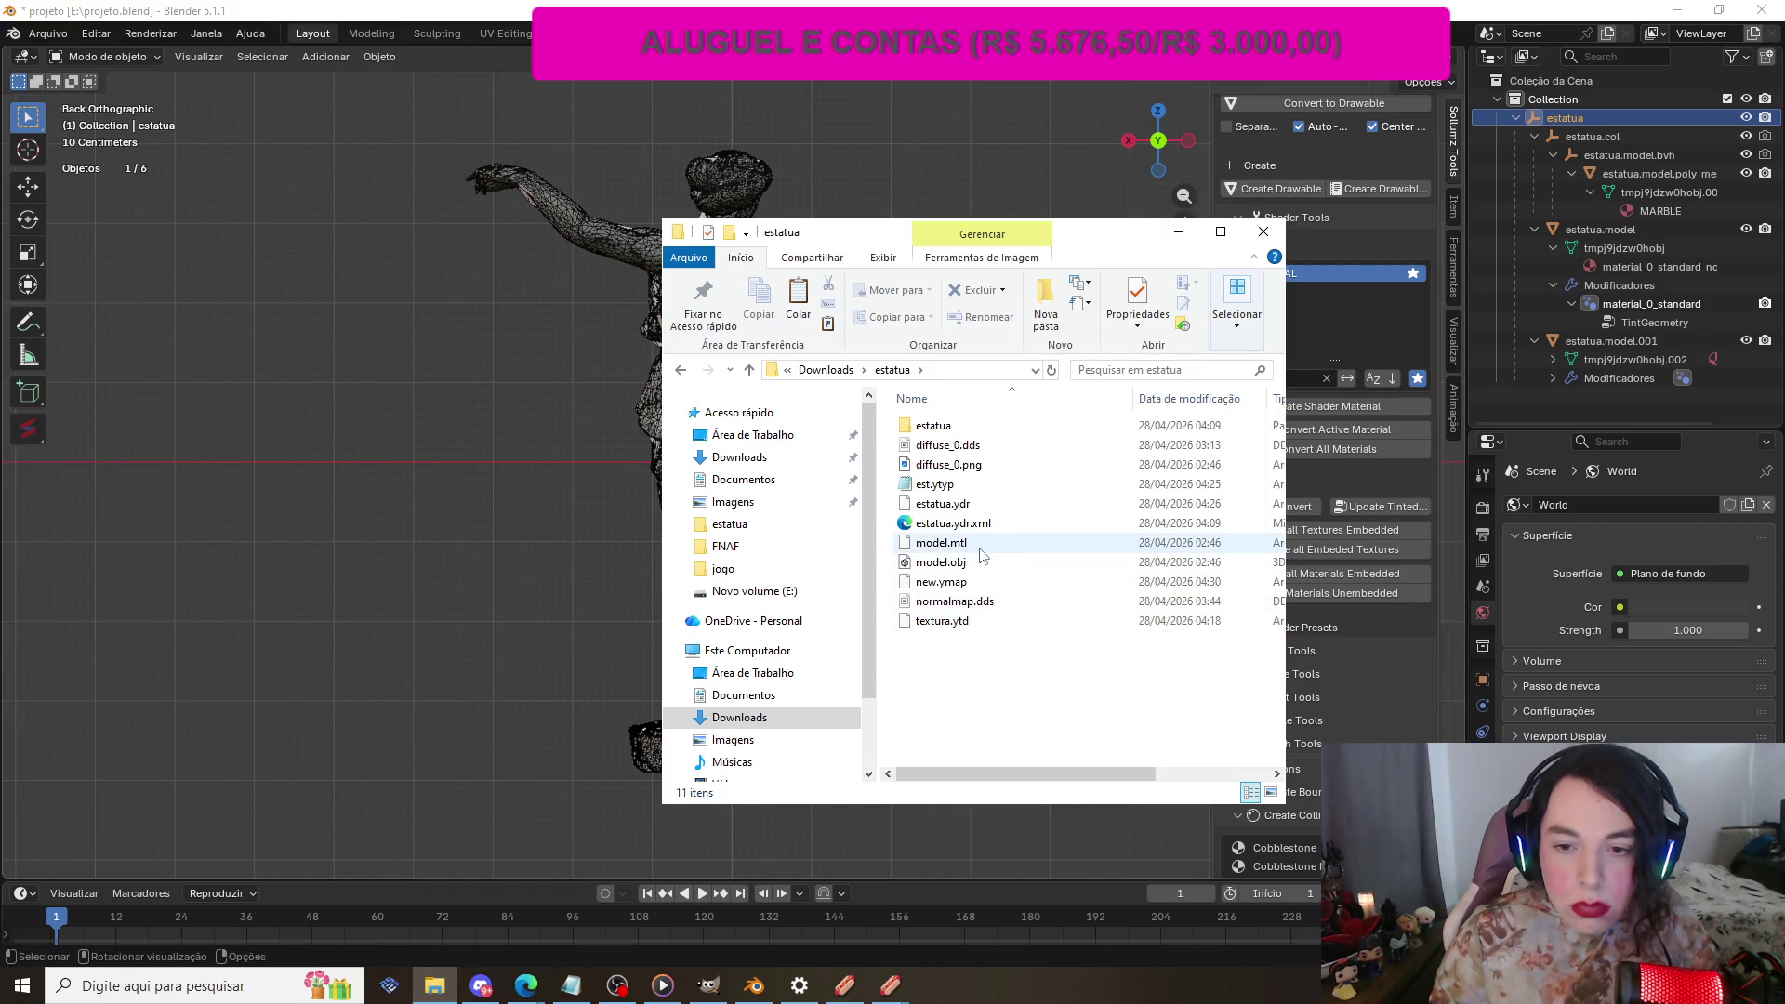
{"action": "left_click", "coordinate": [958, 489]}
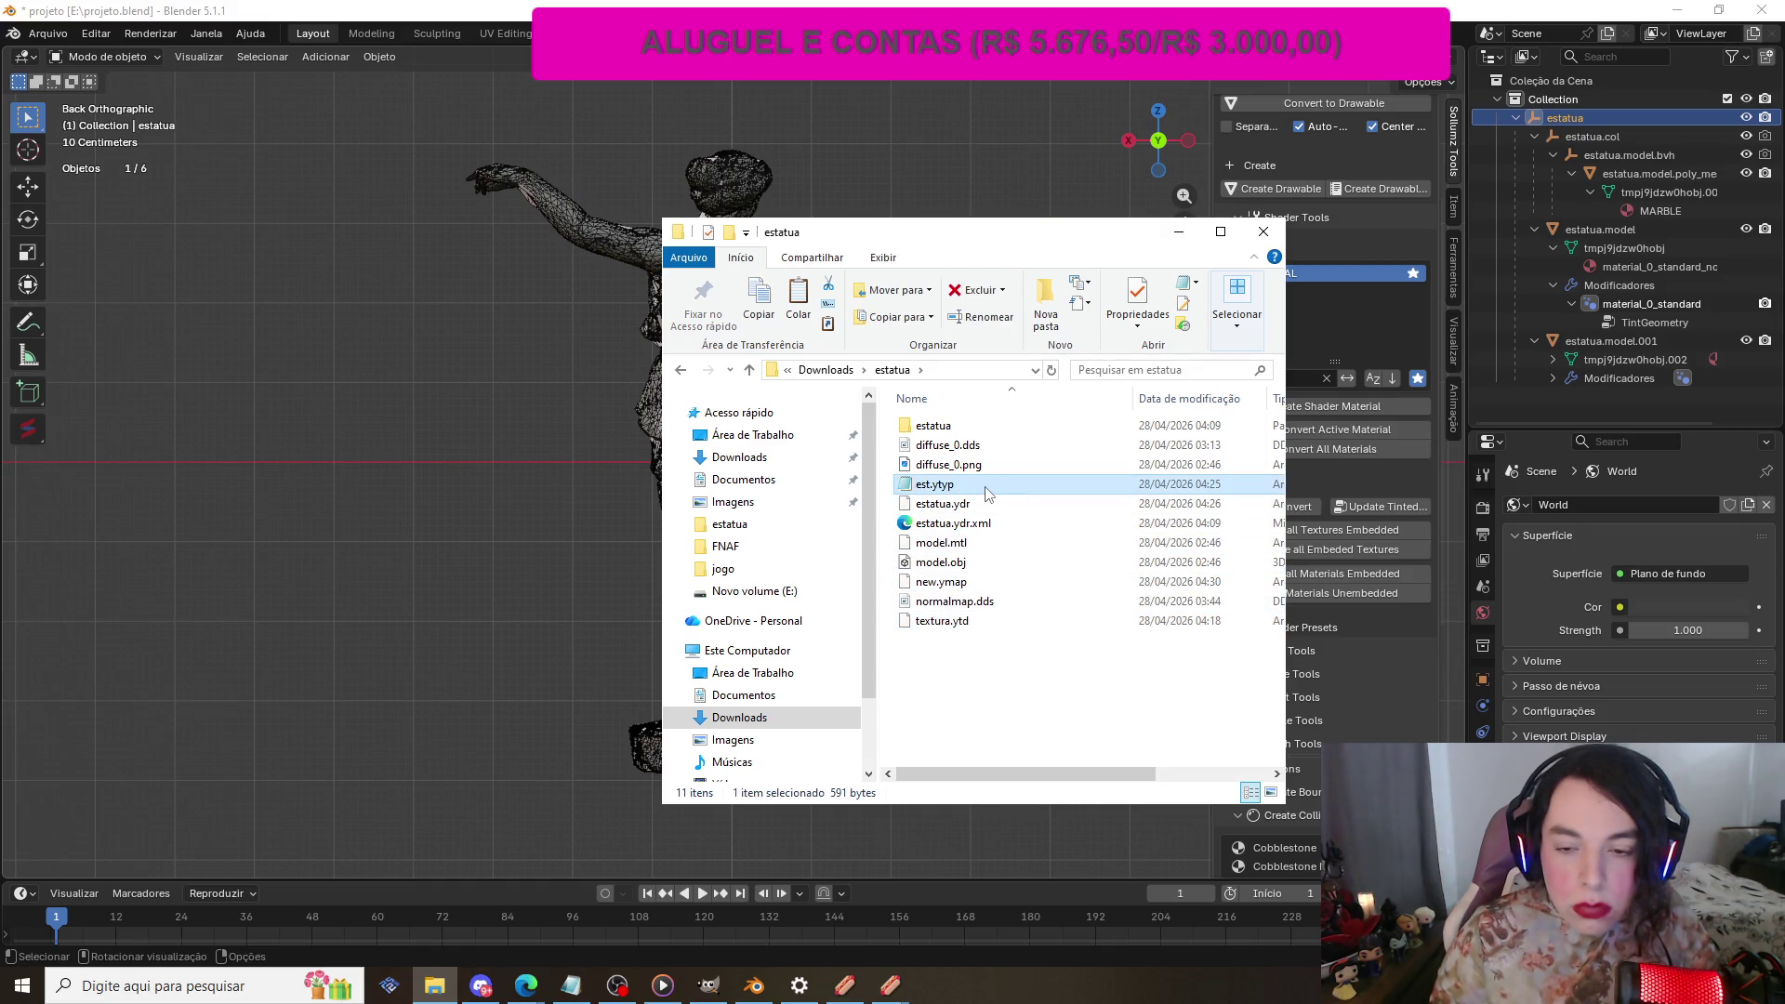
{"action": "right_click", "coordinate": [985, 487]}
{"action": "left_click", "coordinate": [819, 401]}
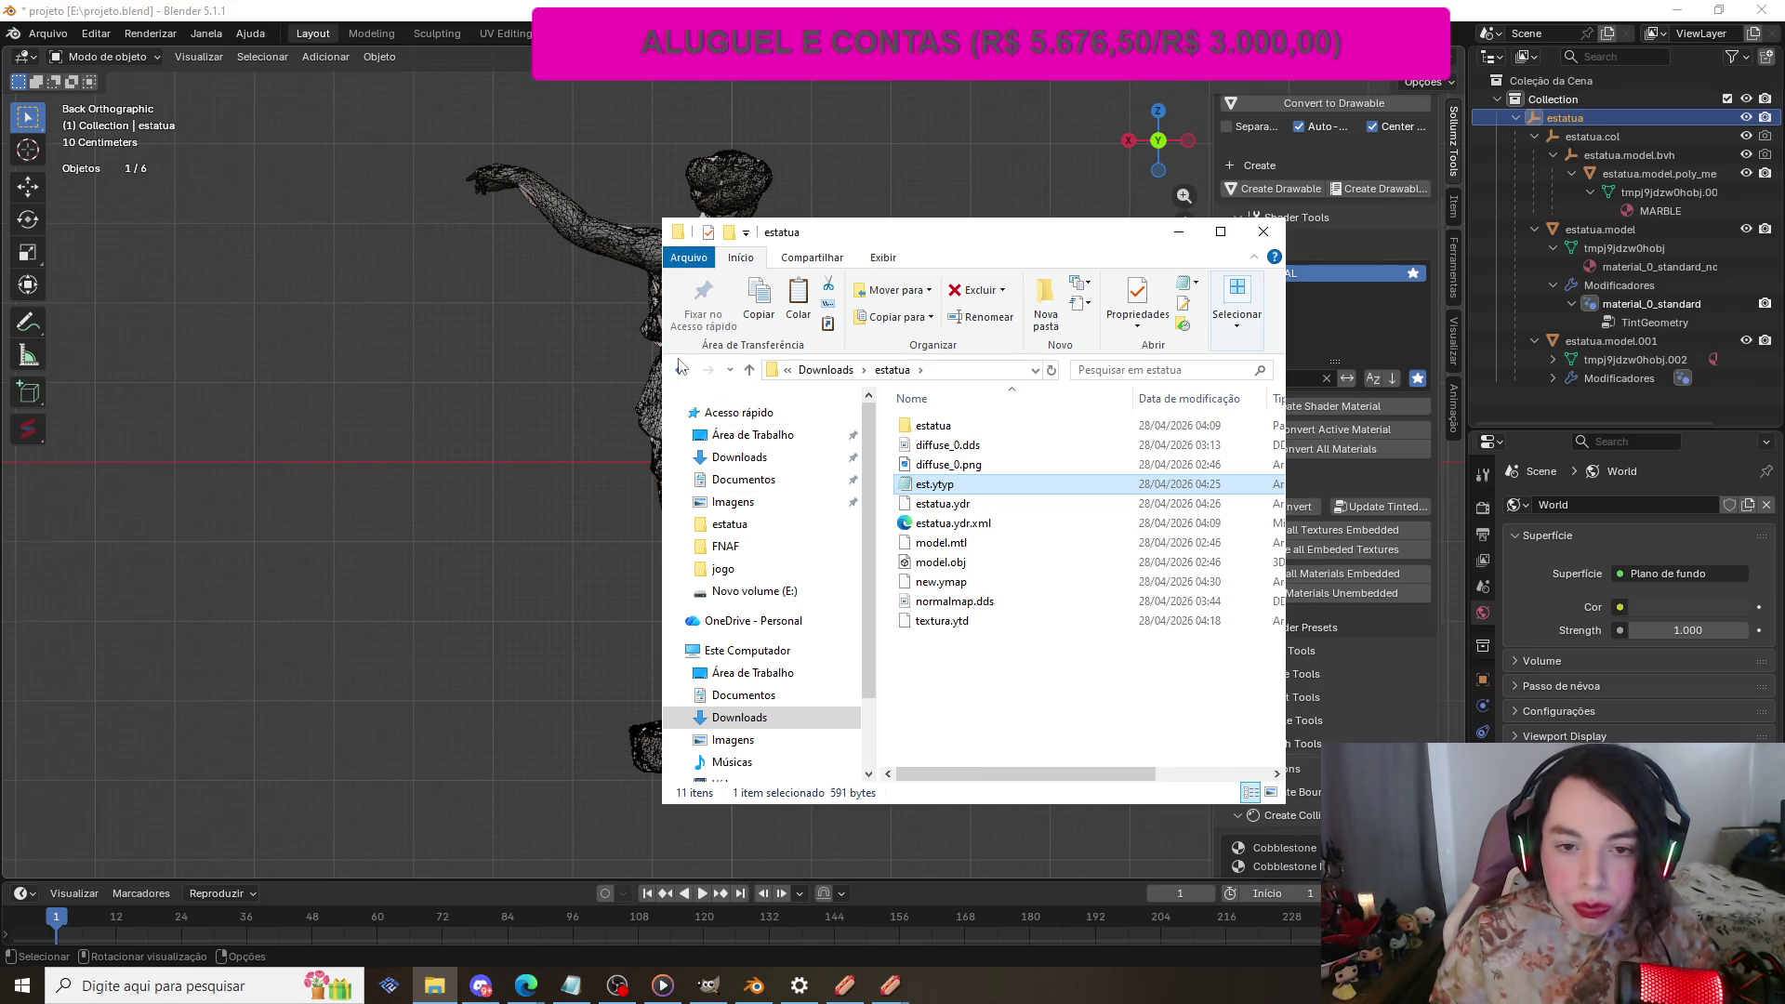
{"action": "left_click", "coordinate": [681, 369]}
{"action": "double_click", "coordinate": [954, 472]}
{"action": "right_click", "coordinate": [948, 541]}
{"action": "left_click", "coordinate": [990, 673]}
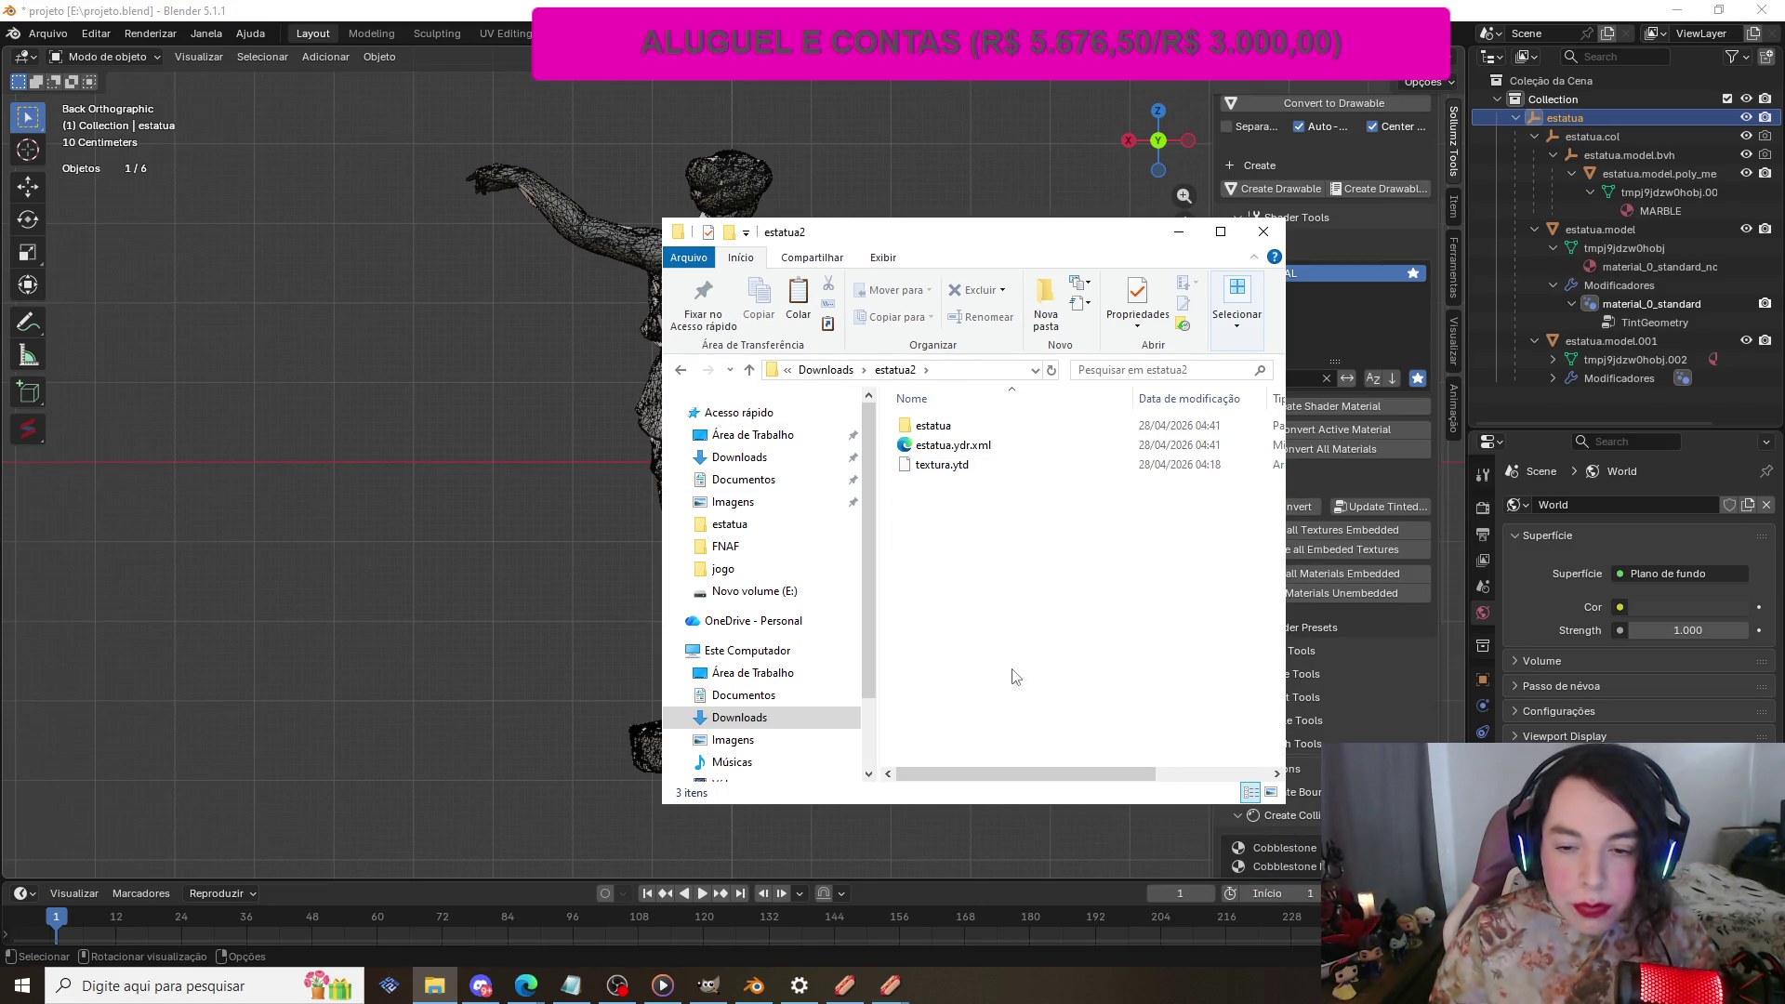
{"action": "left_click", "coordinate": [680, 369]}
{"action": "double_click", "coordinate": [940, 489]}
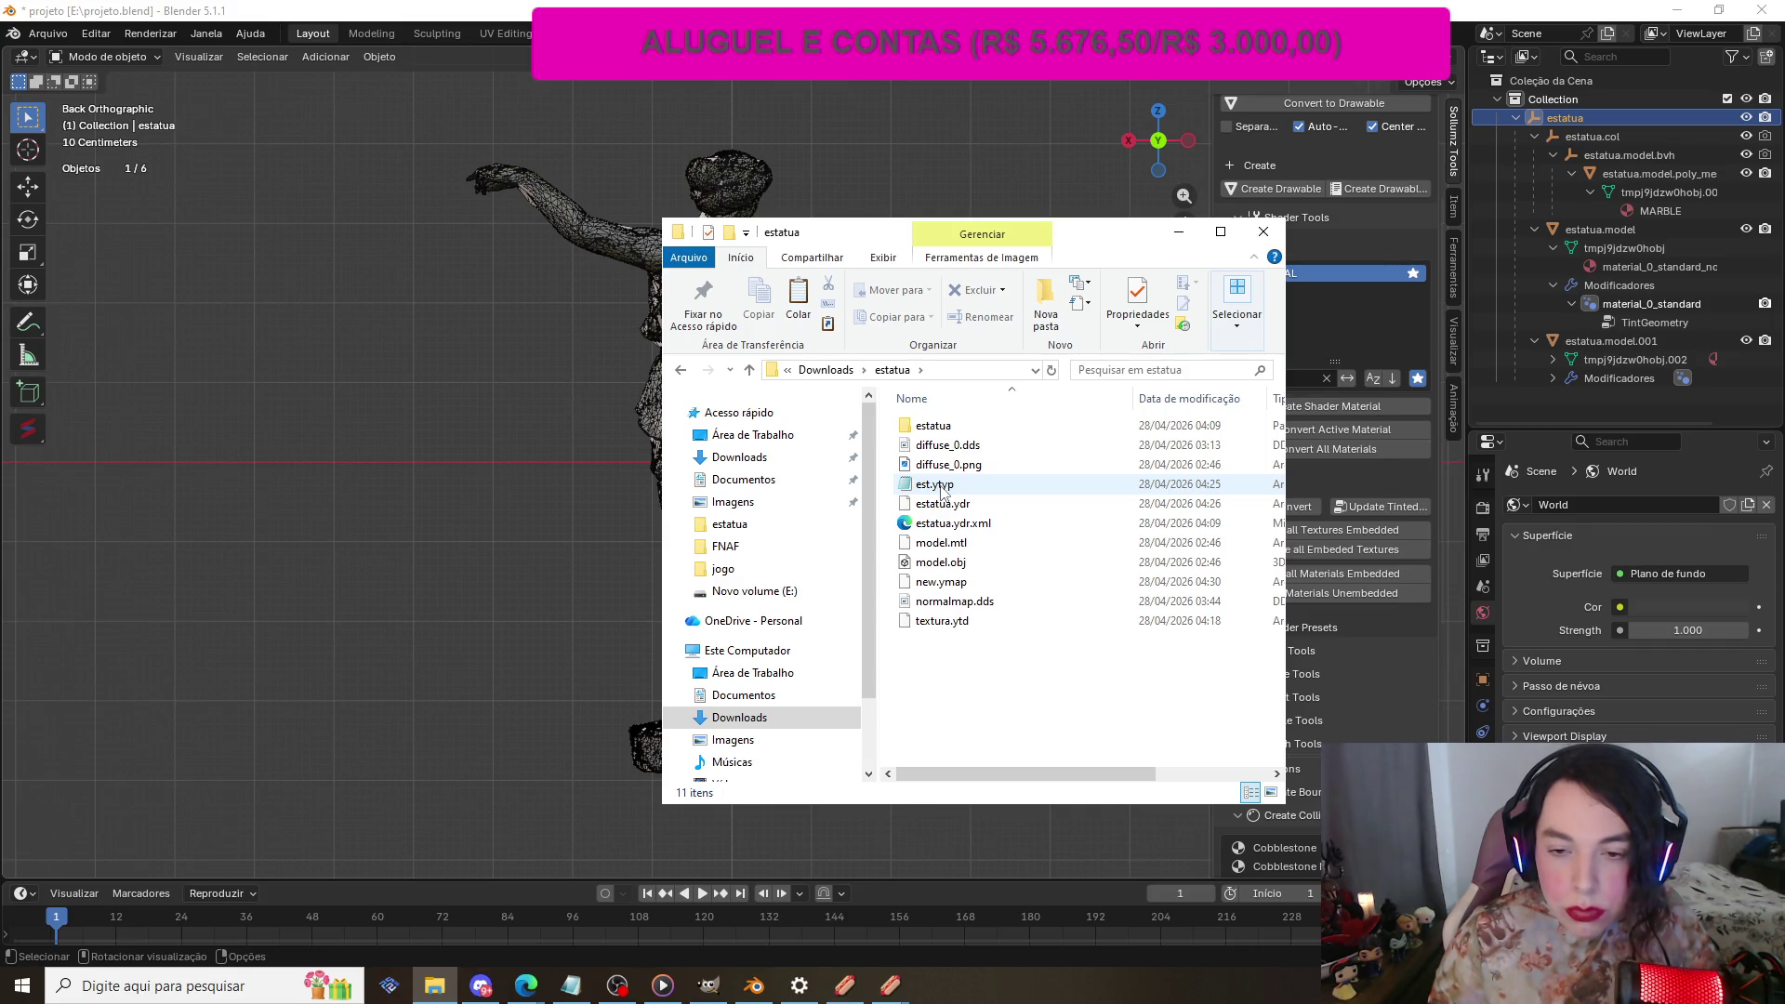
{"action": "left_click", "coordinate": [528, 315]}
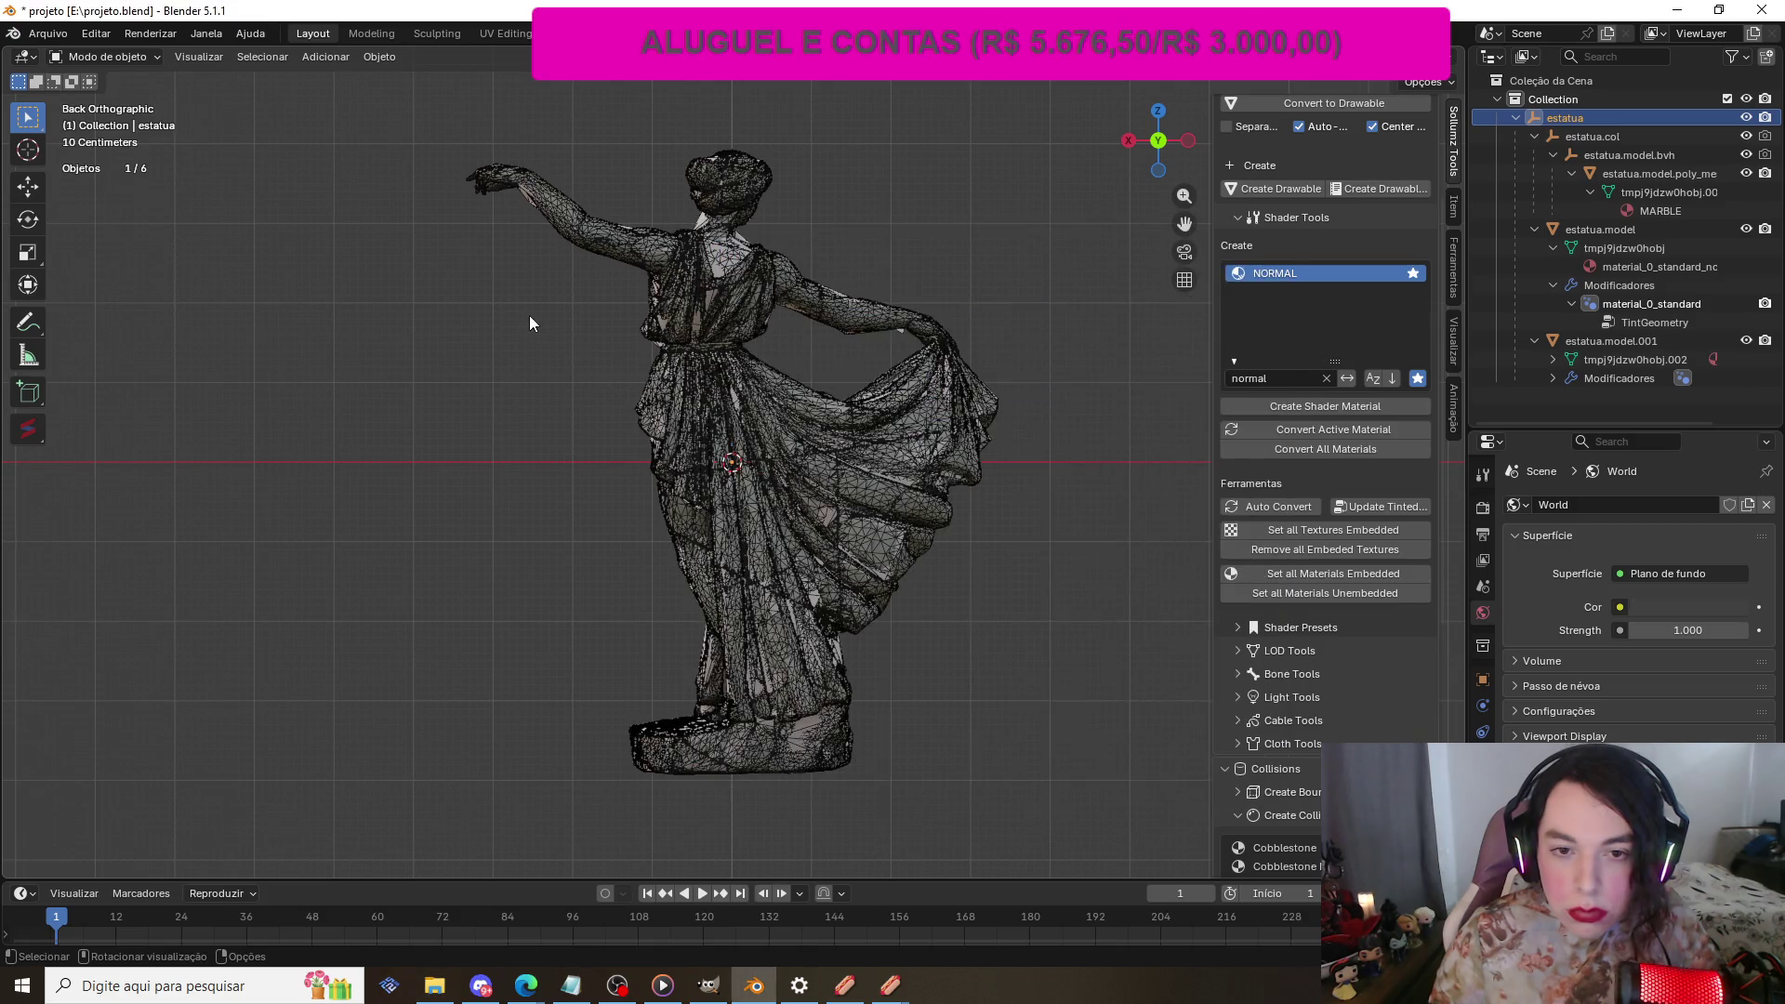
Step: Hide estatua.model.poly_mesh and check the transforms of estatua.model.001 and estatua.model
{"action": "left_click", "coordinate": [730, 316]}
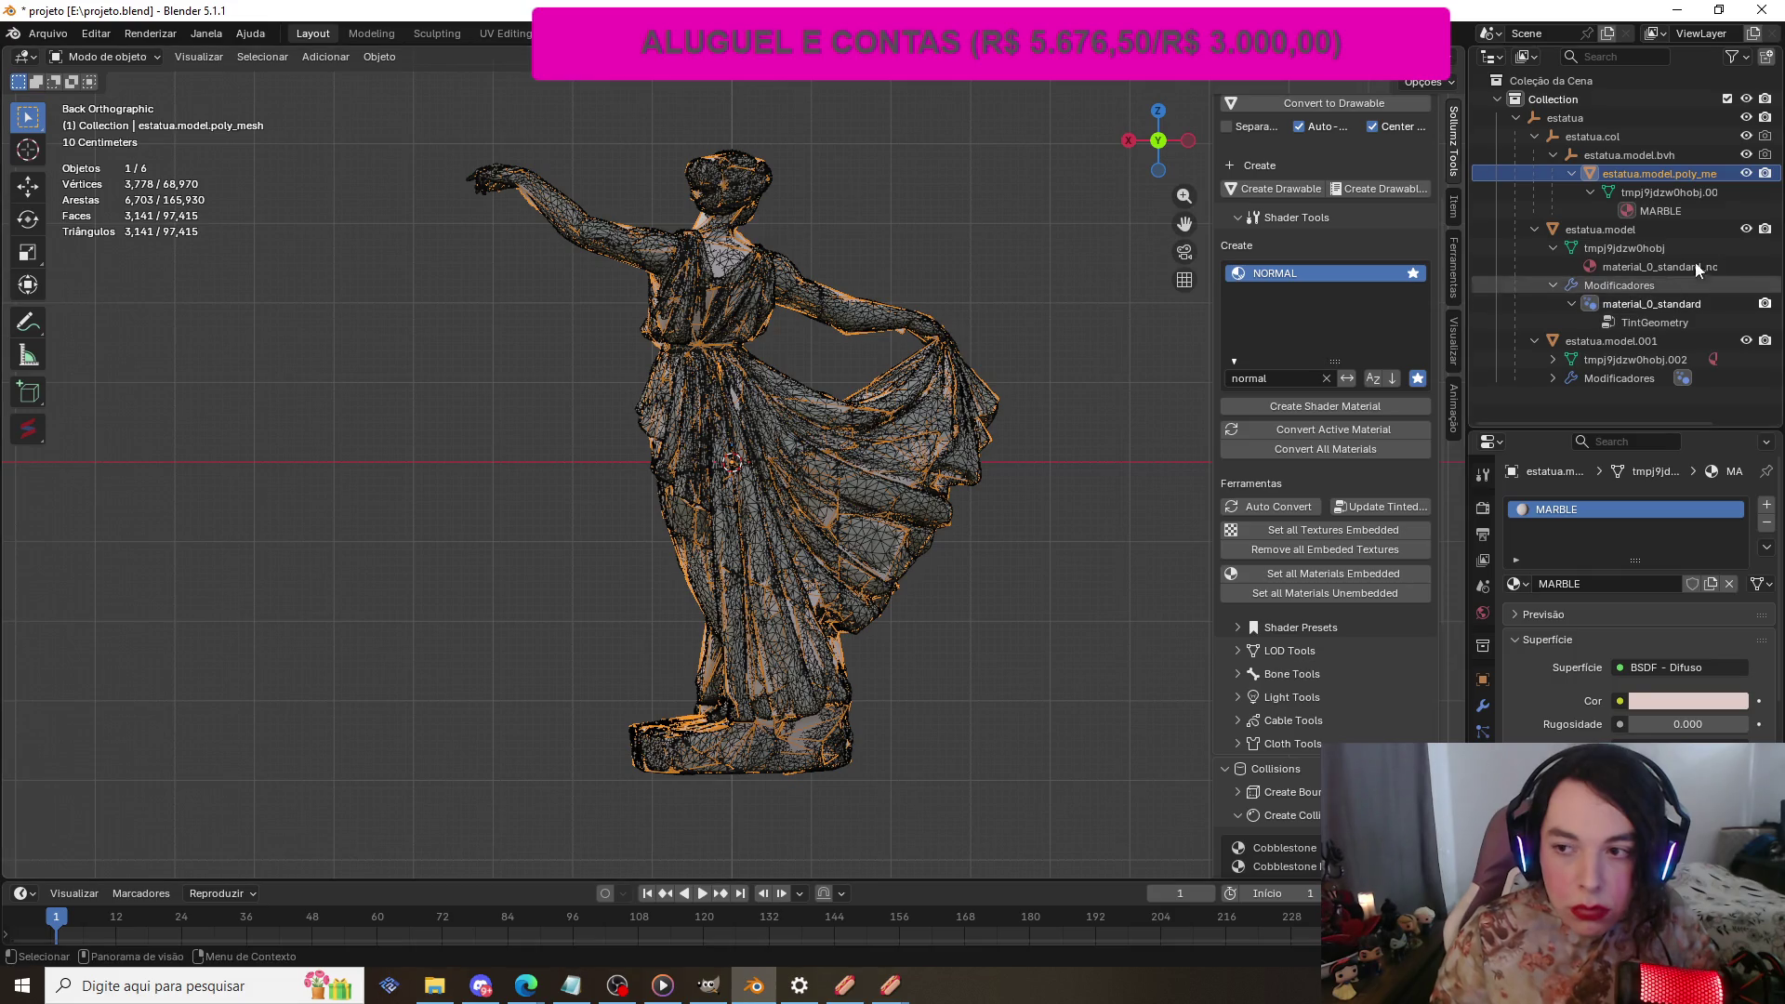
{"action": "left_click", "coordinate": [1746, 175]}
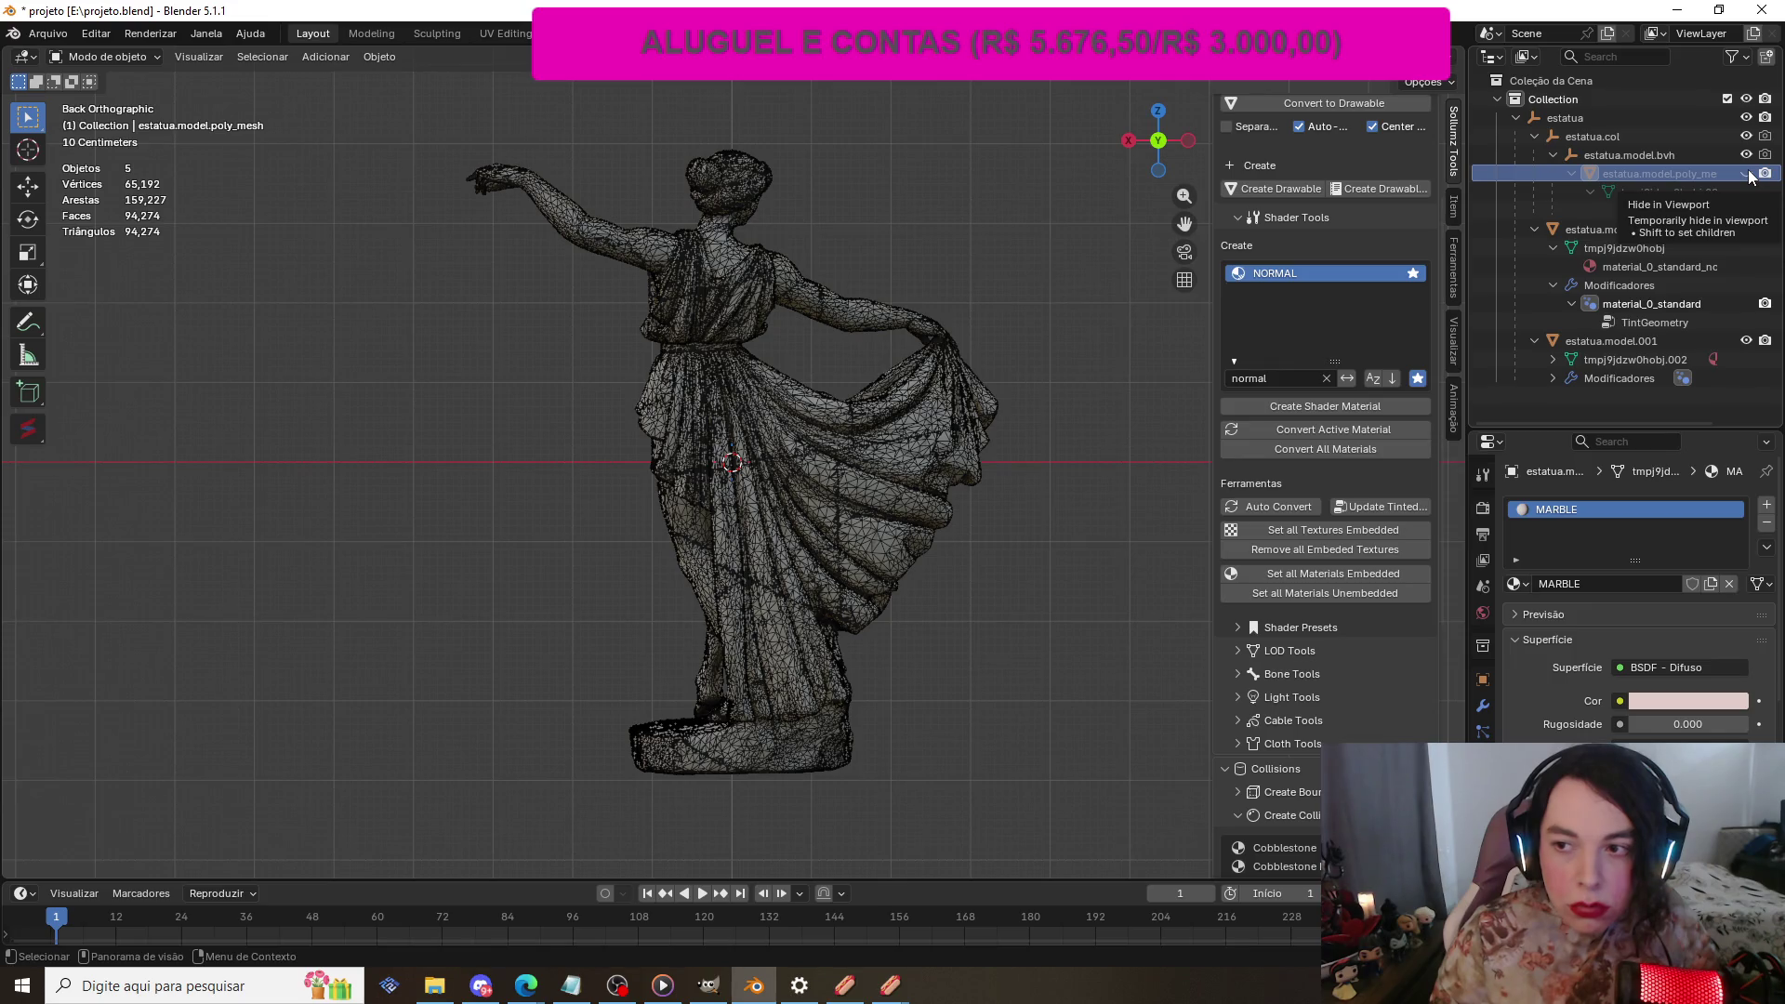
{"action": "left_click", "coordinate": [728, 210]}
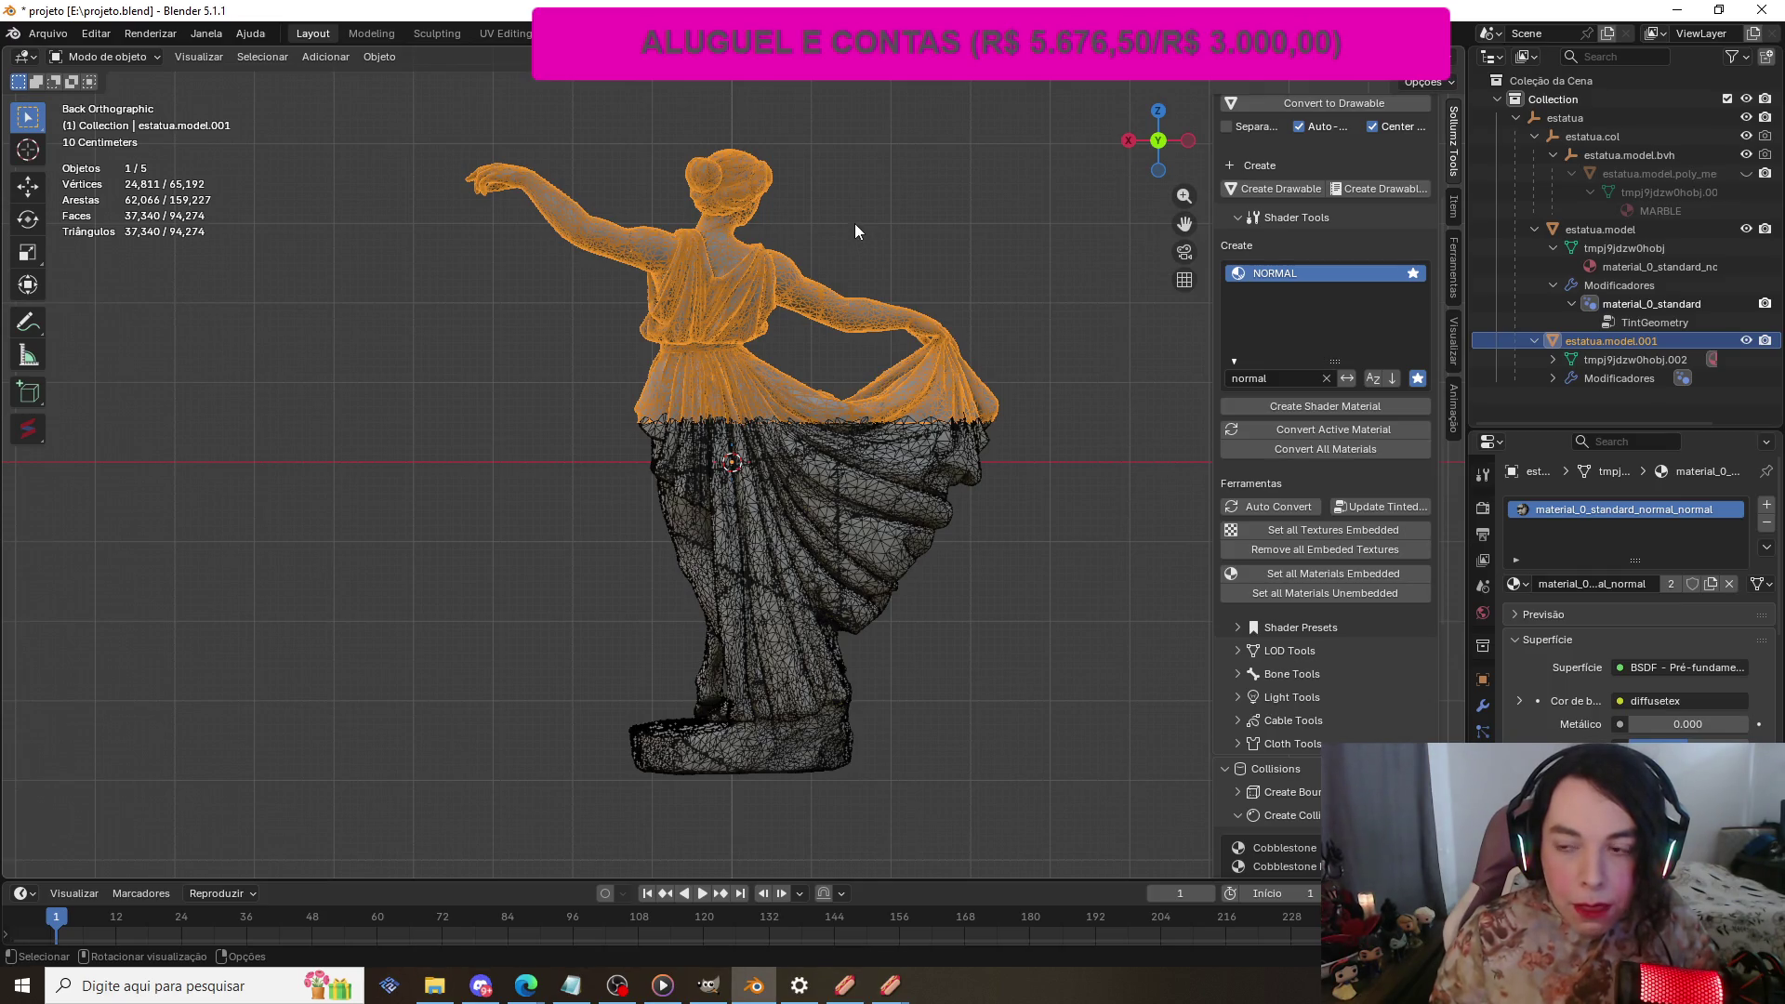
{"action": "left_click", "coordinate": [1483, 681]}
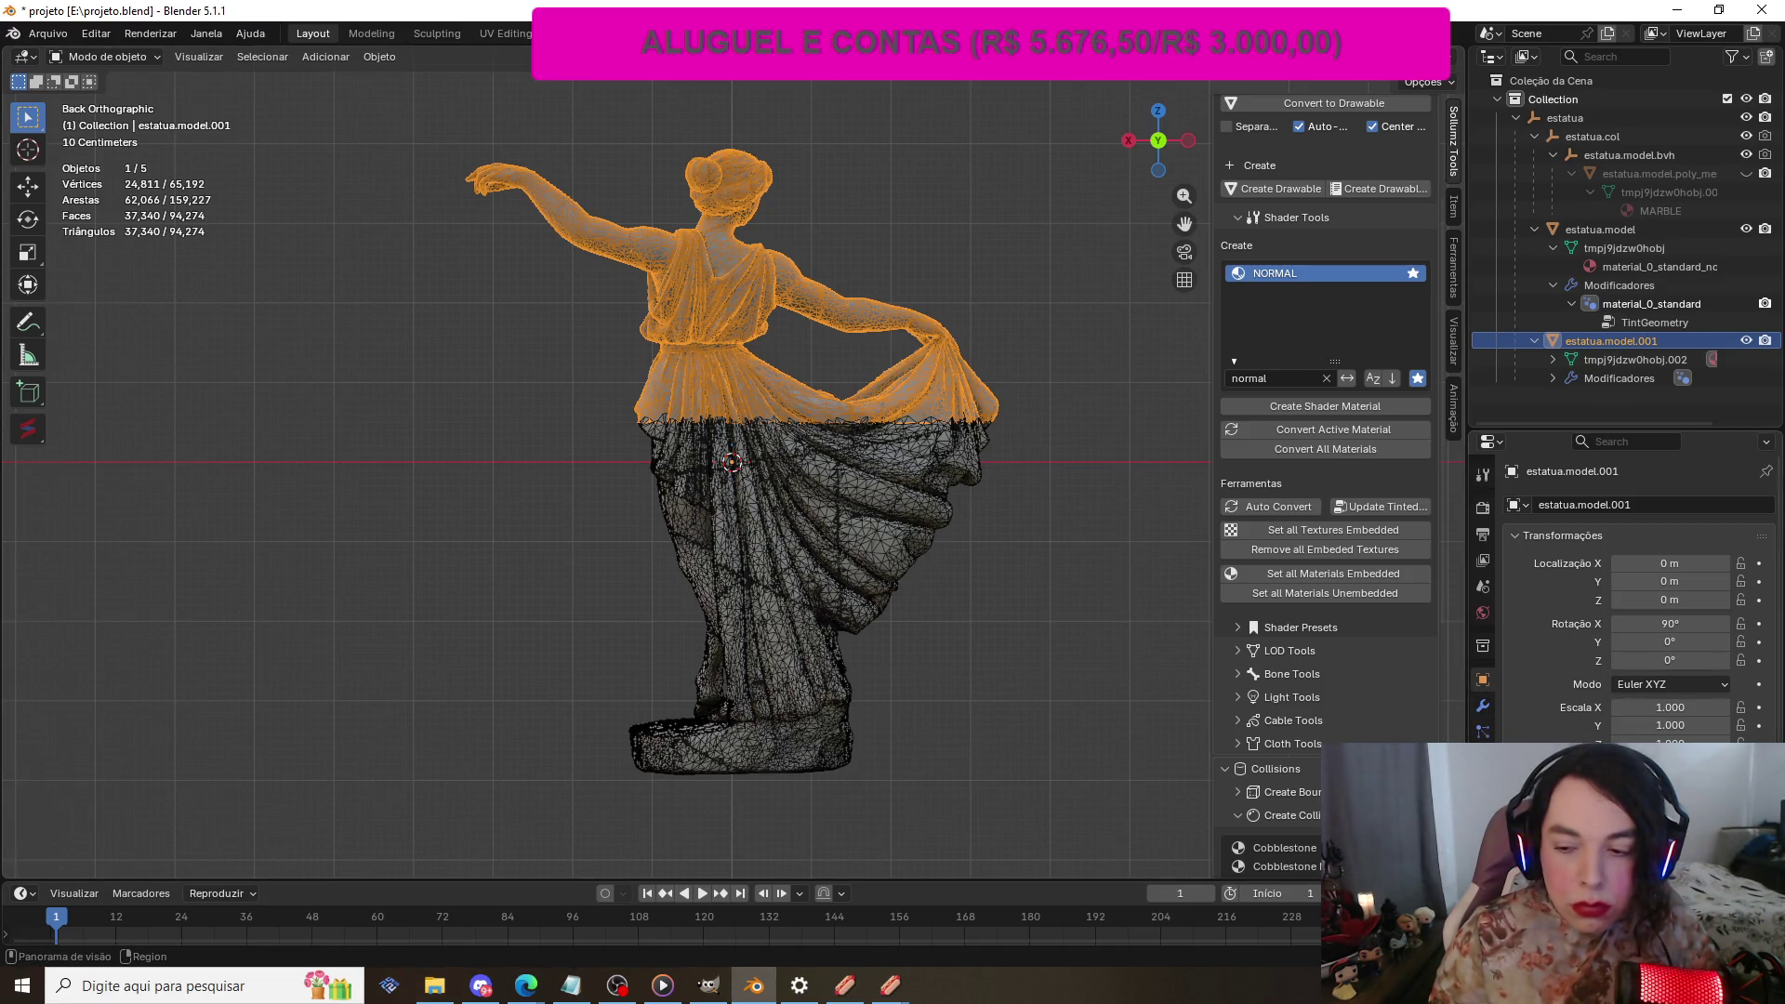
{"action": "left_click", "coordinate": [787, 542]}
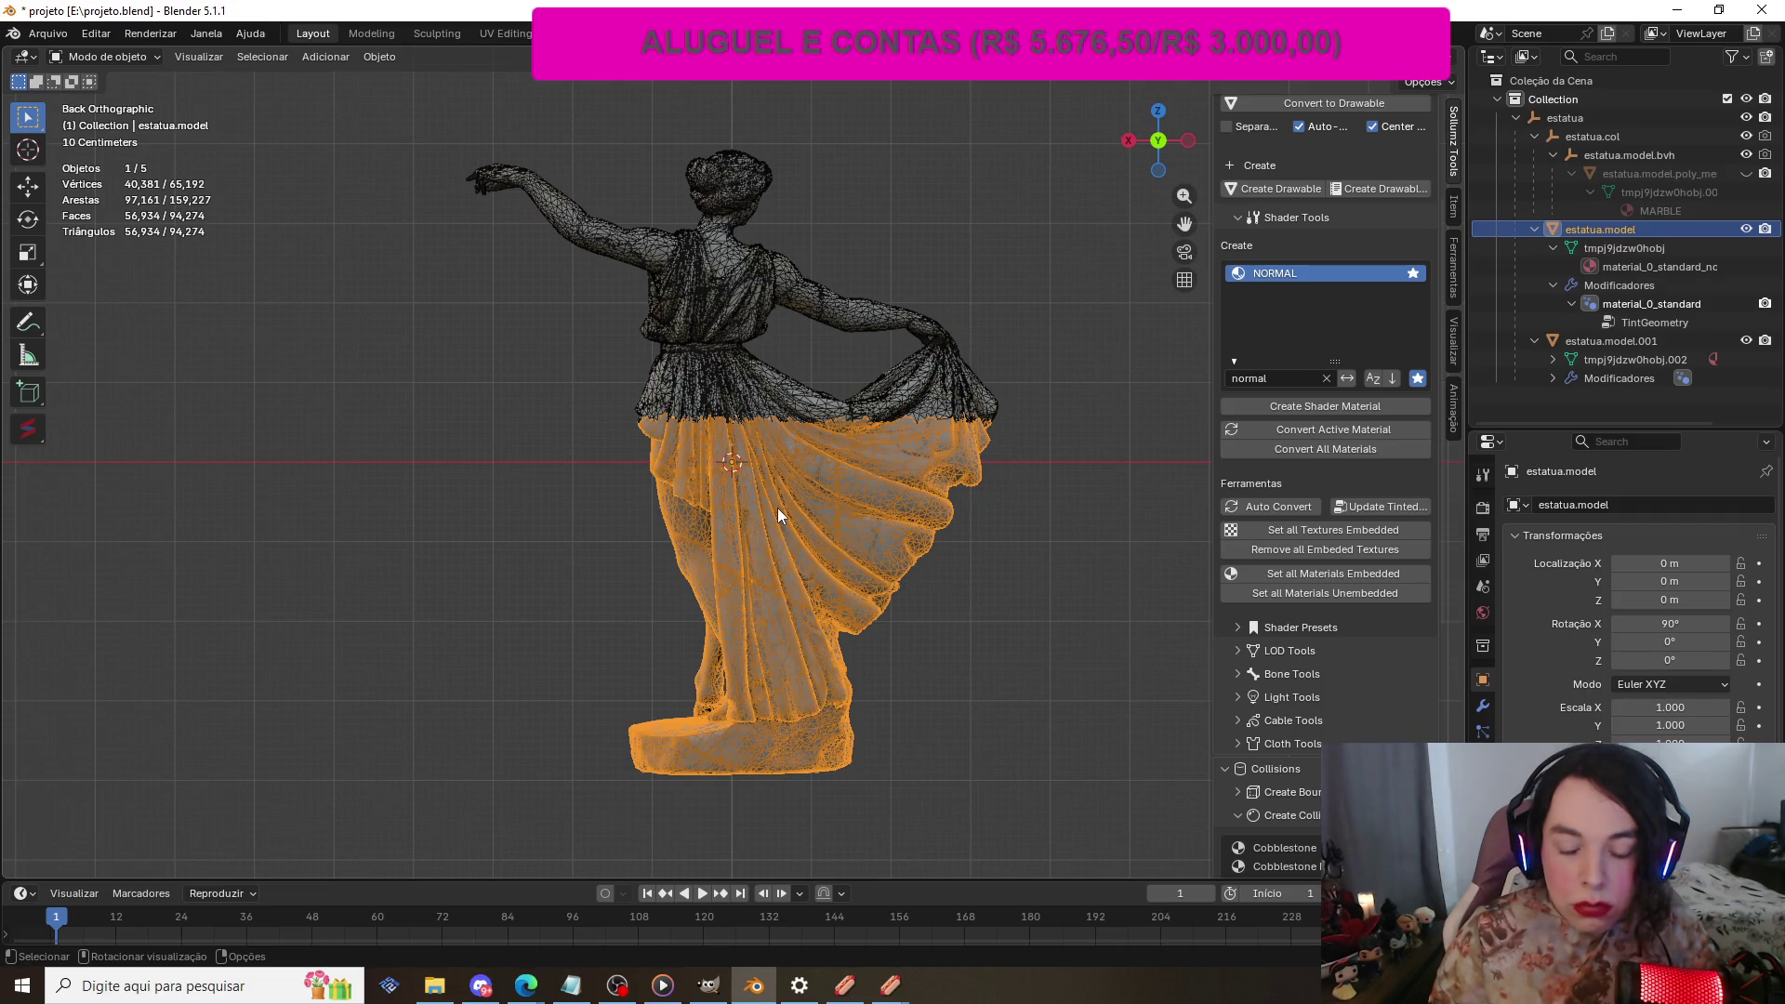
{"action": "left_click", "coordinate": [435, 985]}
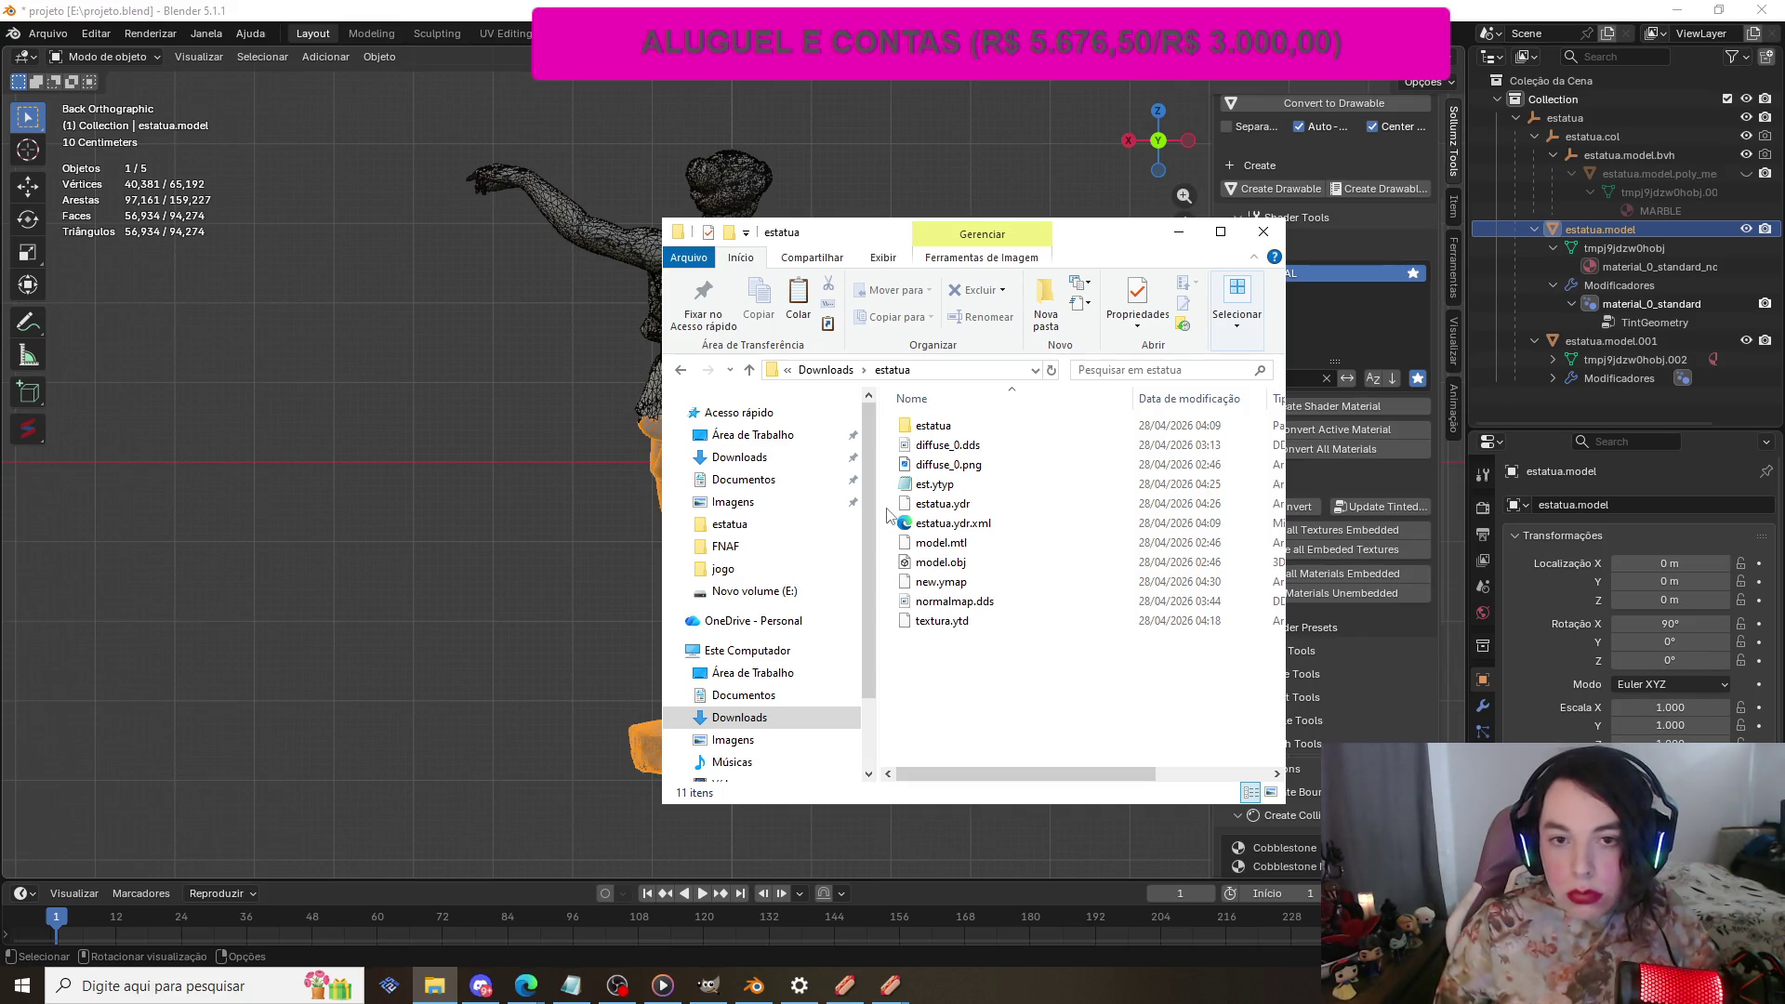
Step: Close the estatua.ydr viewer and bring CodeX Explorer forward
{"action": "left_click", "coordinate": [680, 371]}
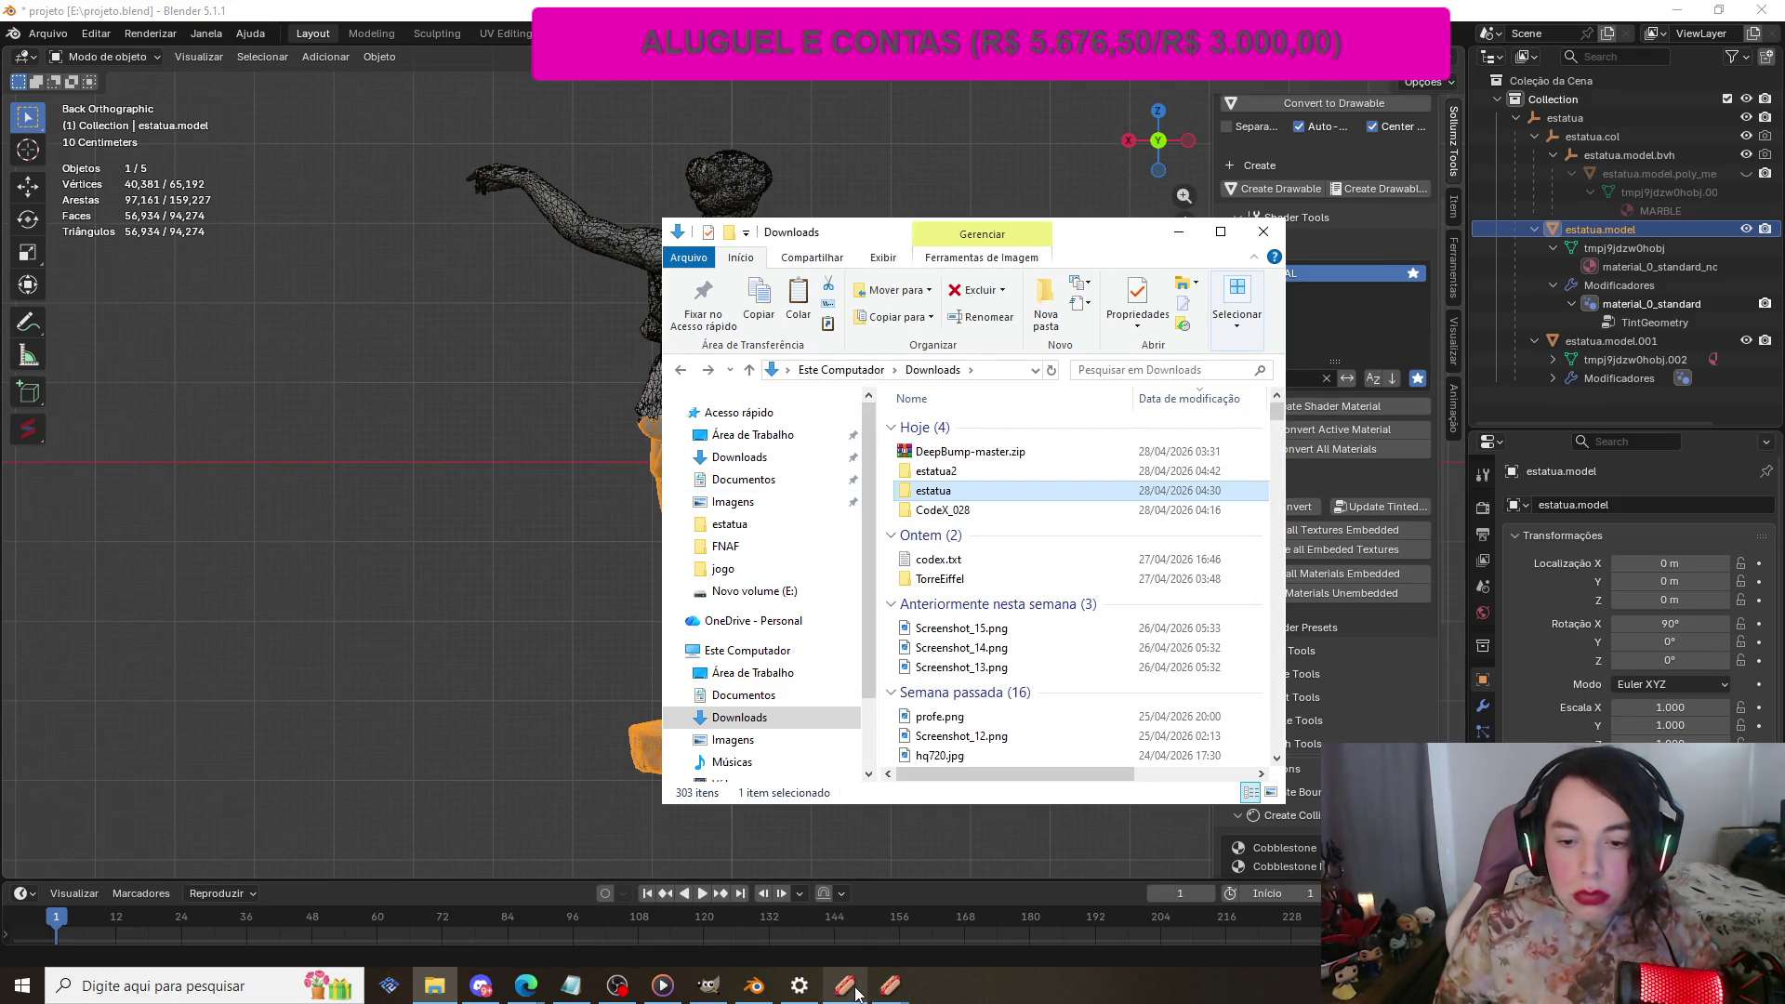
{"action": "mouse_move", "coordinate": [856, 993]}
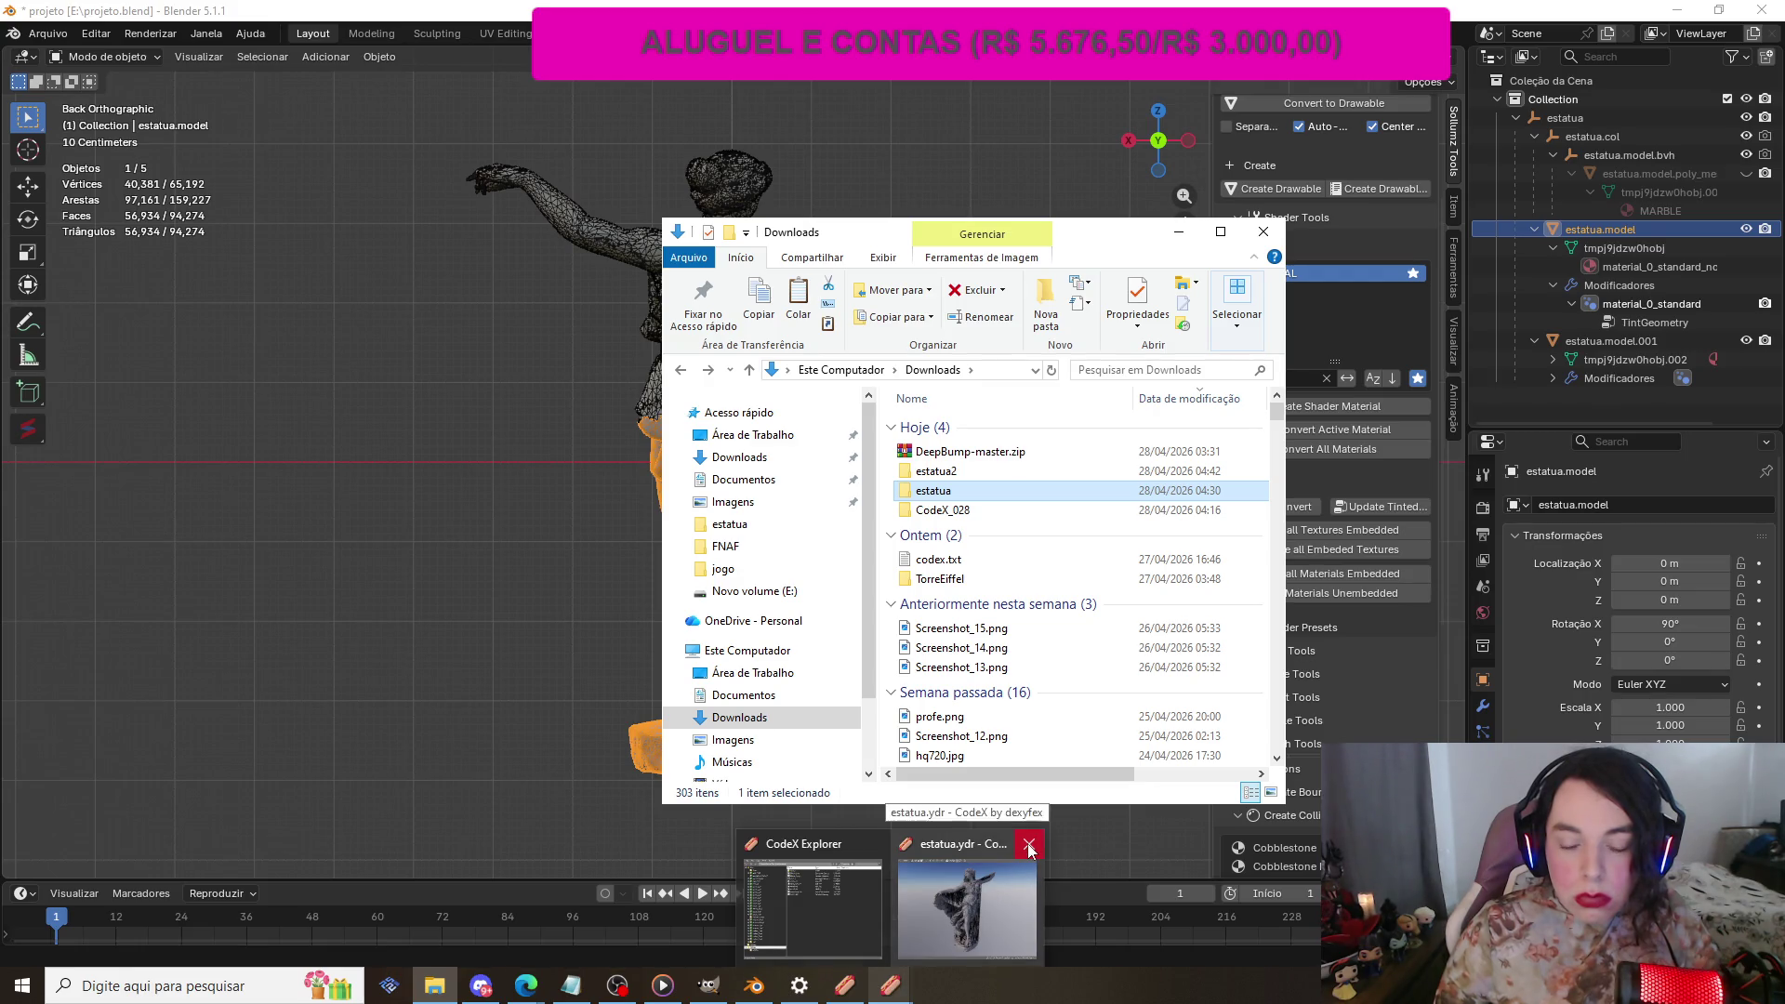
{"action": "left_click", "coordinate": [1028, 844]}
{"action": "left_click", "coordinate": [921, 860]}
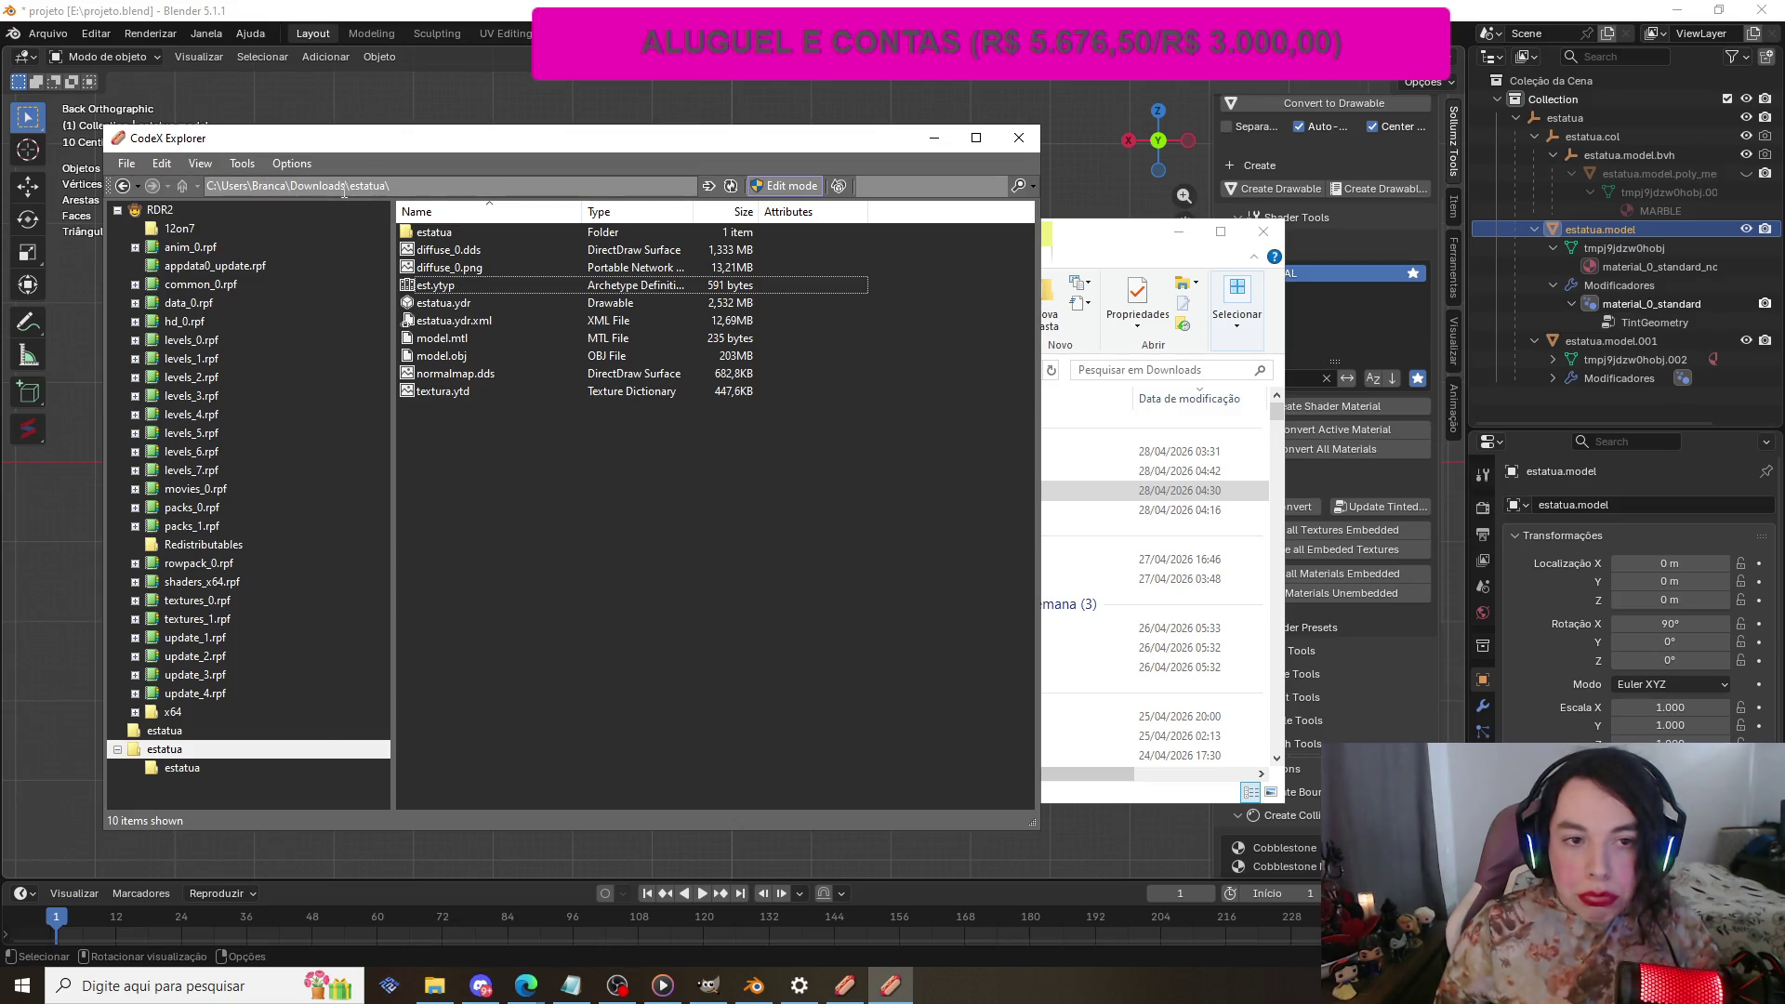
Step: Open the Downloads\estatua2 folder in CodeX Explorer
{"action": "left_click", "coordinate": [126, 167]}
{"action": "left_click", "coordinate": [168, 213]}
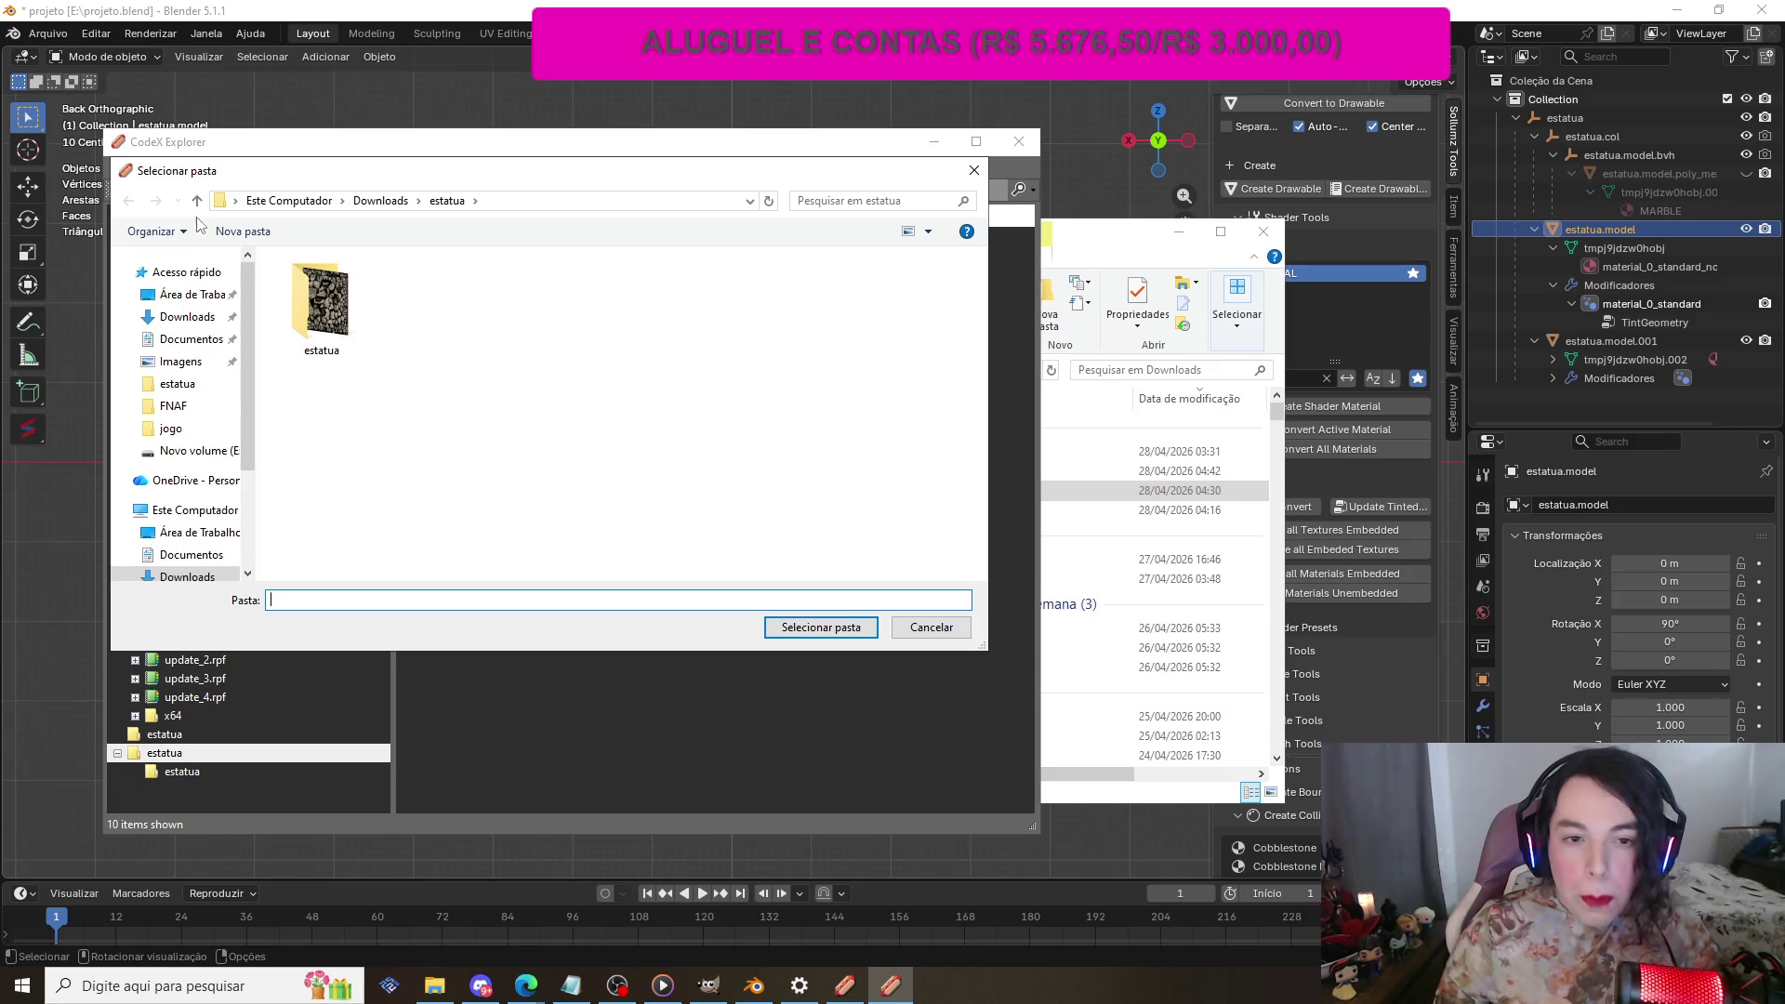
{"action": "left_click", "coordinate": [380, 201]}
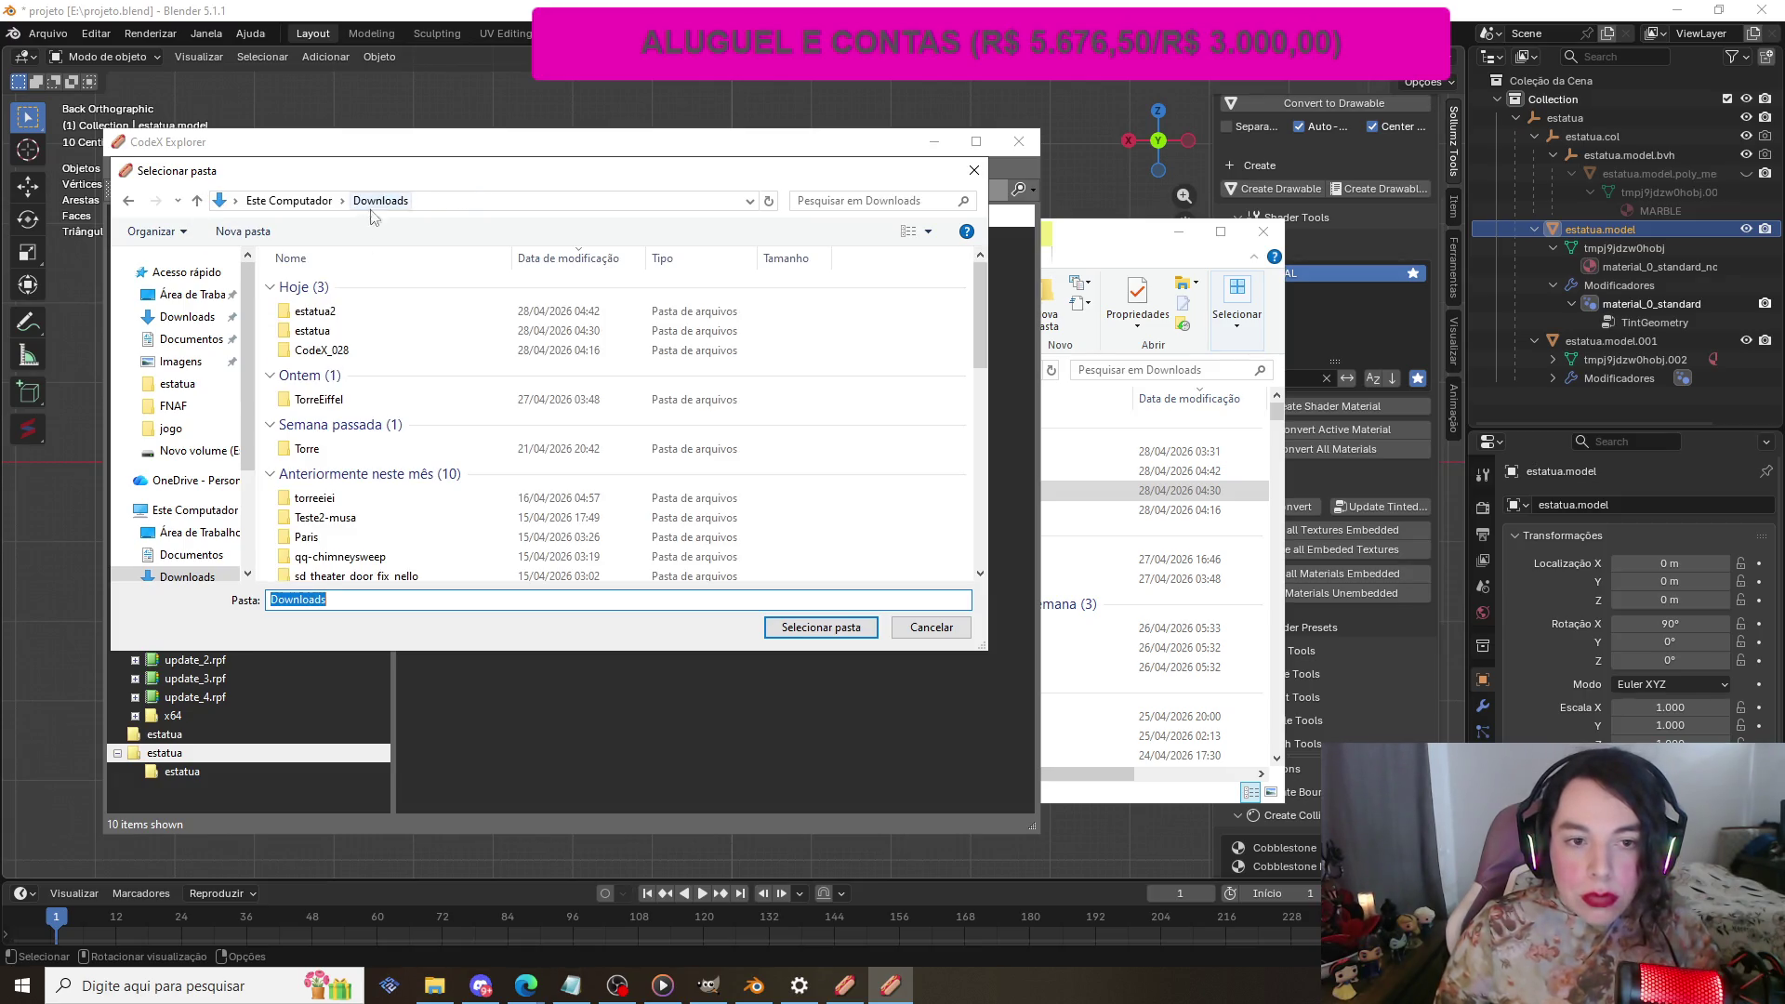
{"action": "left_click", "coordinate": [370, 317]}
{"action": "left_click", "coordinate": [834, 627]}
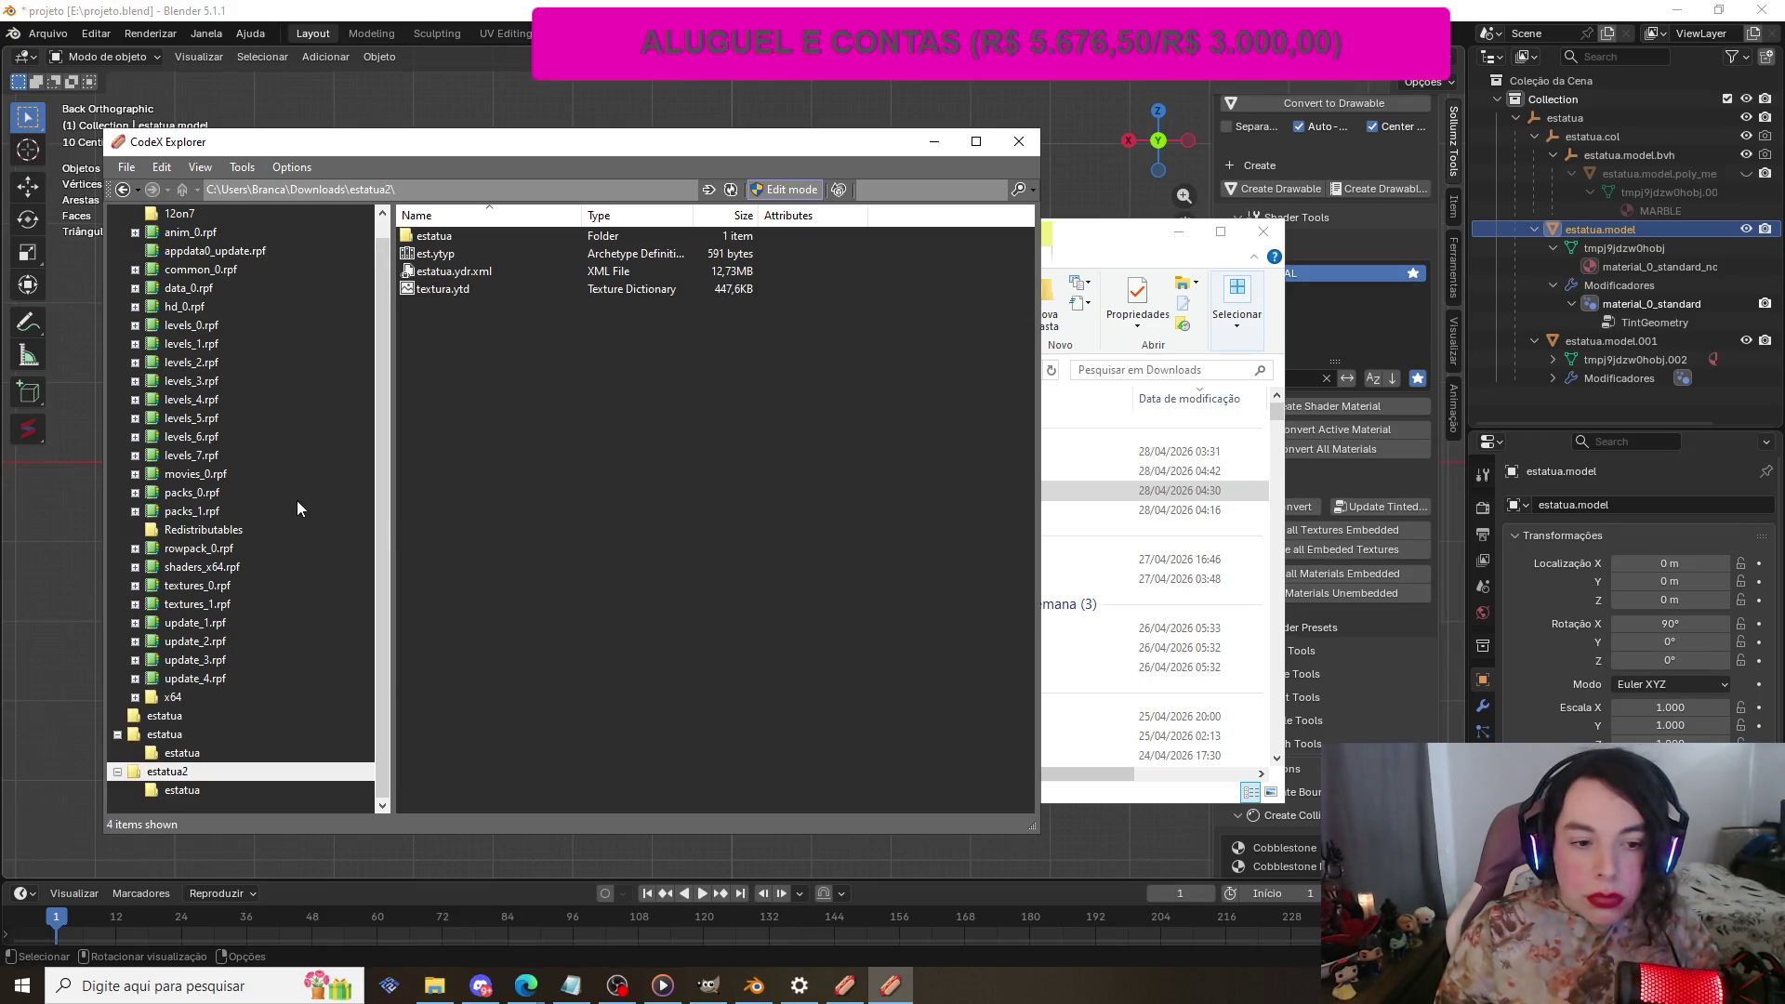
Step: Preview the est.ytyp XML and the textura.ytd texture from the estatua2 list
{"action": "scroll", "coordinate": [271, 471], "scroll_direction": "up", "scroll_amount": 1}
{"action": "scroll", "coordinate": [258, 421], "scroll_direction": "down", "scroll_amount": 1}
{"action": "scroll", "coordinate": [258, 421], "scroll_direction": "up", "scroll_amount": 1}
{"action": "scroll", "coordinate": [258, 427], "scroll_direction": "down", "scroll_amount": 1}
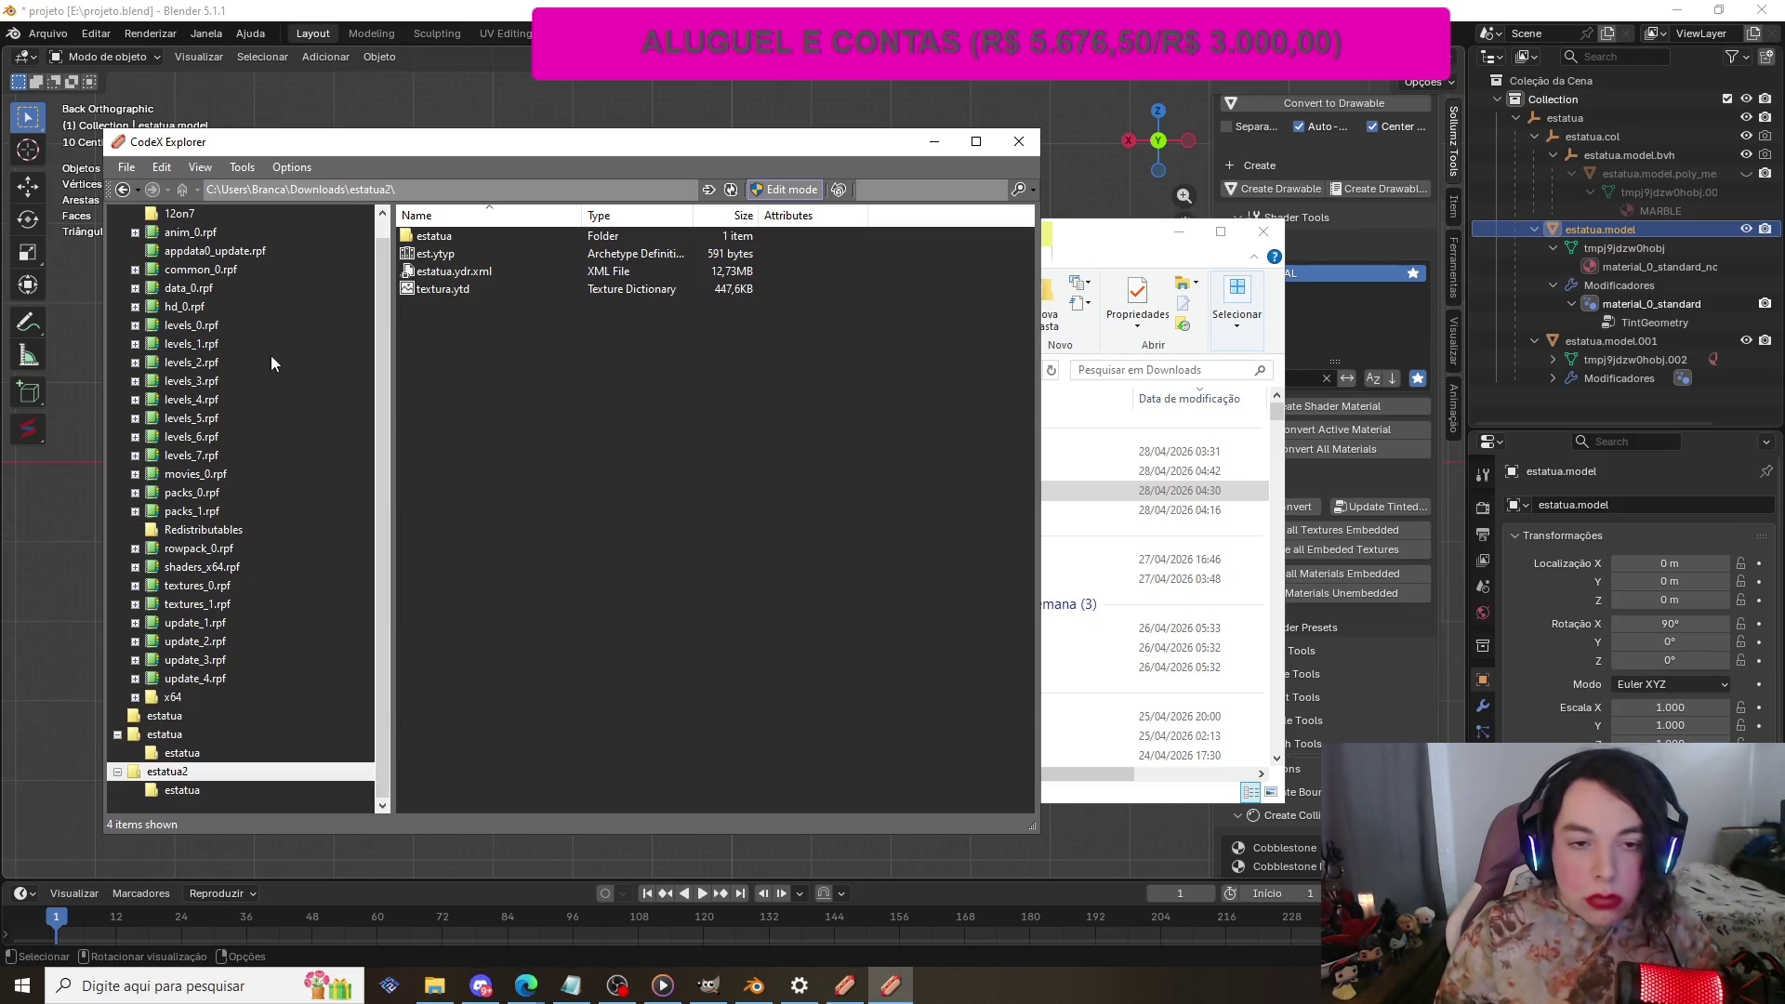
{"action": "left_click", "coordinate": [465, 259]}
{"action": "double_click", "coordinate": [465, 254]}
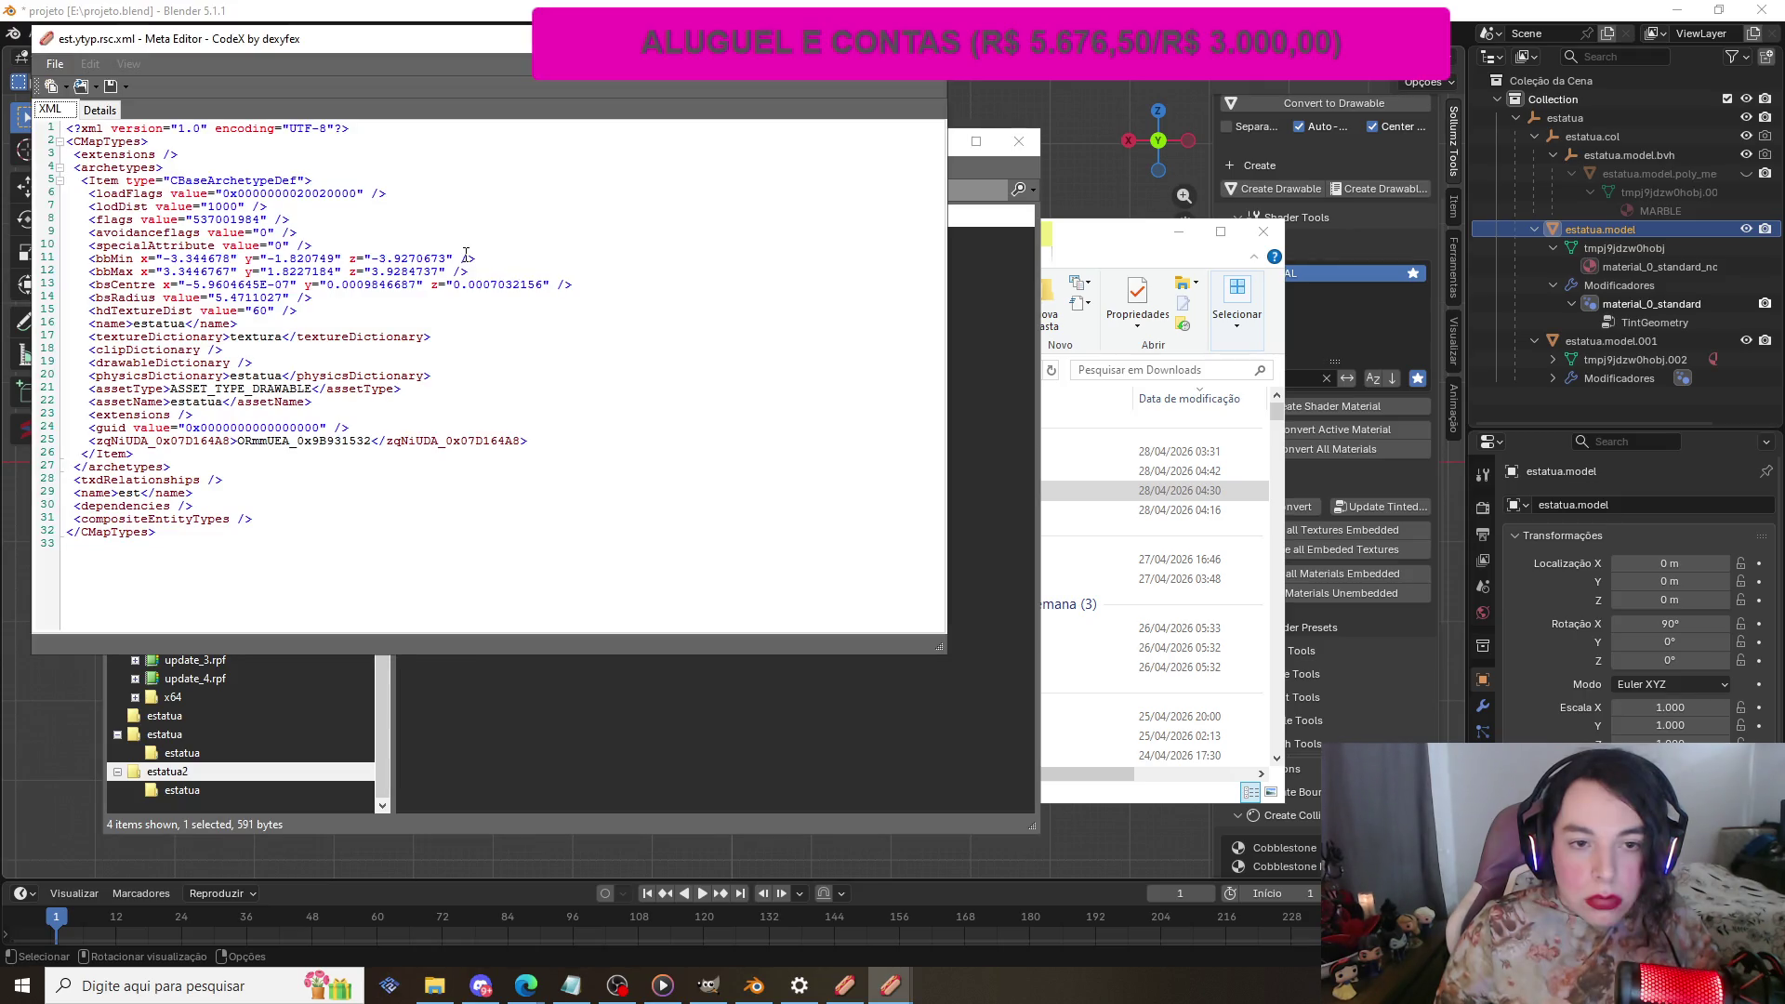
{"action": "key", "text": "Escape"}
{"action": "double_click", "coordinate": [496, 290]}
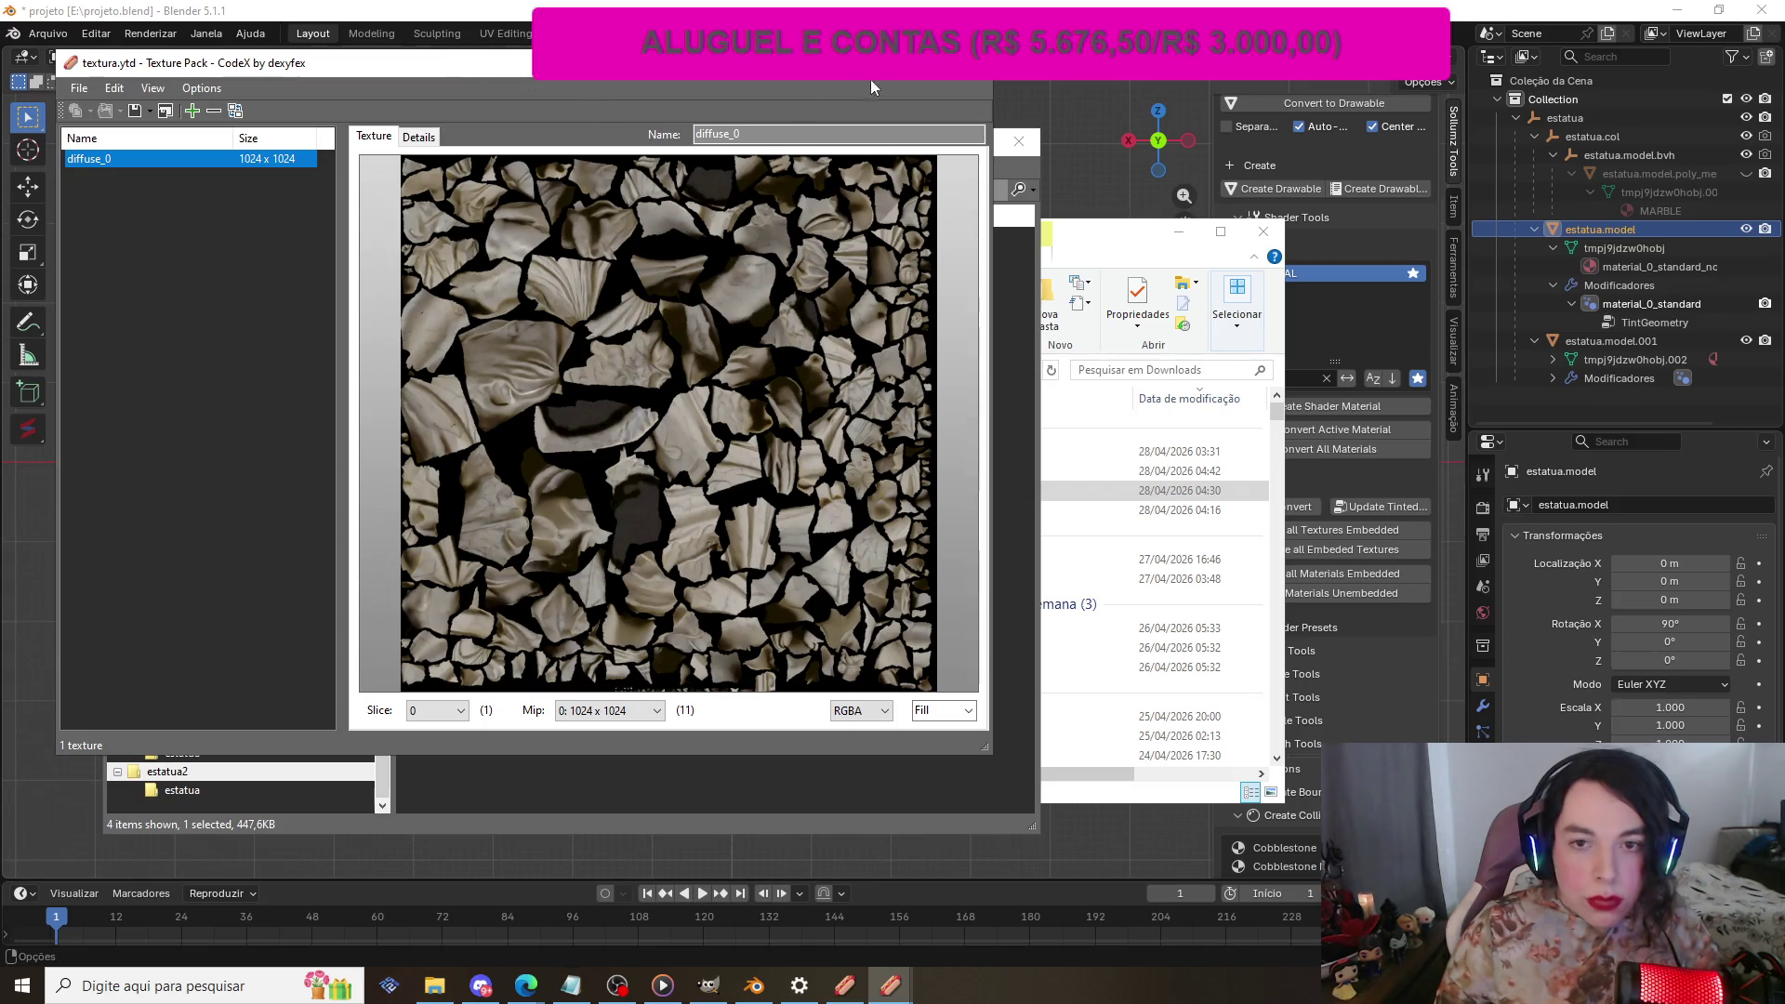
{"action": "left_click", "coordinate": [978, 62]}
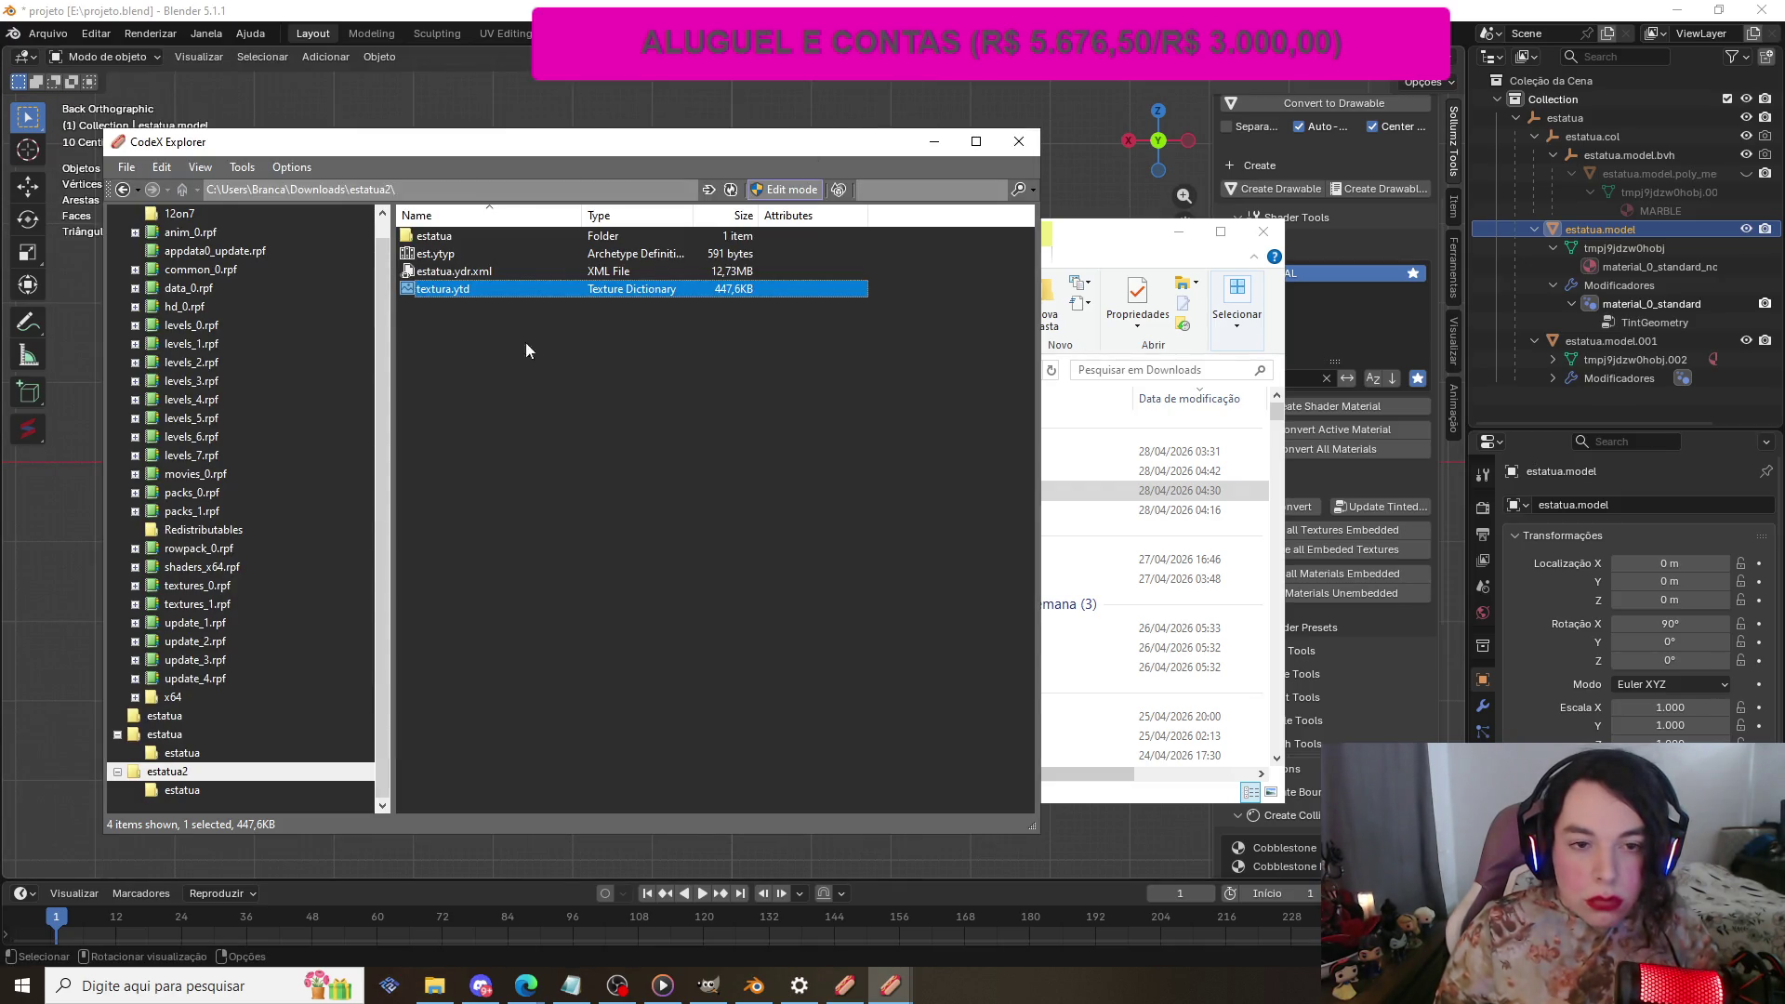
Step: Open estatua.ydr.xml in the Meta Editor and drag it aside to reveal the file list
{"action": "double_click", "coordinate": [500, 271]}
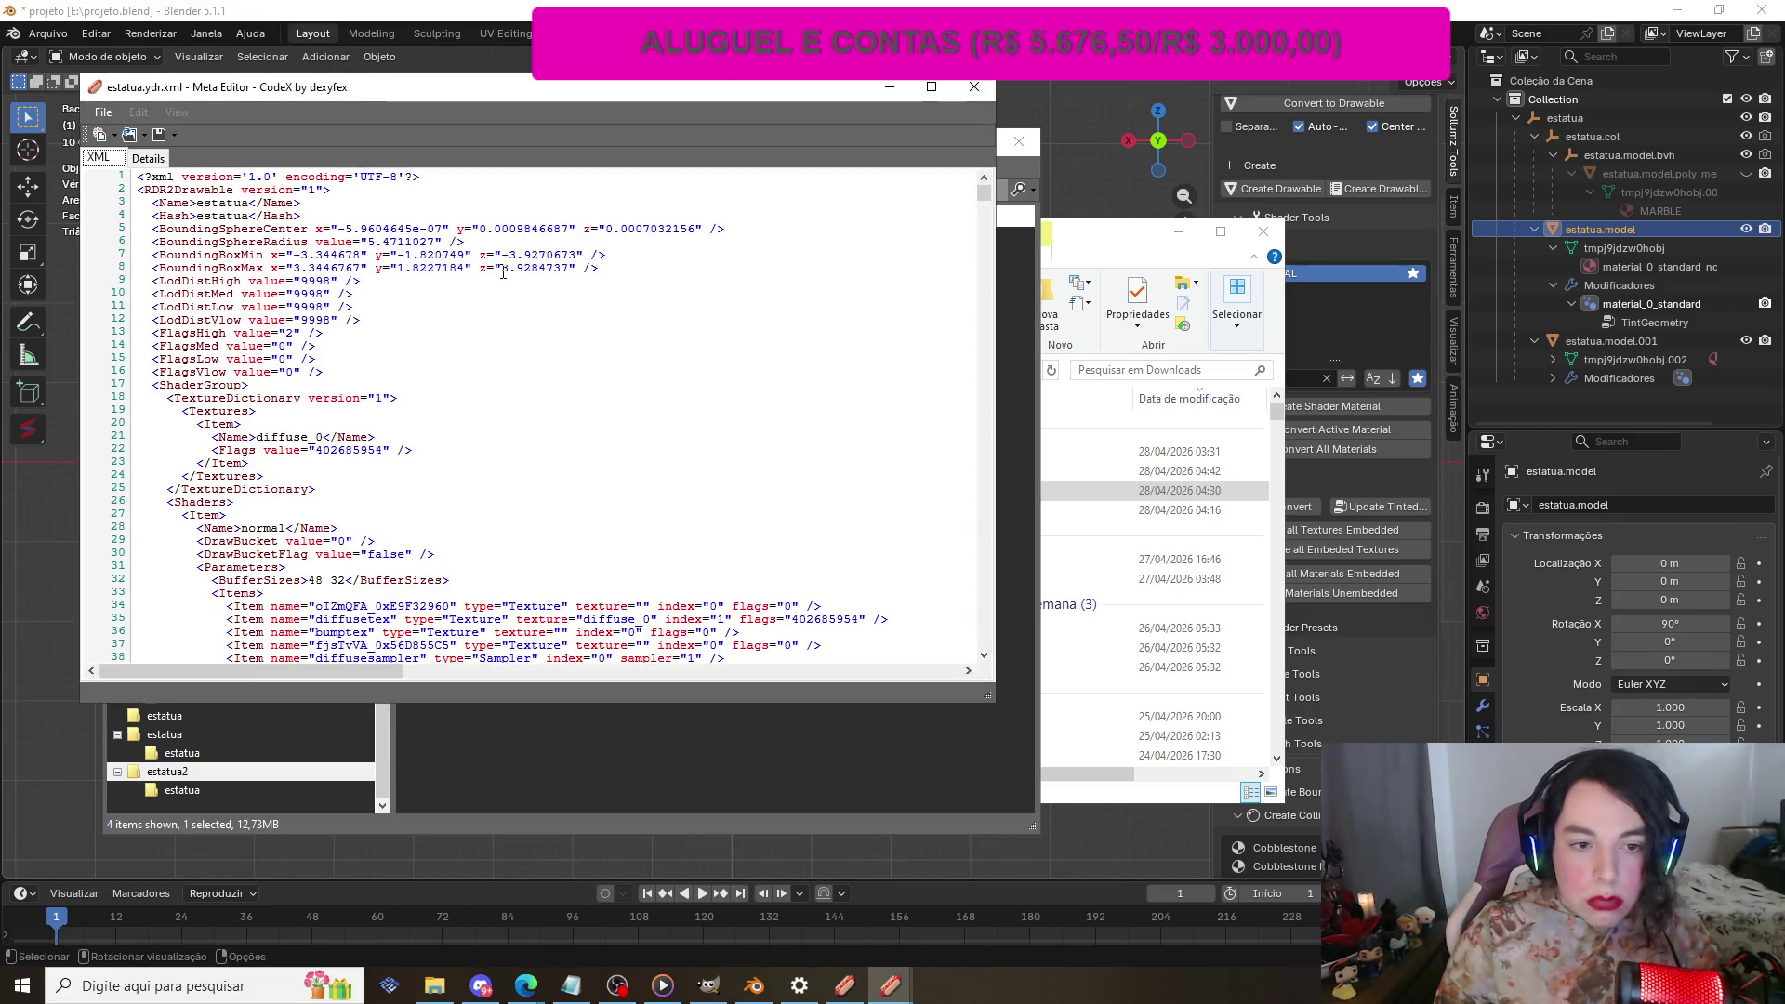
{"action": "scroll", "coordinate": [346, 255], "scroll_direction": "down", "scroll_amount": 8}
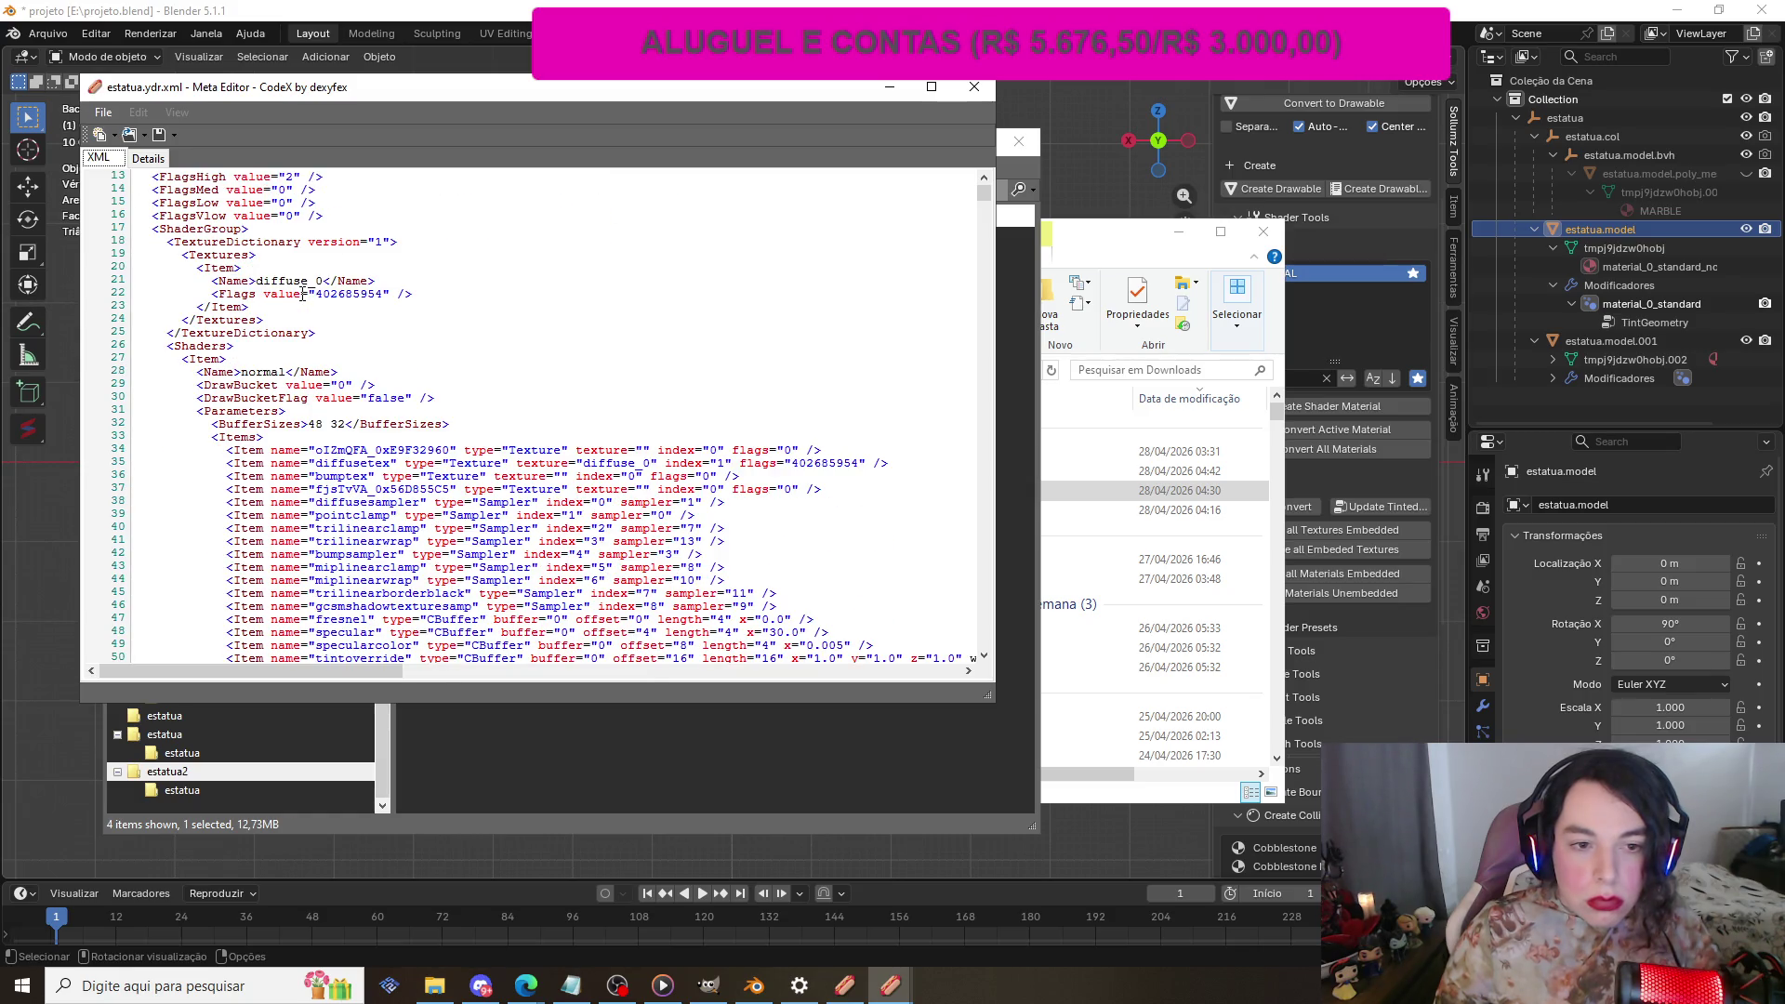
{"action": "scroll", "coordinate": [302, 293], "scroll_direction": "down", "scroll_amount": 3}
{"action": "scroll", "coordinate": [302, 293], "scroll_direction": "up", "scroll_amount": 7}
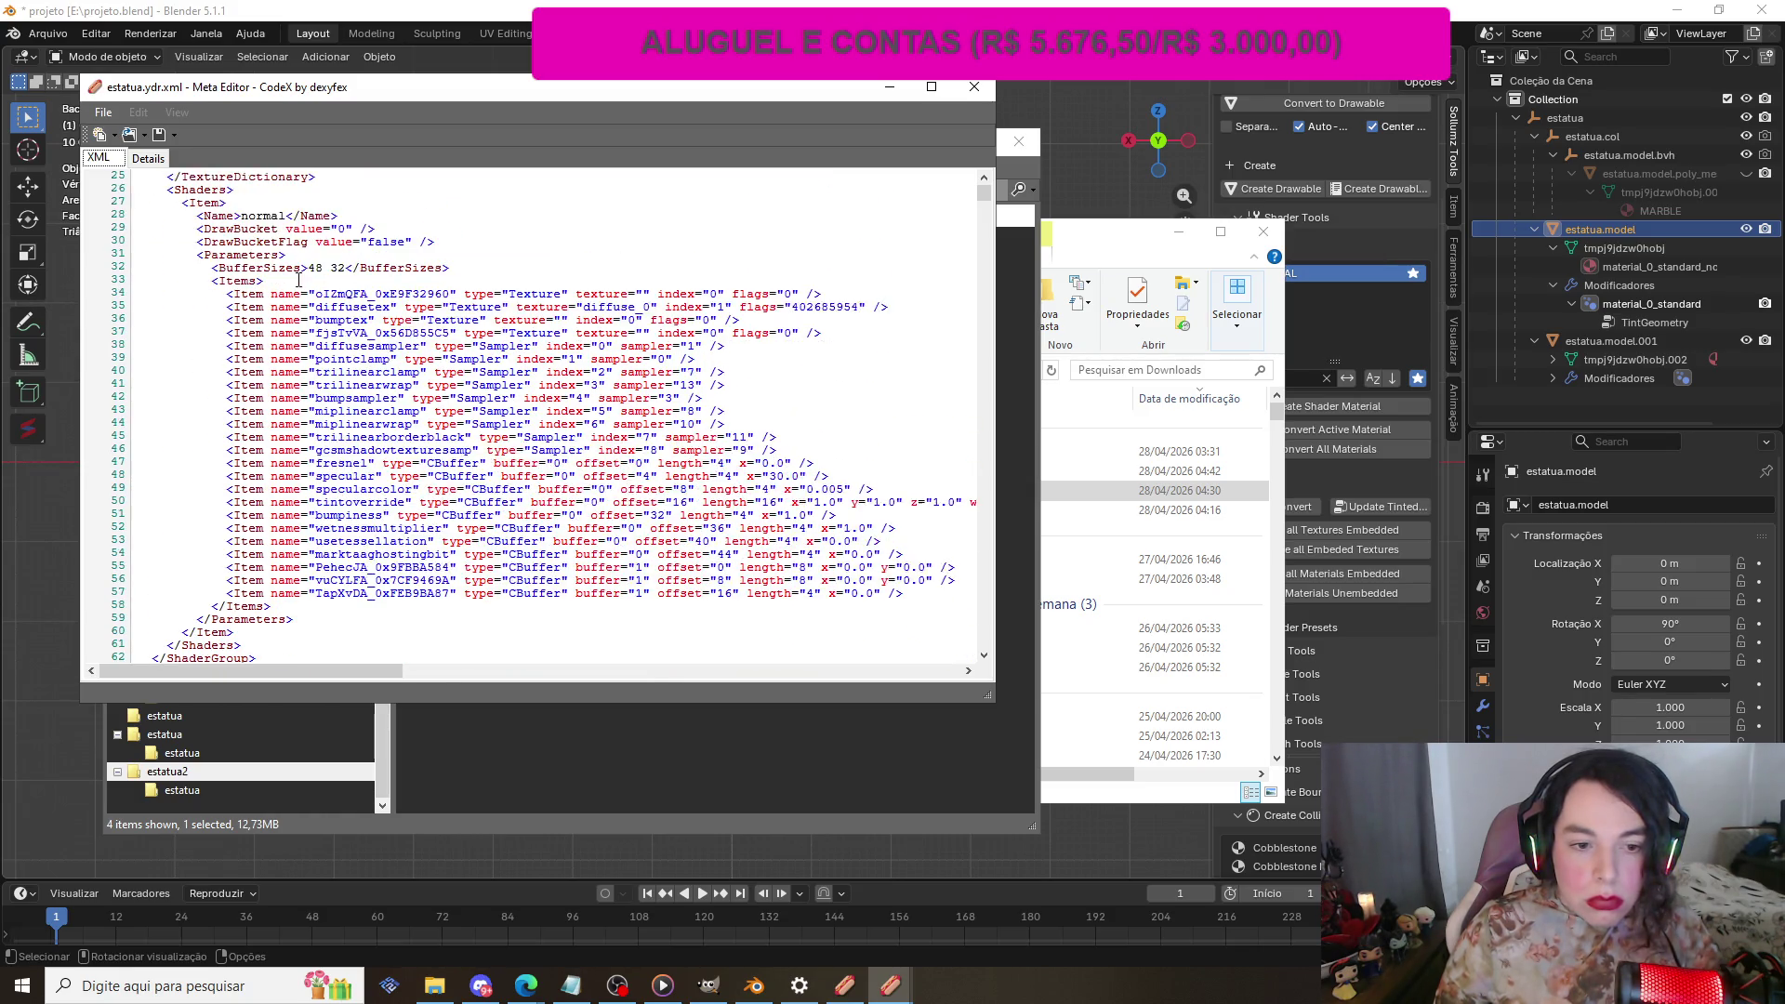
{"action": "mouse_move", "coordinate": [433, 97]}
{"action": "left_mouse_down"}
{"action": "mouse_move", "coordinate": [1051, 225]}
{"action": "mouse_move", "coordinate": [1196, 215]}
{"action": "left_mouse_up"}
Step: Compare the est.ytyp and estatua.ydr.xml Meta Editor windows, then close both
{"action": "mouse_move", "coordinate": [890, 983]}
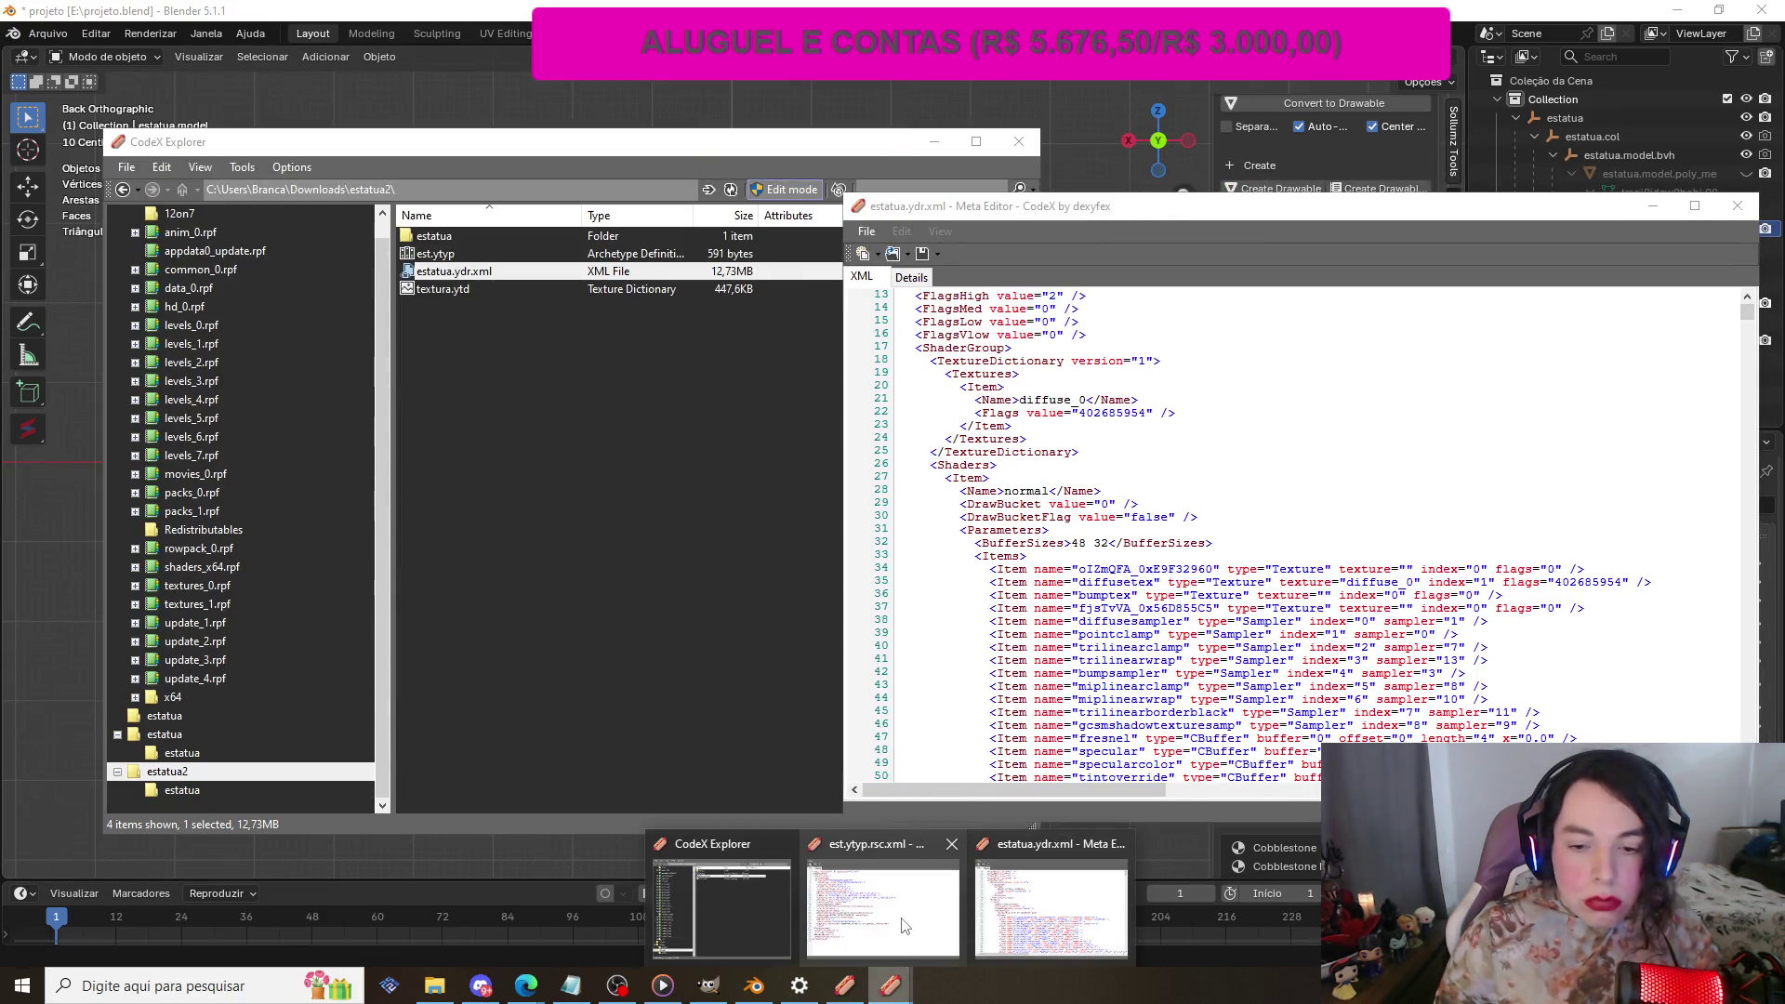
{"action": "left_click", "coordinate": [920, 894]}
{"action": "left_click", "coordinate": [1134, 419]}
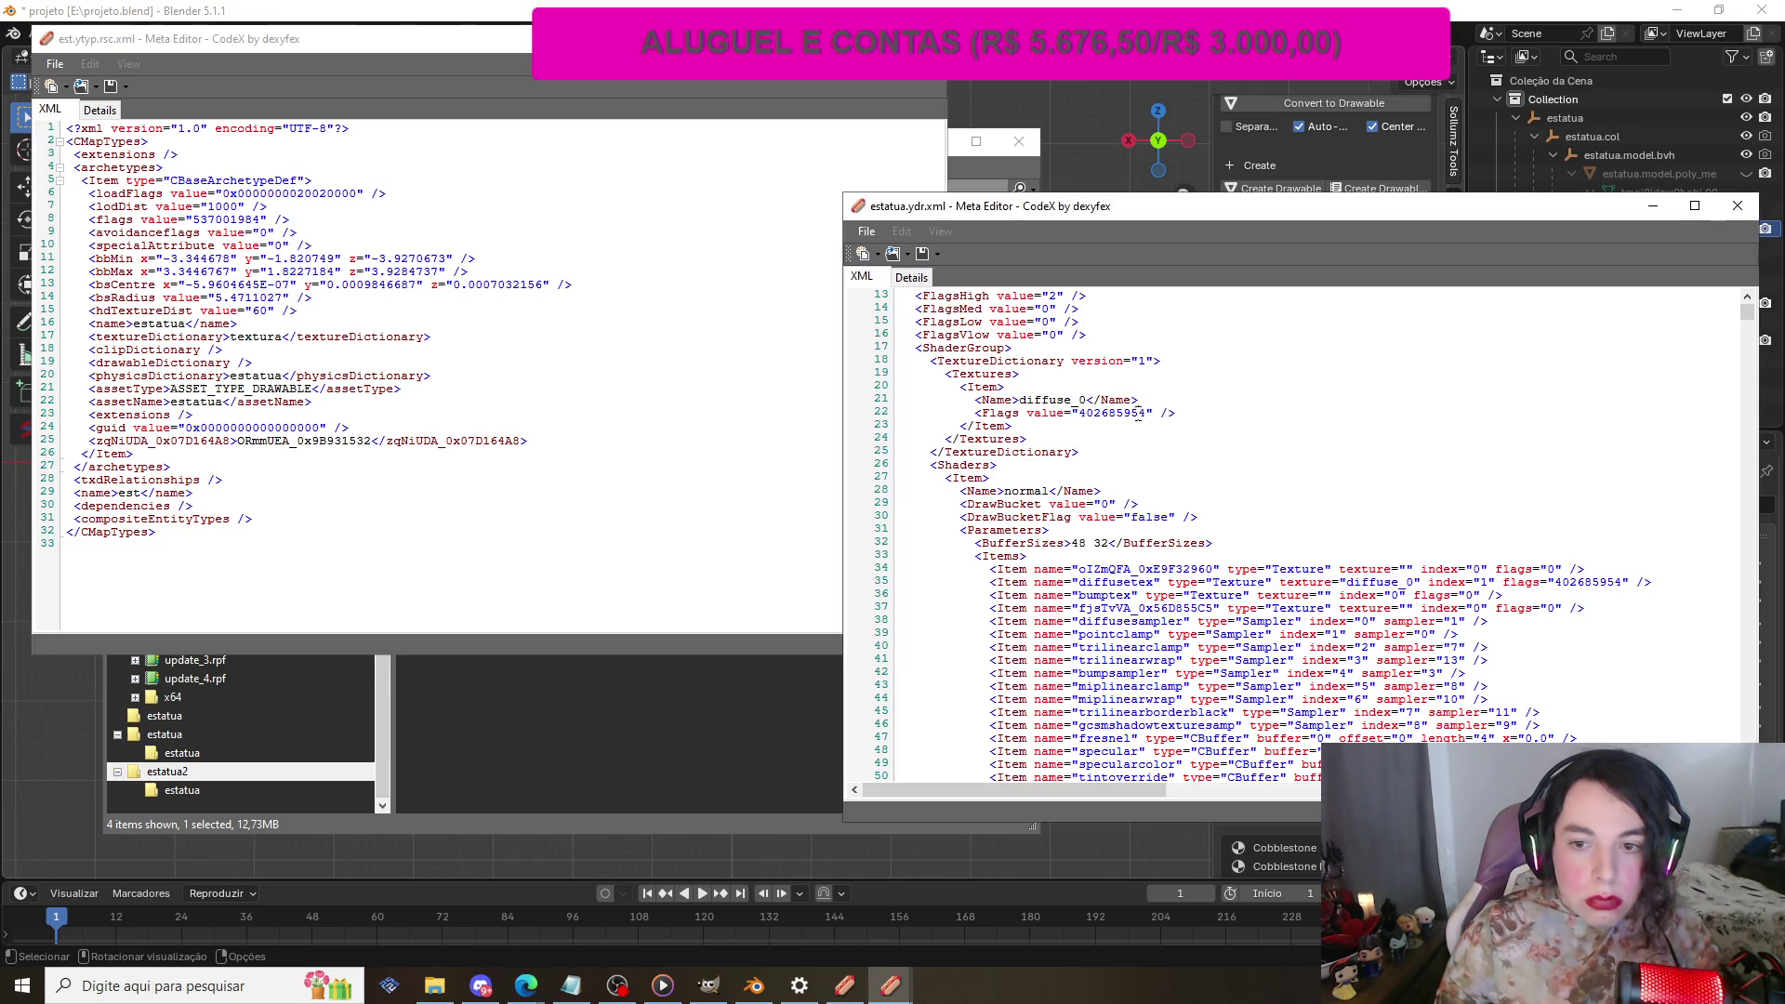
{"action": "scroll", "coordinate": [1134, 419], "scroll_direction": "up", "scroll_amount": 4}
{"action": "scroll", "coordinate": [1134, 418], "scroll_direction": "down", "scroll_amount": 4}
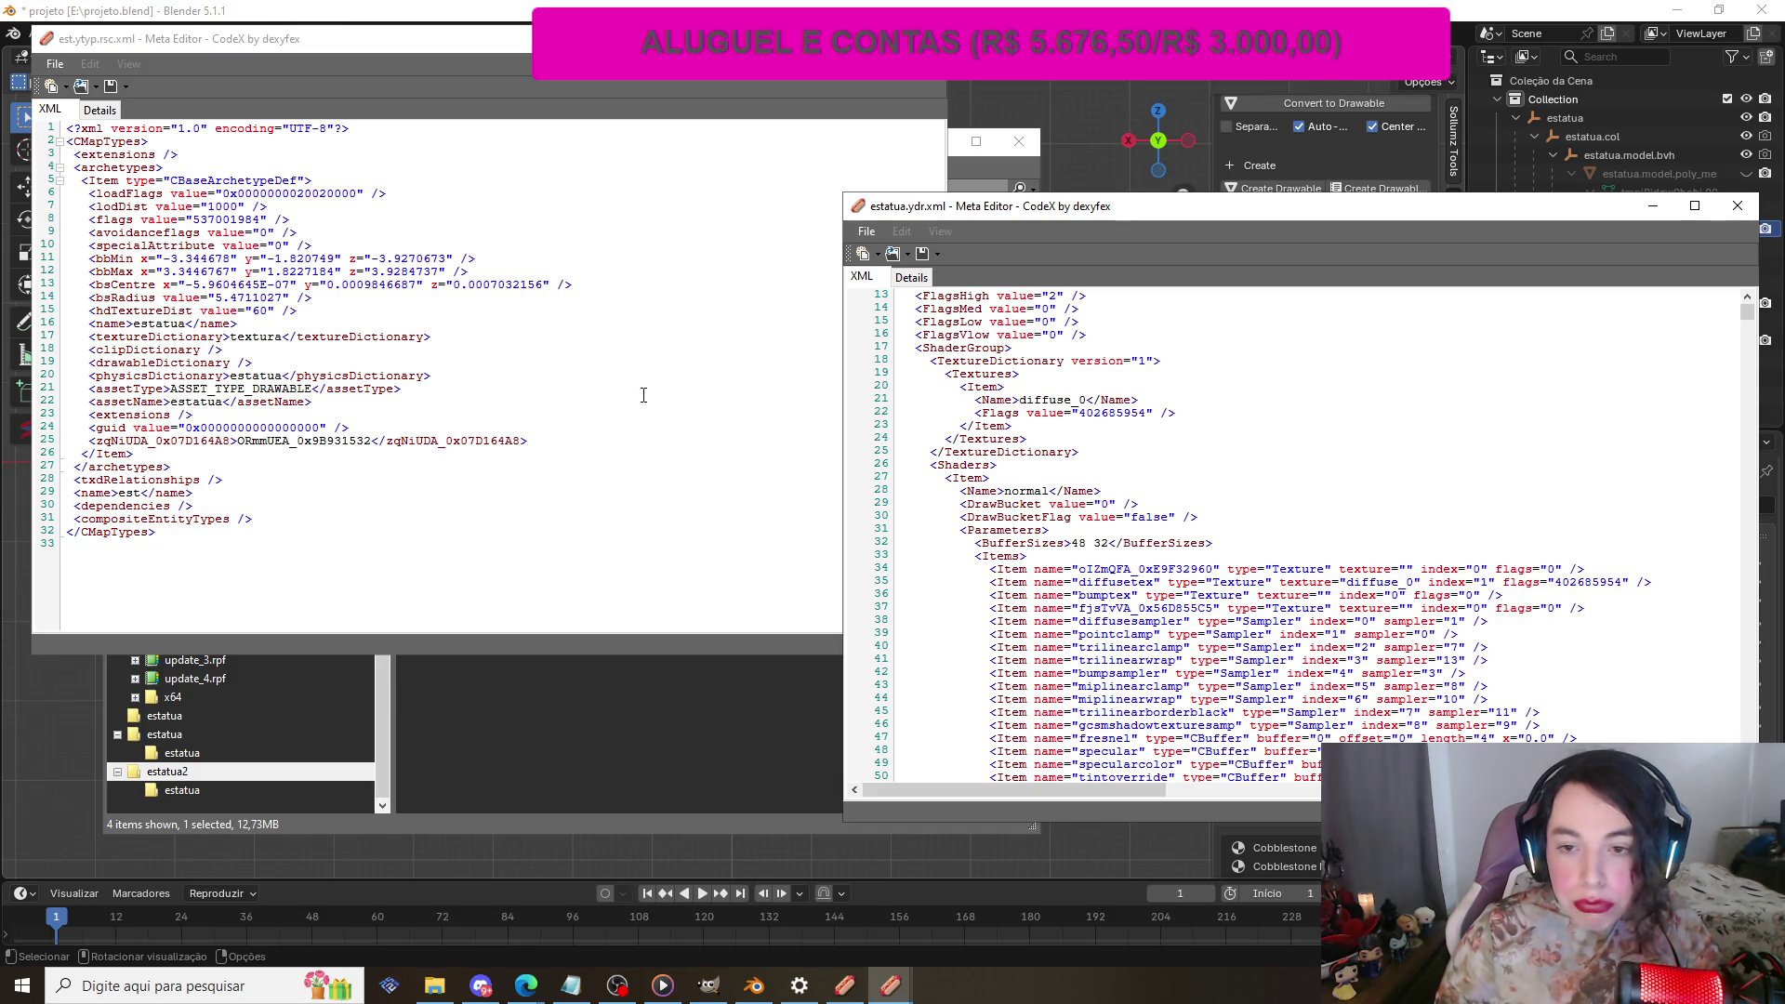
{"action": "scroll", "coordinate": [1111, 501], "scroll_direction": "down", "scroll_amount": 4}
{"action": "scroll", "coordinate": [1112, 500], "scroll_direction": "down", "scroll_amount": 9}
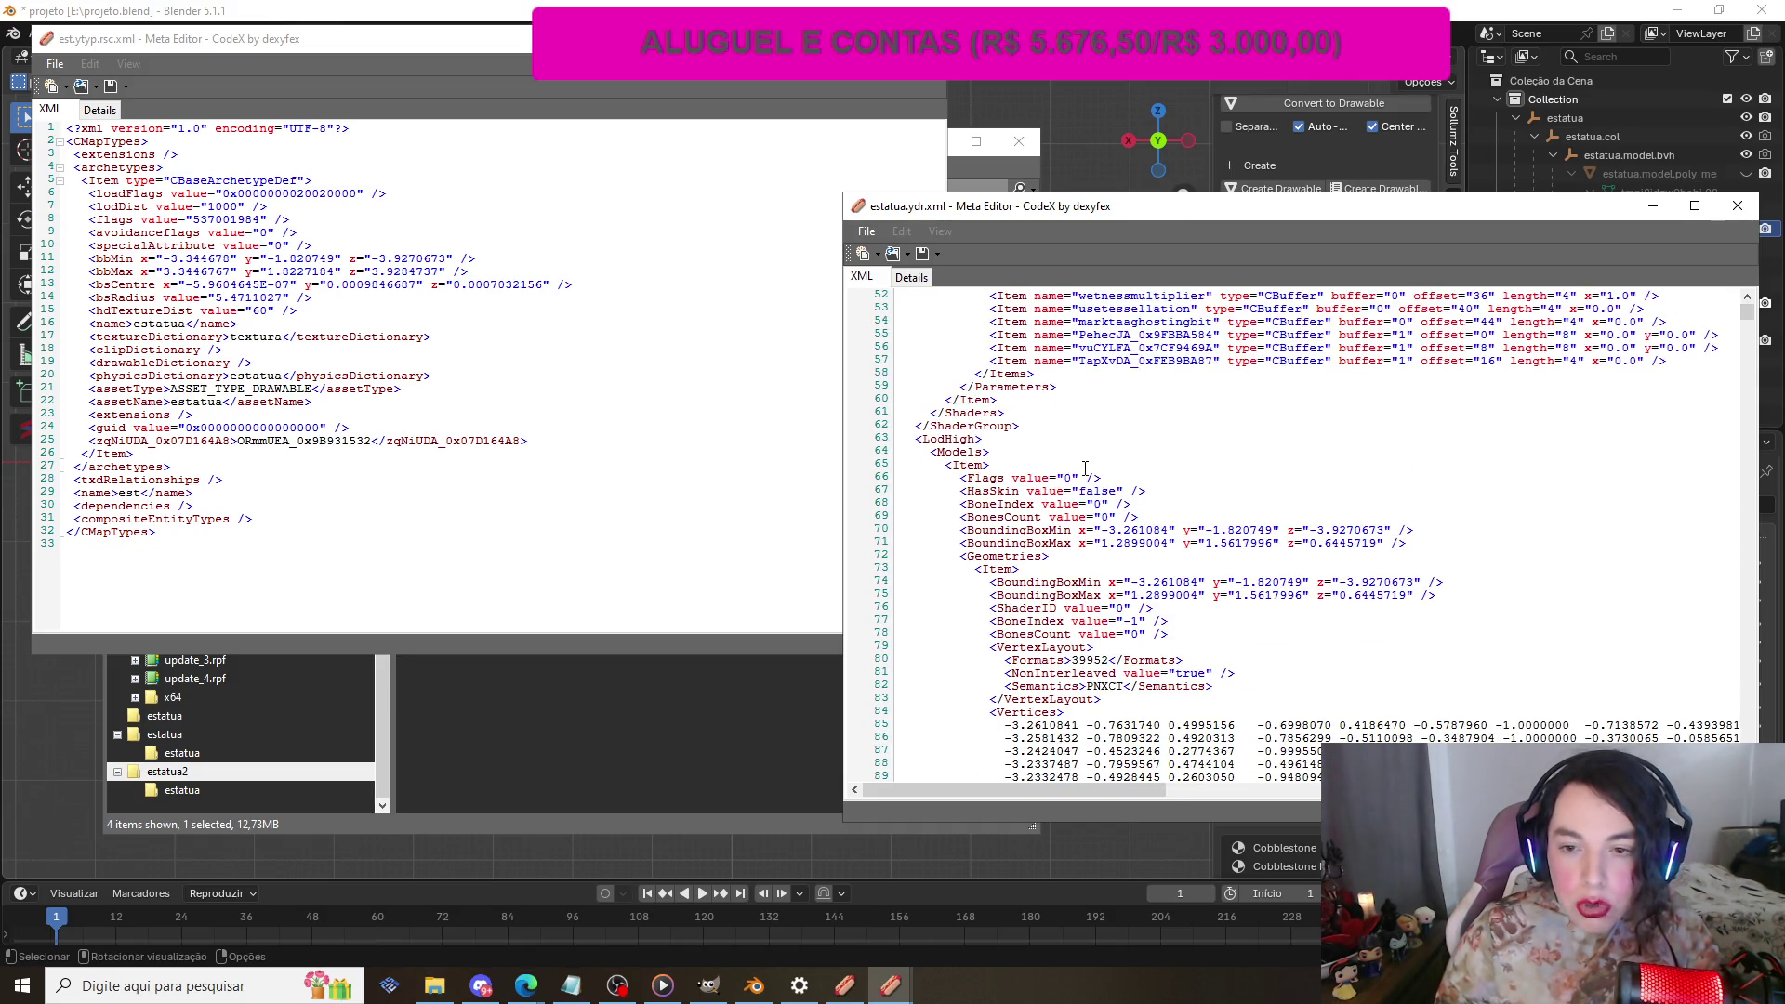
{"action": "scroll", "coordinate": [962, 468], "scroll_direction": "up", "scroll_amount": 17}
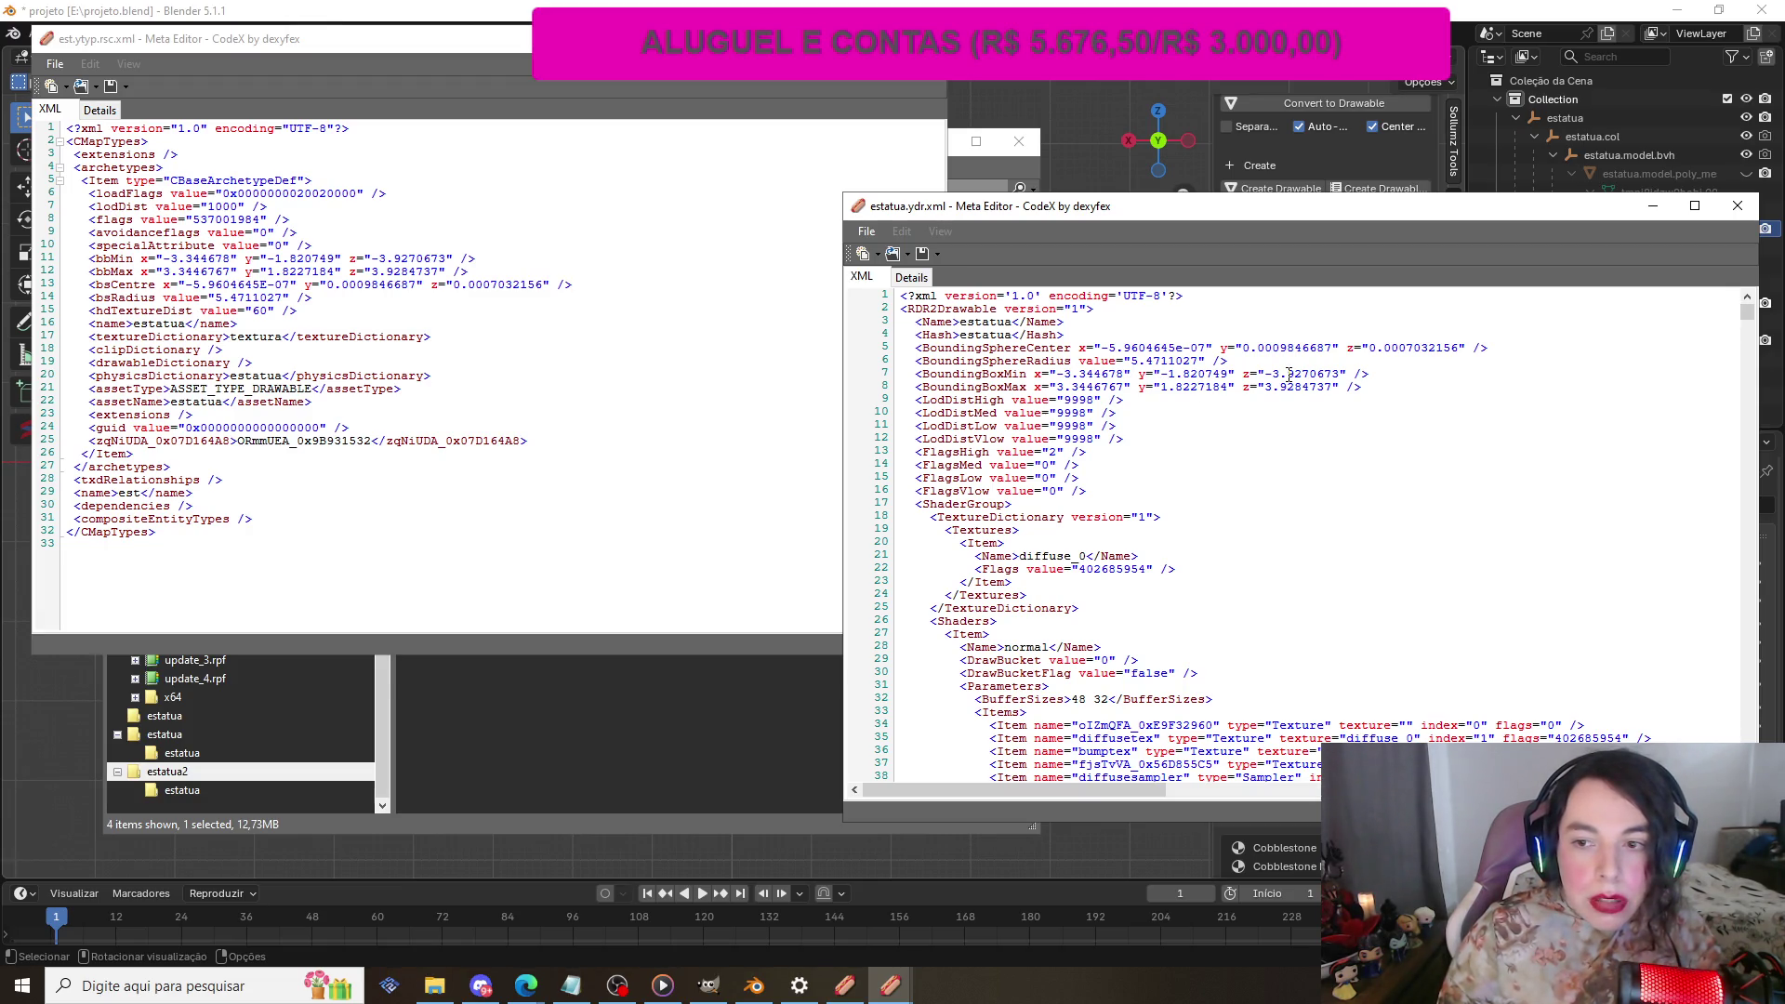
{"action": "left_click", "coordinate": [1737, 205]}
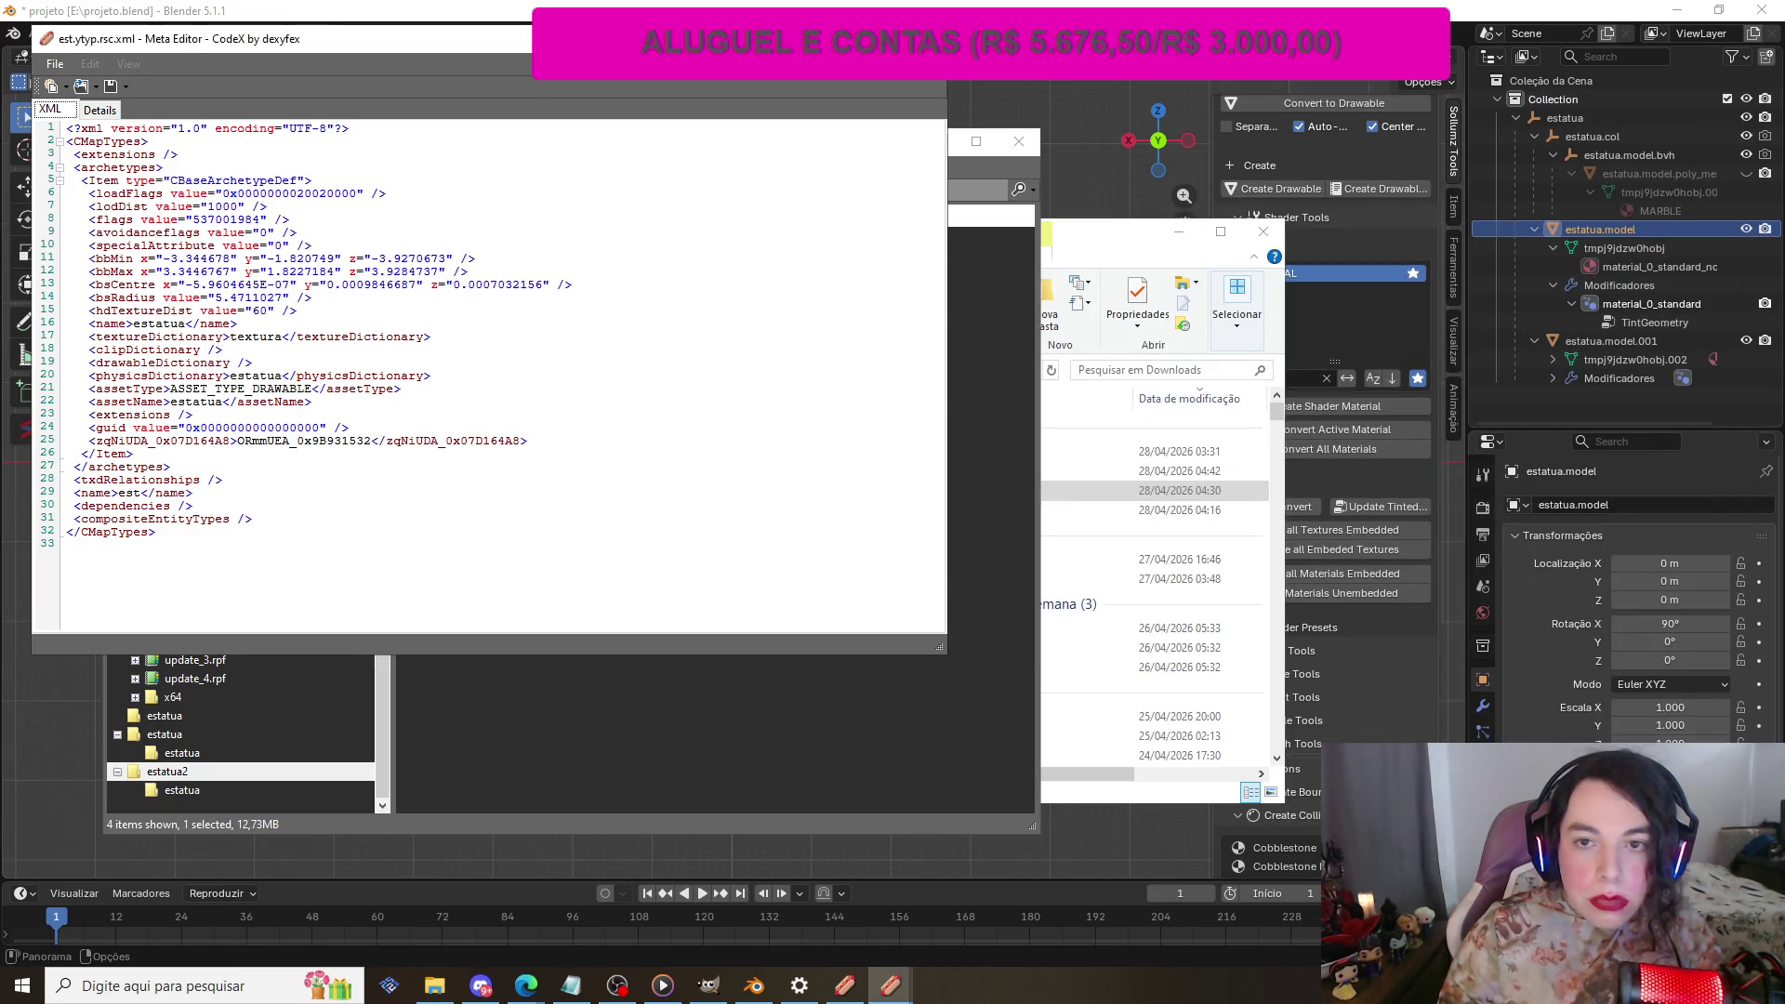
{"action": "left_click", "coordinate": [927, 38]}
{"action": "left_click", "coordinate": [499, 341]}
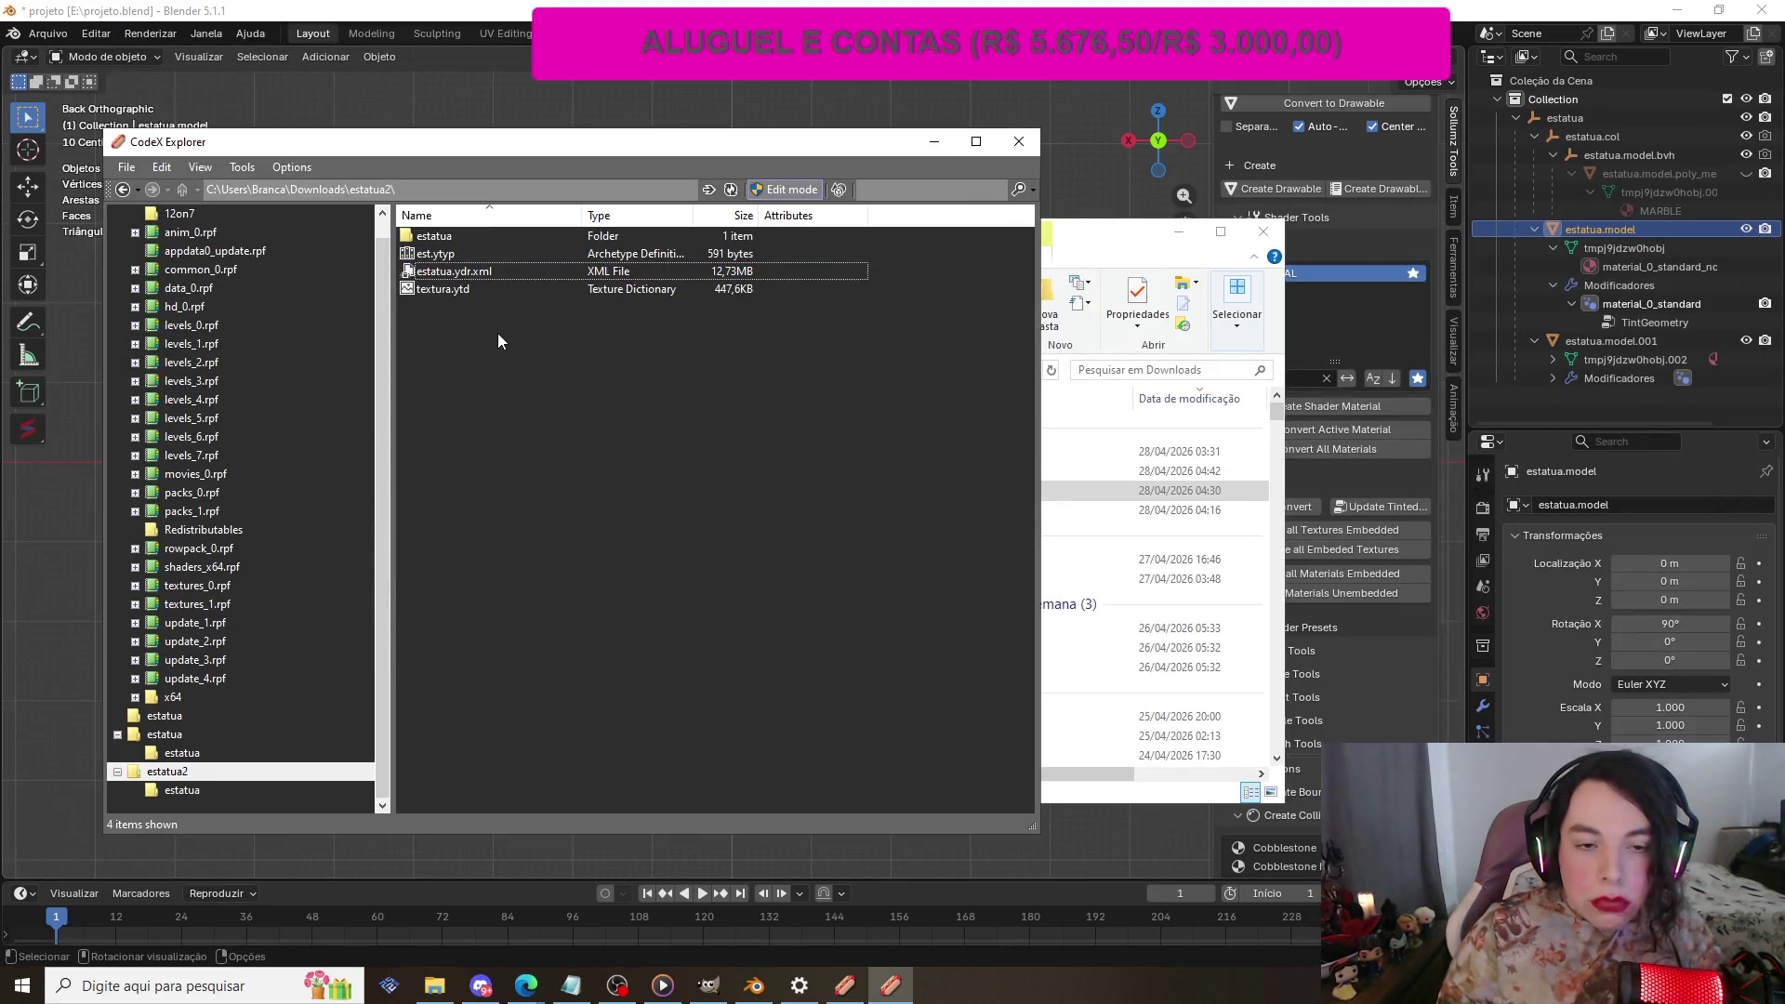
Step: Import estatua.ydr.xml with Import XML… and open the resulting estatua.ydr to view the statue
{"action": "right_click", "coordinate": [585, 501]}
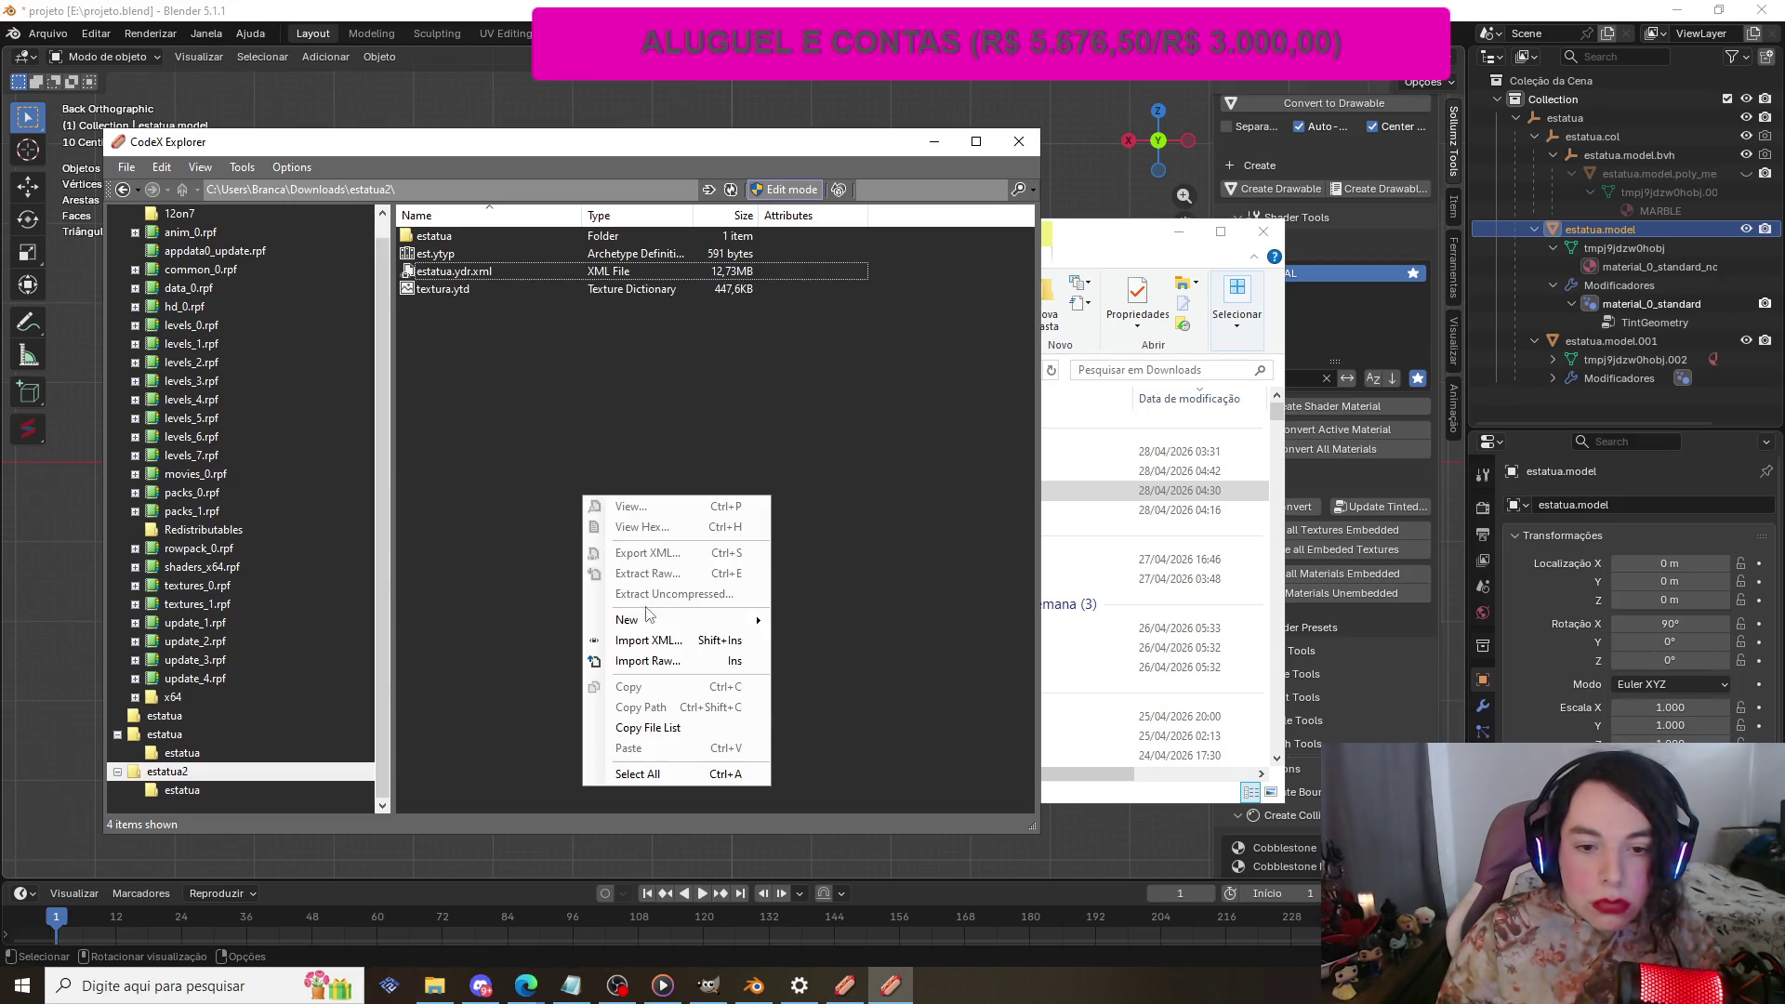
{"action": "left_click", "coordinate": [705, 641]}
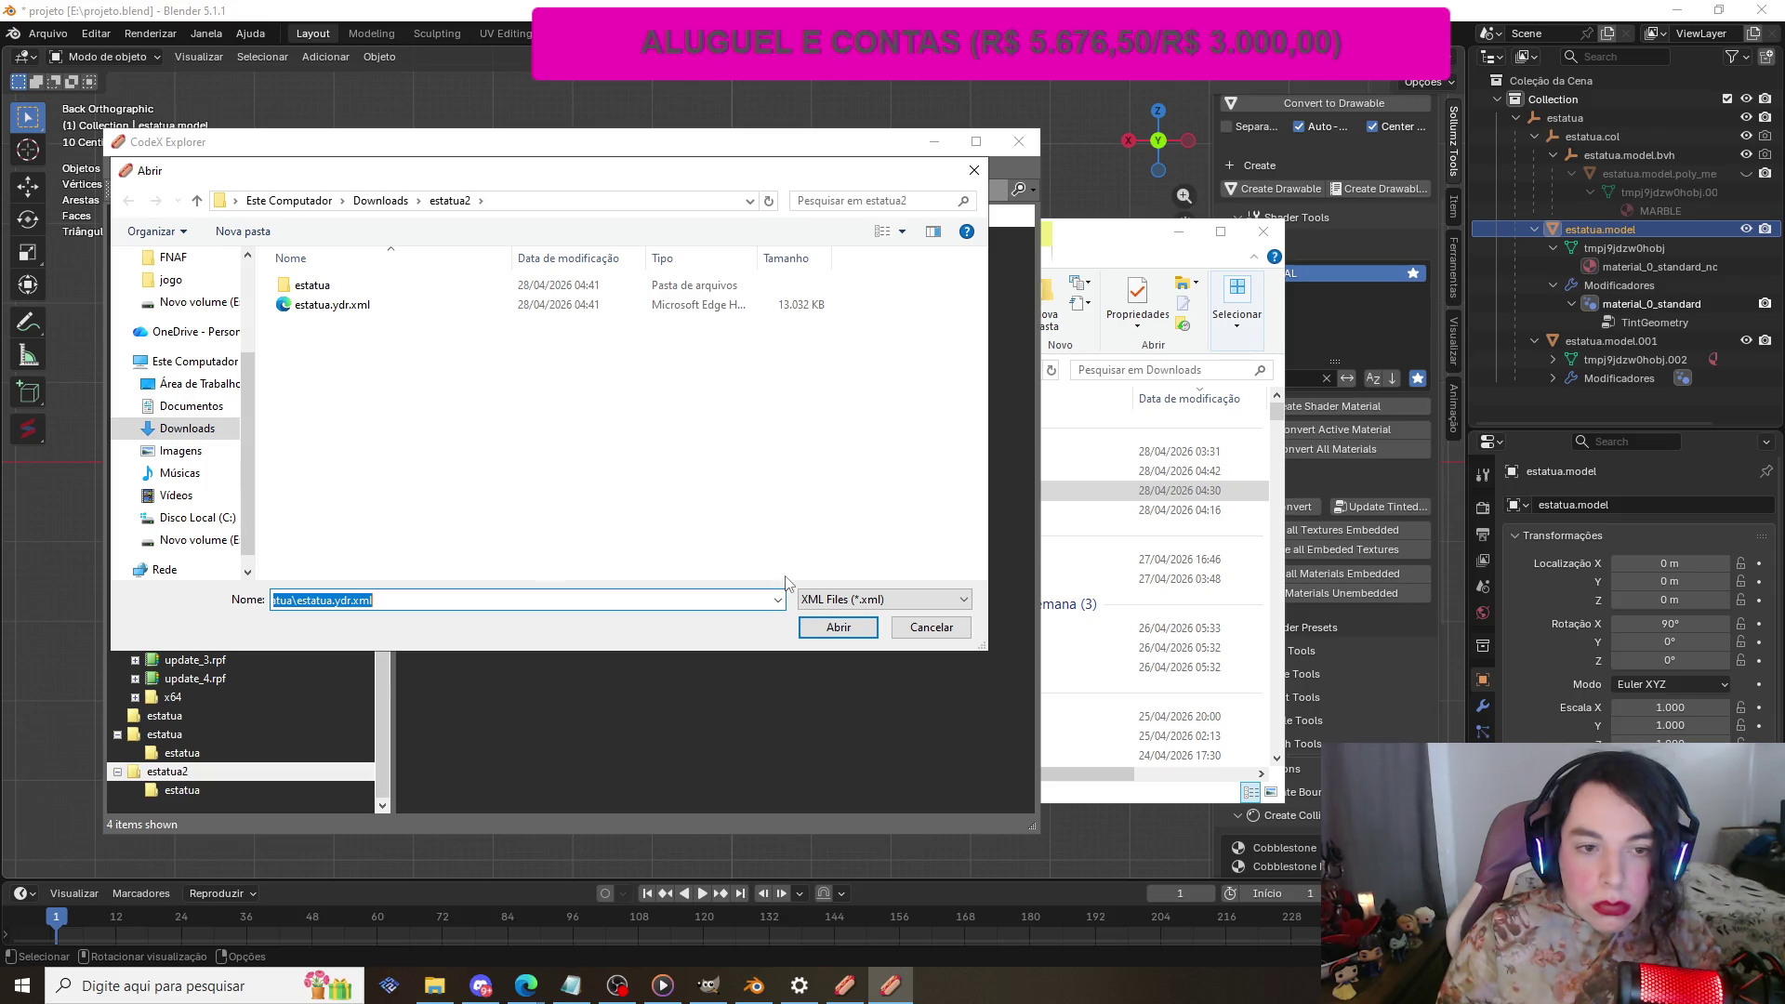
{"action": "left_click", "coordinate": [337, 309]}
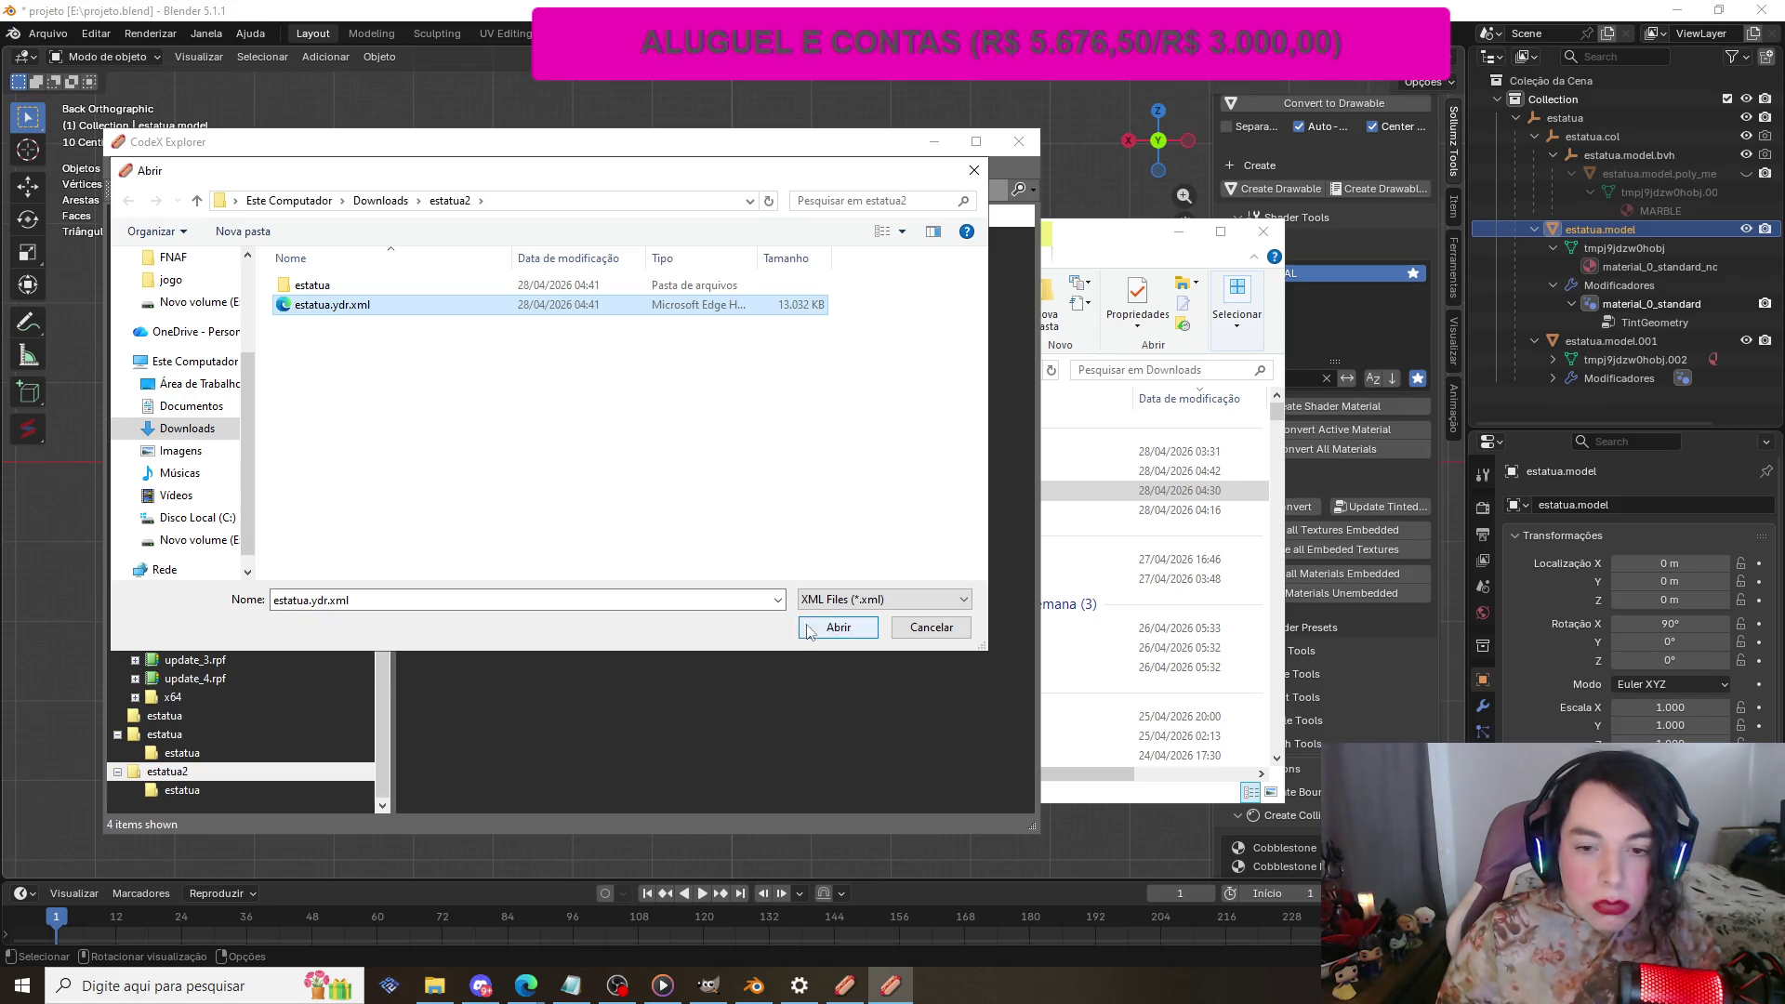
{"action": "left_click", "coordinate": [837, 626]}
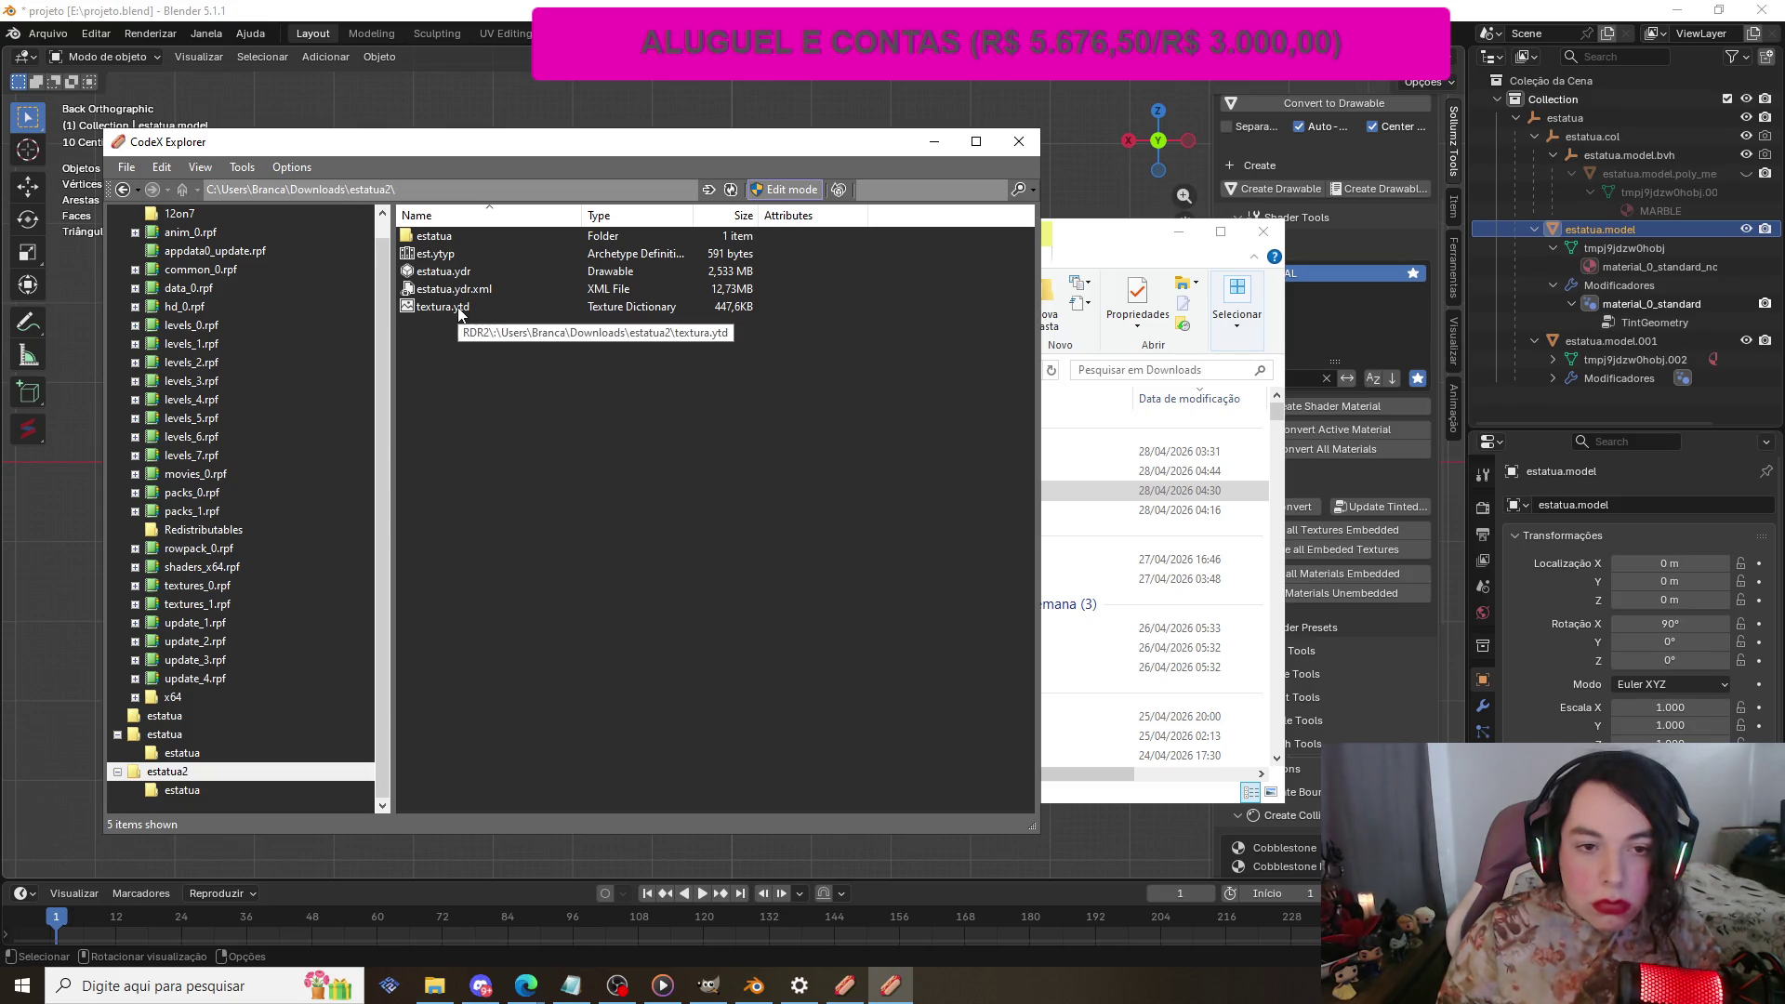
{"action": "double_click", "coordinate": [445, 271]}
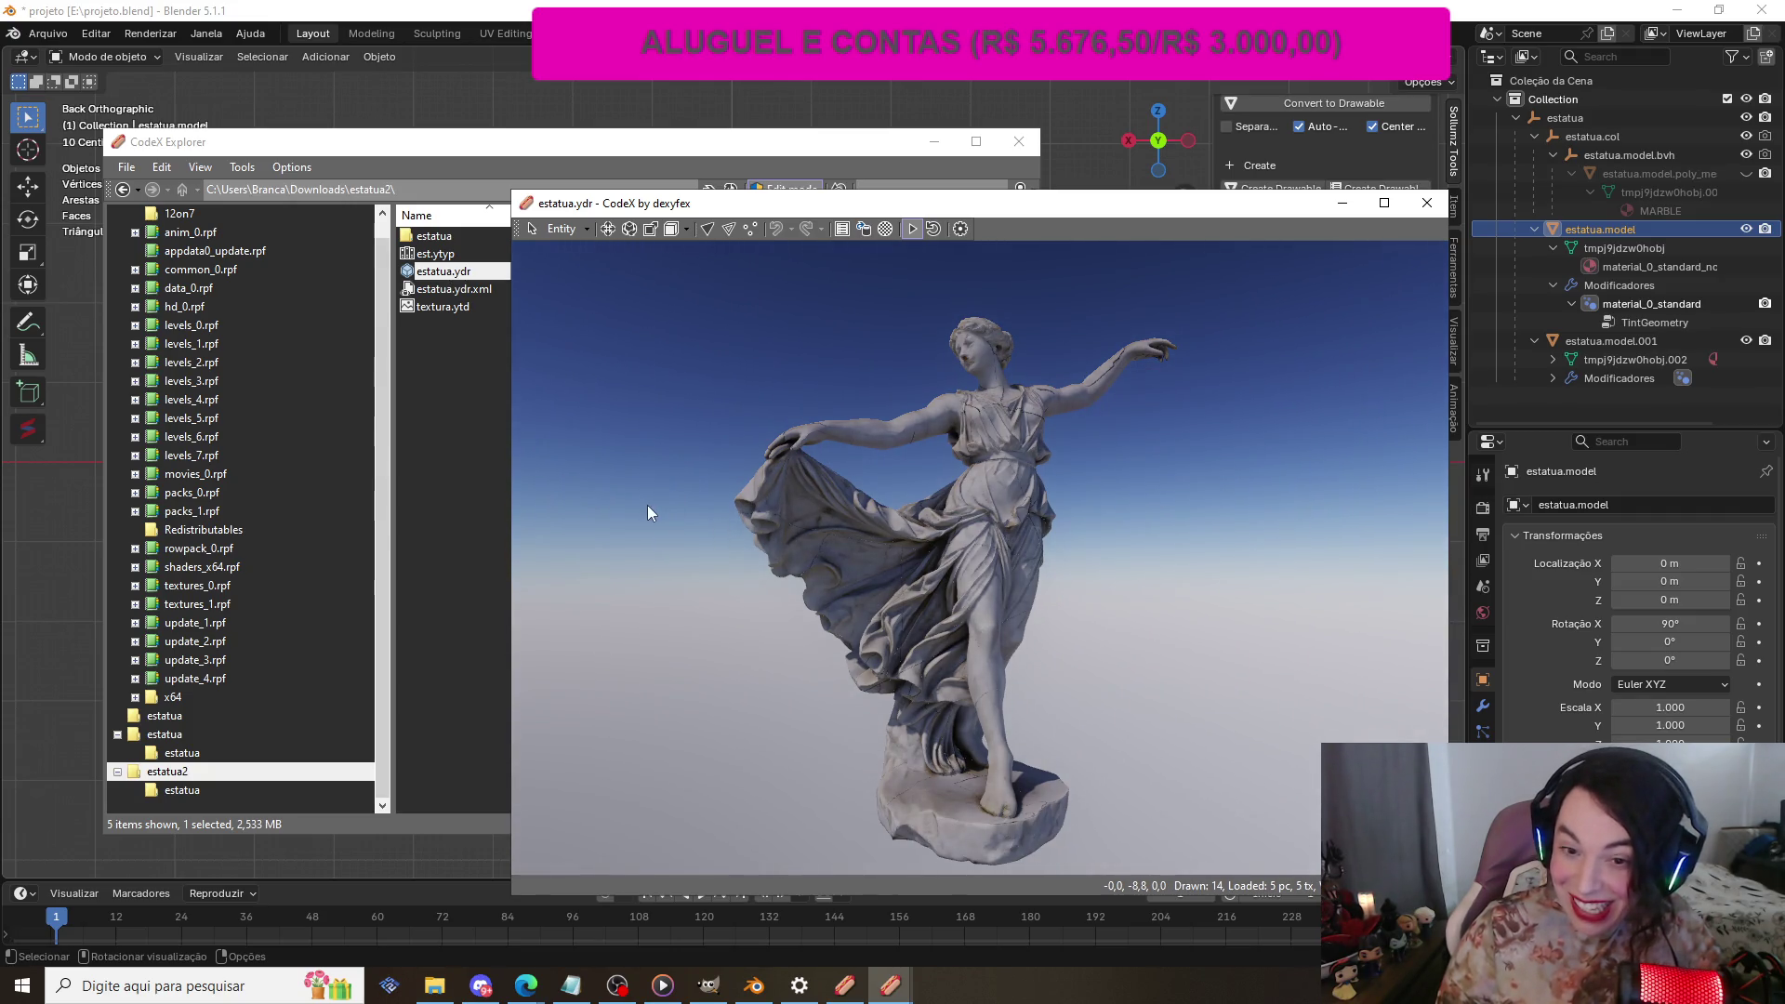
{"action": "mouse_move", "coordinate": [684, 465]}
{"action": "left_mouse_down"}
{"action": "mouse_move", "coordinate": [833, 556]}
{"action": "mouse_move", "coordinate": [666, 504]}
{"action": "mouse_move", "coordinate": [144, 507]}
{"action": "mouse_move", "coordinate": [37, 577]}
{"action": "mouse_move", "coordinate": [506, 651]}
{"action": "mouse_move", "coordinate": [679, 541]}
{"action": "left_mouse_up"}
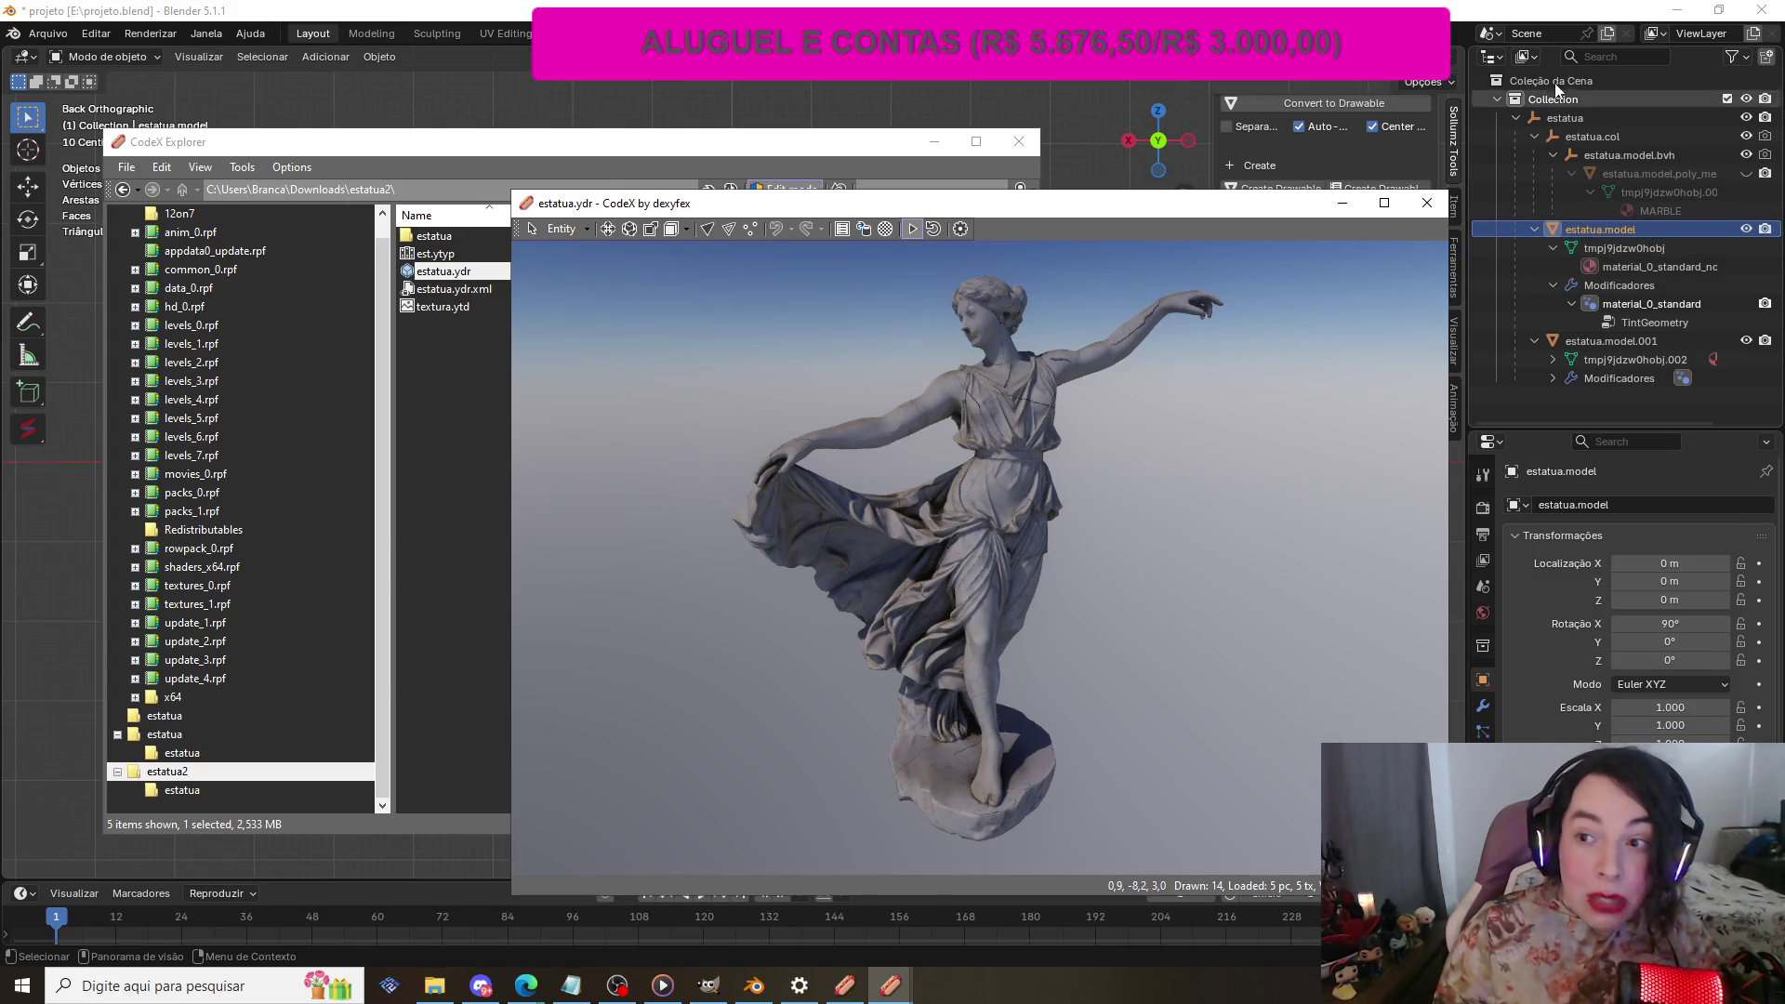
{"action": "mouse_move", "coordinate": [1017, 576]}
{"action": "left_mouse_down"}
{"action": "mouse_move", "coordinate": [995, 447]}
{"action": "mouse_move", "coordinate": [1162, 434]}
{"action": "mouse_move", "coordinate": [954, 404]}
{"action": "mouse_move", "coordinate": [1190, 495]}
{"action": "mouse_move", "coordinate": [838, 455]}
{"action": "mouse_move", "coordinate": [693, 517]}
{"action": "mouse_move", "coordinate": [1144, 531]}
{"action": "mouse_move", "coordinate": [1241, 418]}
{"action": "mouse_move", "coordinate": [696, 450]}
{"action": "mouse_move", "coordinate": [625, 470]}
{"action": "mouse_move", "coordinate": [1302, 497]}
{"action": "mouse_move", "coordinate": [908, 464]}
{"action": "mouse_move", "coordinate": [1131, 522]}
{"action": "mouse_move", "coordinate": [1042, 574]}
{"action": "mouse_move", "coordinate": [733, 532]}
{"action": "mouse_move", "coordinate": [1075, 545]}
{"action": "mouse_move", "coordinate": [873, 548]}
{"action": "mouse_move", "coordinate": [1245, 575]}
{"action": "mouse_move", "coordinate": [792, 505]}
{"action": "mouse_move", "coordinate": [1255, 546]}
{"action": "left_mouse_up"}
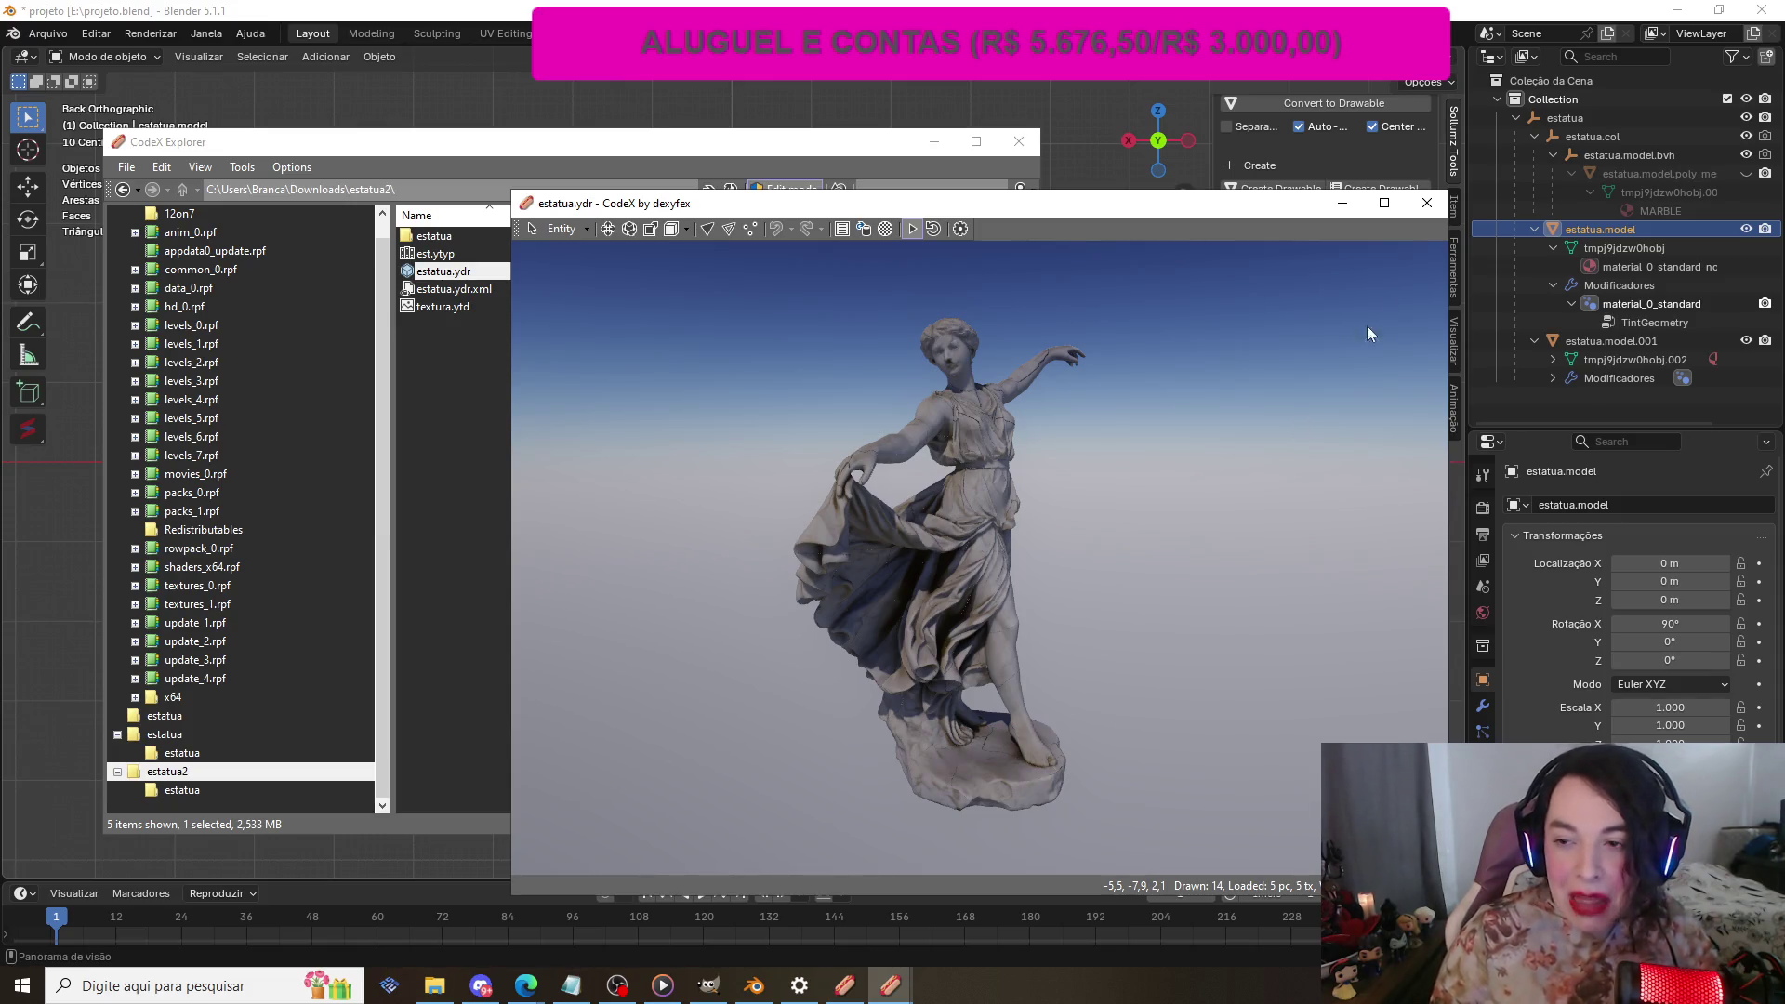
{"action": "left_click", "coordinate": [1426, 203]}
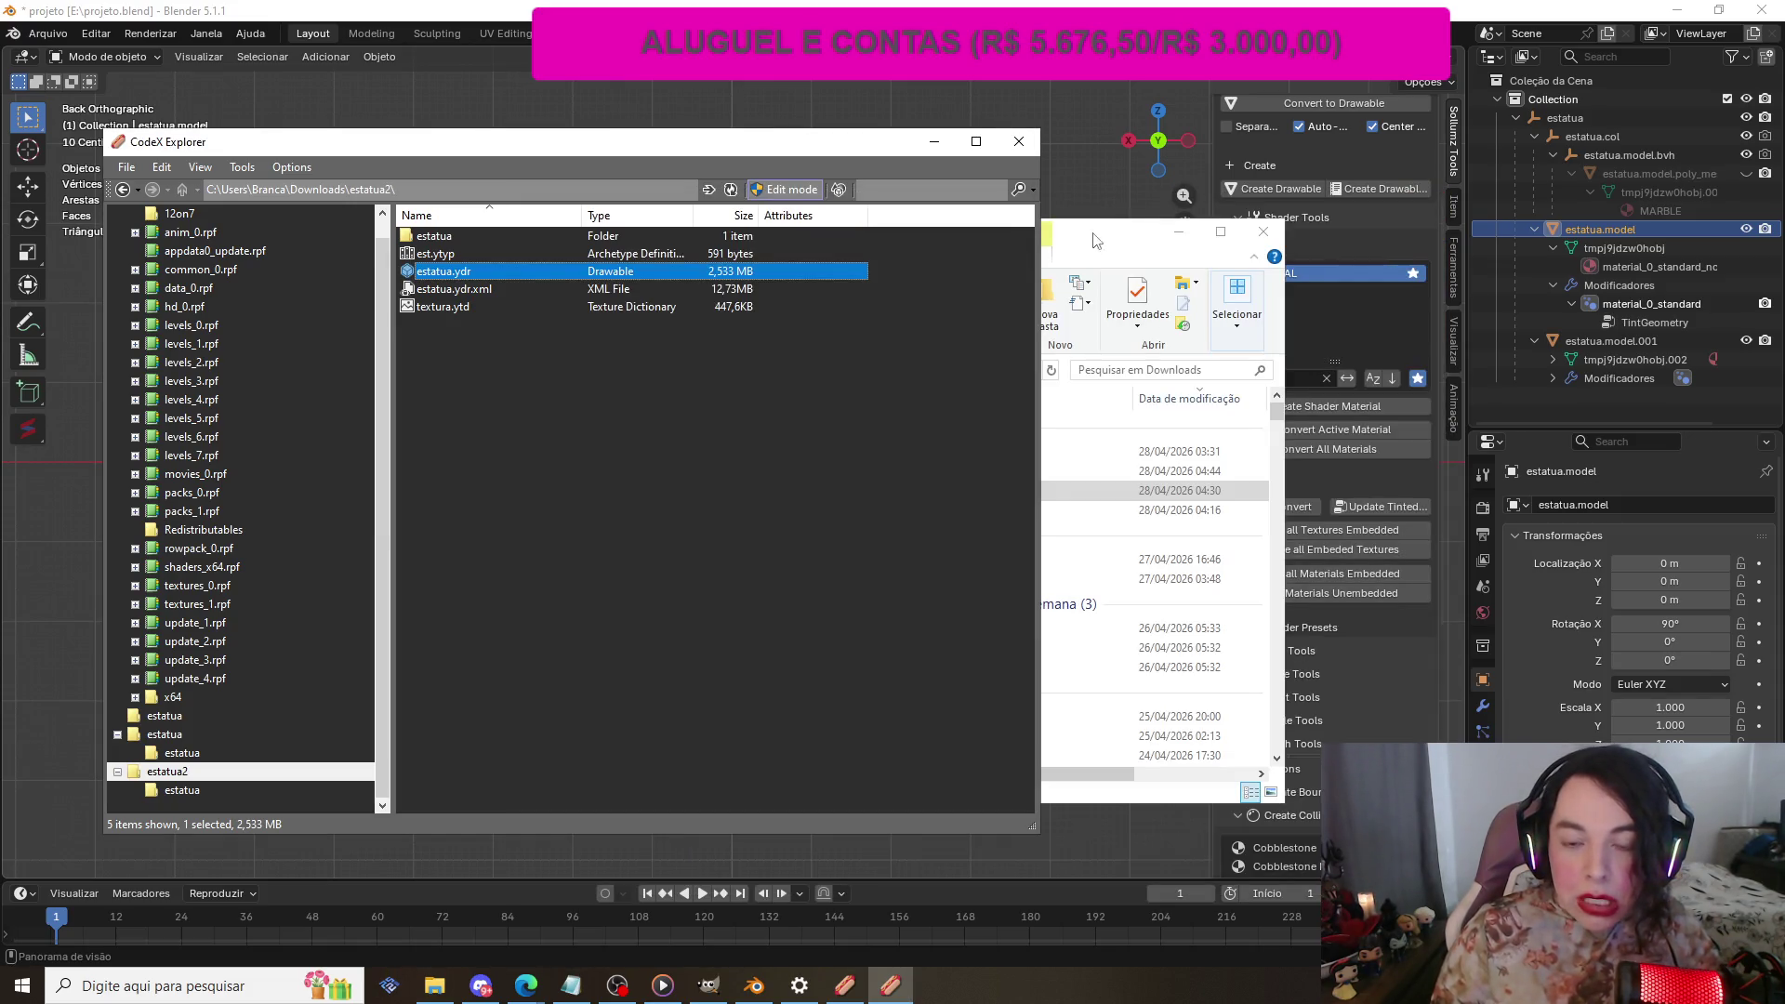
Step: Load the estatua2 folder into the CodeX project
{"action": "left_click", "coordinate": [845, 375]}
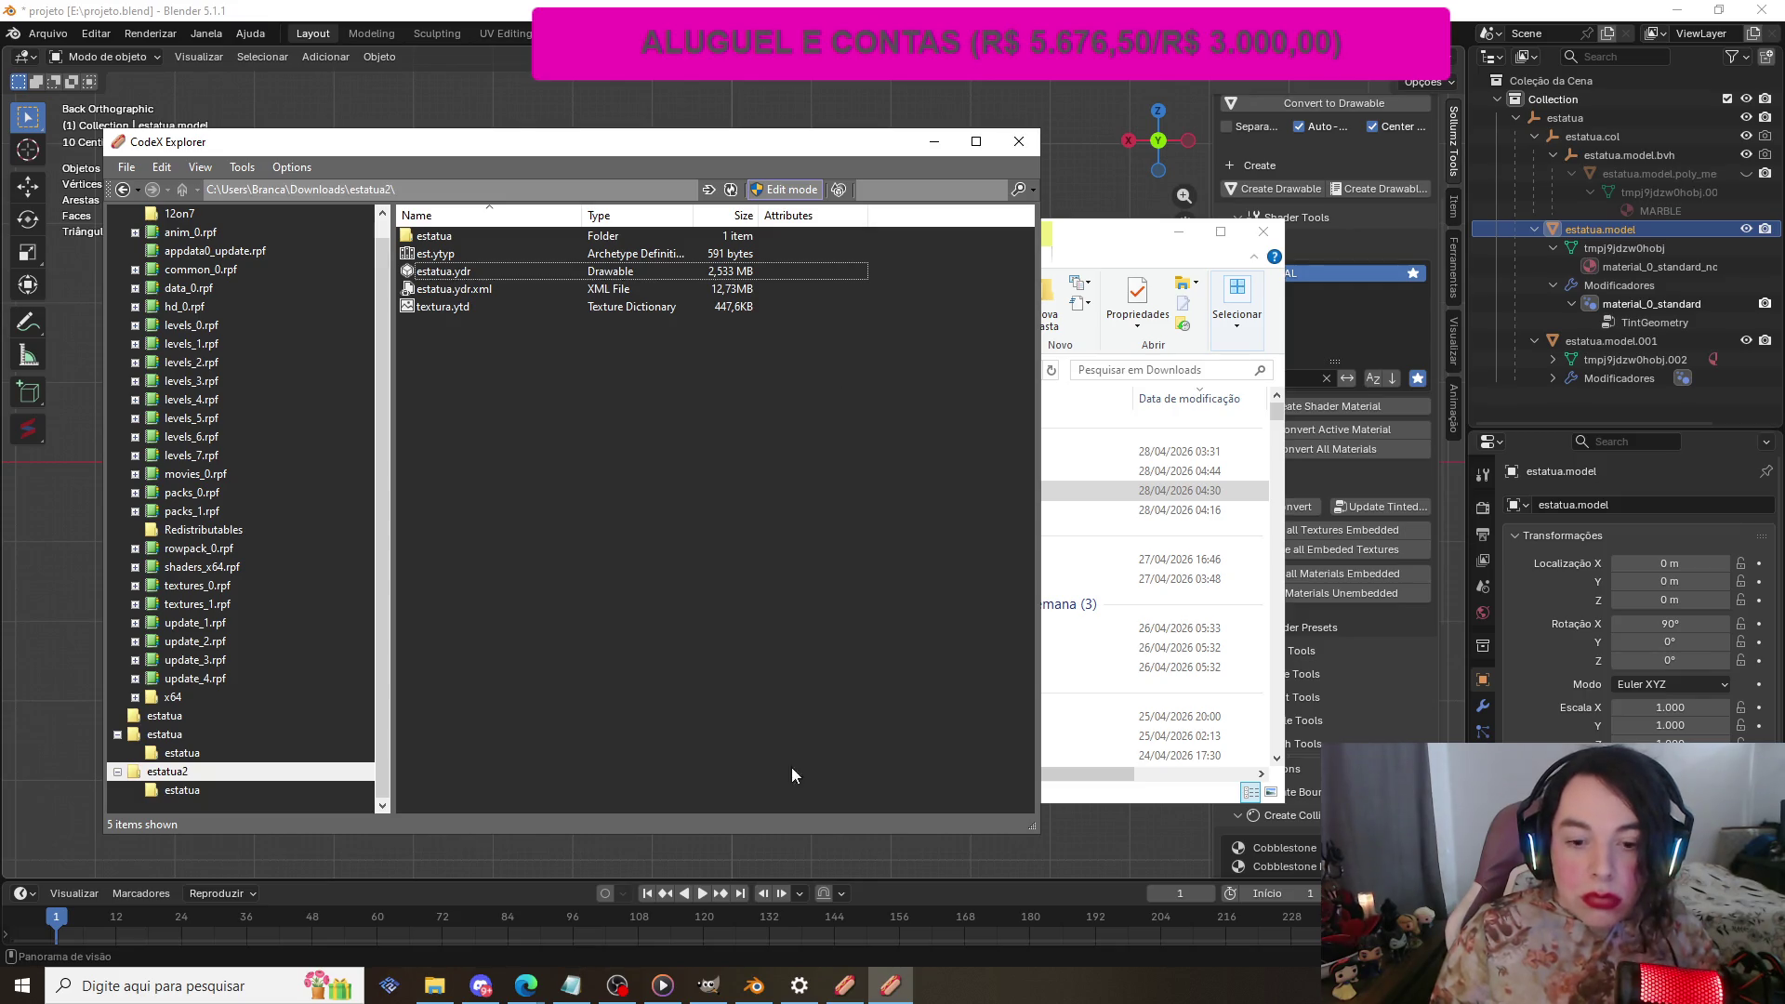
{"action": "mouse_move", "coordinate": [844, 986]}
{"action": "left_click", "coordinate": [857, 916]}
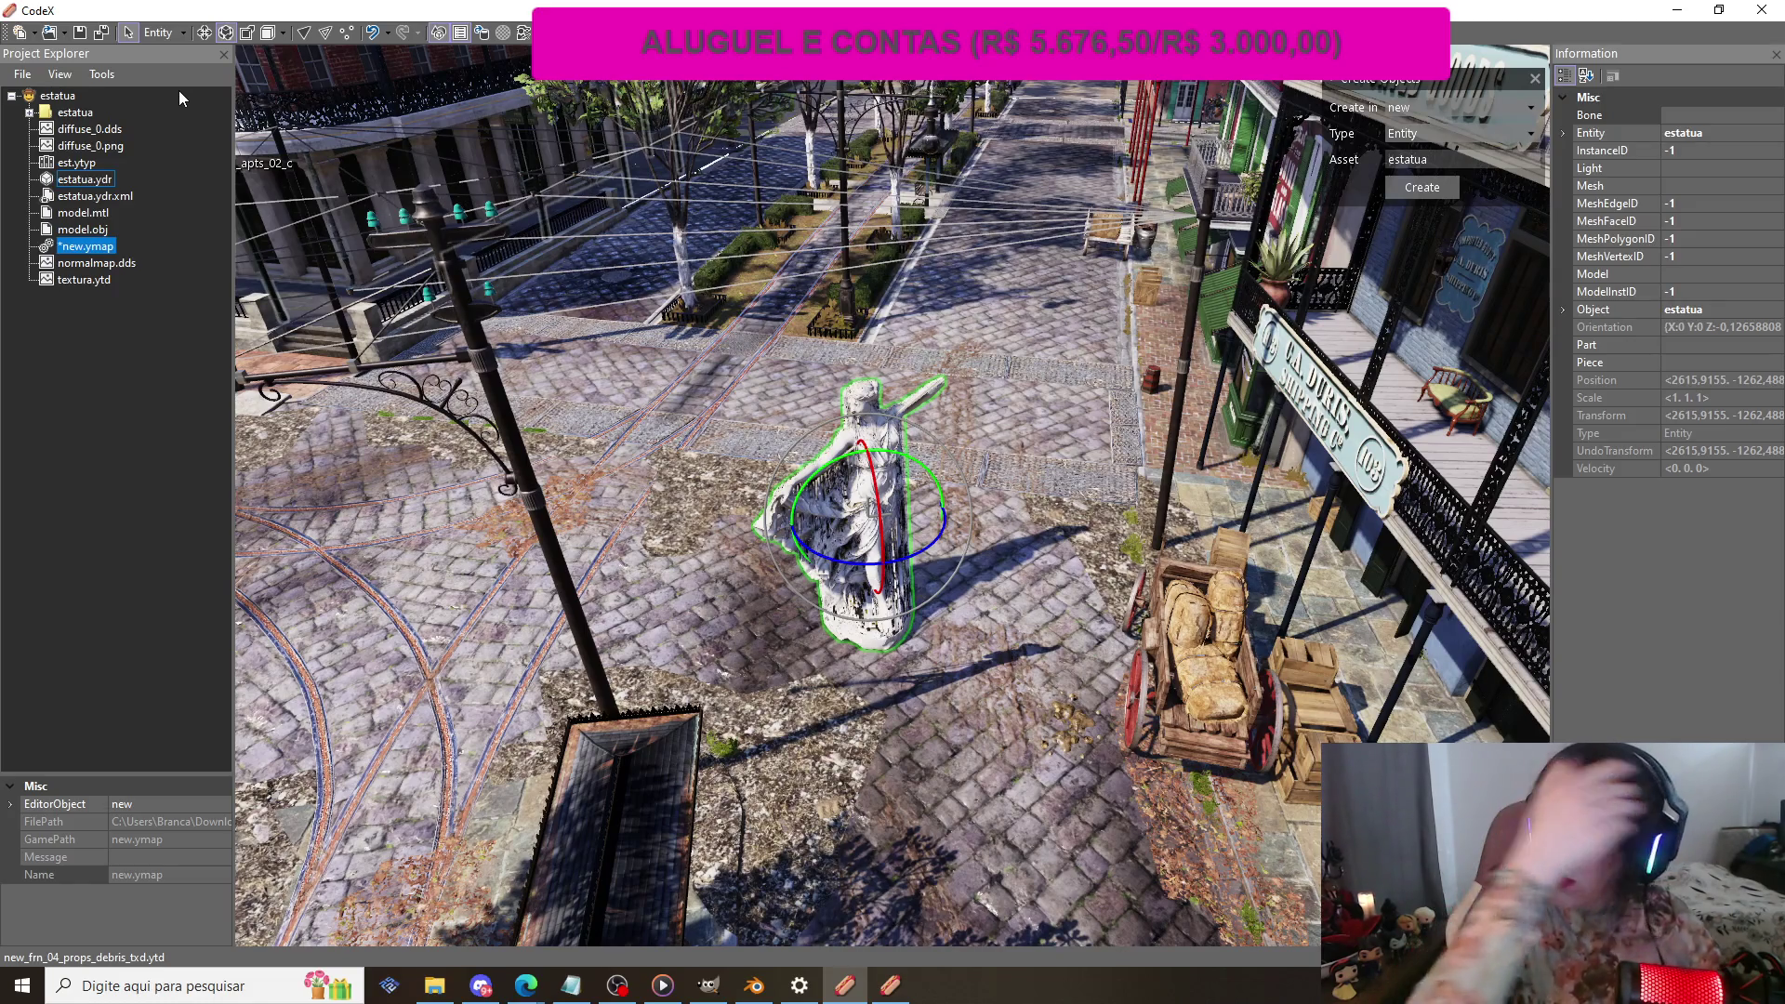
{"action": "left_click", "coordinate": [21, 75]}
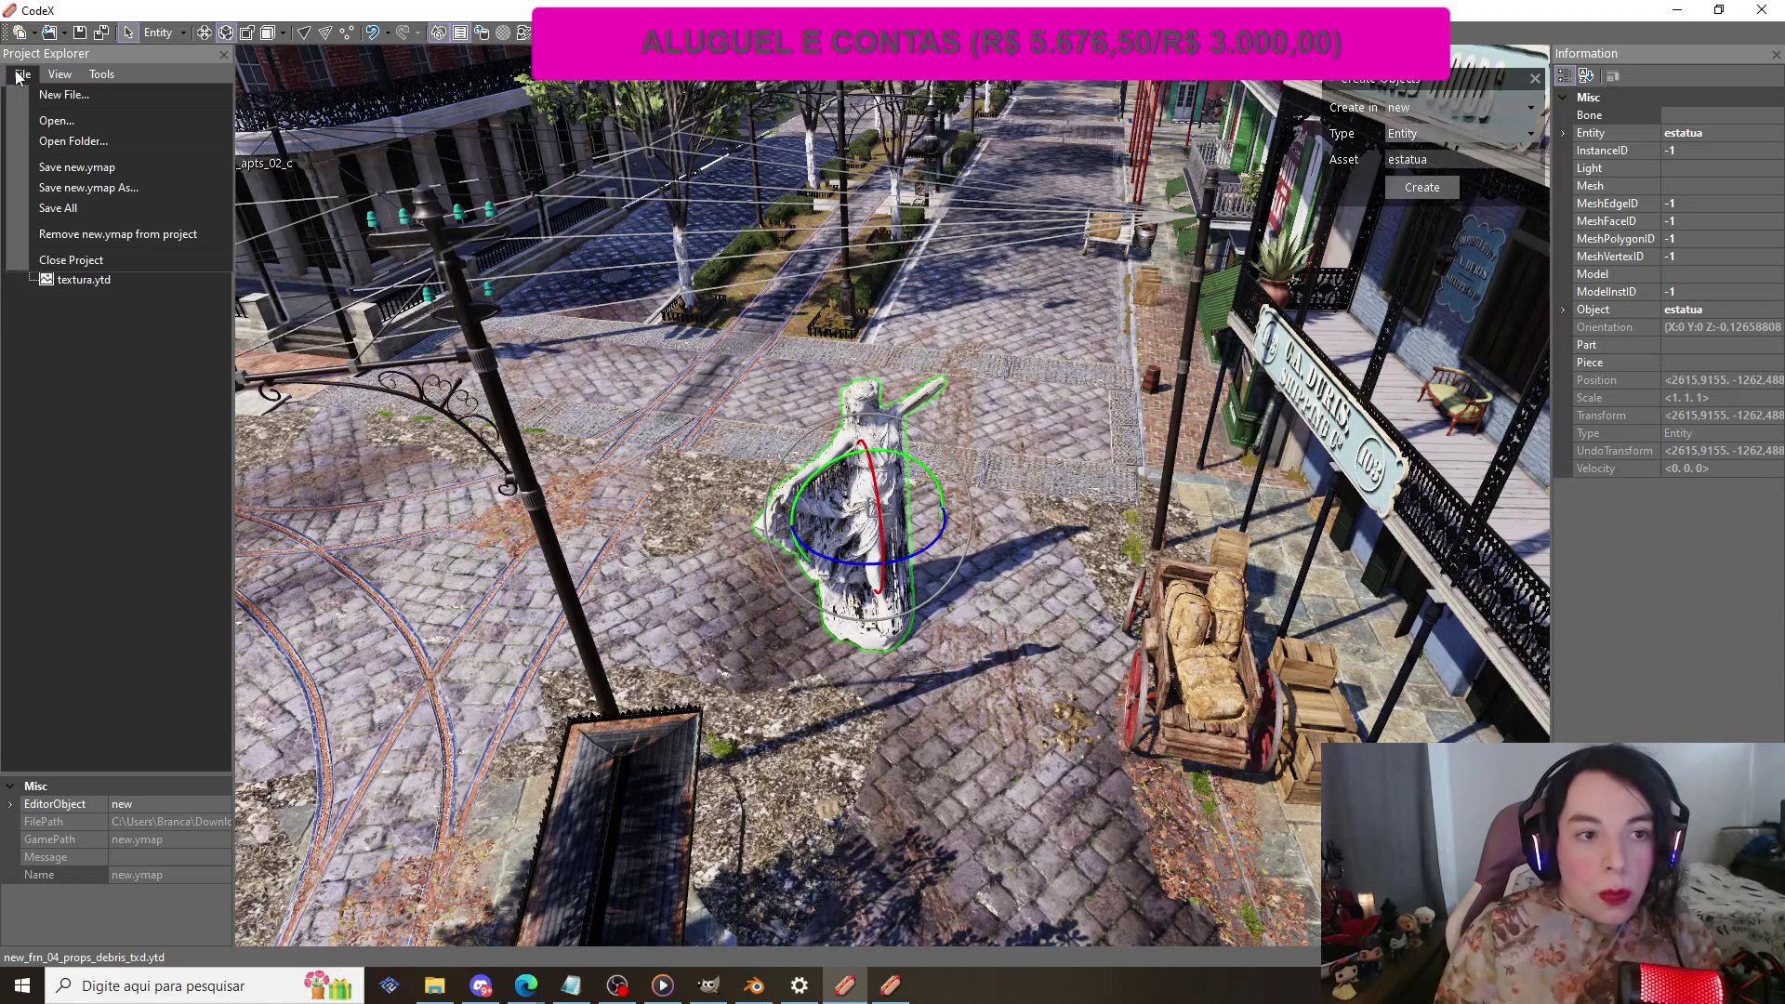
{"action": "left_click", "coordinate": [74, 141]}
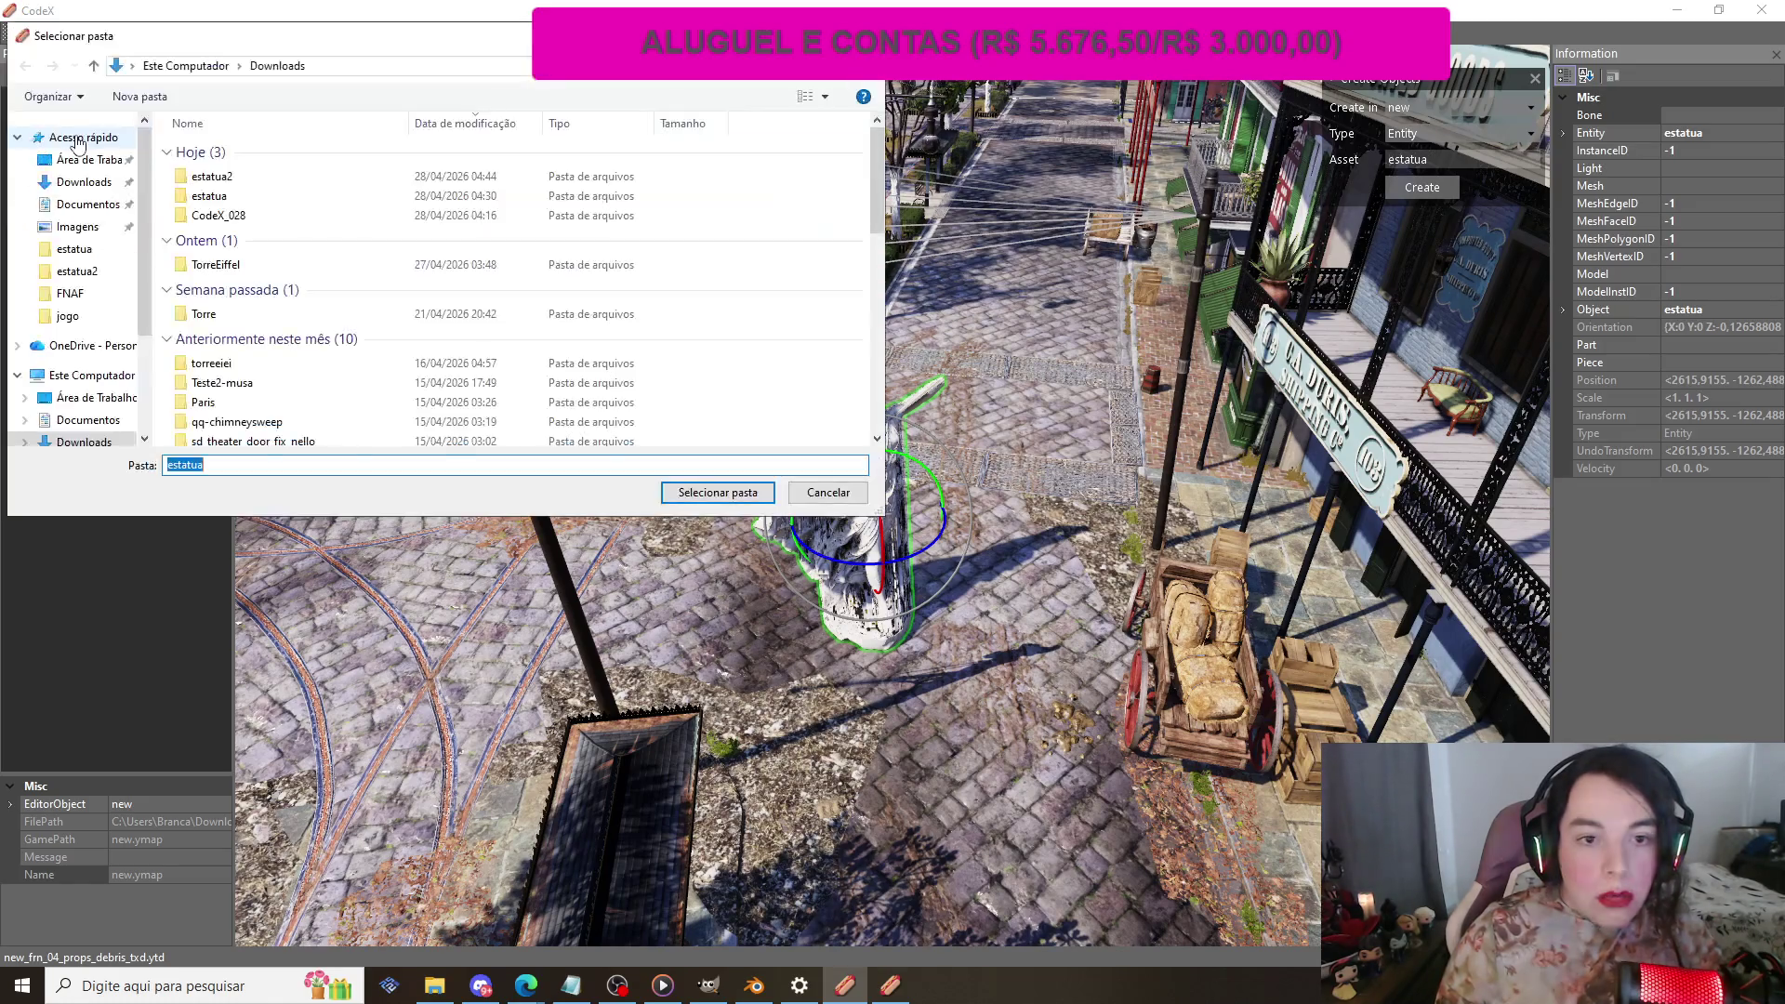
{"action": "left_click", "coordinate": [212, 176]}
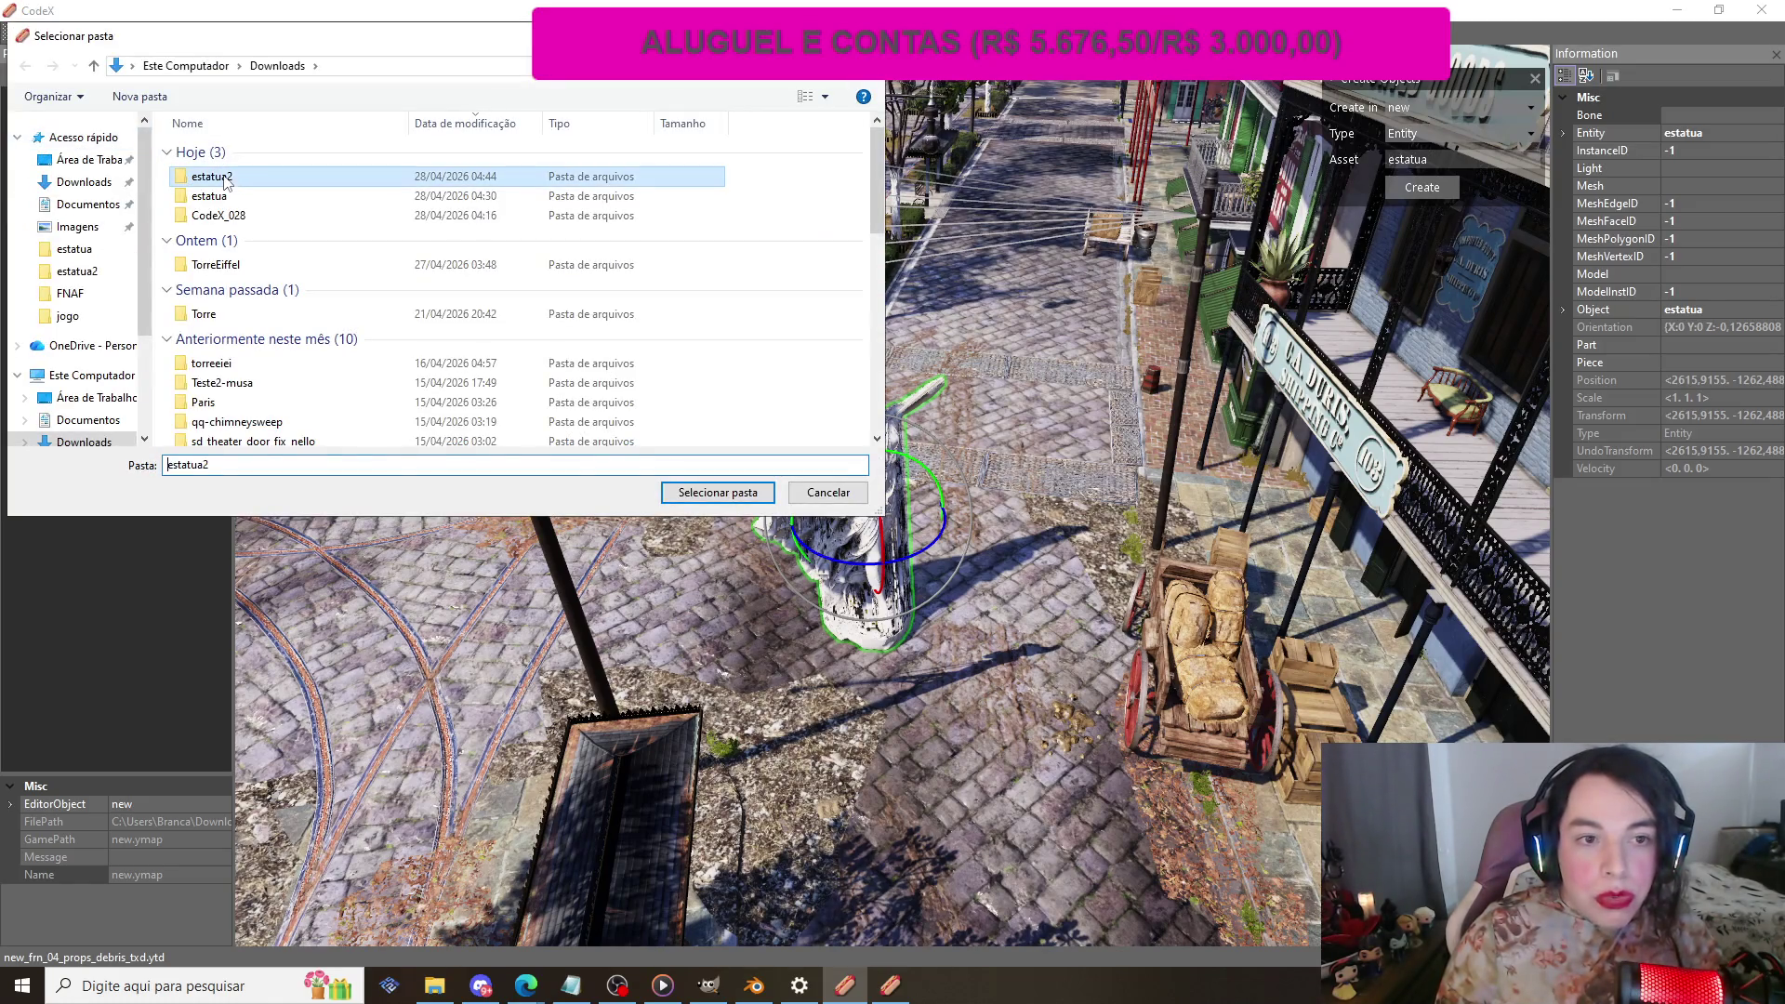
{"action": "left_click", "coordinate": [712, 494]}
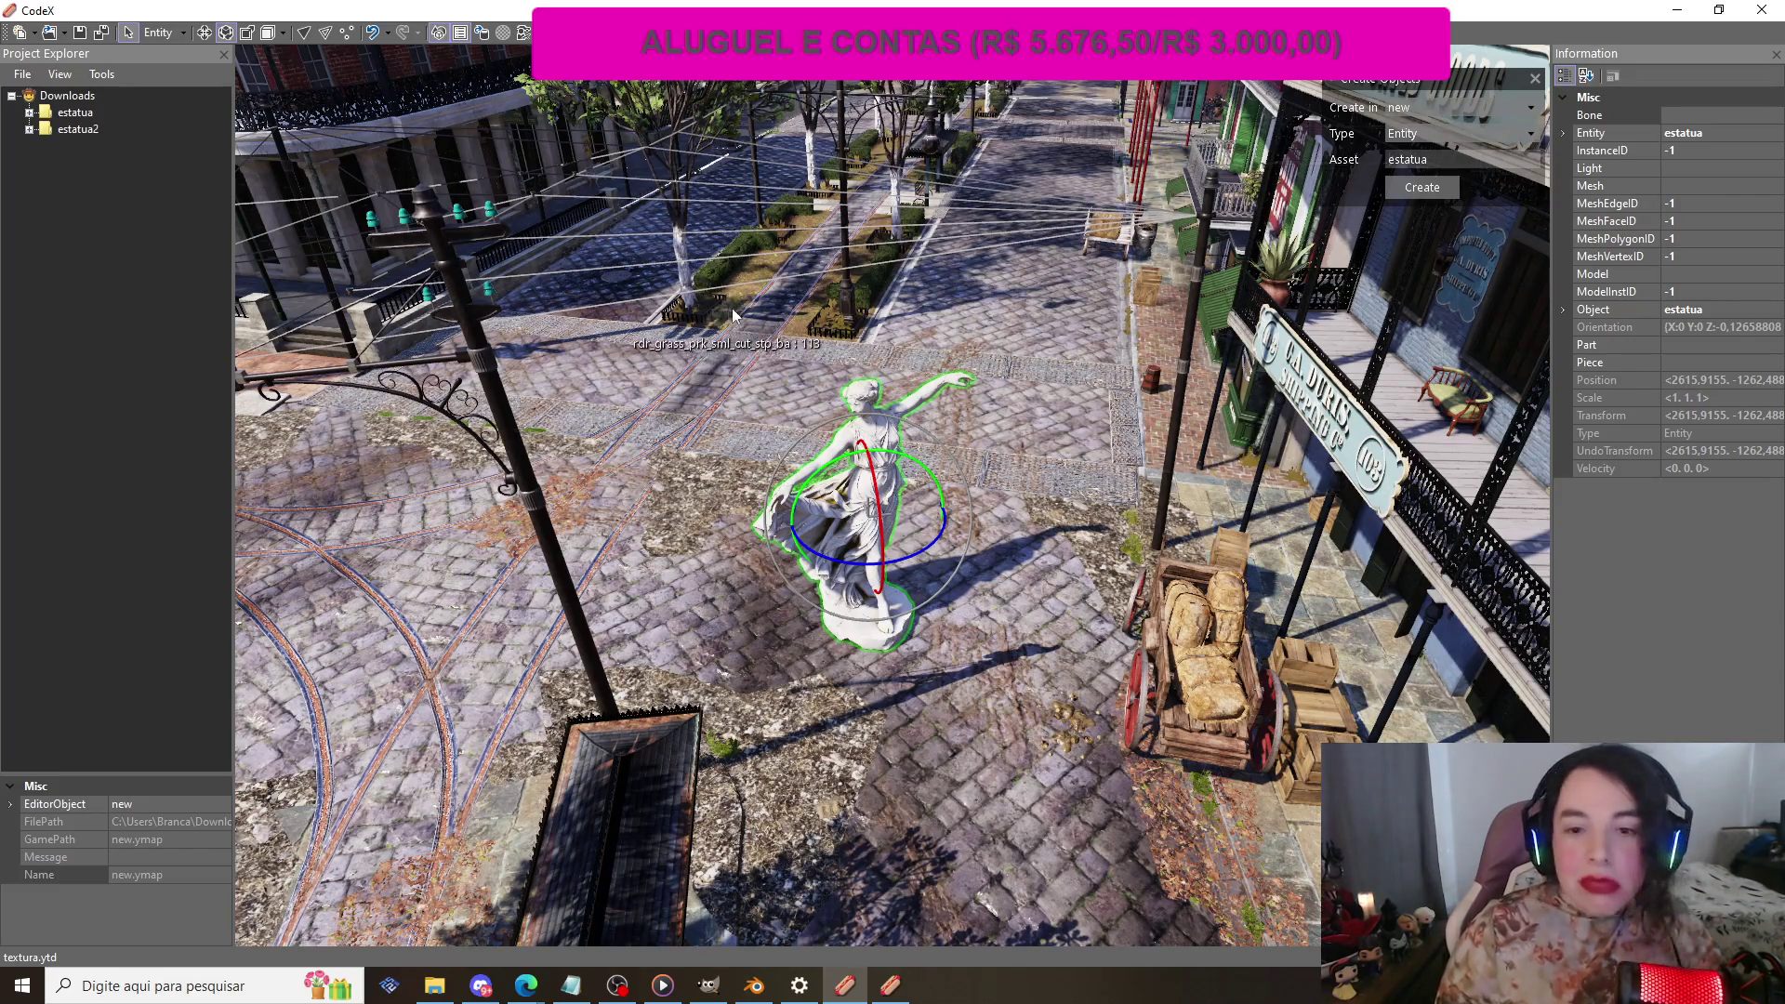
Step: Rotate the placed statue around its vertical axis, then quit CodeX
{"action": "mouse_move", "coordinate": [944, 517]}
{"action": "left_mouse_down"}
{"action": "mouse_move", "coordinate": [604, 496]}
{"action": "mouse_move", "coordinate": [1014, 634]}
{"action": "mouse_move", "coordinate": [792, 647]}
{"action": "mouse_move", "coordinate": [1025, 528]}
{"action": "mouse_move", "coordinate": [893, 595]}
{"action": "mouse_move", "coordinate": [913, 605]}
{"action": "mouse_move", "coordinate": [902, 595]}
{"action": "mouse_move", "coordinate": [973, 547]}
{"action": "mouse_move", "coordinate": [1019, 477]}
{"action": "mouse_move", "coordinate": [963, 502]}
{"action": "mouse_move", "coordinate": [1014, 475]}
{"action": "left_mouse_up"}
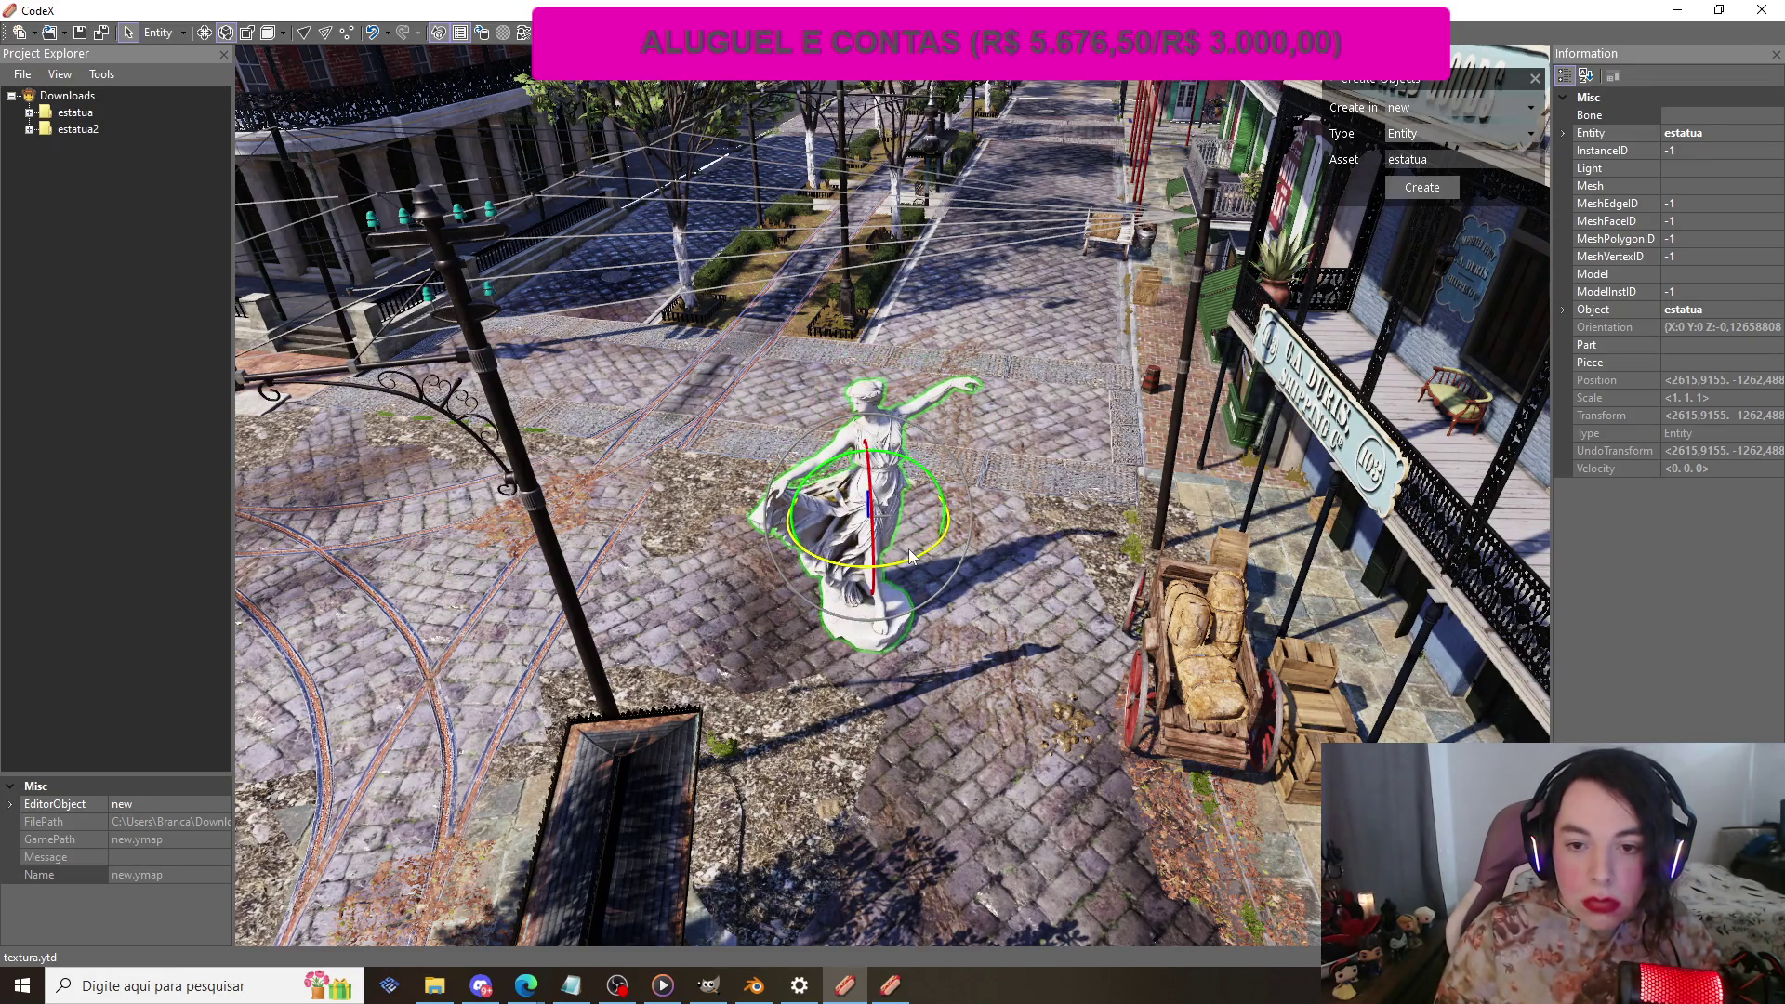
{"action": "left_click", "coordinate": [1774, 17]}
{"action": "left_click", "coordinate": [859, 527]}
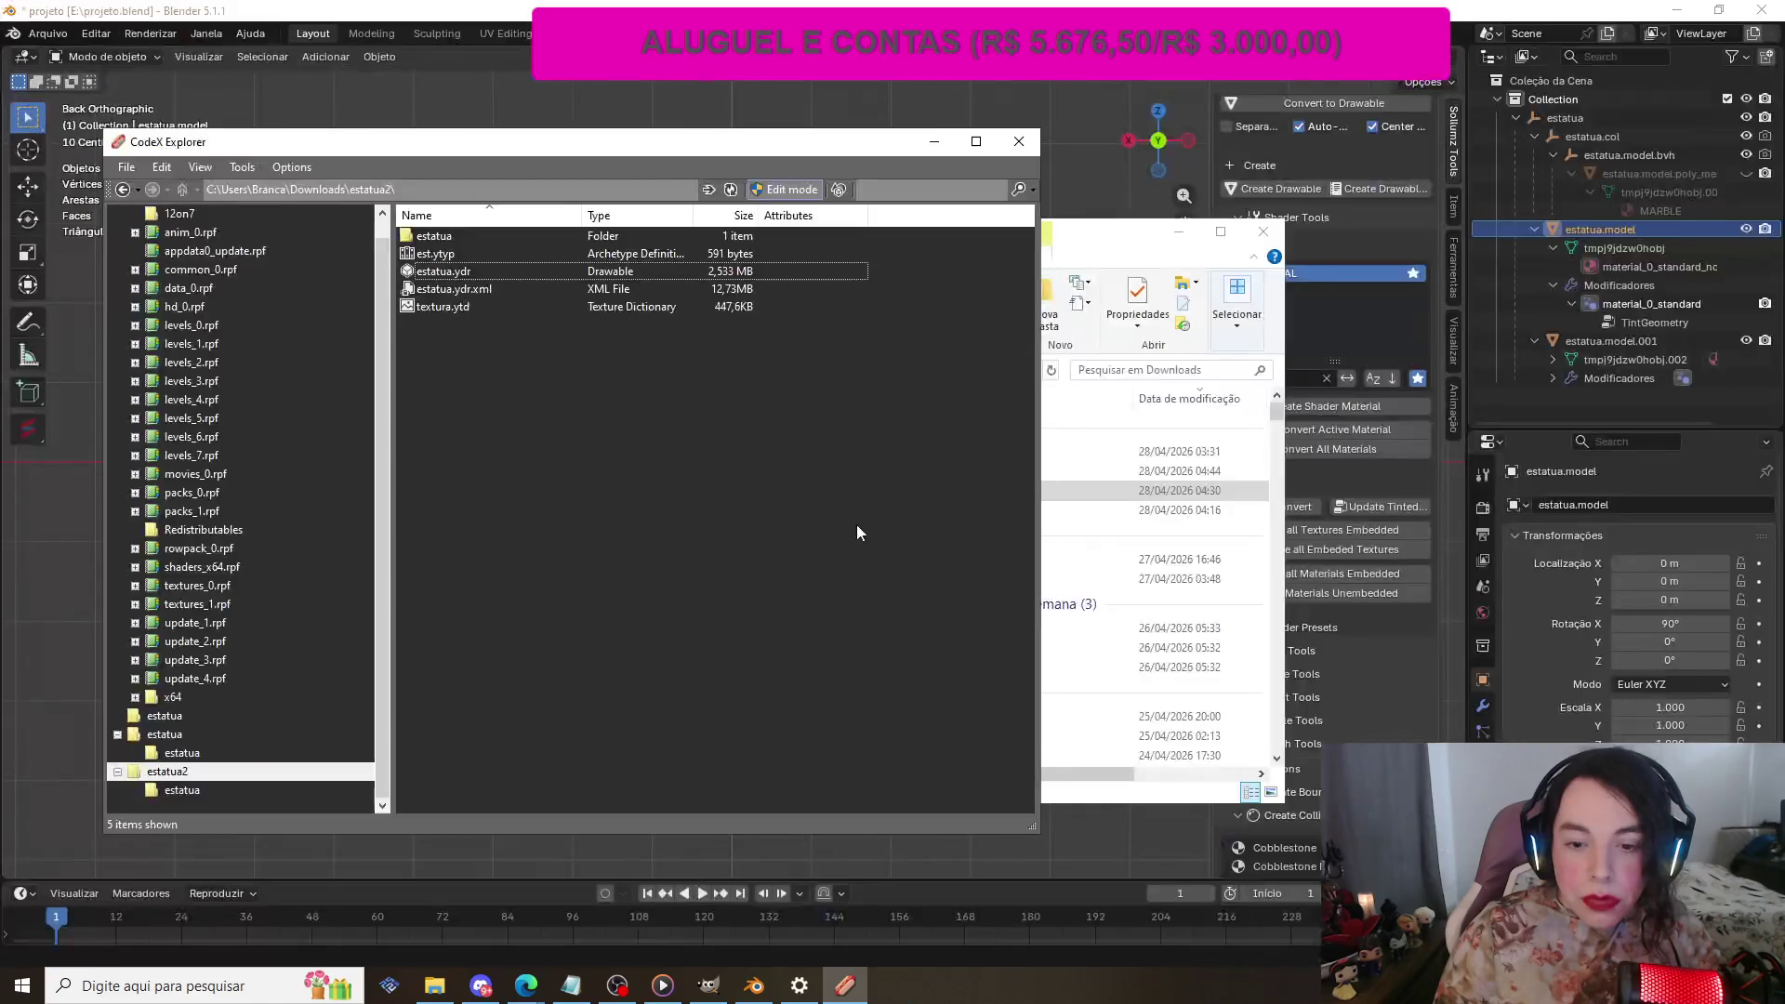
Step: Relaunch CodeX.exe from the CodeX_028 folder in Downloads, dismissing the stray CodeX Explorer
{"action": "left_click", "coordinate": [443, 987]}
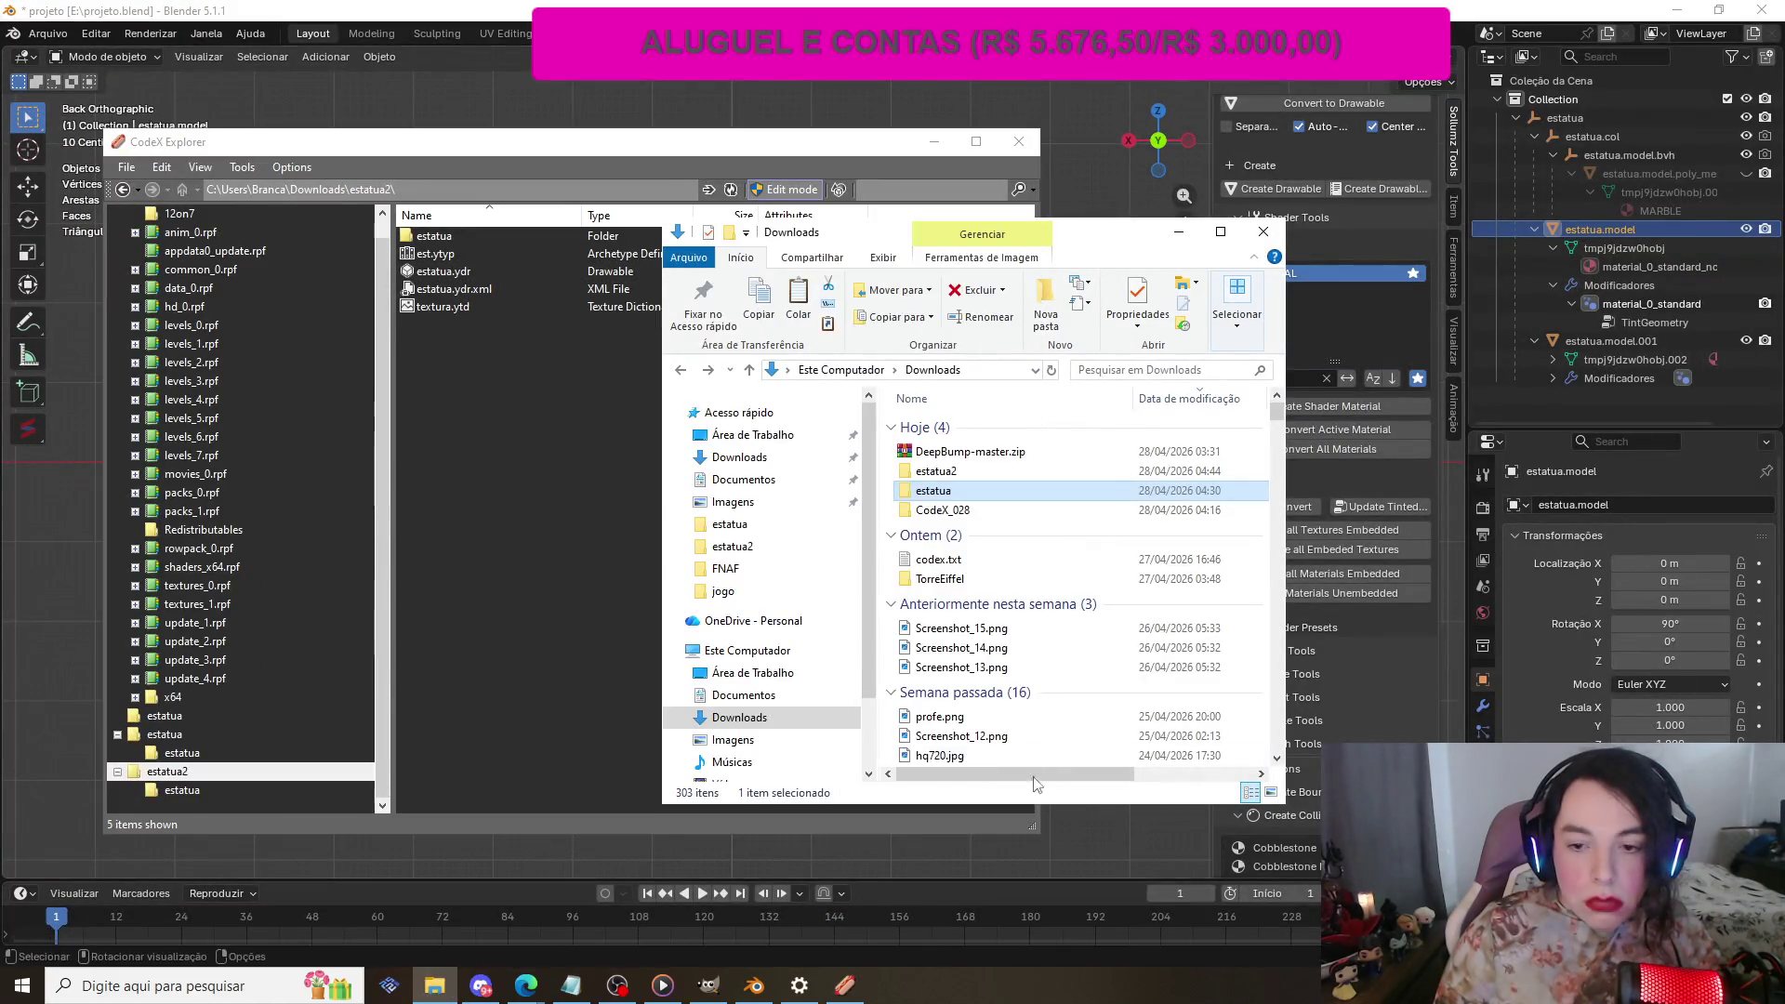
{"action": "double_click", "coordinate": [943, 512]}
{"action": "double_click", "coordinate": [1005, 542]}
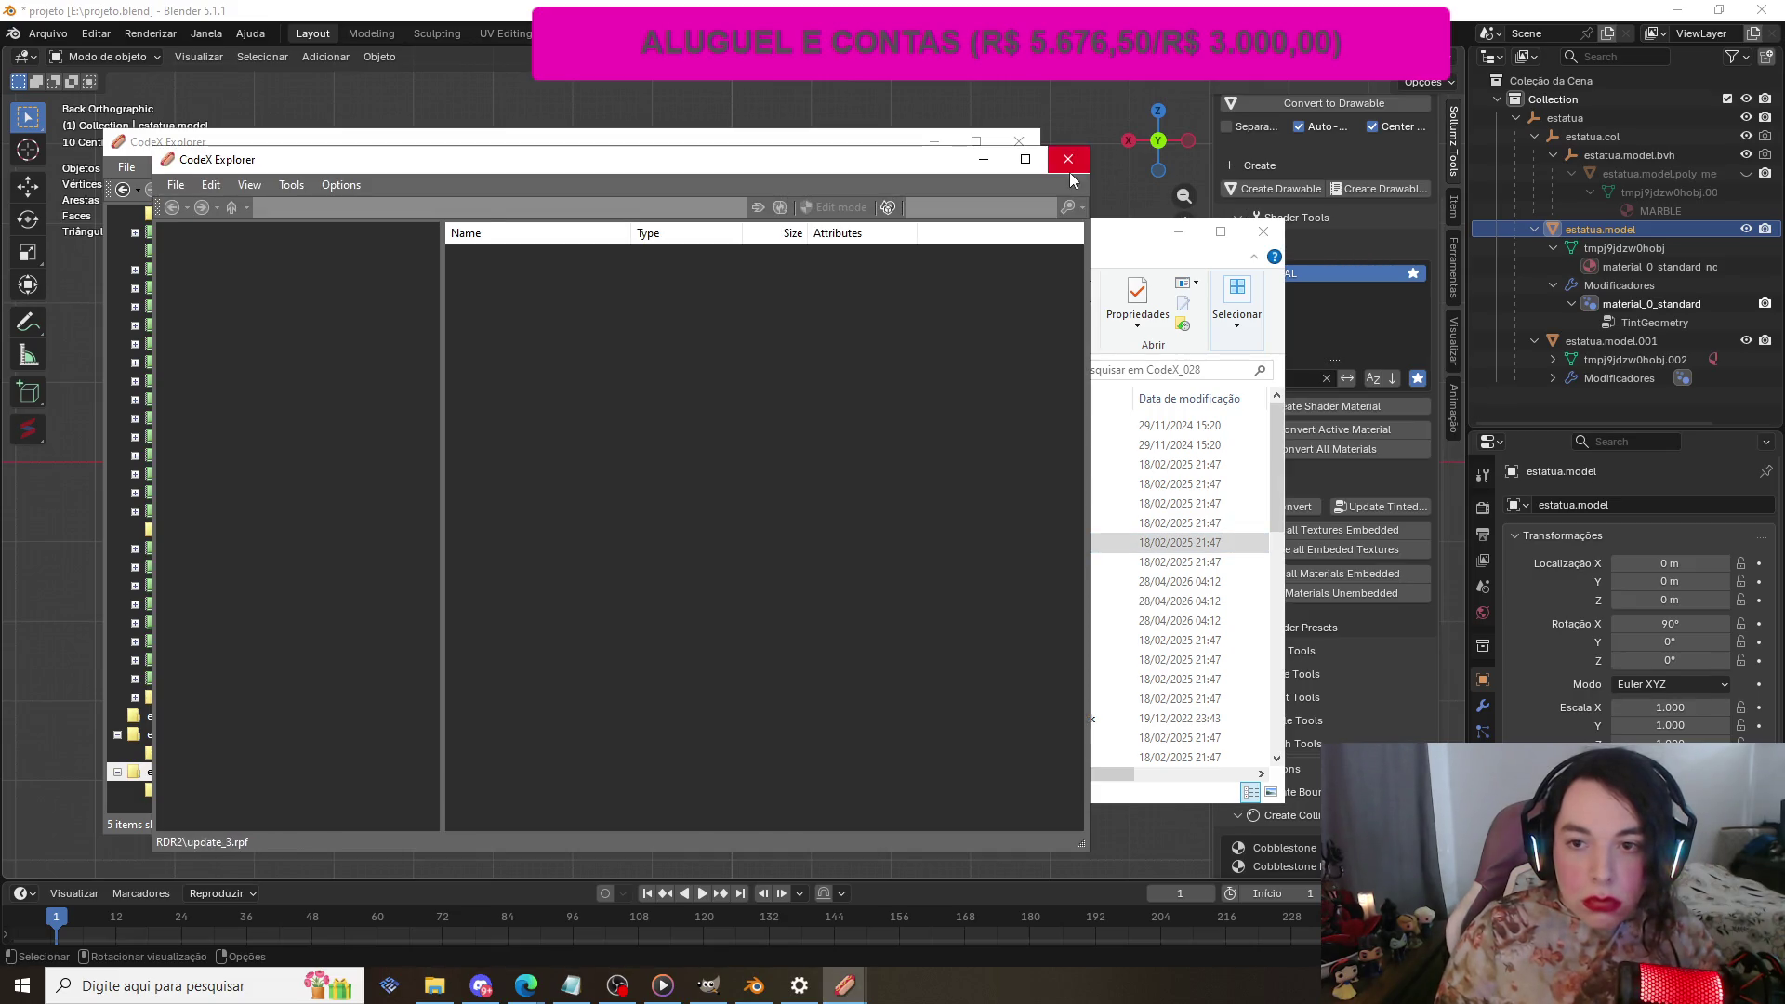
{"action": "left_click", "coordinate": [1068, 159]}
{"action": "double_click", "coordinate": [942, 503]}
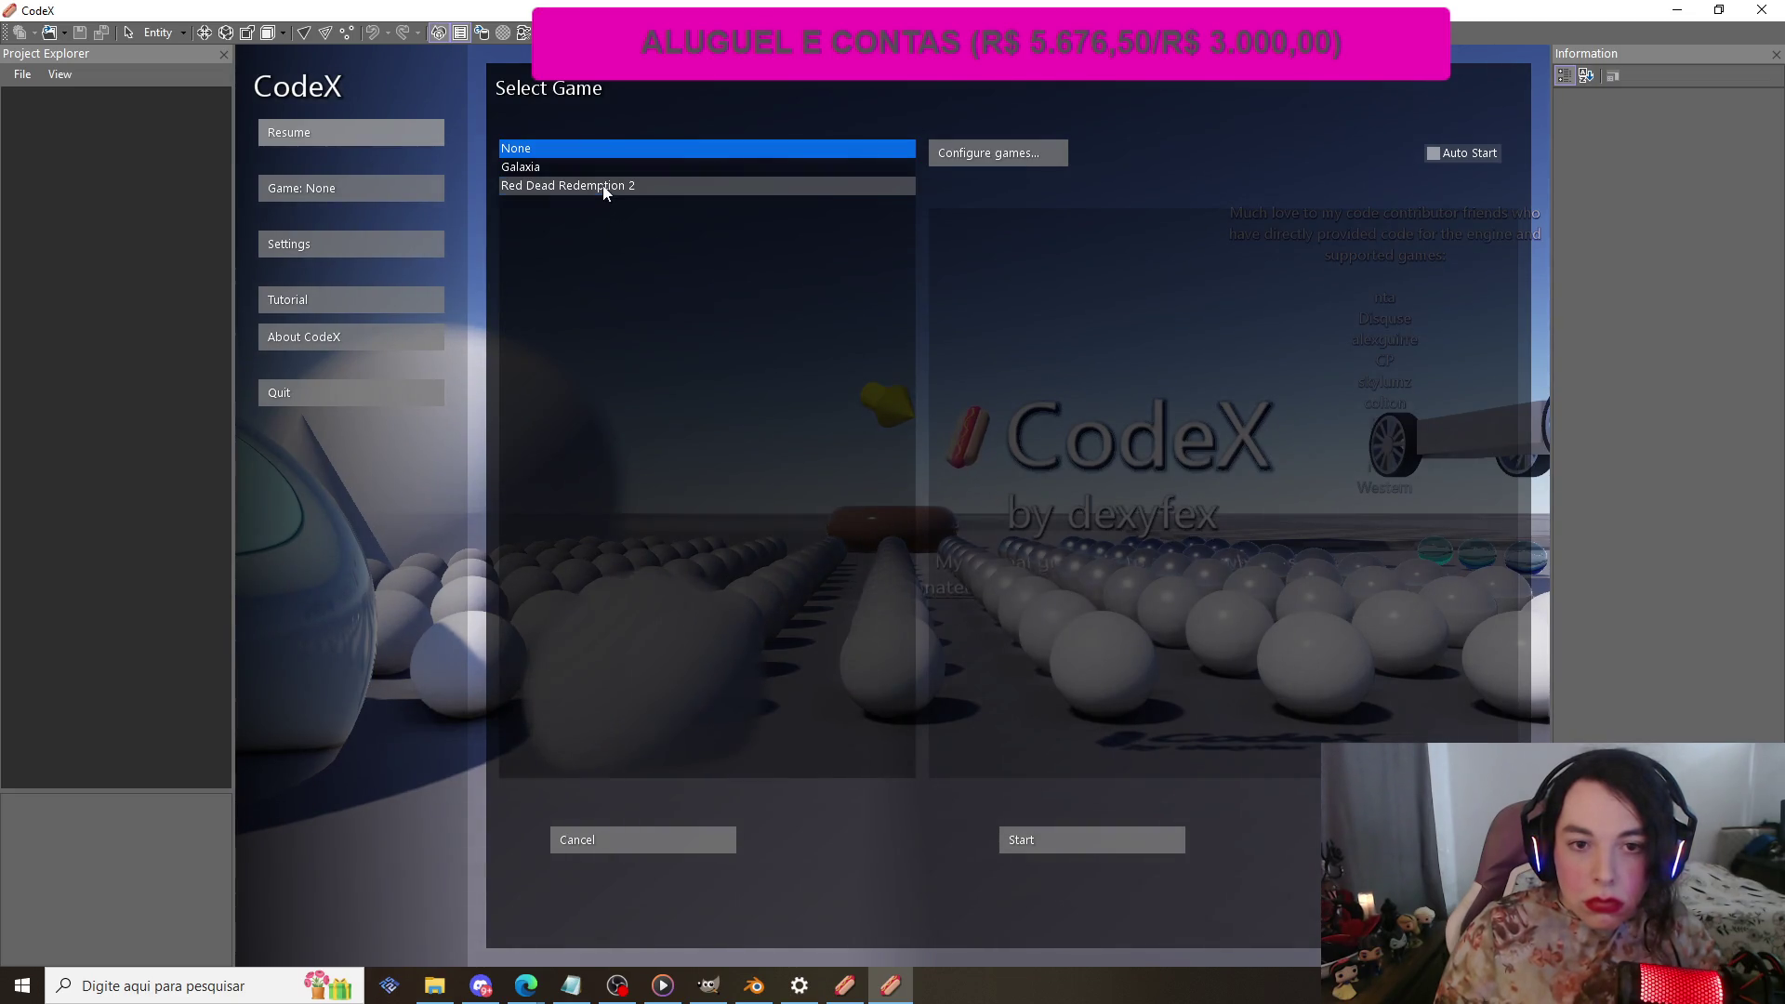
Step: Load the Red Dead Redemption 2 world and fly to the brick building's columned front
{"action": "left_click", "coordinate": [602, 185]}
{"action": "left_click", "coordinate": [1073, 846]}
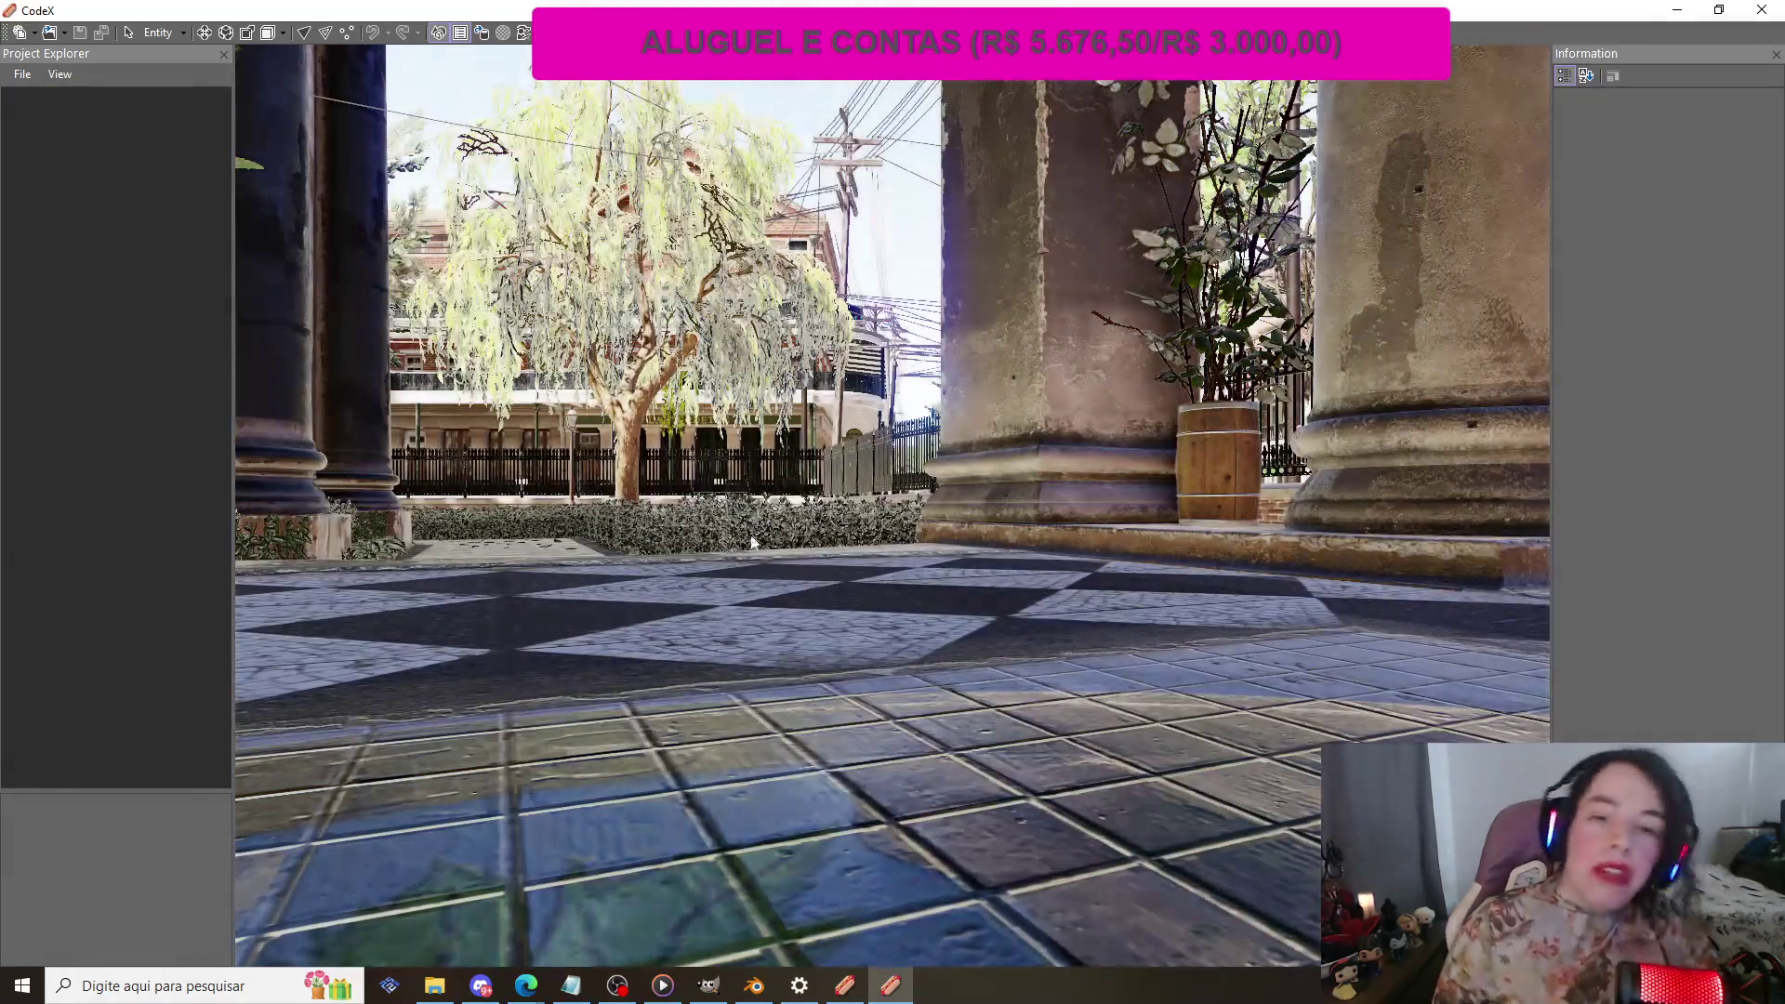
{"action": "left_click_drag", "start_coordinate": [924, 549], "coordinate": [1038, 418]}
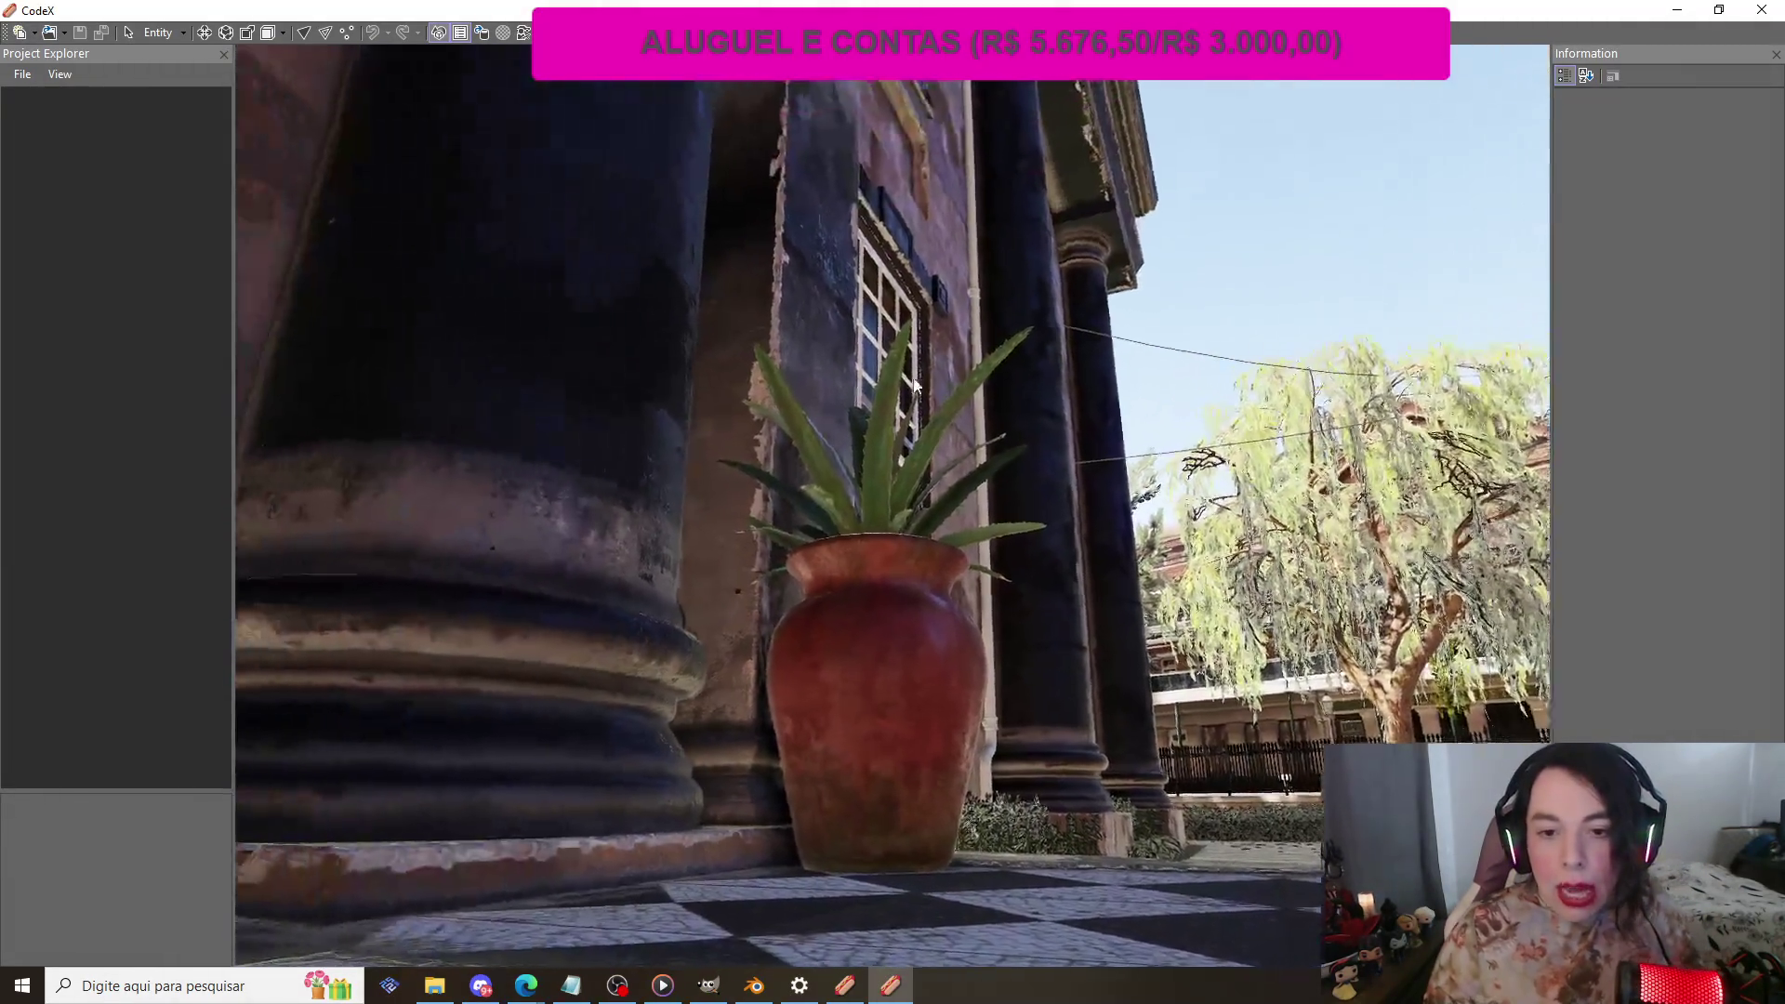
{"action": "key", "text": "w"}
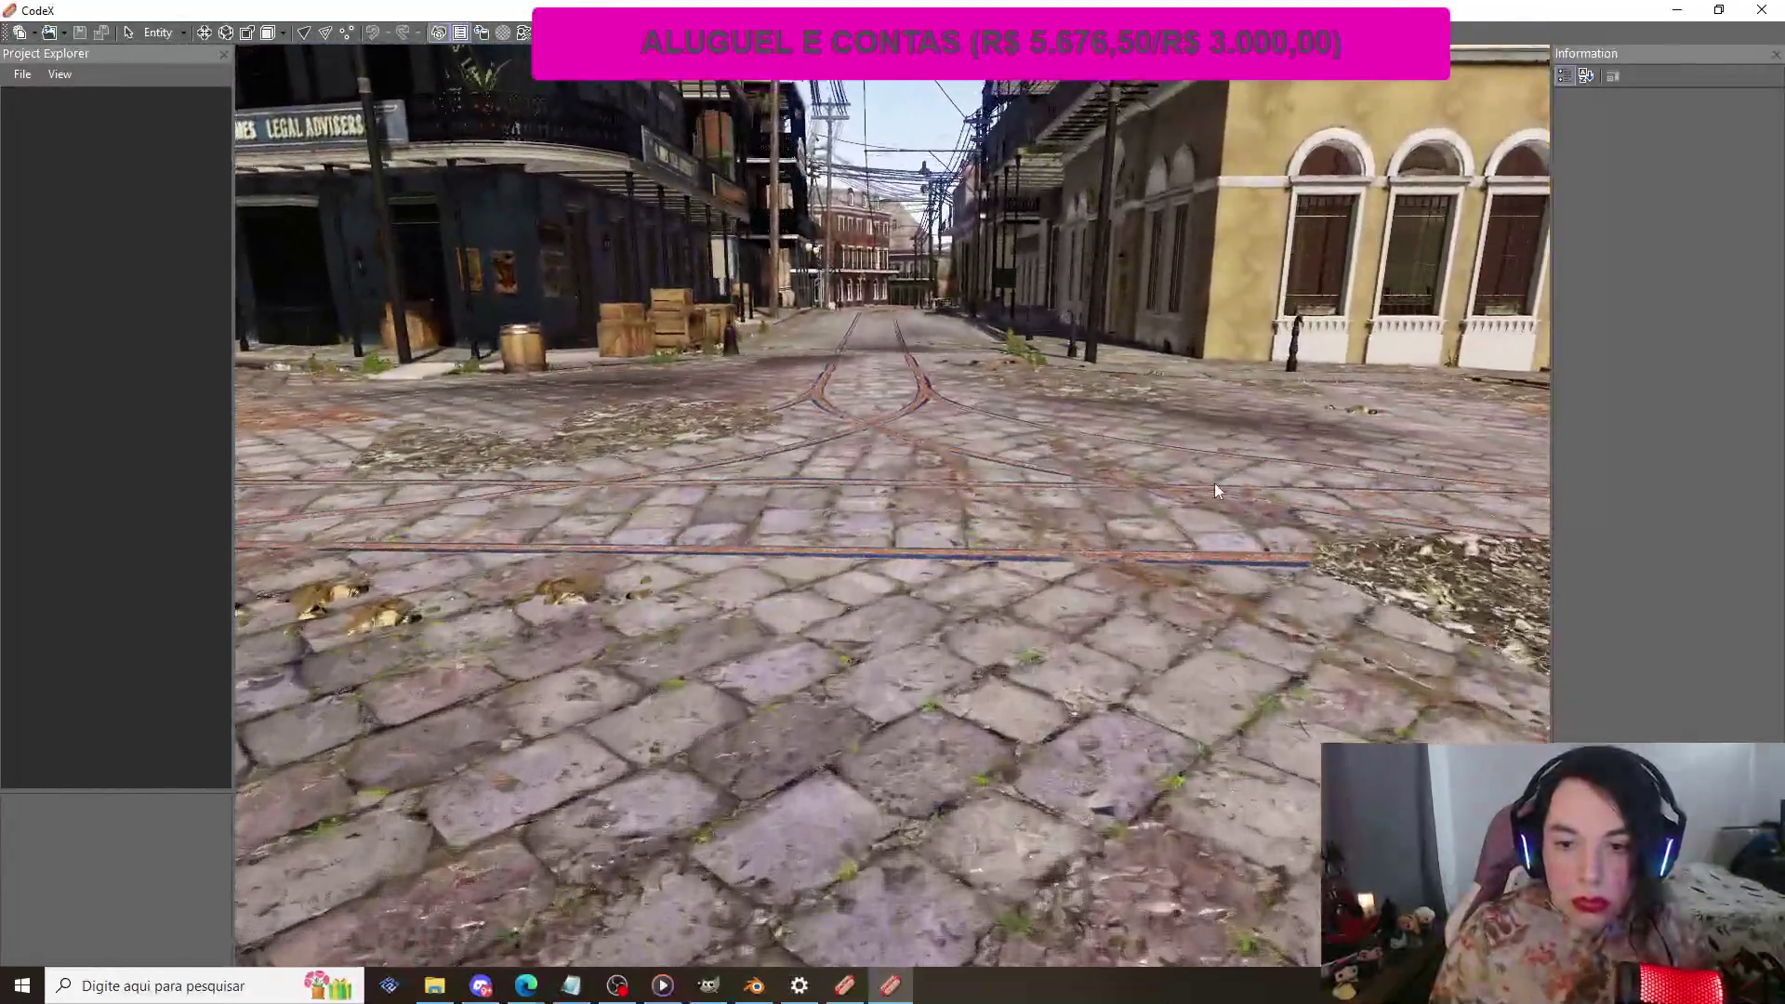
{"action": "mouse_move", "coordinate": [1215, 483]}
{"action": "left_mouse_down"}
{"action": "mouse_move", "coordinate": [1199, 316]}
{"action": "mouse_move", "coordinate": [1257, 633]}
{"action": "mouse_move", "coordinate": [1234, 366]}
{"action": "mouse_move", "coordinate": [1252, 580]}
{"action": "mouse_move", "coordinate": [1104, 441]}
{"action": "mouse_move", "coordinate": [746, 505]}
{"action": "mouse_move", "coordinate": [1313, 532]}
{"action": "mouse_move", "coordinate": [1208, 507]}
{"action": "mouse_move", "coordinate": [580, 509]}
{"action": "mouse_move", "coordinate": [902, 550]}
{"action": "mouse_move", "coordinate": [754, 555]}
{"action": "mouse_move", "coordinate": [400, 115]}
{"action": "left_mouse_up"}
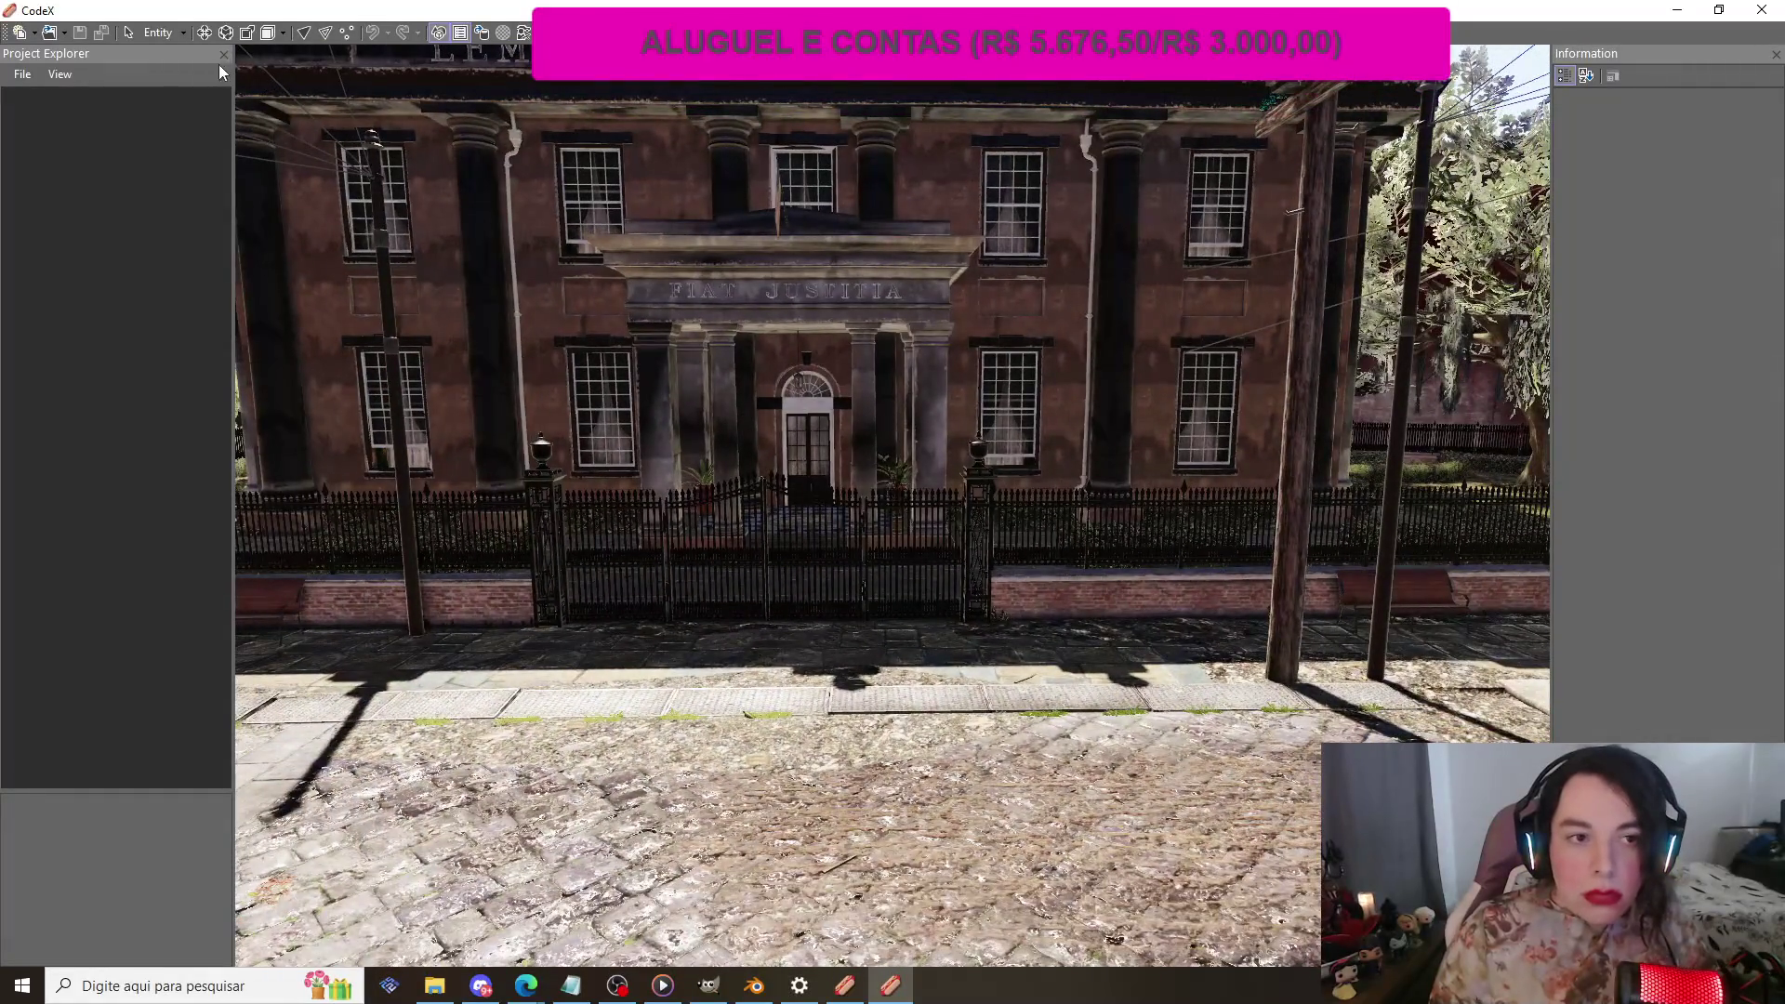
{"action": "left_click", "coordinate": [36, 74]}
Step: Open Downloads\estatua2 as the project, listing est.ytyp, estatua.ydr and textura.ytd
{"action": "left_click", "coordinate": [82, 140]}
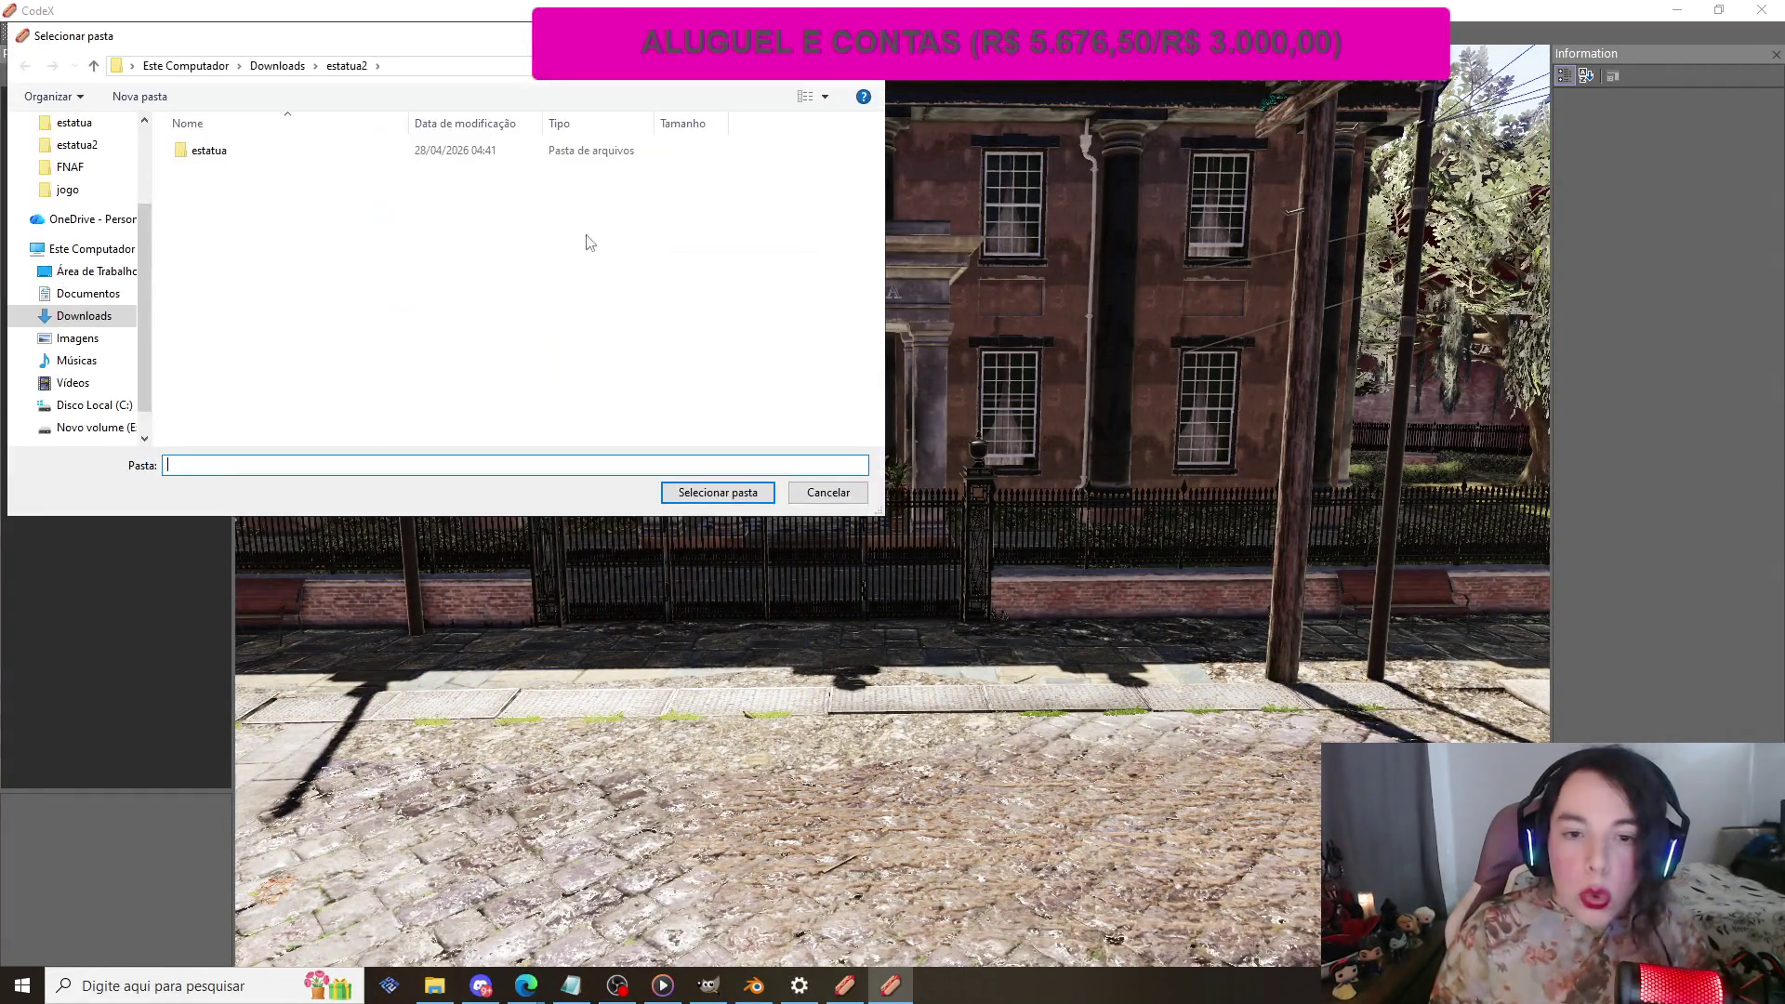
{"action": "left_click", "coordinate": [335, 67]}
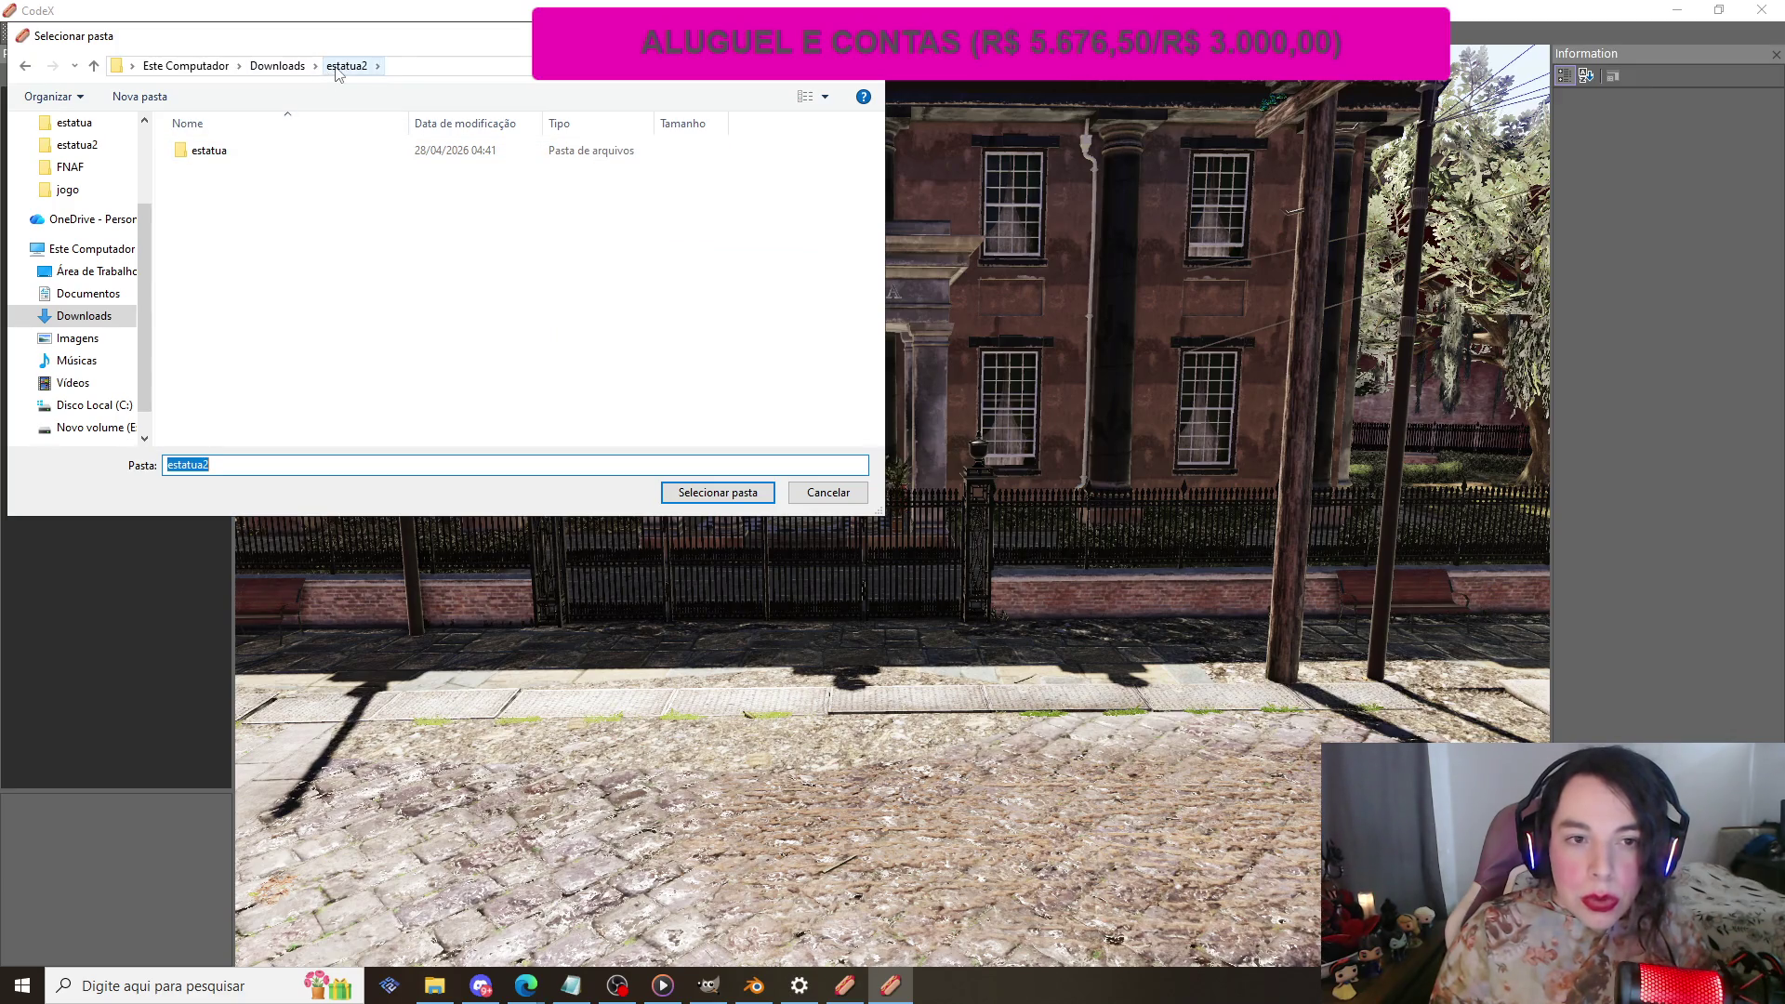
{"action": "left_click", "coordinate": [277, 66]}
{"action": "left_click", "coordinate": [260, 181]}
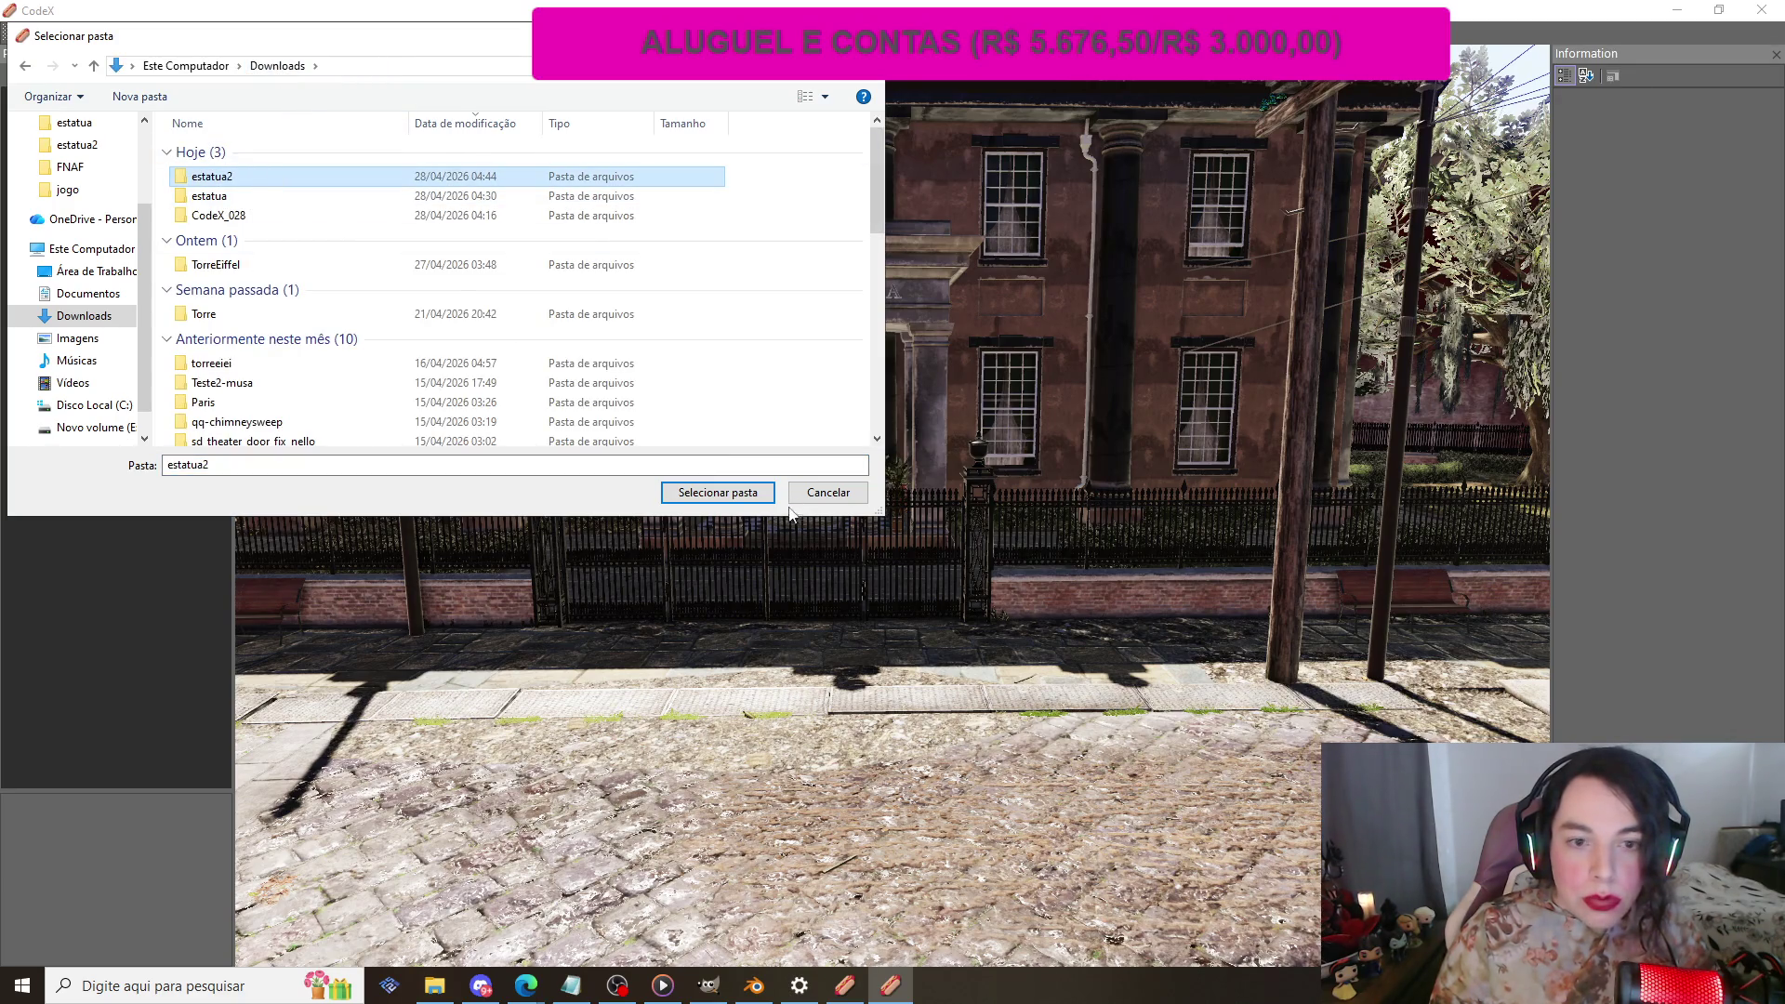
{"action": "left_click", "coordinate": [733, 492]}
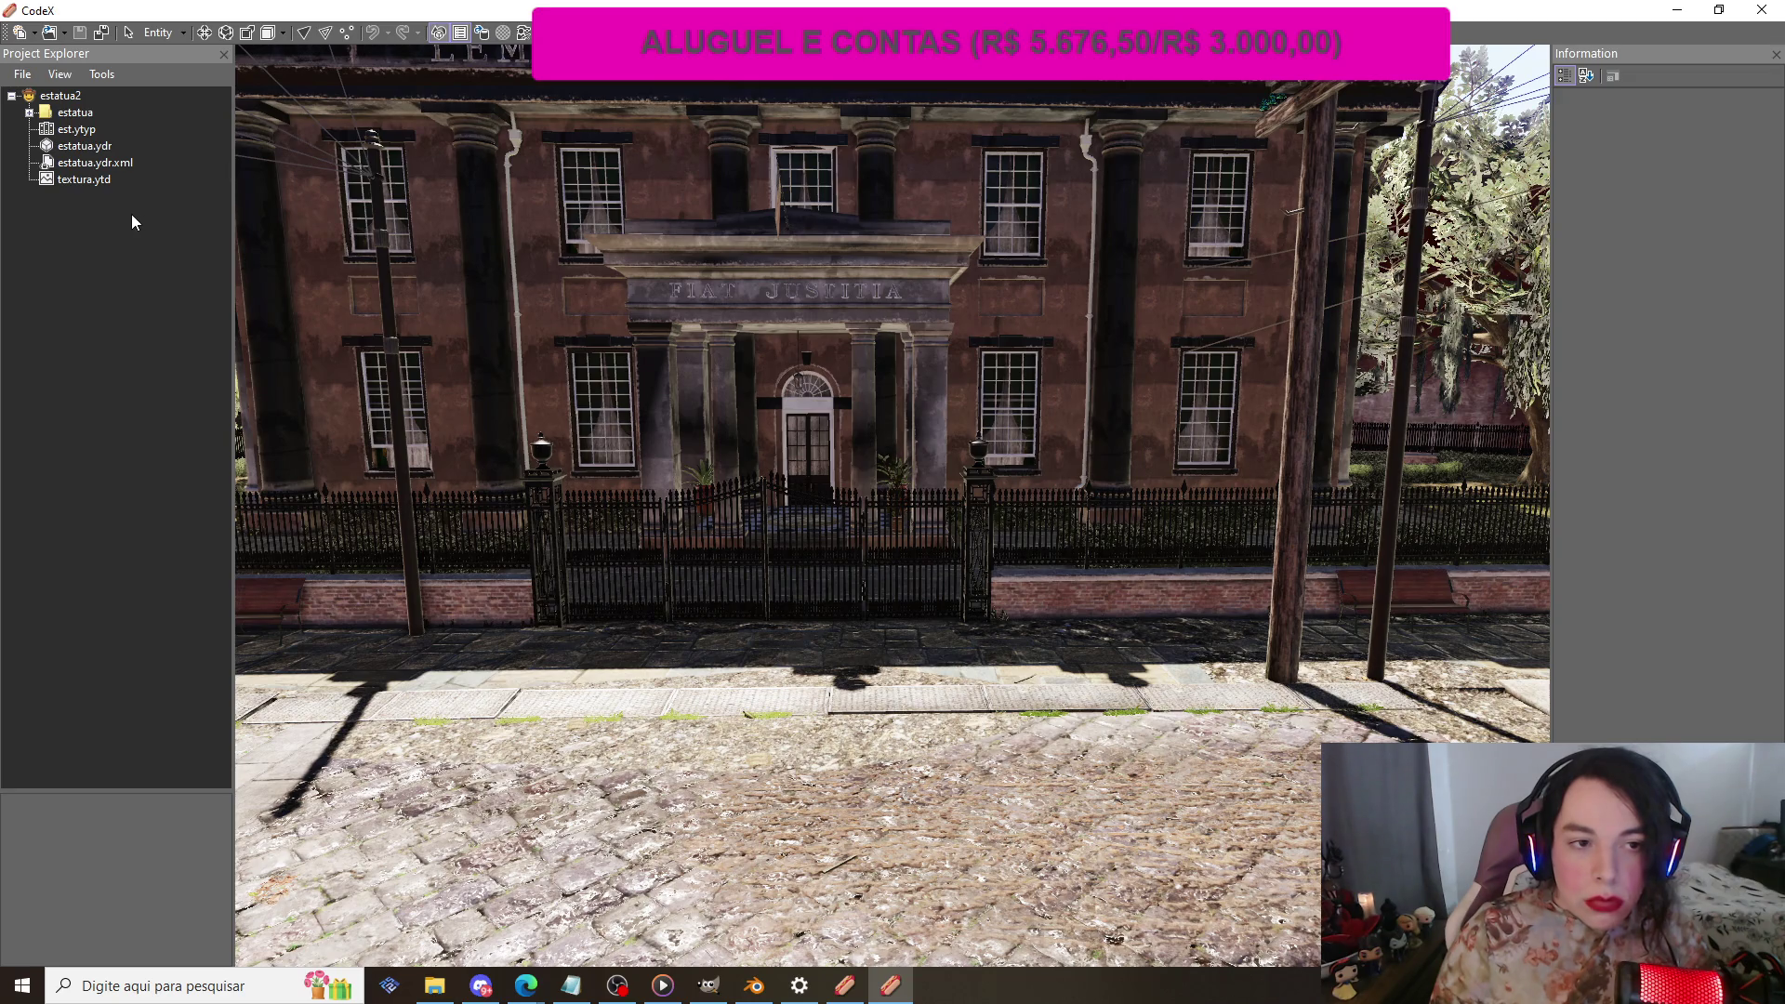
{"action": "left_click", "coordinate": [23, 76]}
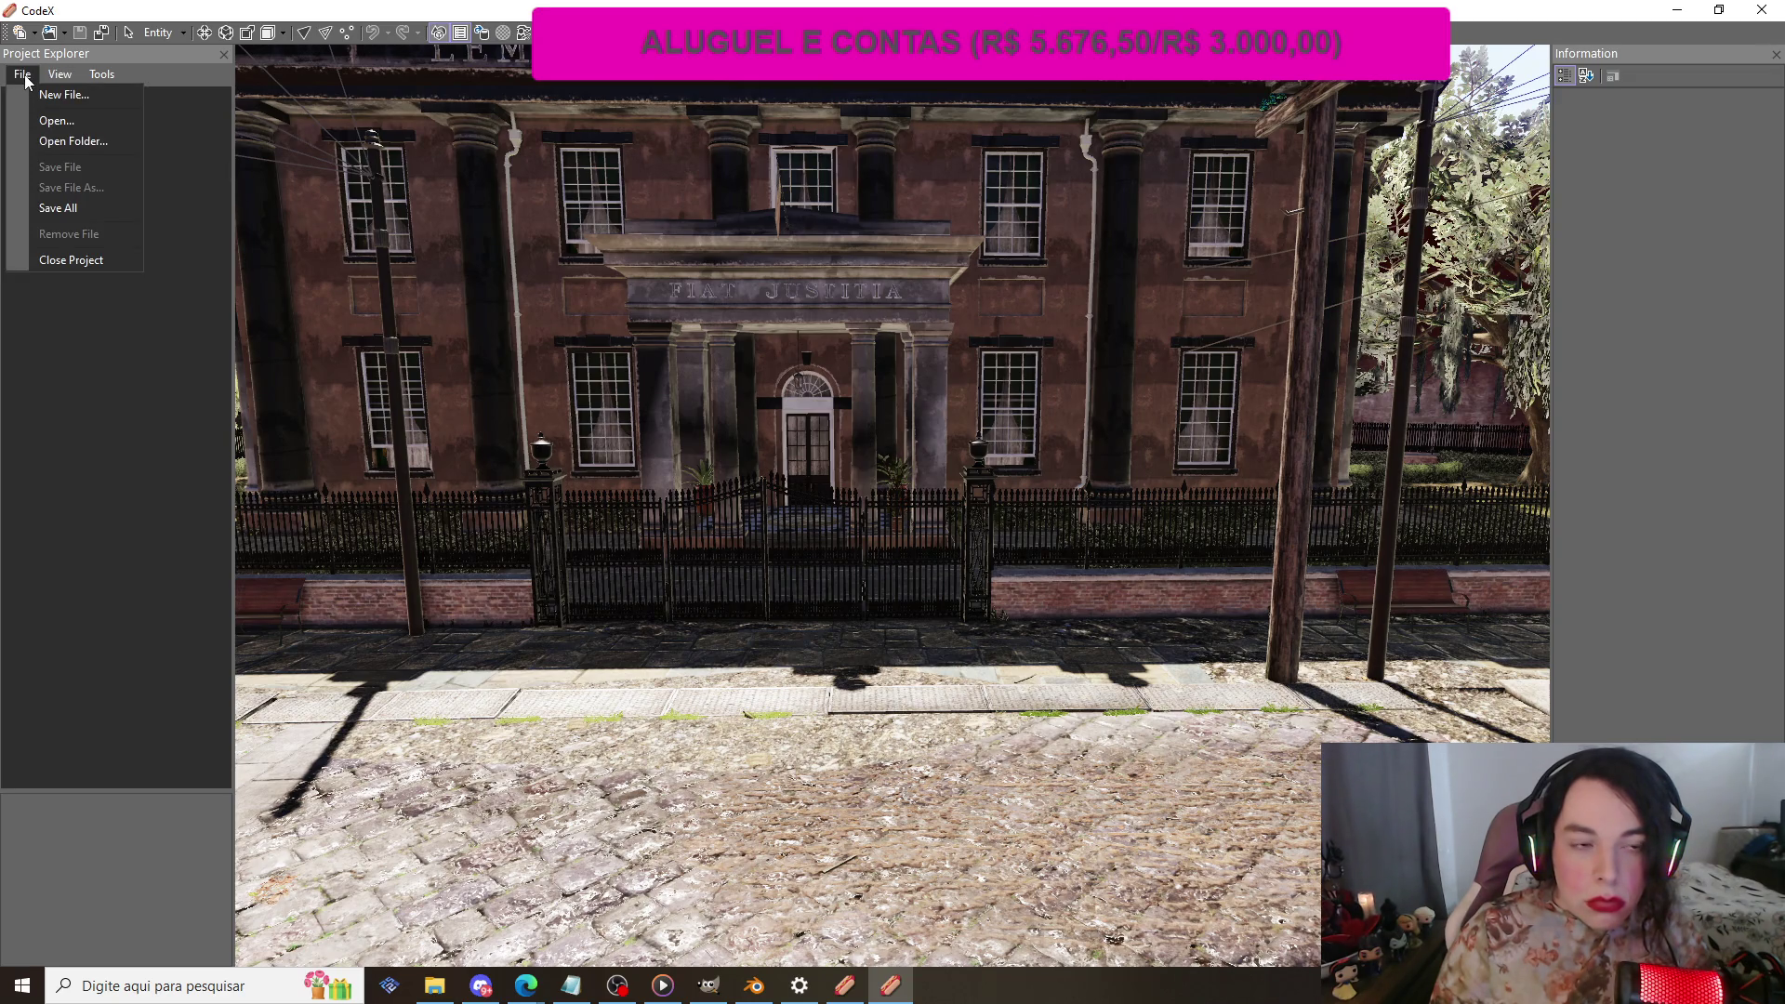
Step: Create a new.ymap map data file and select it as the target for new entities
{"action": "left_click", "coordinate": [39, 97]}
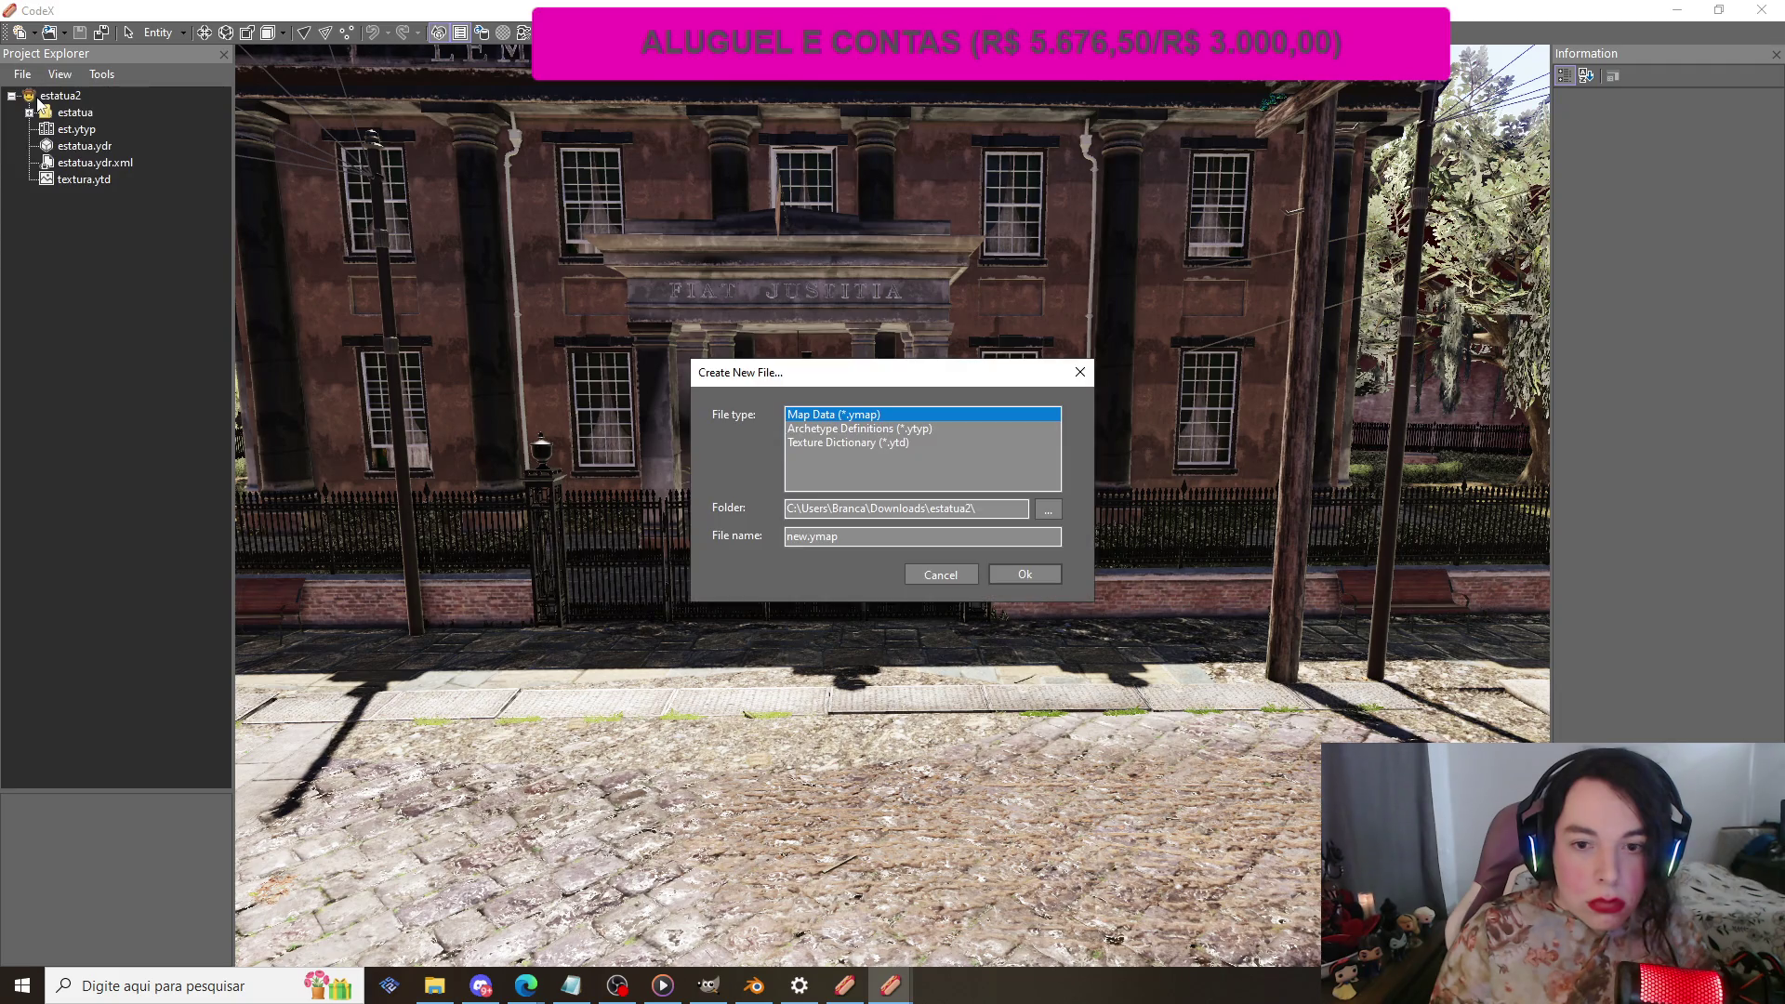
{"action": "left_click", "coordinate": [1039, 582]}
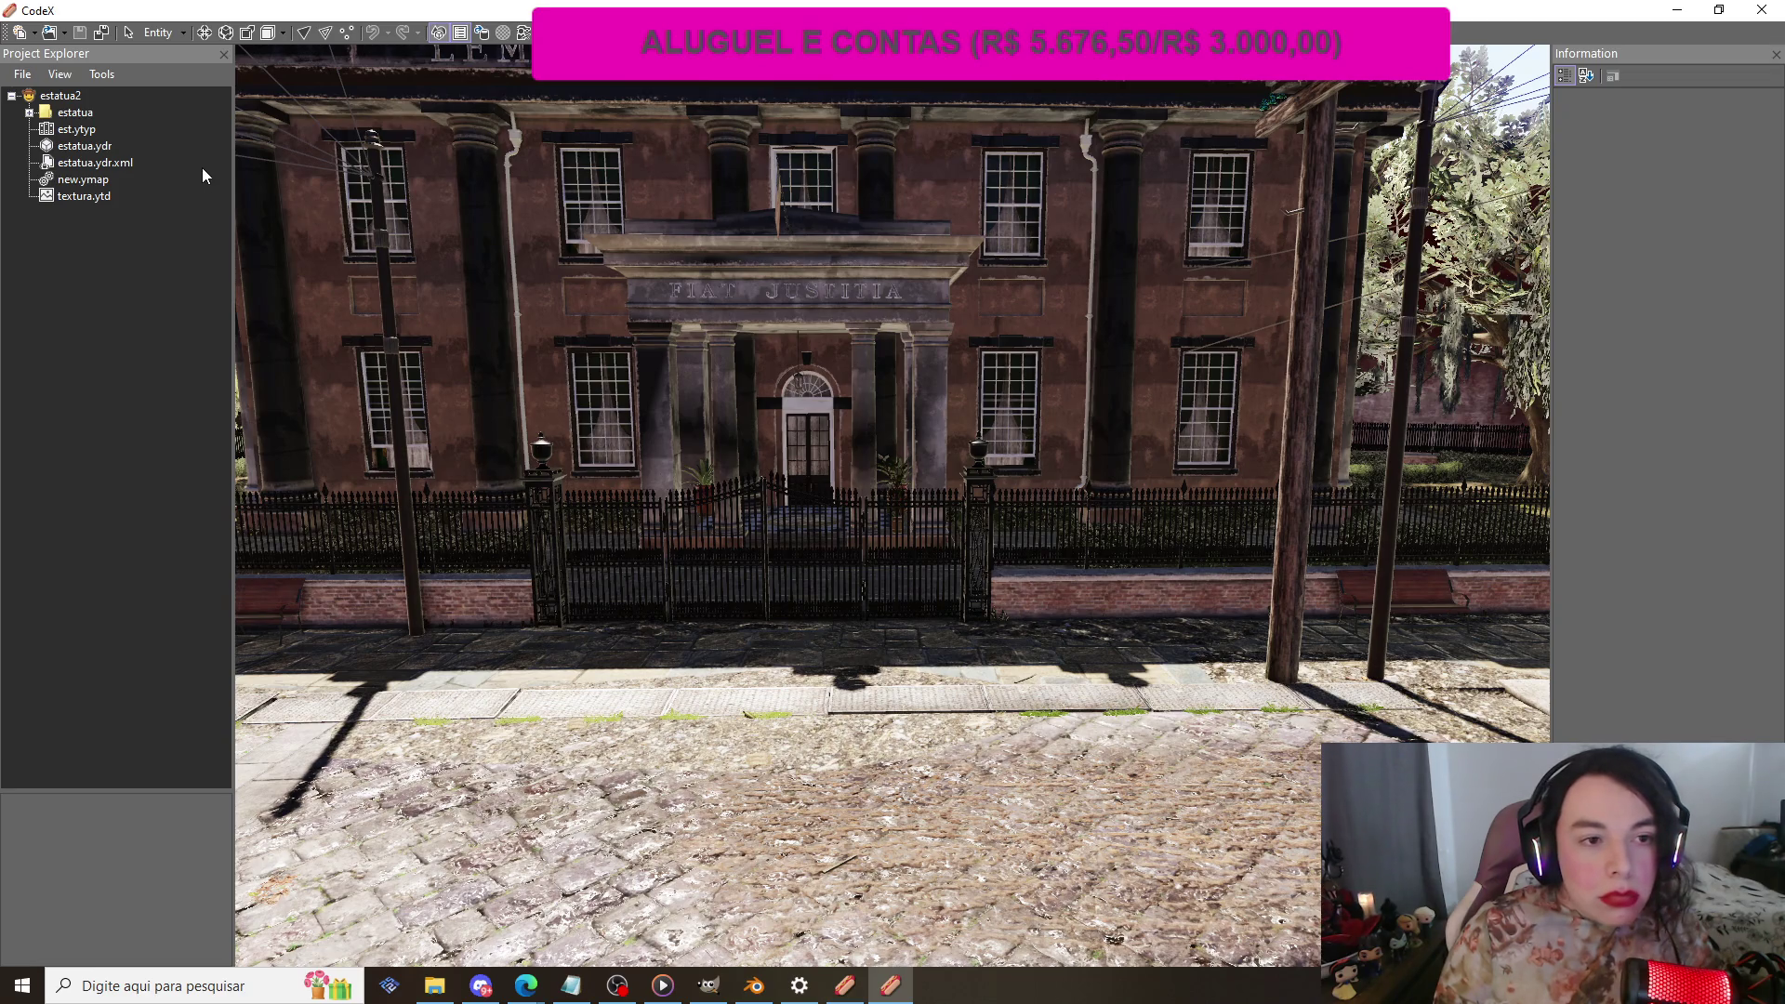
{"action": "left_click", "coordinate": [96, 180]}
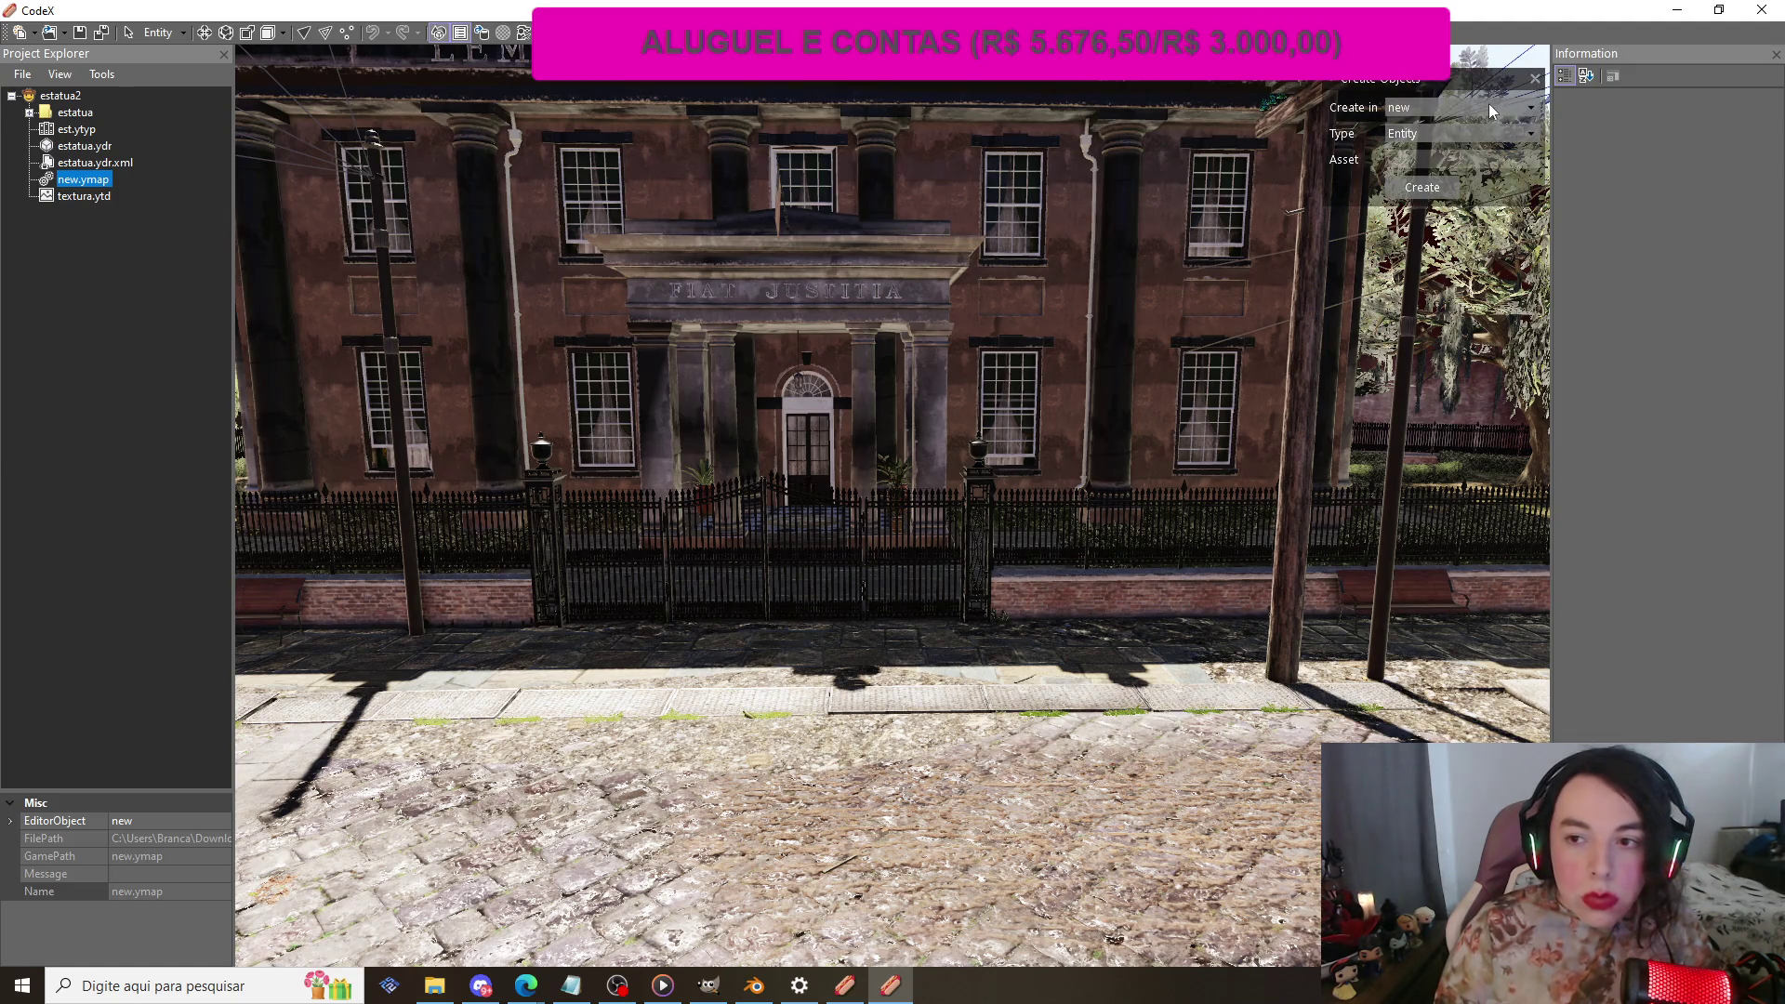
{"action": "left_click", "coordinate": [1444, 158]}
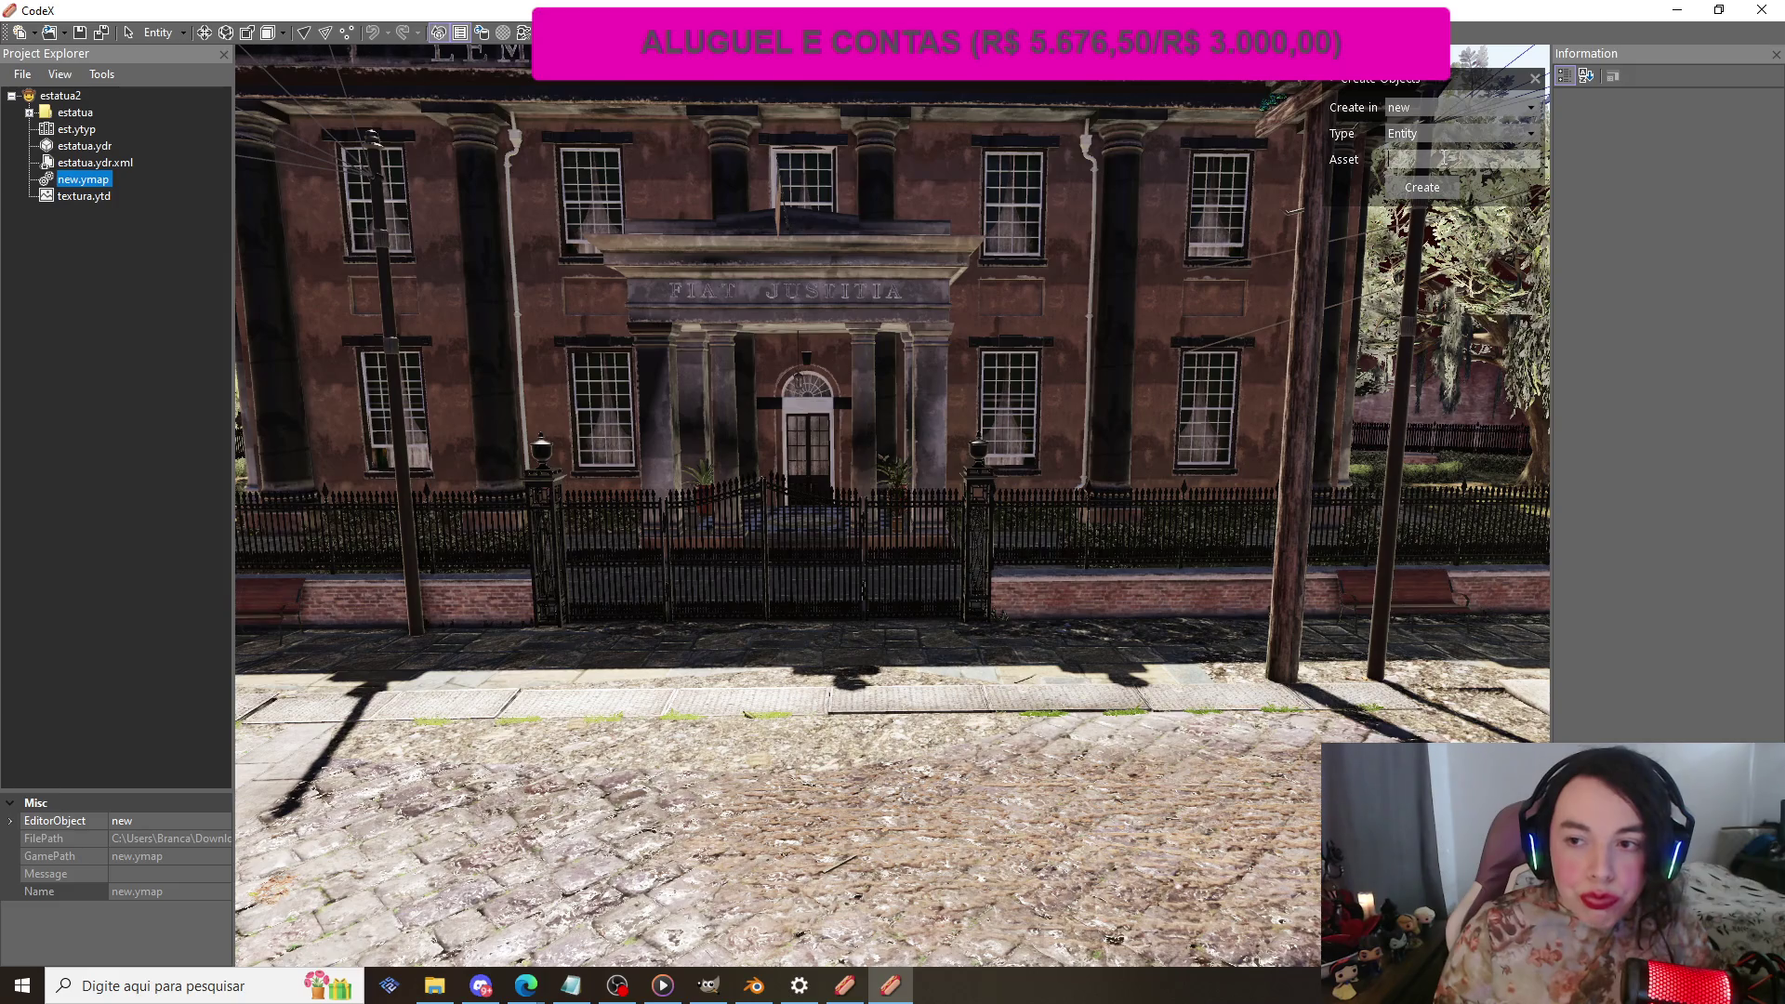
Step: Create an 'estatua' entity in new.ymap and orbit the view to see it on the street
{"action": "type", "text": "estatua"}
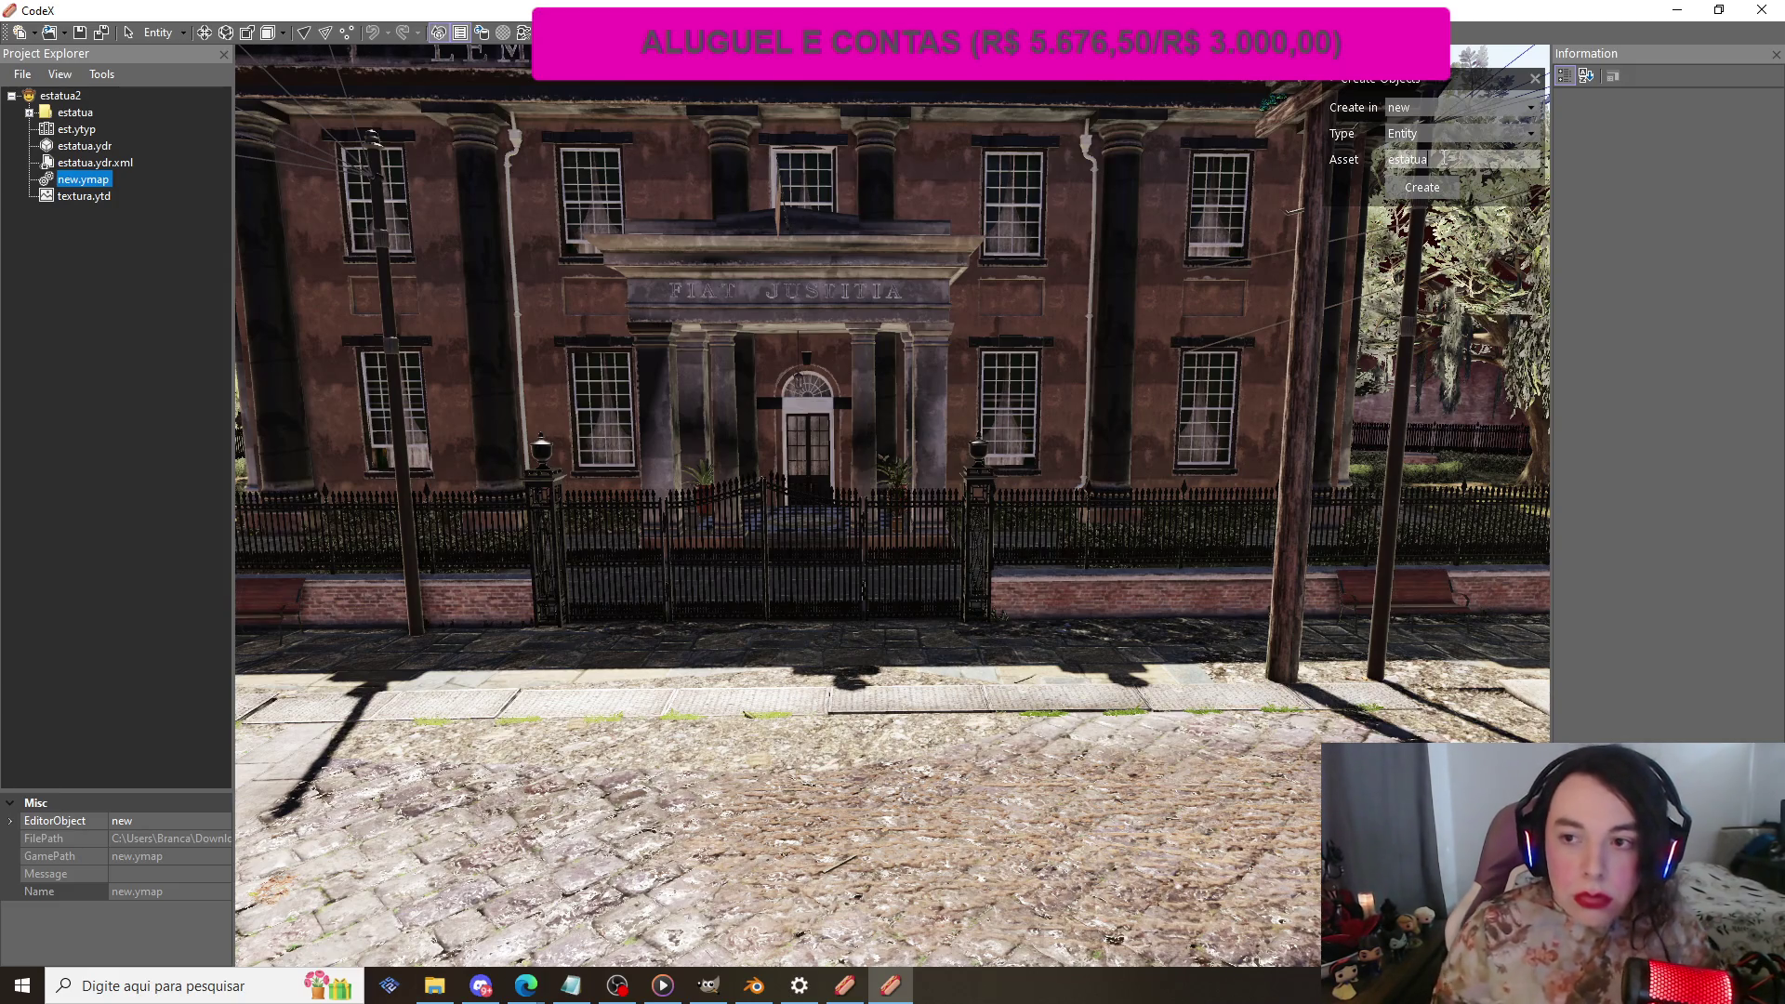
{"action": "left_click", "coordinate": [1442, 191]}
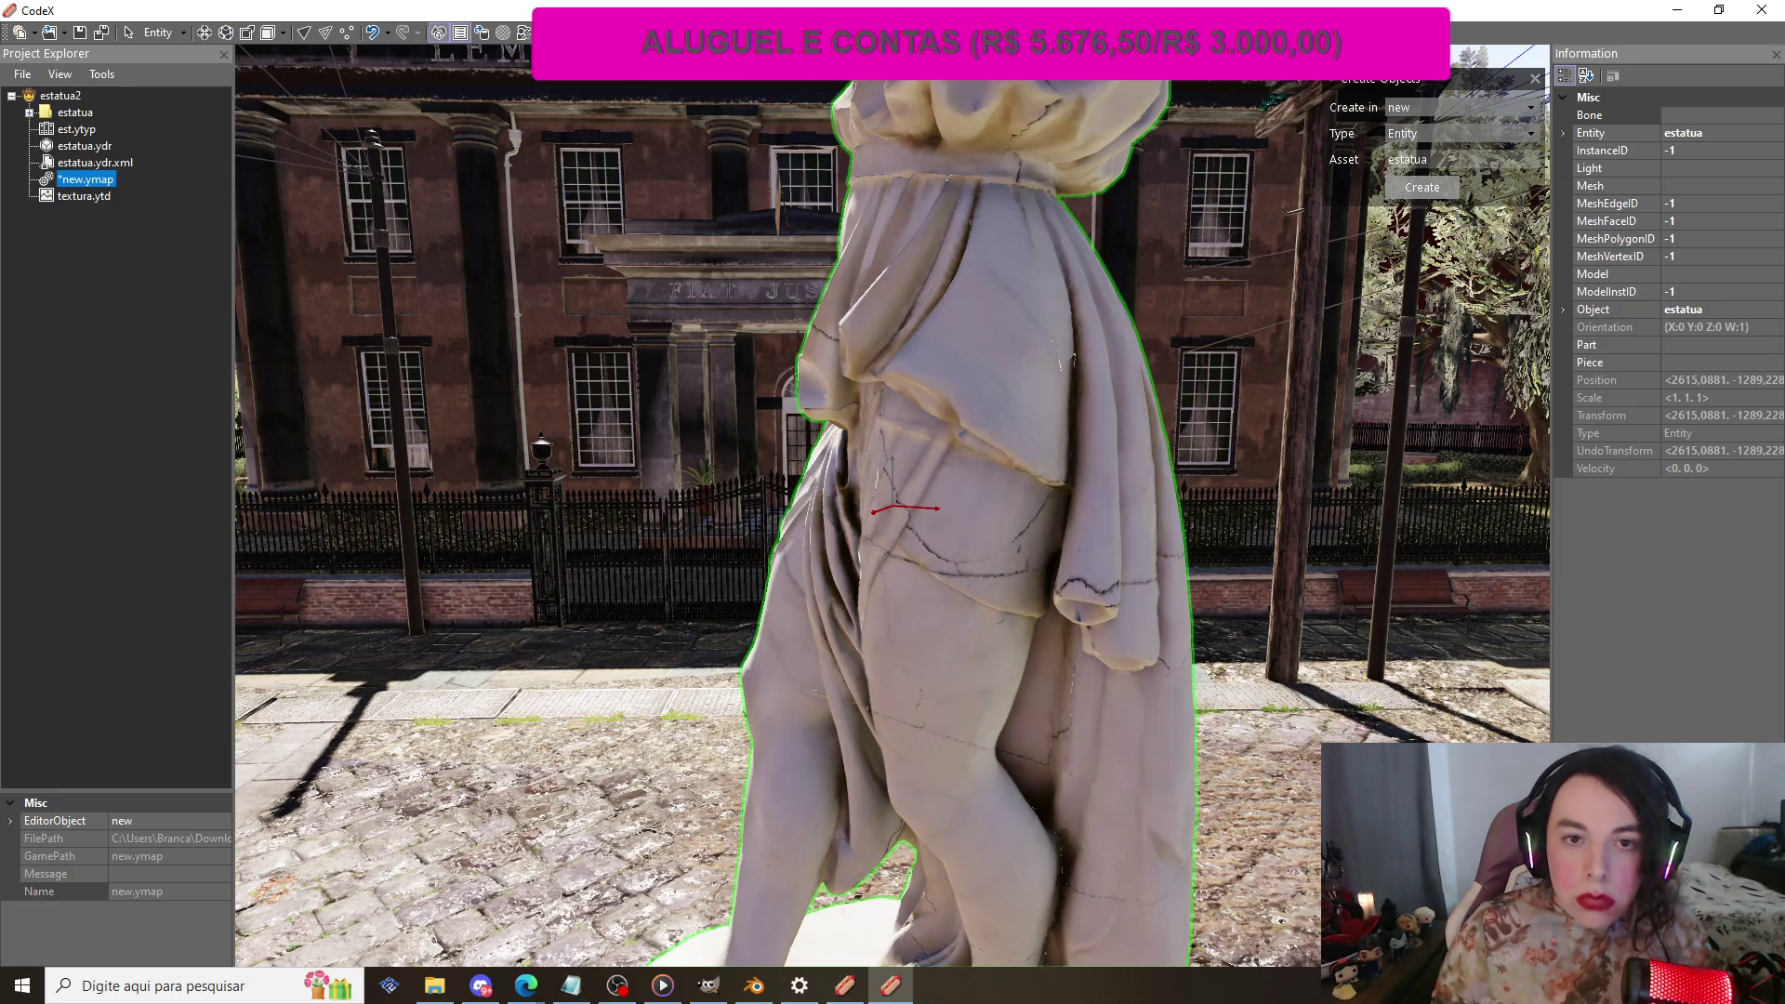
{"action": "left_click", "coordinate": [225, 32]}
{"action": "mouse_move", "coordinate": [630, 388]}
{"action": "left_mouse_down"}
{"action": "mouse_move", "coordinate": [650, 392]}
{"action": "mouse_move", "coordinate": [733, 247]}
{"action": "left_mouse_up"}
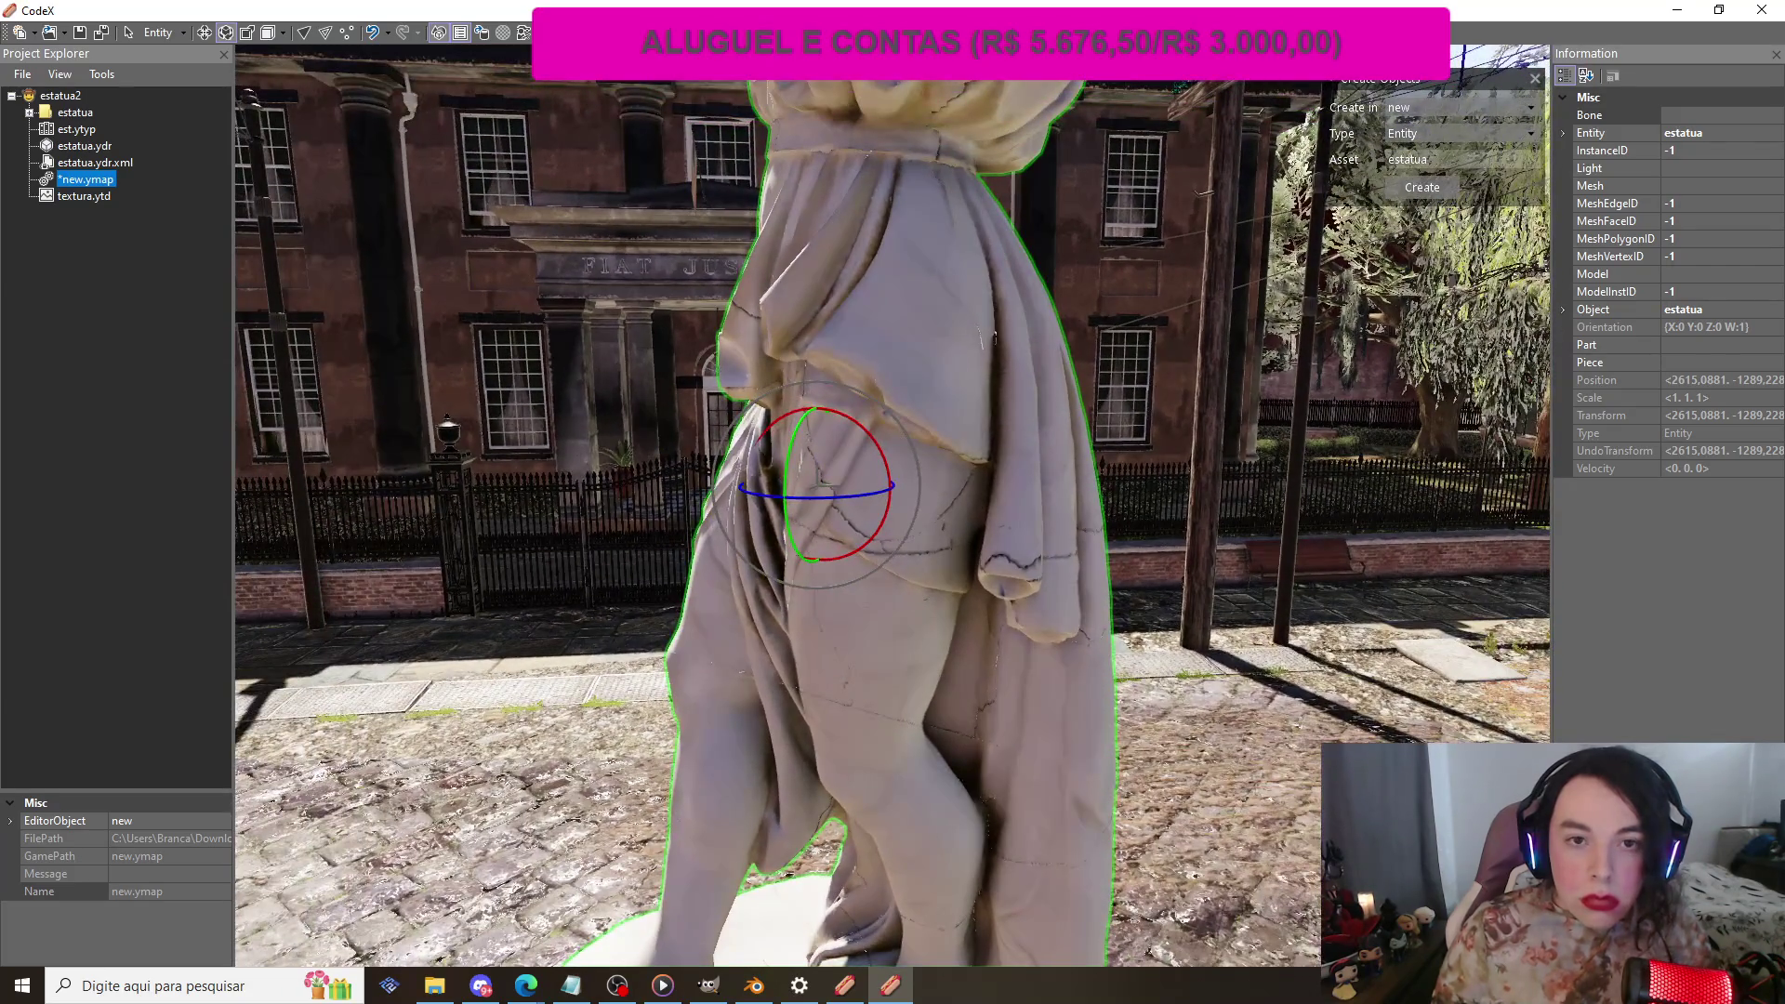
{"action": "key", "text": "Delete"}
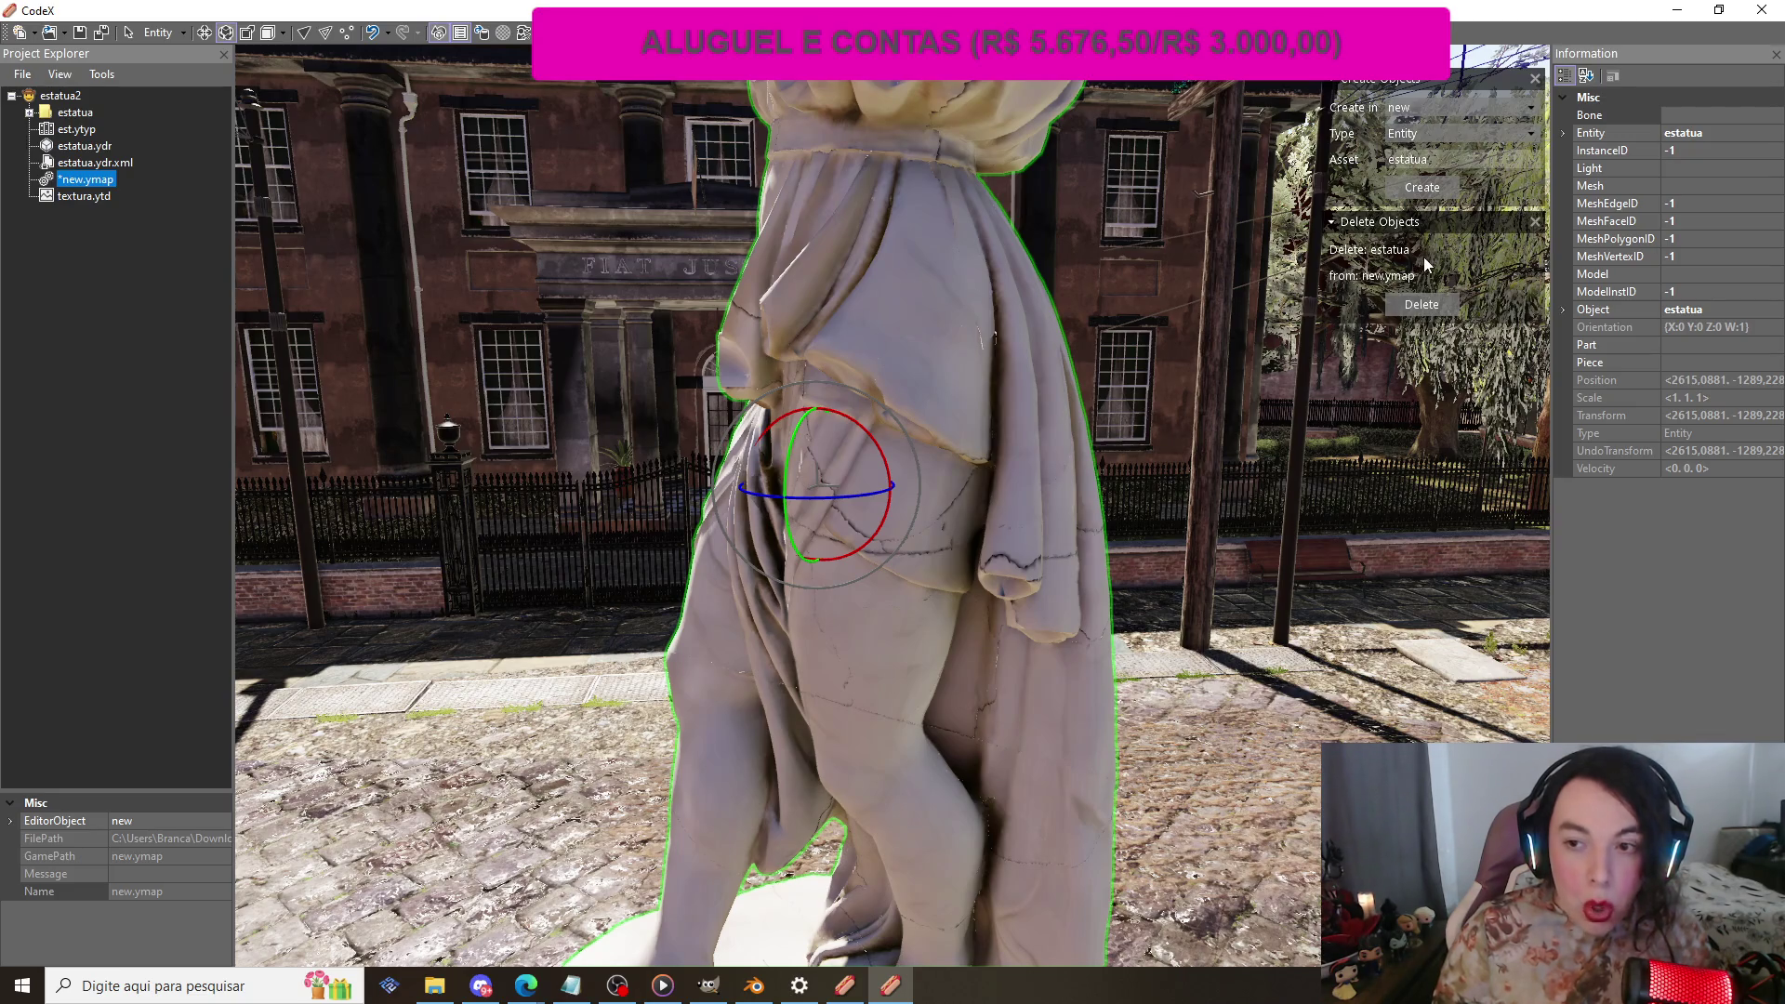
{"action": "left_click", "coordinate": [1536, 221]}
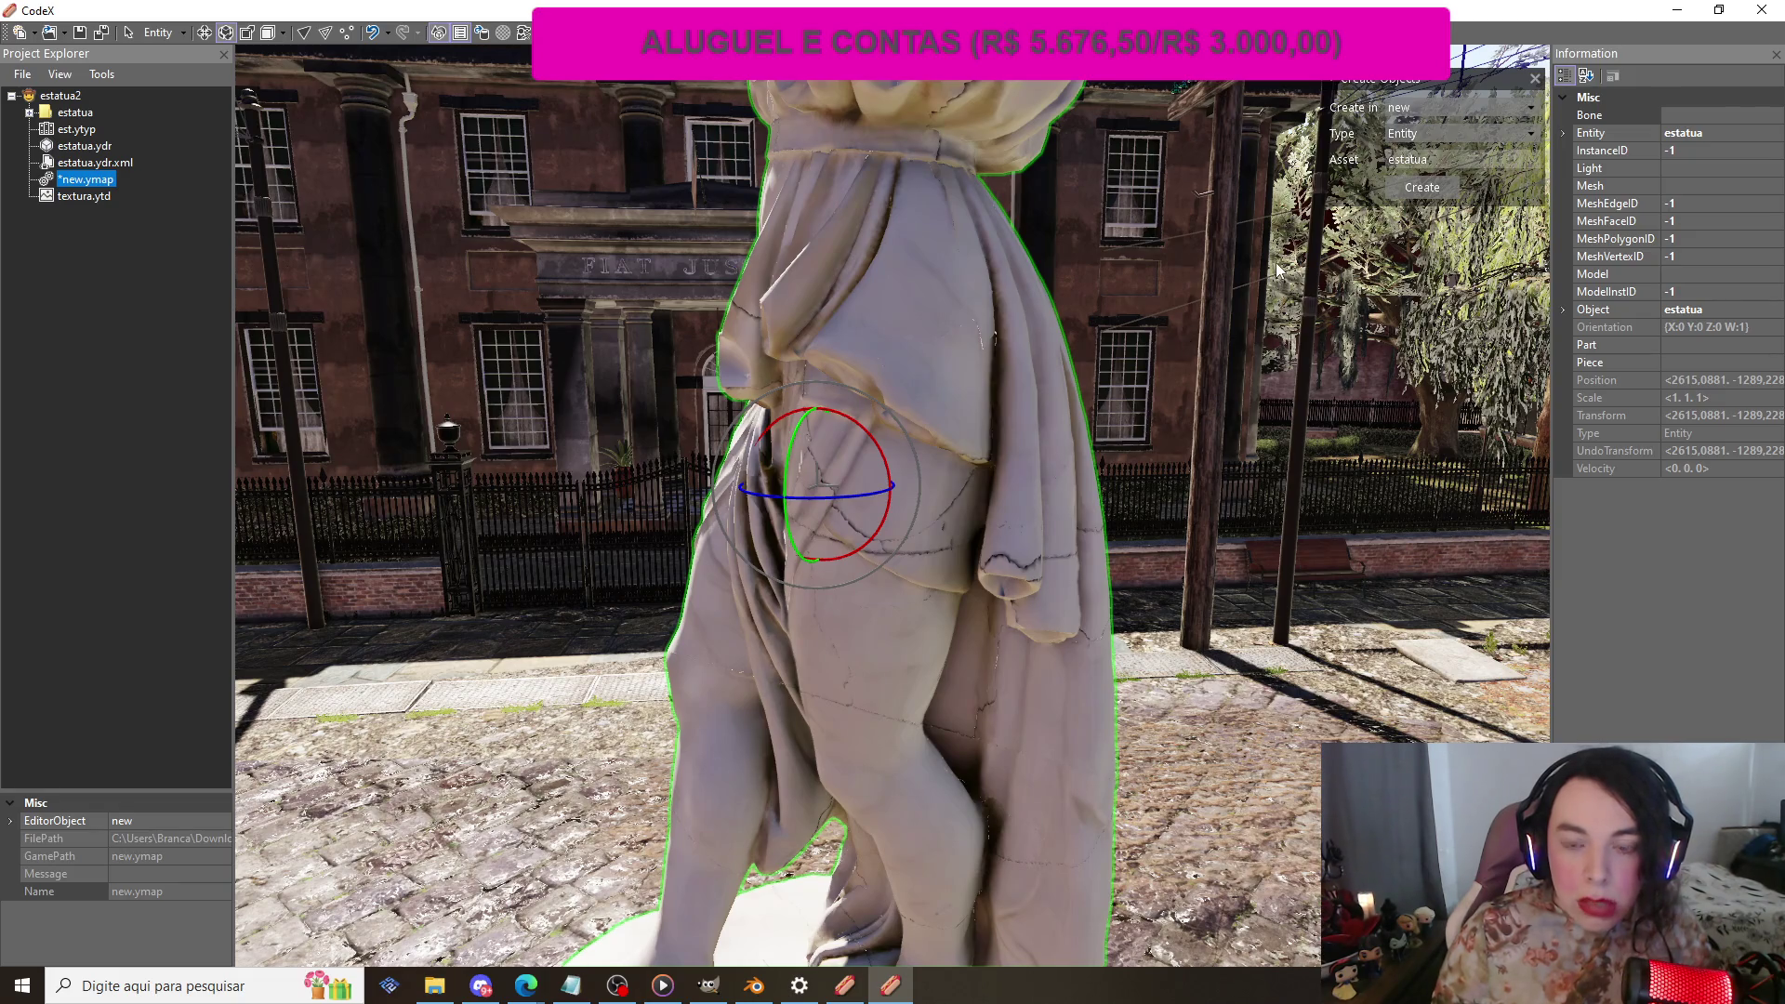
{"action": "mouse_move", "coordinate": [1291, 403]}
{"action": "left_mouse_down"}
{"action": "mouse_move", "coordinate": [1345, 279]}
{"action": "mouse_move", "coordinate": [1292, 471]}
{"action": "mouse_move", "coordinate": [1407, 425]}
{"action": "mouse_move", "coordinate": [1046, 439]}
{"action": "mouse_move", "coordinate": [1332, 444]}
{"action": "mouse_move", "coordinate": [1277, 441]}
{"action": "left_mouse_up"}
Step: Scale the statue down evenly to a smaller size
{"action": "scroll", "coordinate": [1330, 437], "scroll_direction": "down", "scroll_amount": 5}
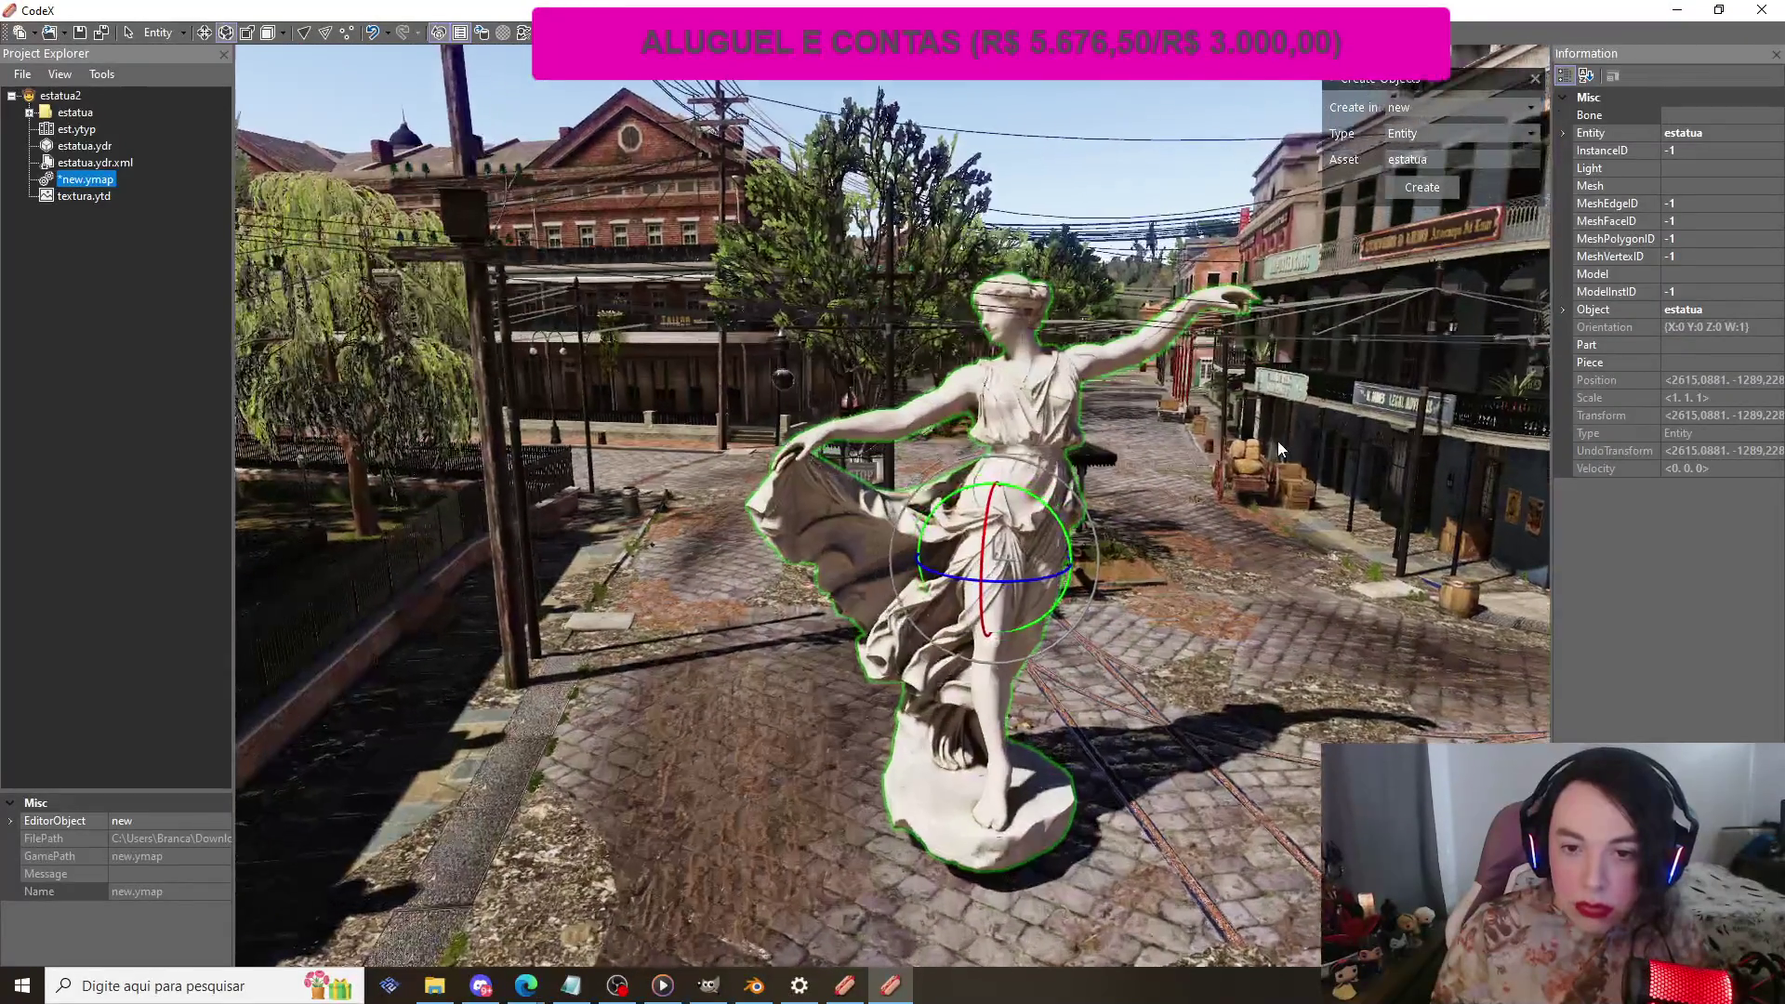
{"action": "key", "text": "d"}
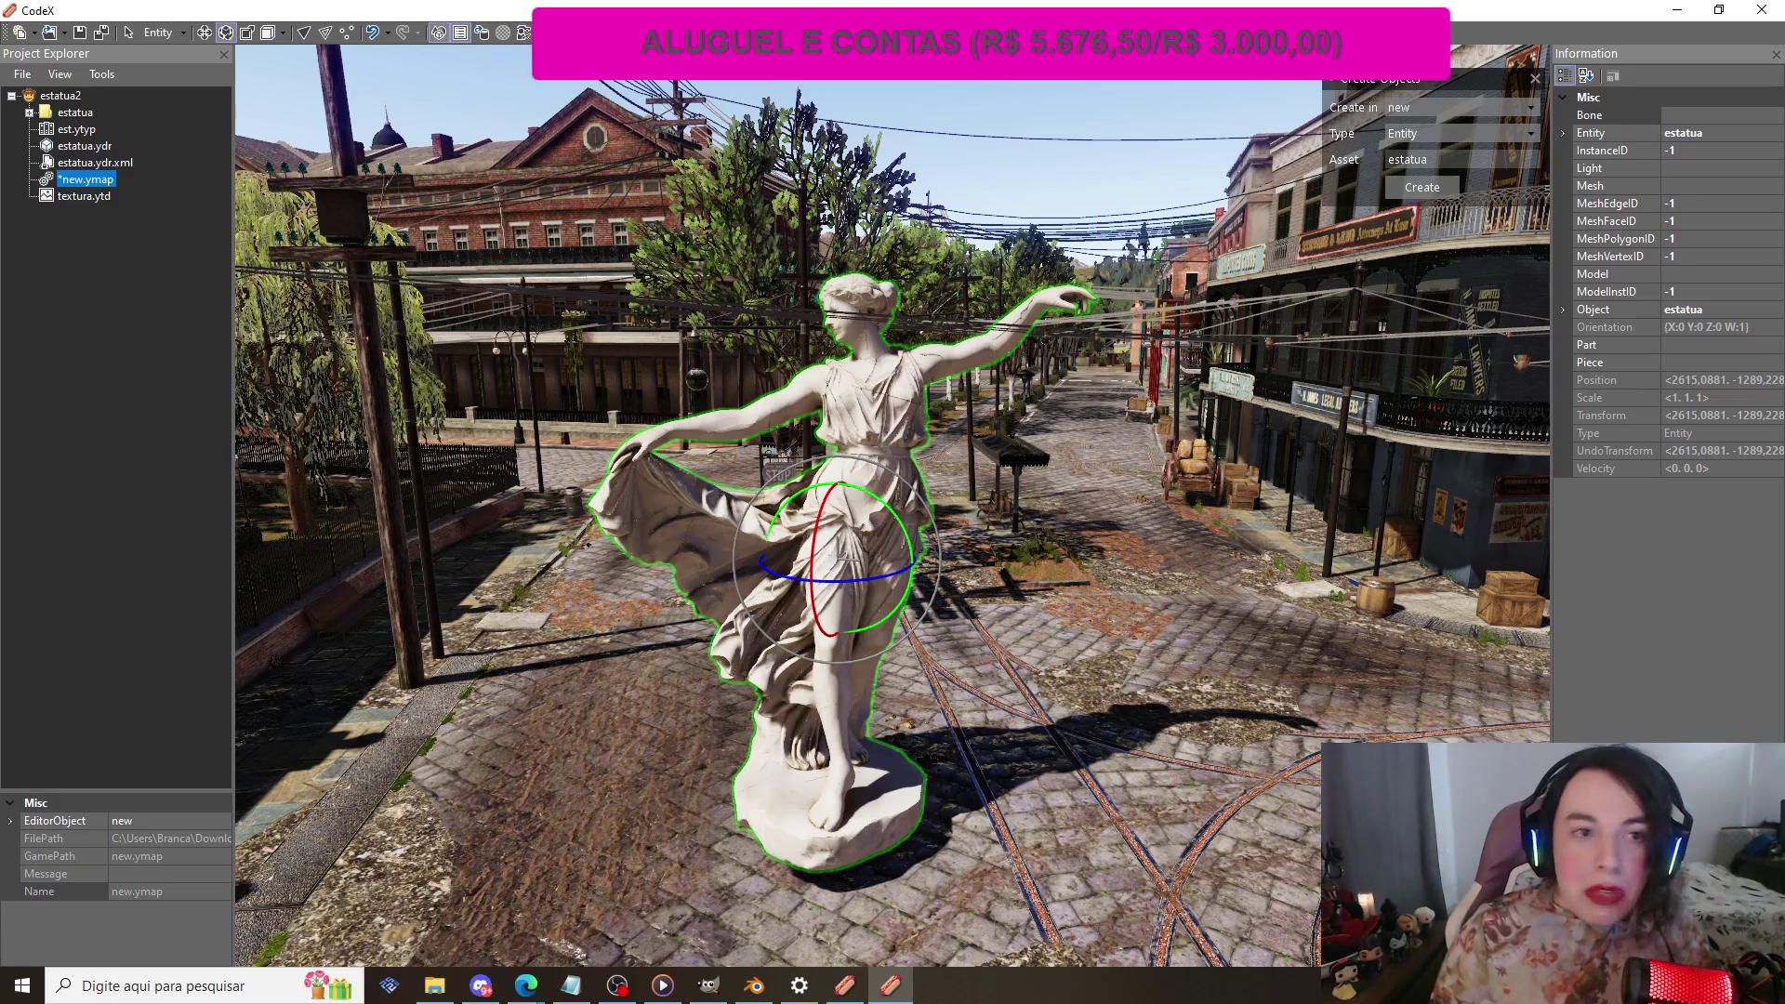
{"action": "left_click", "coordinate": [246, 33]}
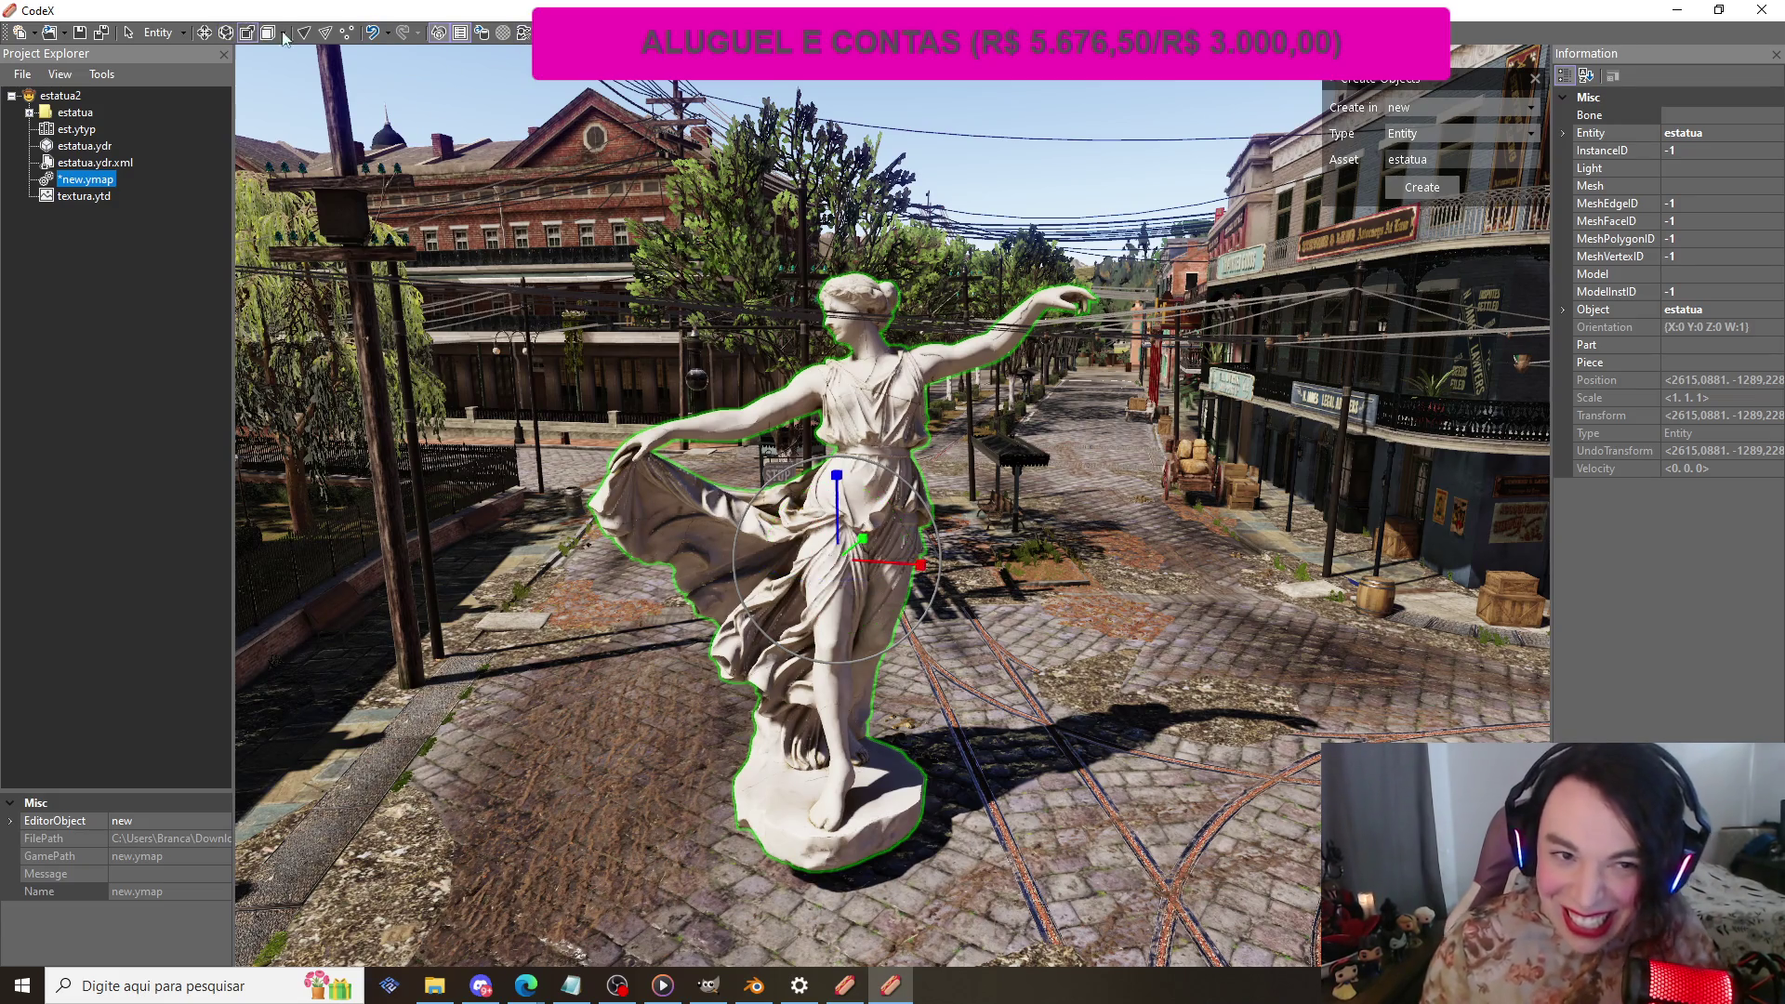
{"action": "left_click_drag", "start_coordinate": [846, 477], "coordinate": [848, 461]}
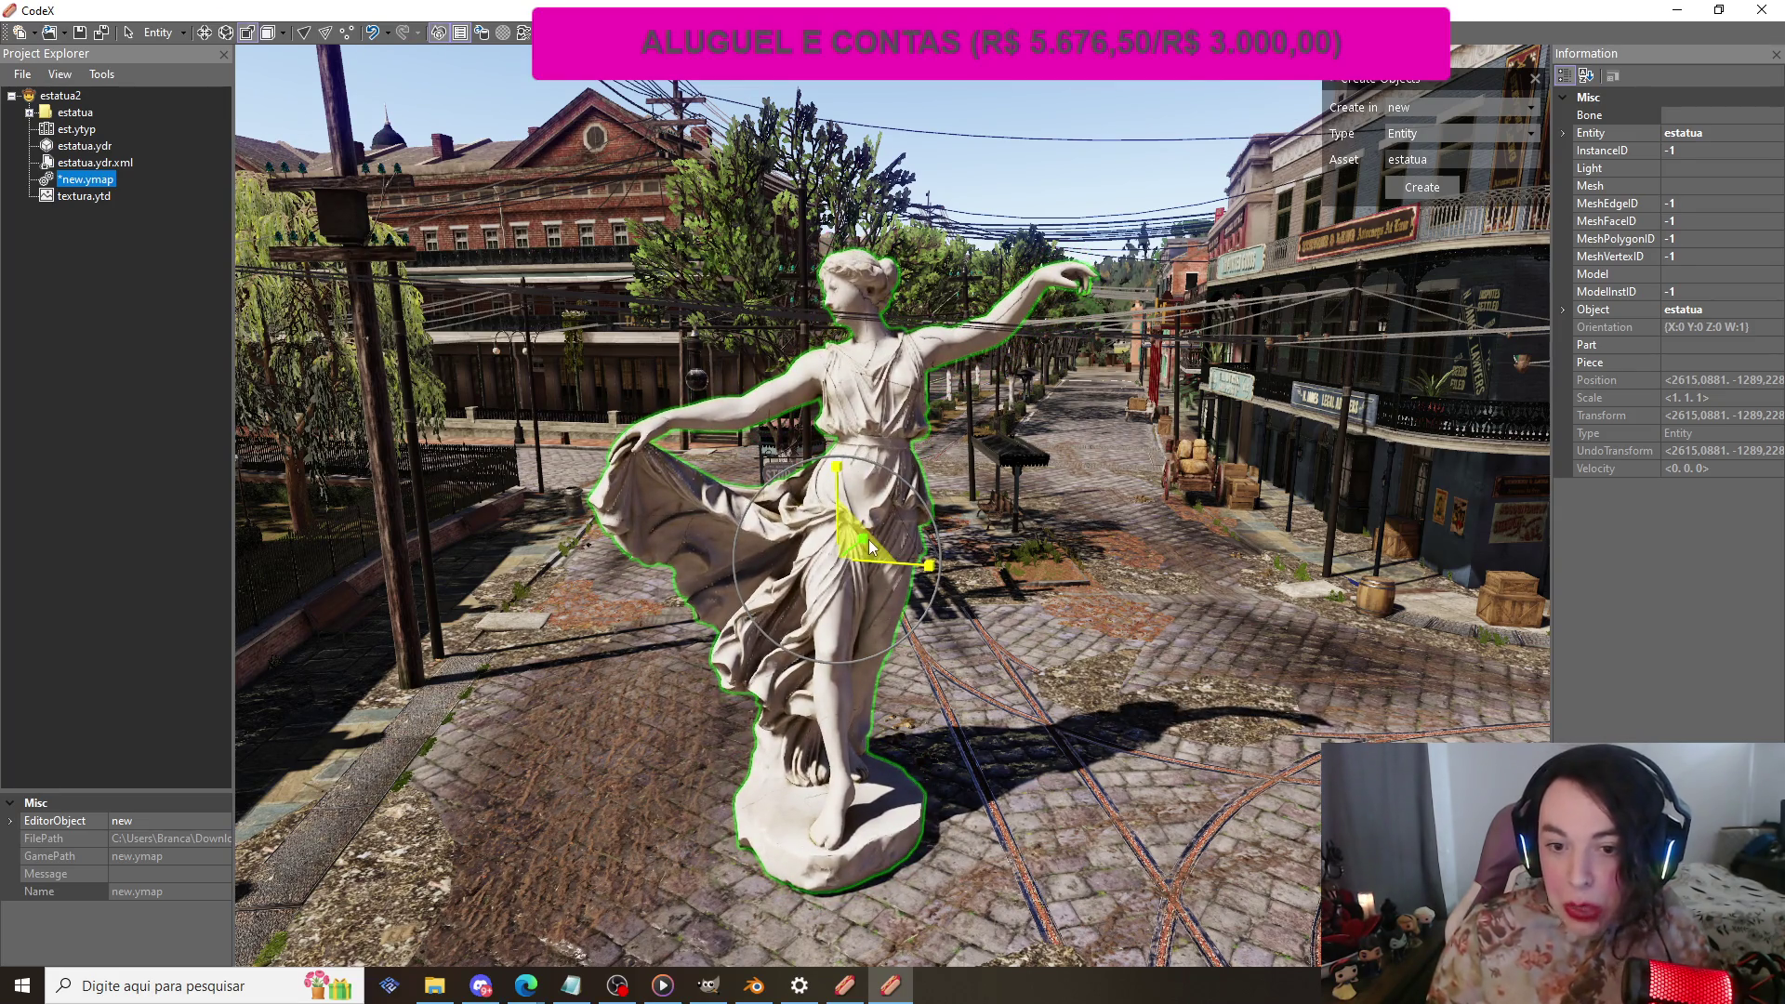
{"action": "left_click_drag", "start_coordinate": [866, 538], "coordinate": [861, 544]}
{"action": "key", "text": "ctrl+z"}
{"action": "key", "text": "ctrl+z"}
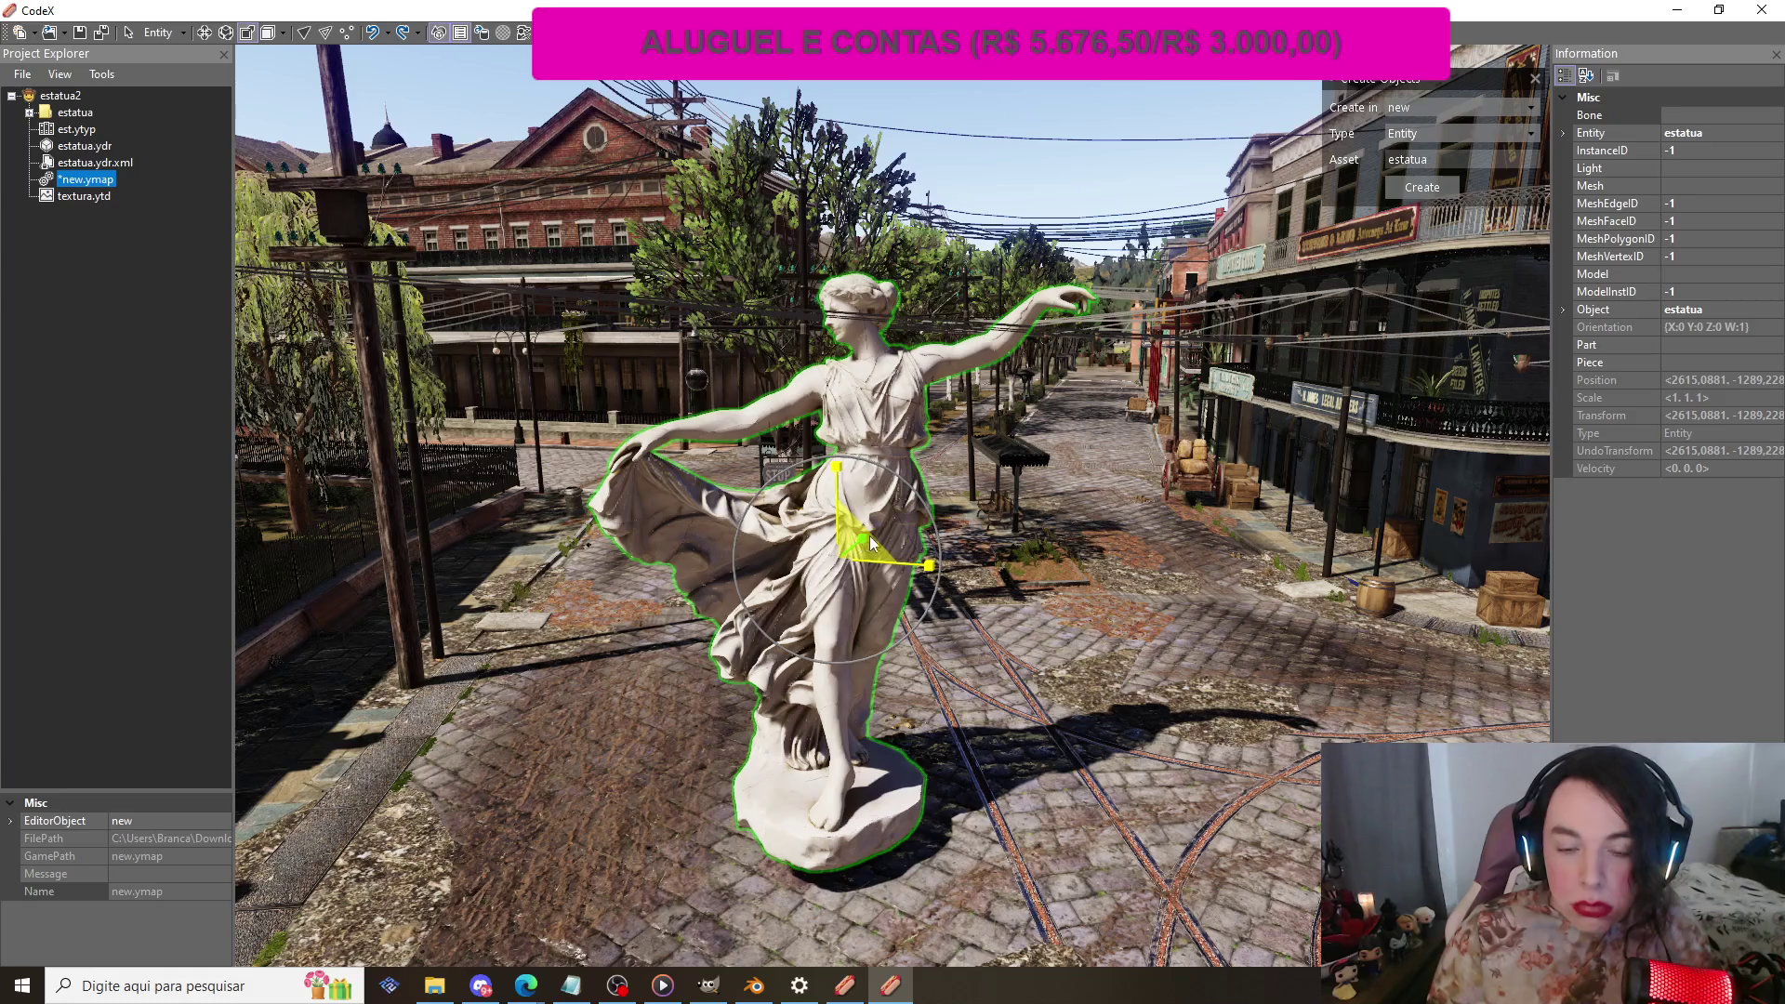
{"action": "left_click_drag", "start_coordinate": [928, 515], "coordinate": [886, 523]}
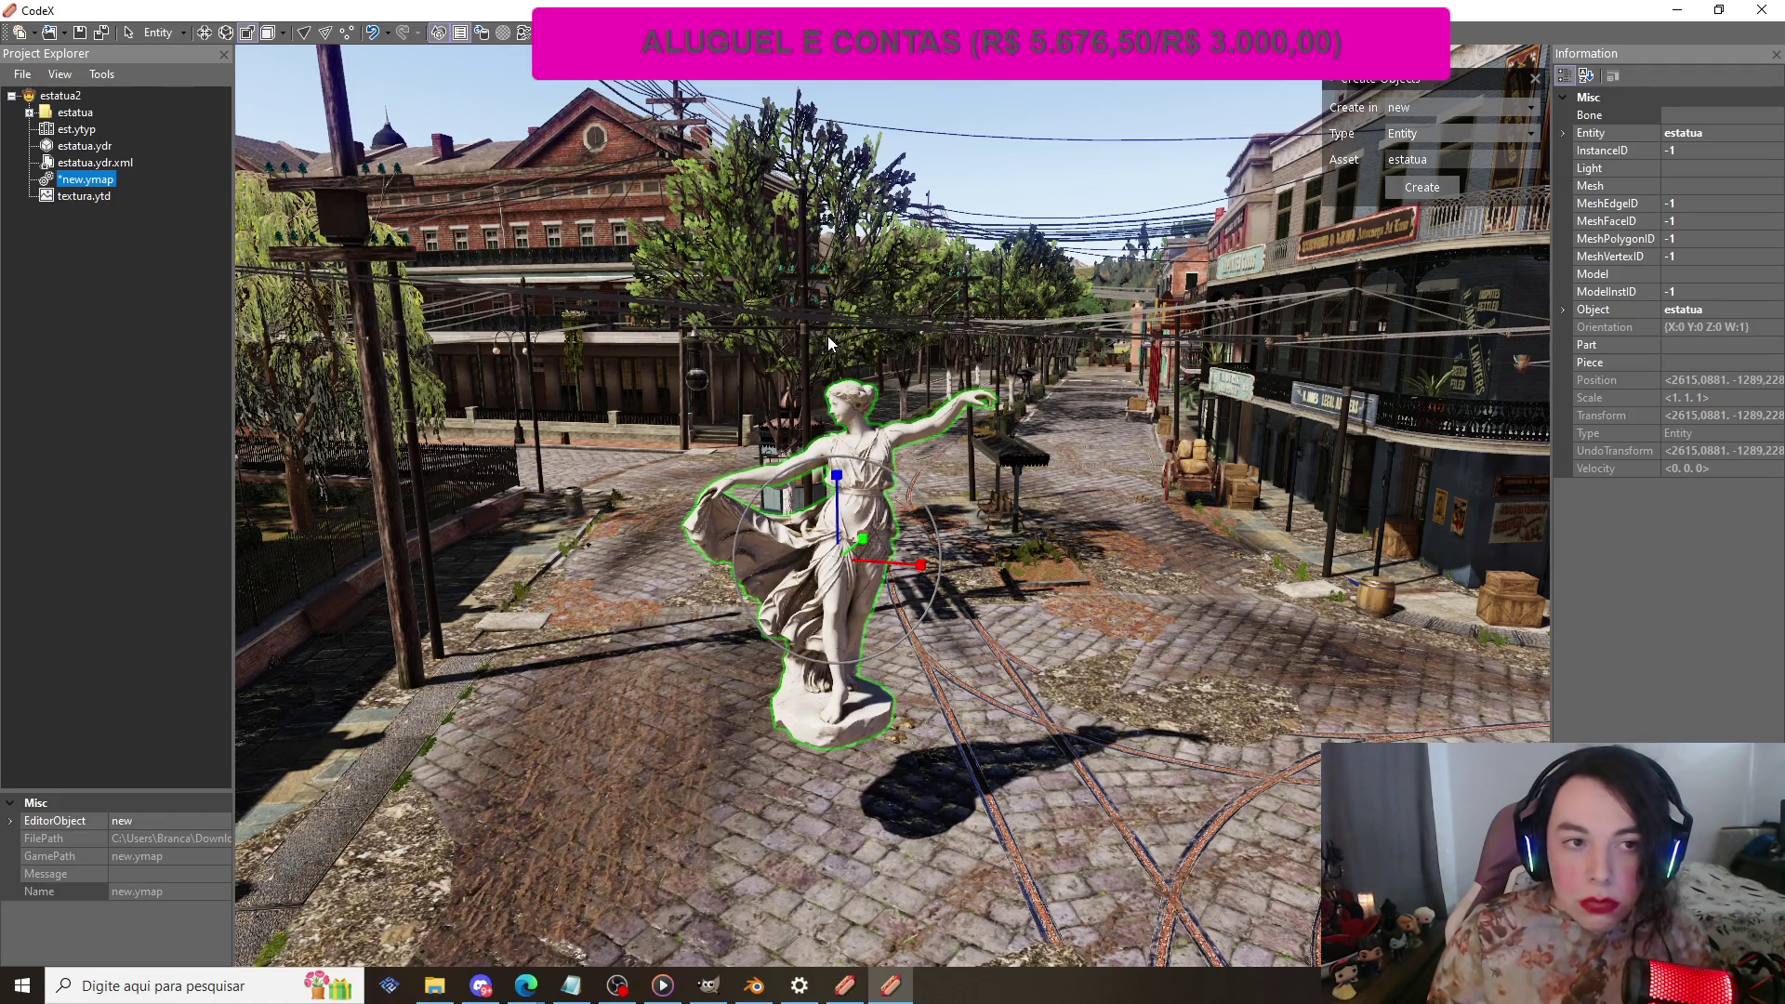
{"action": "left_click_drag", "start_coordinate": [989, 499], "coordinate": [846, 523]}
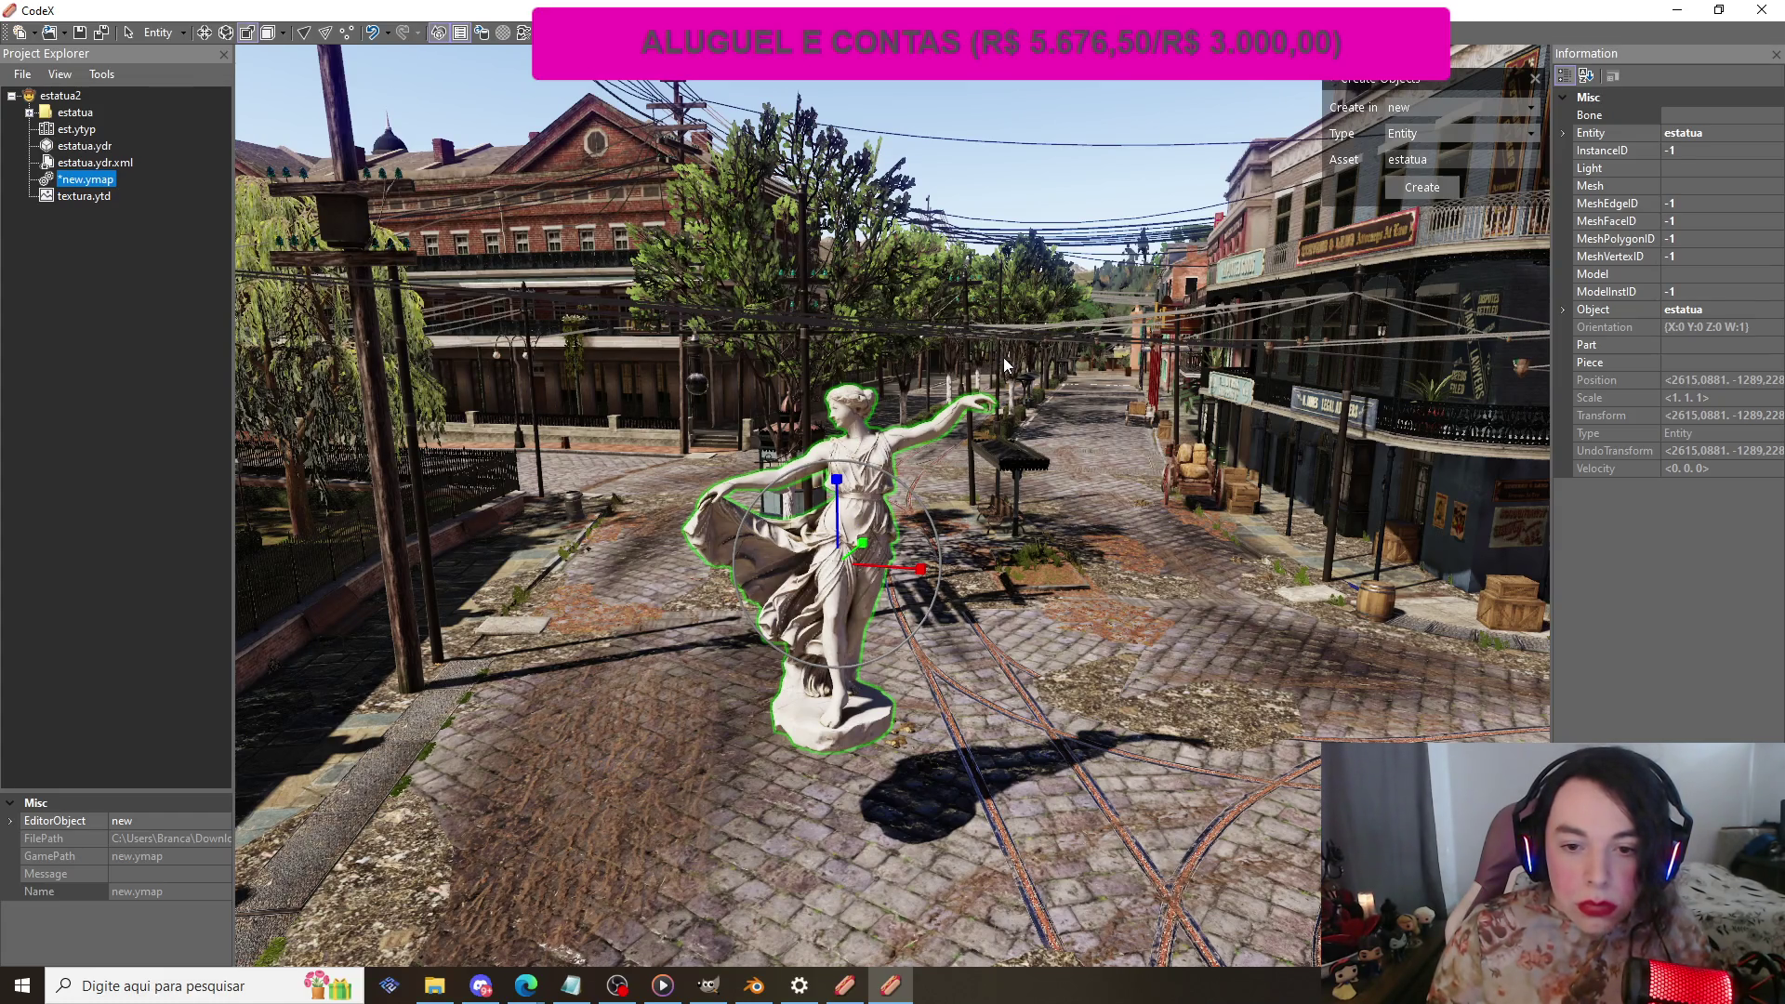
Step: Move the statue down onto the middle of the cobbled street
{"action": "left_click", "coordinate": [204, 33]}
{"action": "mouse_move", "coordinate": [841, 483]}
{"action": "left_mouse_down"}
{"action": "mouse_move", "coordinate": [882, 621]}
{"action": "mouse_move", "coordinate": [896, 606]}
{"action": "left_mouse_up"}
{"action": "left_click_drag", "start_coordinate": [908, 690], "coordinate": [1162, 722]}
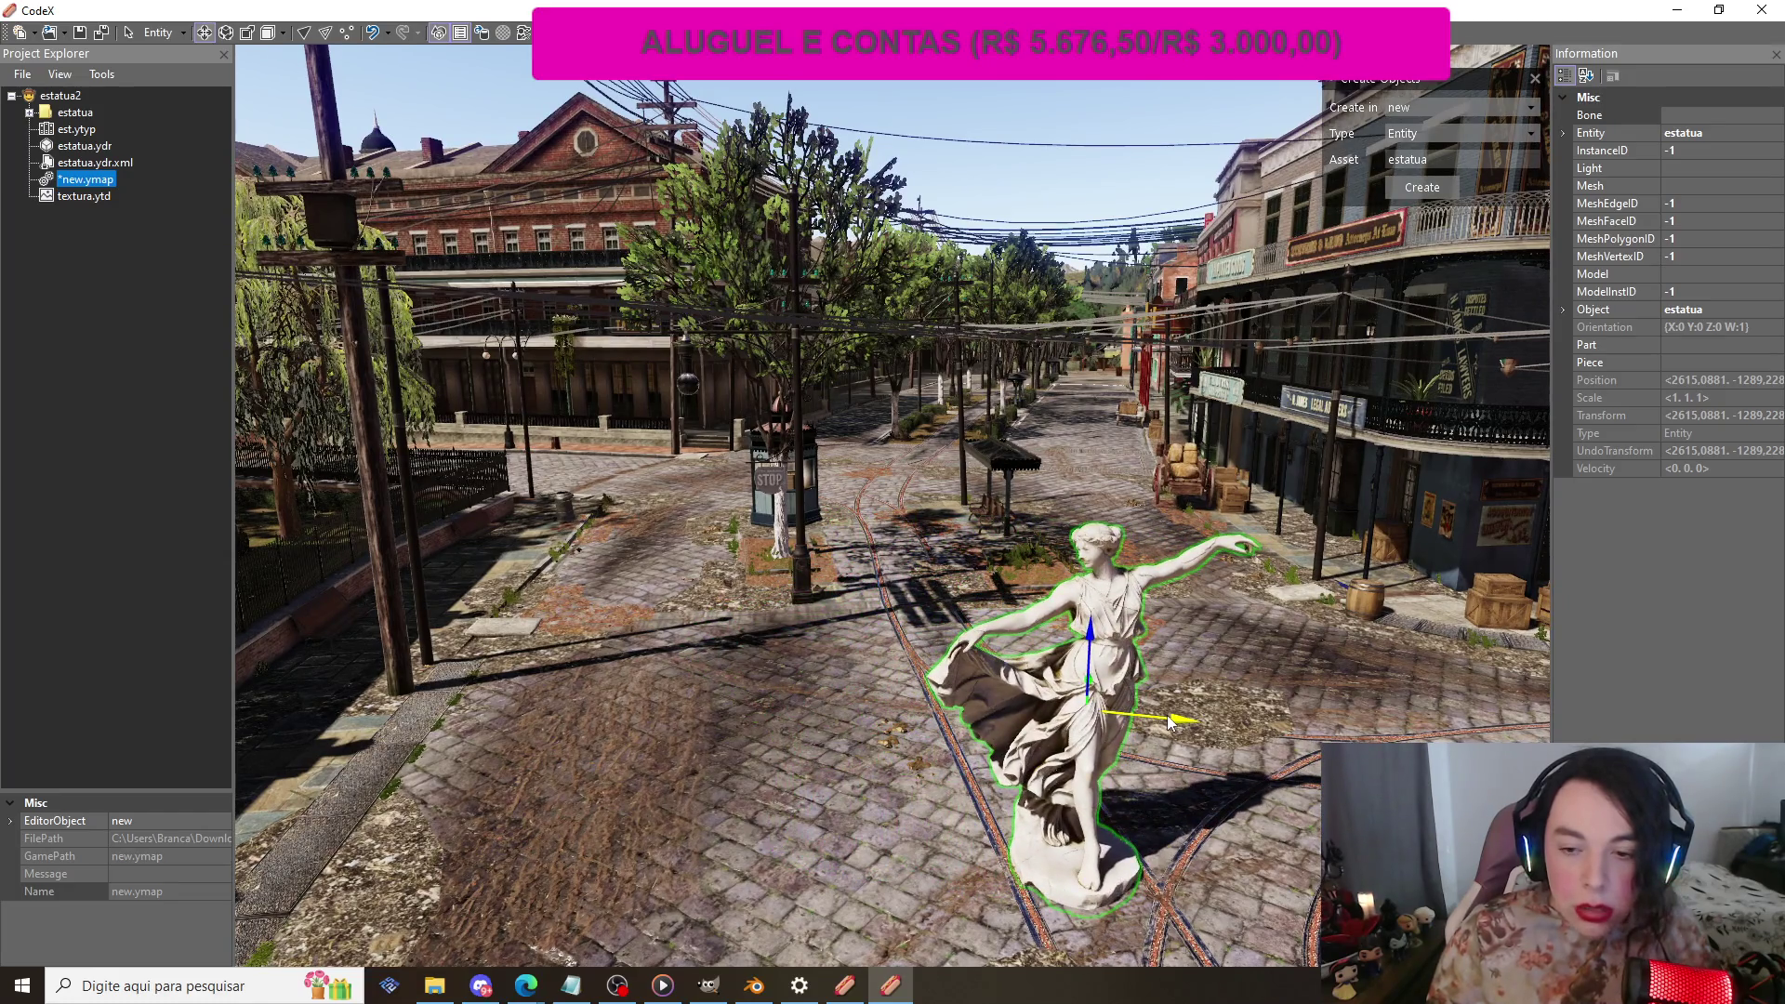
{"action": "left_click_drag", "start_coordinate": [1029, 429], "coordinate": [1112, 472]}
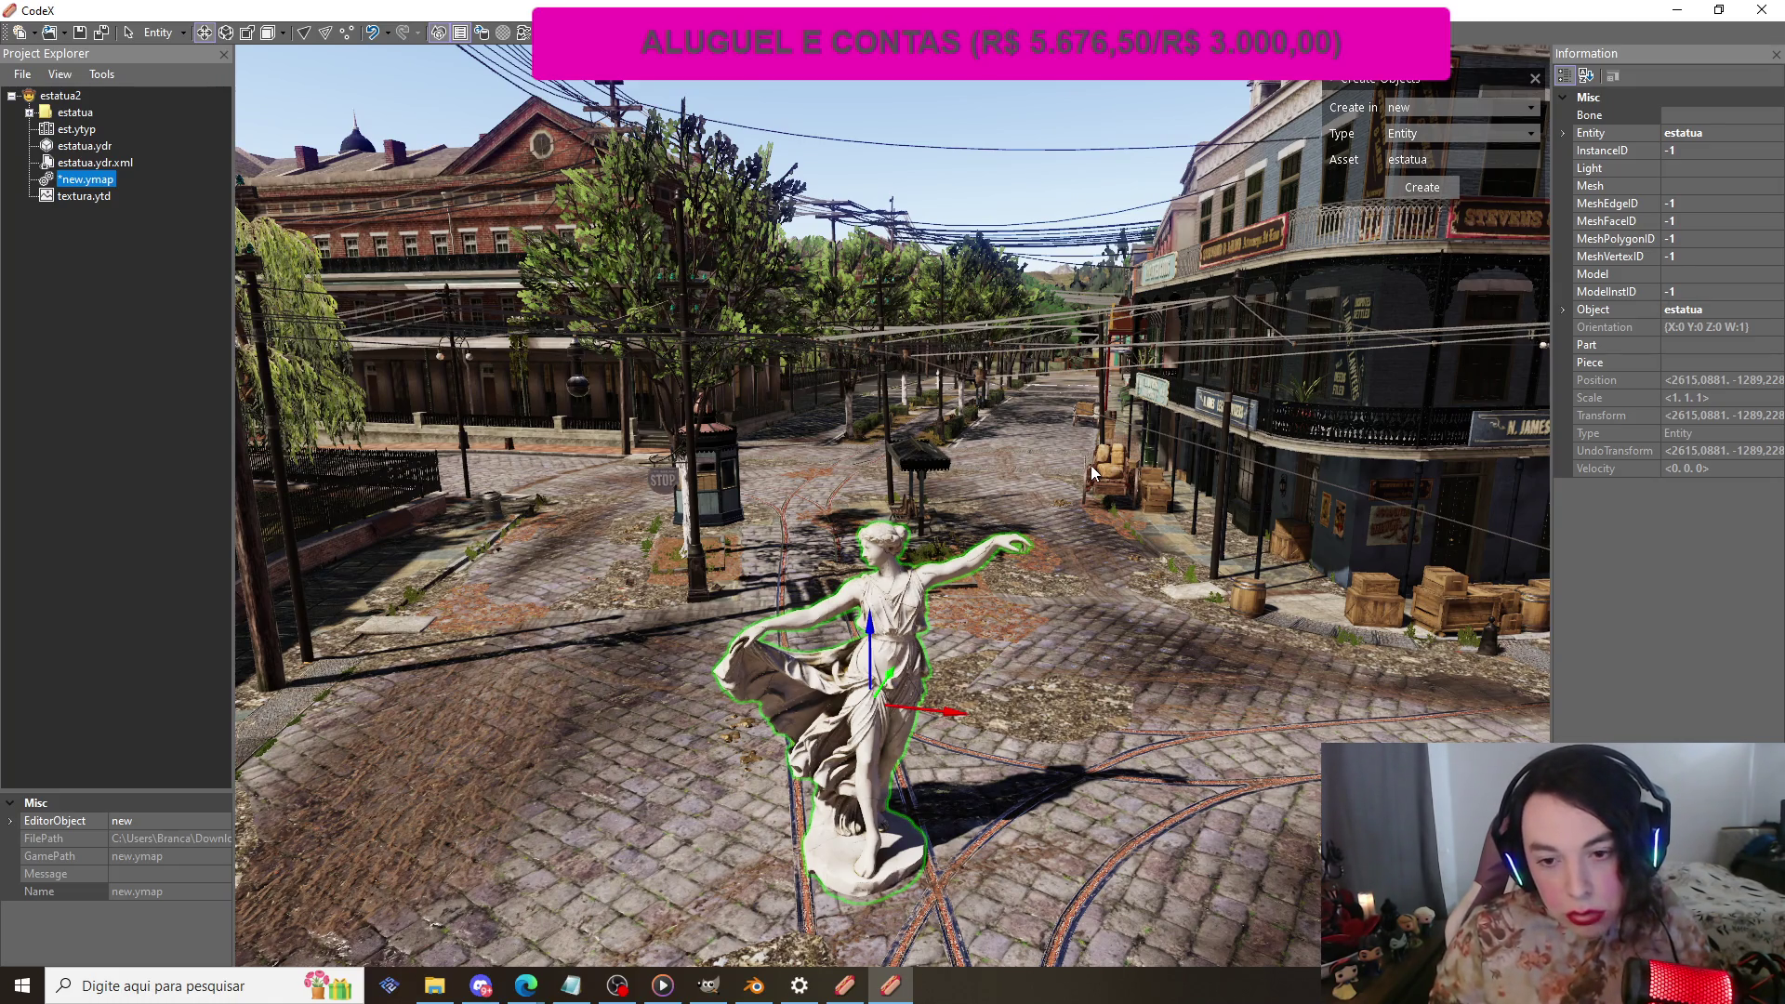
Step: Save new.ymap with Ctrl+S and quit CodeX
{"action": "key", "text": "ctrl+s"}
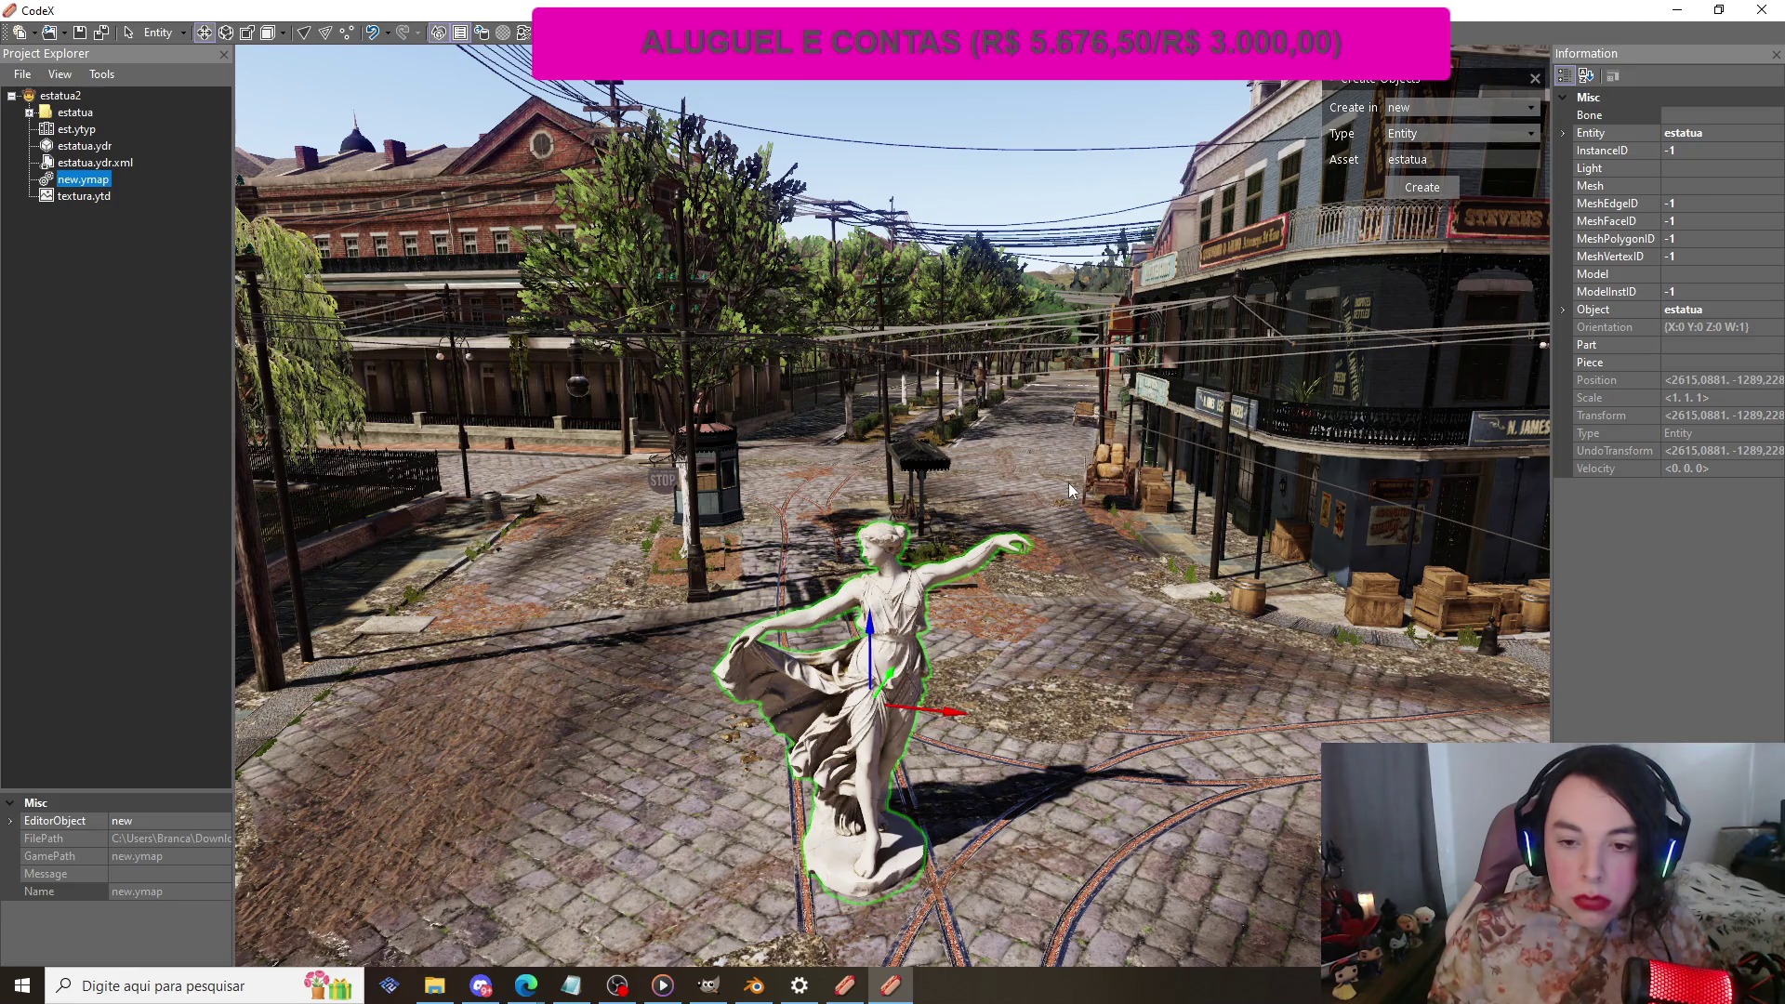
{"action": "left_click", "coordinate": [1766, 11]}
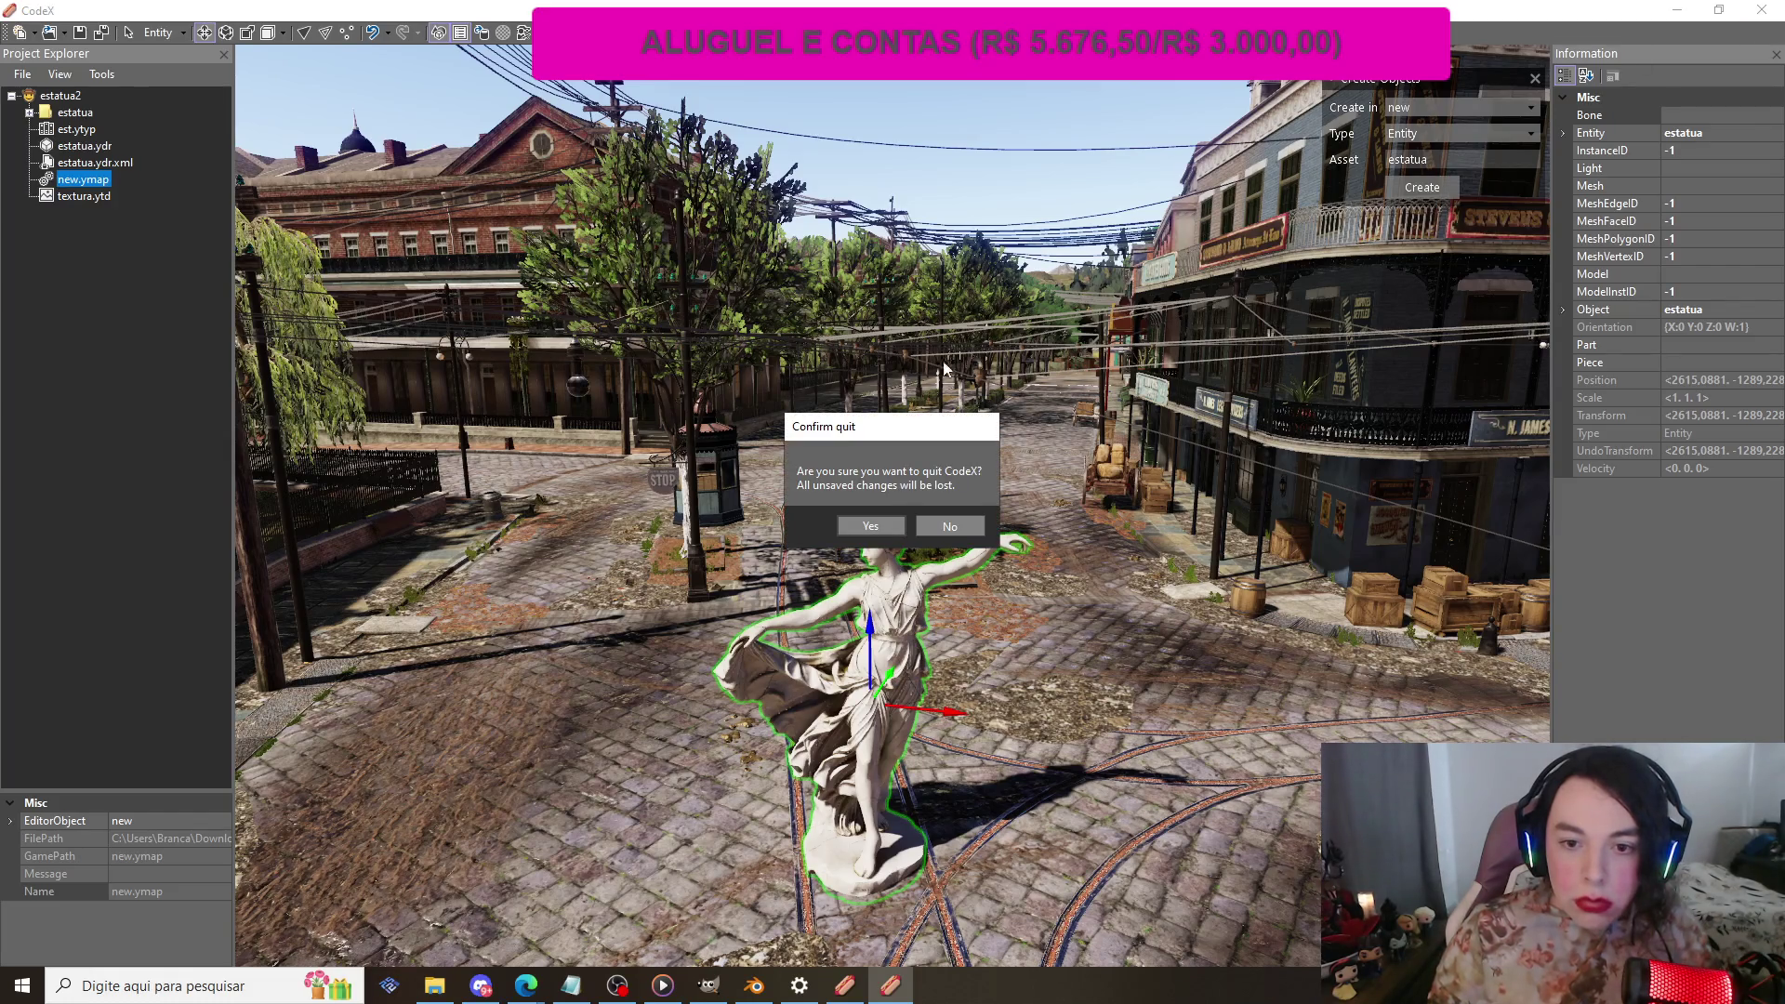
{"action": "left_click", "coordinate": [871, 526]}
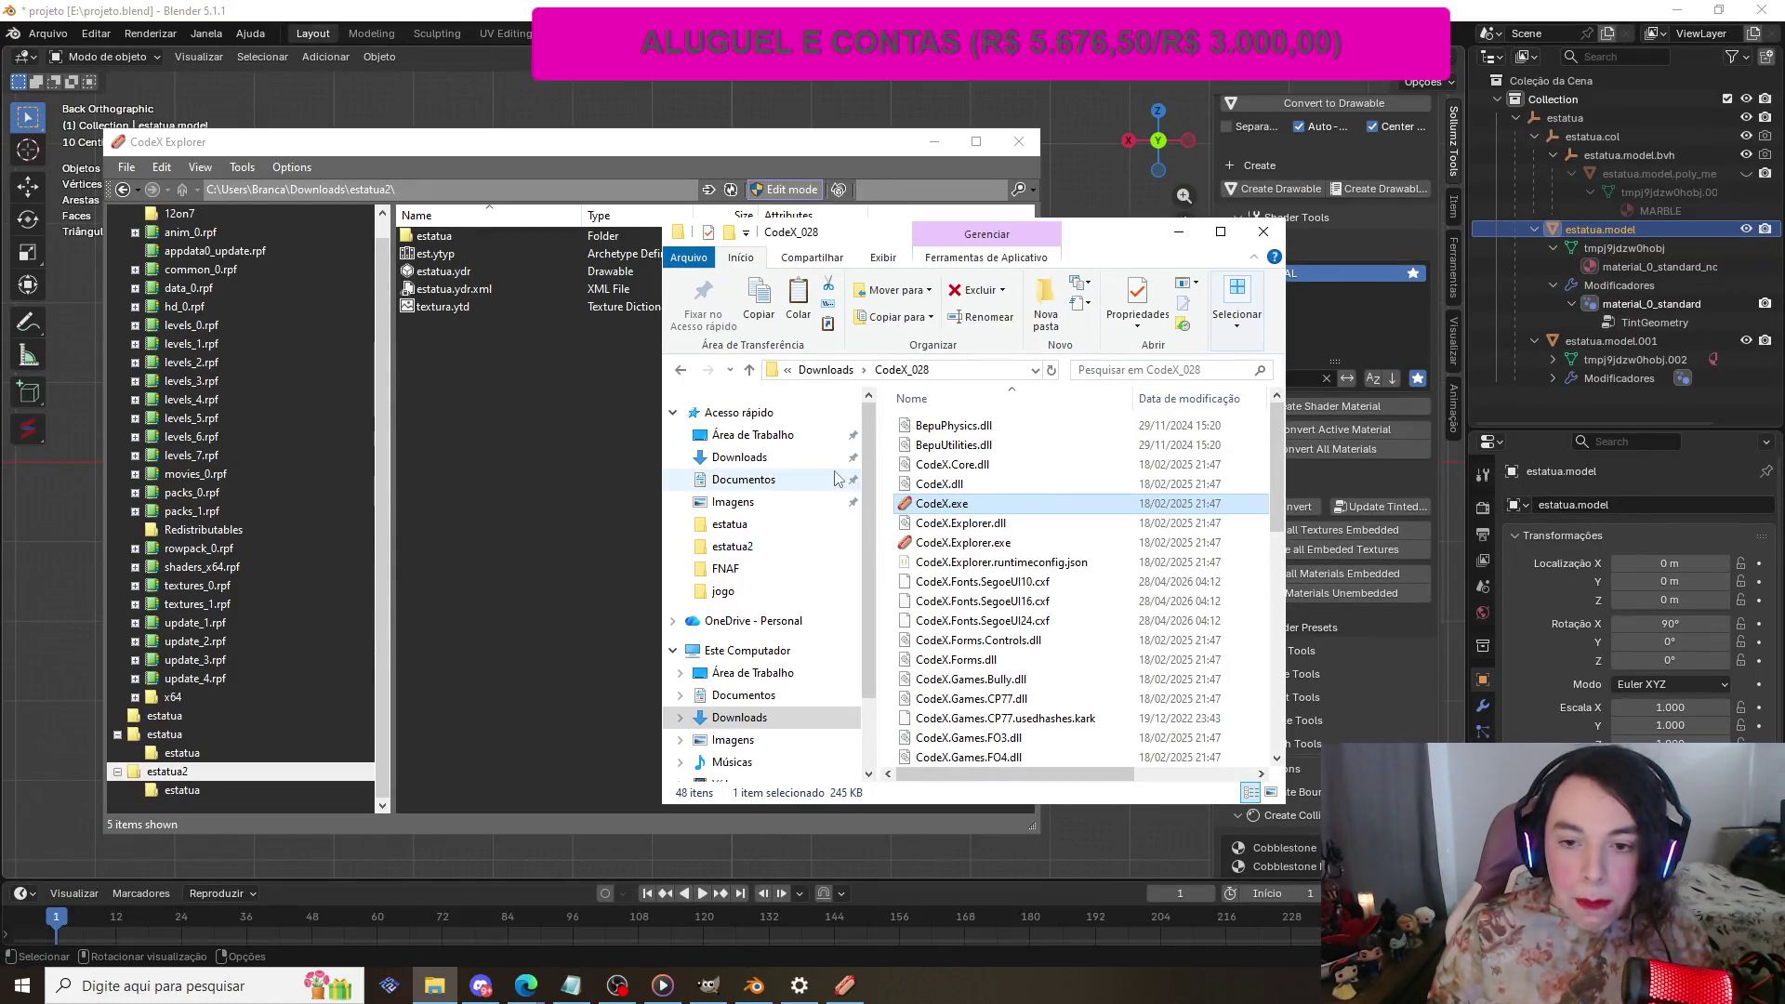
Step: Create a new folder named 'stream' inside Downloads\estatua2
{"action": "left_click", "coordinate": [753, 458]}
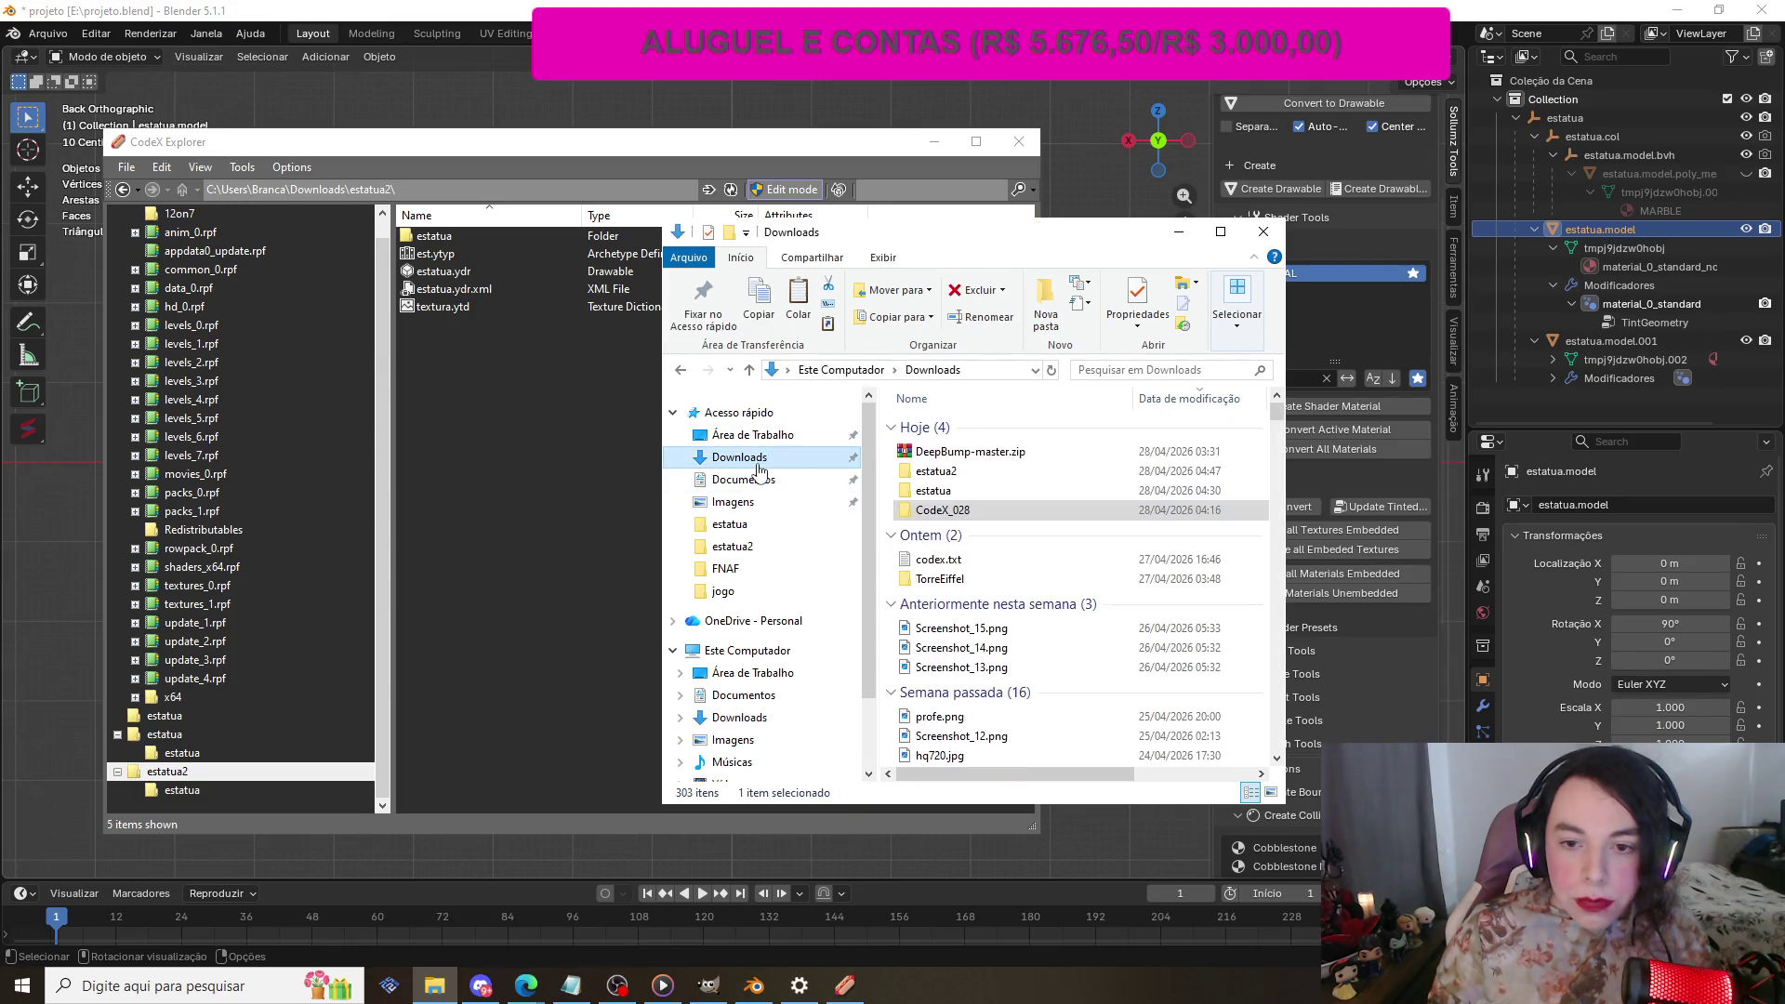
{"action": "double_click", "coordinate": [969, 473]}
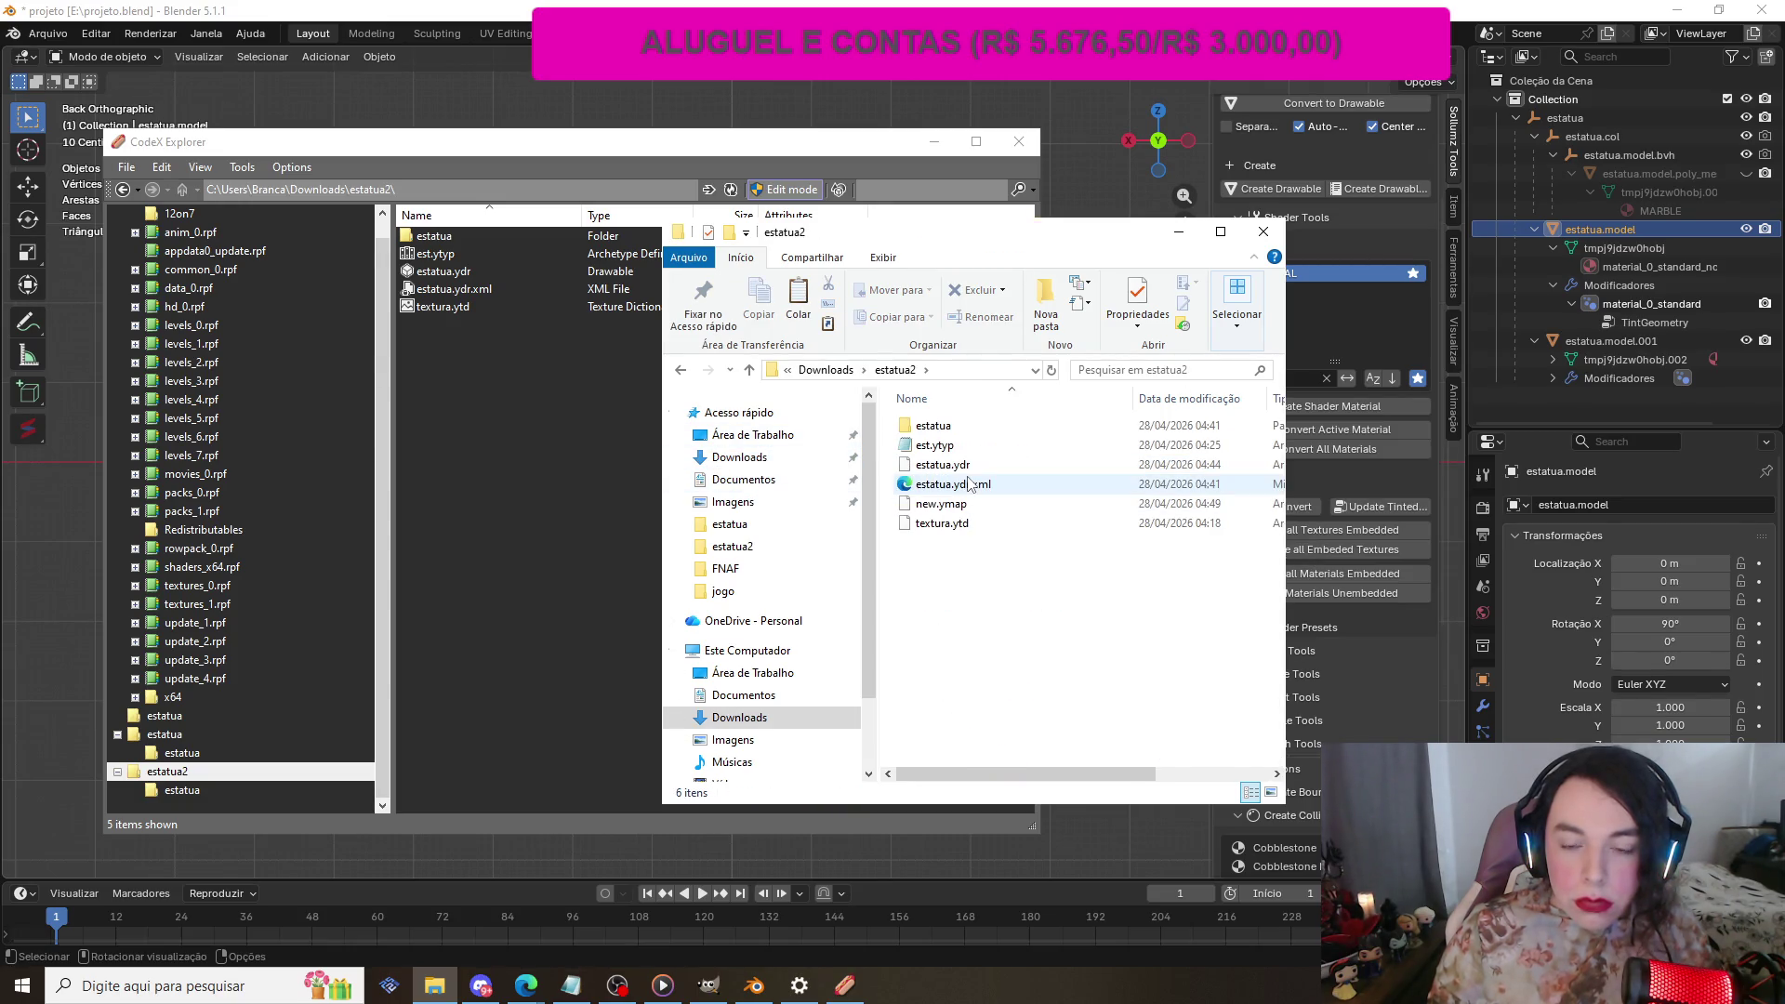
{"action": "right_click", "coordinate": [948, 627]}
{"action": "mouse_move", "coordinate": [1143, 848]}
{"action": "left_click", "coordinate": [1203, 849]}
{"action": "type", "text": "stream"}
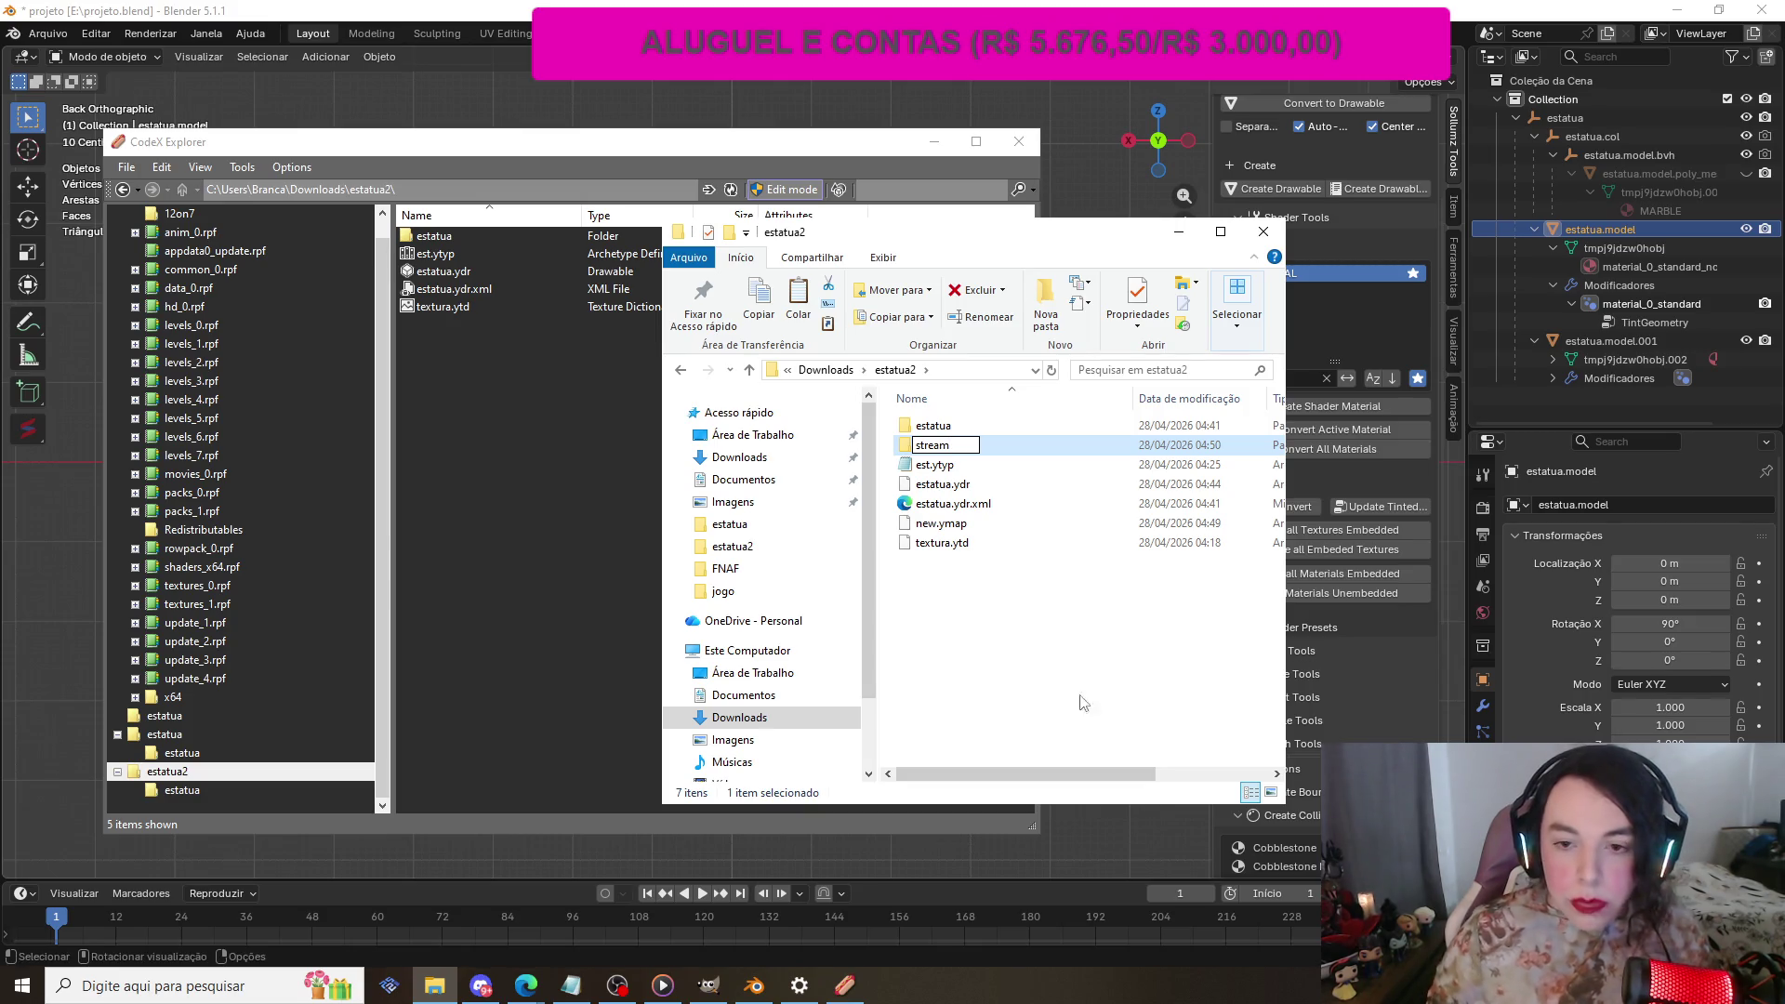
{"action": "left_click", "coordinate": [996, 685]}
Step: Move the statue's model, map and texture files plus the estatua subfolder into stream
{"action": "left_click_drag", "start_coordinate": [993, 599], "coordinate": [948, 489]}
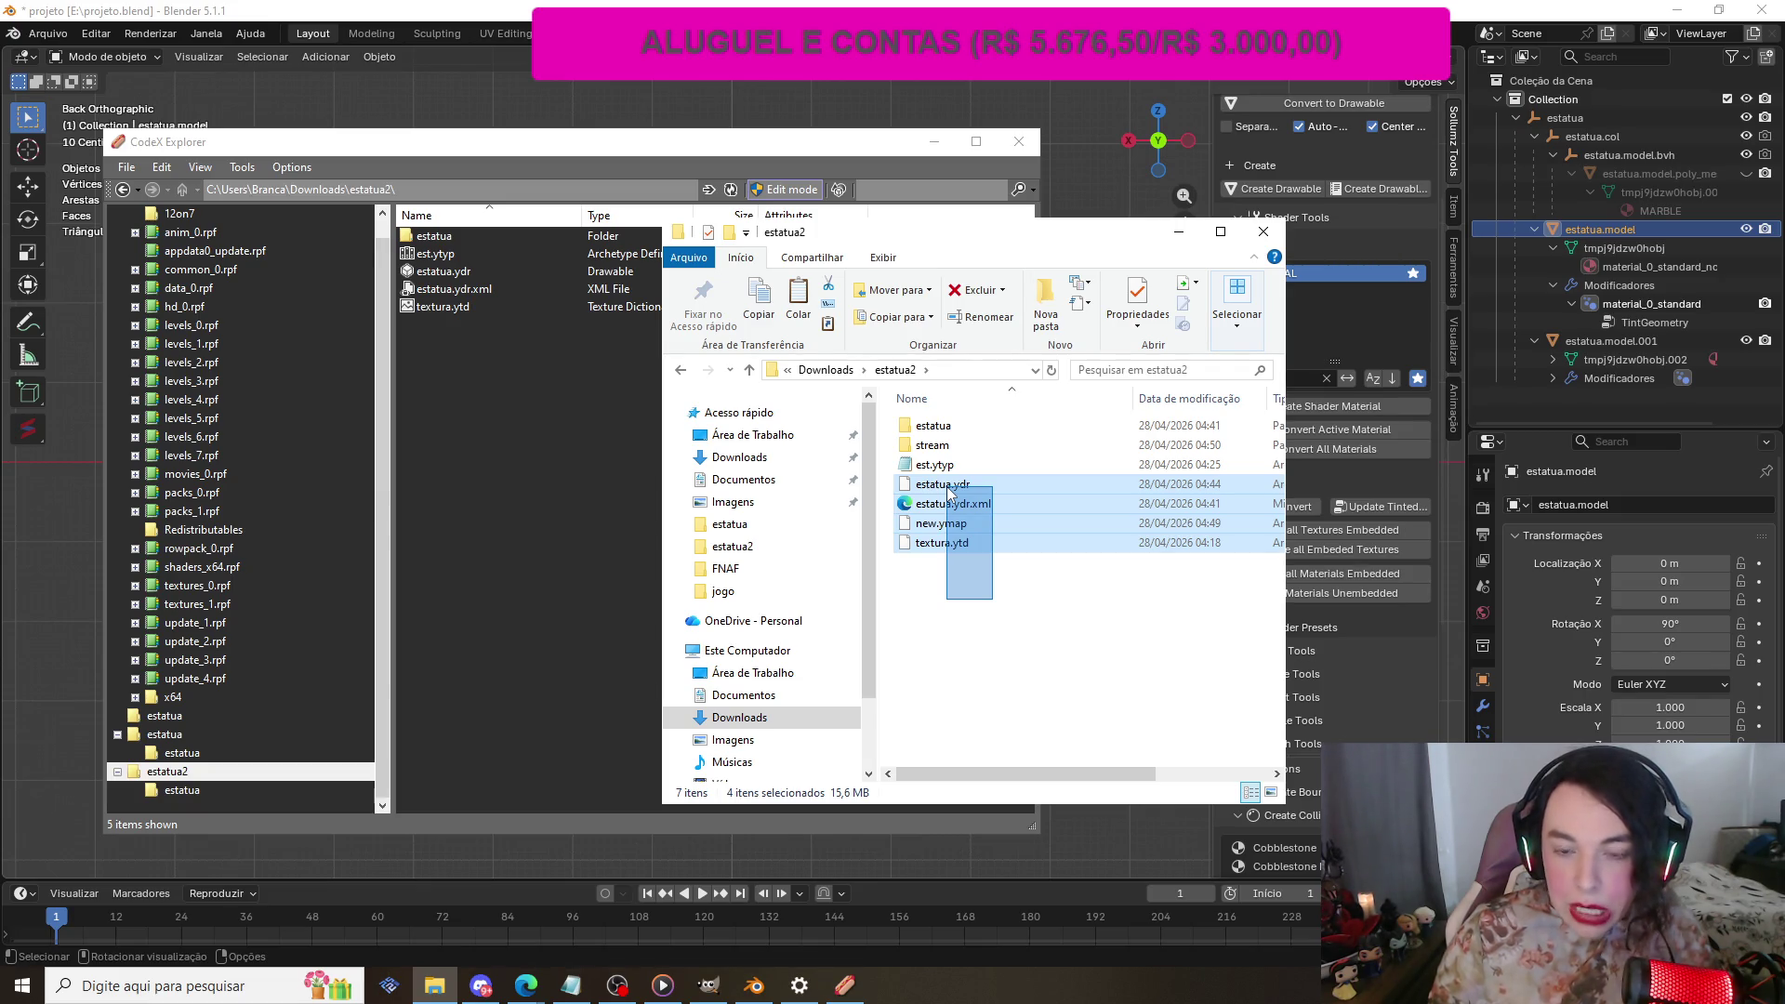
{"action": "left_click_drag", "start_coordinate": [948, 493], "coordinate": [944, 451]}
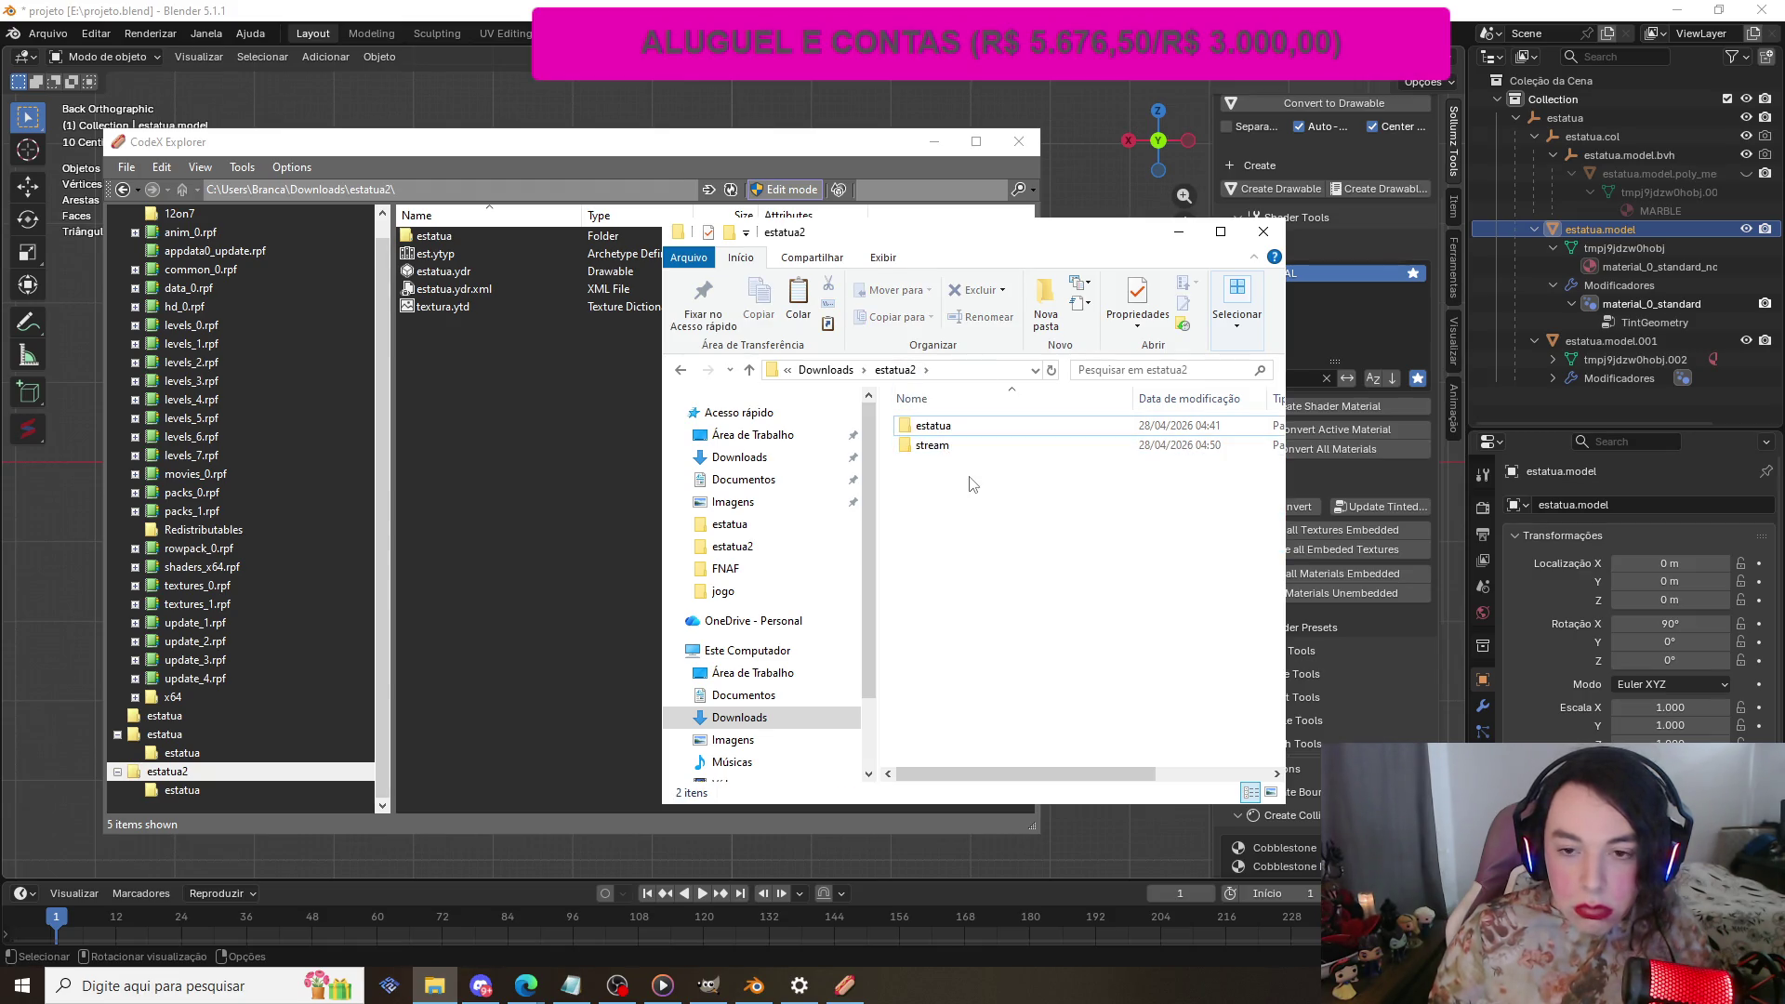
{"action": "double_click", "coordinate": [946, 427]}
{"action": "key", "text": "alt+Left"}
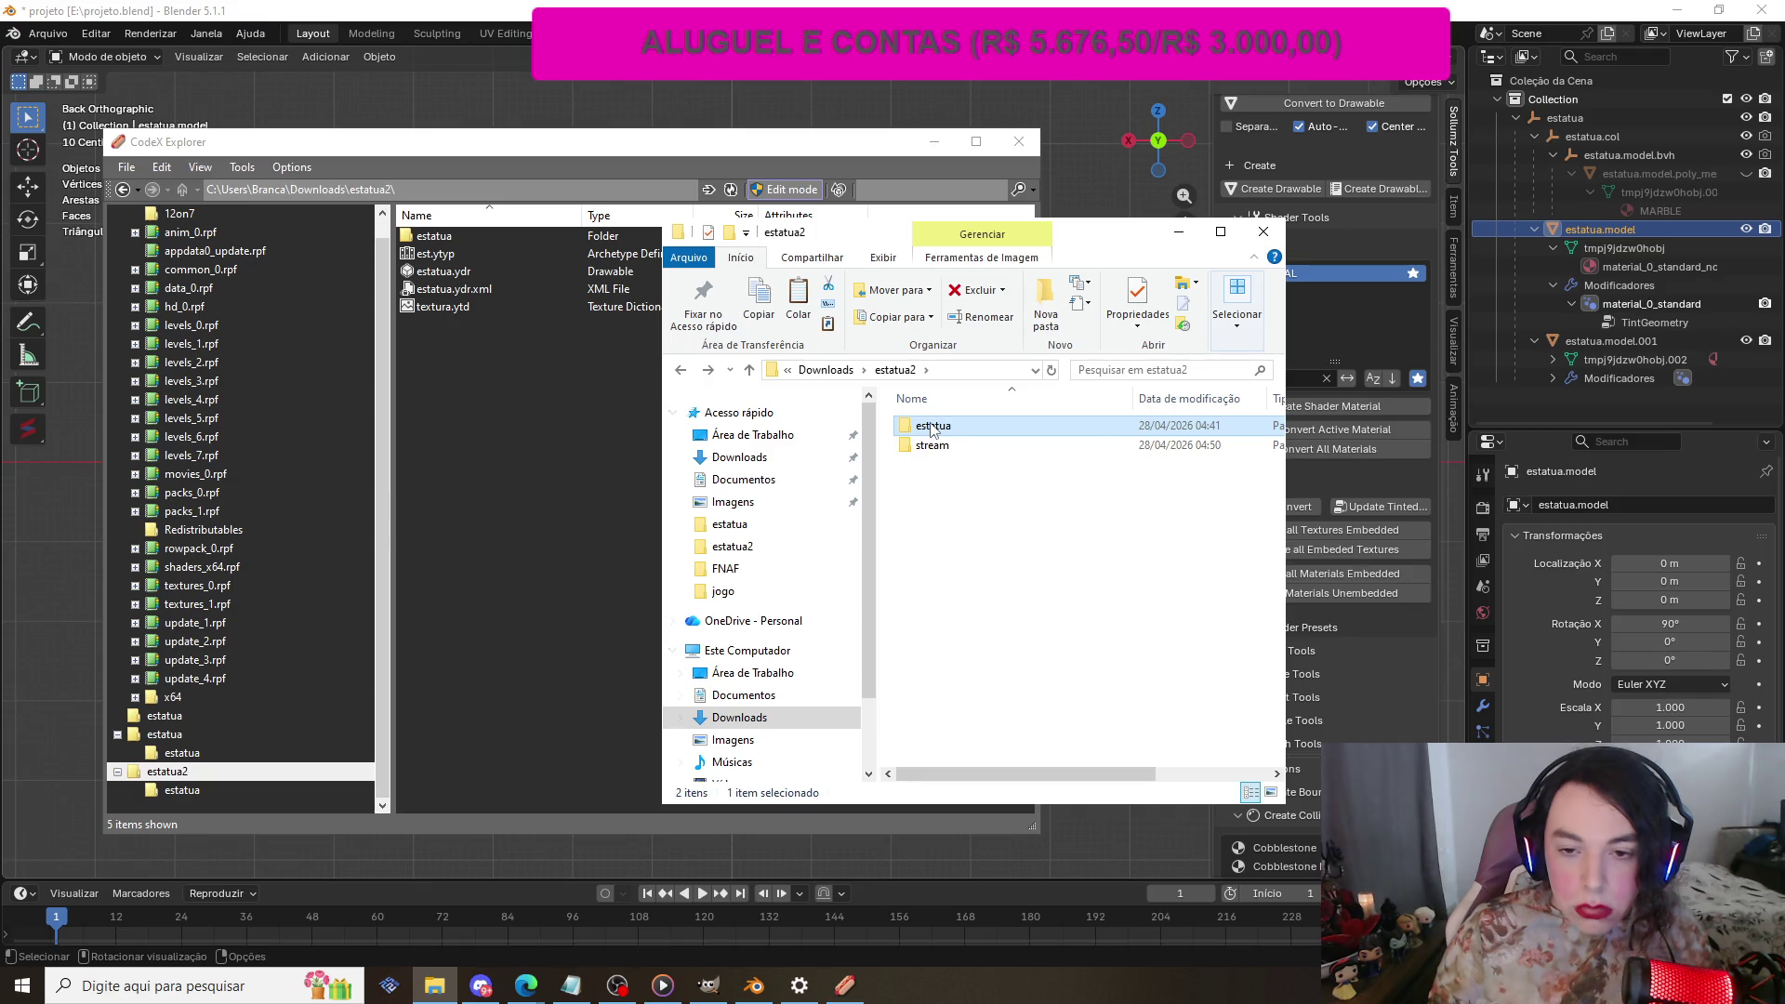
{"action": "left_click_drag", "start_coordinate": [932, 426], "coordinate": [939, 458]}
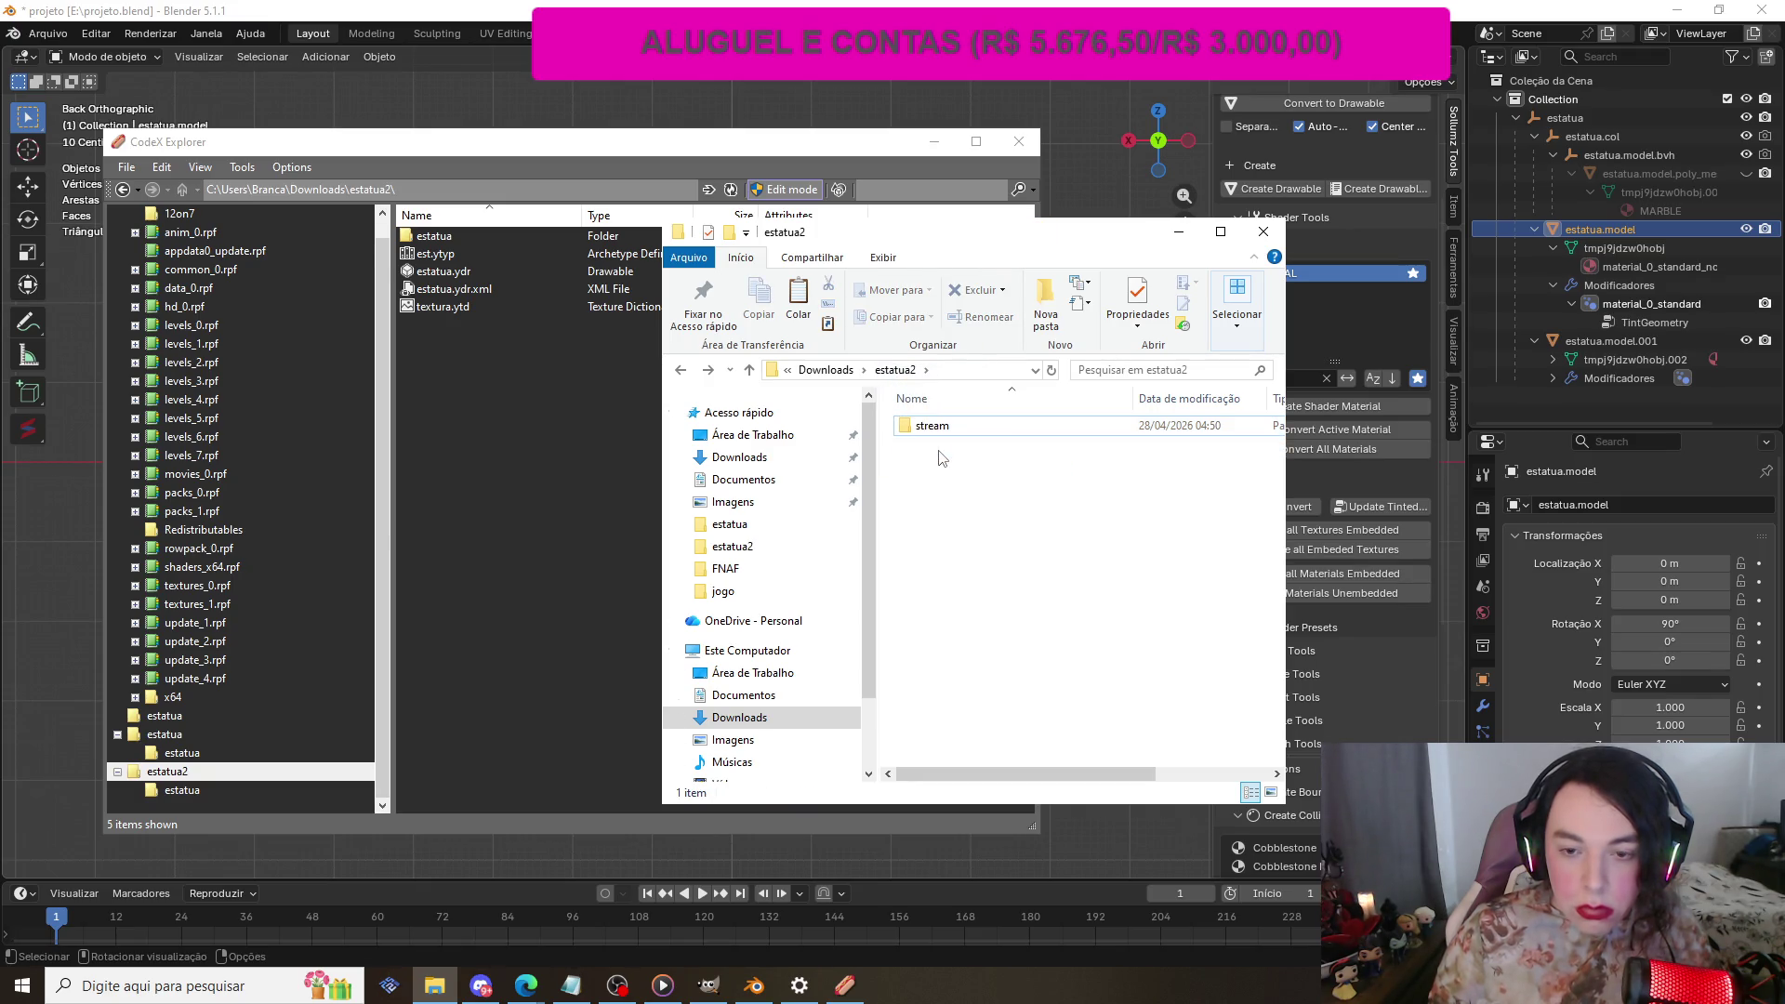
Step: Create a new text document named 'fxmanifest' in estatua2
{"action": "right_click", "coordinate": [929, 499]}
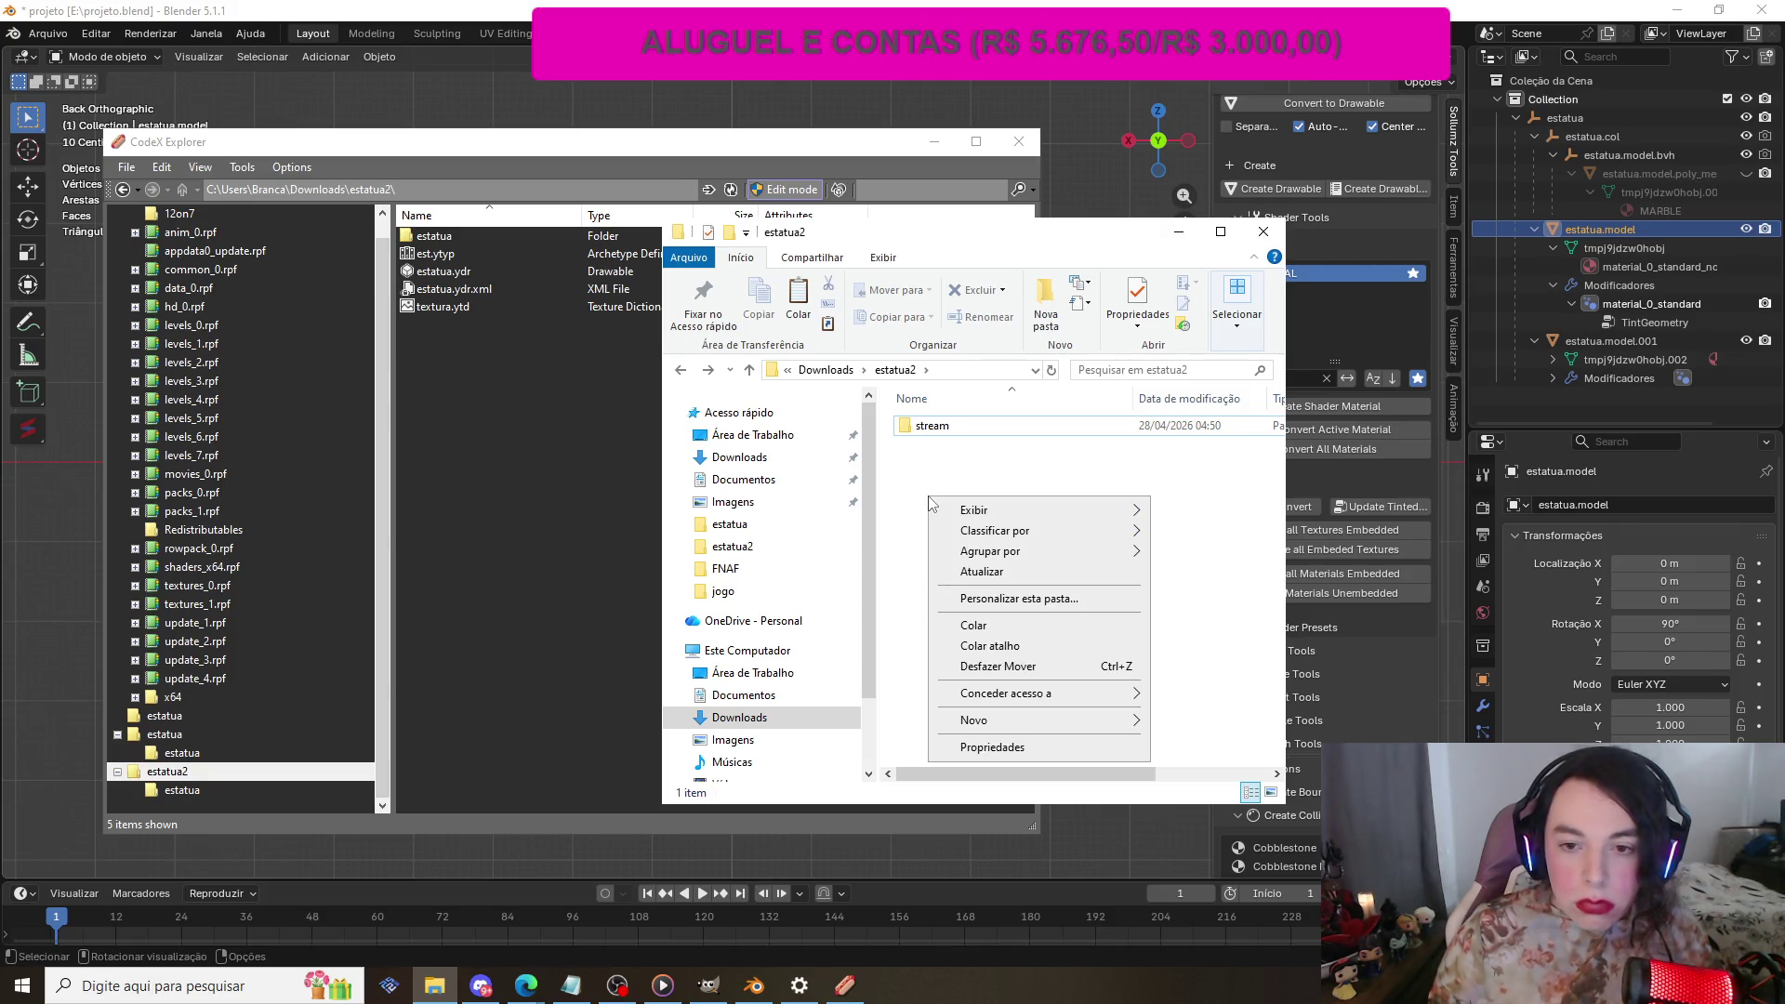
{"action": "mouse_move", "coordinate": [1119, 729]}
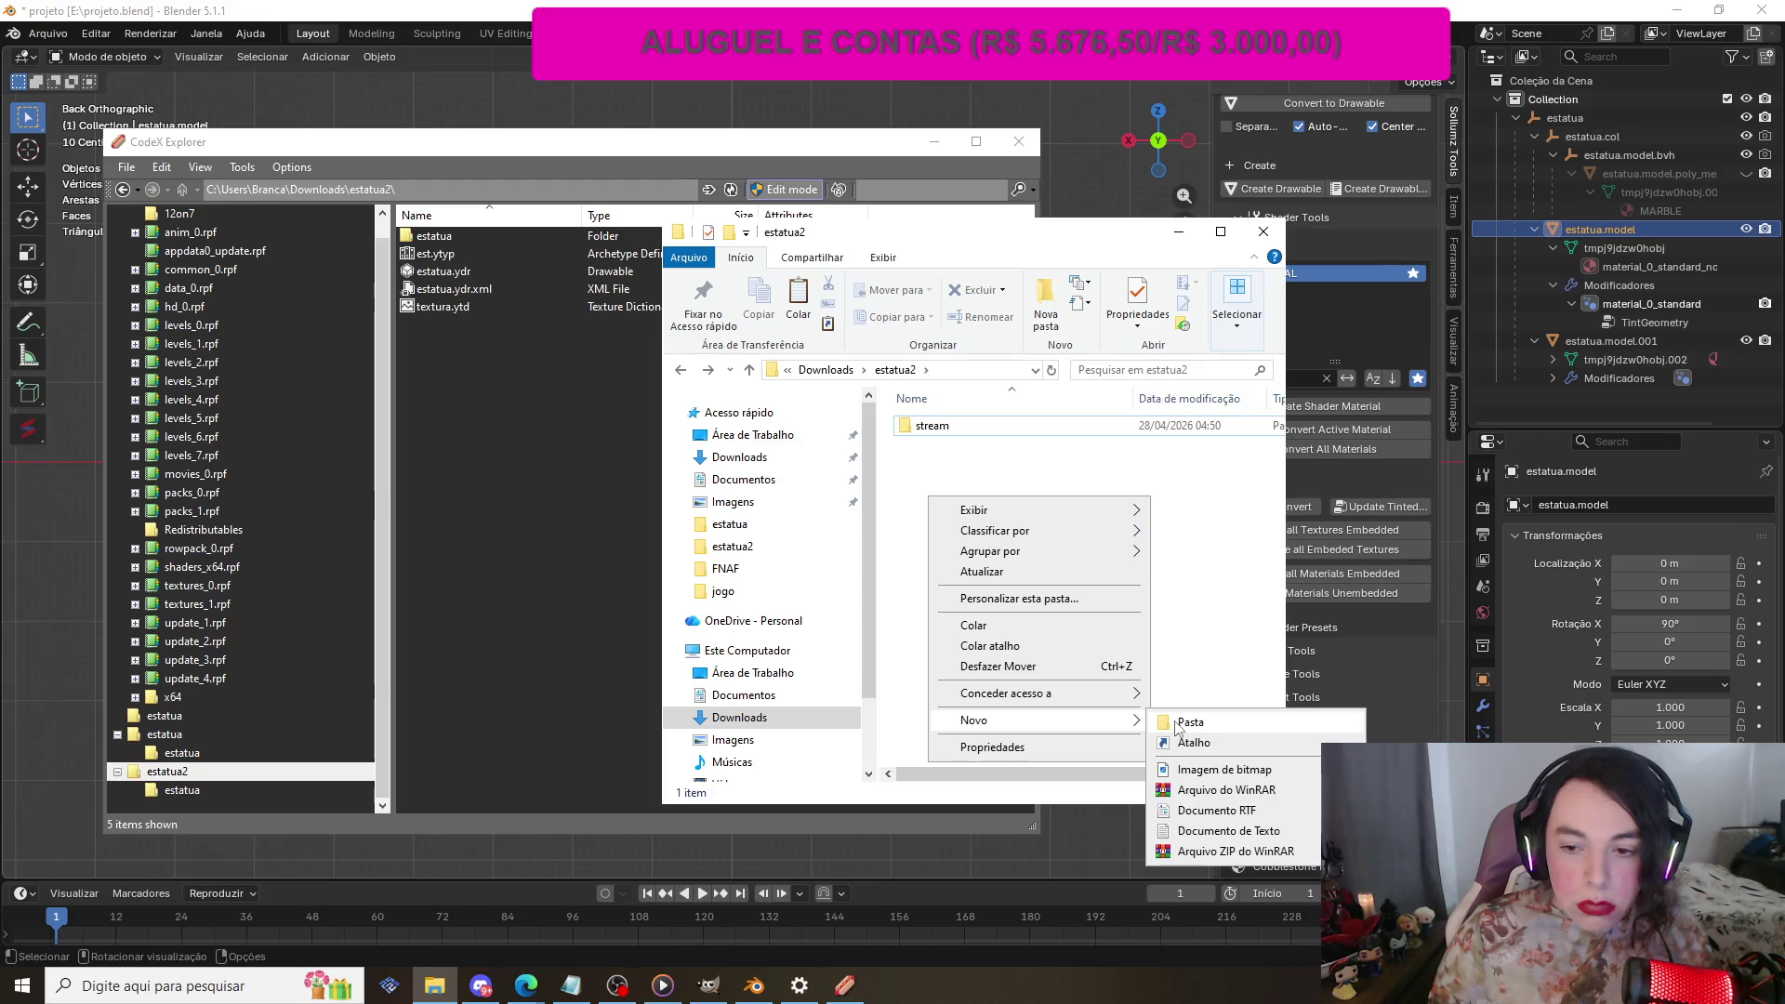
{"action": "left_click", "coordinate": [1245, 831]}
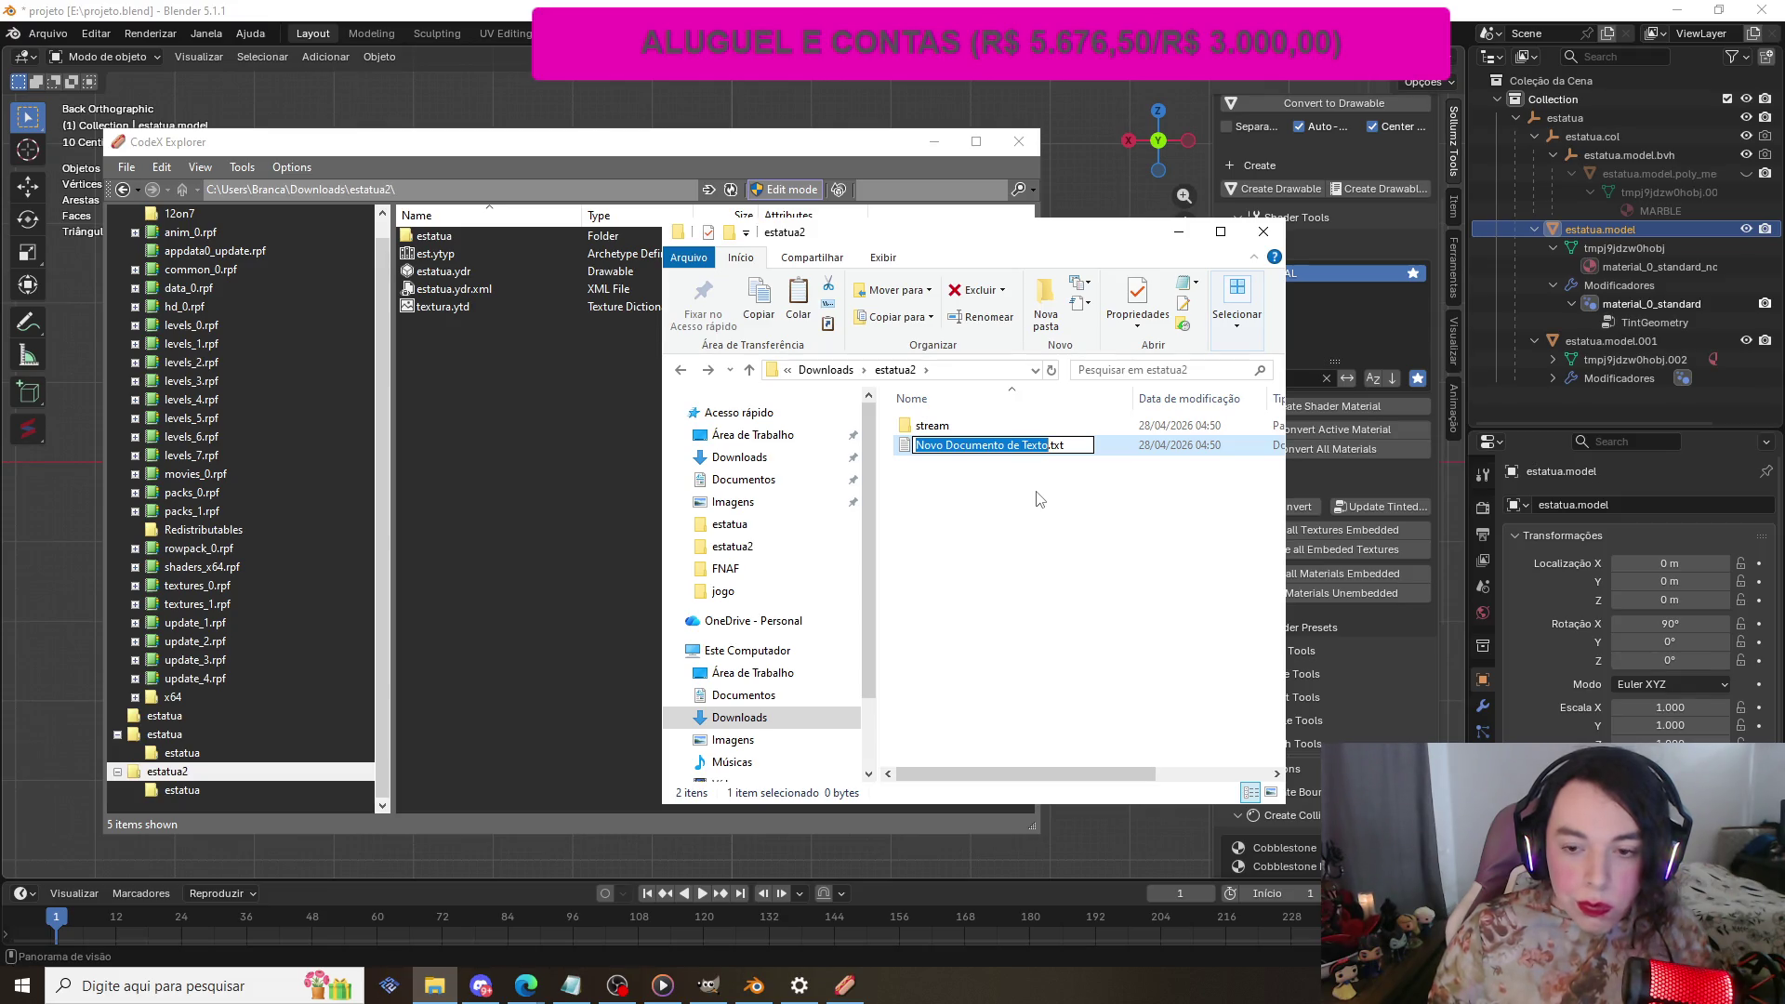
{"action": "type", "text": "fx"}
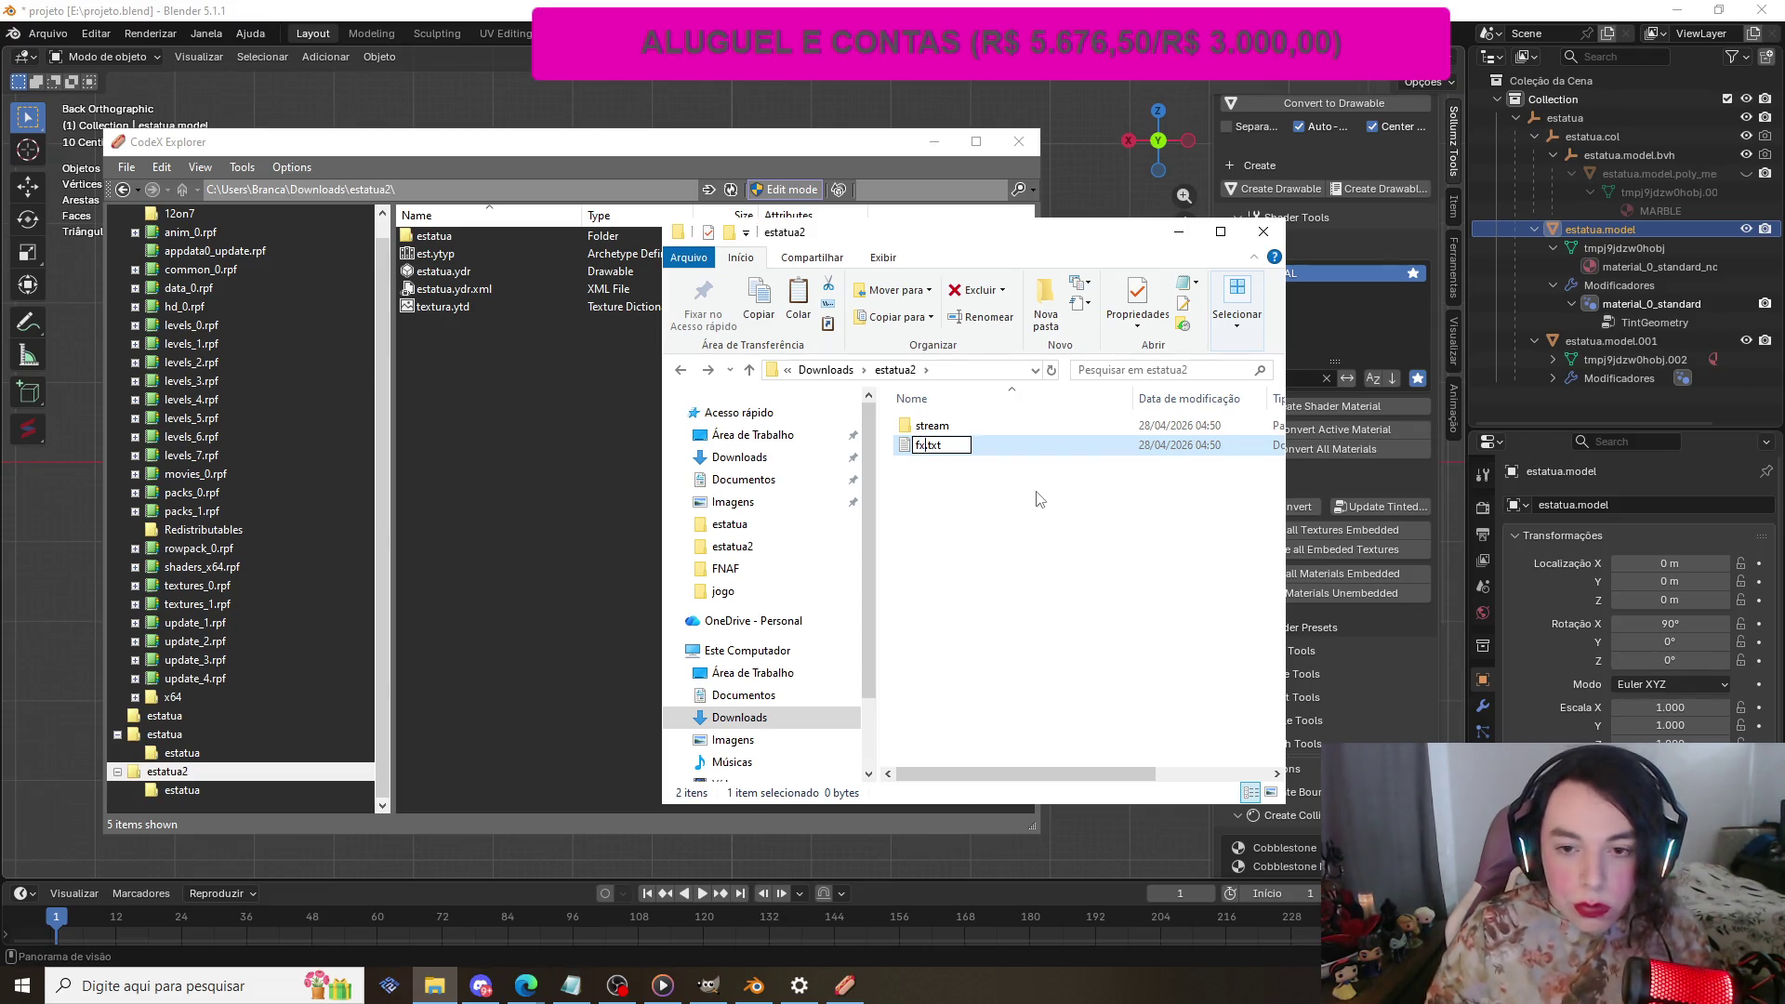
{"action": "type", "text": "manifest"}
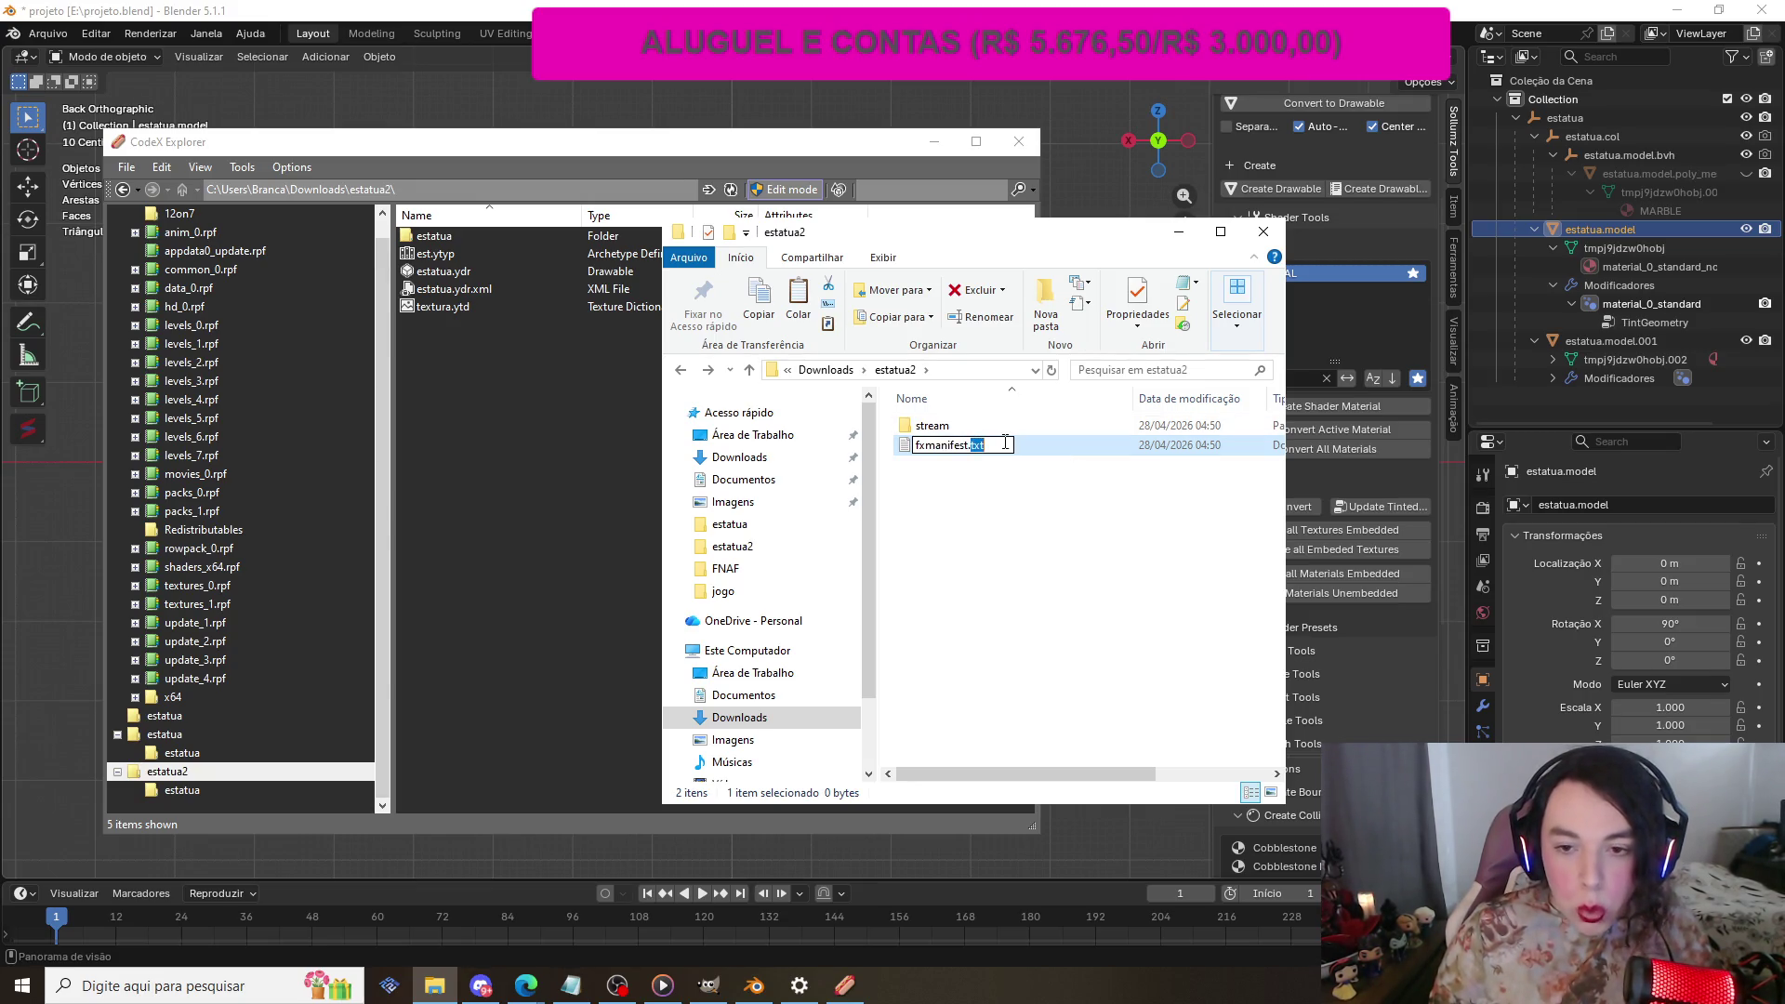
{"action": "left_click", "coordinate": [949, 475]}
{"action": "double_click", "coordinate": [950, 446]}
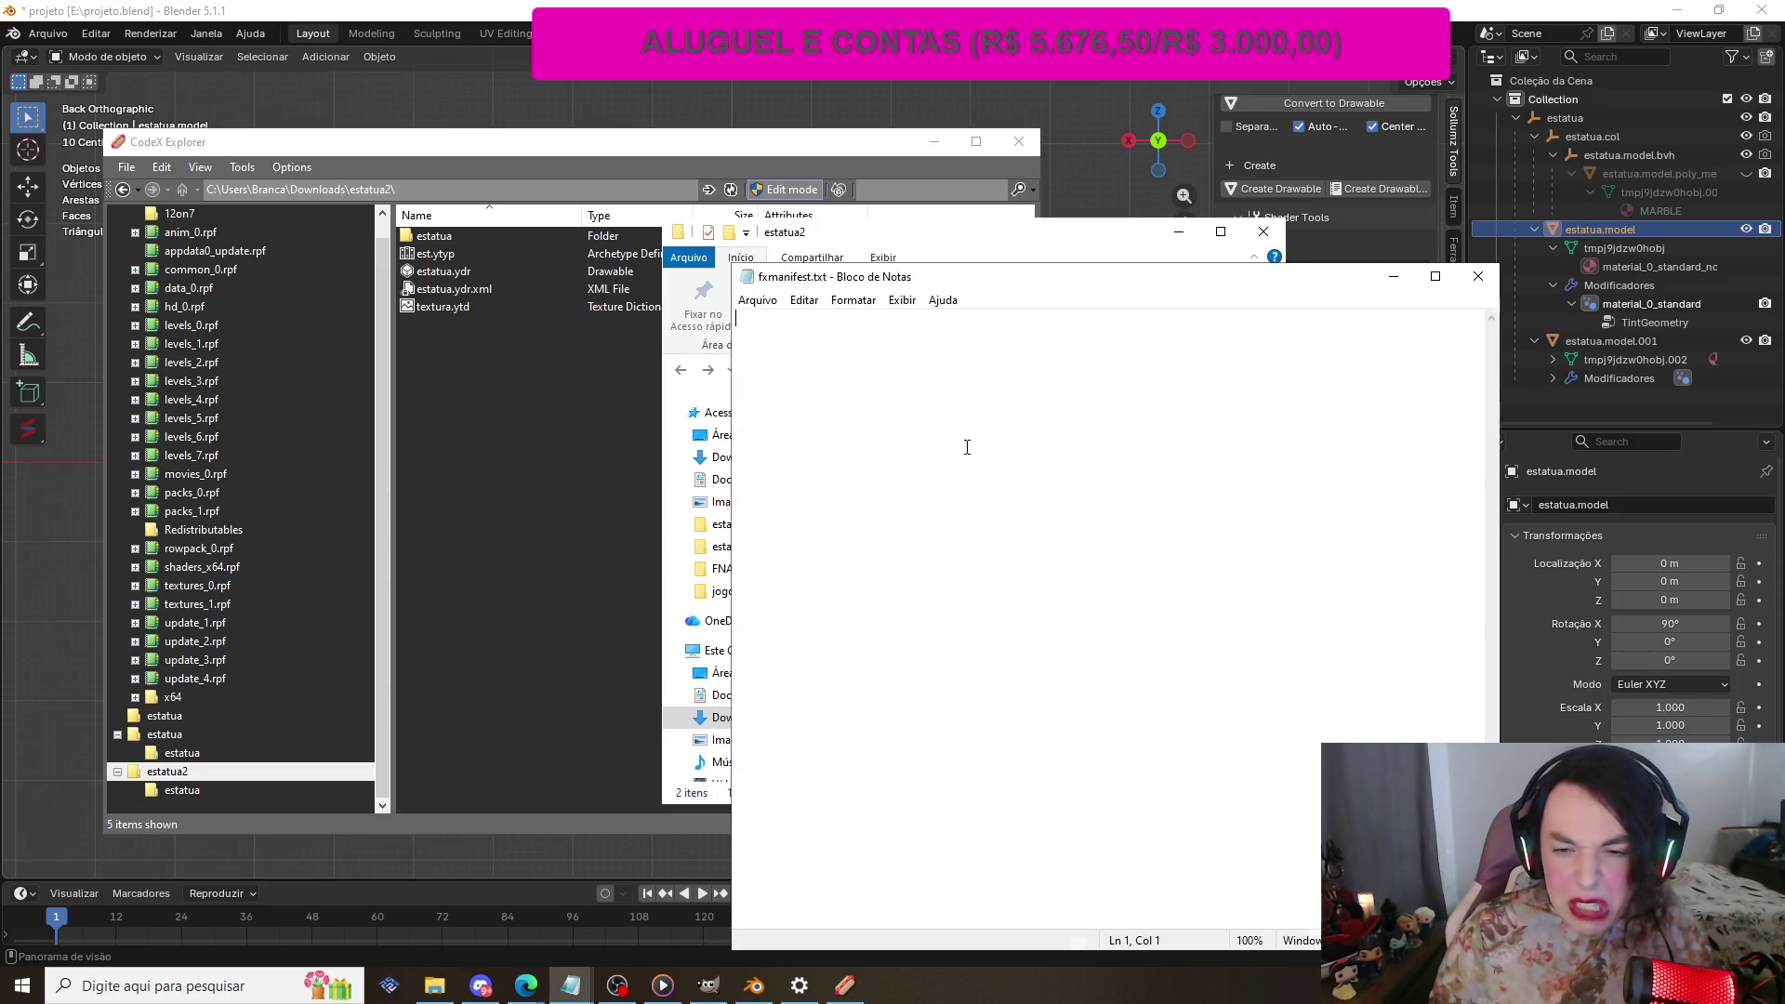
{"action": "left_click_drag", "start_coordinate": [1079, 283], "coordinate": [1023, 253]}
{"action": "left_click", "coordinate": [1409, 247]}
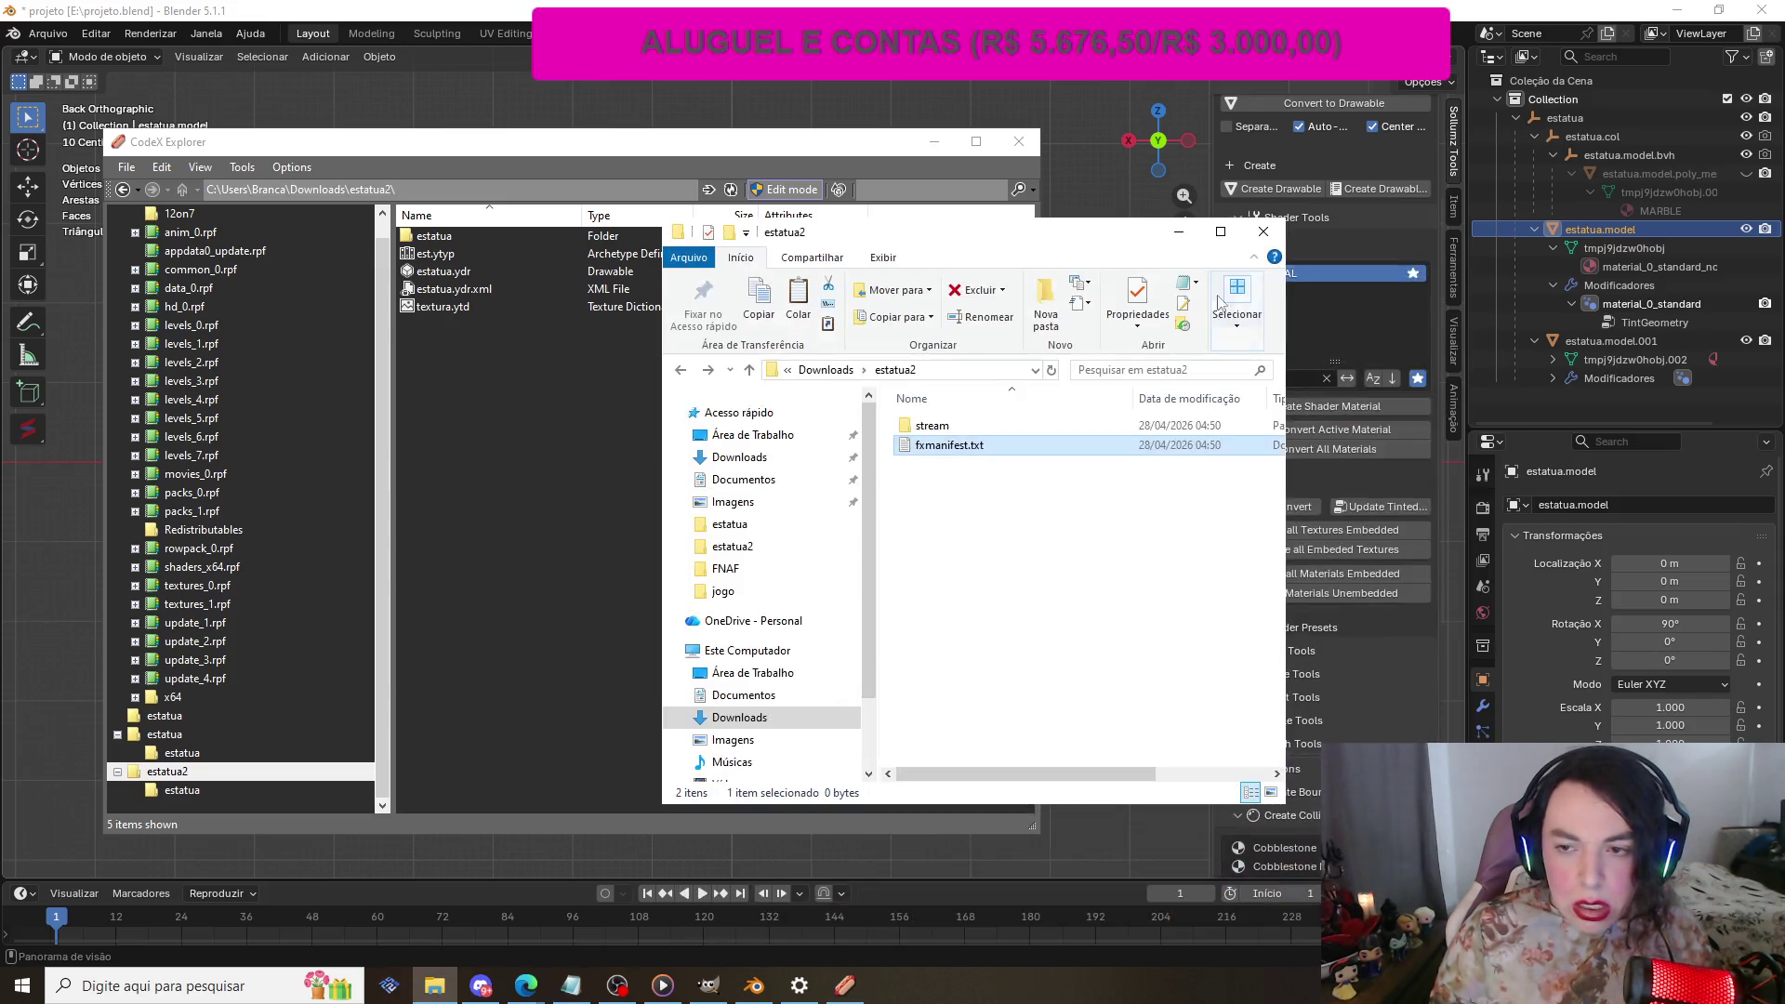
Step: Change fxmanifest.txt's extension to .lua and open it in the code editor
{"action": "right_click", "coordinate": [991, 456]}
{"action": "left_click", "coordinate": [1032, 878]}
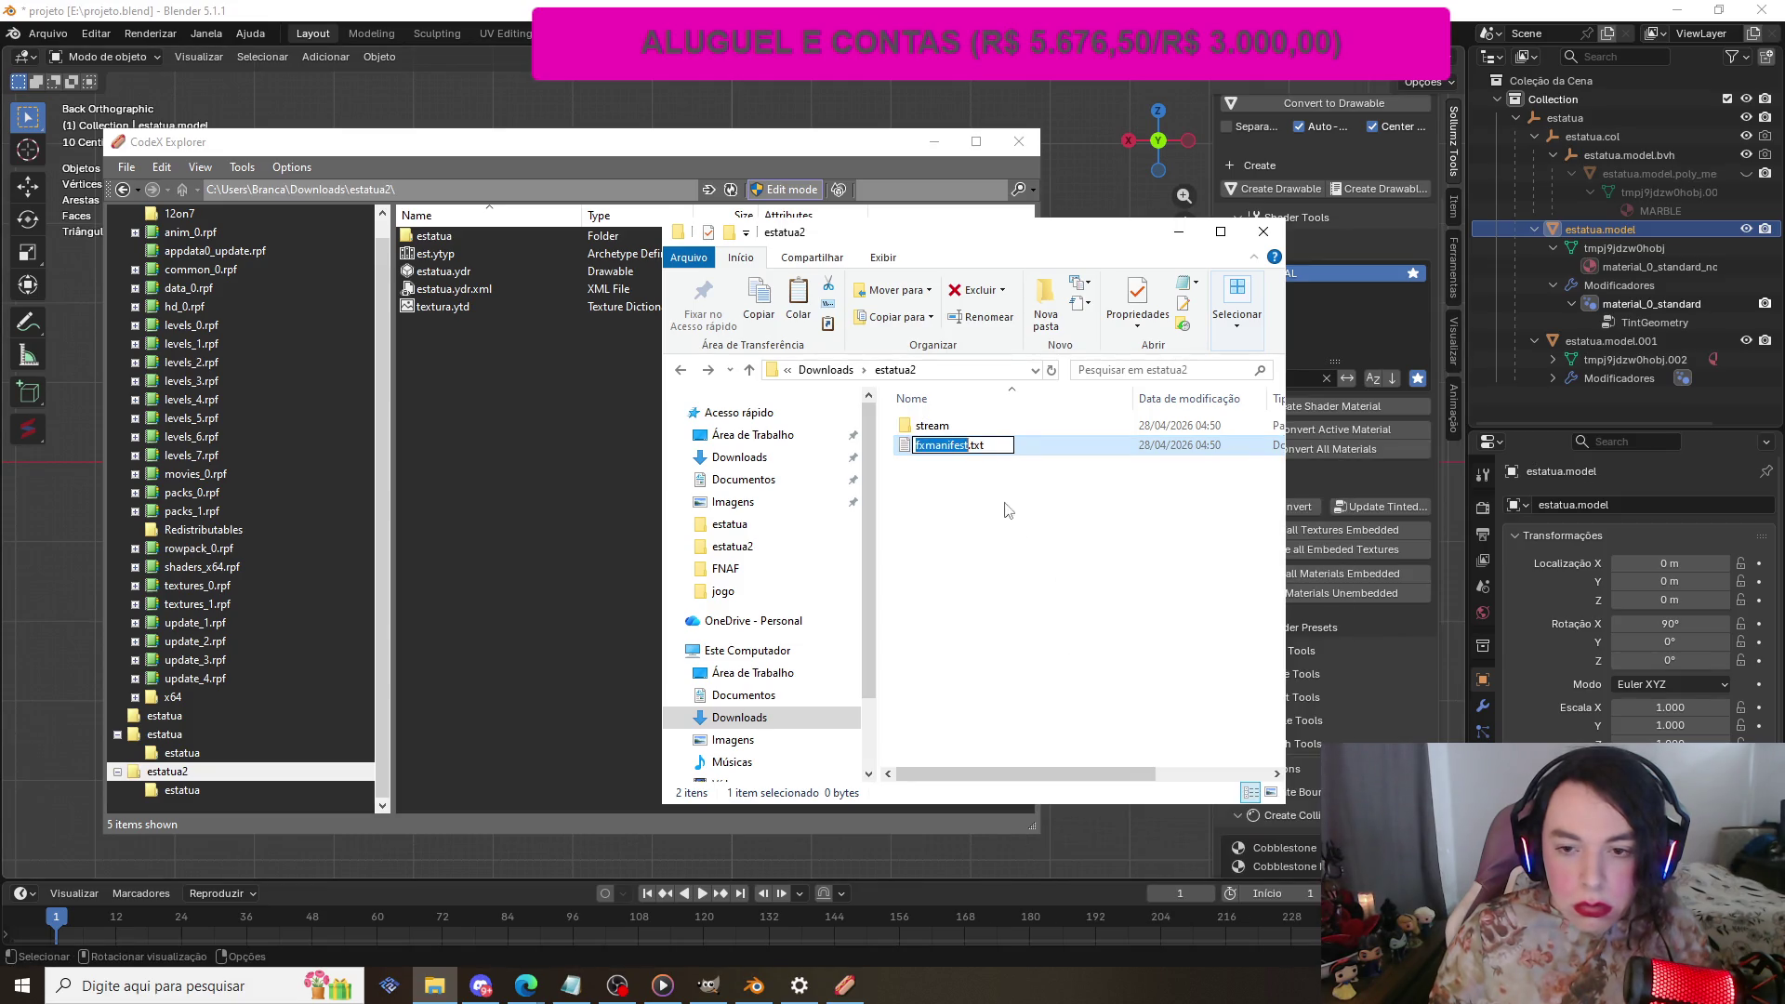
{"action": "key", "text": "BackSpace"}
{"action": "key", "text": "BackSpace"}
{"action": "key", "text": "BackSpace"}
{"action": "type", "text": "lua"}
{"action": "key", "text": "Return"}
{"action": "left_click", "coordinate": [1004, 496]}
{"action": "left_click", "coordinate": [1010, 497]}
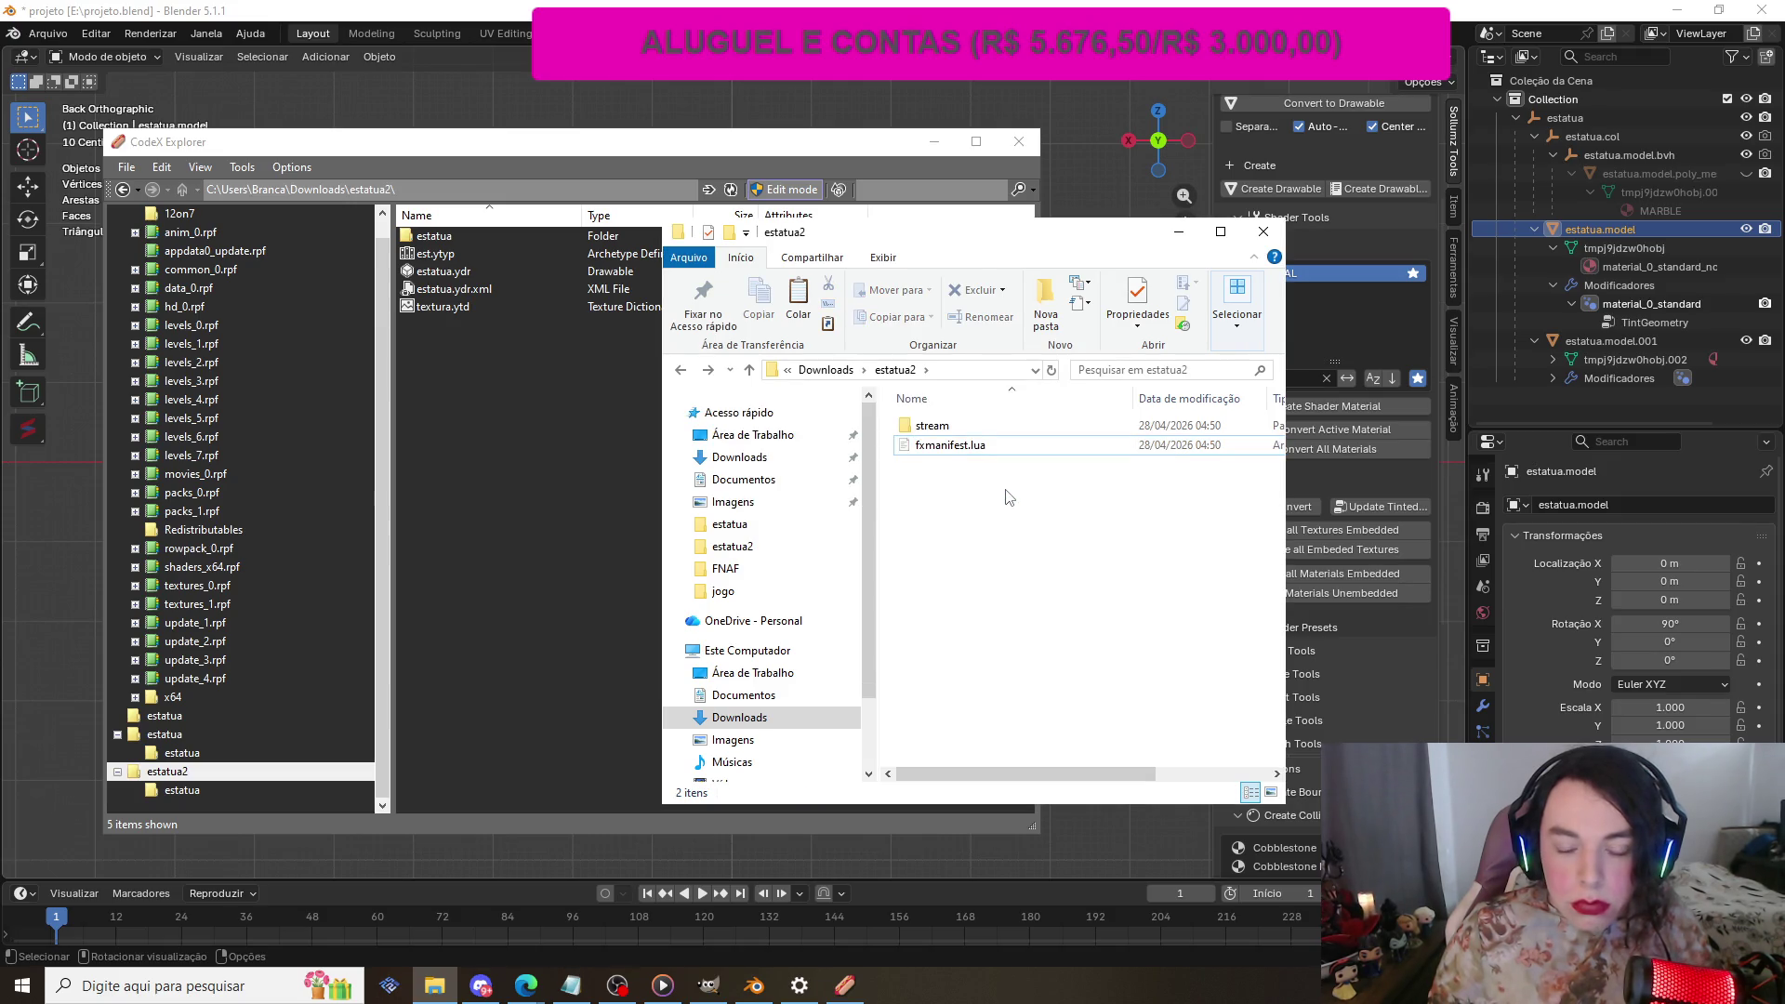
{"action": "double_click", "coordinate": [961, 451]}
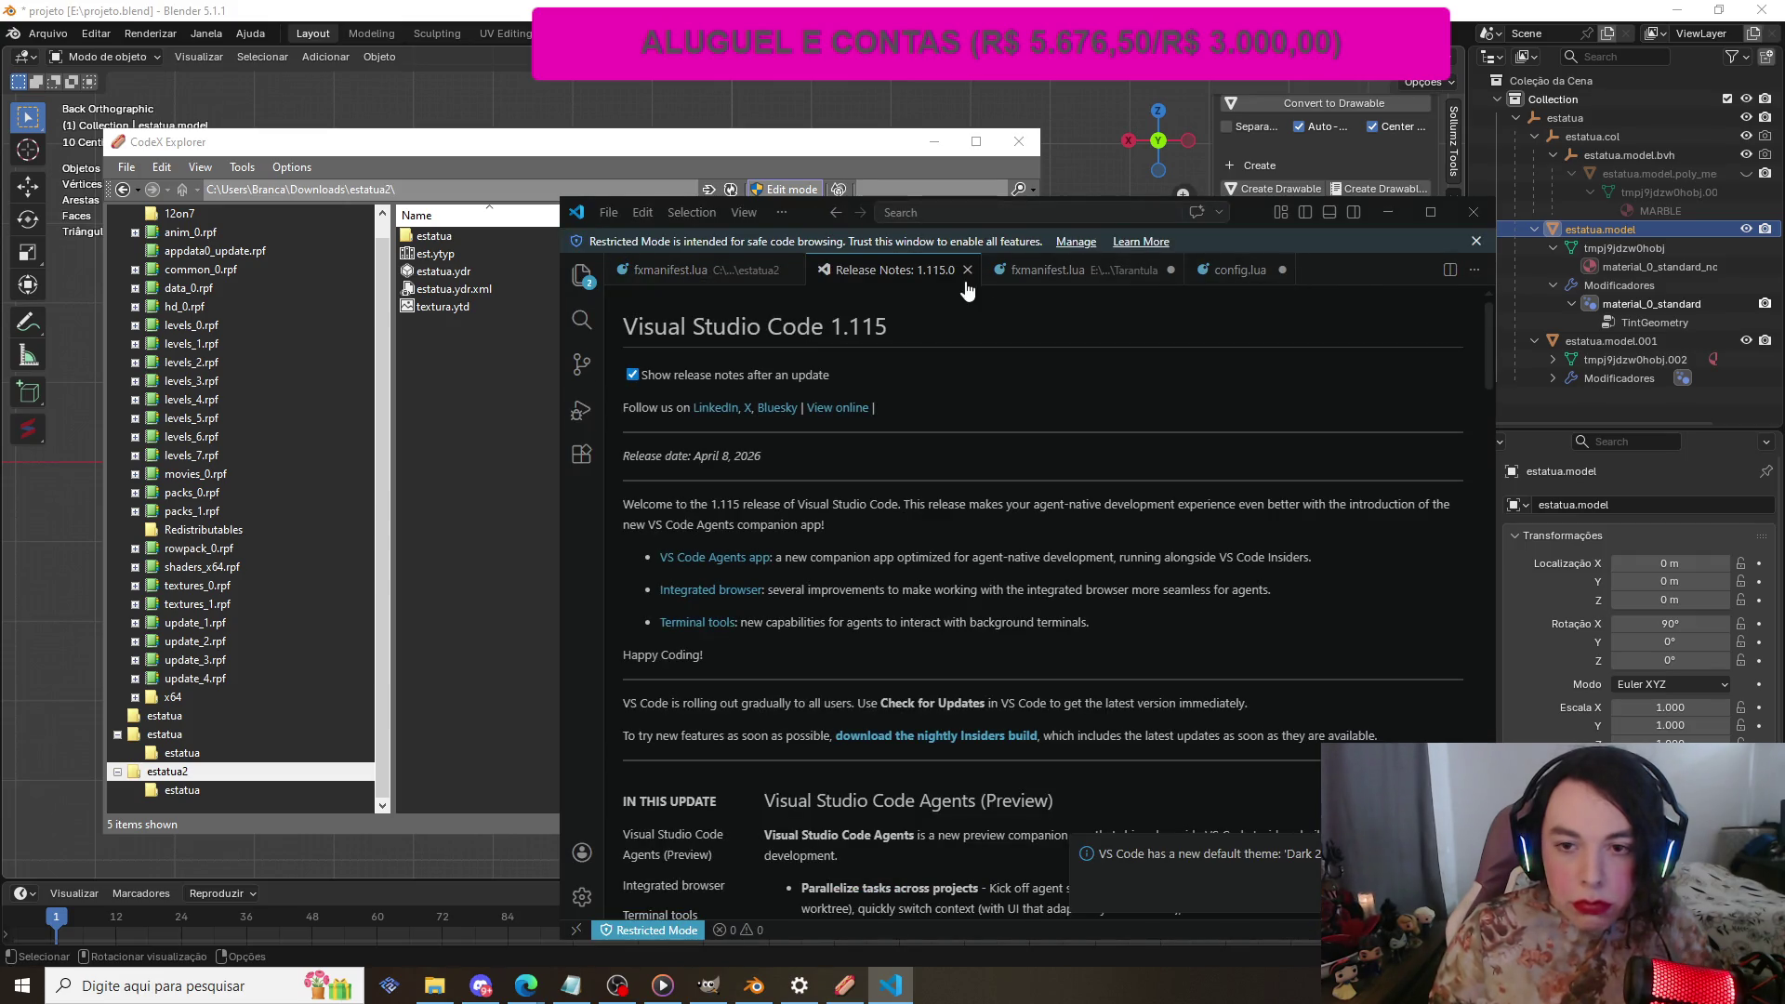
Step: Check the Tarantula project's fxmanifest.lua against the empty new one, then exit VS Code
{"action": "left_click", "coordinate": [967, 270]}
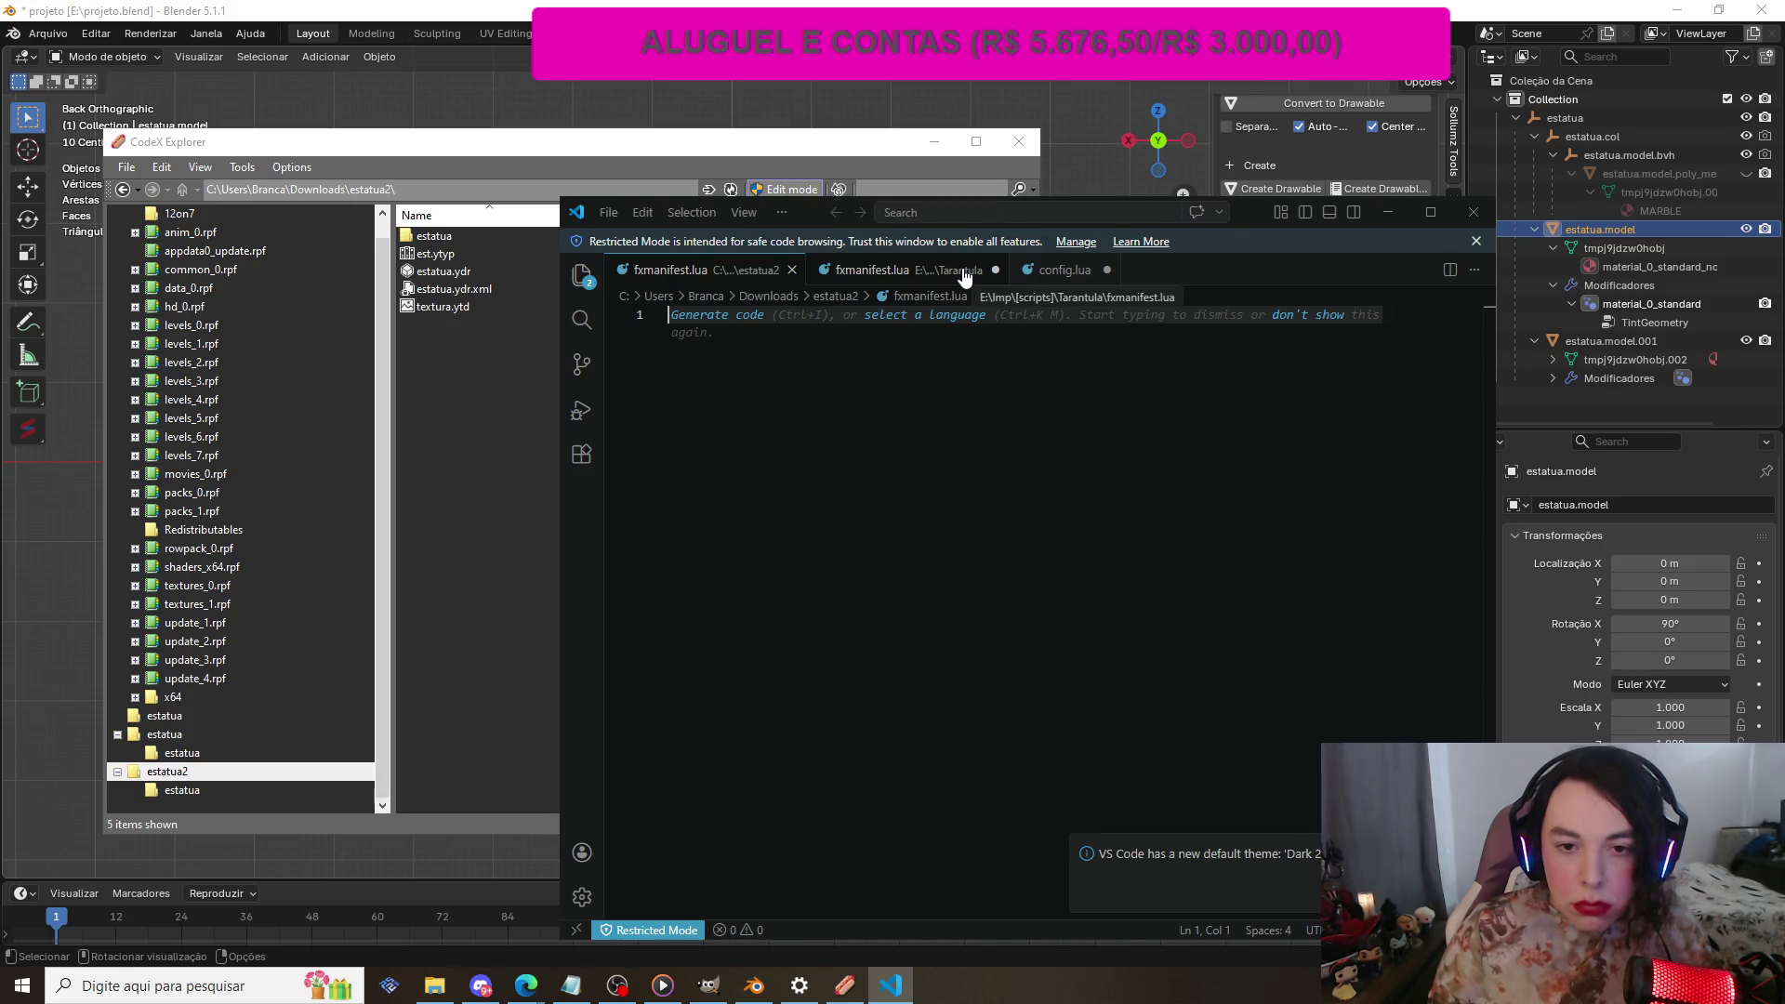
{"action": "left_click", "coordinate": [914, 272]}
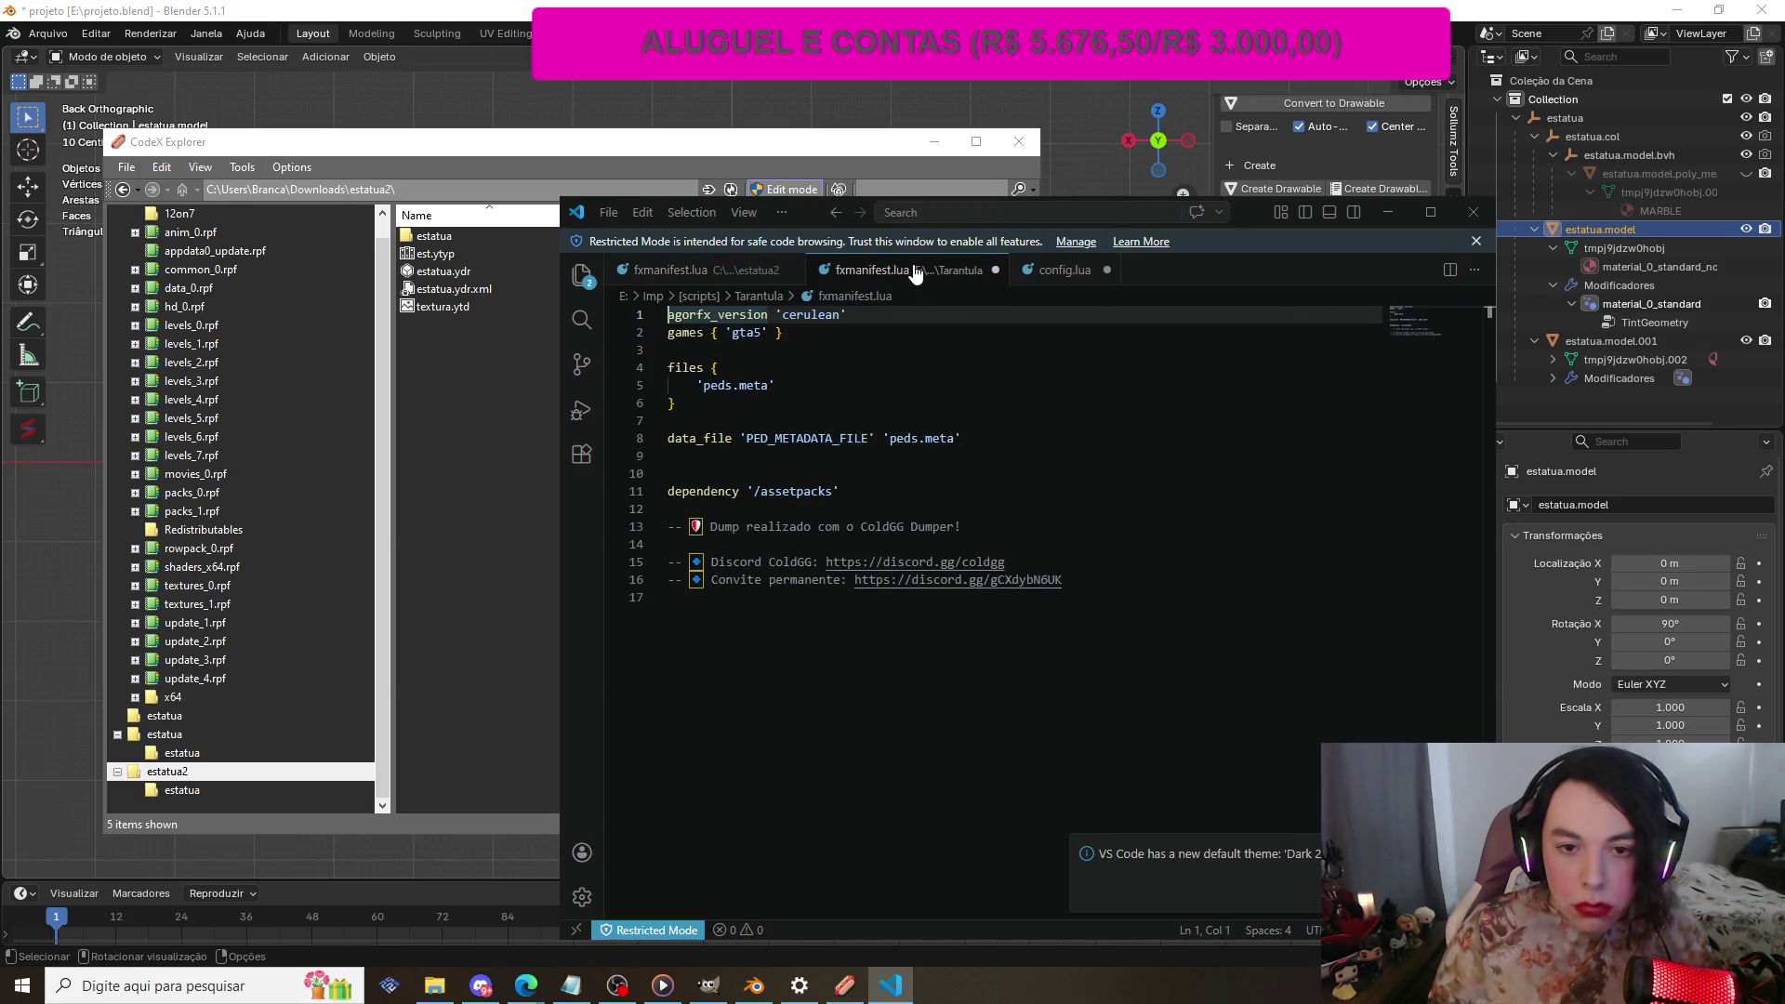
{"action": "left_click", "coordinate": [1394, 212]}
{"action": "left_click", "coordinate": [962, 445]}
{"action": "double_click", "coordinate": [963, 447]}
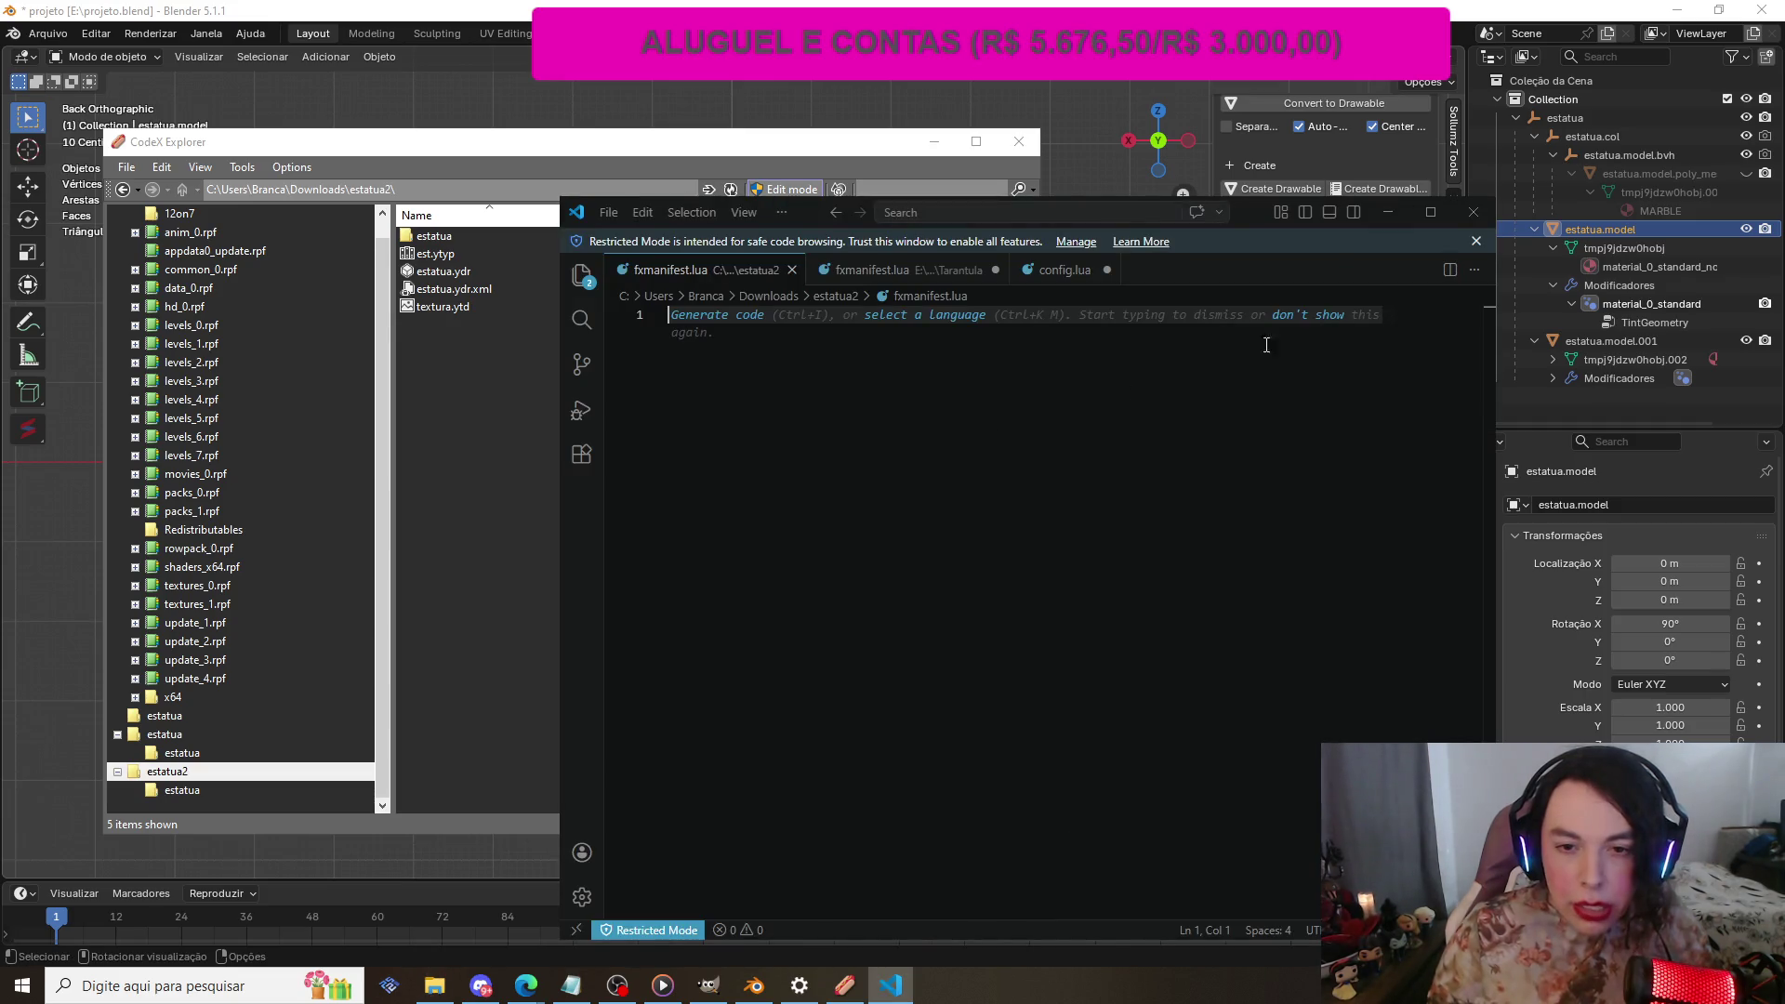
{"action": "left_click", "coordinate": [1395, 212]}
{"action": "right_click", "coordinate": [984, 447]}
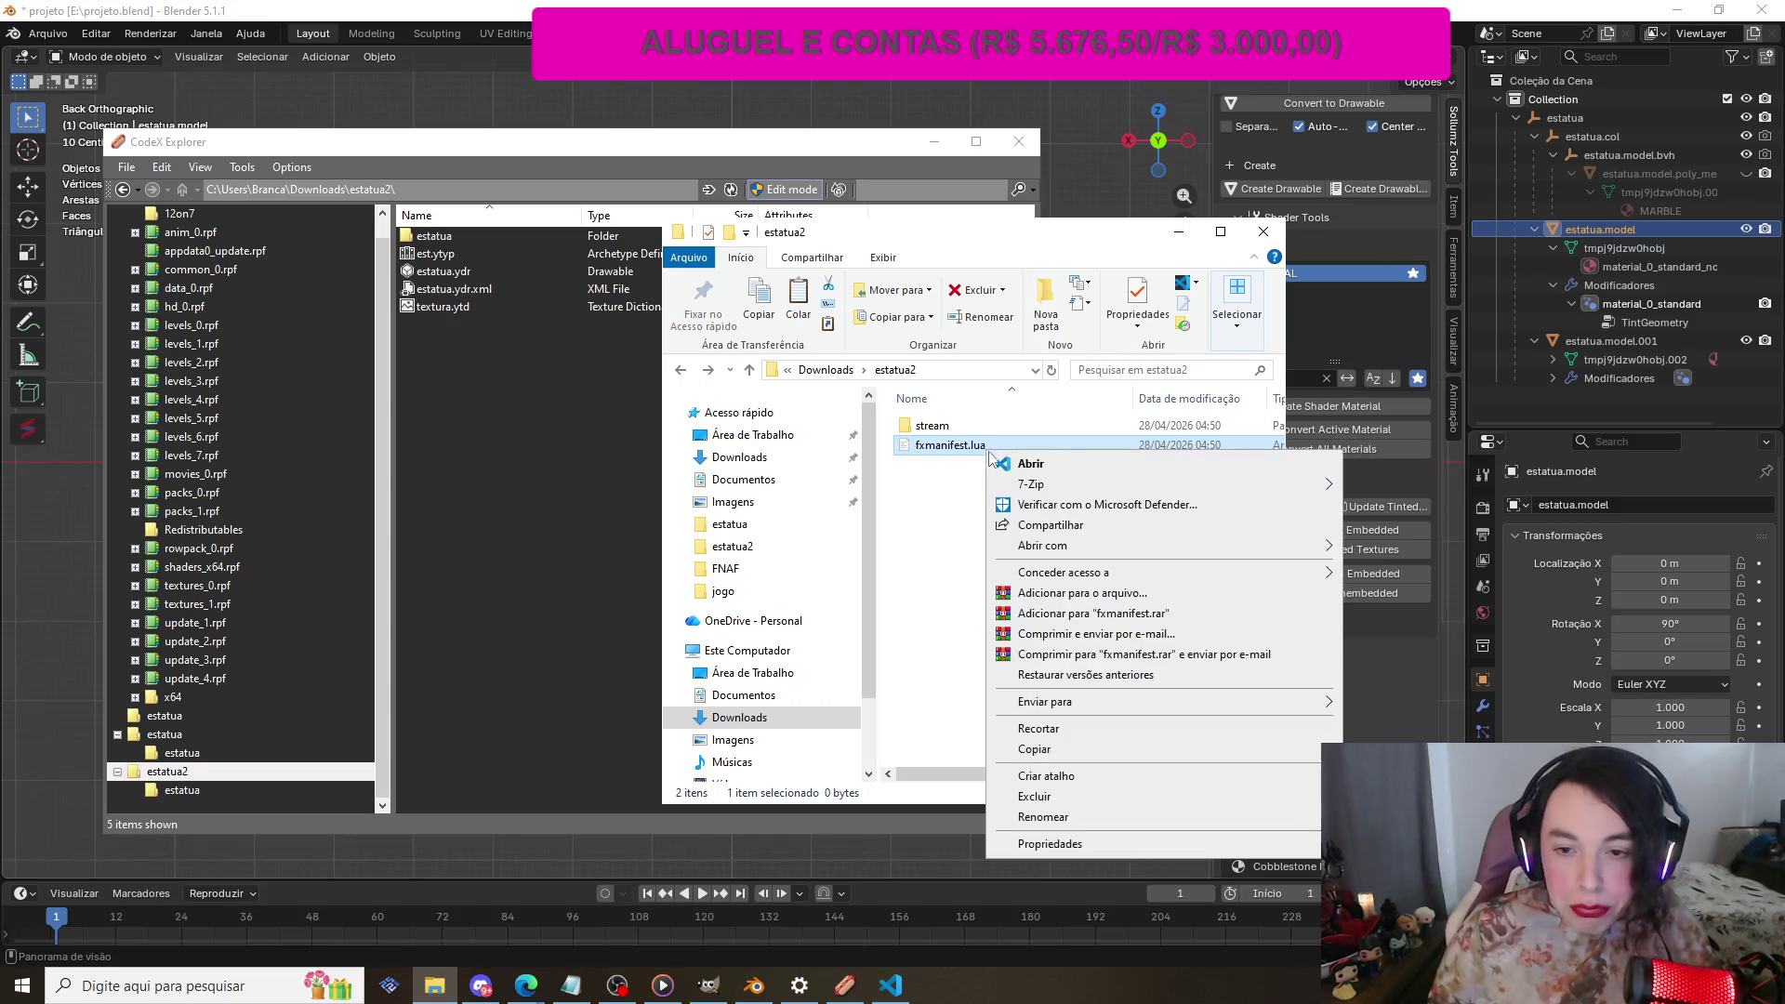
Step: Rename fxmanifest.lua to fxmanifest.txt, accepting the extension-change warning
{"action": "left_click", "coordinate": [1032, 806]}
{"action": "key", "text": "ctrl+a"}
{"action": "key", "text": "BackSpace"}
{"action": "type", "text": "fxmanifest.txt"}
{"action": "key", "text": "Return"}
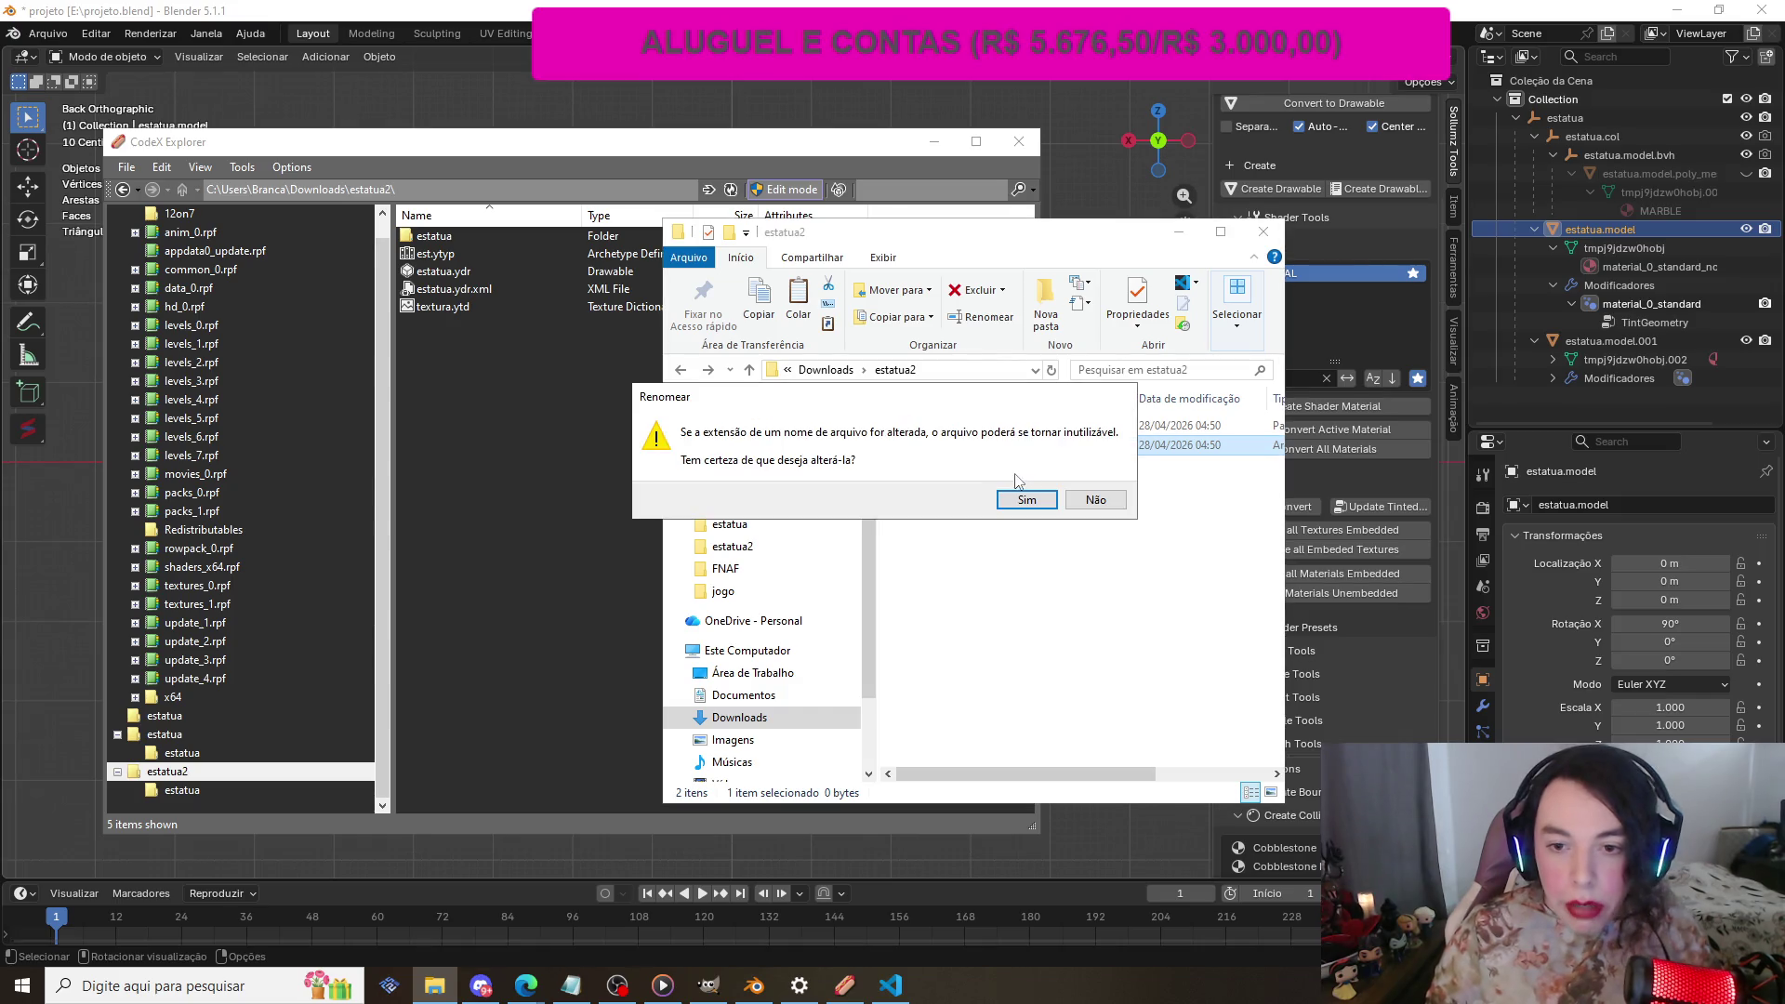
{"action": "left_click", "coordinate": [1027, 498]}
Step: Open the empty fxmanifest.txt in Notepad and reposition its window, then return to OBS Studio
{"action": "double_click", "coordinate": [978, 456]}
{"action": "left_click_drag", "start_coordinate": [930, 257], "coordinate": [795, 174]}
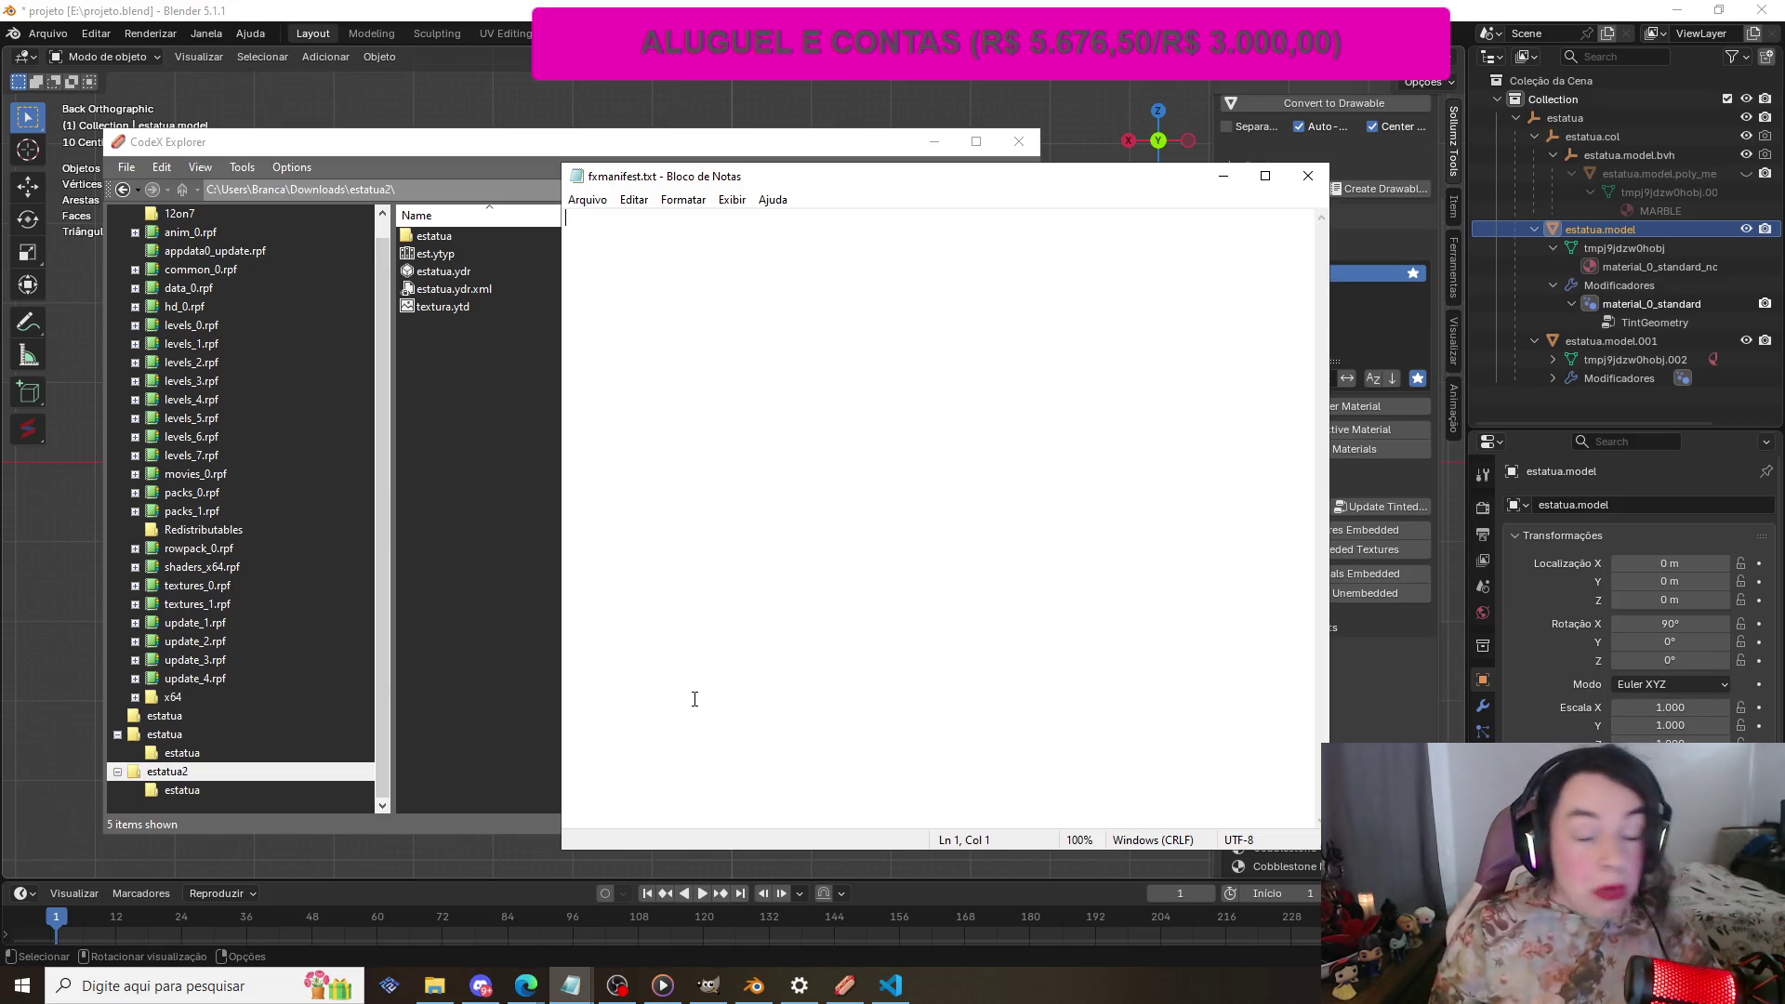
{"action": "left_click", "coordinate": [617, 985]}
Step: Hide the Snap and Captura de monitor sources in the IN GAME 2 scene
{"action": "left_click", "coordinate": [568, 831]}
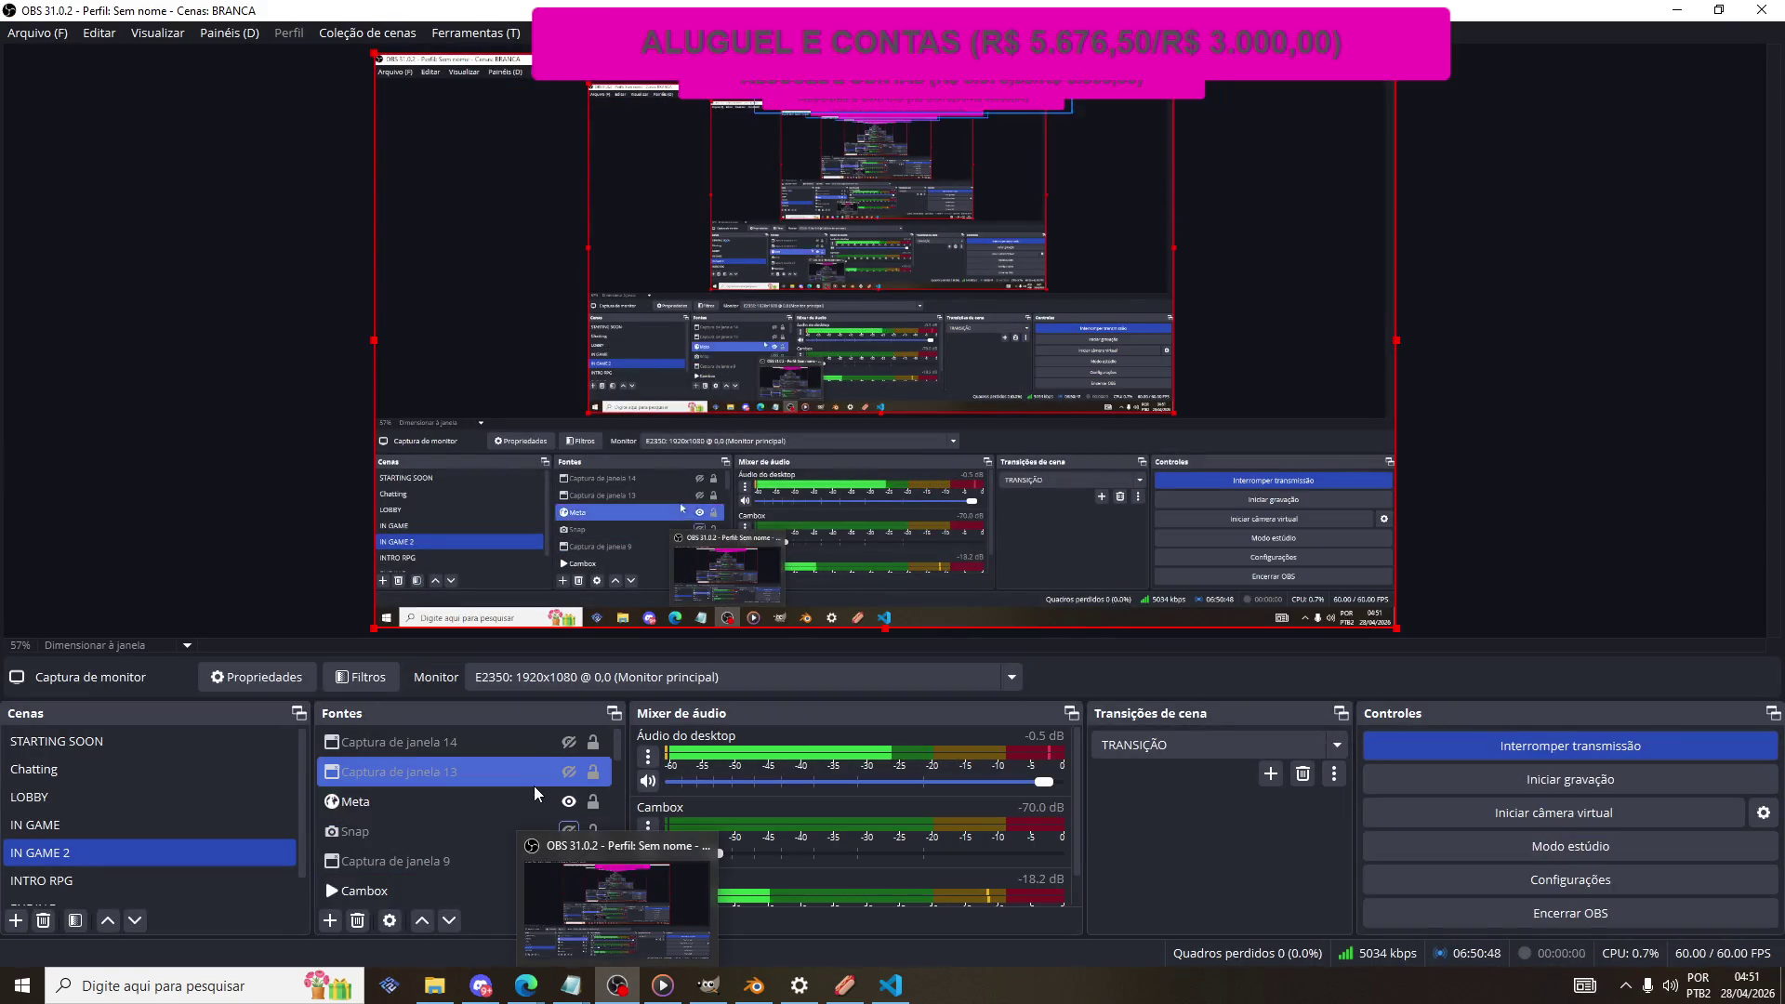
{"action": "left_click", "coordinate": [584, 800]}
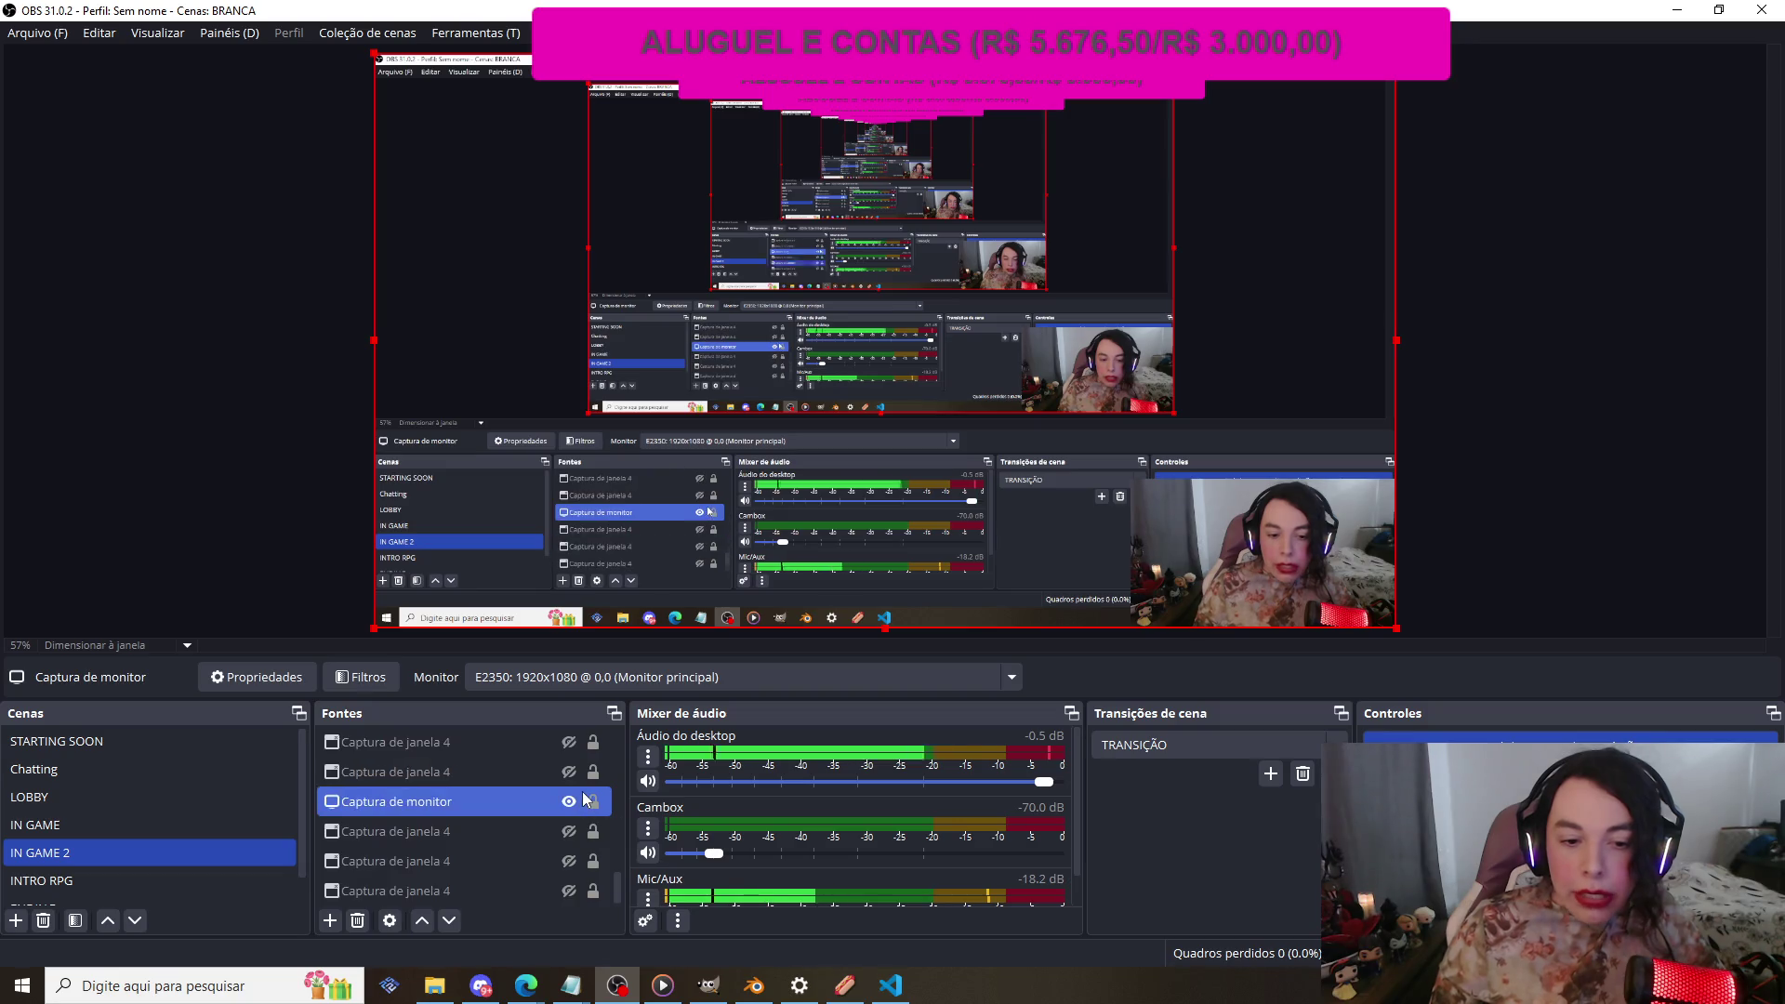
{"action": "left_click", "coordinate": [569, 801]}
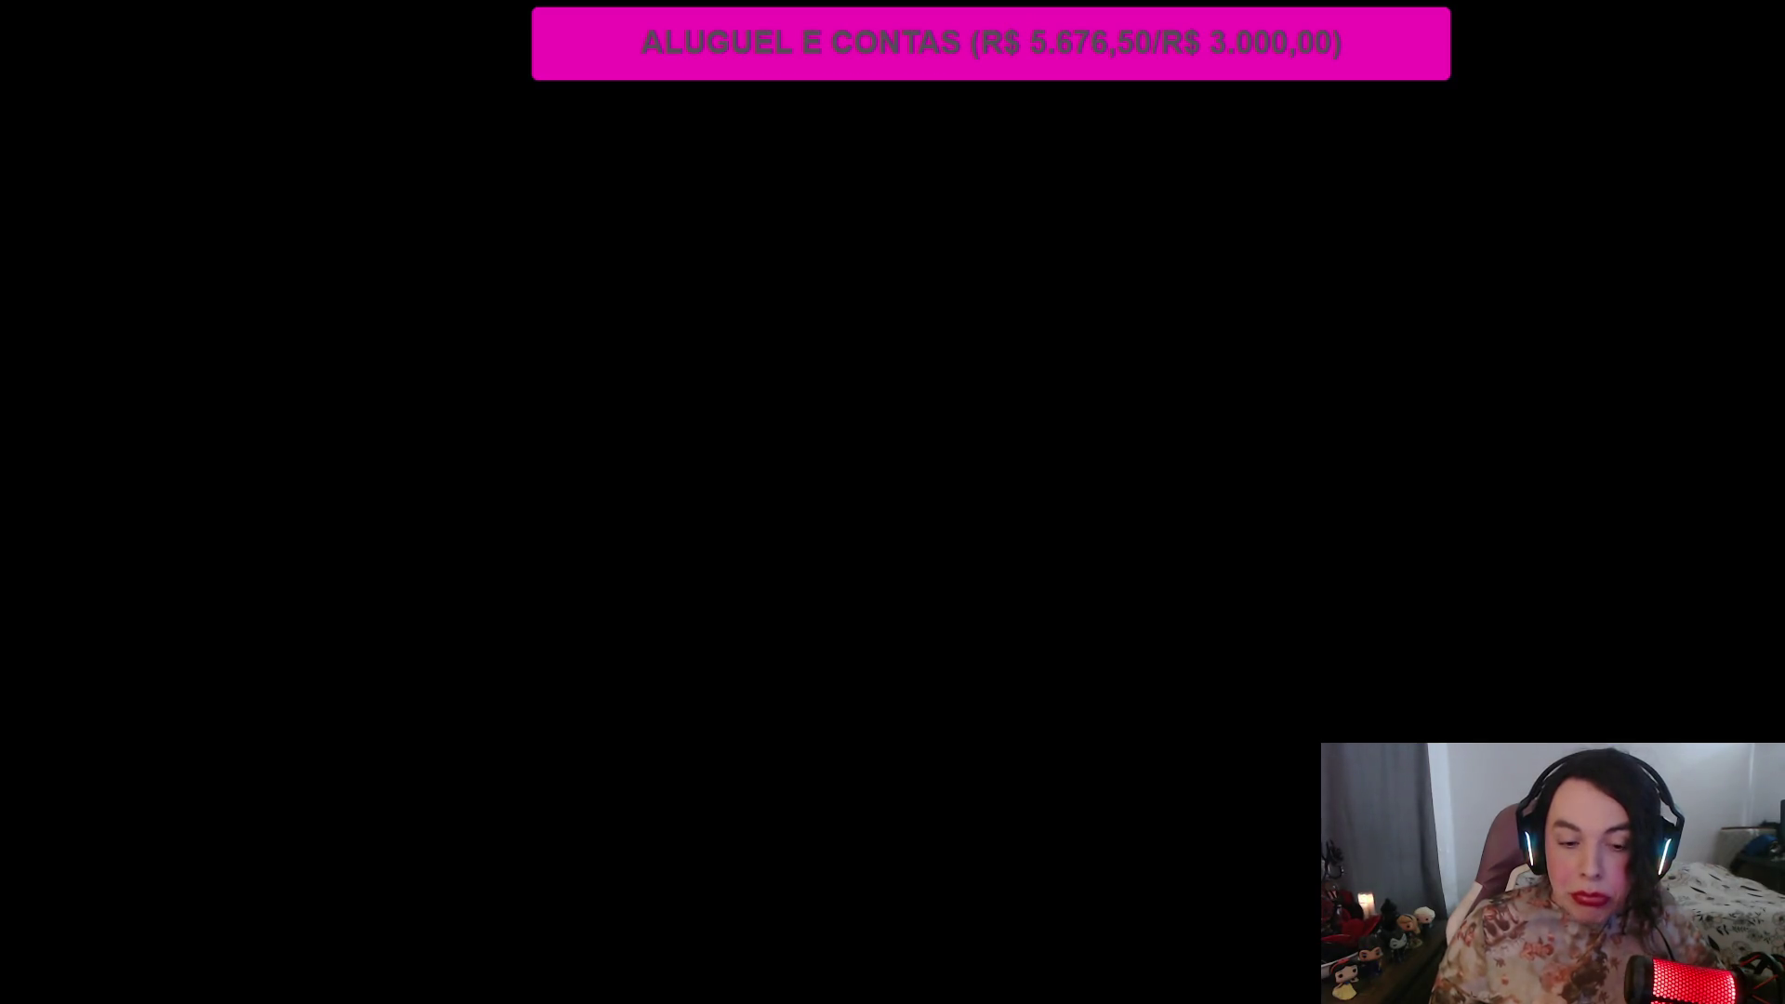
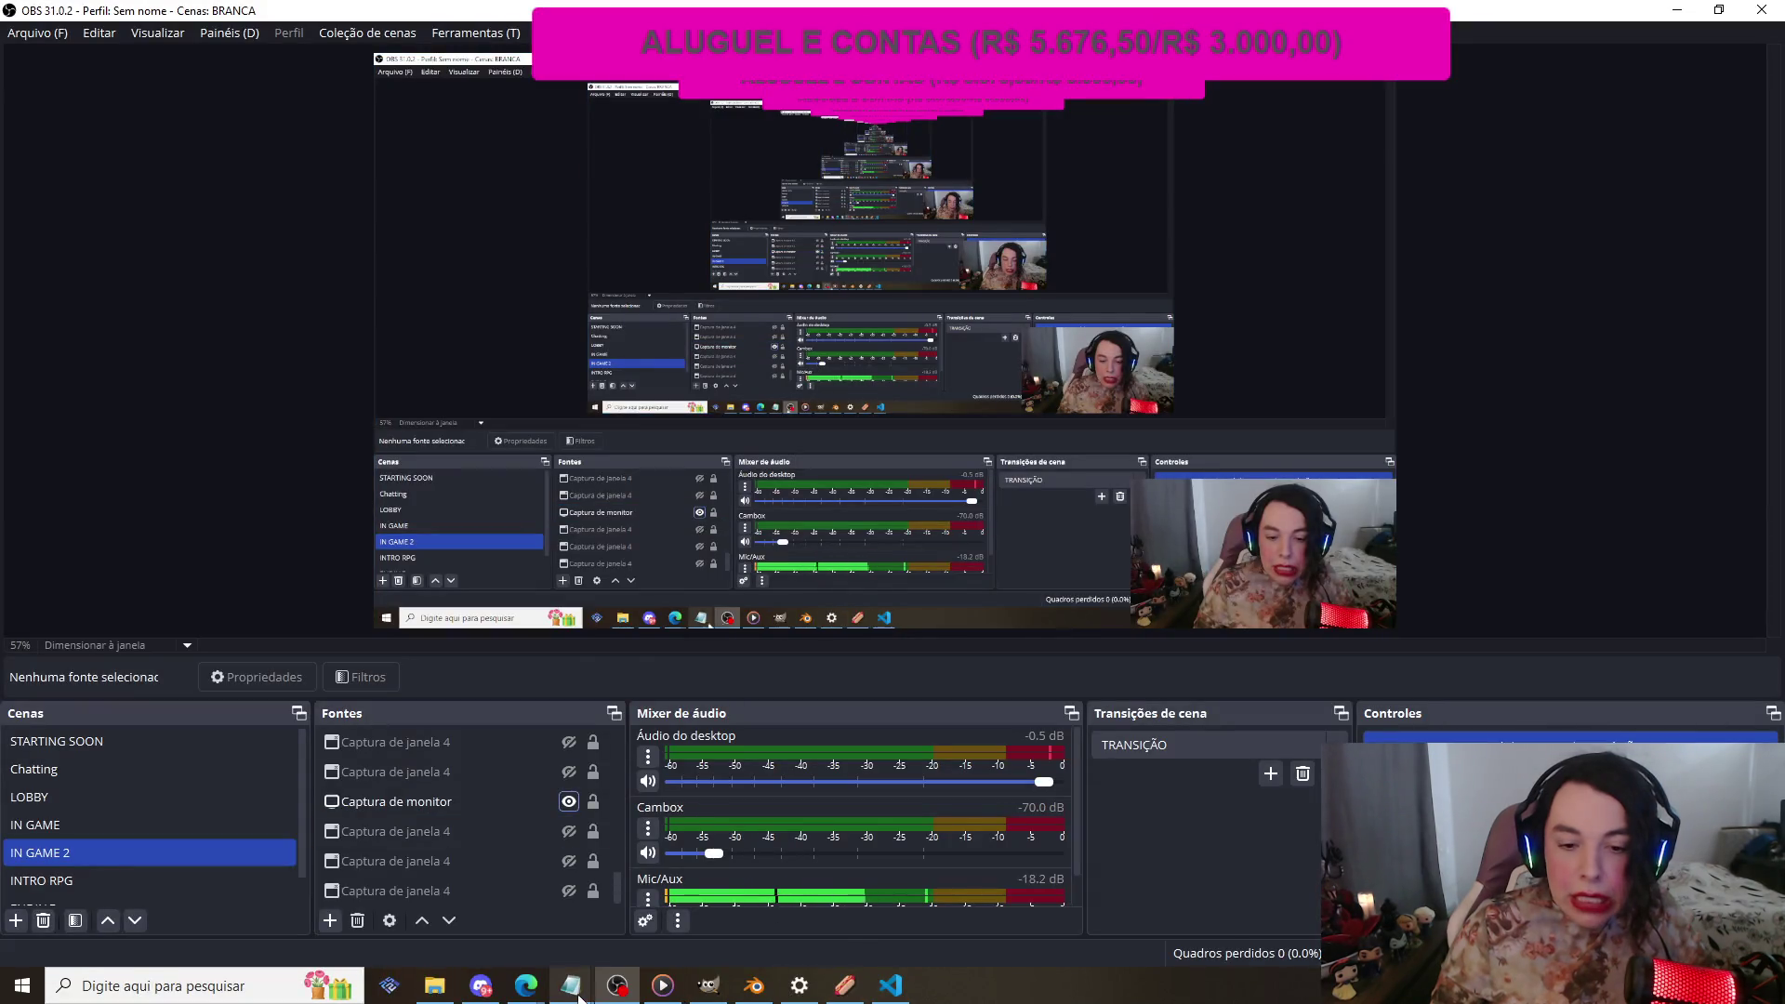
Step: Place the fxmanifest.txt Notepad window beside the estatua2 folder and open its stream folder
{"action": "mouse_move", "coordinate": [575, 987]}
{"action": "left_click", "coordinate": [701, 906]}
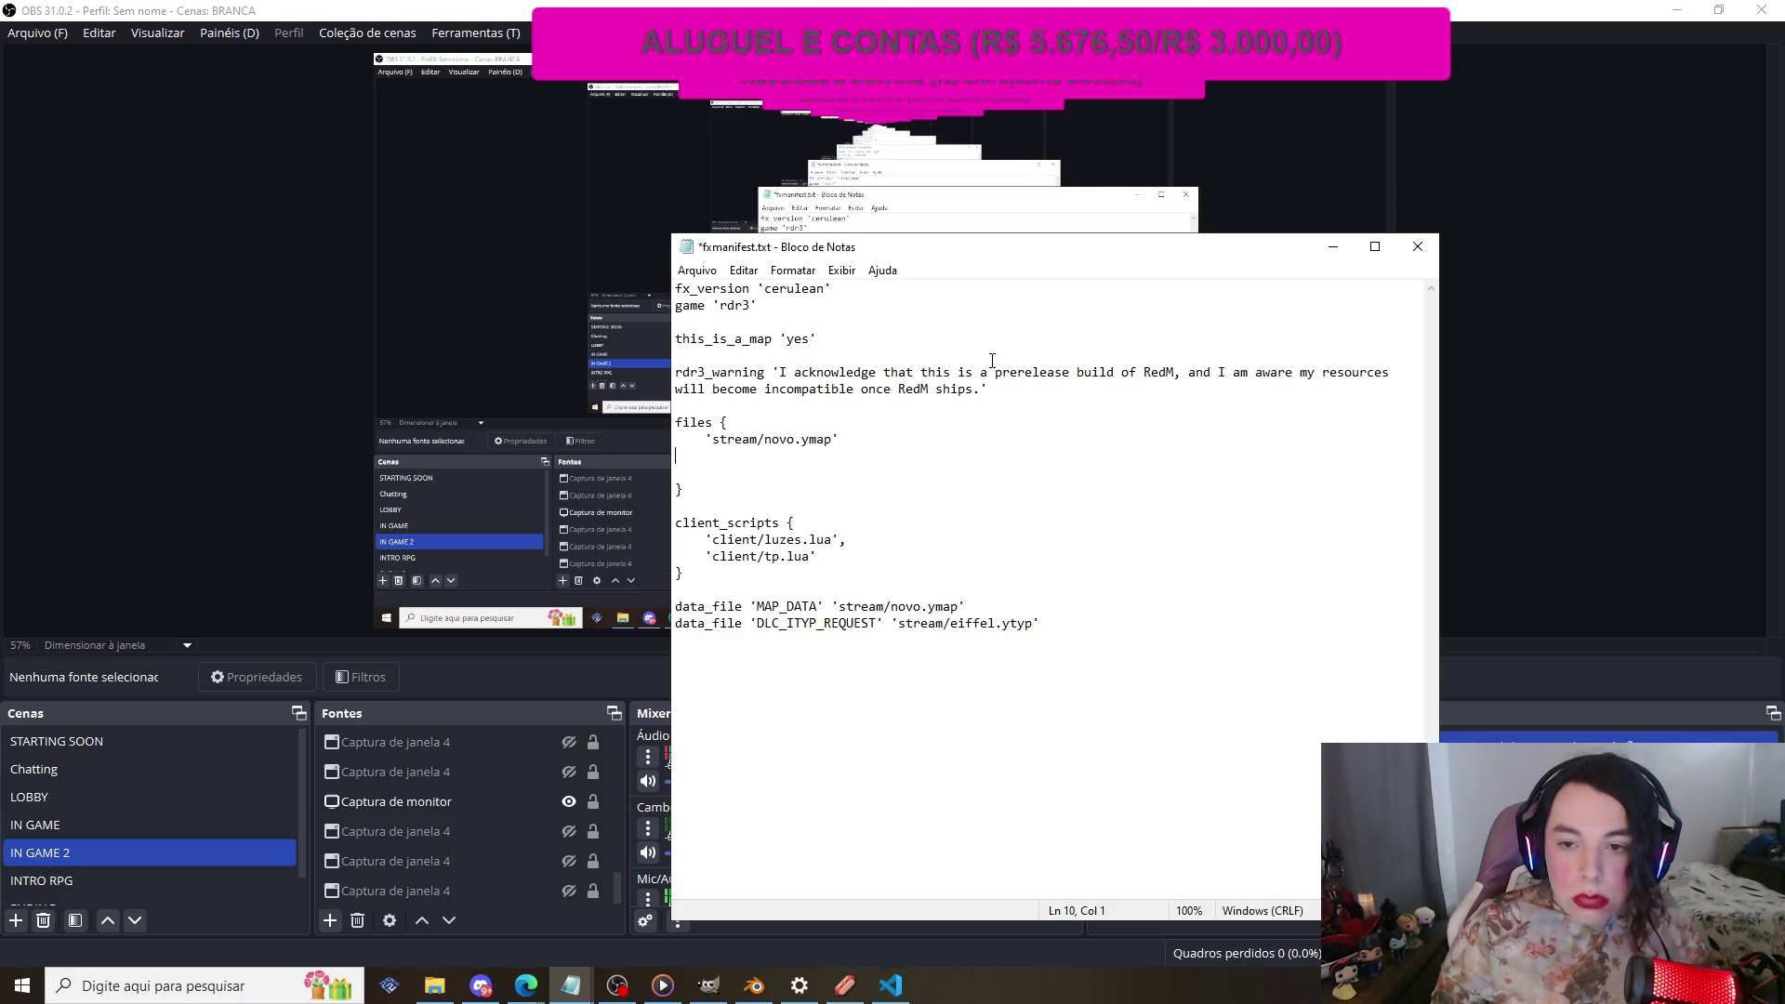
{"action": "left_click_drag", "start_coordinate": [931, 258], "coordinate": [1093, 270]}
{"action": "left_click", "coordinate": [435, 985]}
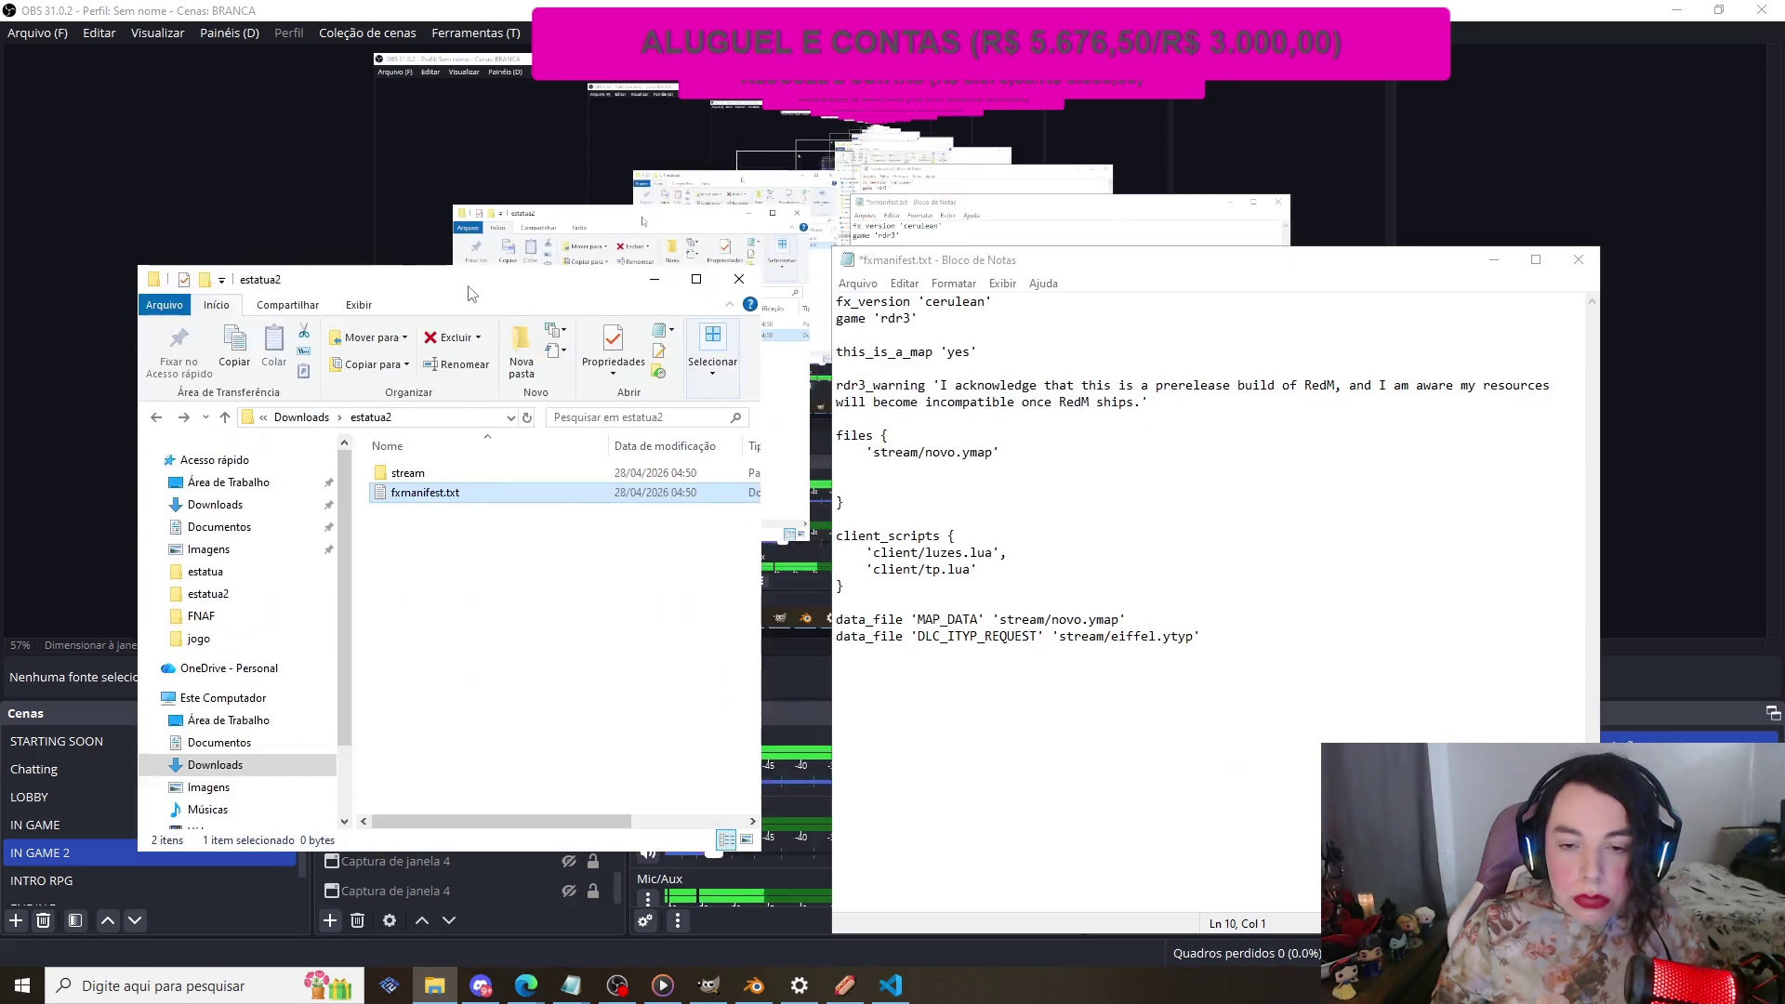
{"action": "left_click_drag", "start_coordinate": [991, 272], "coordinate": [919, 270]}
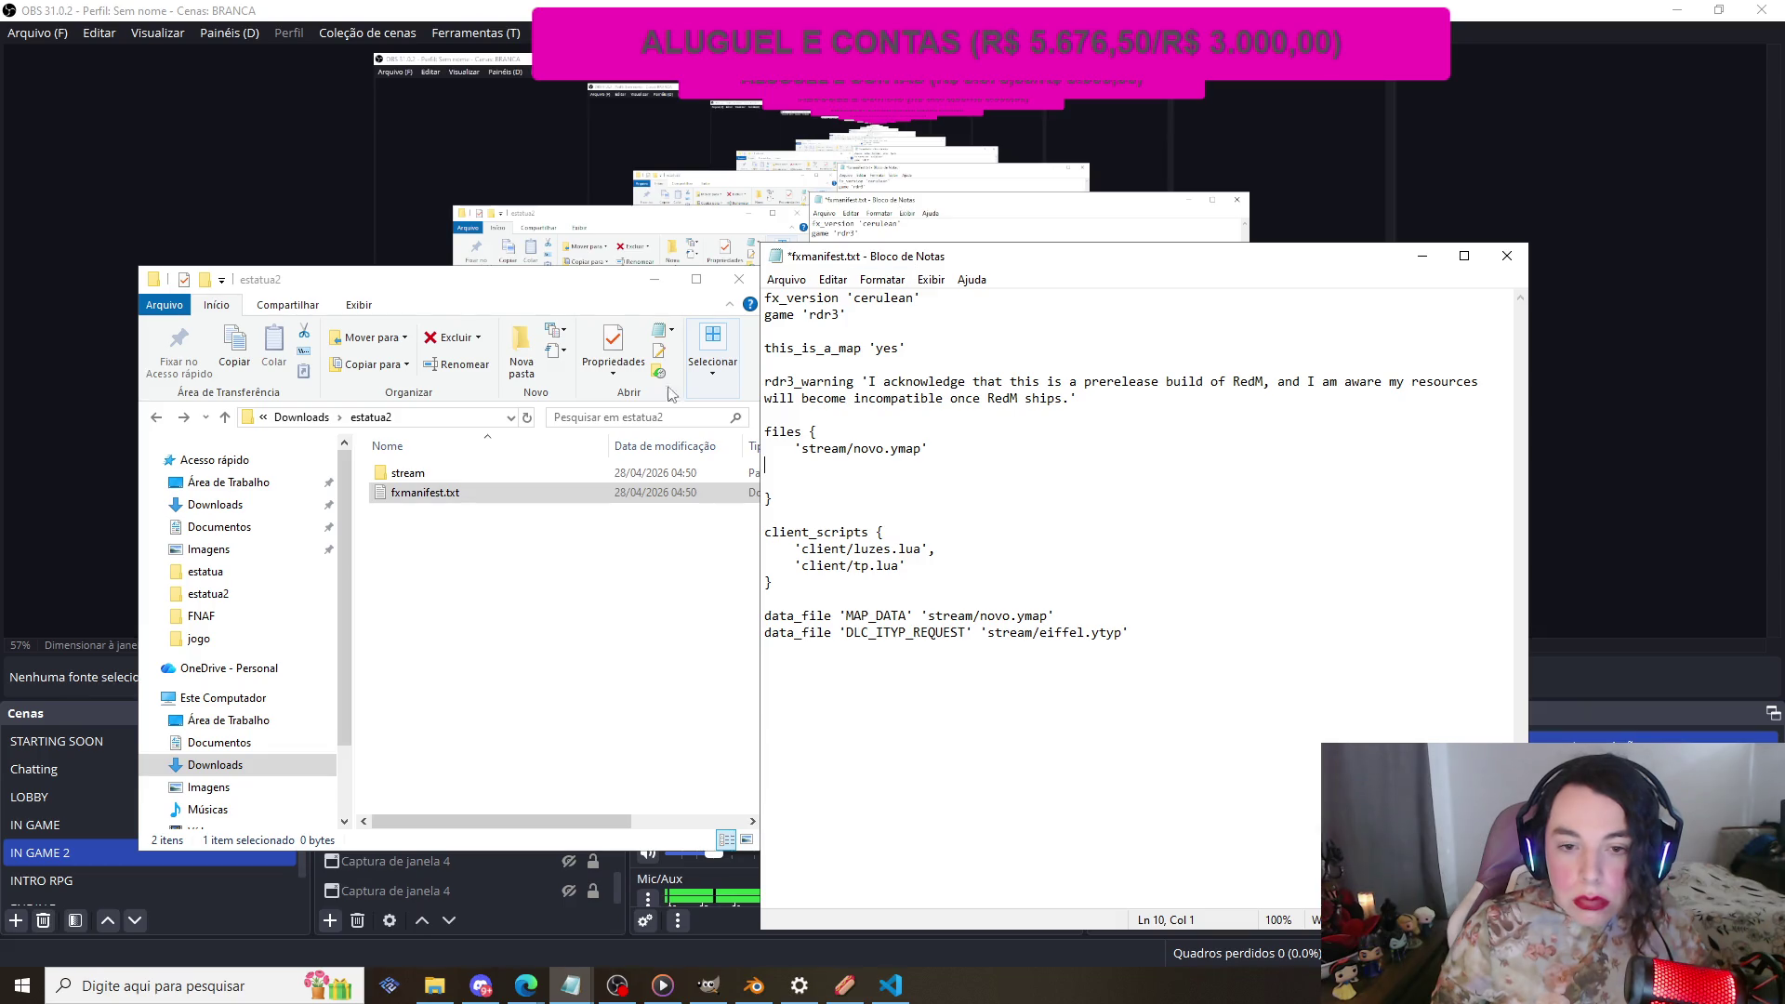
{"action": "double_click", "coordinate": [506, 474]}
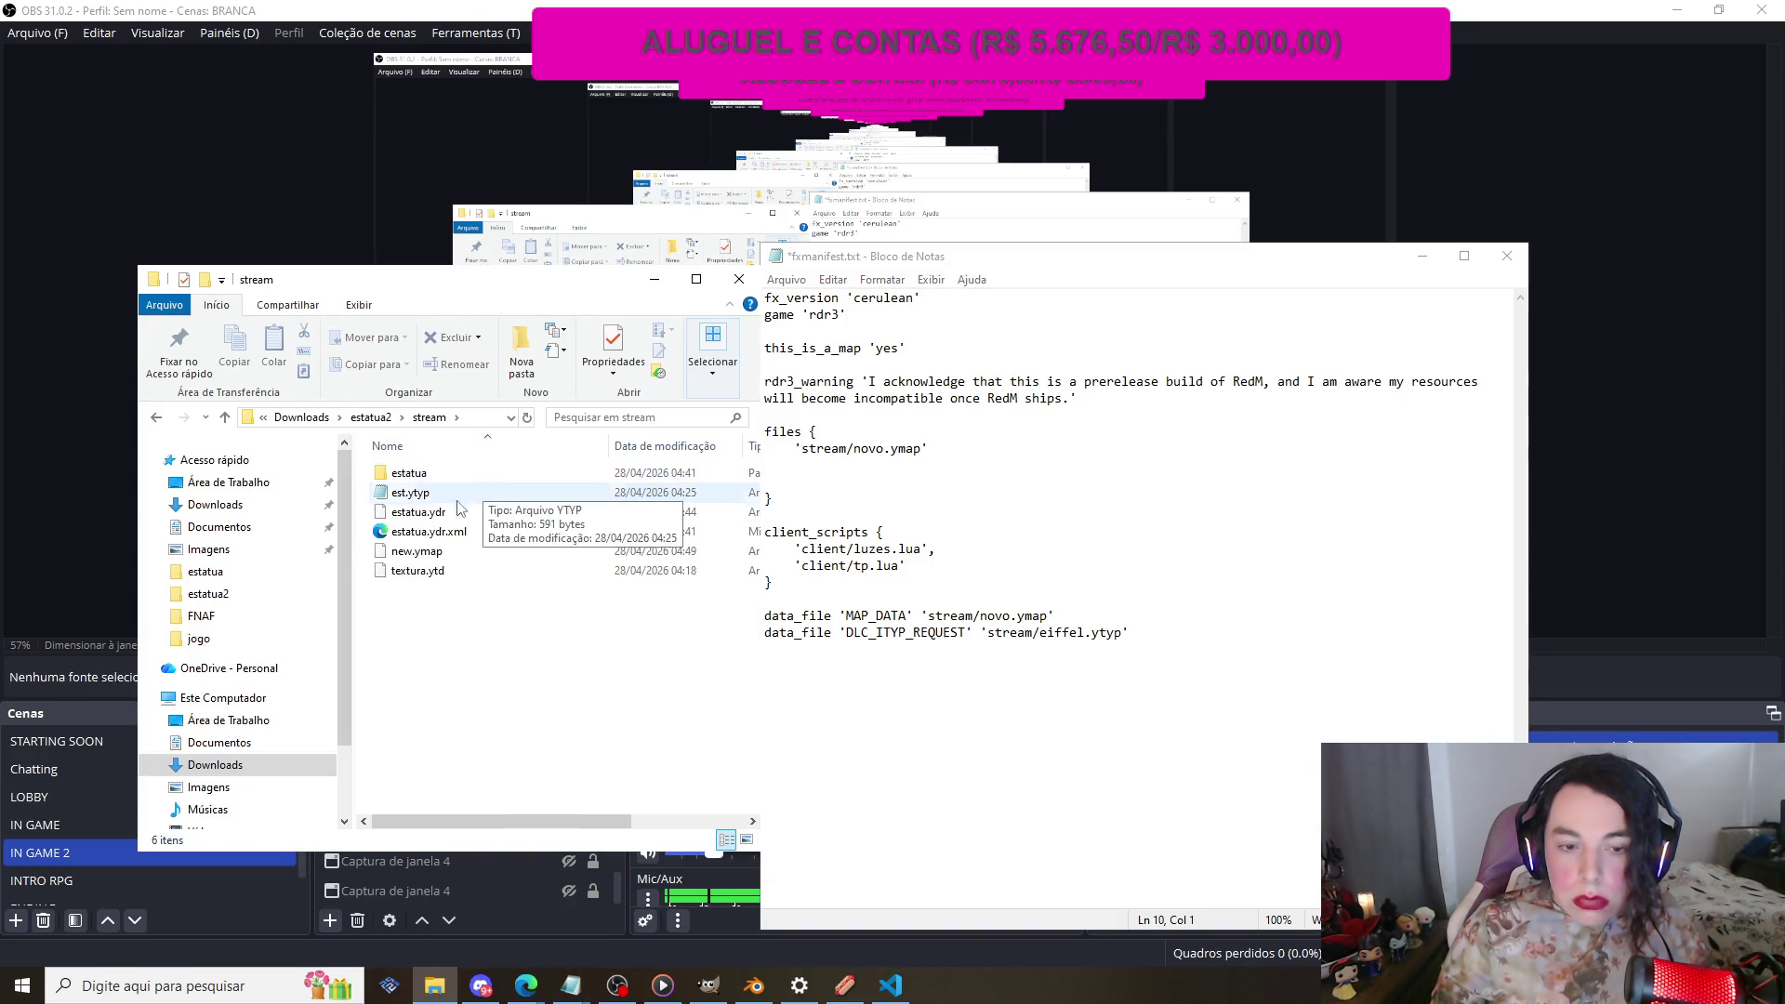
Step: Change novo to new in the files entry and delete the client_scripts block
{"action": "double_click", "coordinate": [858, 449]}
{"action": "type", "text": "new"}
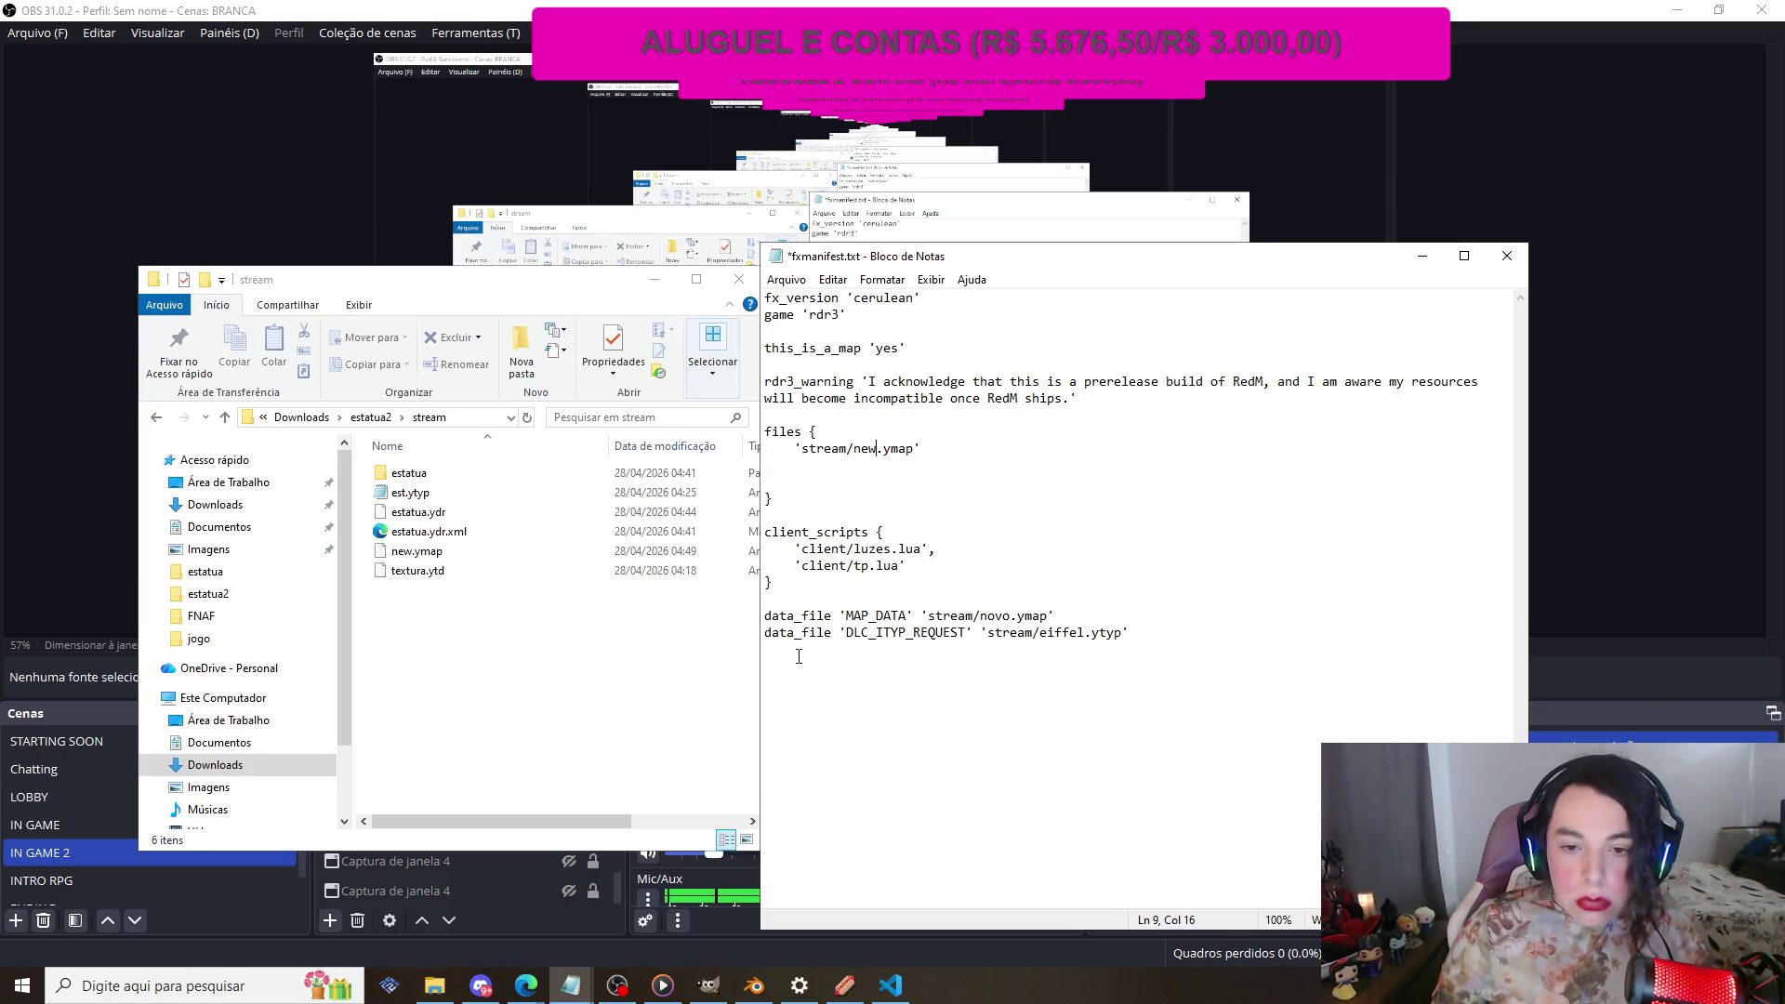
{"action": "mouse_move", "coordinate": [924, 566]}
{"action": "left_mouse_down"}
{"action": "mouse_move", "coordinate": [756, 543]}
{"action": "mouse_move", "coordinate": [797, 584]}
{"action": "mouse_move", "coordinate": [768, 510]}
{"action": "mouse_move", "coordinate": [768, 548]}
{"action": "mouse_move", "coordinate": [766, 505]}
{"action": "left_mouse_up"}
{"action": "left_click", "coordinate": [765, 595]}
{"action": "left_click", "coordinate": [810, 530]}
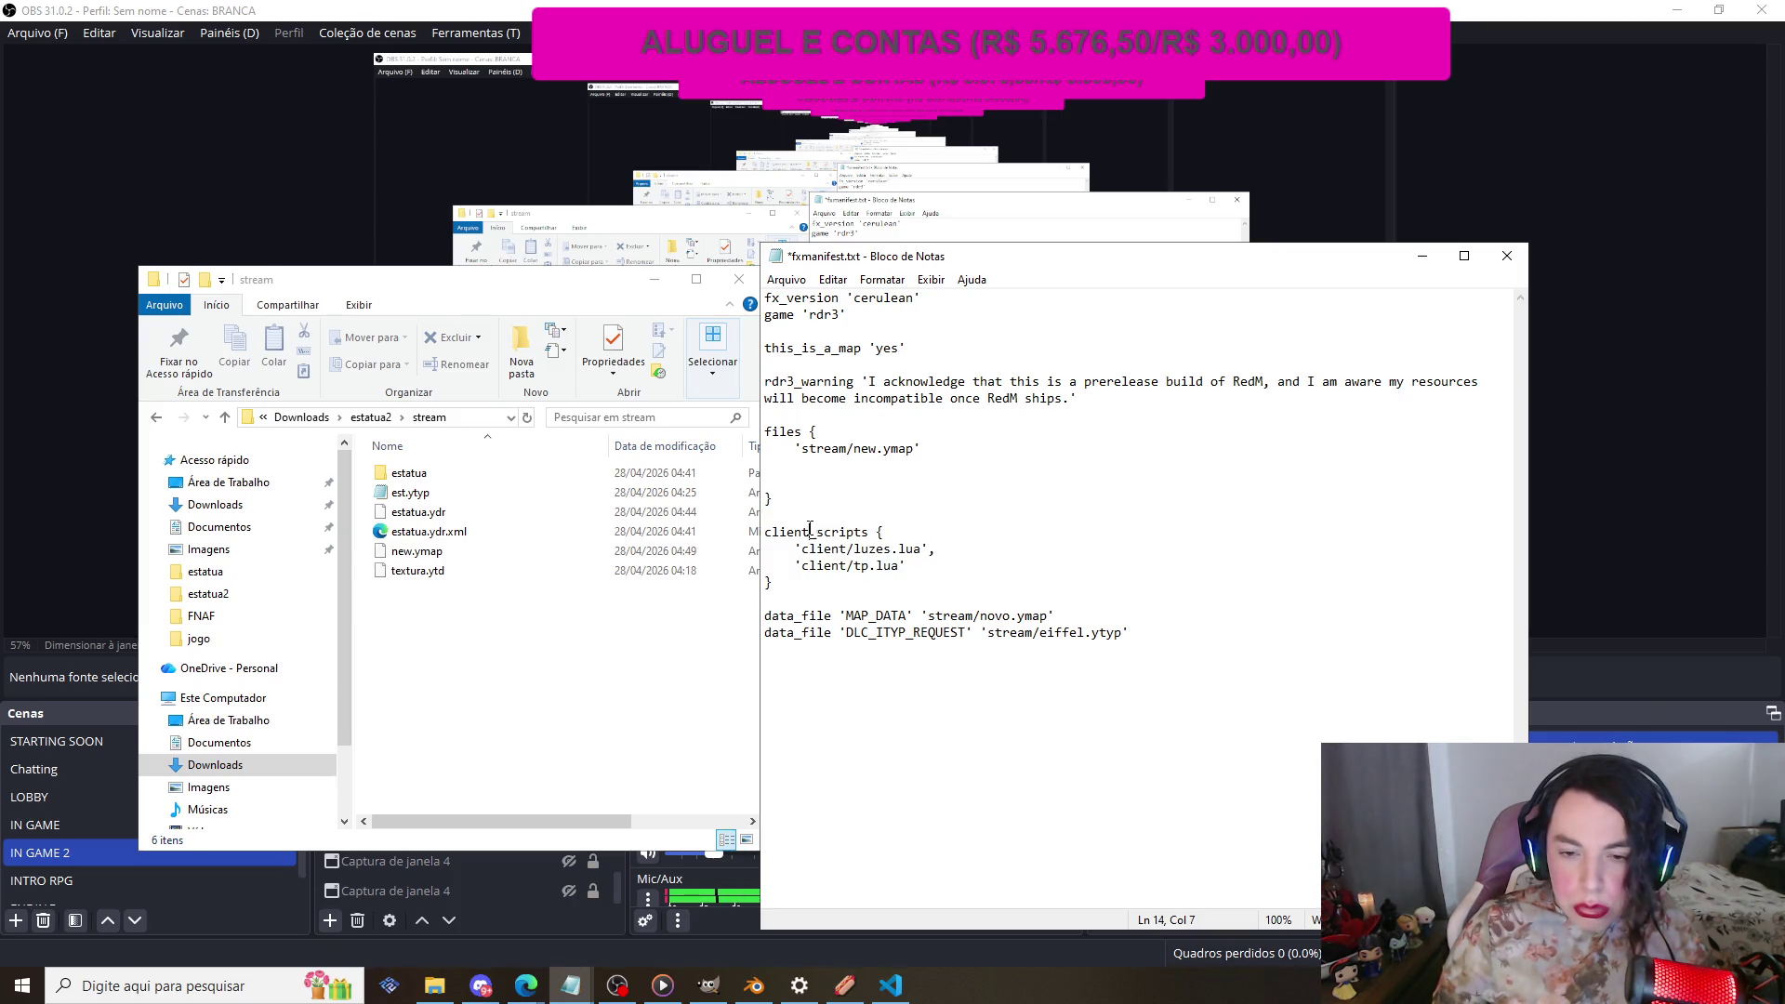
{"action": "double_click", "coordinate": [883, 566]}
{"action": "left_click_drag", "start_coordinate": [775, 583], "coordinate": [757, 523]}
{"action": "key", "text": "BackSpace"}
{"action": "key", "text": "BackSpace"}
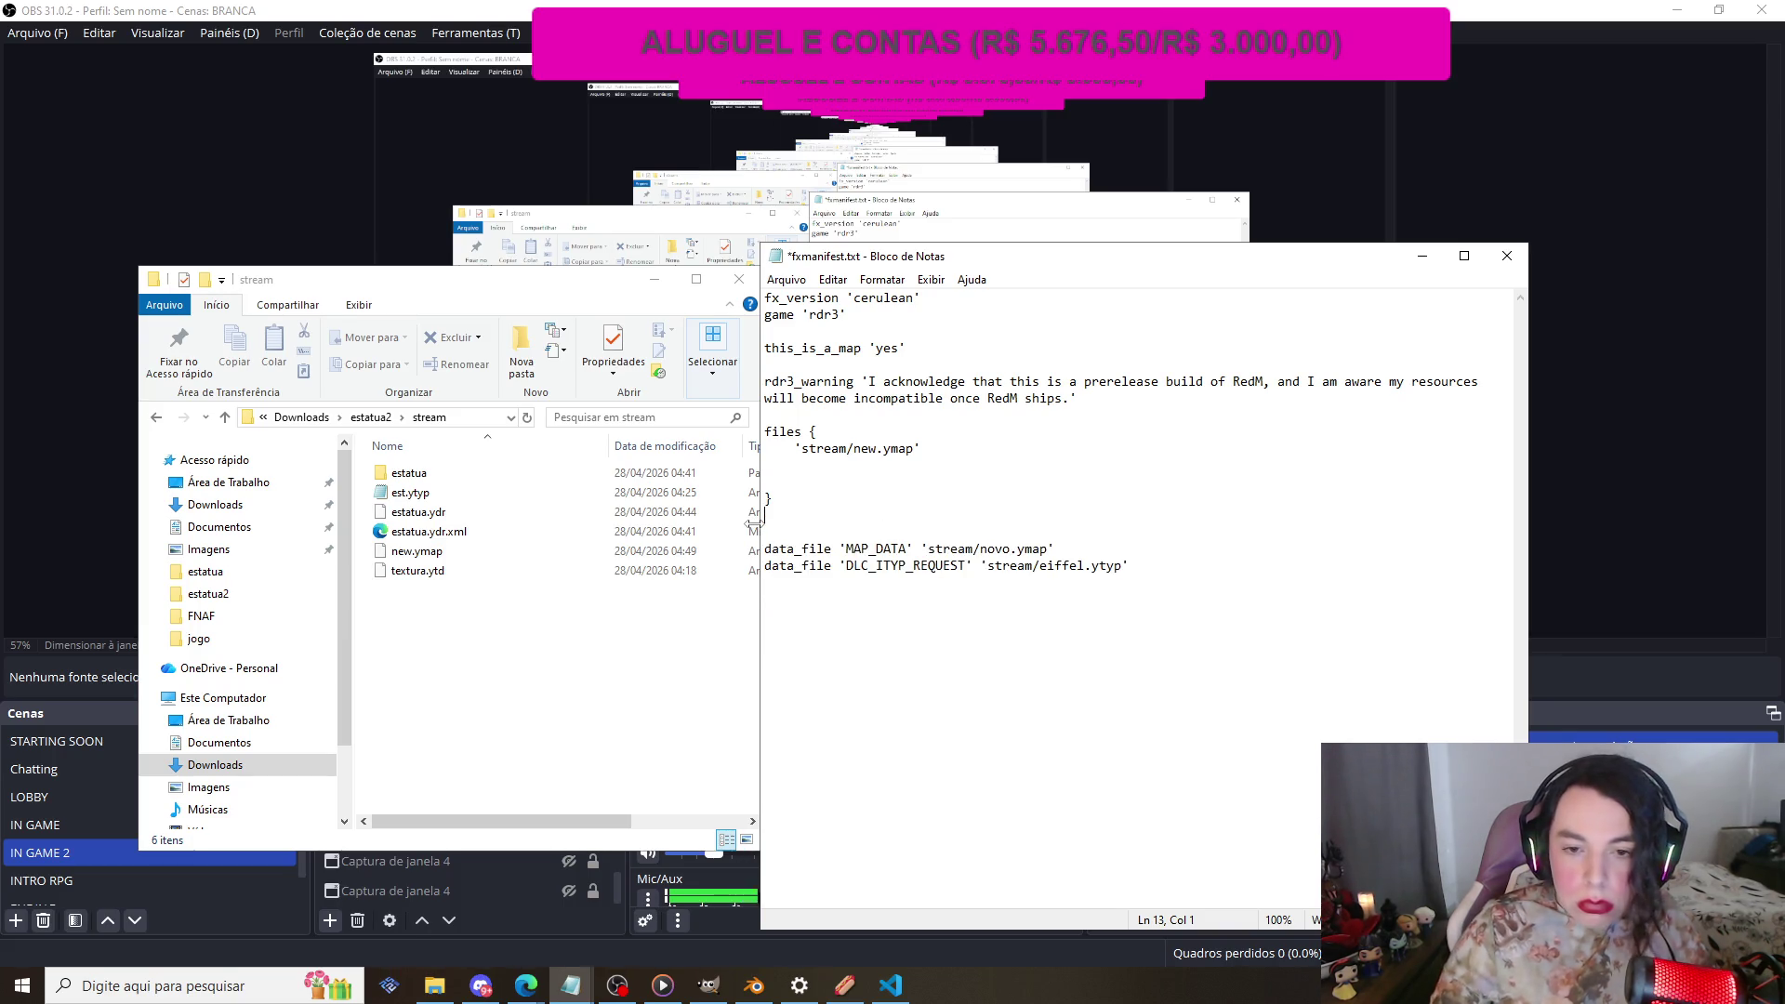
{"action": "key", "text": "BackSpace"}
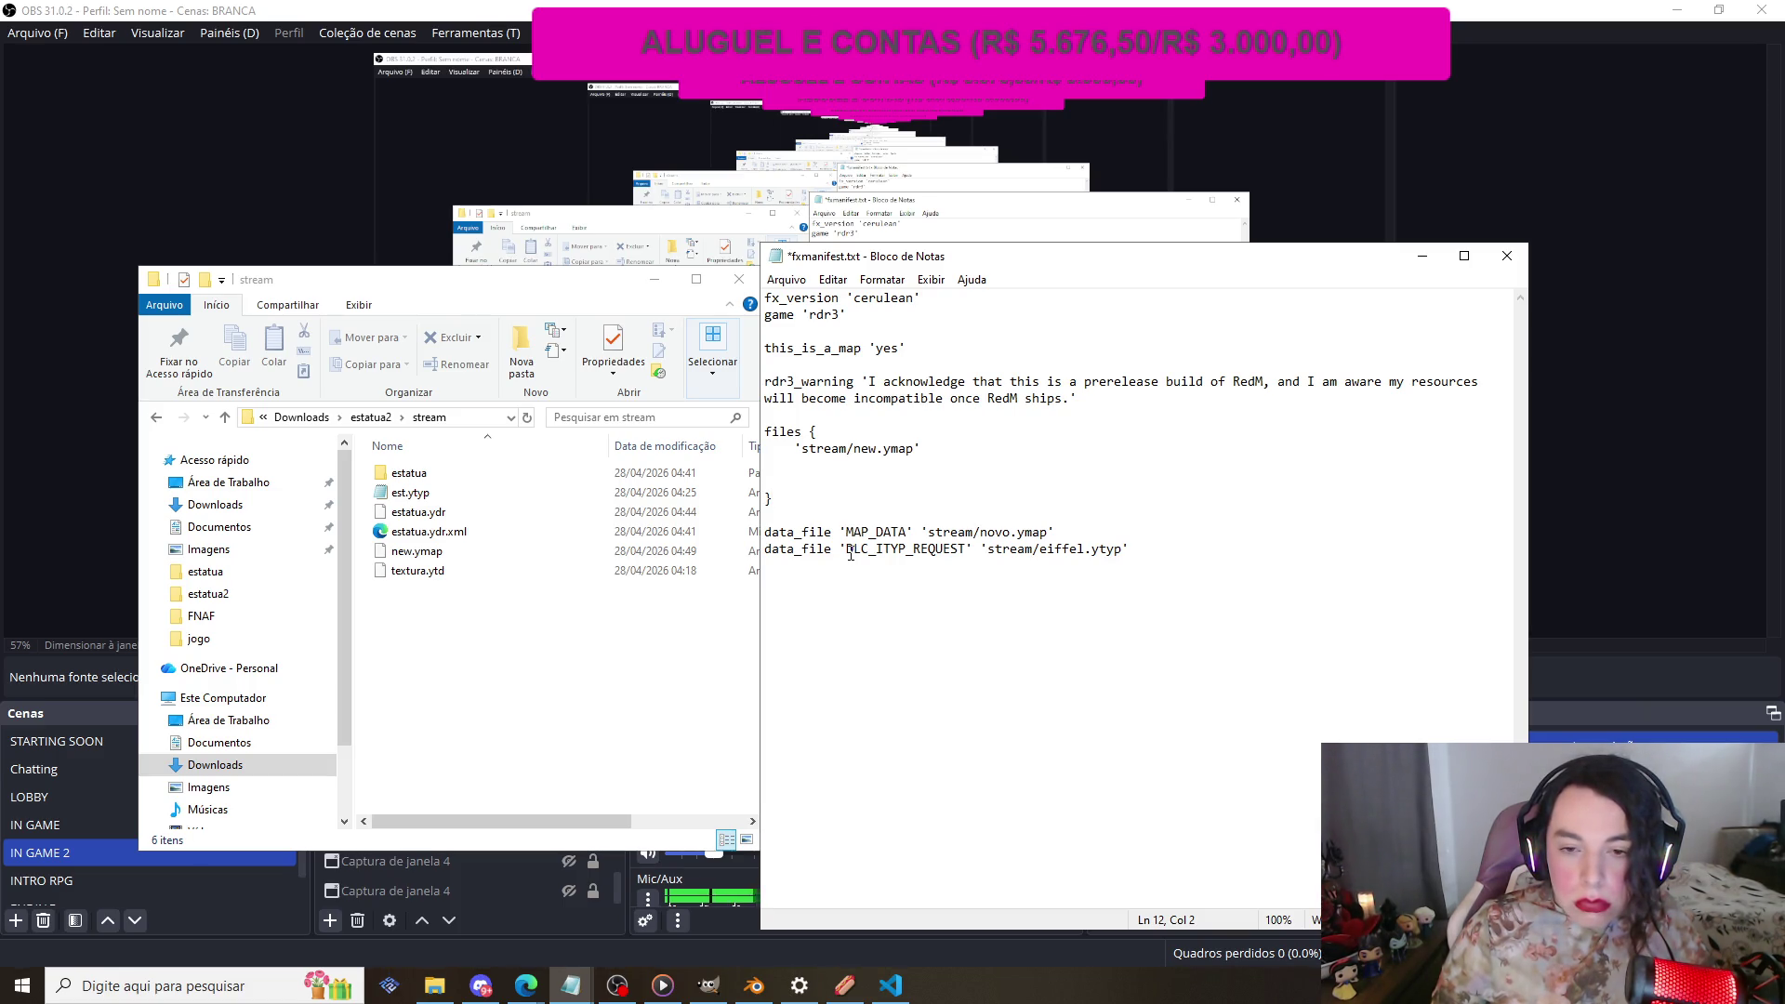
Step: Point the data_file lines at stream/new.ymap and stream/est.ytyp, save, and close the manifest
{"action": "left_click_drag", "start_coordinate": [988, 532], "coordinate": [1011, 532]}
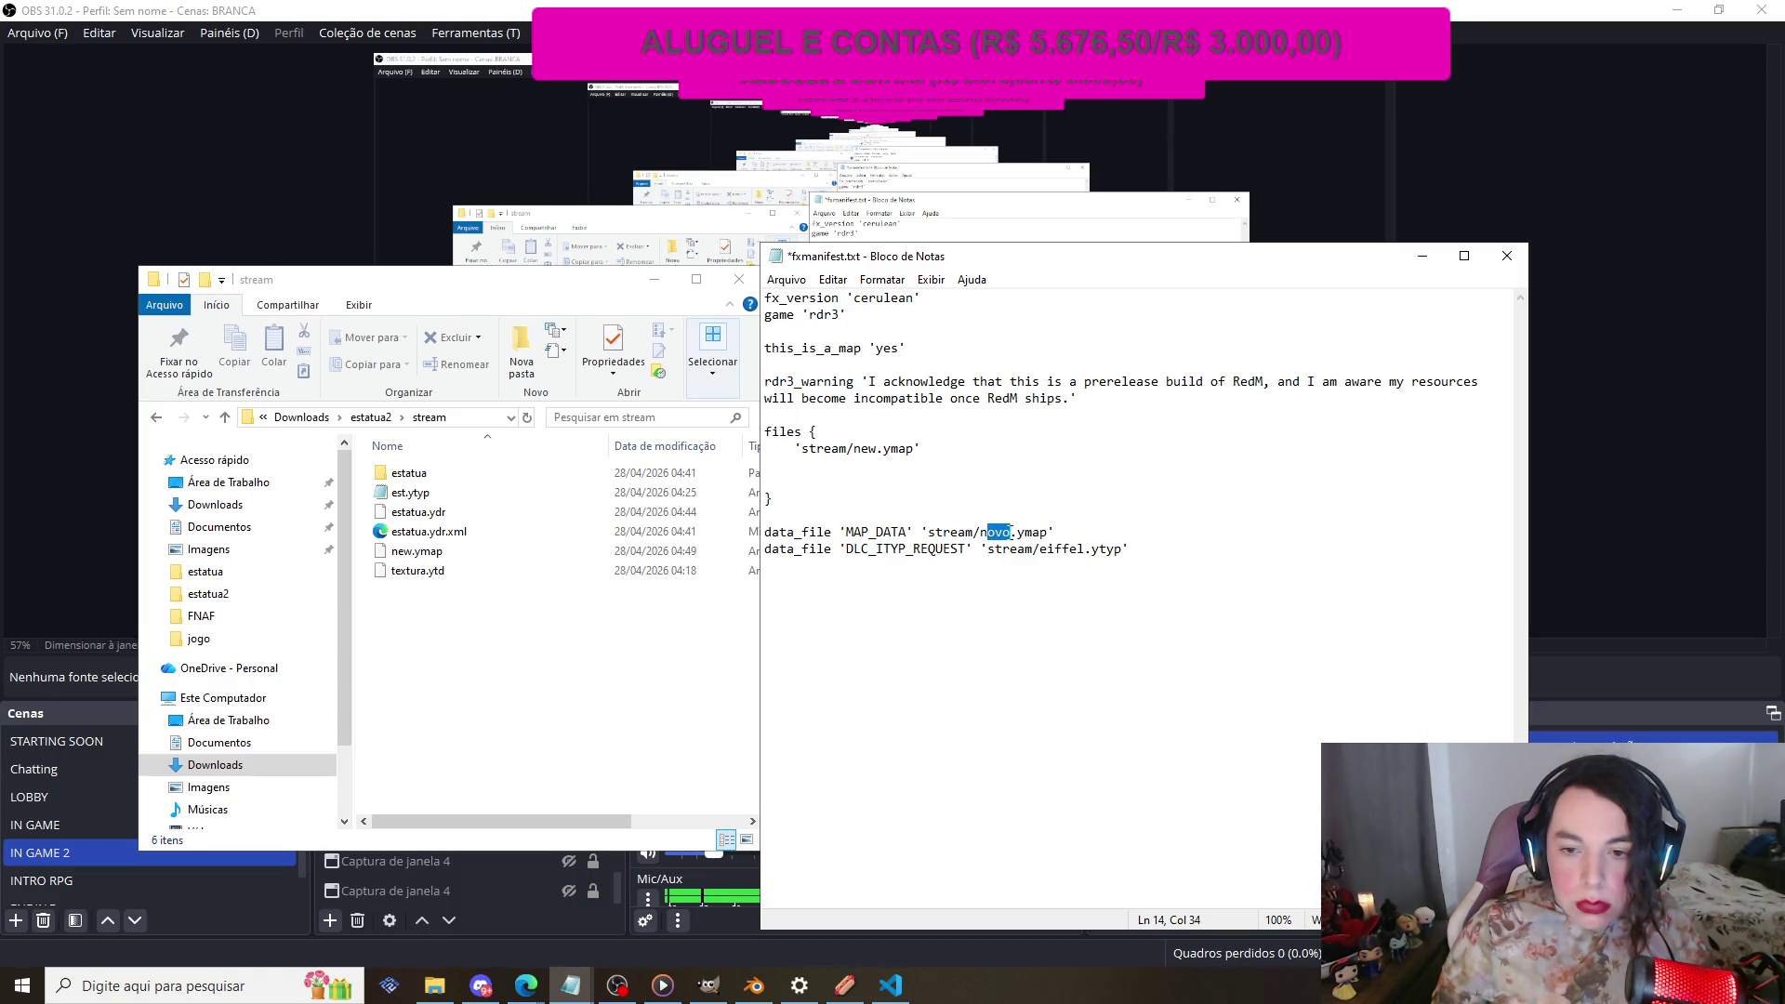
{"action": "type", "text": "ew"}
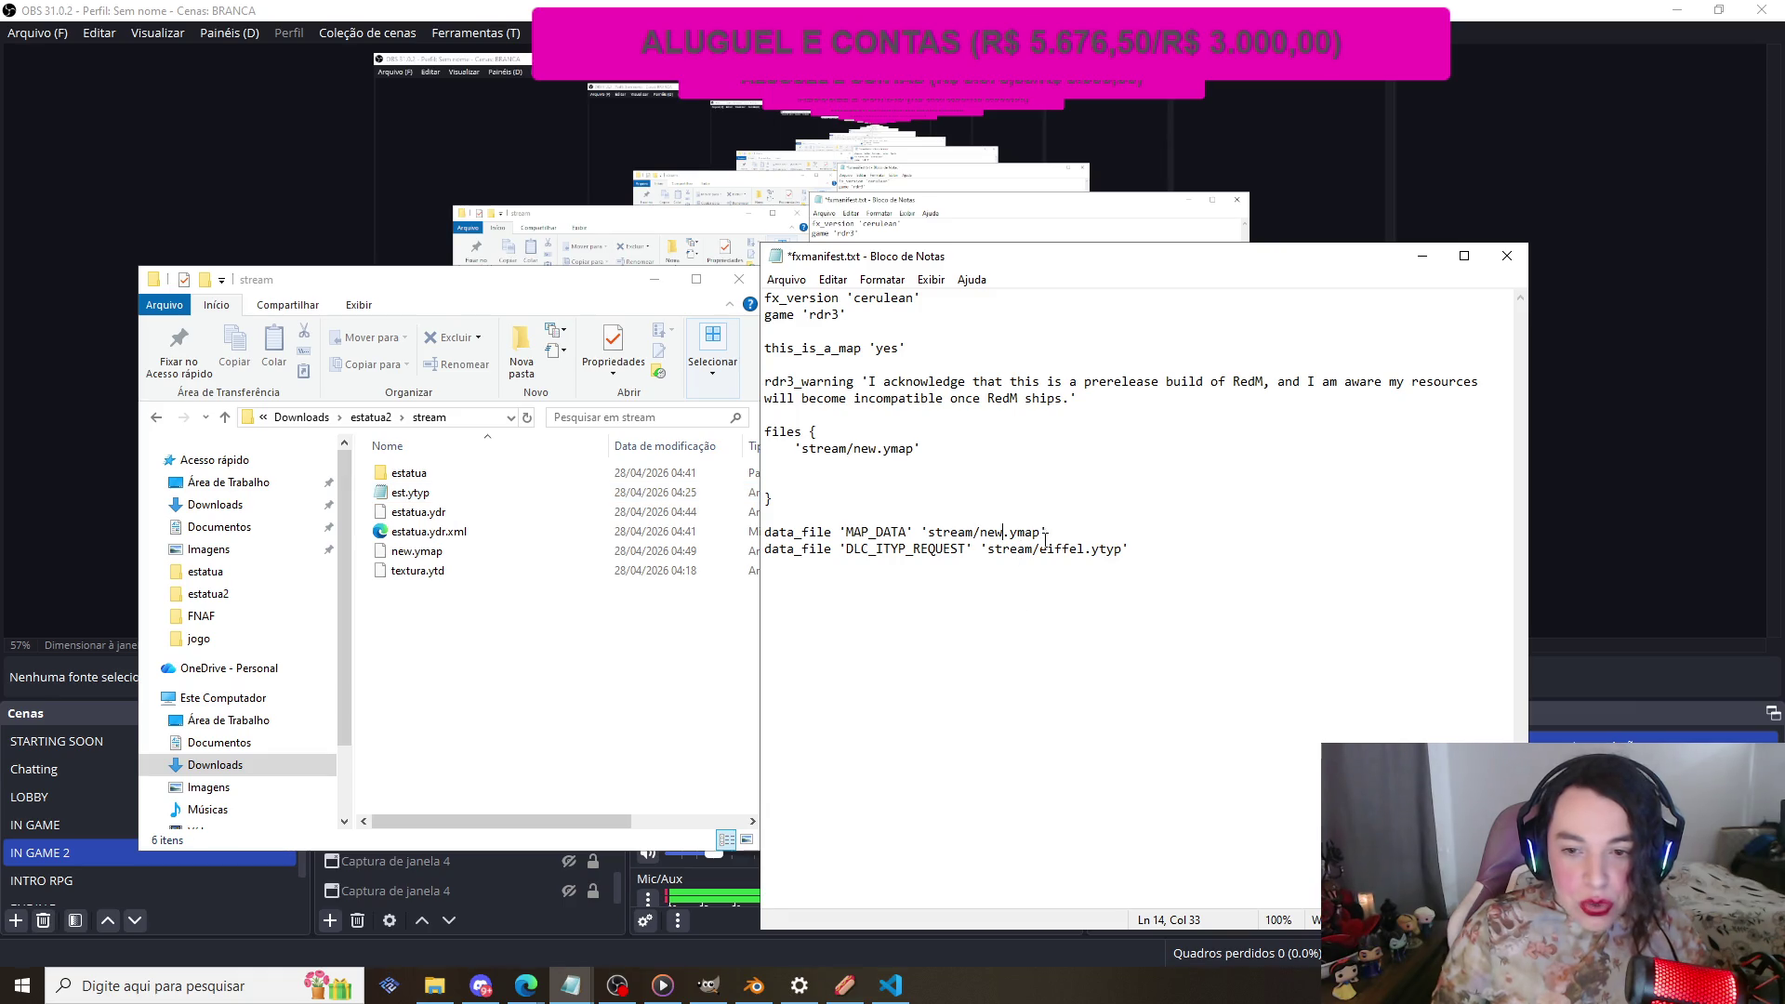
{"action": "left_click_drag", "start_coordinate": [1048, 548], "coordinate": [1087, 549]}
{"action": "key", "text": "BackSpace"}
{"action": "type", "text": "st"}
{"action": "key", "text": "ctrl+s"}
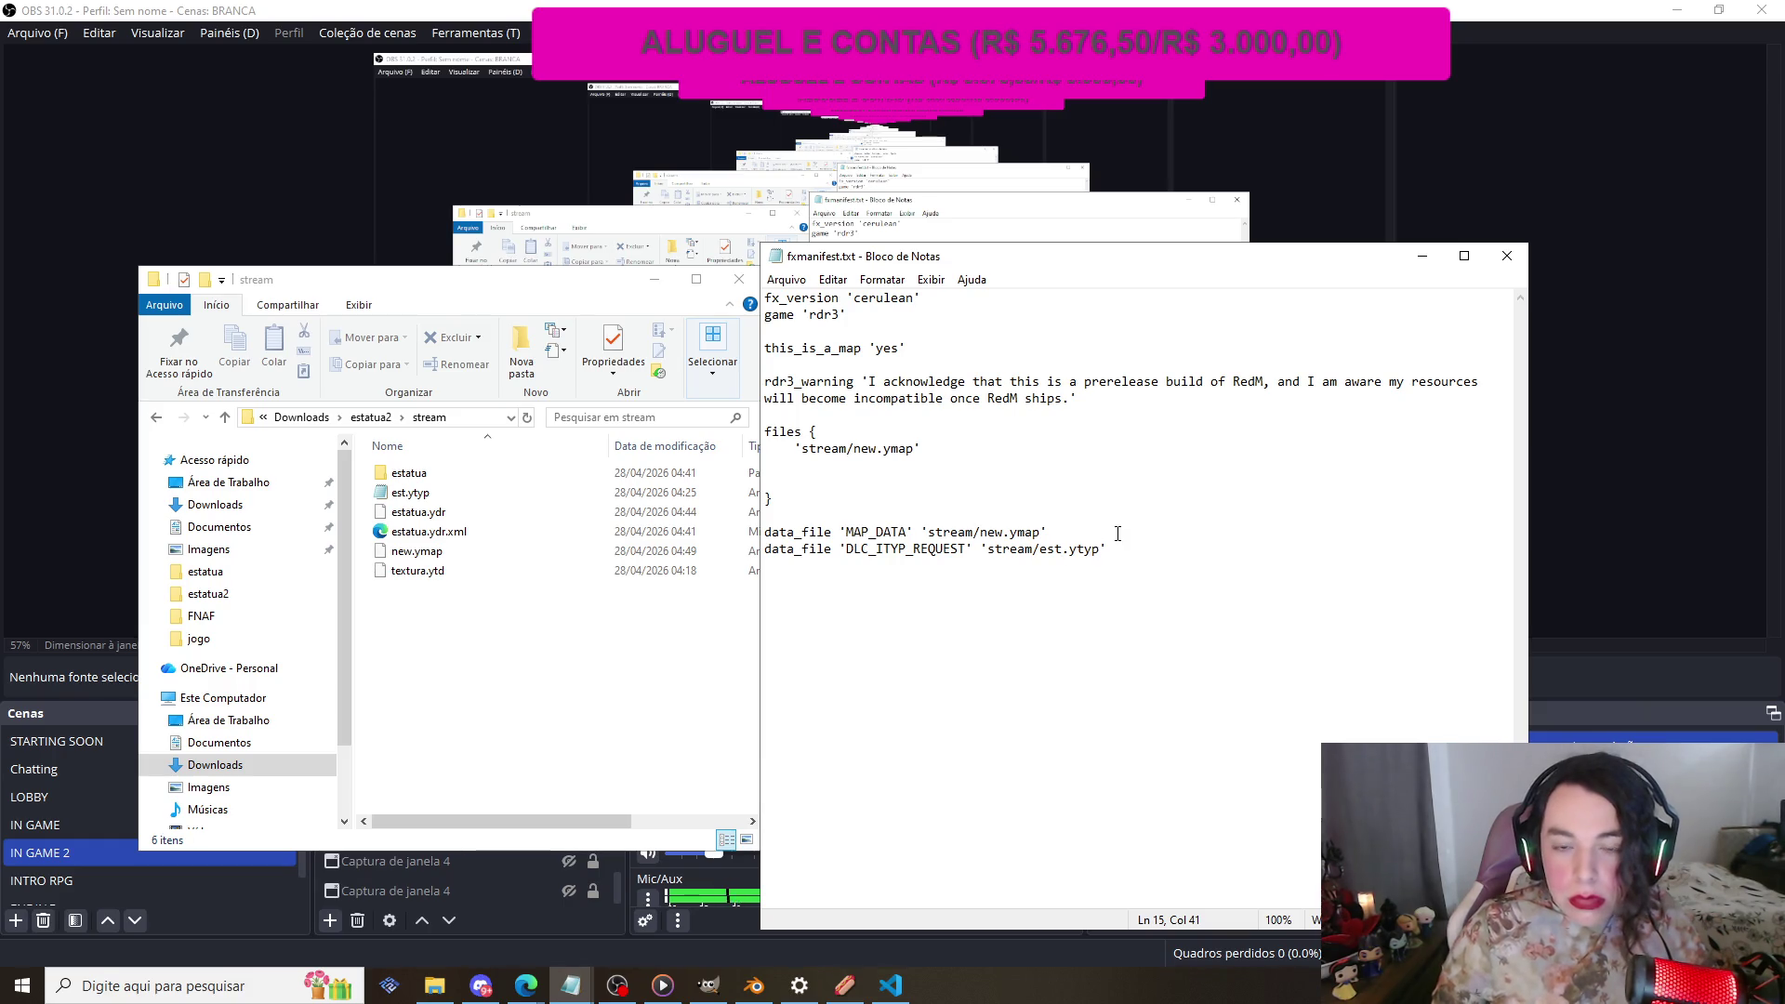
{"action": "left_click", "coordinate": [1506, 256]}
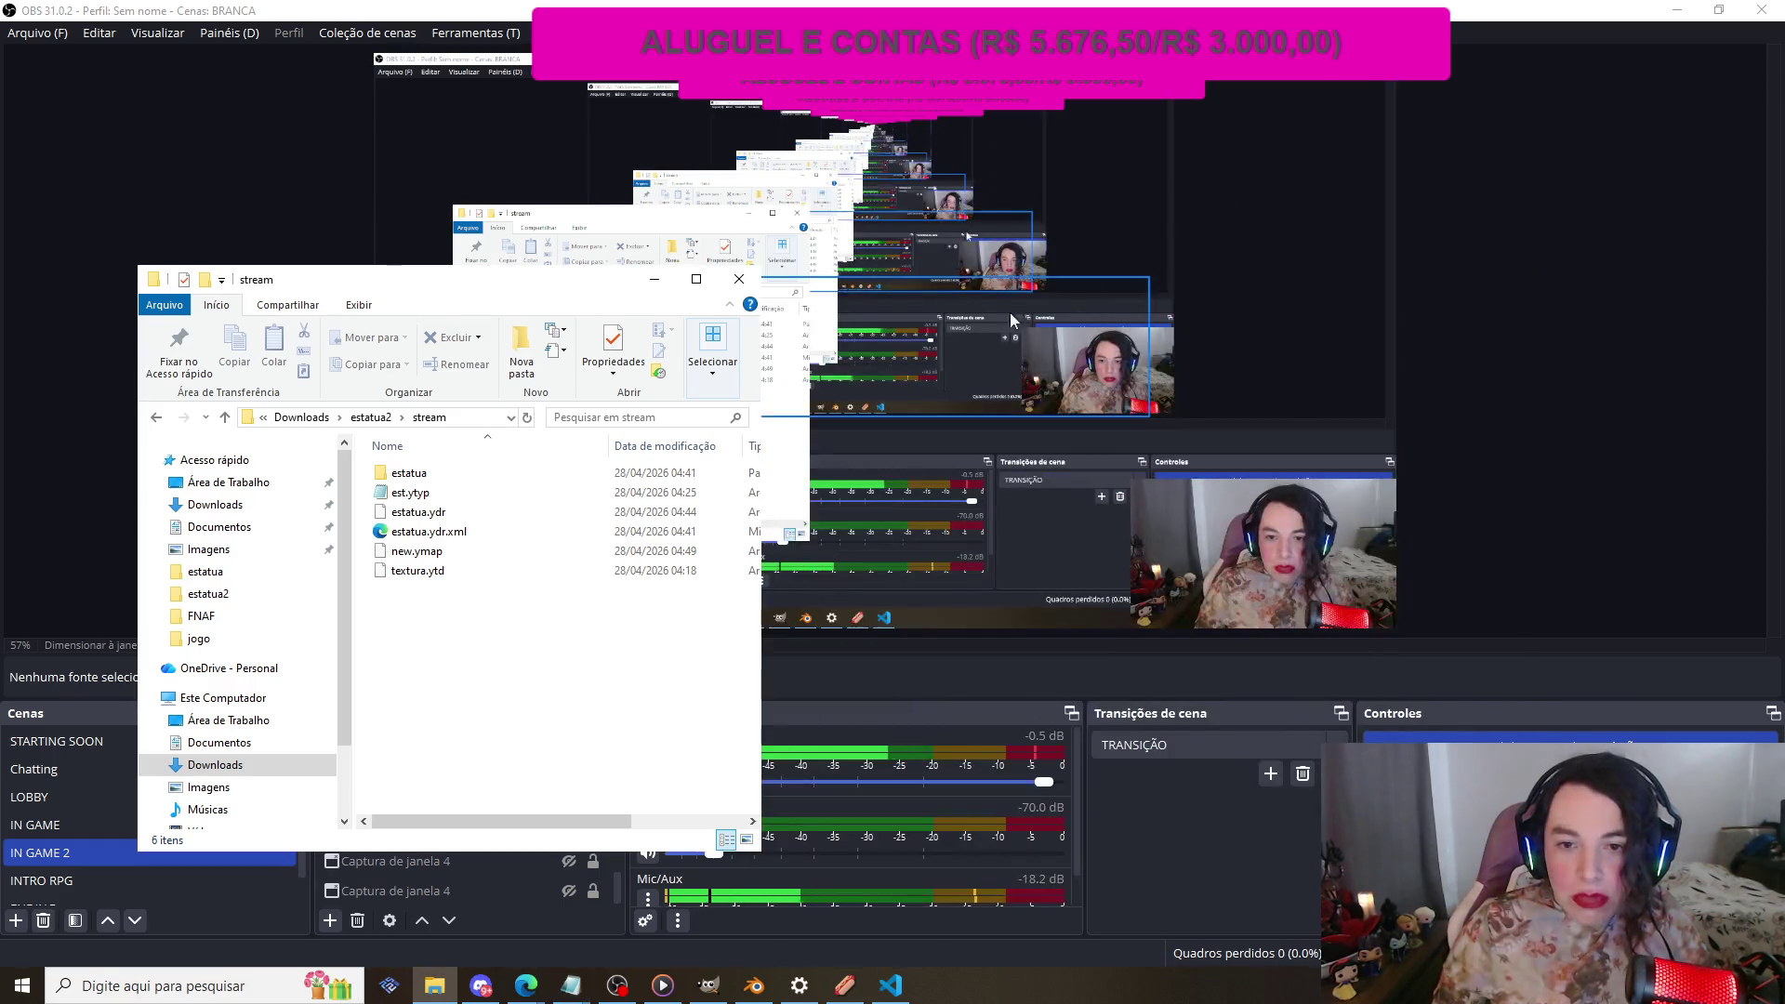
Step: Close the stream folder window and hide the Captura de monitor source in IN GAME 2
{"action": "left_click", "coordinate": [739, 279]}
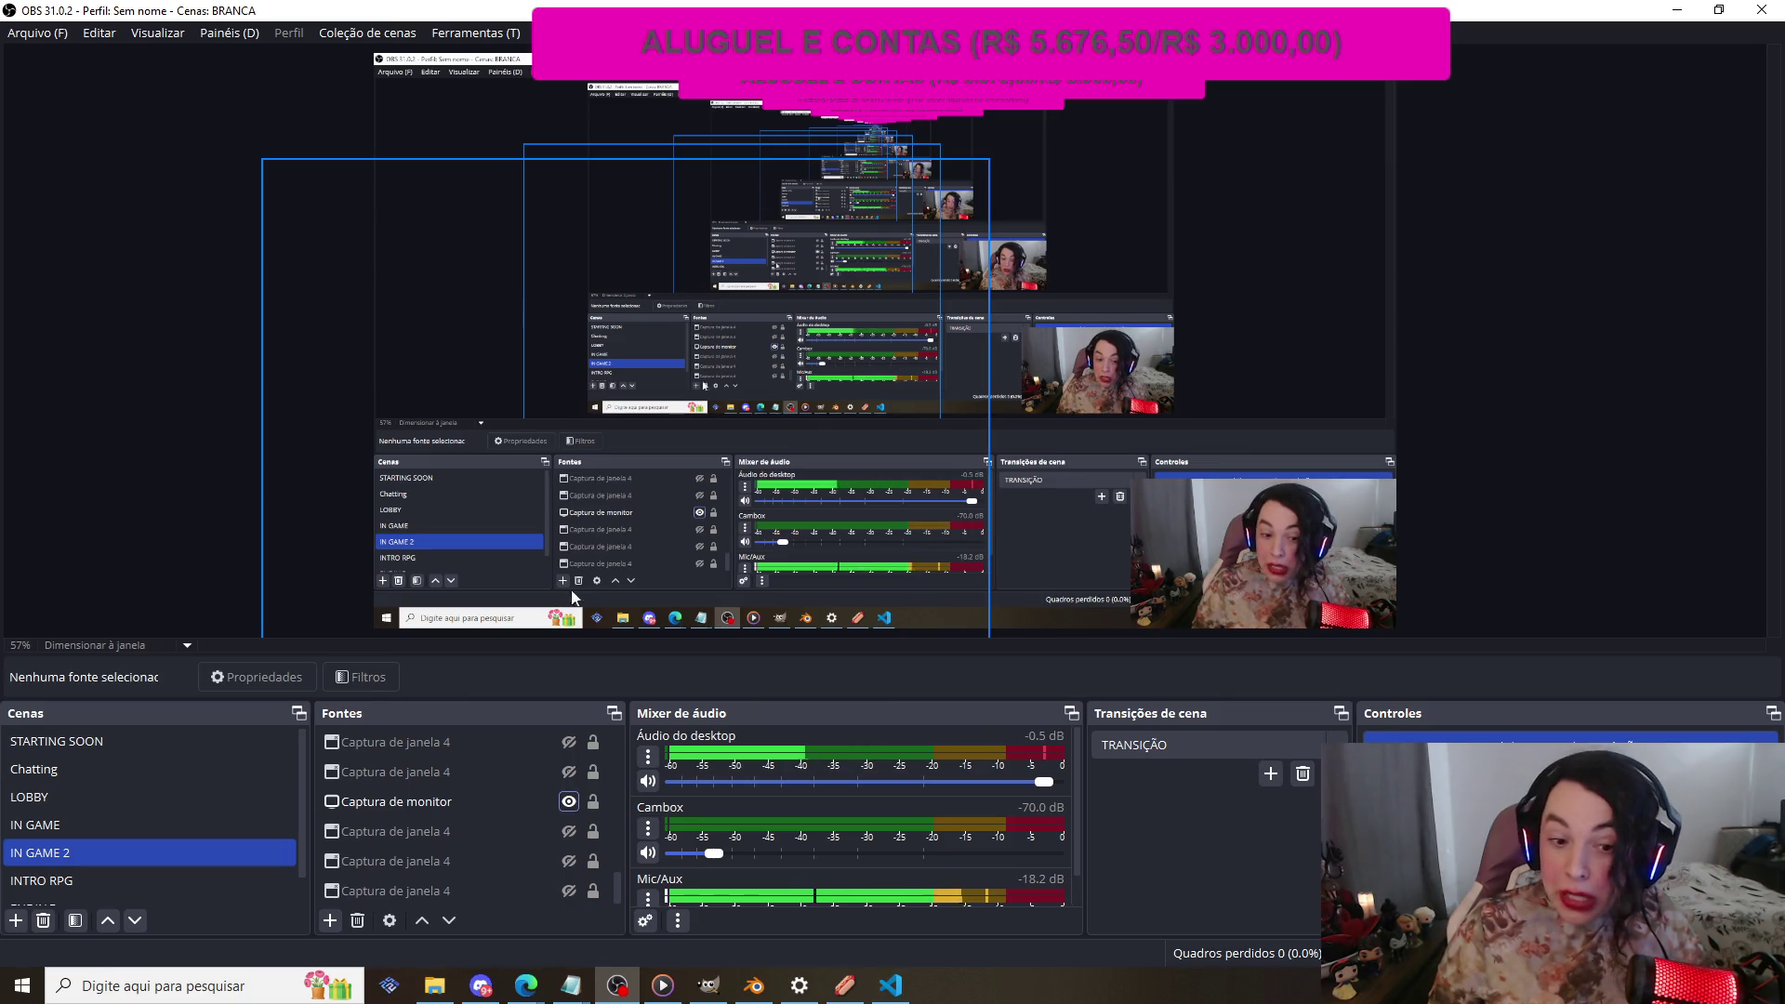
{"action": "left_click", "coordinate": [570, 803]}
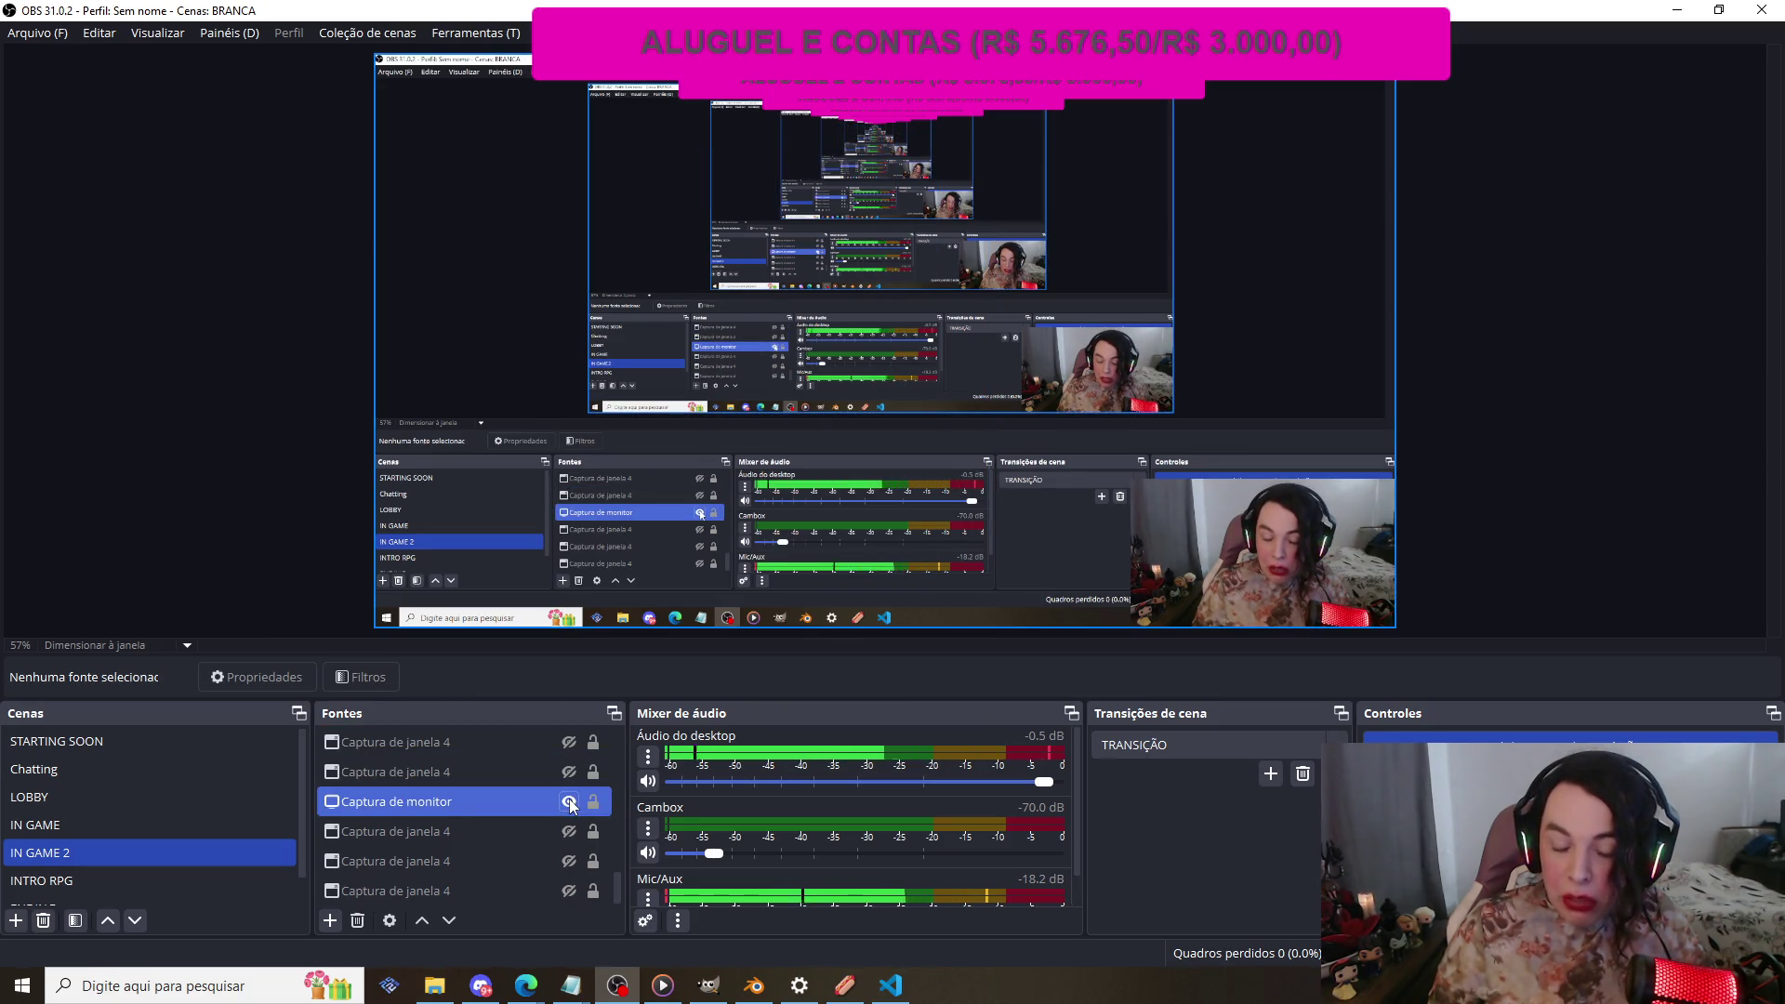
{"action": "left_click", "coordinate": [569, 801]}
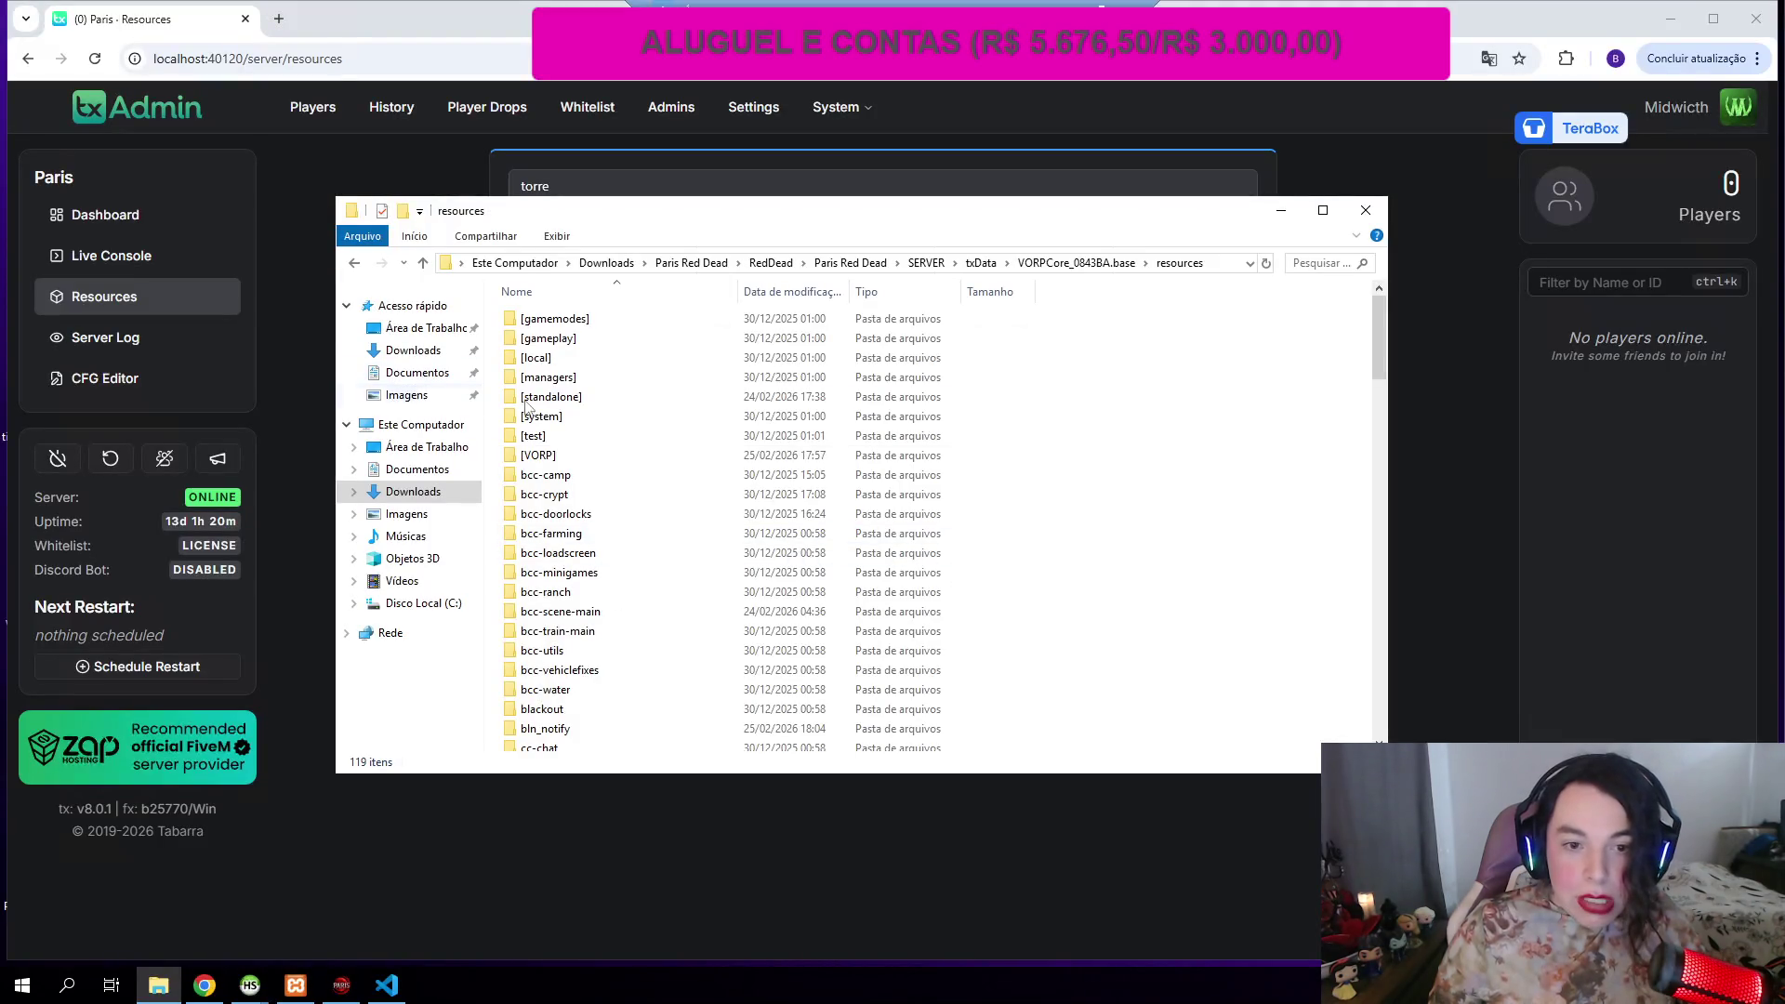
Step: Paste estatua2 into the VORPCore resources folder, bringing it to 120 items
{"action": "left_click", "coordinate": [1150, 465]}
{"action": "scroll", "coordinate": [1150, 465], "scroll_direction": "down", "scroll_amount": 1}
{"action": "right_click", "coordinate": [1150, 464]}
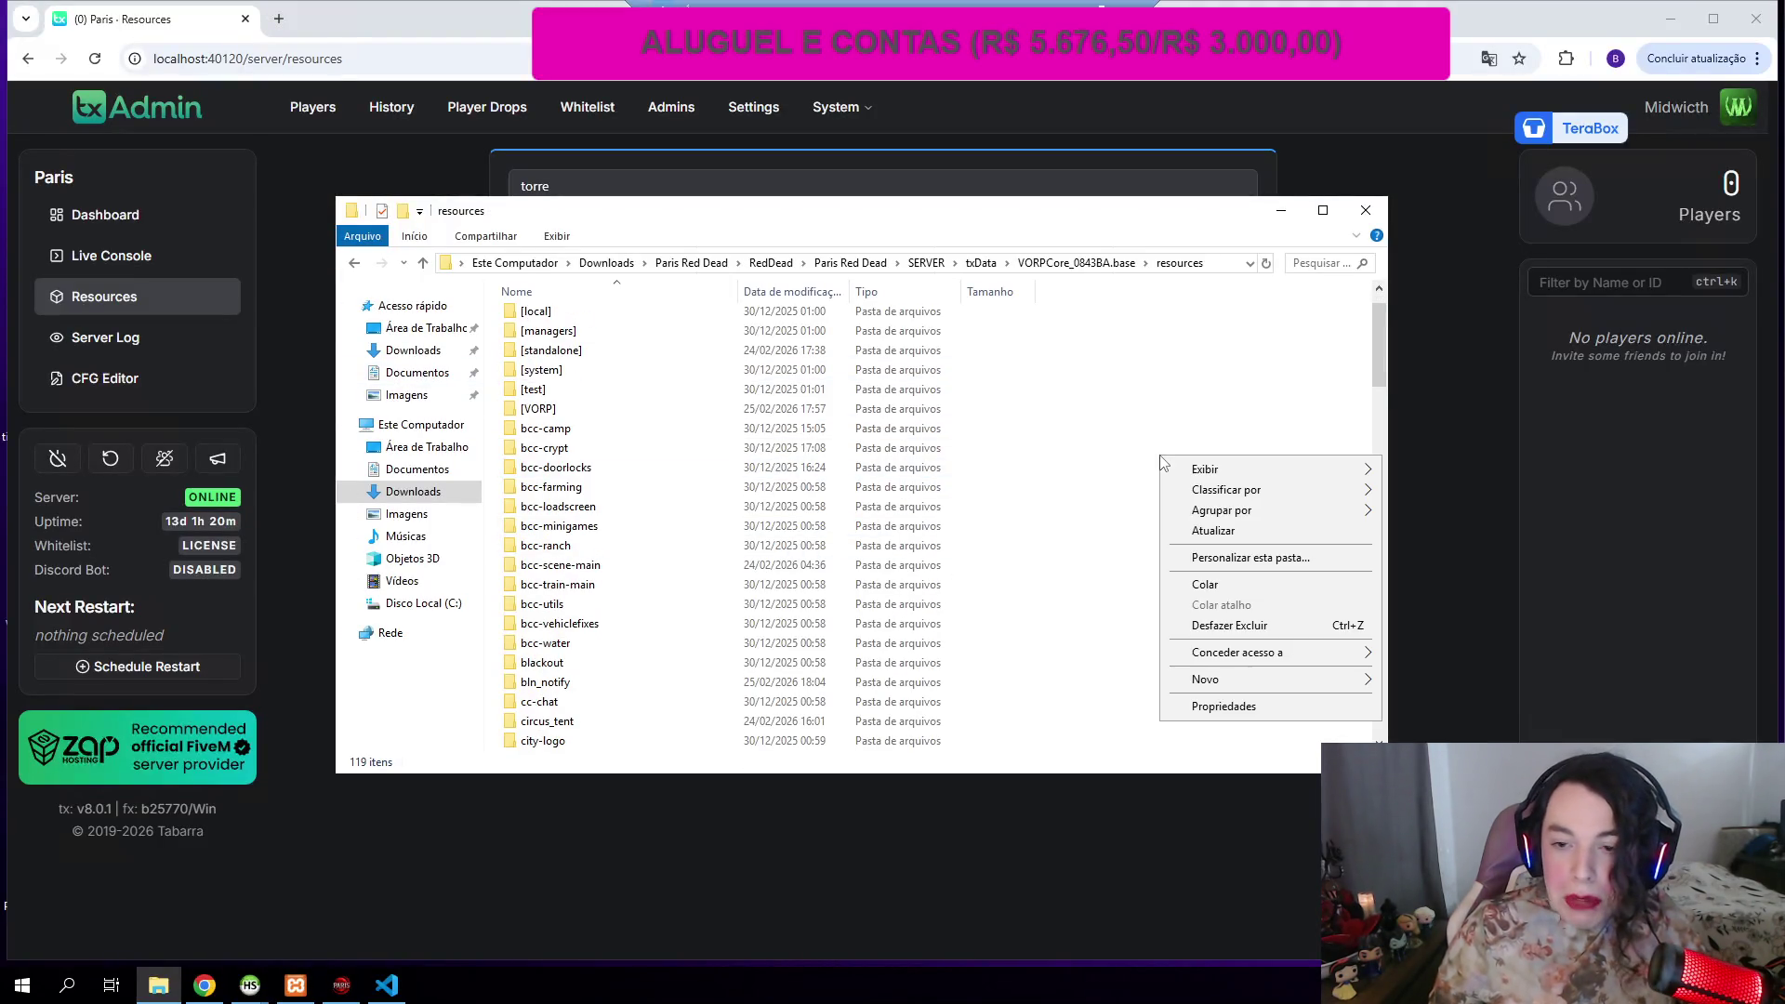
{"action": "left_click", "coordinate": [1242, 589]}
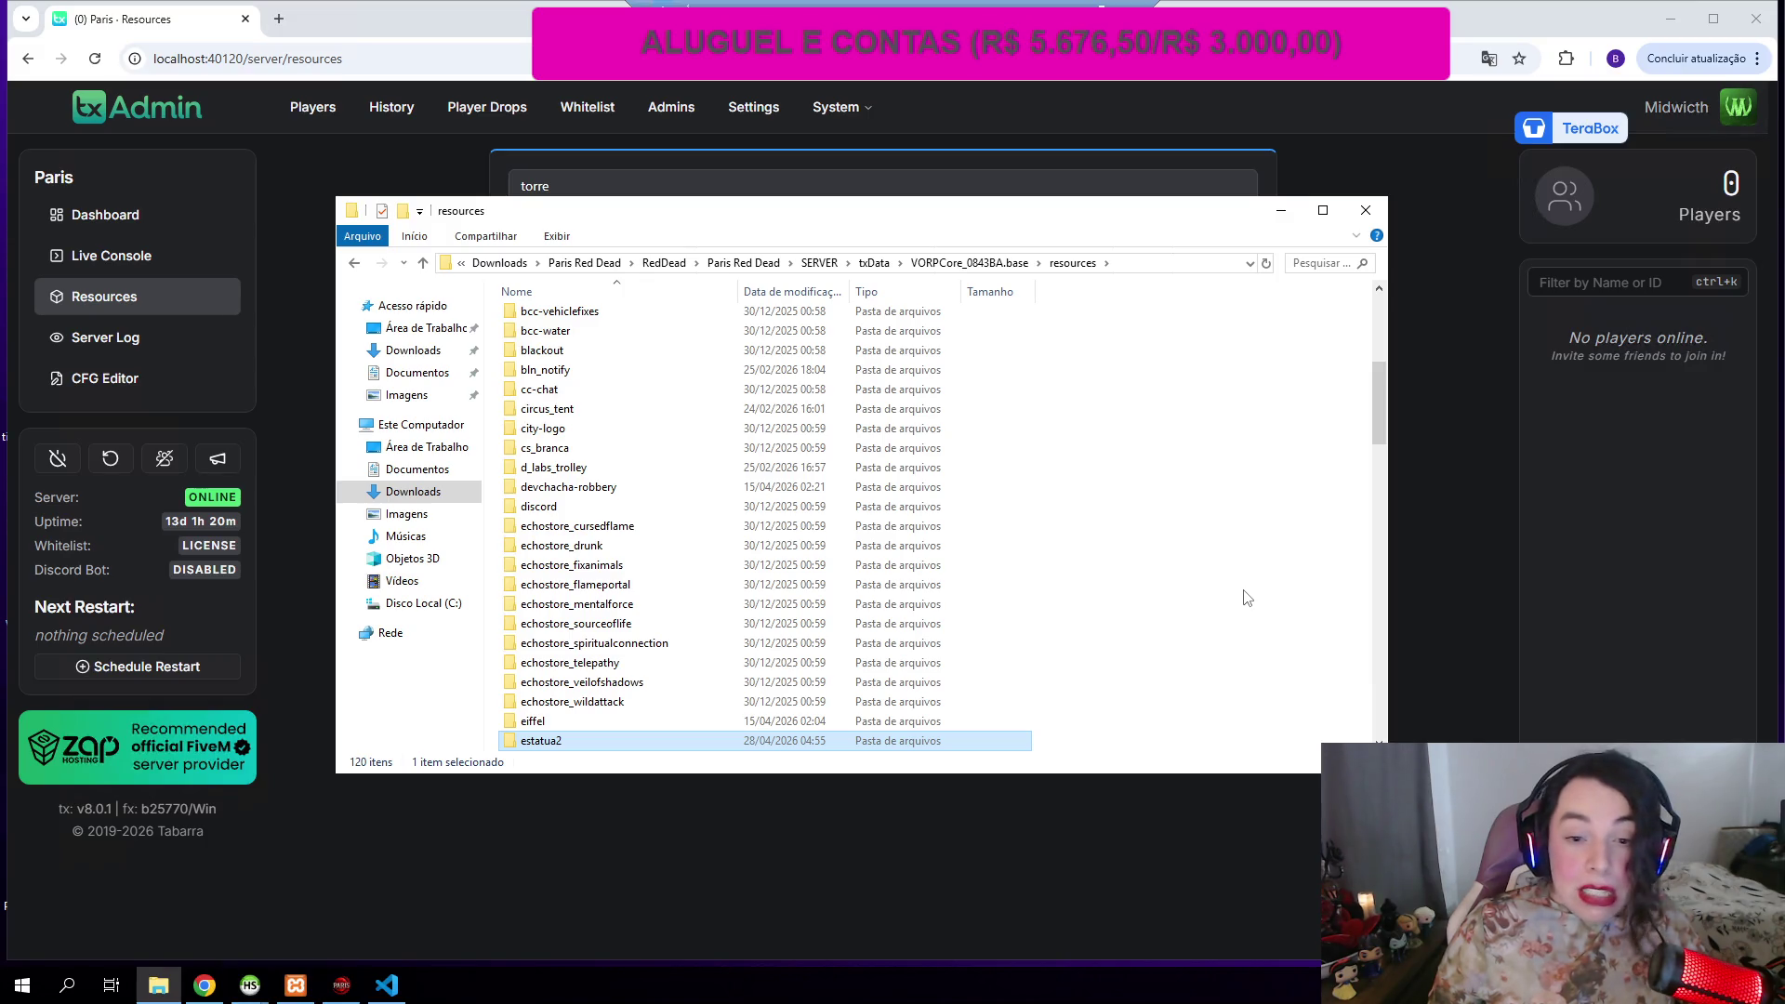
{"action": "scroll", "coordinate": [1248, 598], "scroll_direction": "down", "scroll_amount": 1}
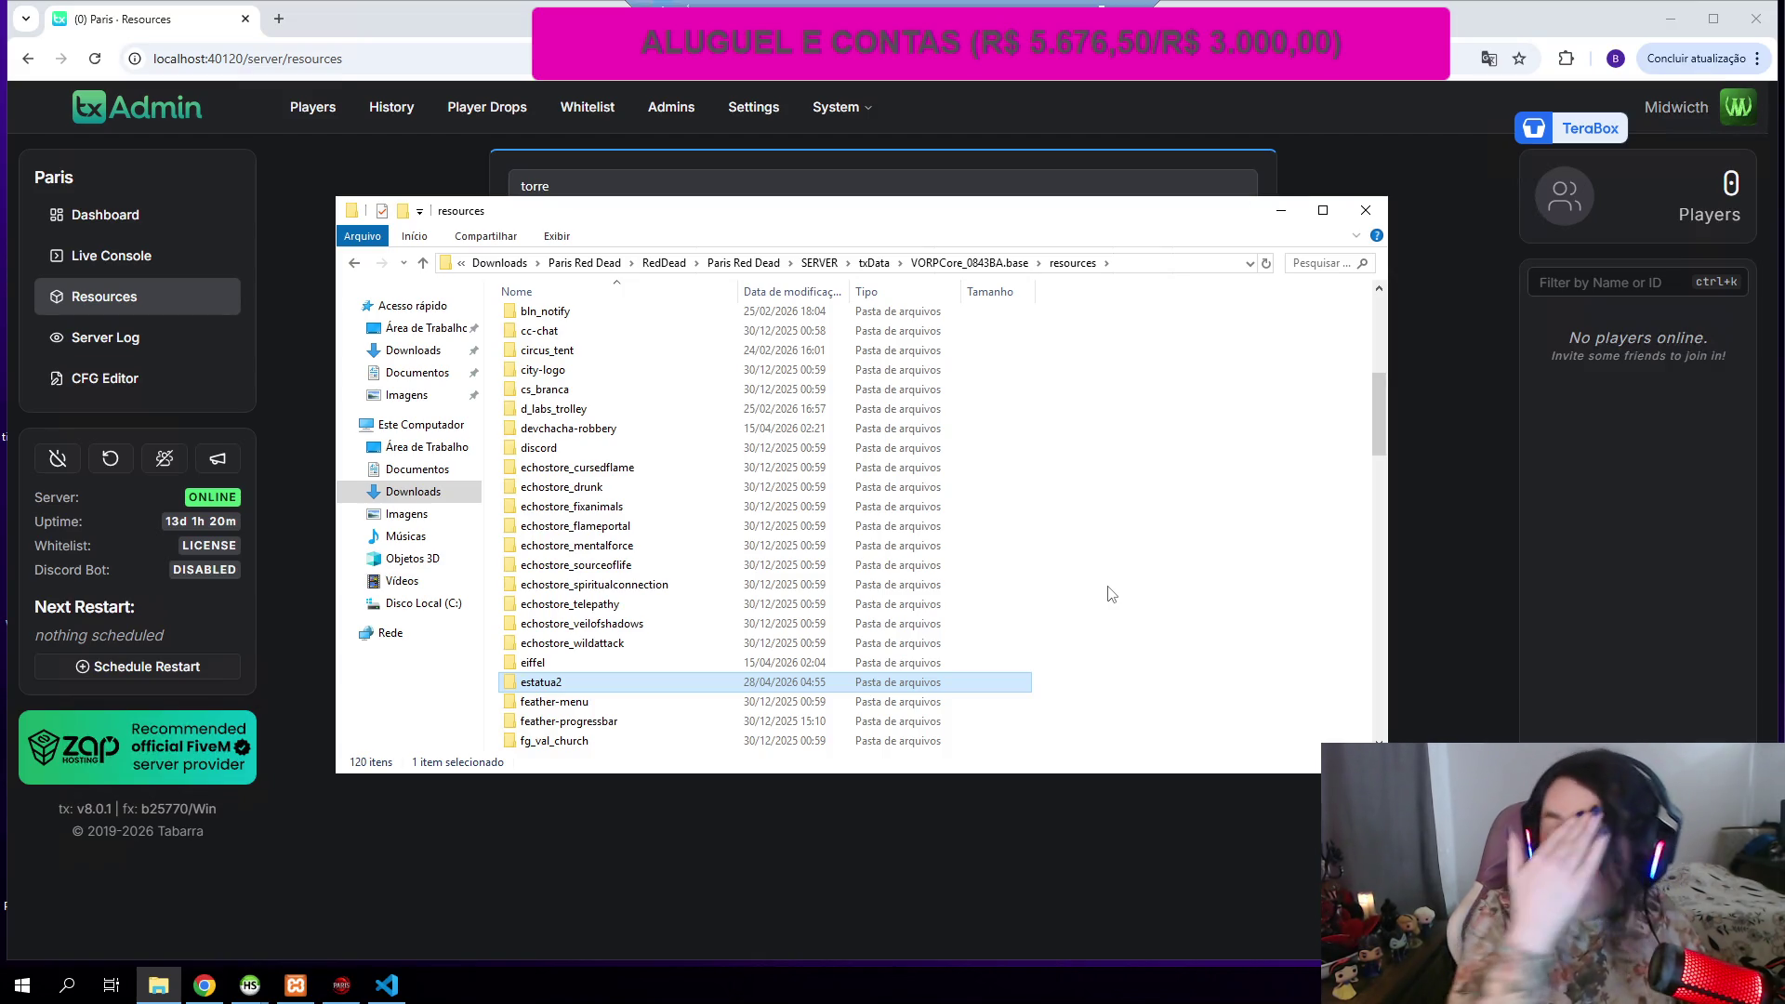
Step: Sign in to txAdmin with Cfx.re and open the Resources page
{"action": "left_click", "coordinate": [1472, 469]}
{"action": "left_click", "coordinate": [1191, 231]}
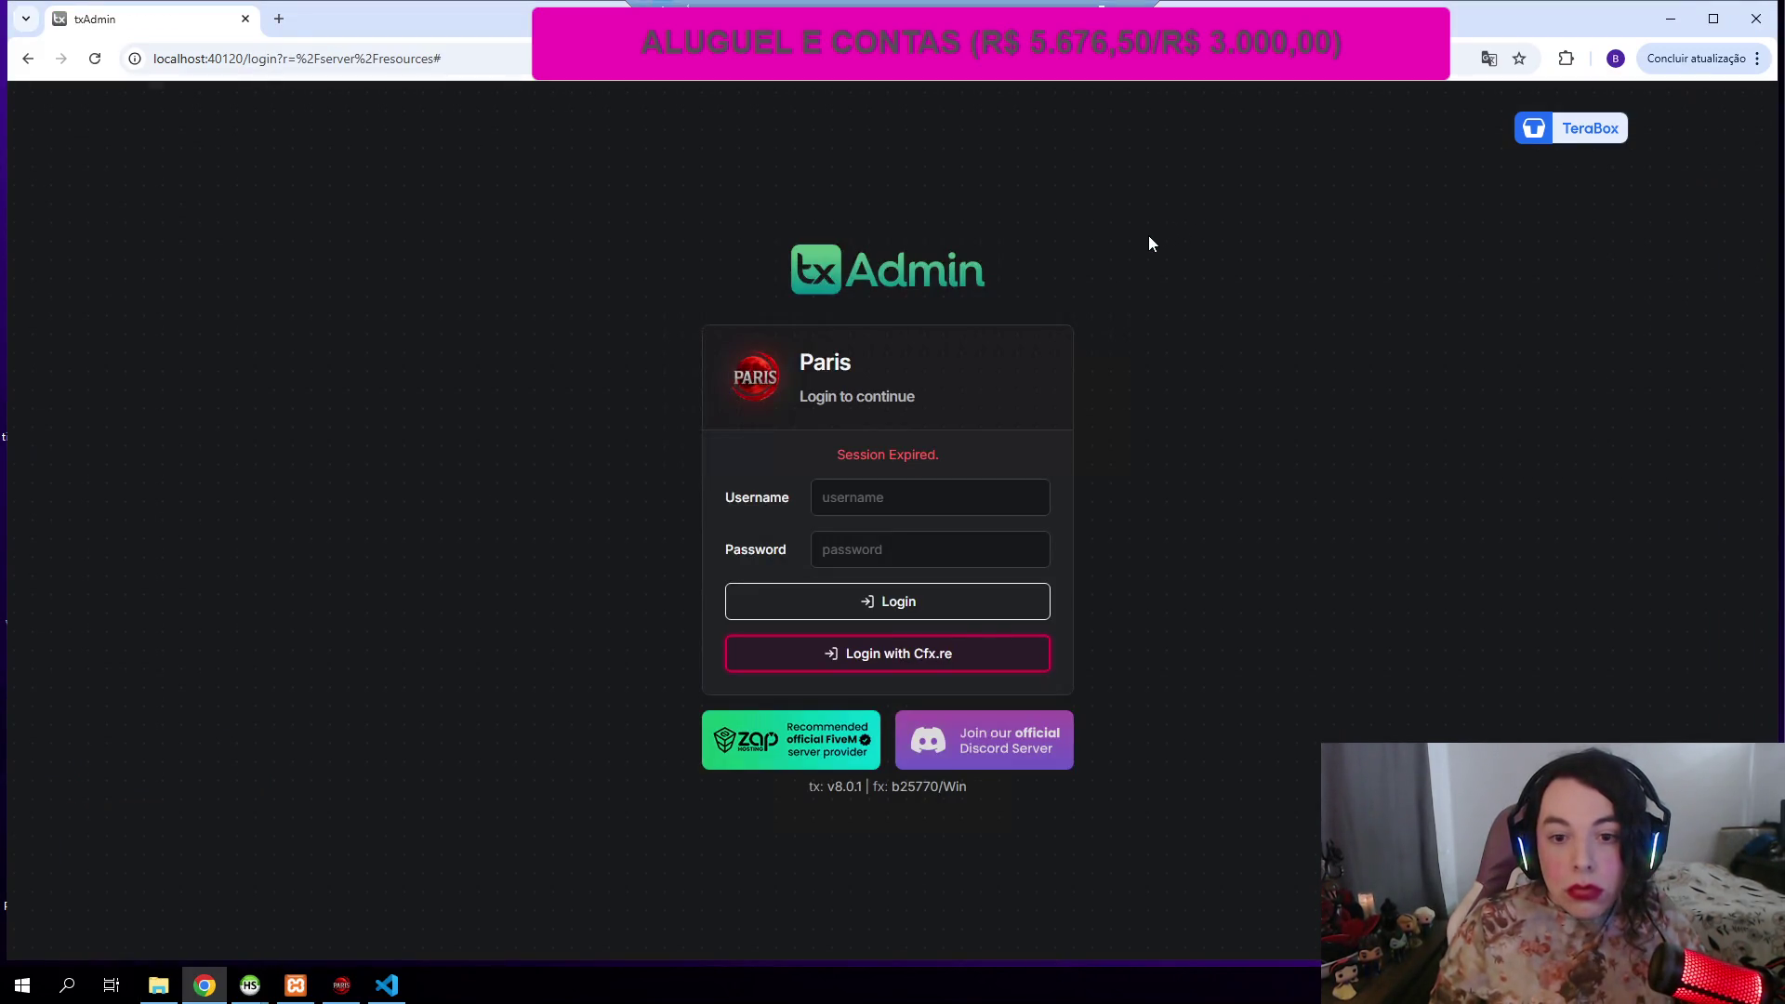
{"action": "left_click", "coordinate": [889, 649]}
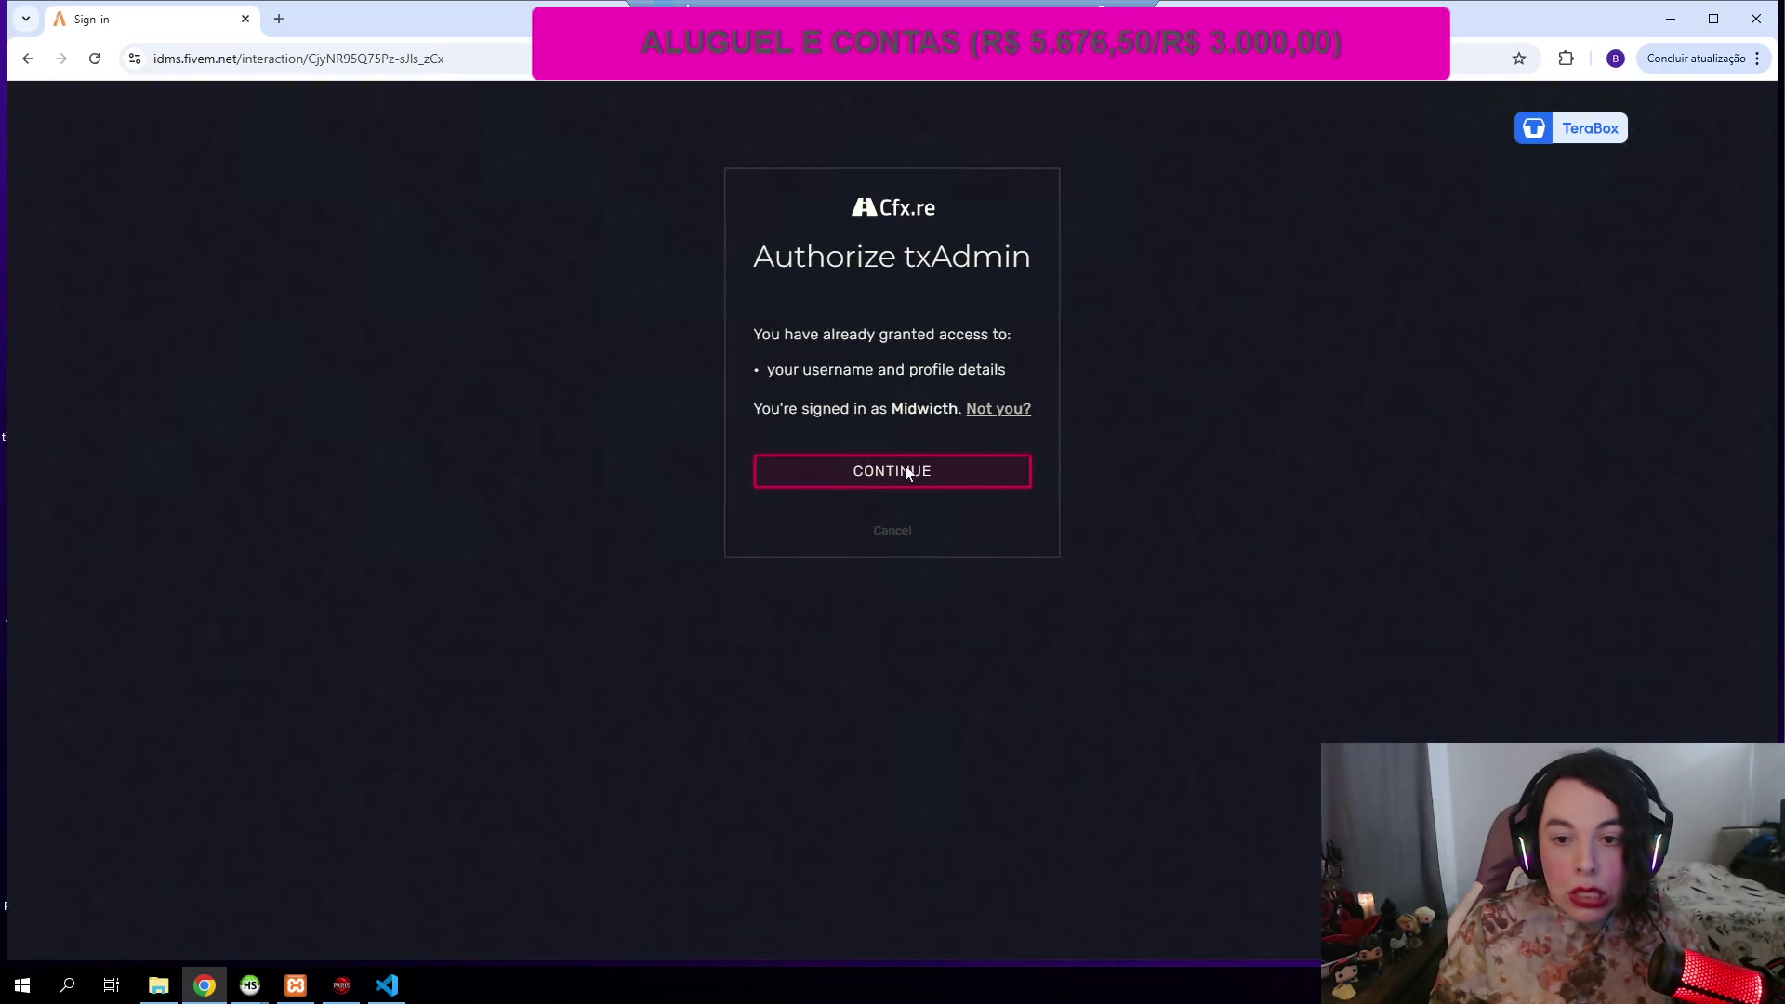
{"action": "left_click", "coordinate": [906, 472]}
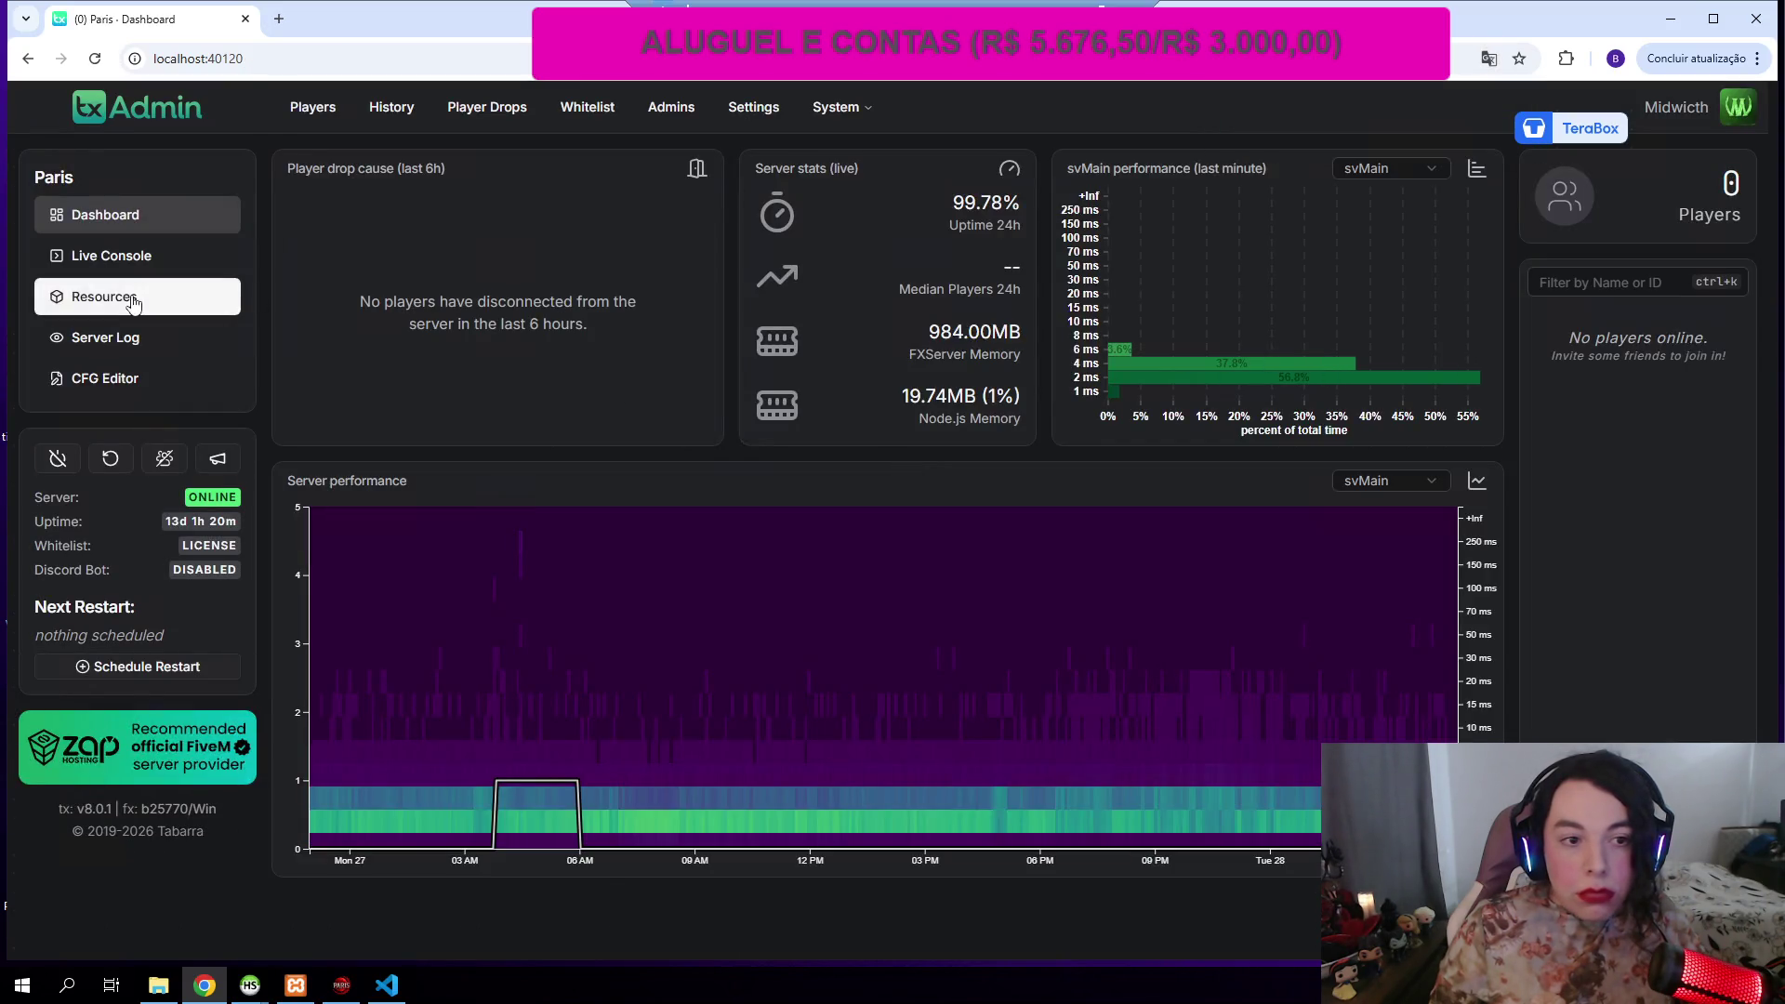
{"action": "left_click", "coordinate": [133, 298]}
Step: Reload the resource list while changing the search filter from 'torre' to 'esta', then 'est'
{"action": "type", "text": "torre"}
{"action": "left_click", "coordinate": [1194, 229]}
{"action": "triple_click", "coordinate": [576, 196]}
{"action": "type", "text": "esta"}
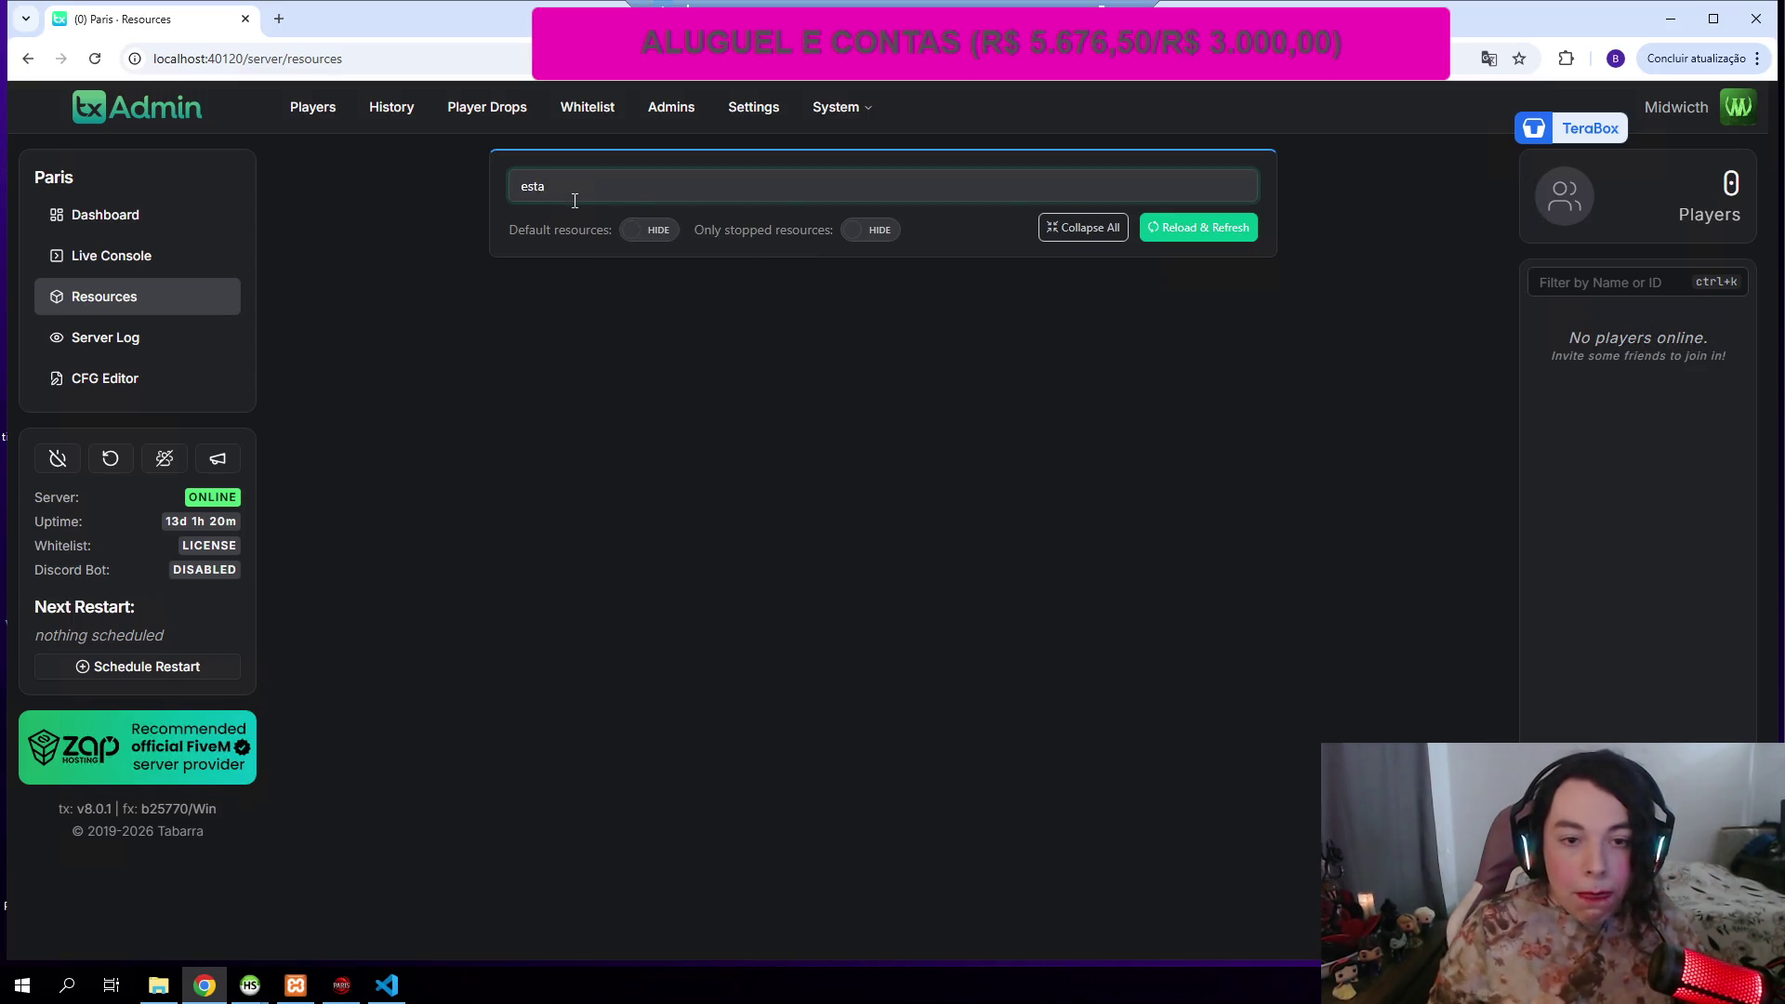
{"action": "left_click", "coordinate": [1233, 229]}
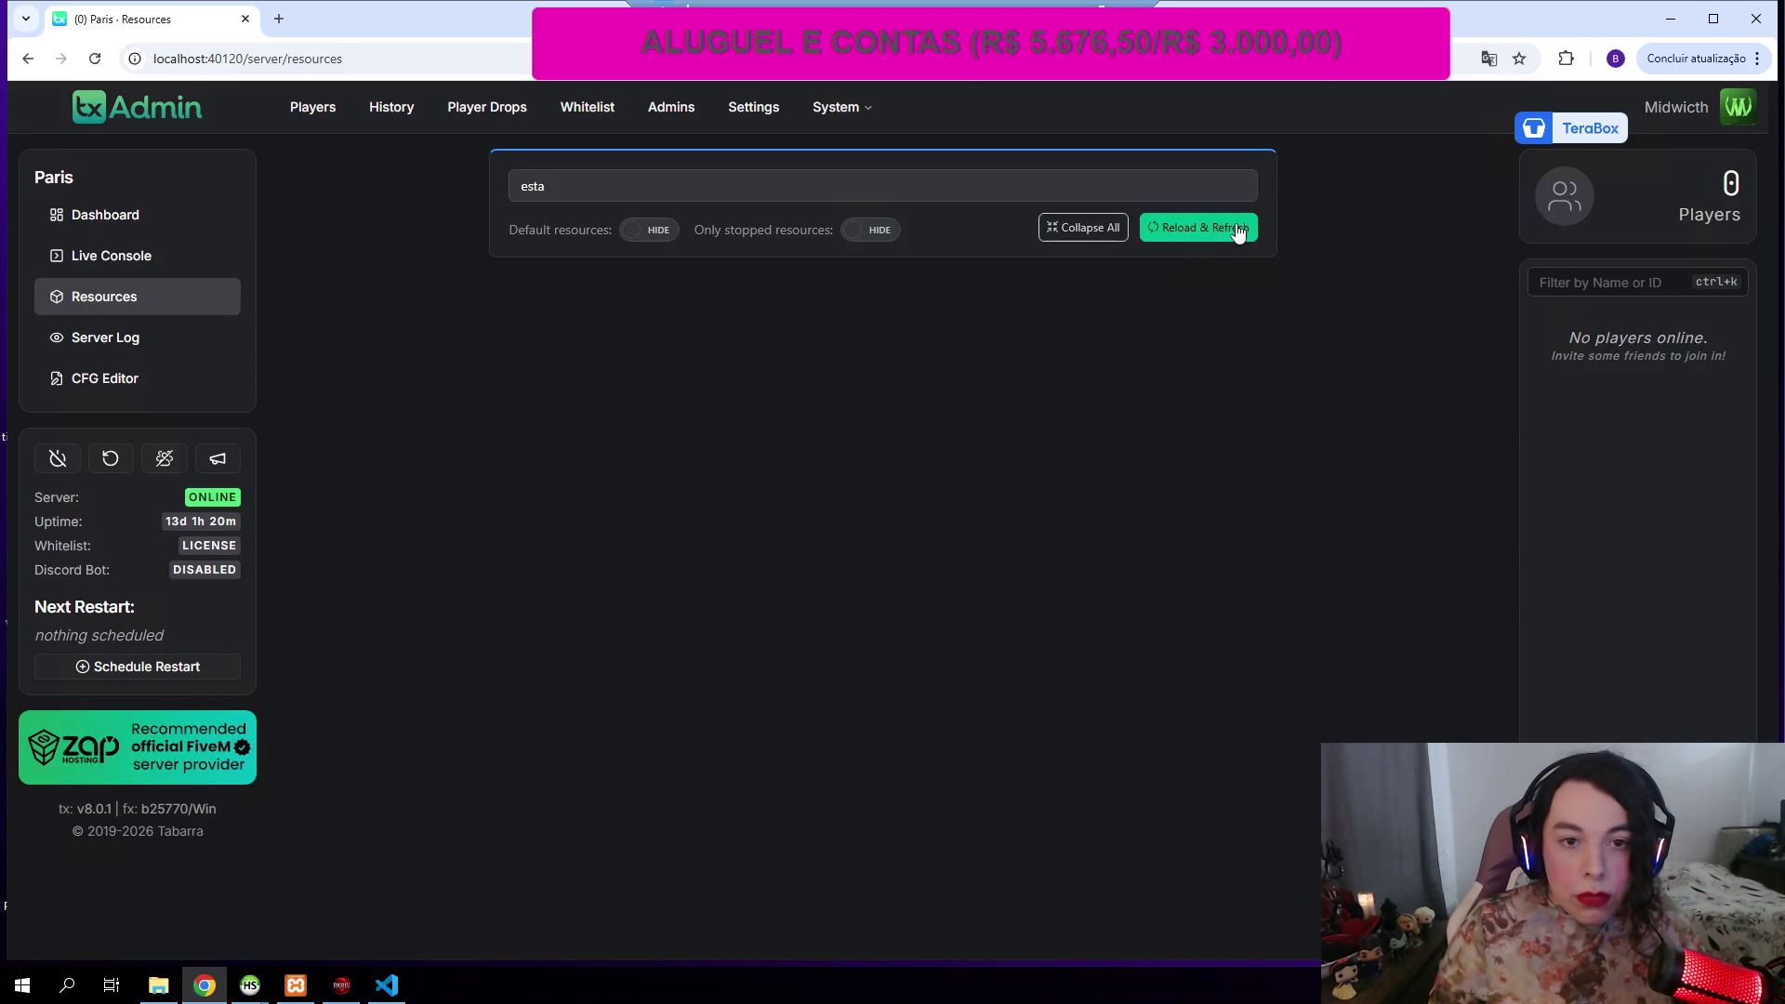
{"action": "left_click", "coordinate": [158, 984]}
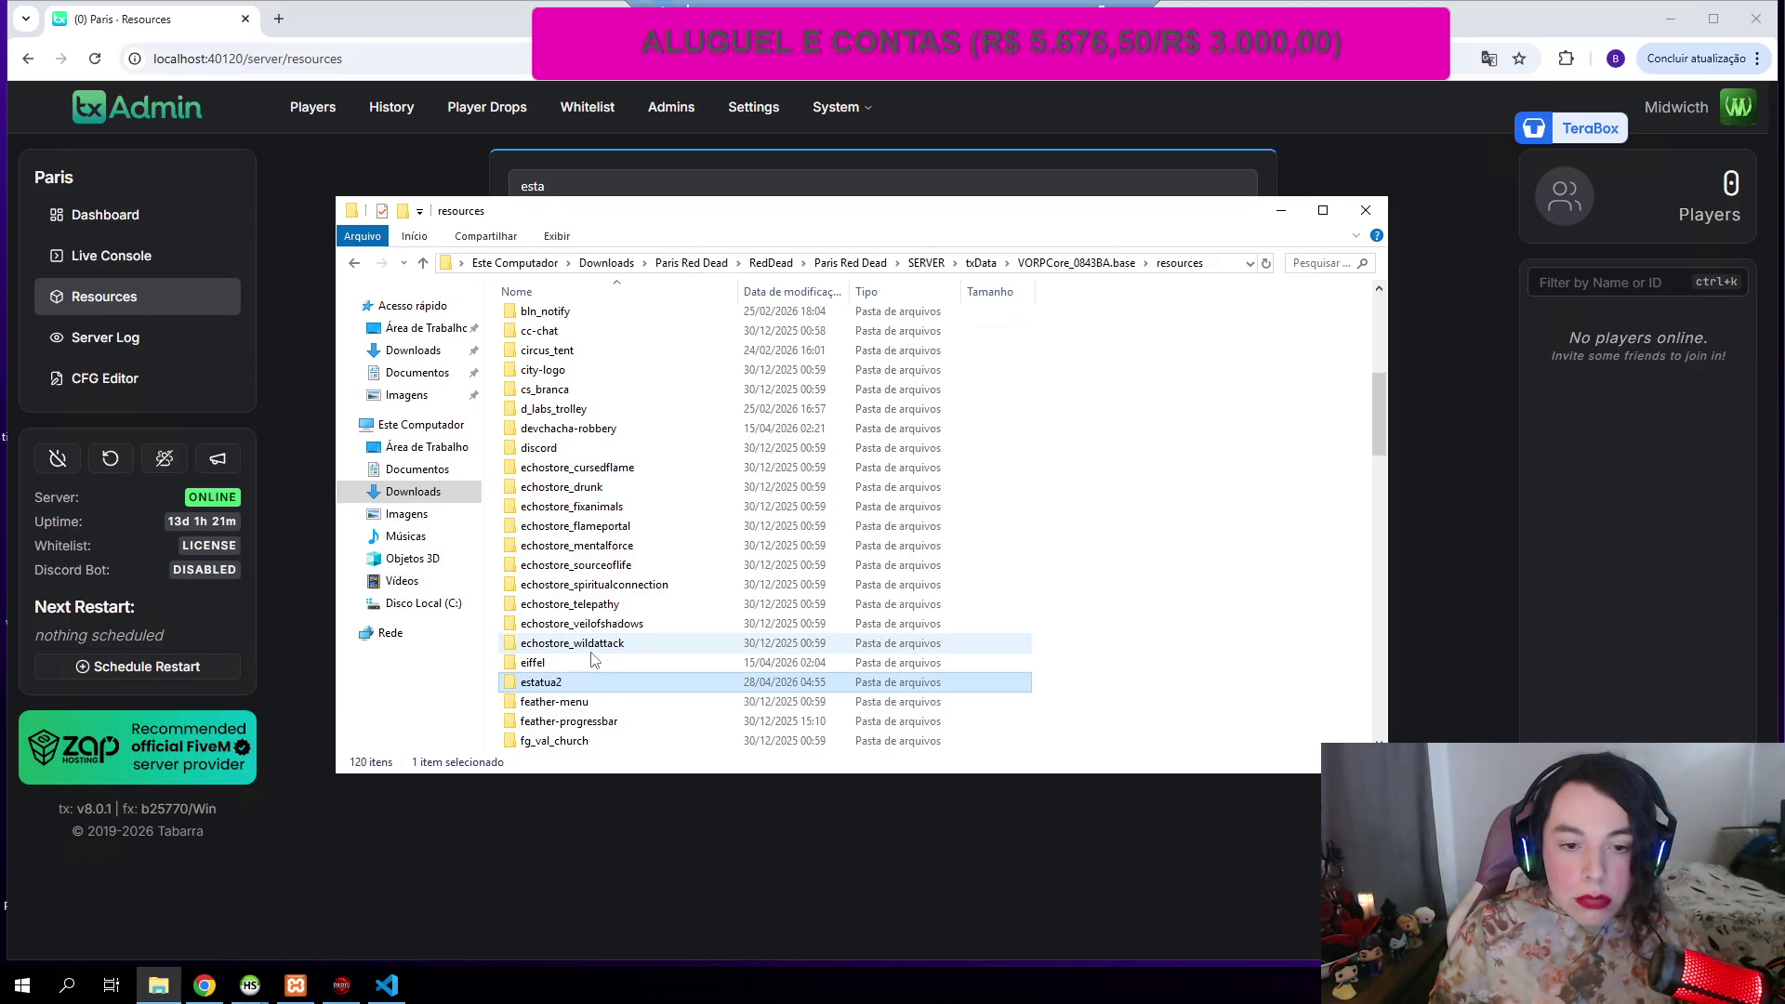
{"action": "left_click", "coordinate": [286, 572]}
{"action": "left_click", "coordinate": [1198, 228]}
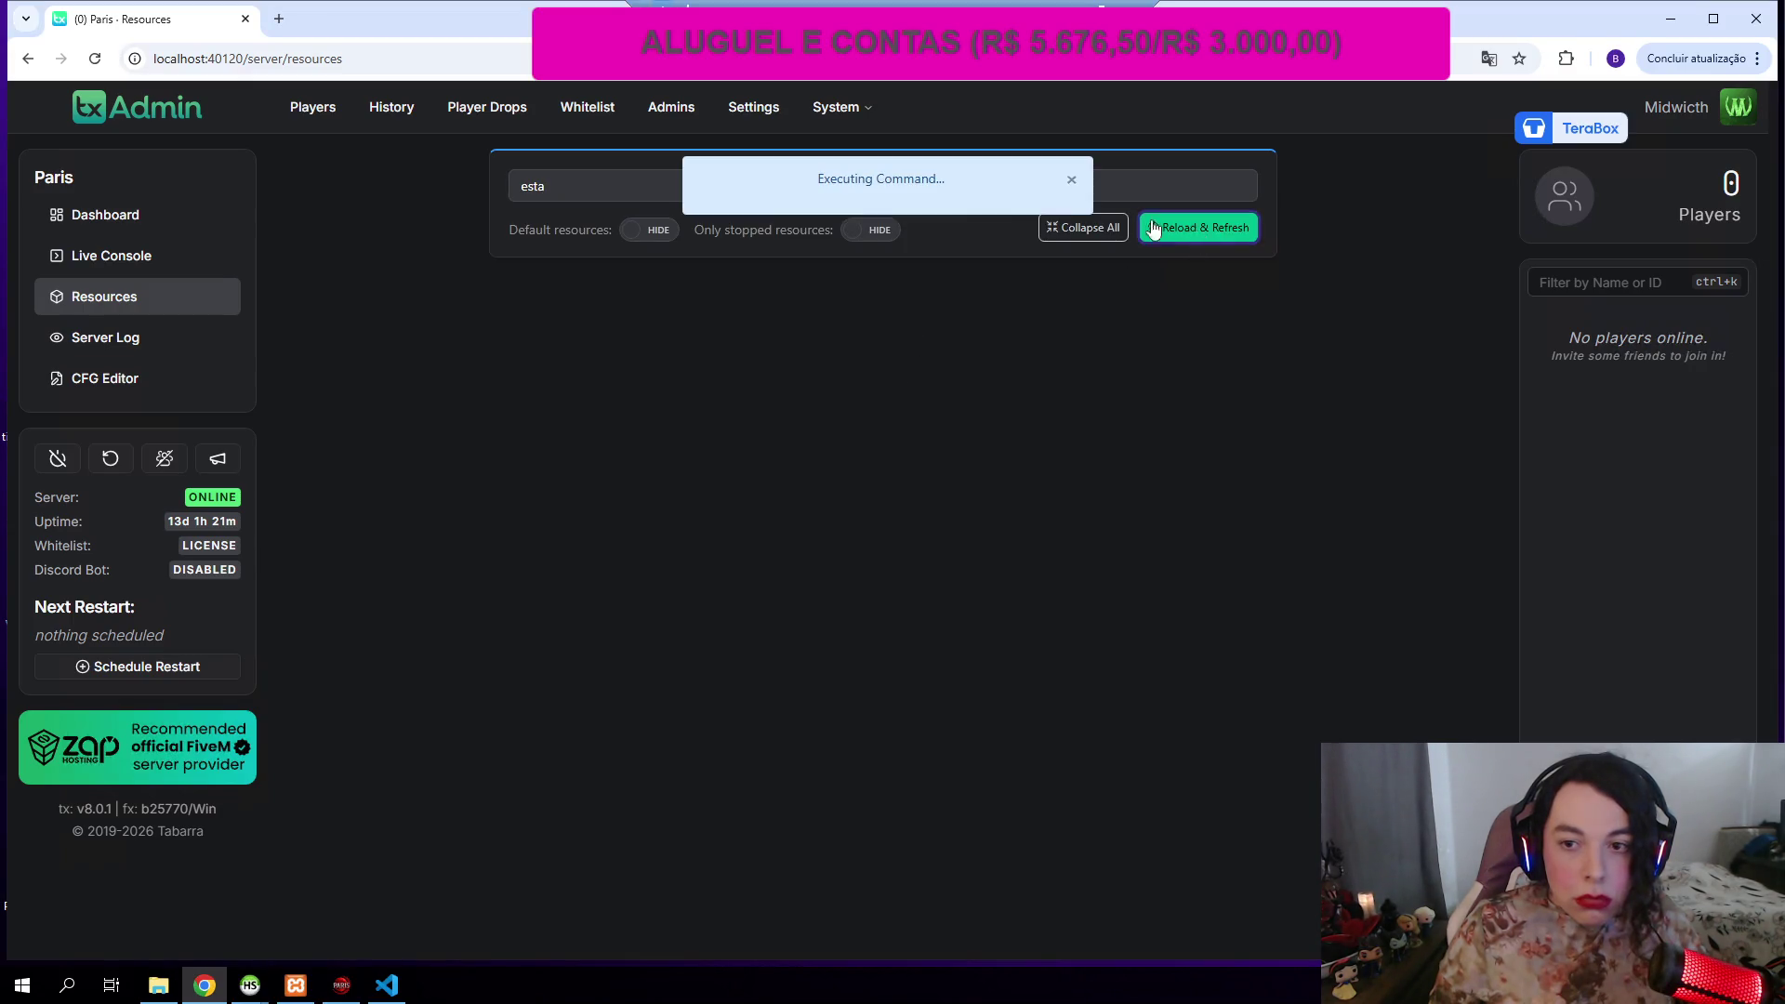
{"action": "left_click", "coordinate": [604, 189]}
{"action": "key", "text": "BackSpace"}
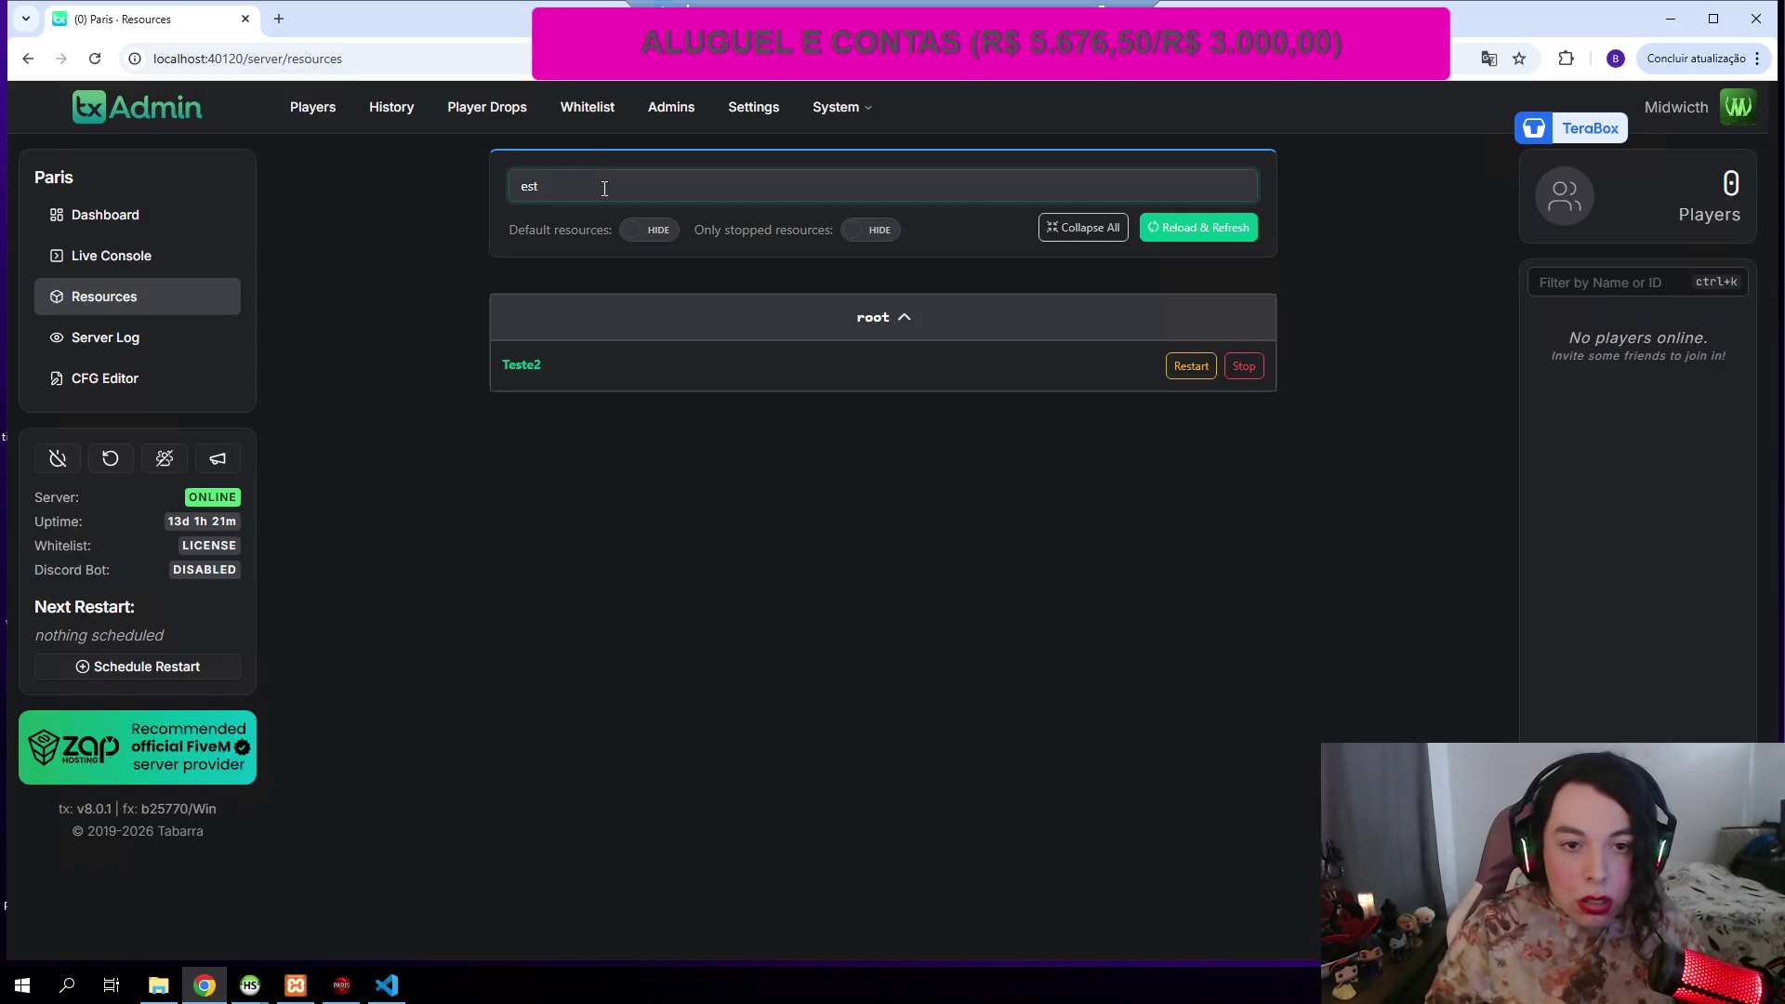
Step: Check the estatua2 folder in Explorer, then reload and refresh txAdmin's resources again
{"action": "left_click", "coordinate": [158, 985]}
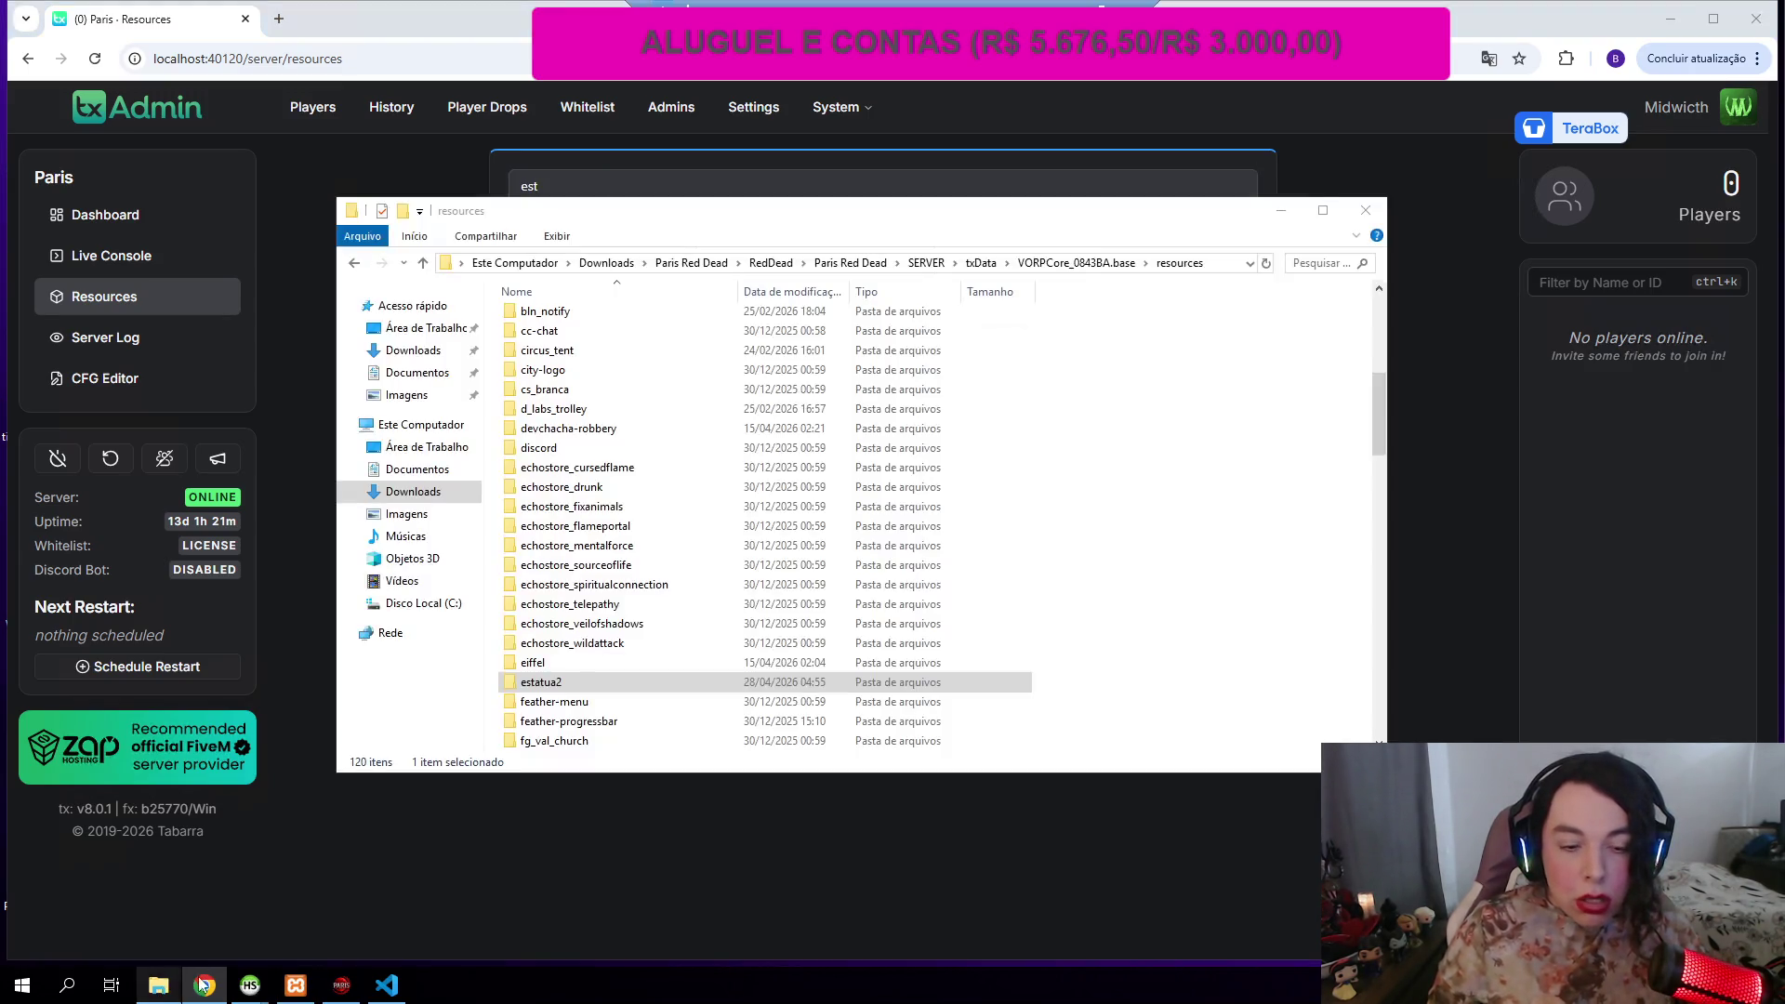
{"action": "left_click", "coordinate": [601, 699]}
{"action": "left_click", "coordinate": [606, 686]}
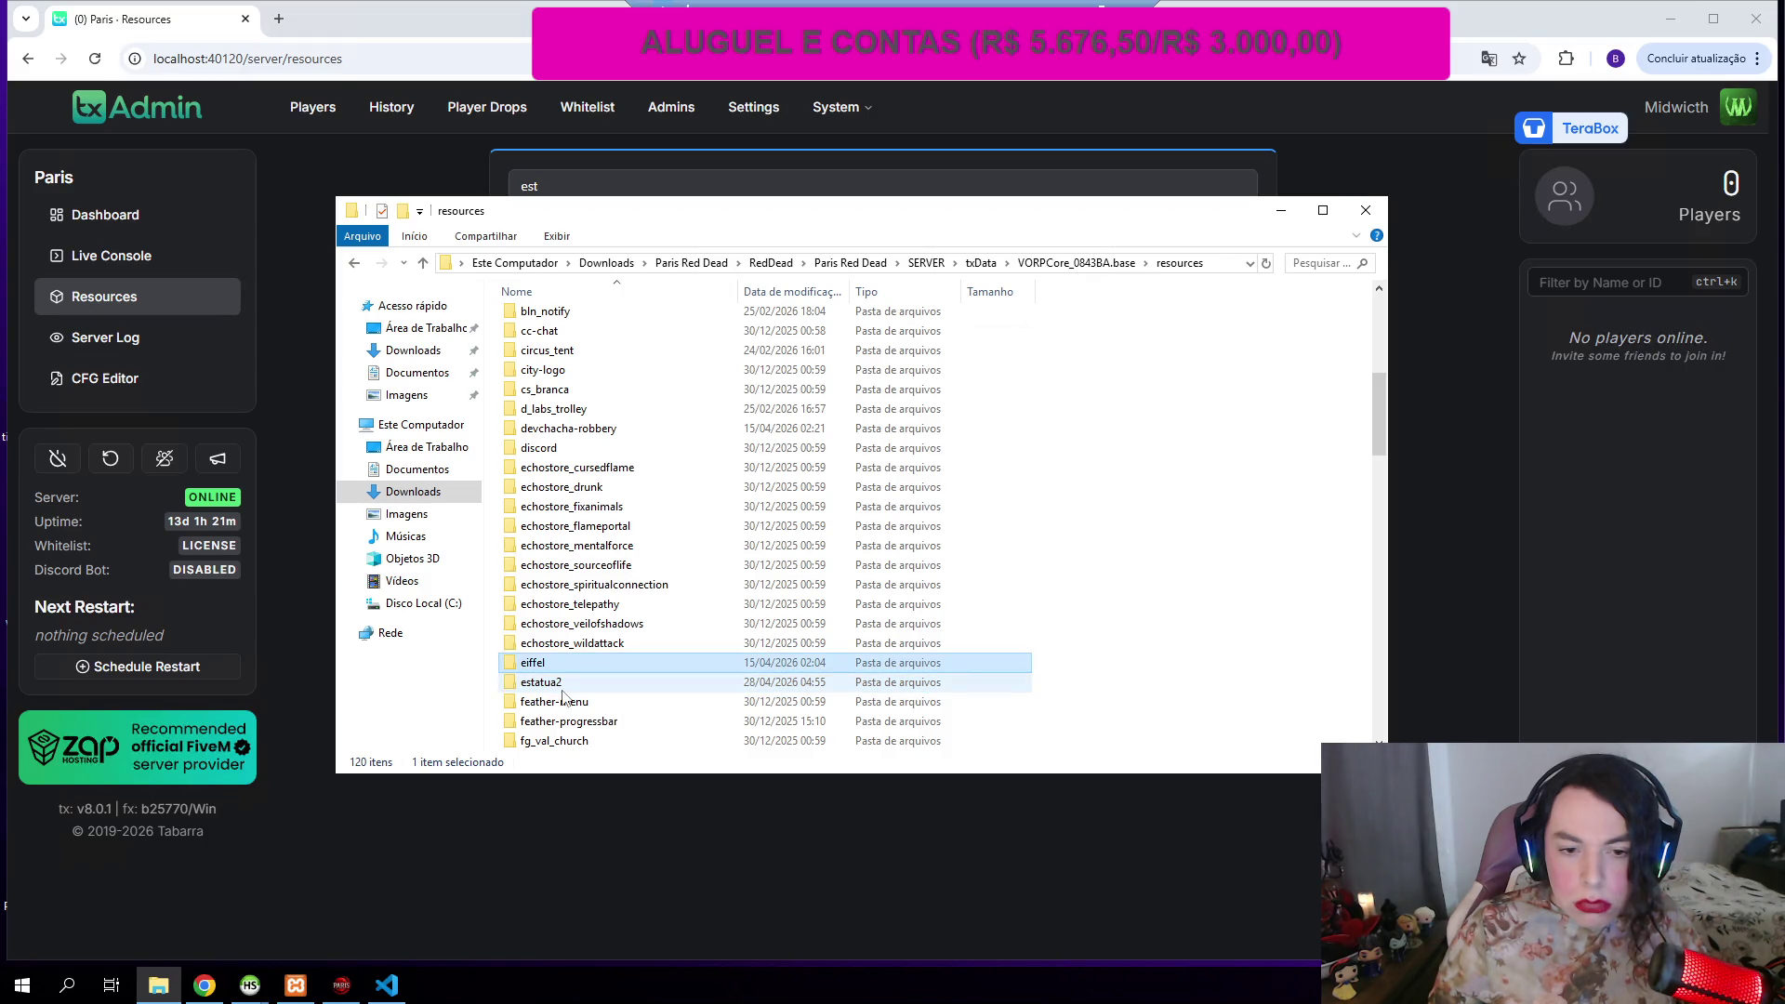
{"action": "key", "text": "alt+Tab"}
{"action": "left_click", "coordinate": [1177, 230]}
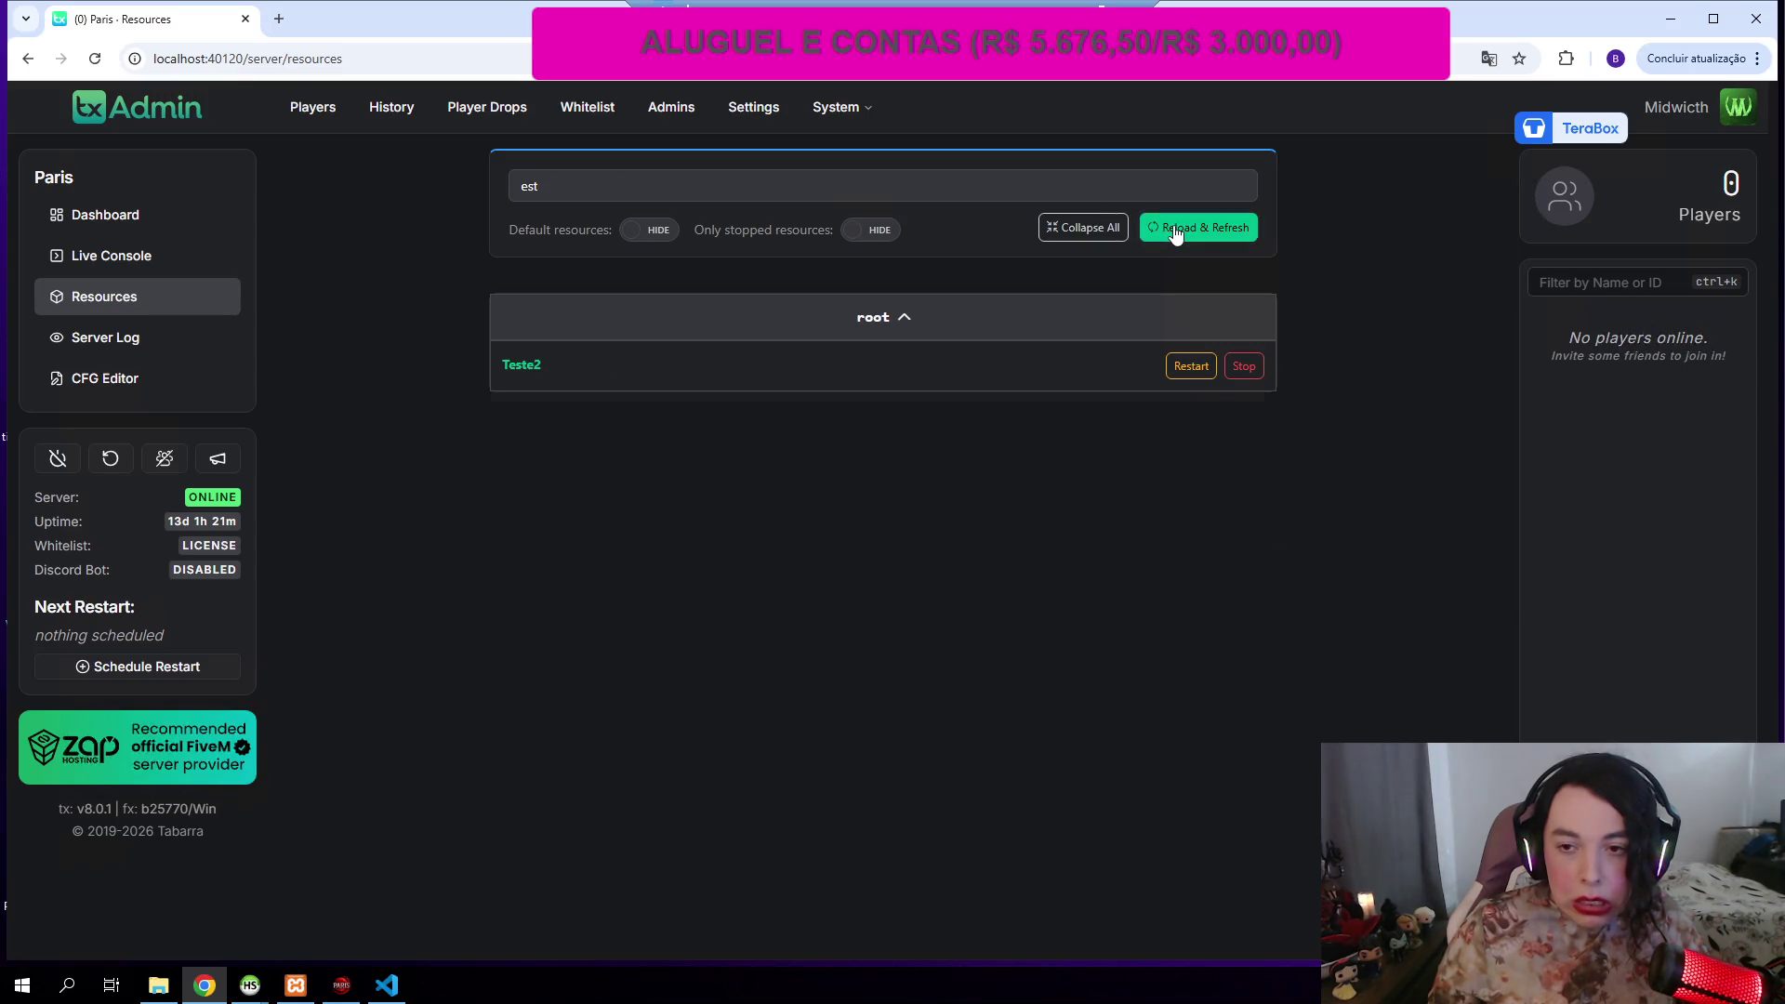
Step: Restart the server and reload and refresh its resource list twice
{"action": "left_click", "coordinate": [111, 462]}
{"action": "left_click", "coordinate": [1049, 556]}
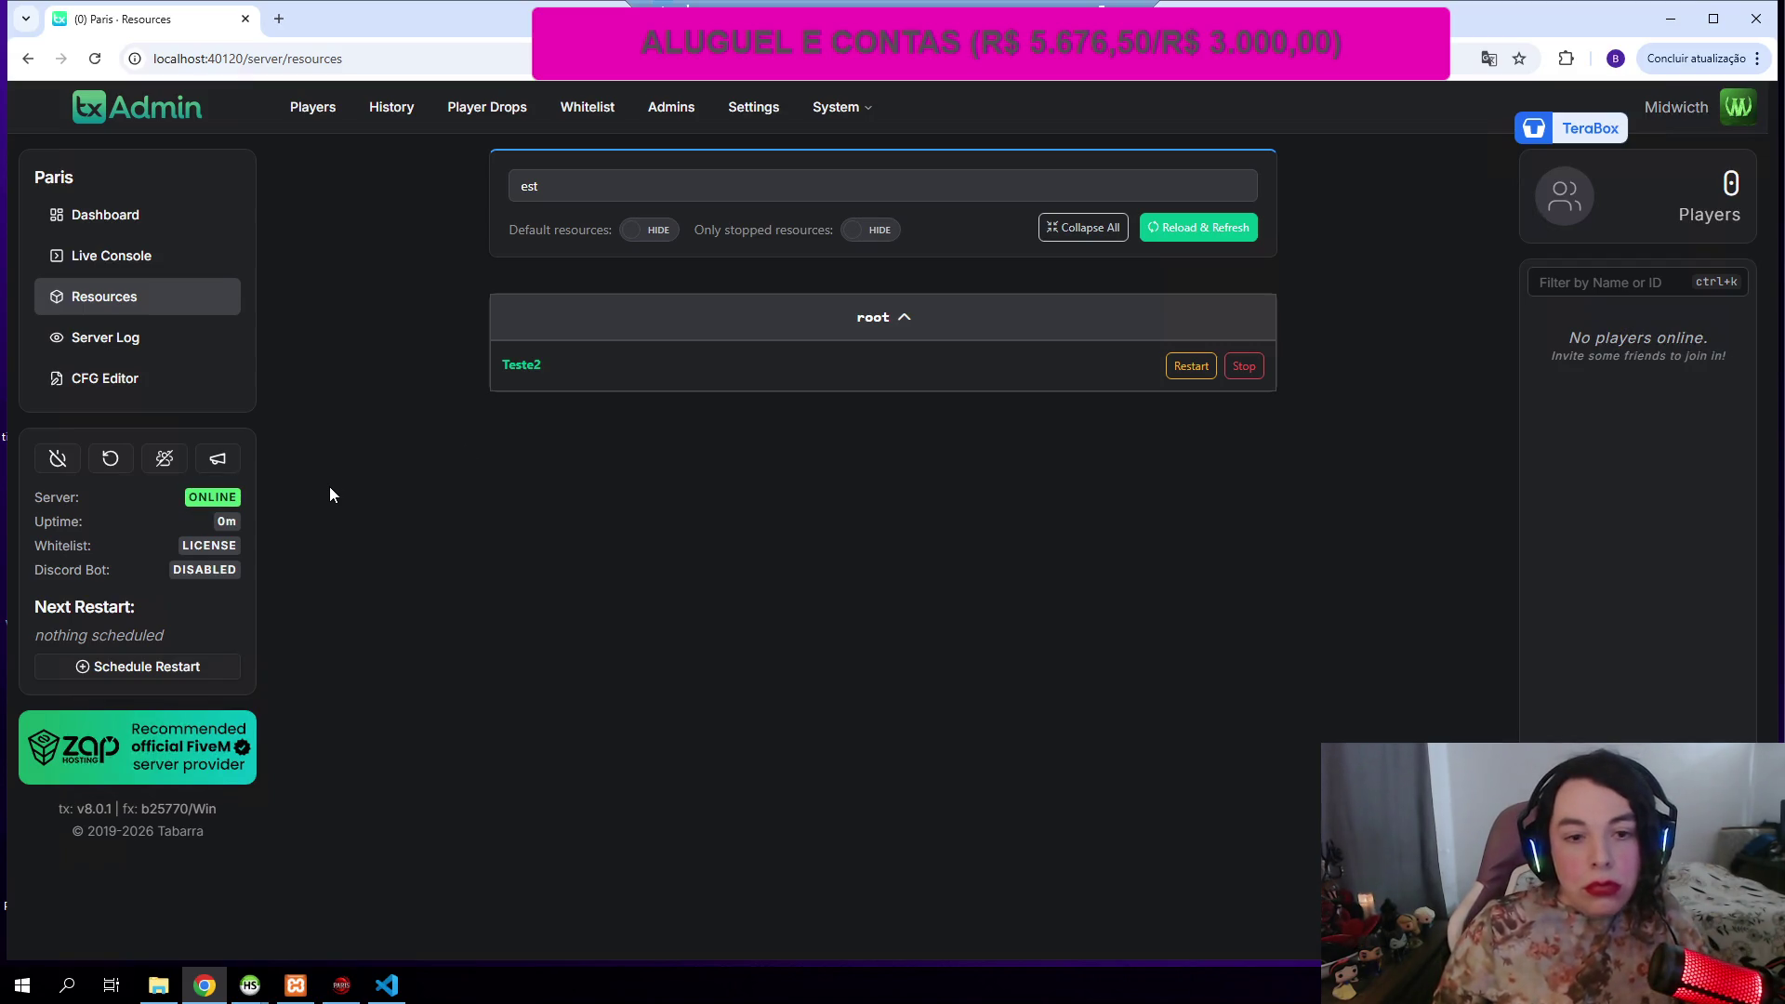
{"action": "left_click", "coordinate": [1181, 227]}
{"action": "left_click", "coordinate": [1181, 226]}
Step: Filter the resources by 'est' and glance at the Explorer resources folder
{"action": "left_click", "coordinate": [570, 187]}
{"action": "key", "text": "BackSpace"}
{"action": "key", "text": "BackSpace"}
{"action": "key", "text": "BackSpace"}
{"action": "type", "text": "est"}
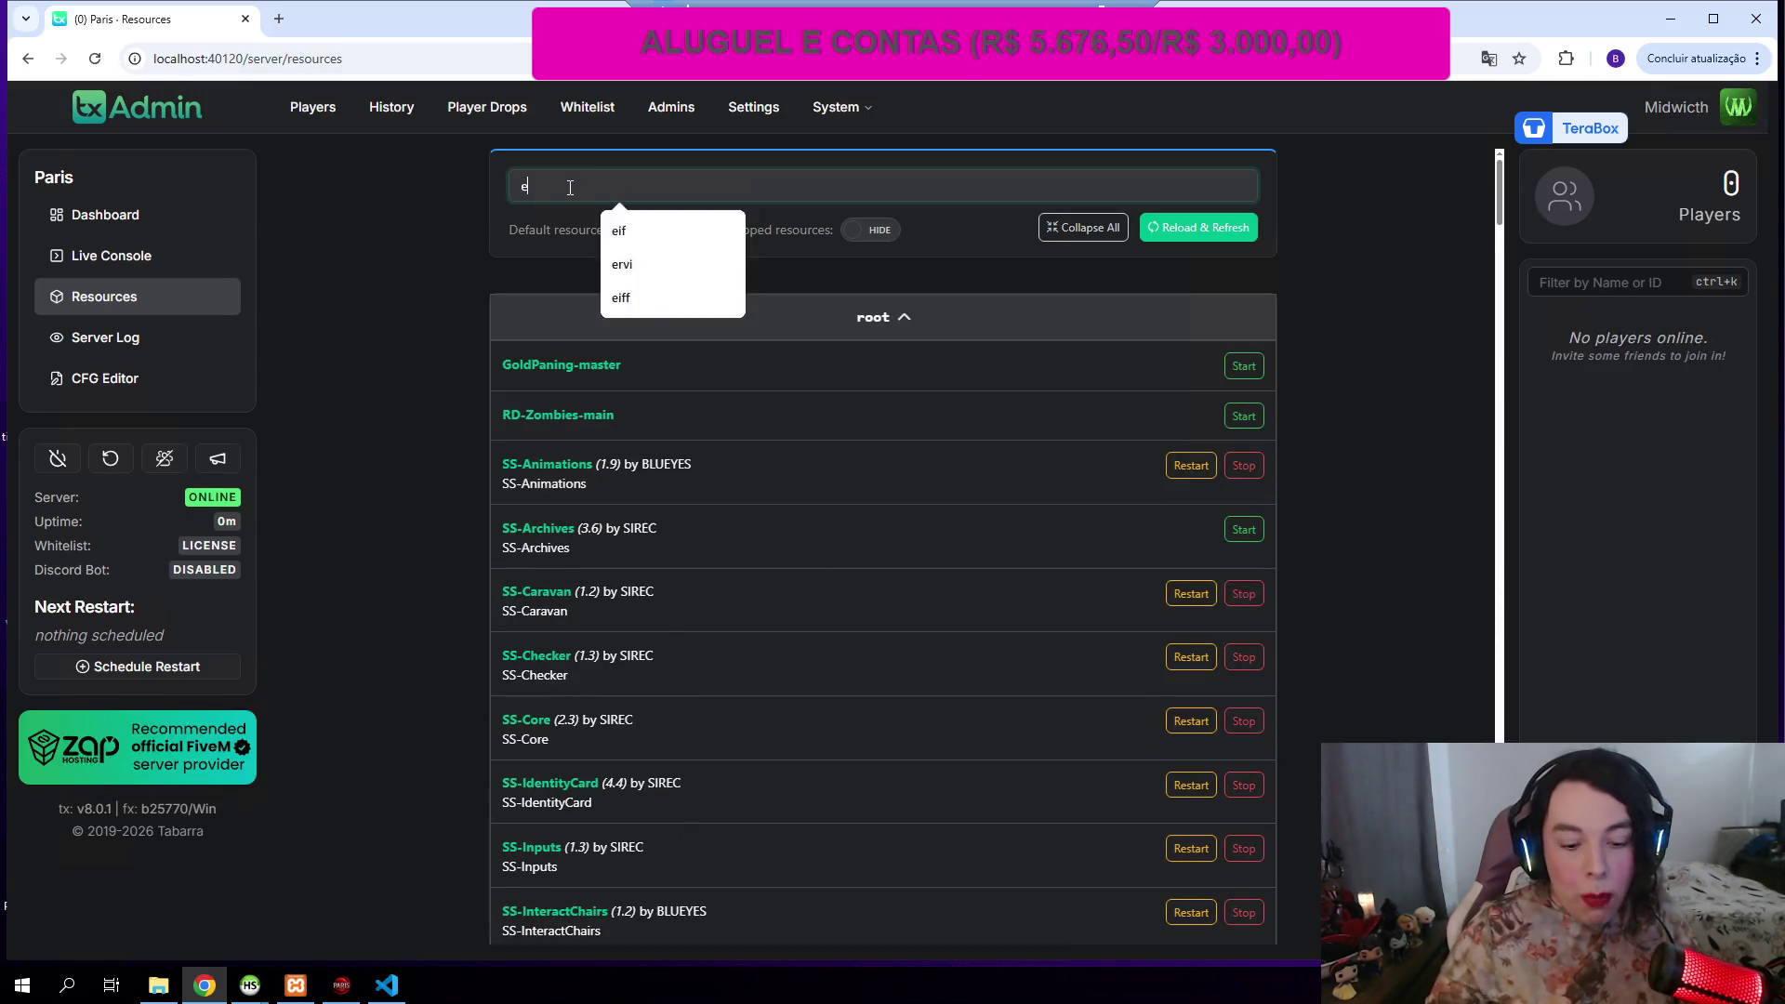
{"action": "left_click", "coordinate": [158, 984]}
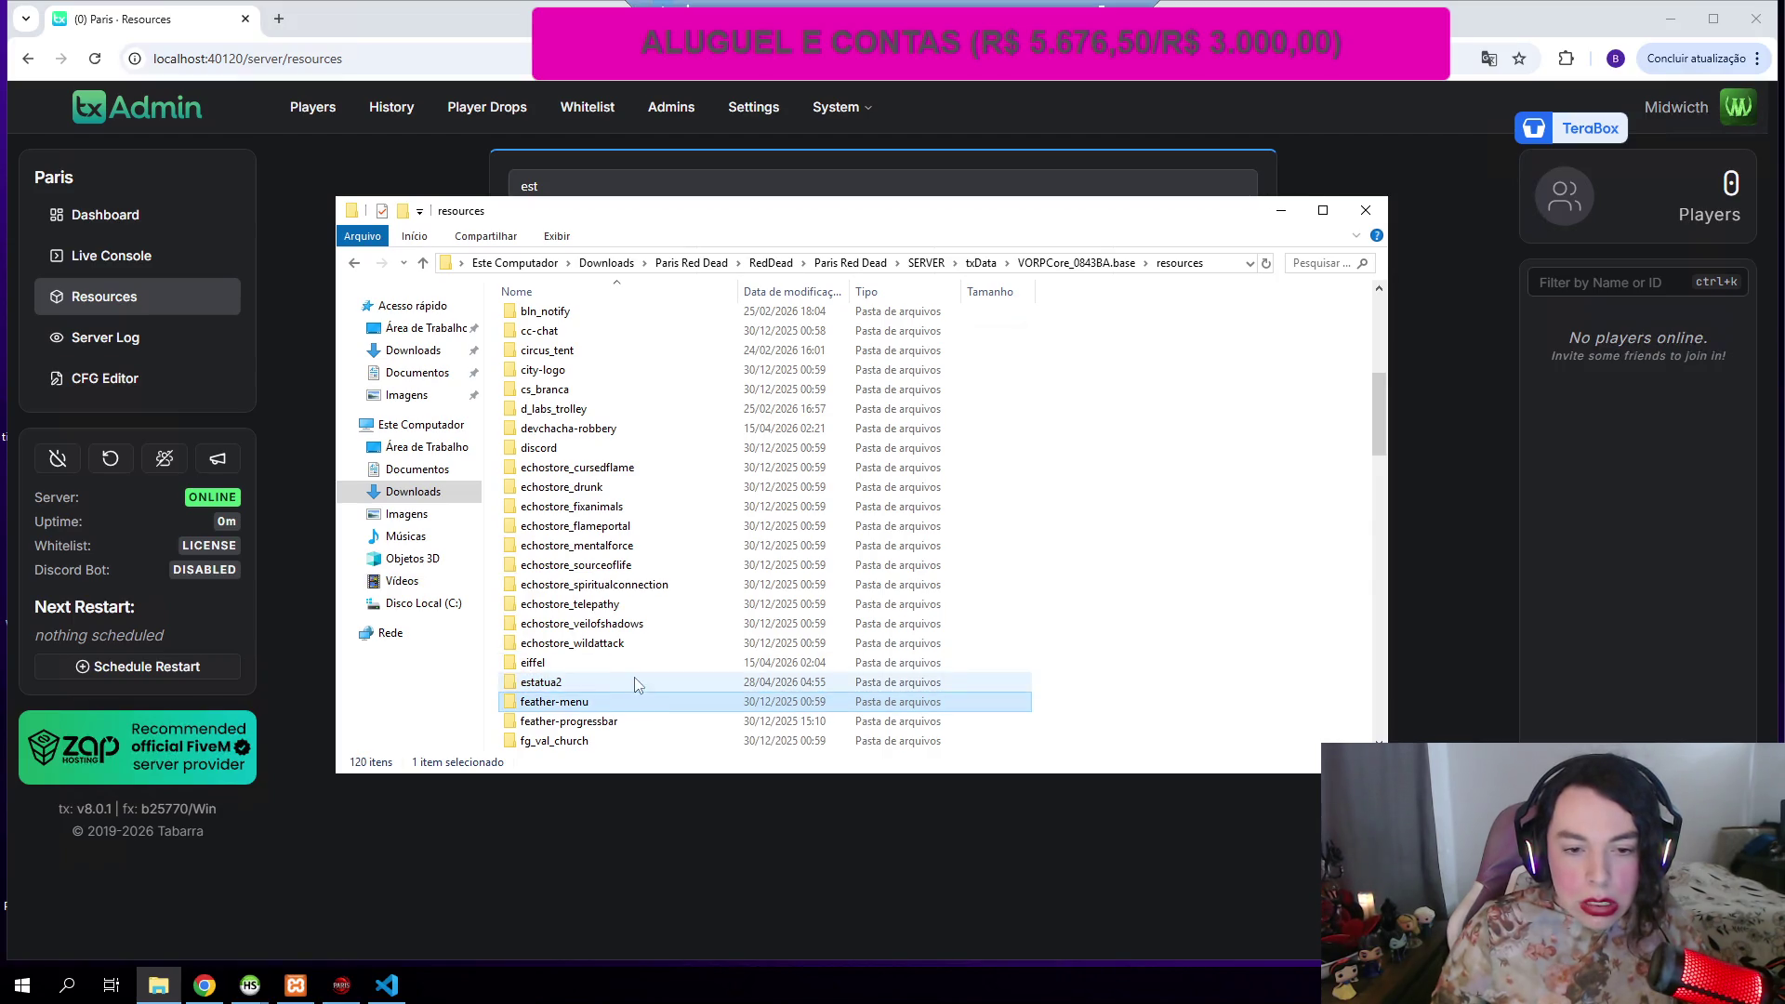
{"action": "left_click", "coordinate": [310, 533]}
Step: Search the resources for 'eif', then 'est', and return to the Explorer resources folder
{"action": "double_click", "coordinate": [530, 186]}
{"action": "type", "text": "eif"}
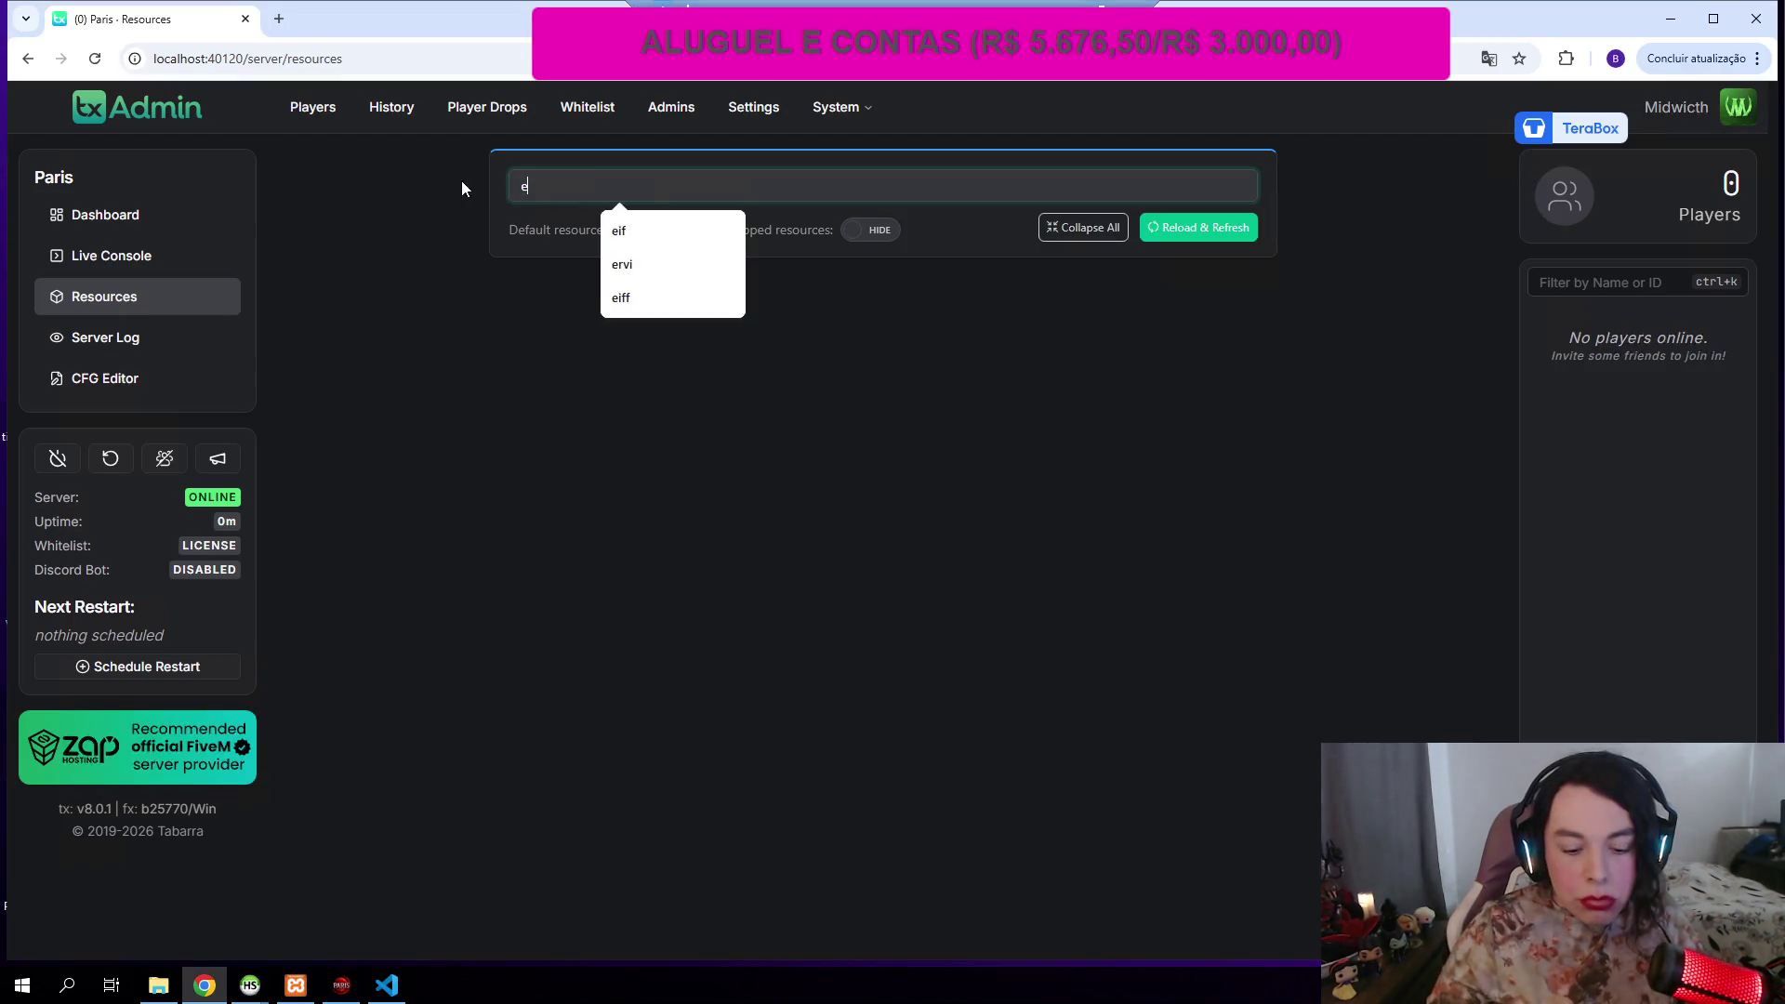
{"action": "double_click", "coordinate": [671, 191]}
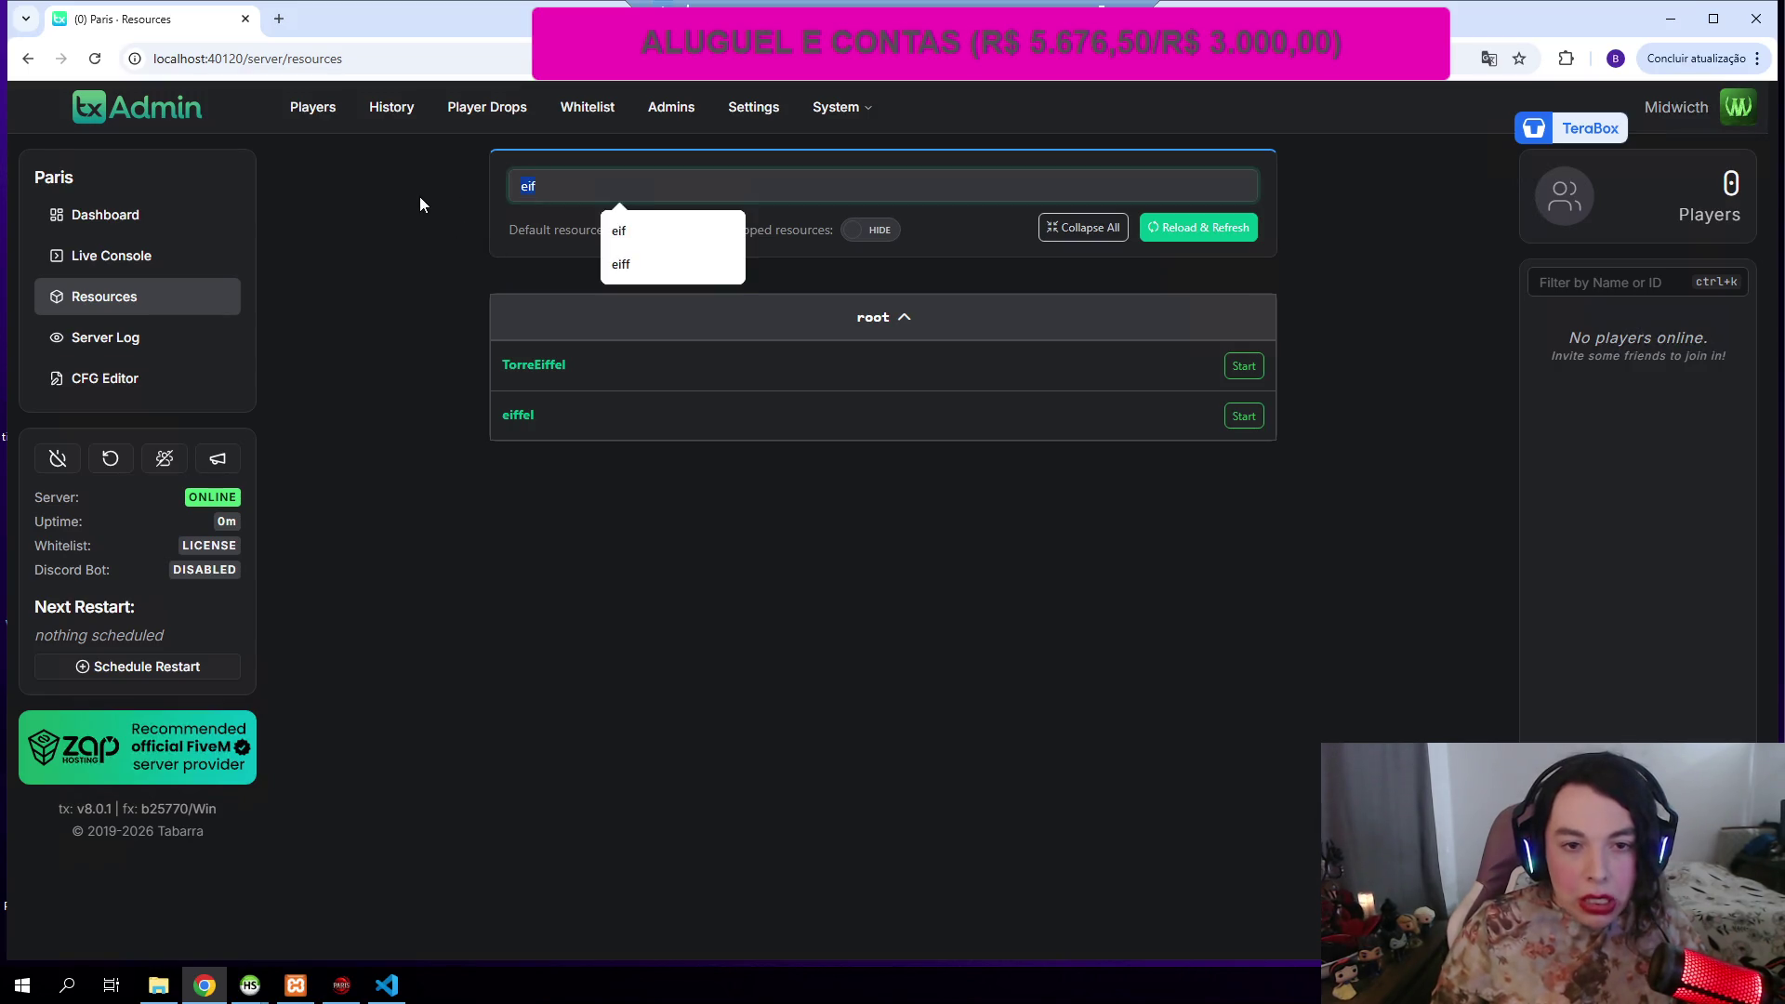
{"action": "type", "text": "est"}
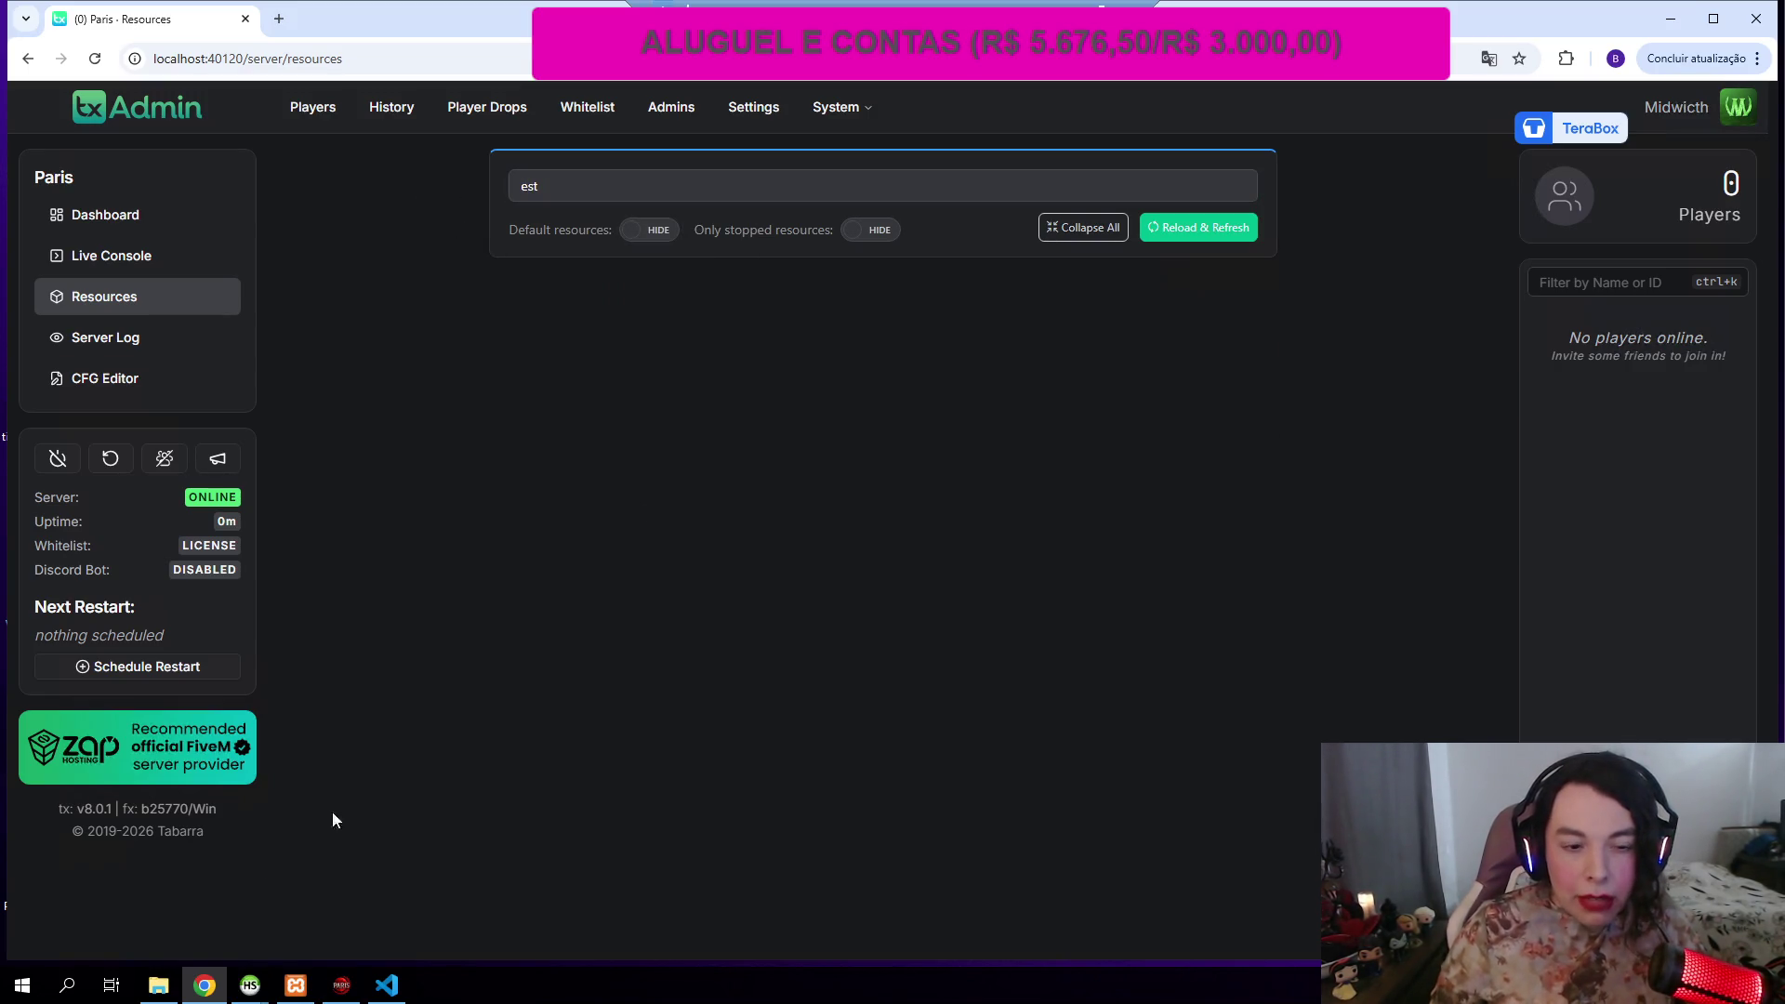
{"action": "left_click", "coordinate": [169, 991]}
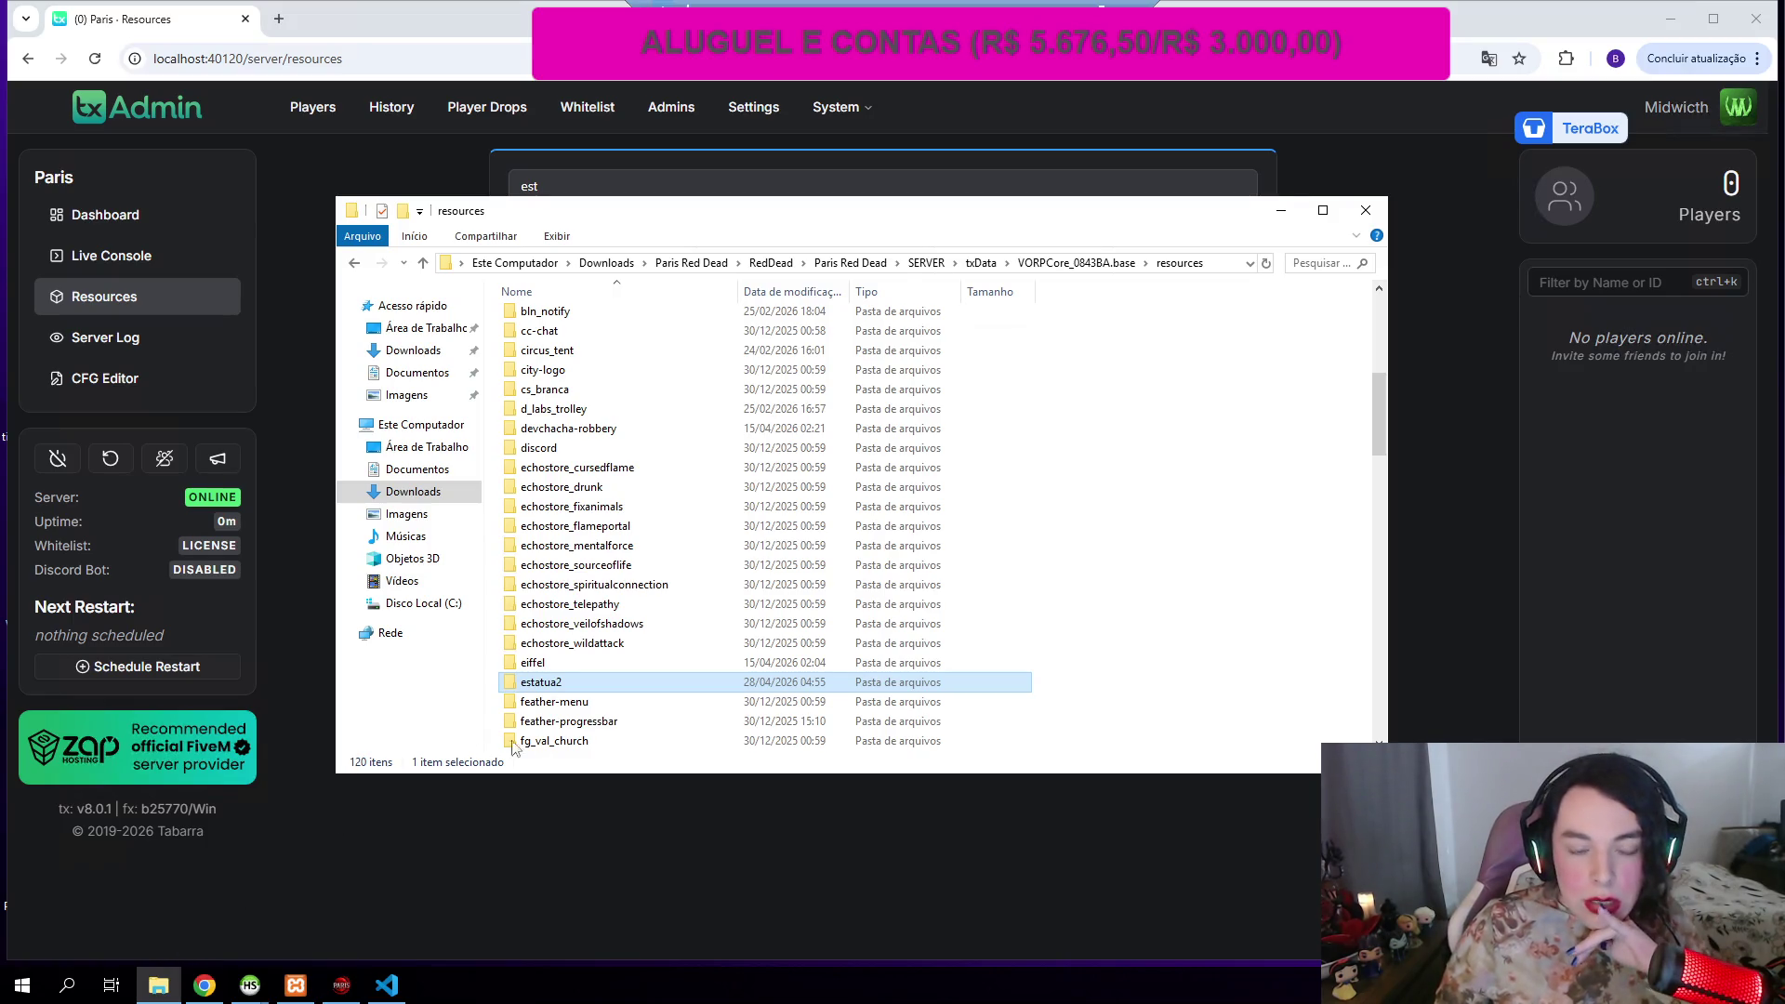
{"action": "left_click", "coordinate": [588, 705]}
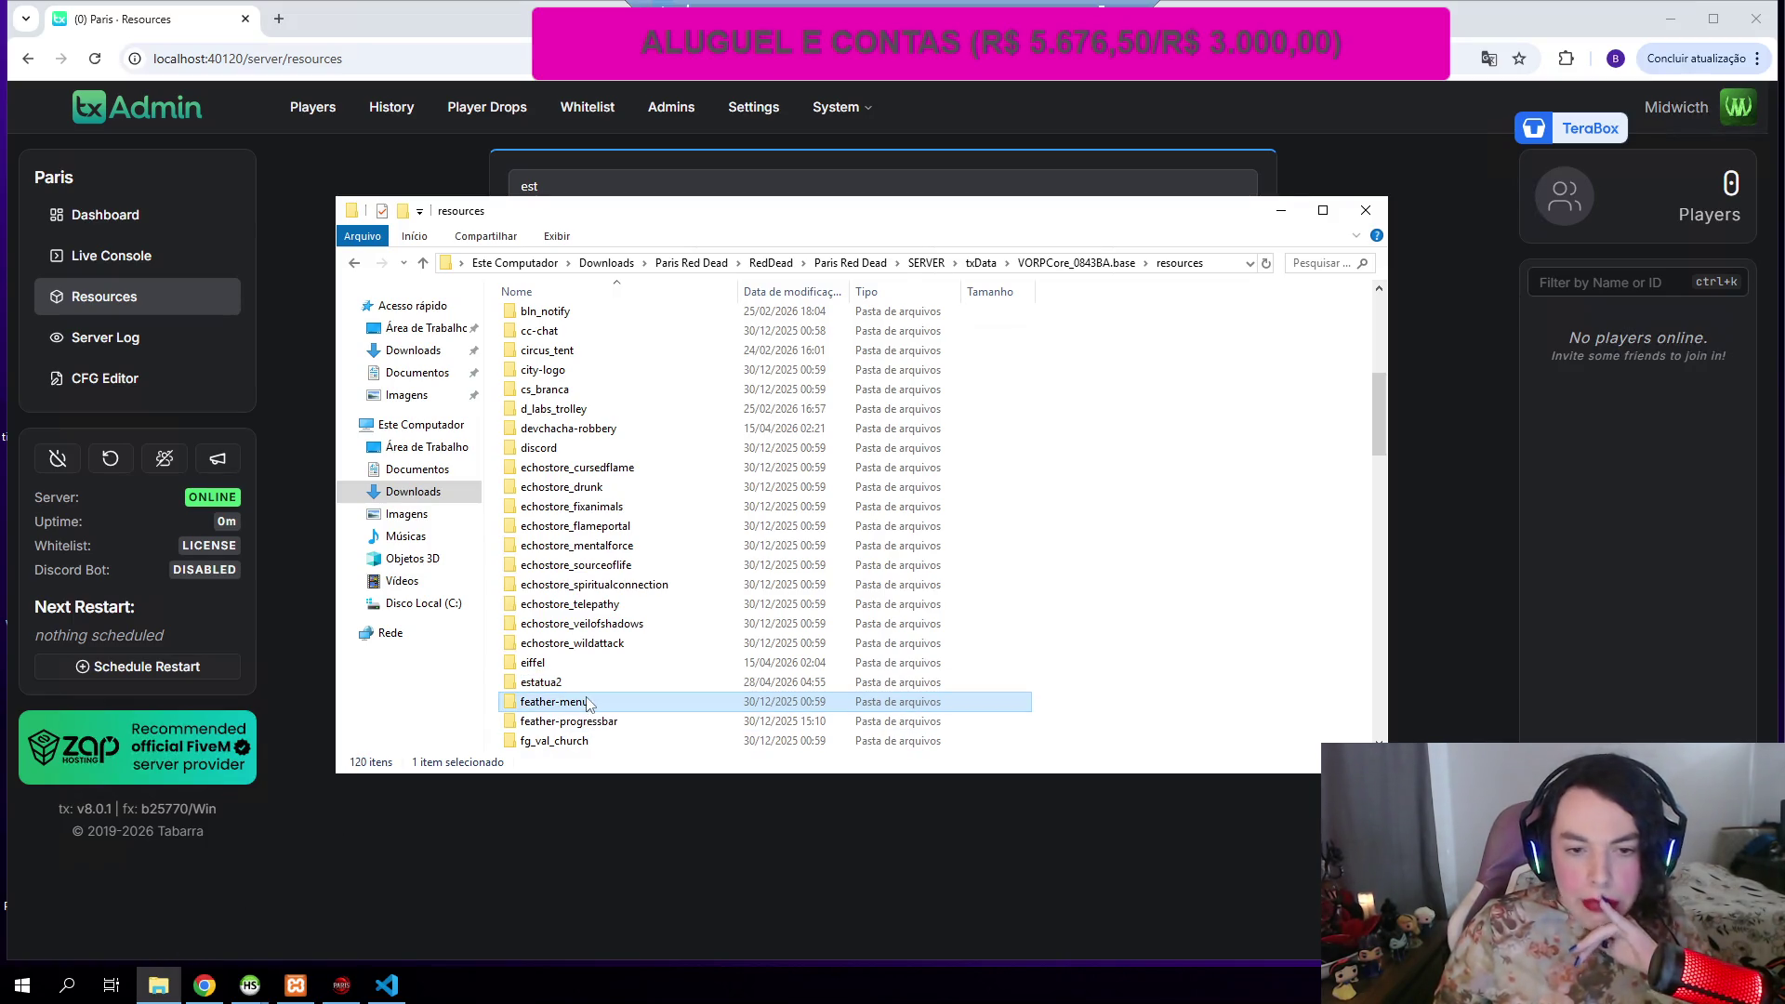
Step: Rename the estatua2 folder to estatua by removing the trailing 2
{"action": "scroll", "coordinate": [586, 675], "scroll_direction": "down", "scroll_amount": 2}
{"action": "scroll", "coordinate": [586, 675], "scroll_direction": "up", "scroll_amount": 2}
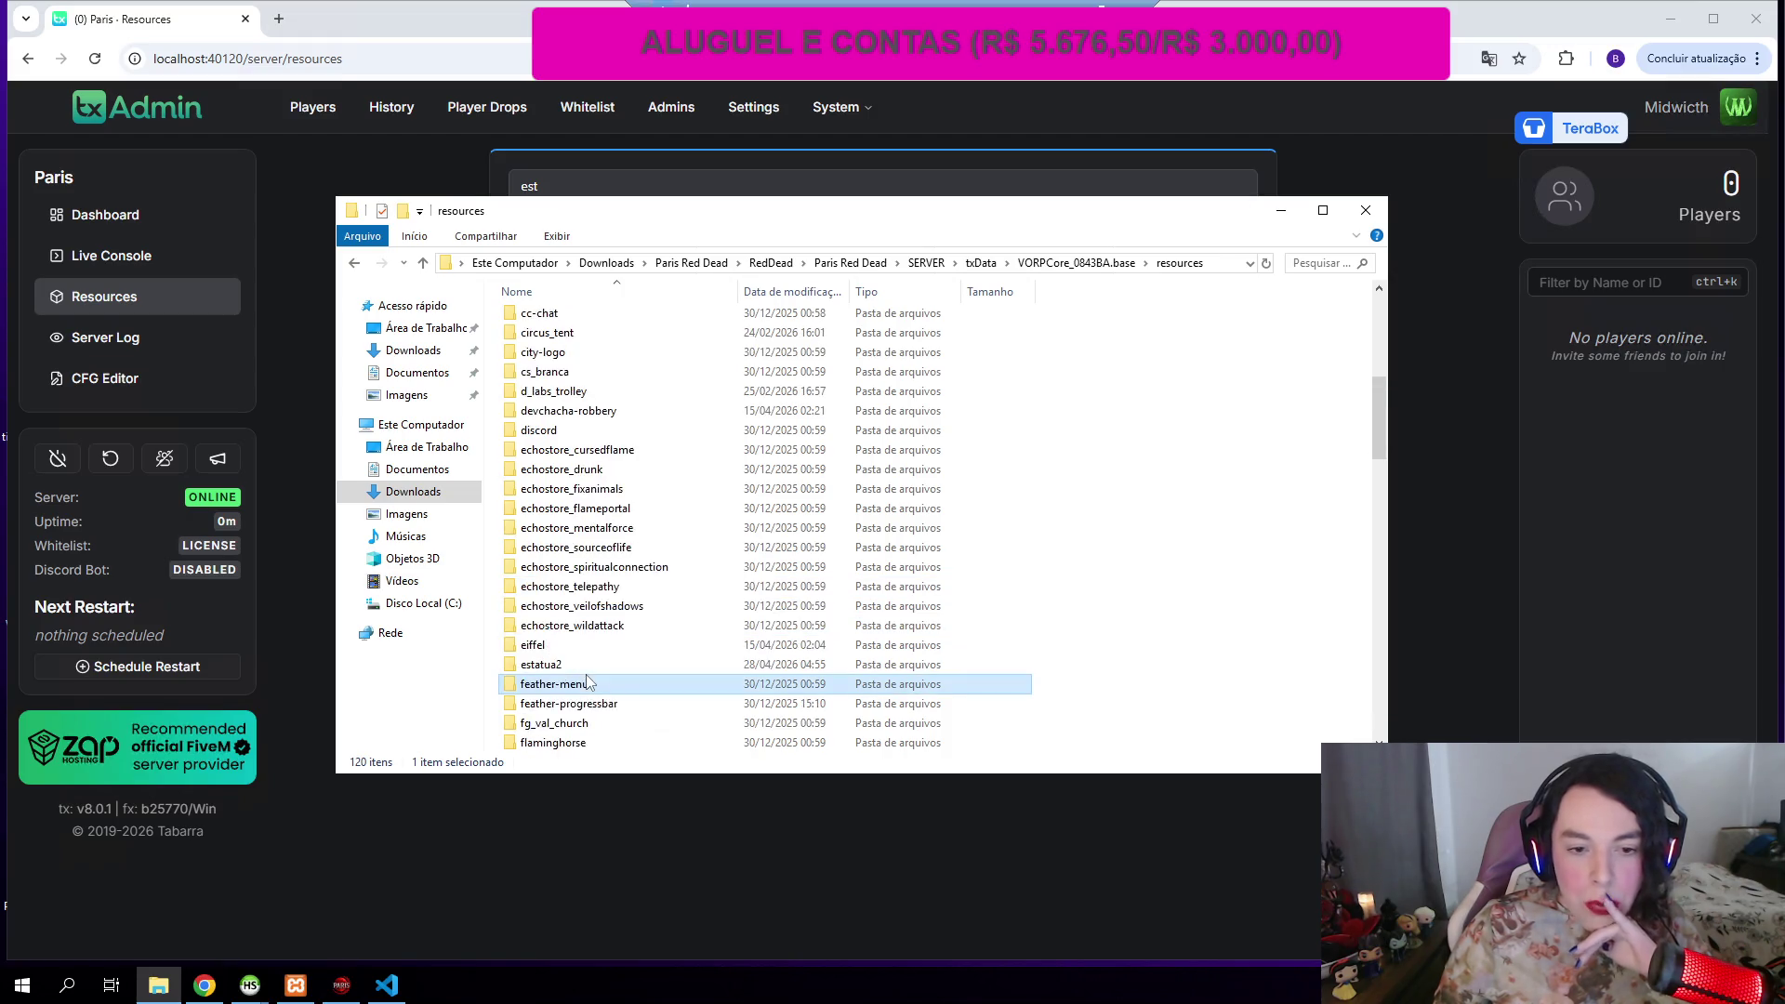
{"action": "left_click", "coordinate": [560, 668]}
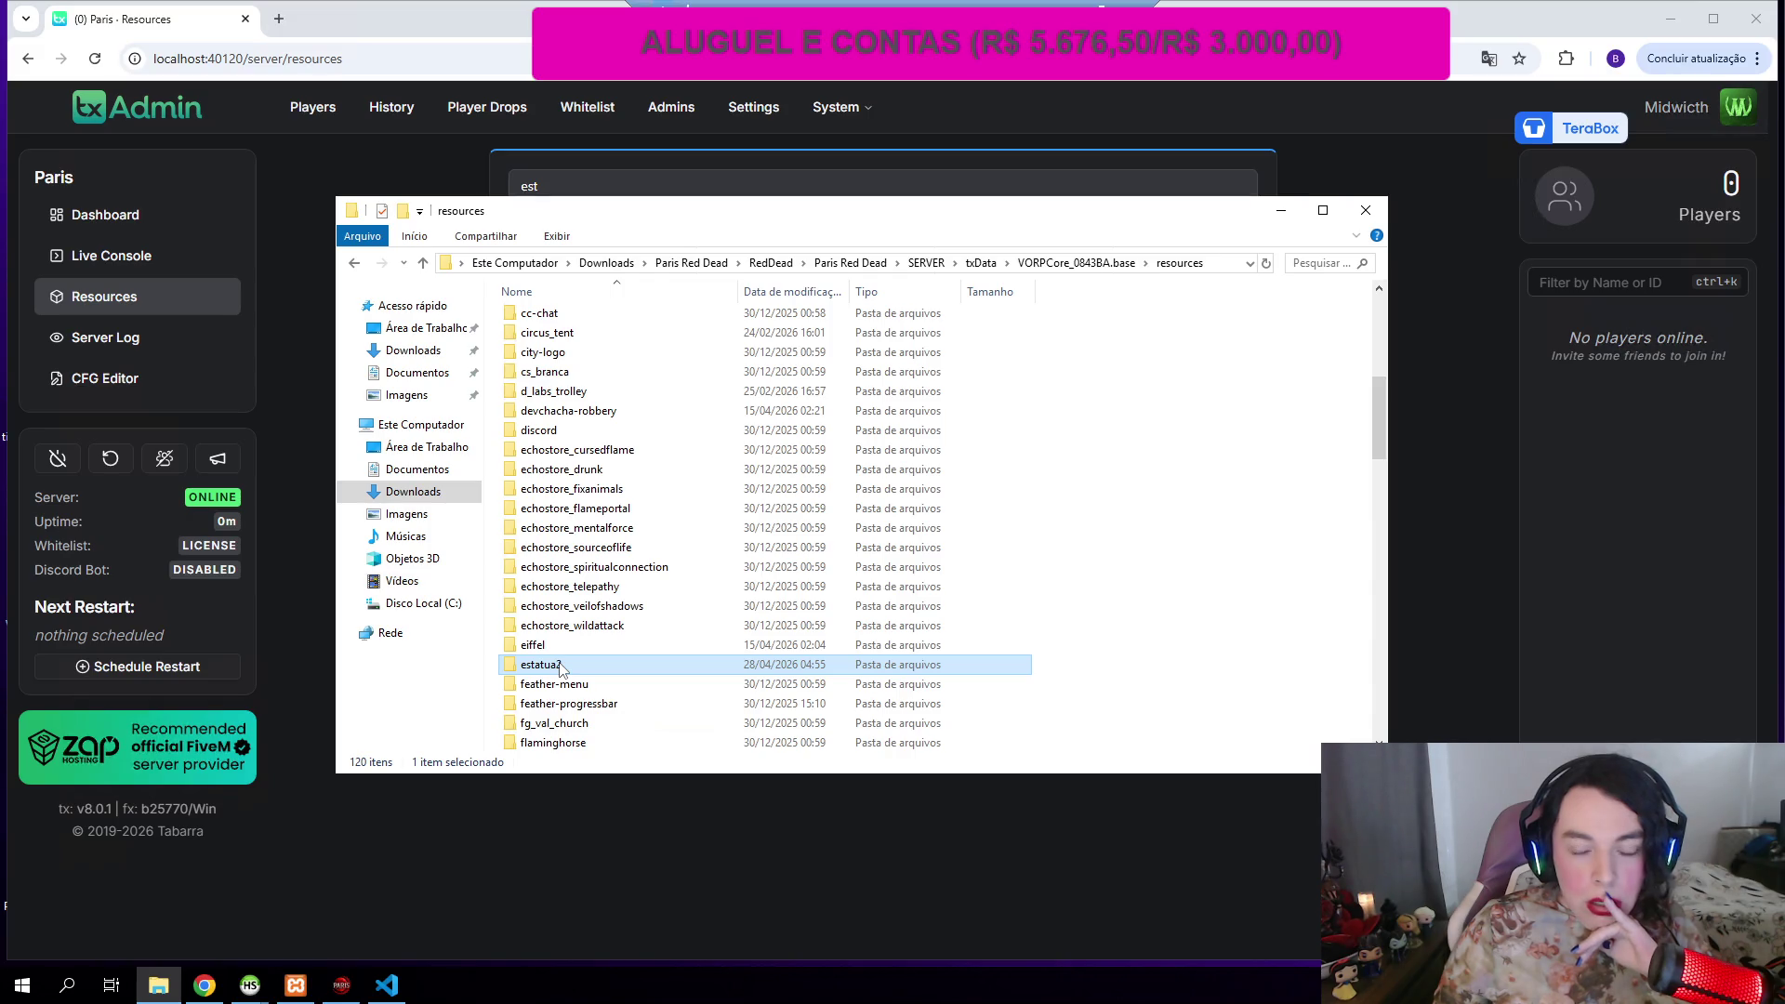
{"action": "scroll", "coordinate": [561, 667], "scroll_direction": "down", "scroll_amount": 5}
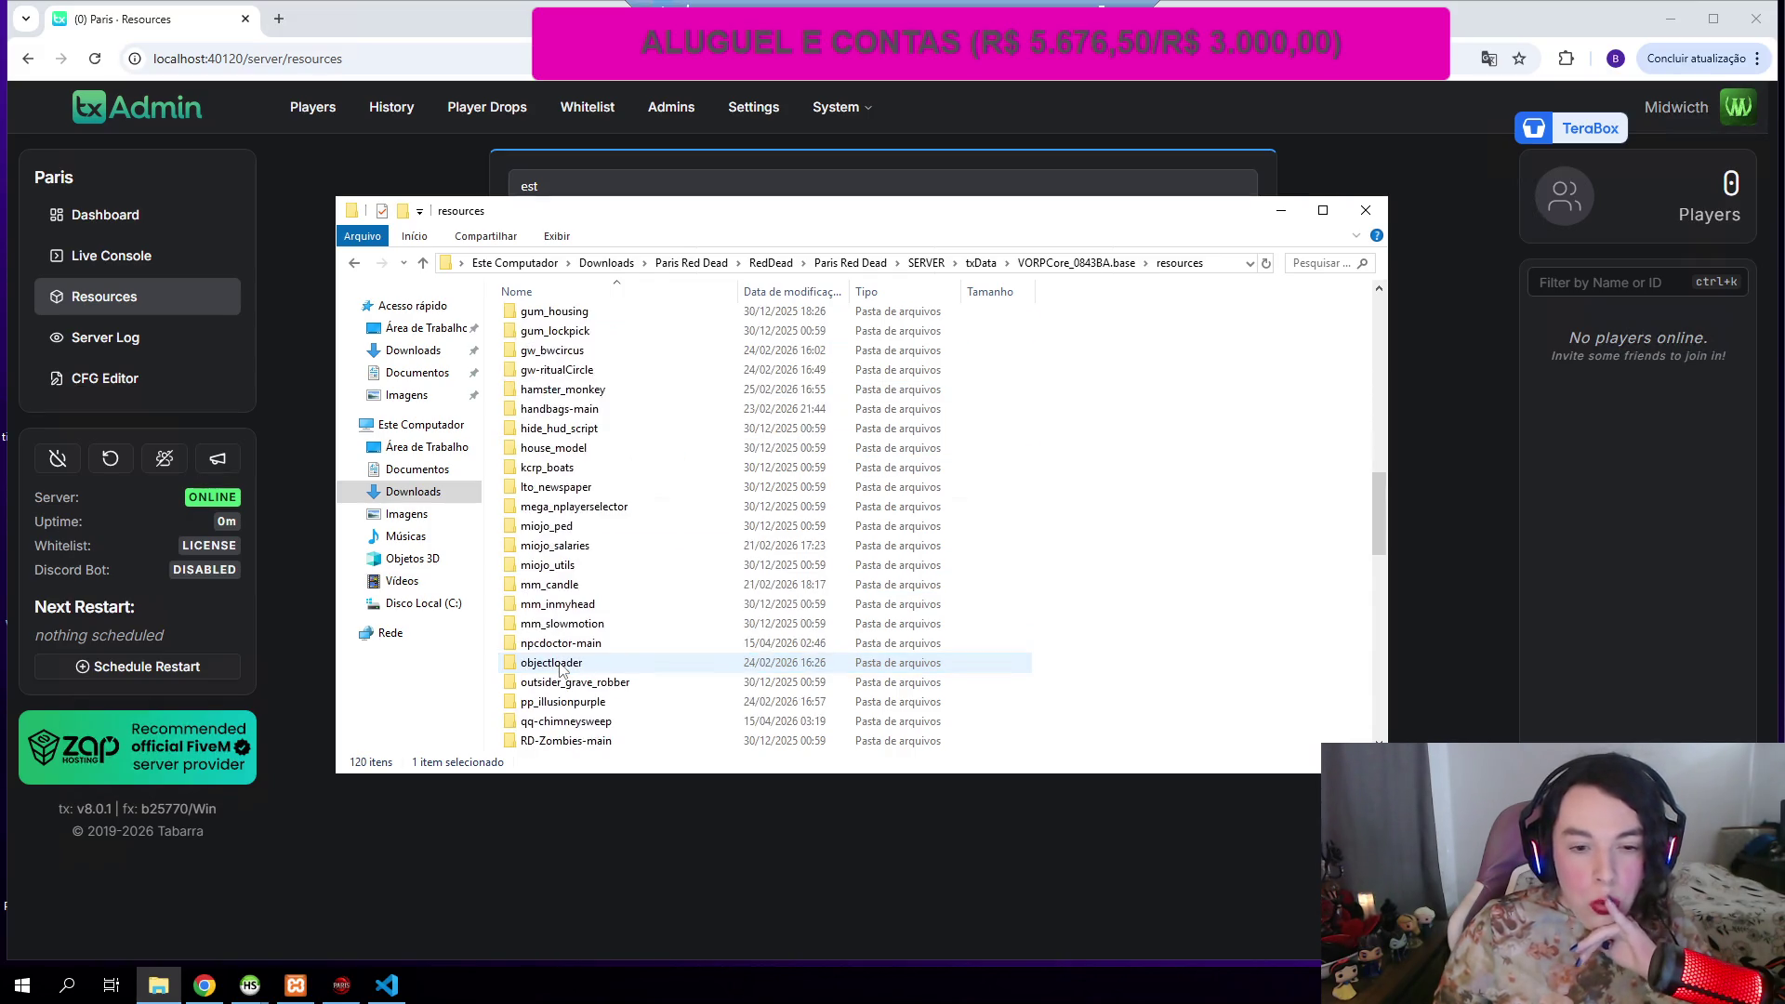
{"action": "scroll", "coordinate": [561, 667], "scroll_direction": "up", "scroll_amount": 8}
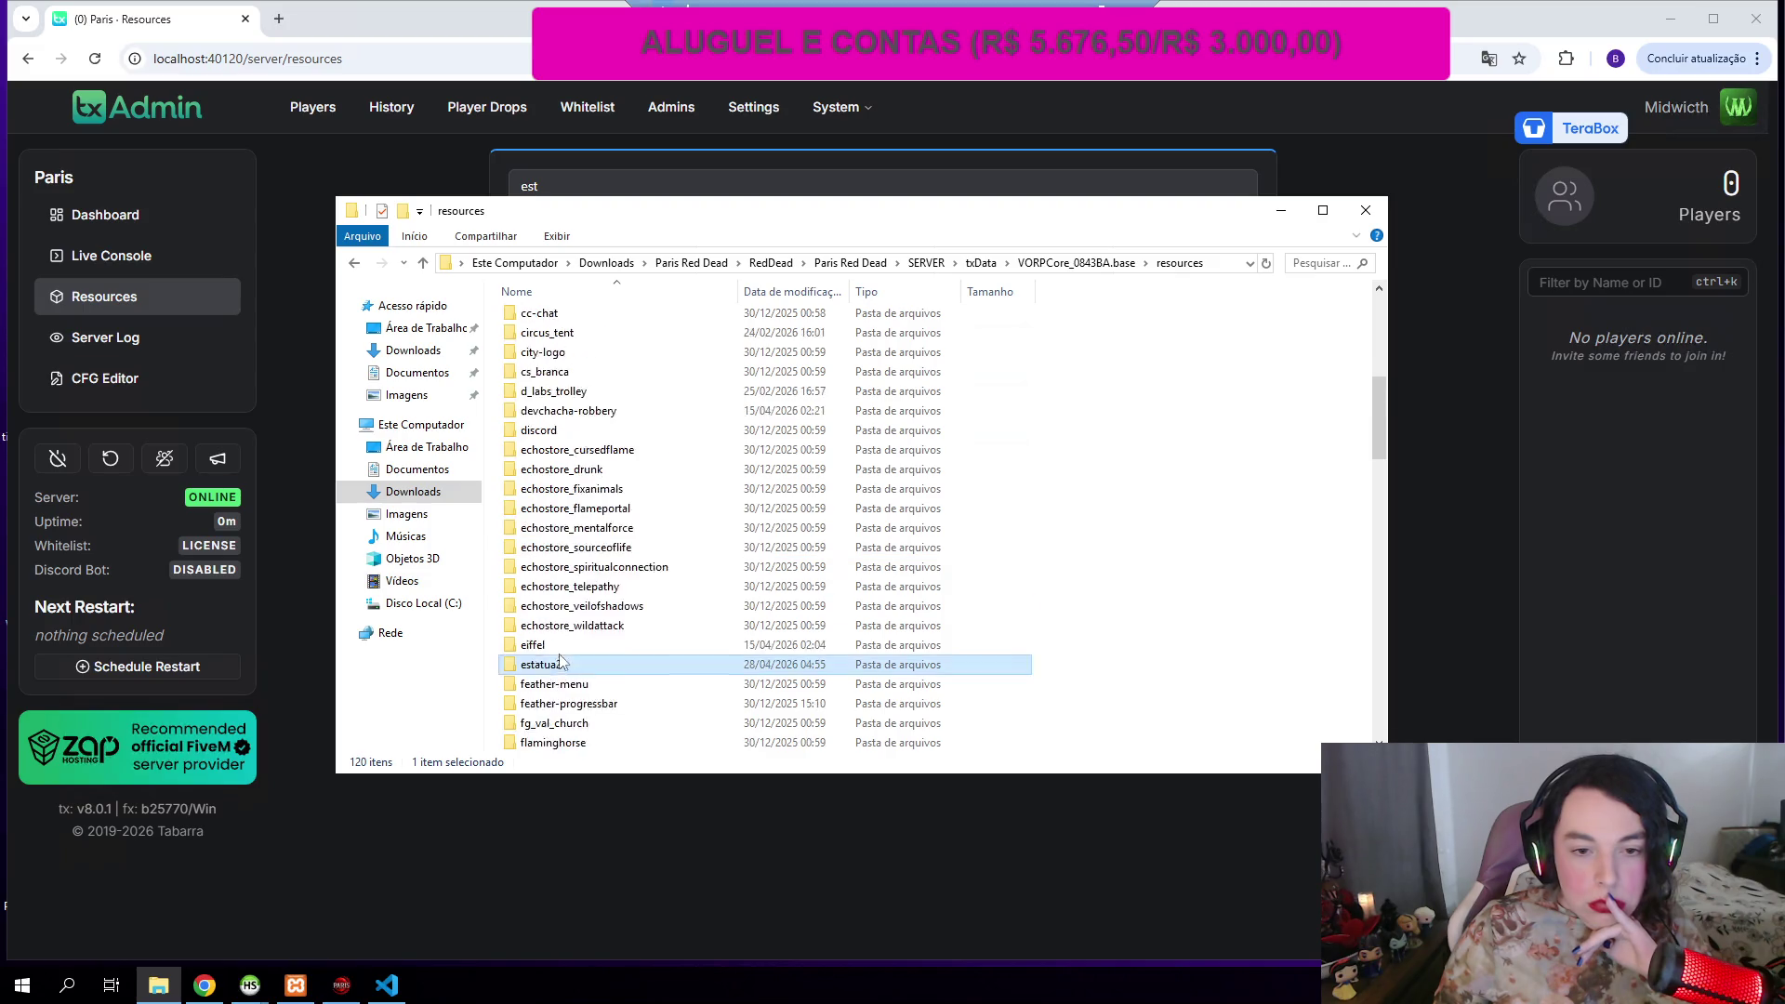
{"action": "scroll", "coordinate": [561, 653], "scroll_direction": "down", "scroll_amount": 7}
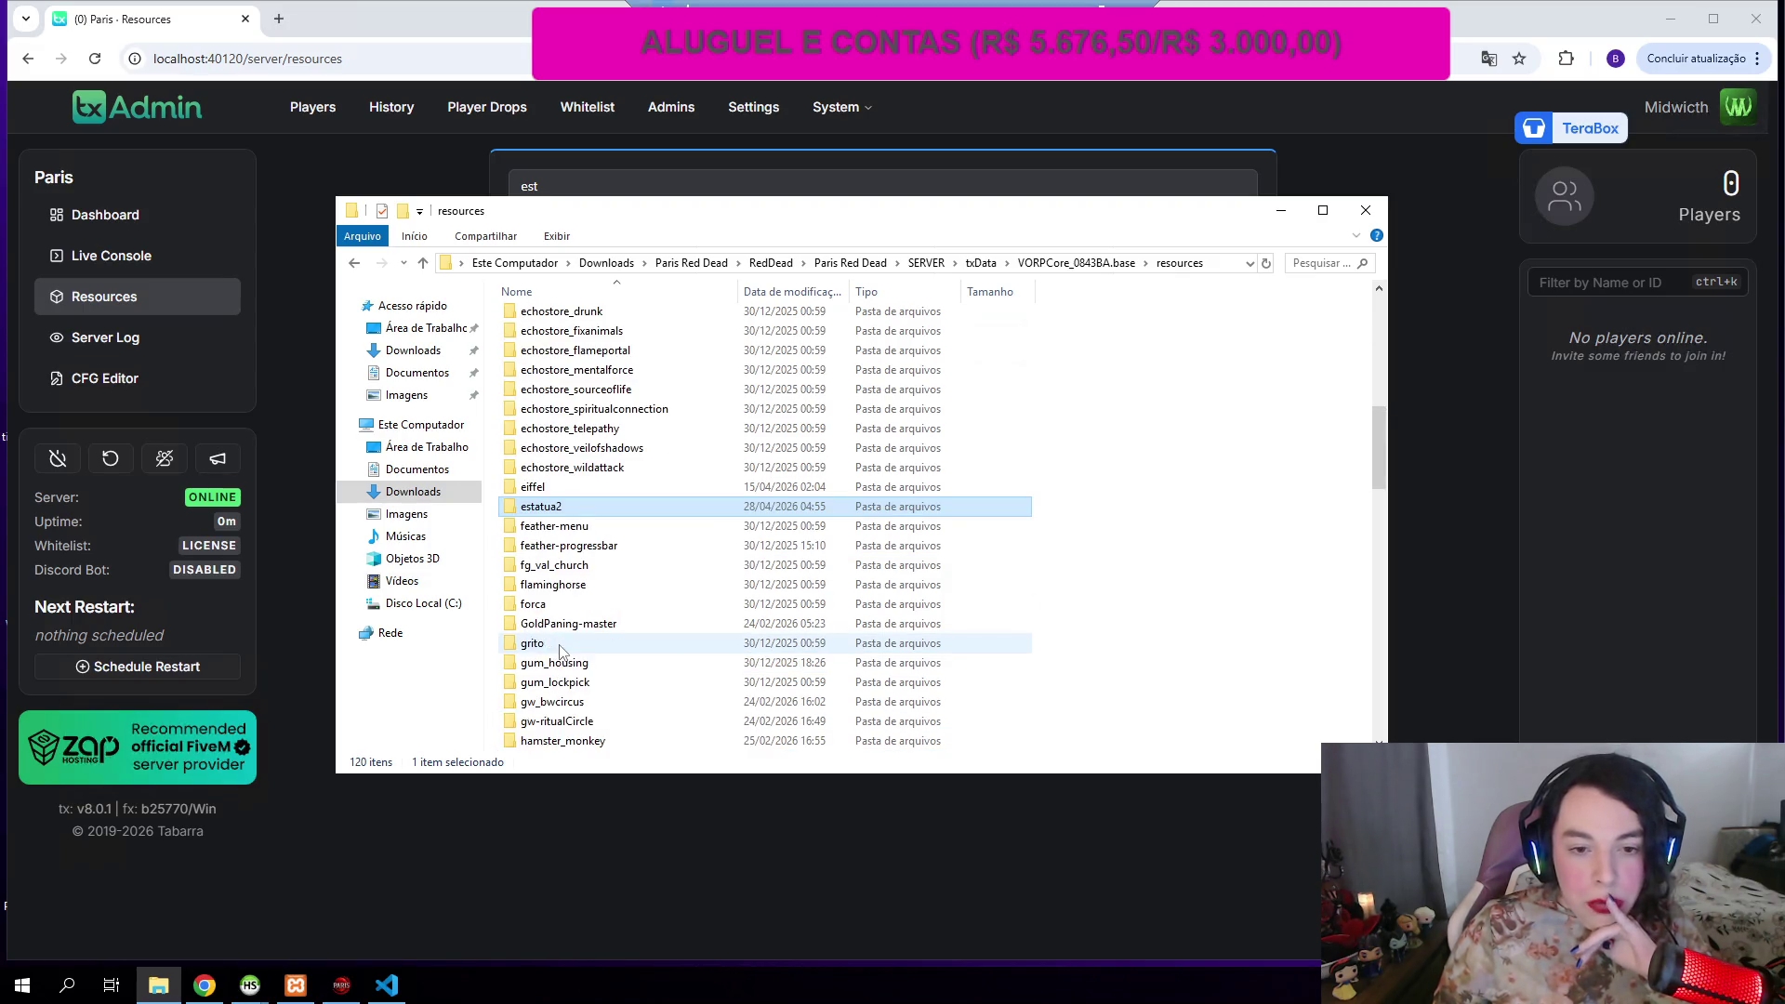
{"action": "right_click", "coordinate": [552, 510]}
{"action": "left_click", "coordinate": [600, 463]}
{"action": "key", "text": "End"}
{"action": "key", "text": "BackSpace"}
{"action": "left_click", "coordinate": [576, 391]}
Step: Reload txAdmin's resources and search for 'esta'
{"action": "left_click", "coordinate": [1407, 300]}
{"action": "left_click", "coordinate": [1190, 225]}
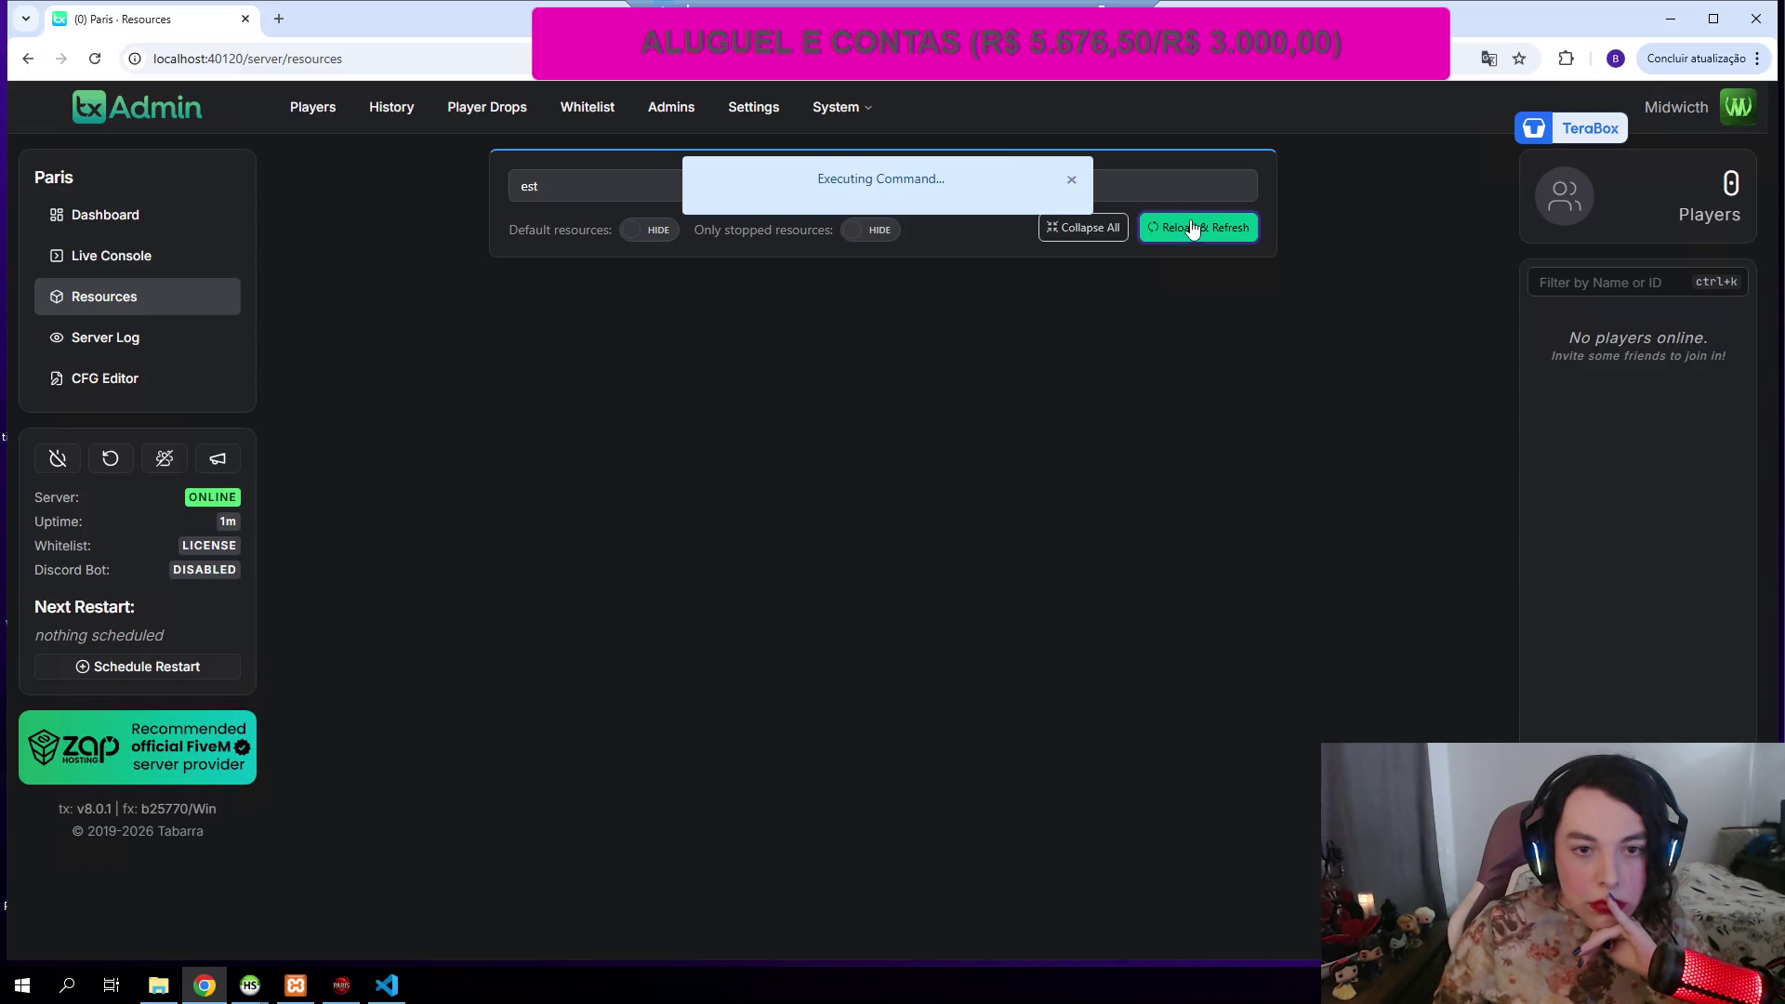
{"action": "left_click", "coordinate": [715, 185]}
{"action": "type", "text": "est"}
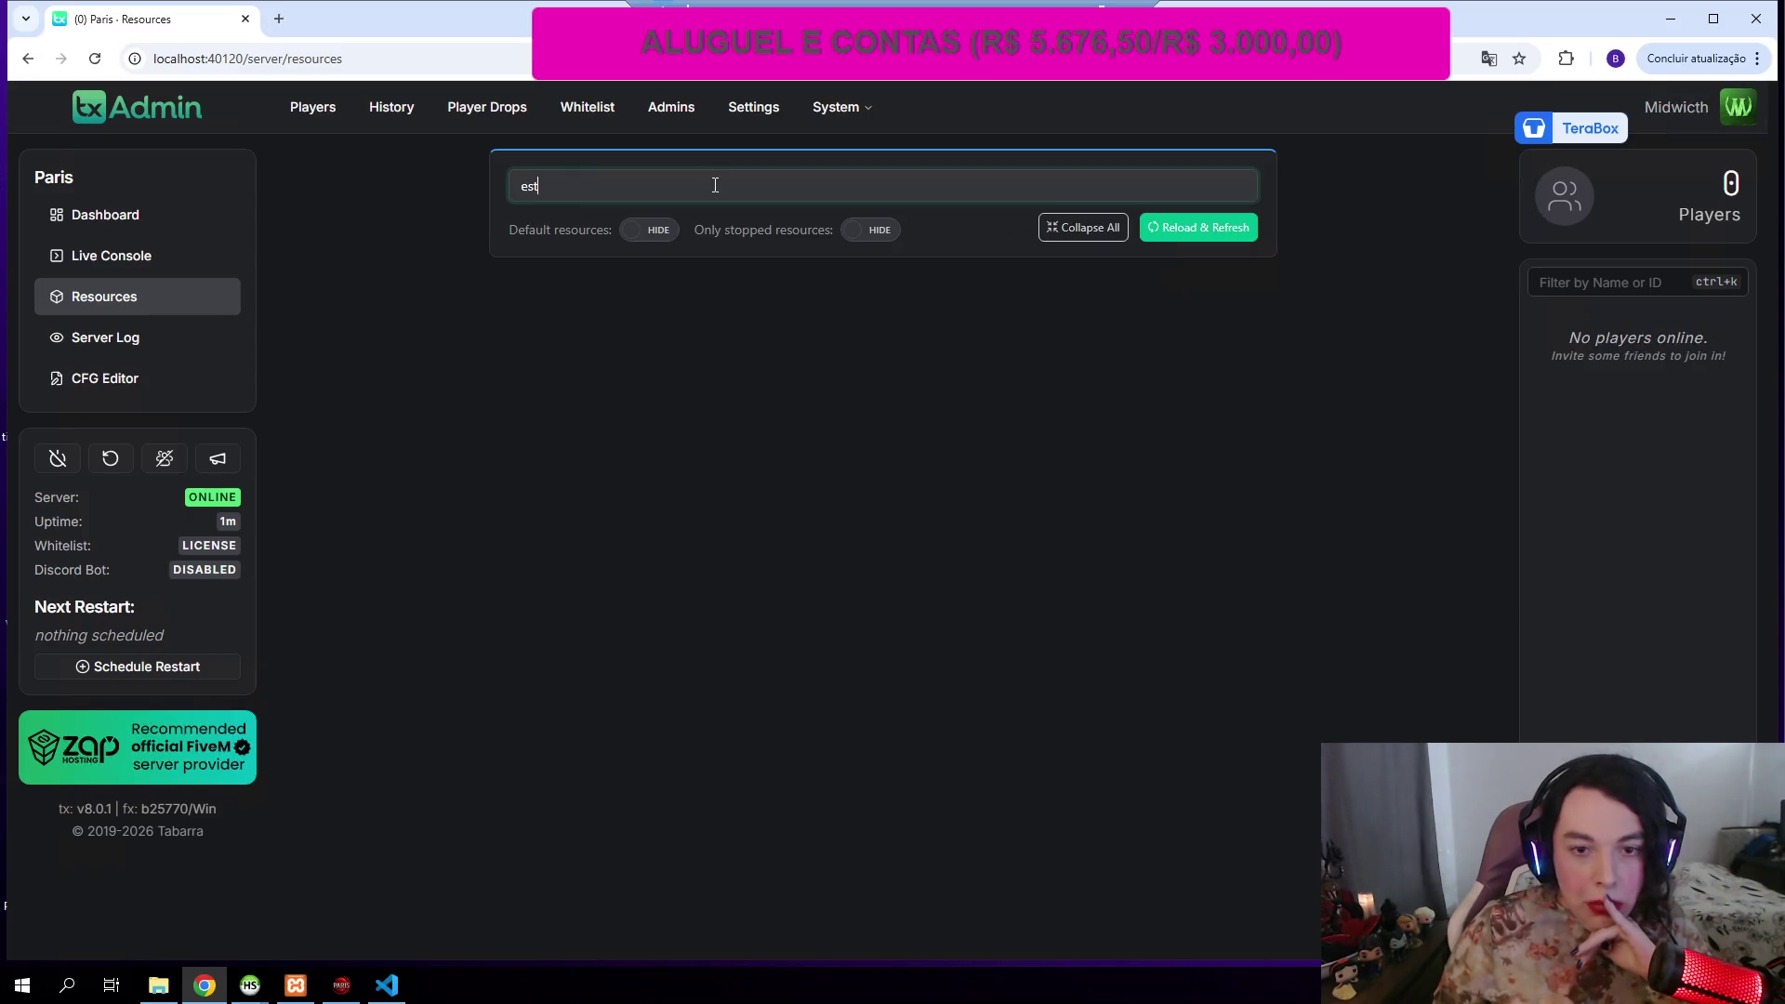
{"action": "type", "text": "a"}
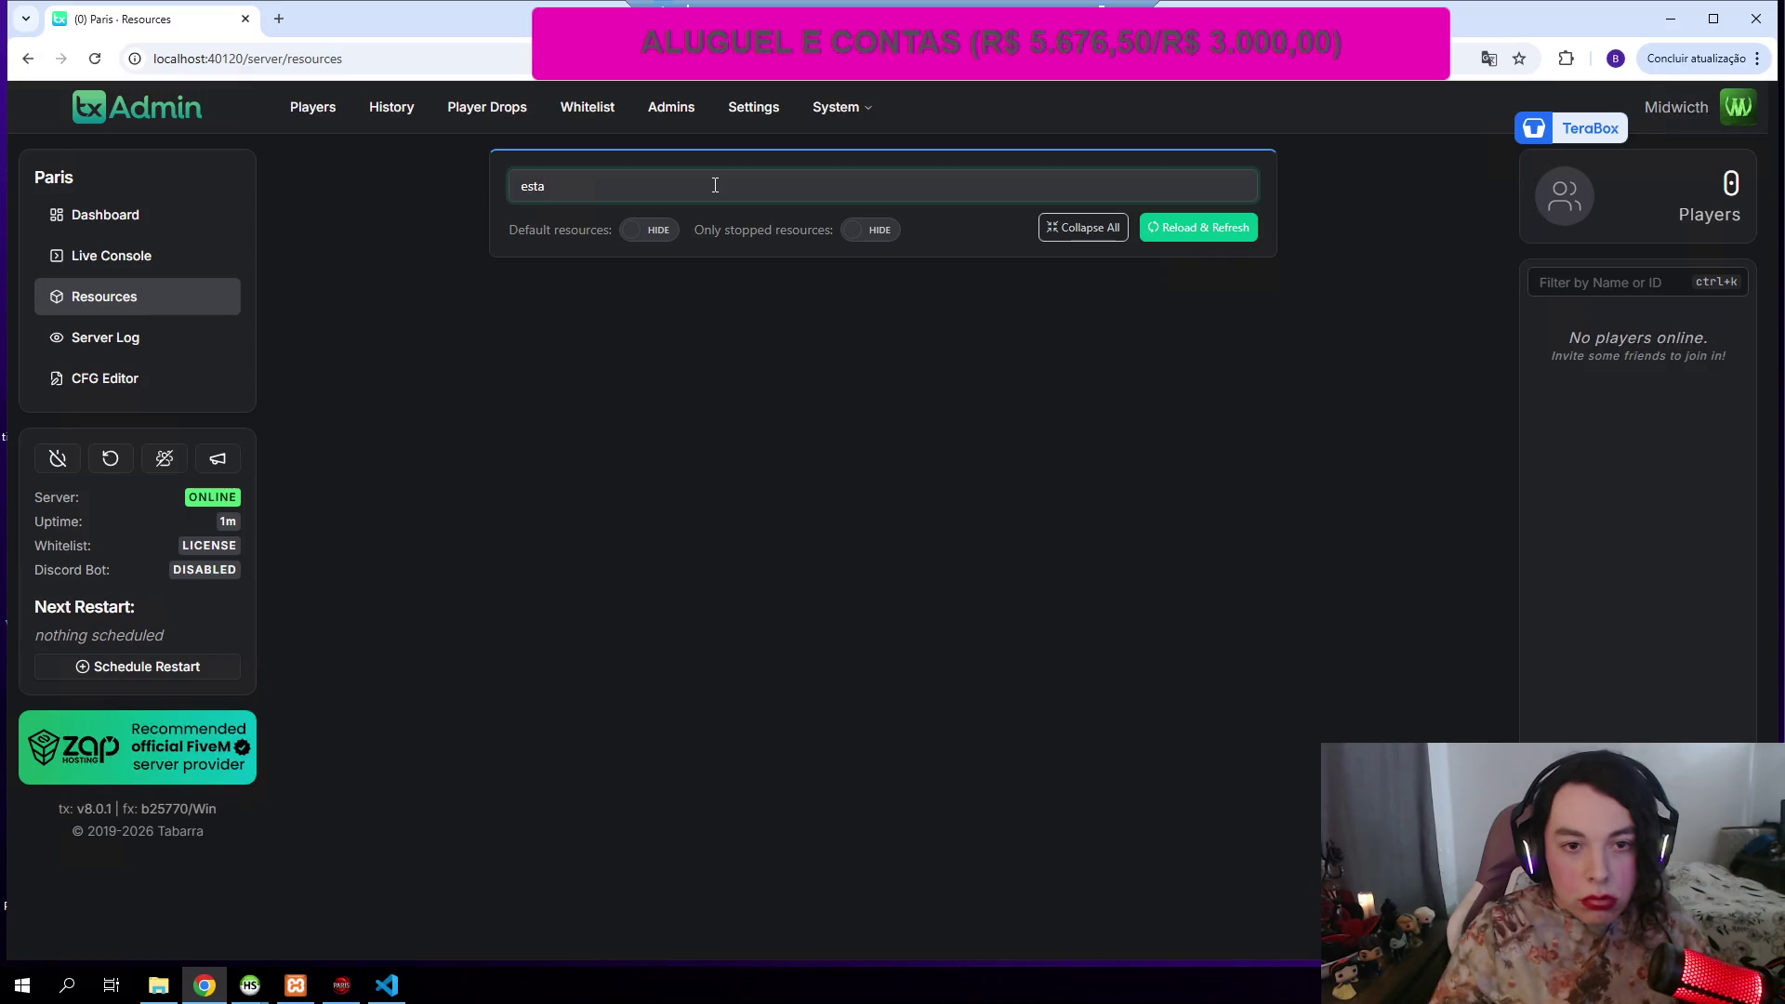
{"action": "left_click", "coordinate": [158, 984]}
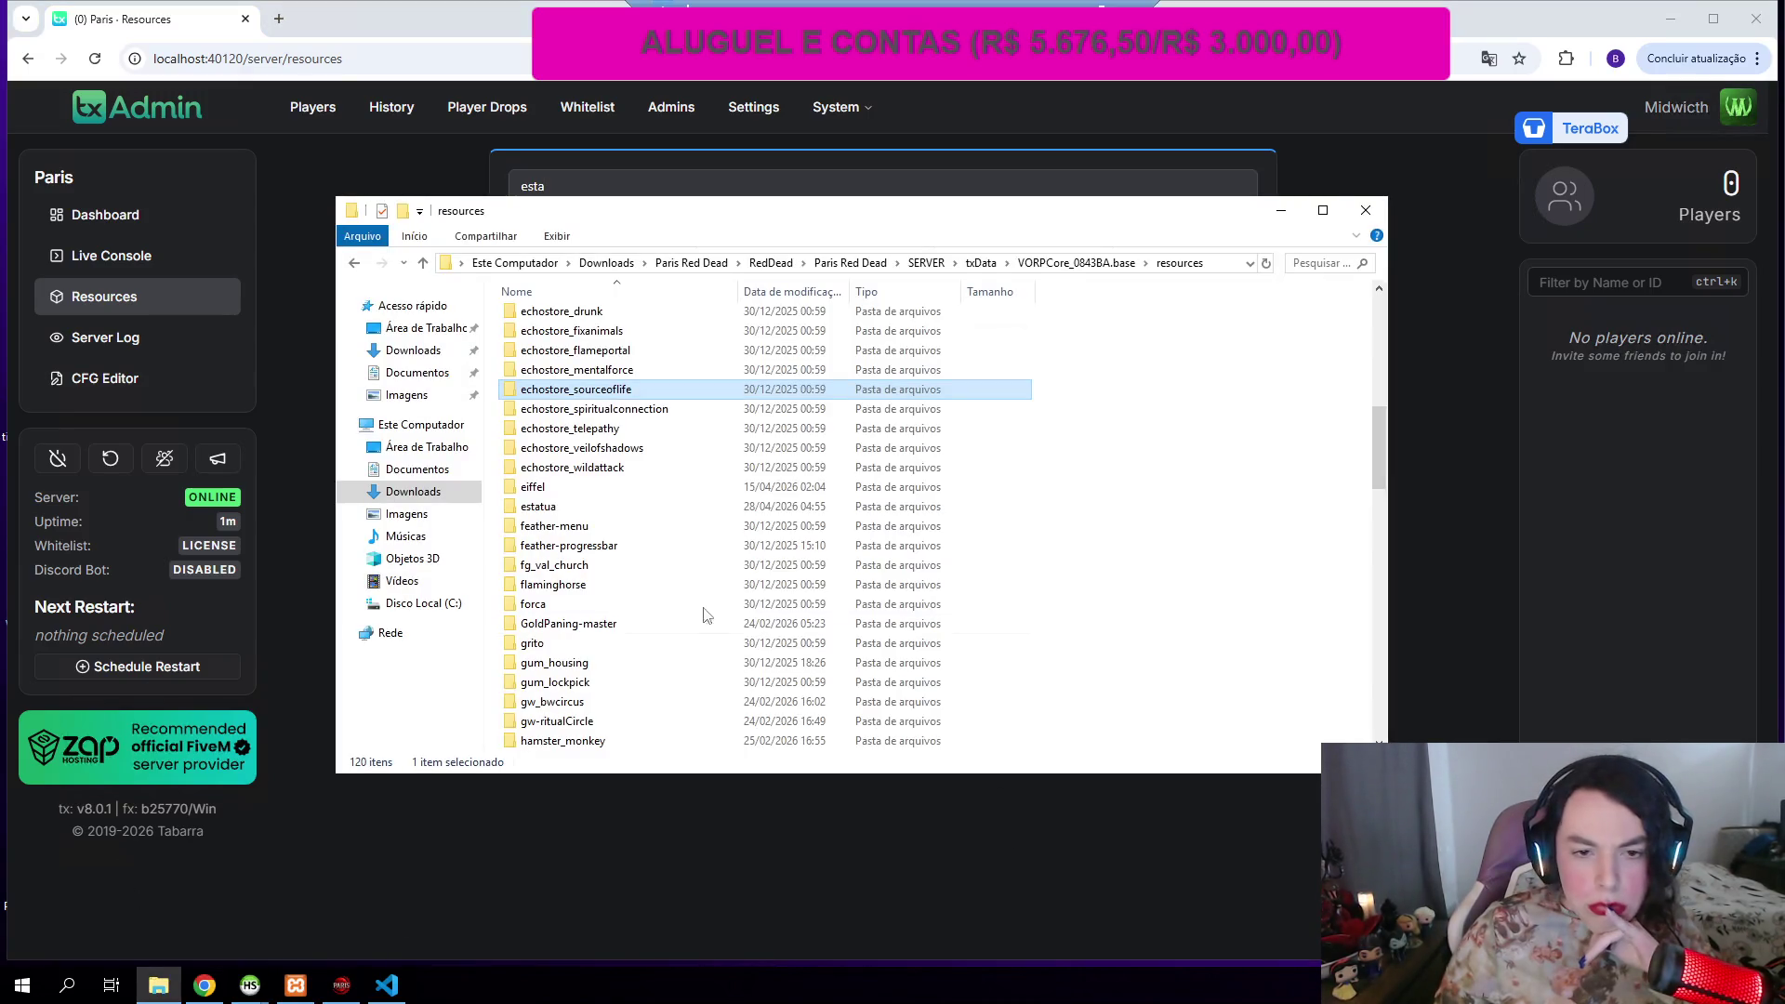
Step: Compare the estatua folder with the eiffel resource and its stream folder
{"action": "scroll", "coordinate": [676, 531], "scroll_direction": "up", "scroll_amount": 1}
{"action": "scroll", "coordinate": [669, 502], "scroll_direction": "up", "scroll_amount": 10}
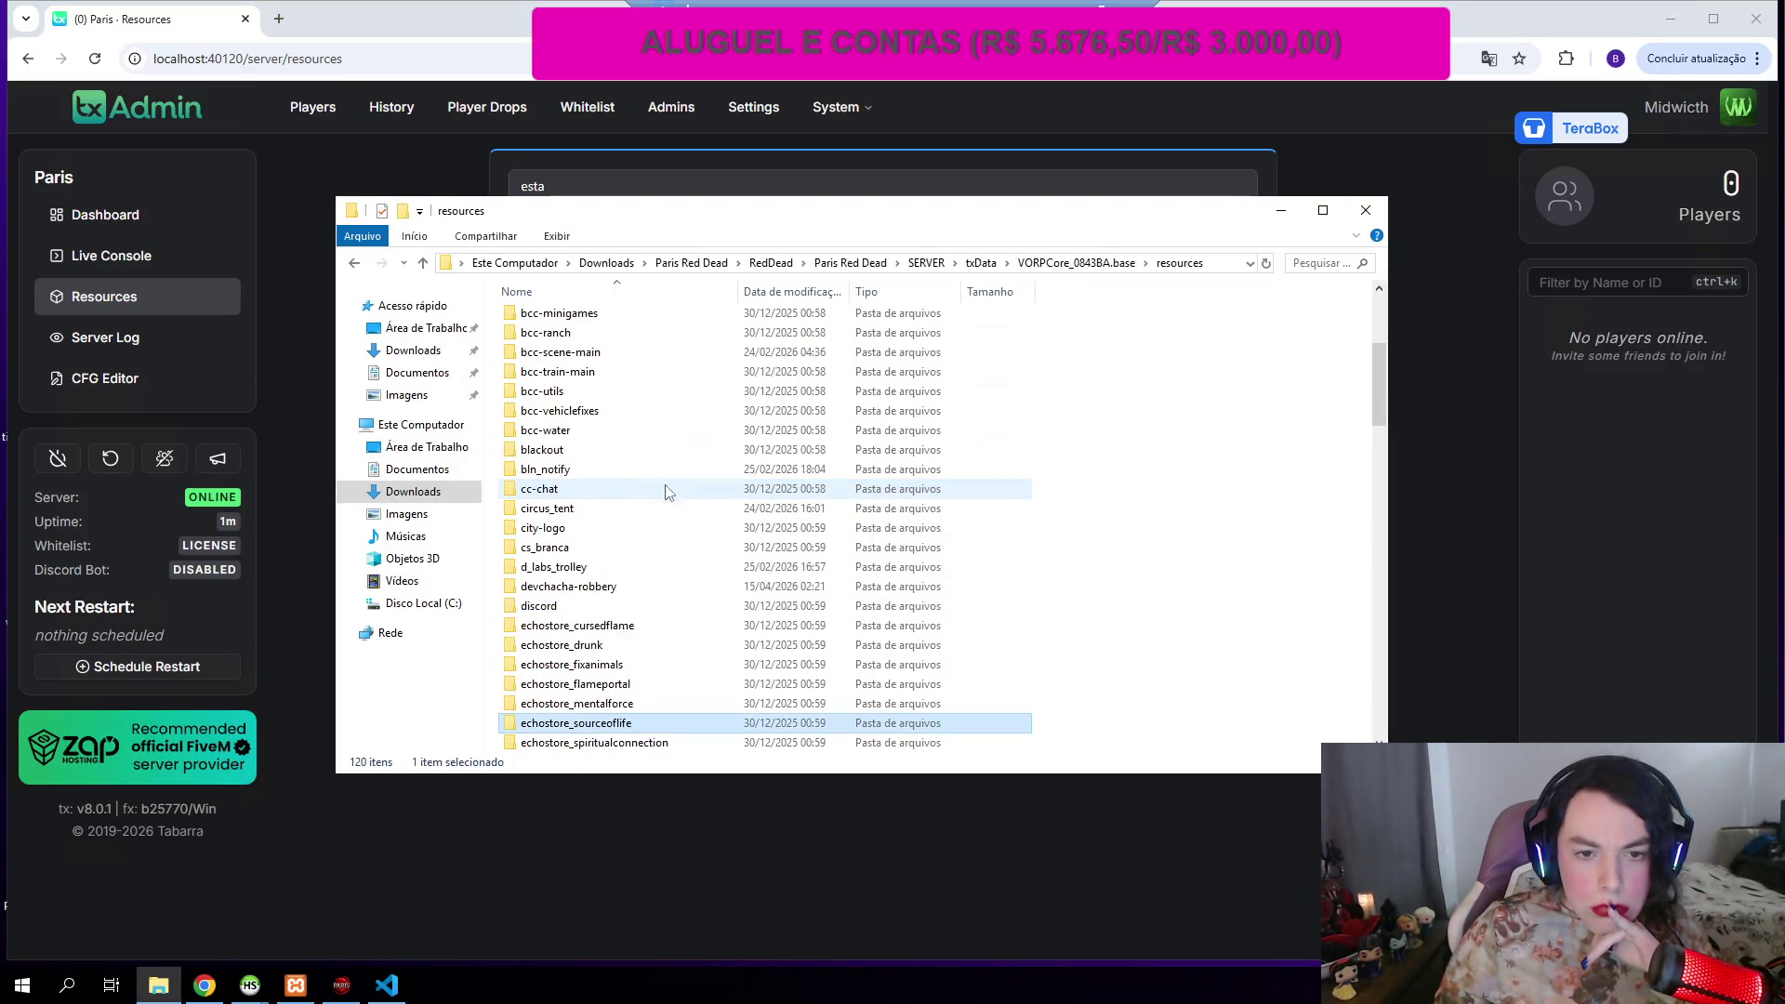
{"action": "scroll", "coordinate": [664, 479], "scroll_direction": "down", "scroll_amount": 10}
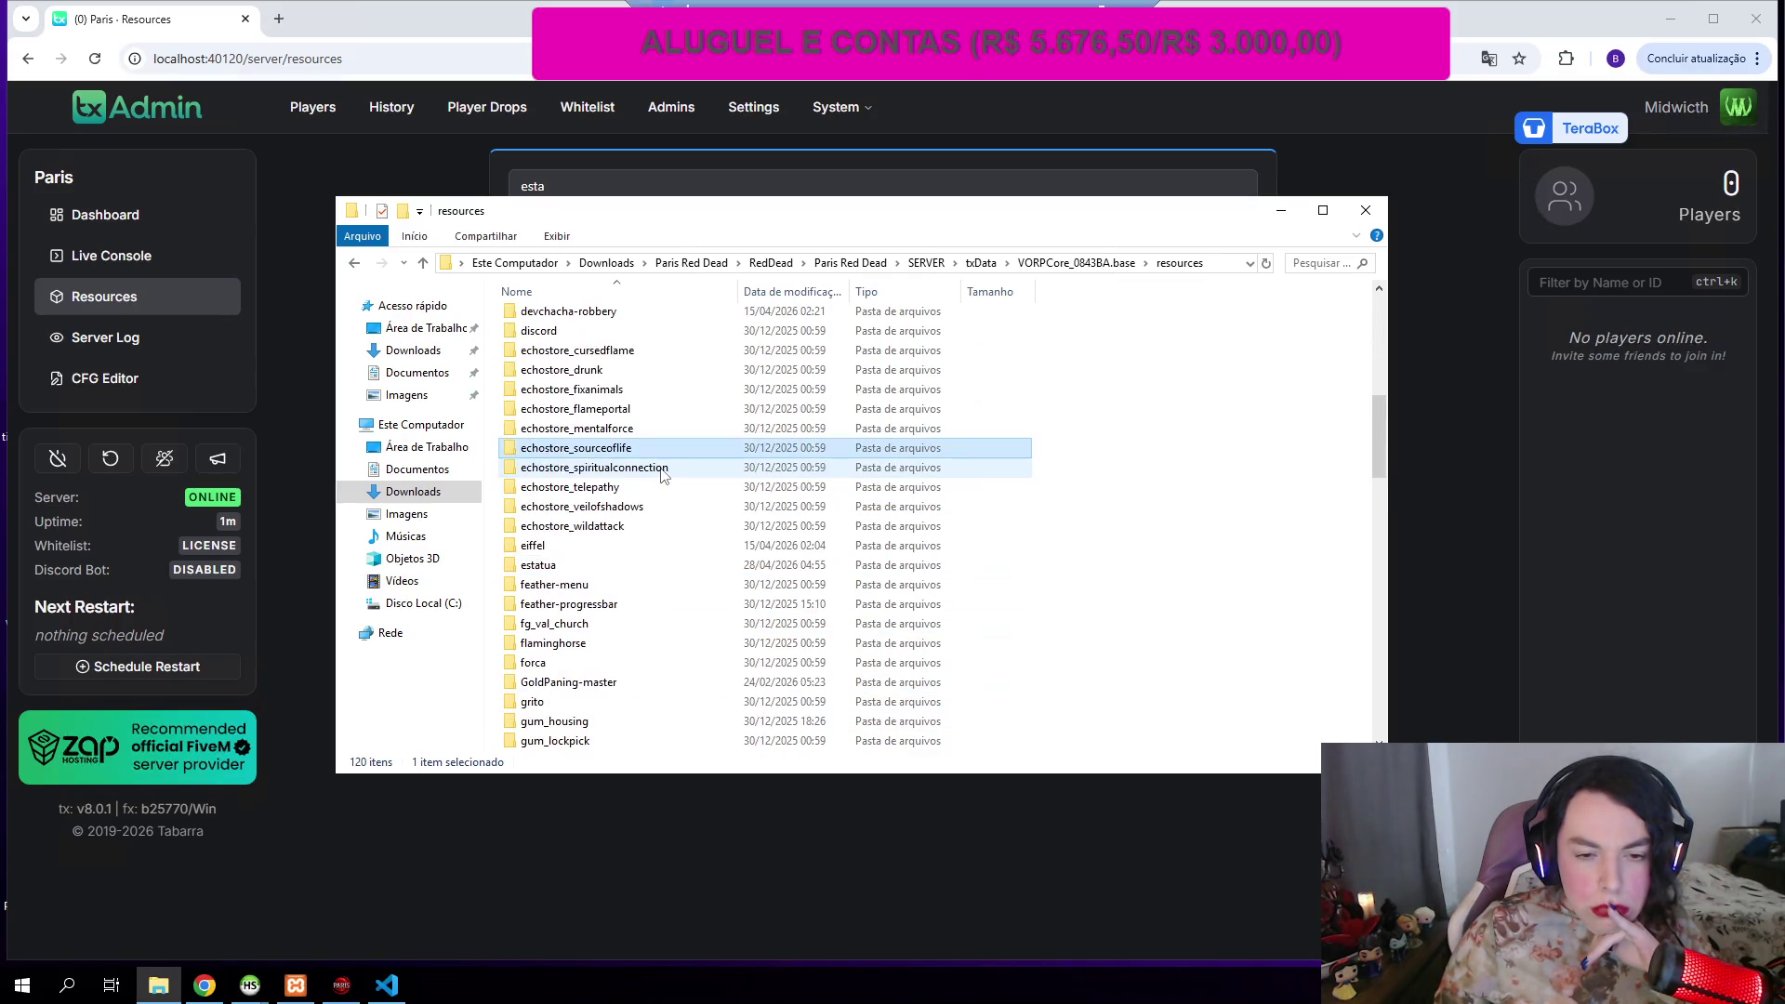
{"action": "double_click", "coordinate": [555, 566]}
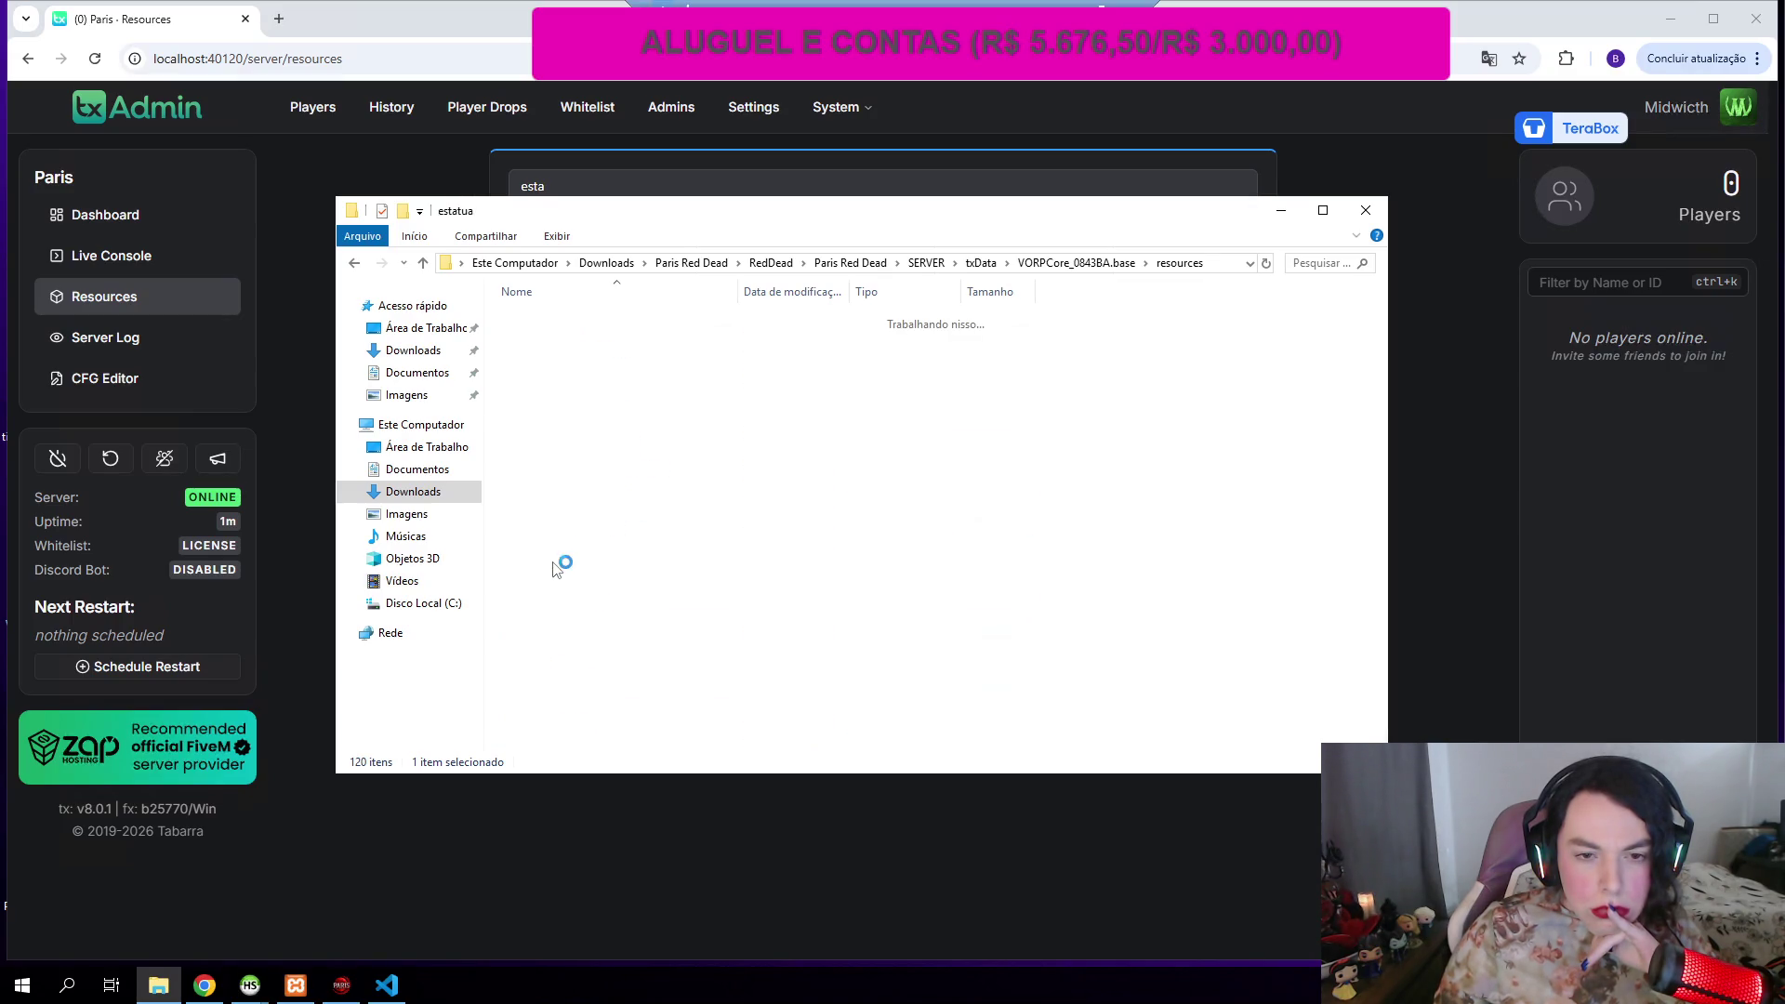
{"action": "left_click", "coordinate": [355, 264]}
{"action": "scroll", "coordinate": [595, 604], "scroll_direction": "down", "scroll_amount": 1}
{"action": "left_click", "coordinate": [528, 665]}
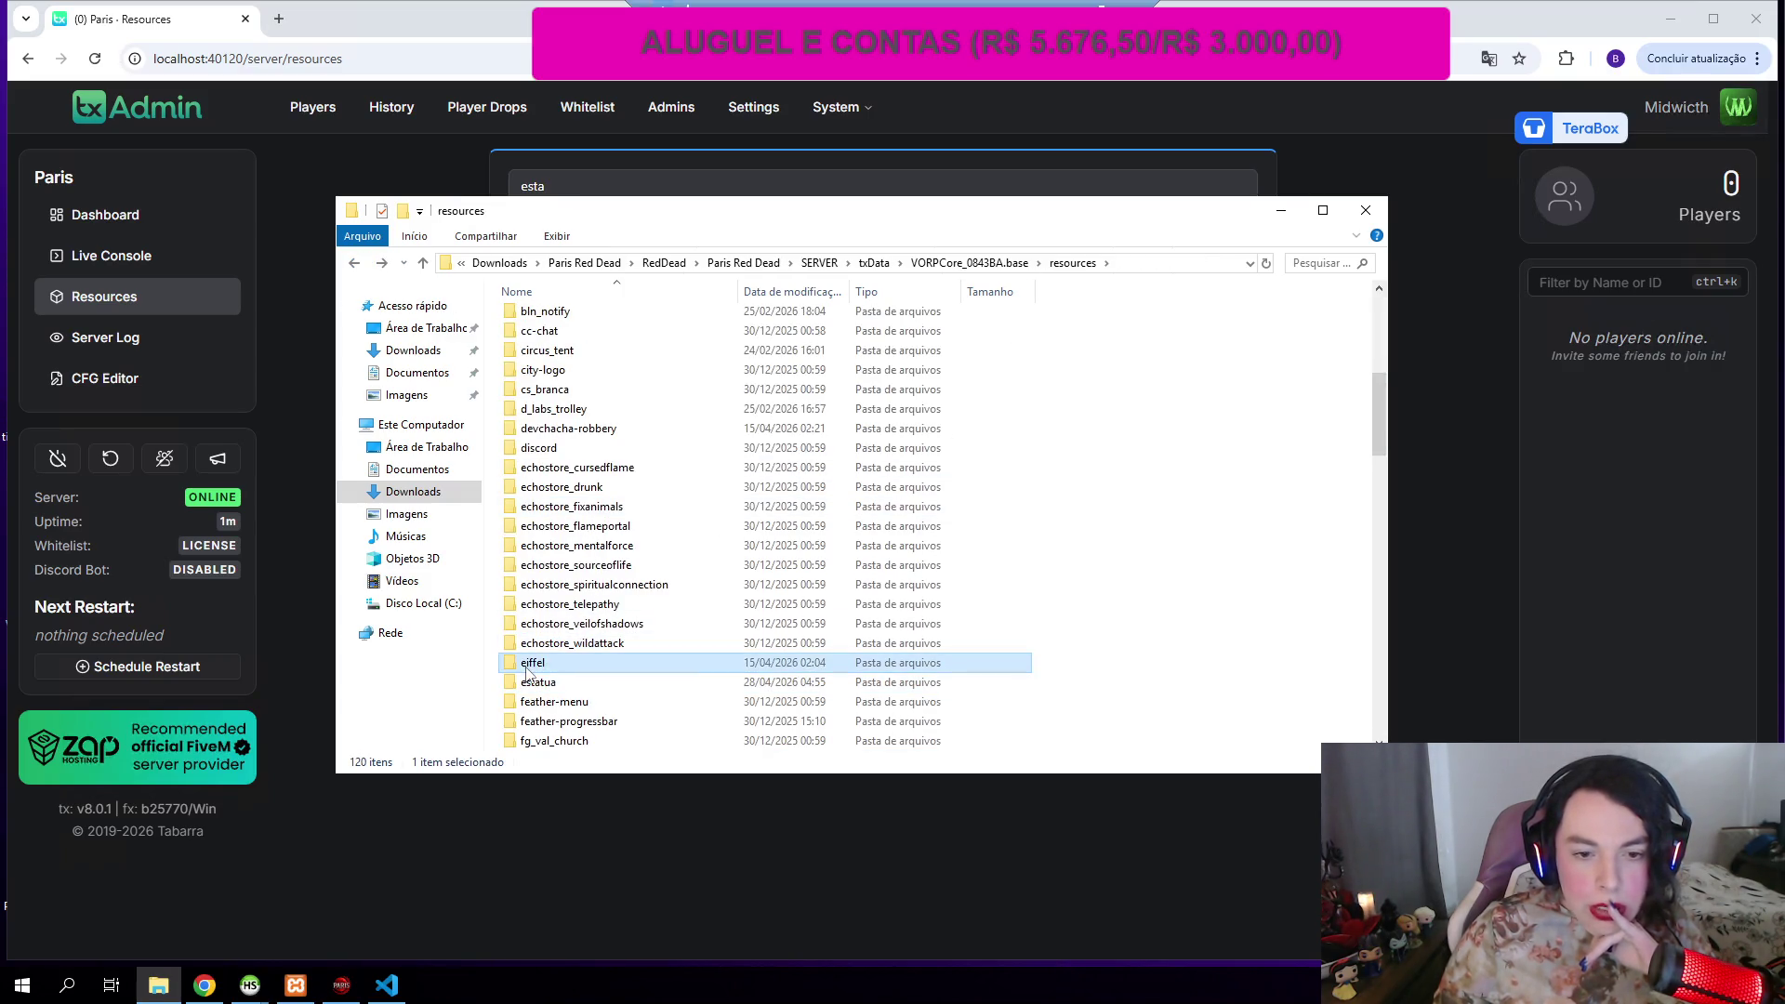
{"action": "double_click", "coordinate": [528, 666]}
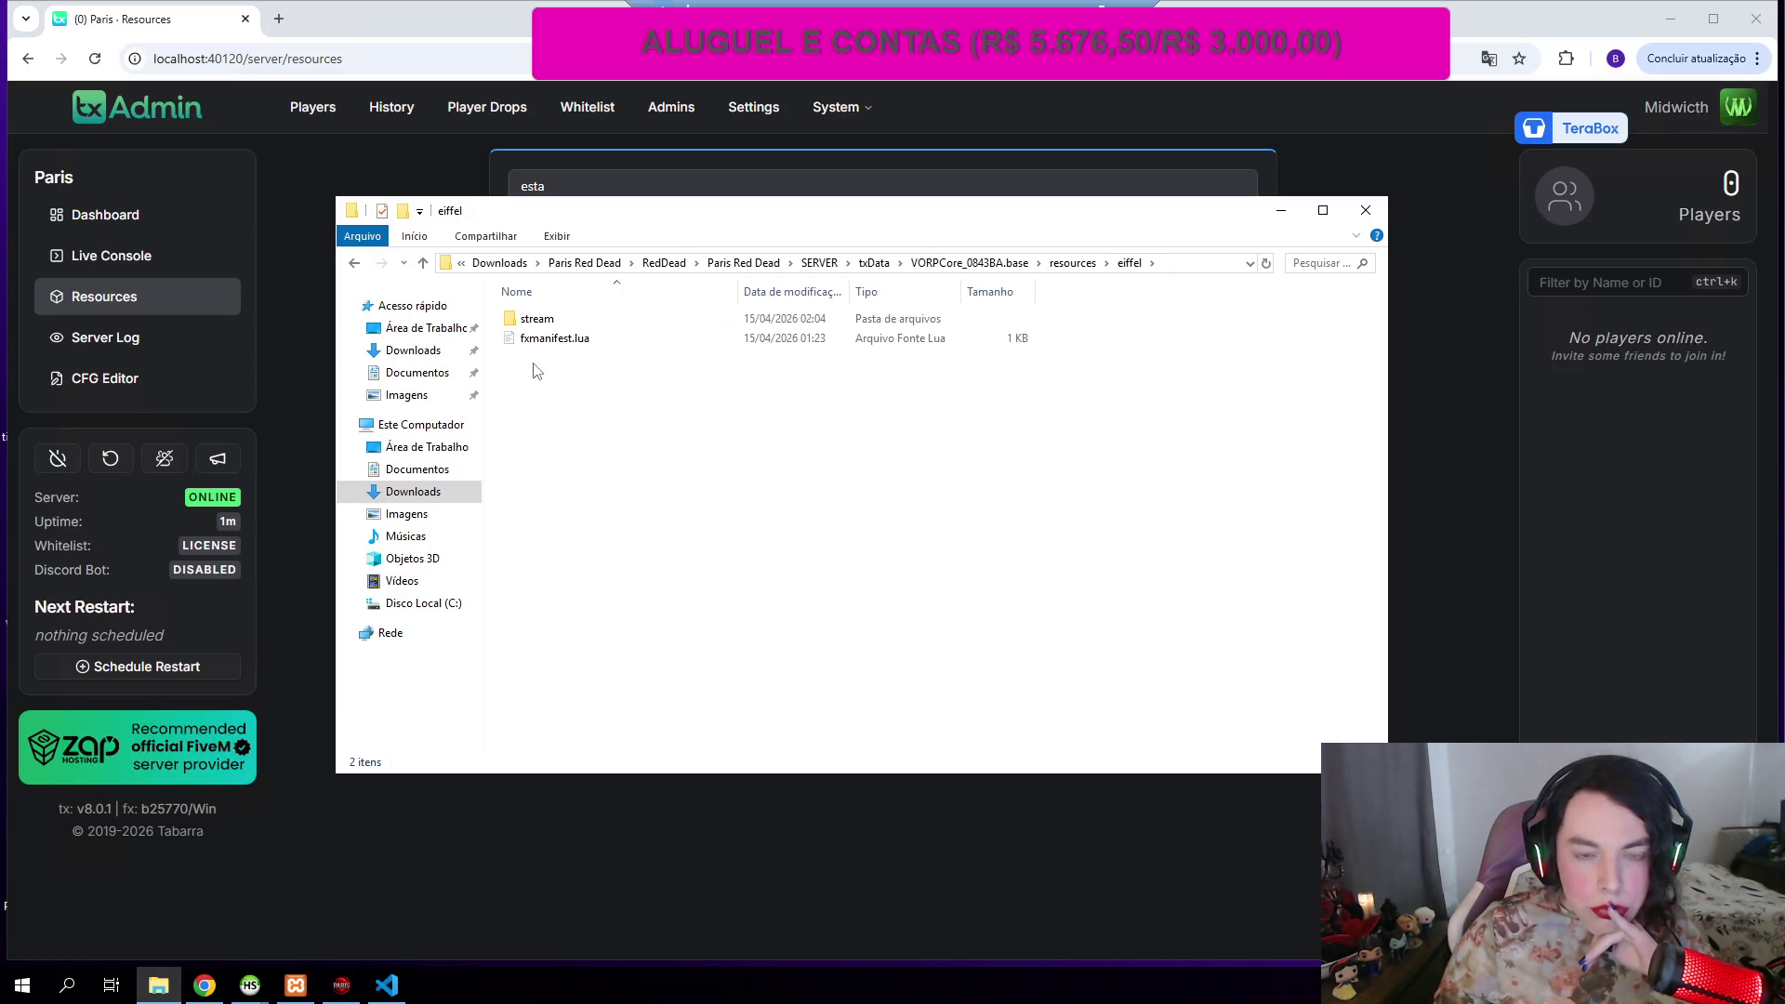
{"action": "double_click", "coordinate": [545, 320]}
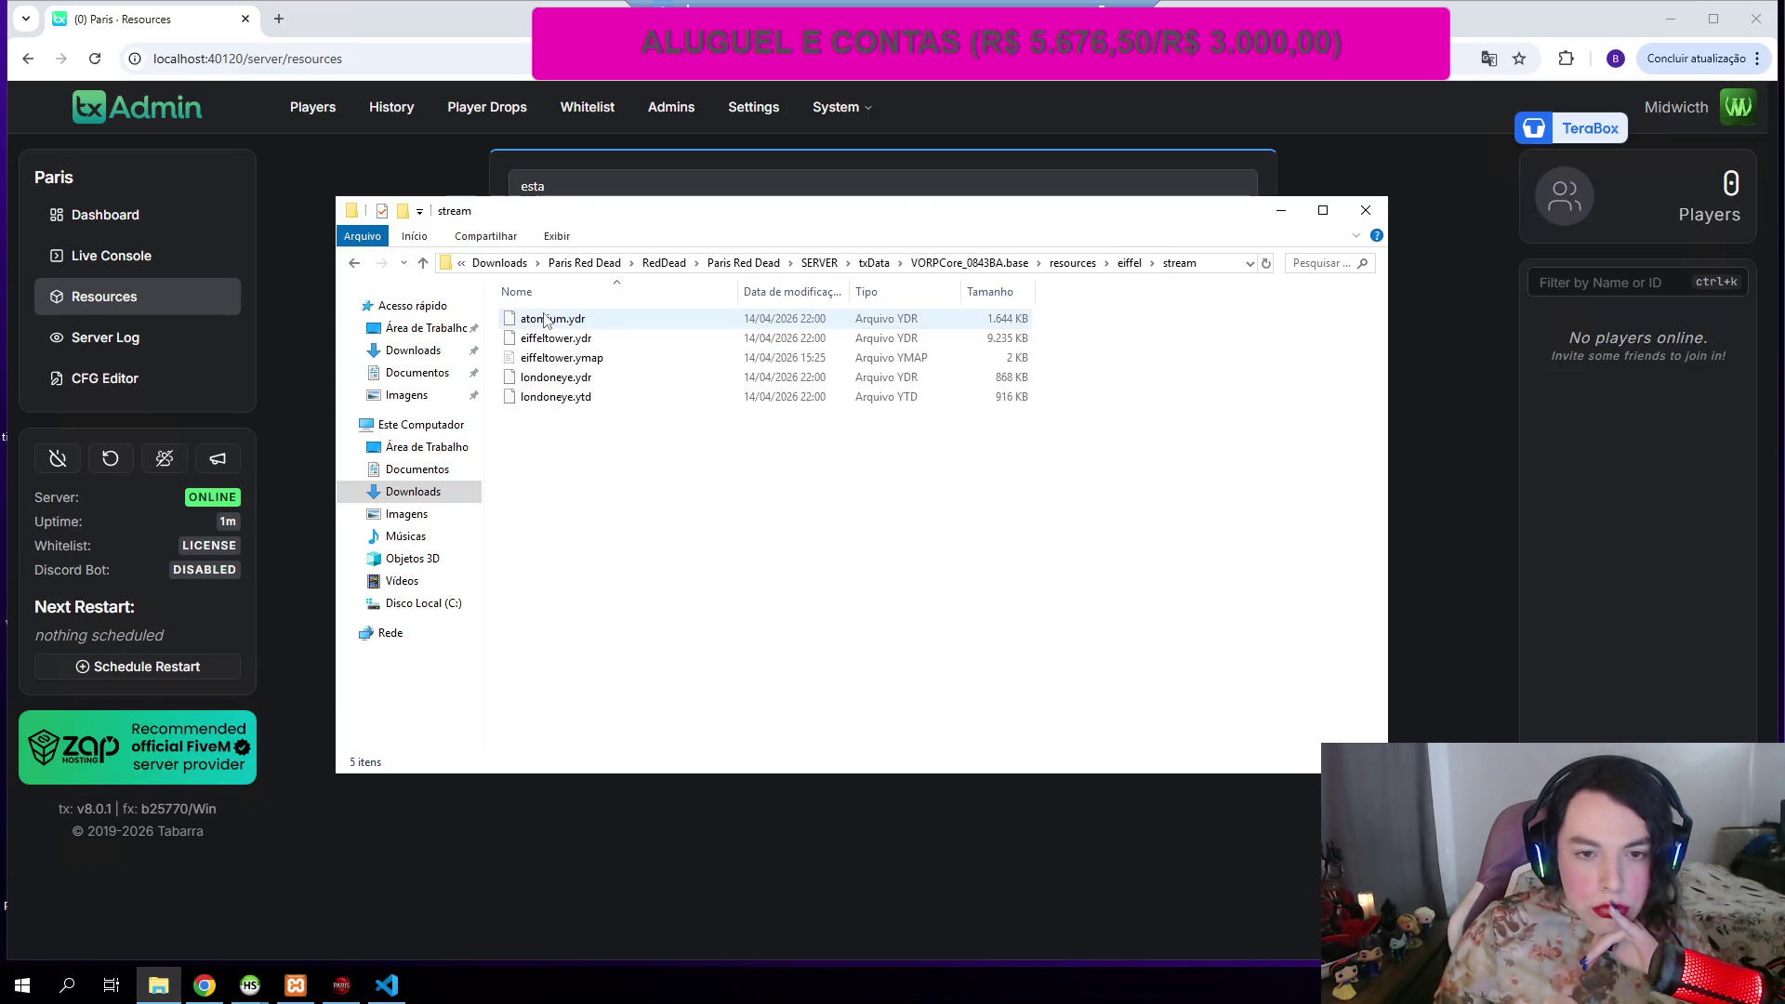
{"action": "left_click", "coordinate": [353, 264]}
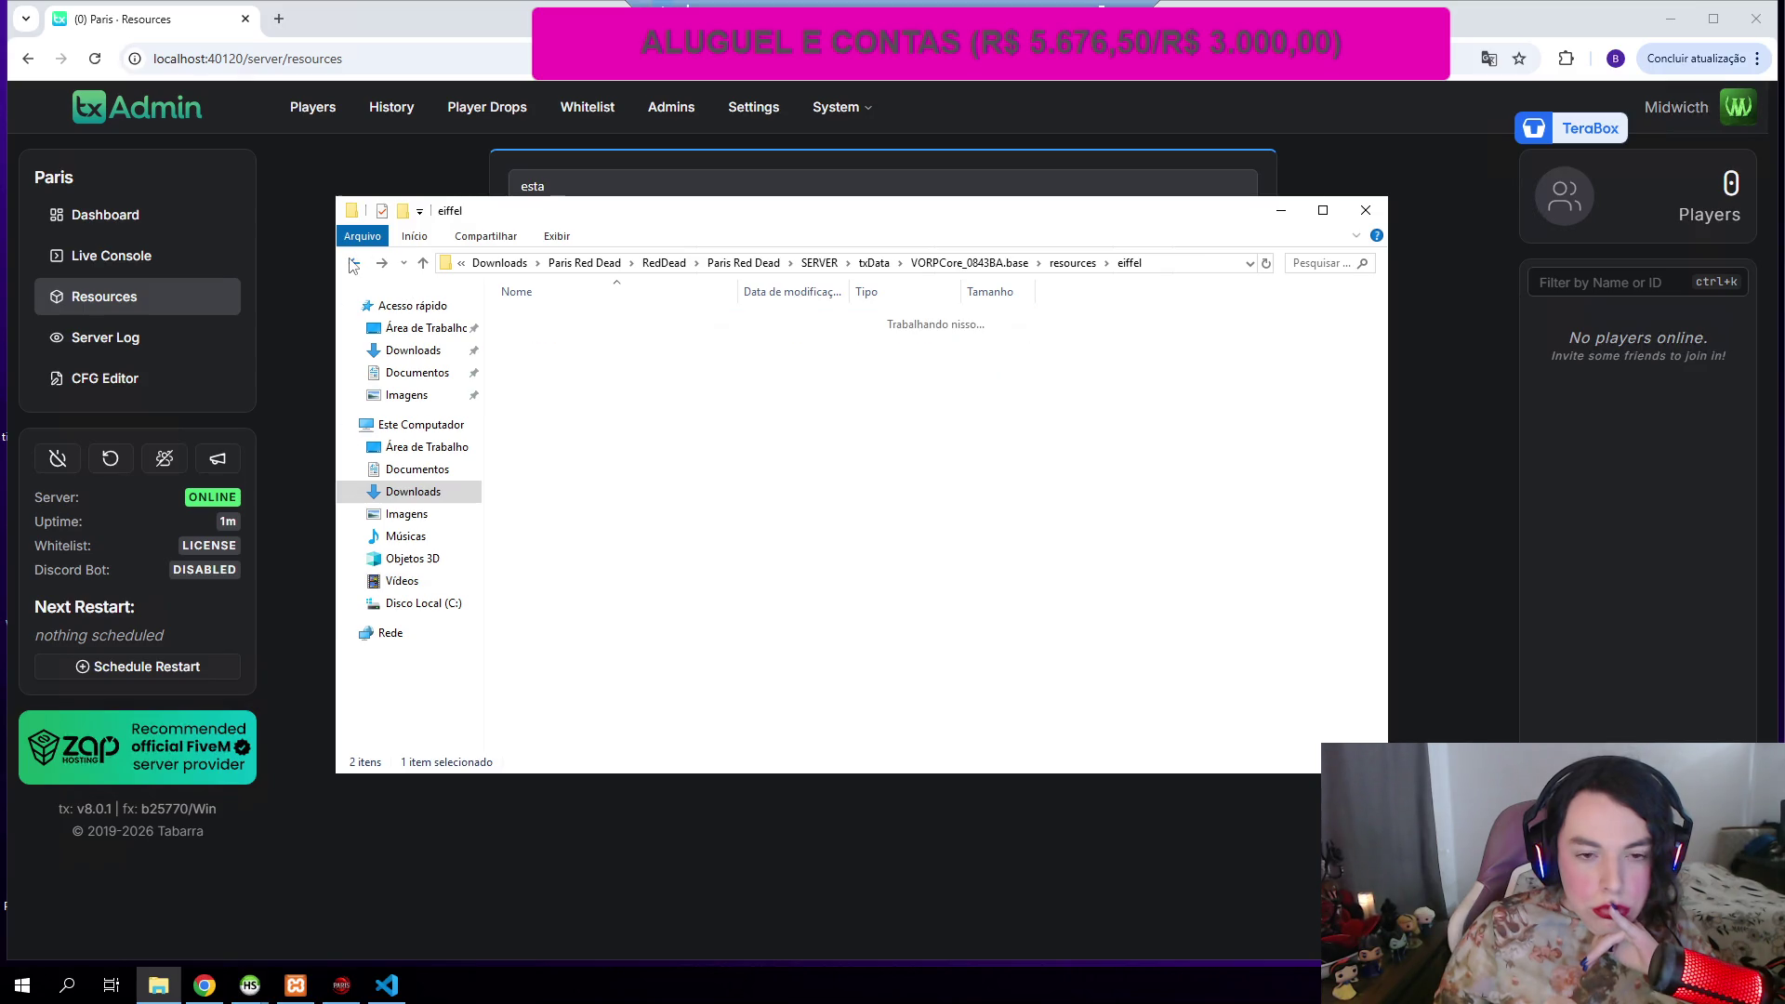
{"action": "left_click", "coordinate": [354, 264]}
{"action": "scroll", "coordinate": [547, 651], "scroll_direction": "down", "scroll_amount": 1}
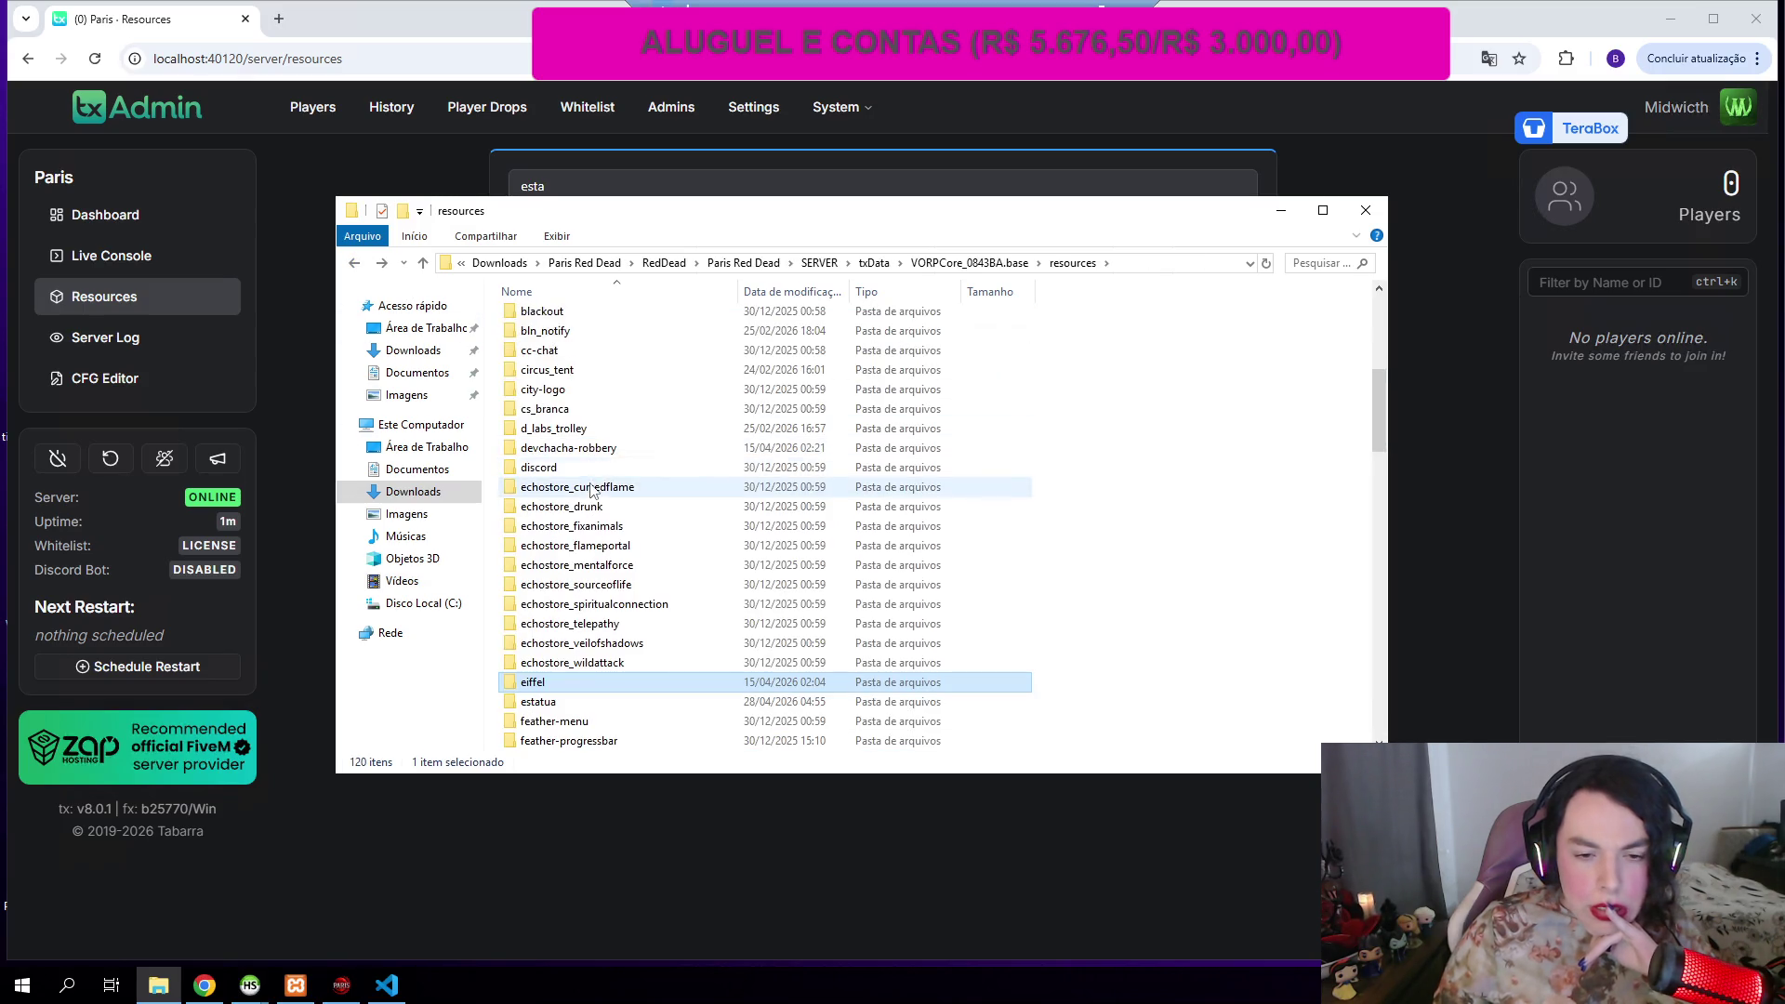
Step: Rename estatua's fxmanifest.txt to fxmanifest.lua, accepting the extension change
{"action": "double_click", "coordinate": [546, 703]}
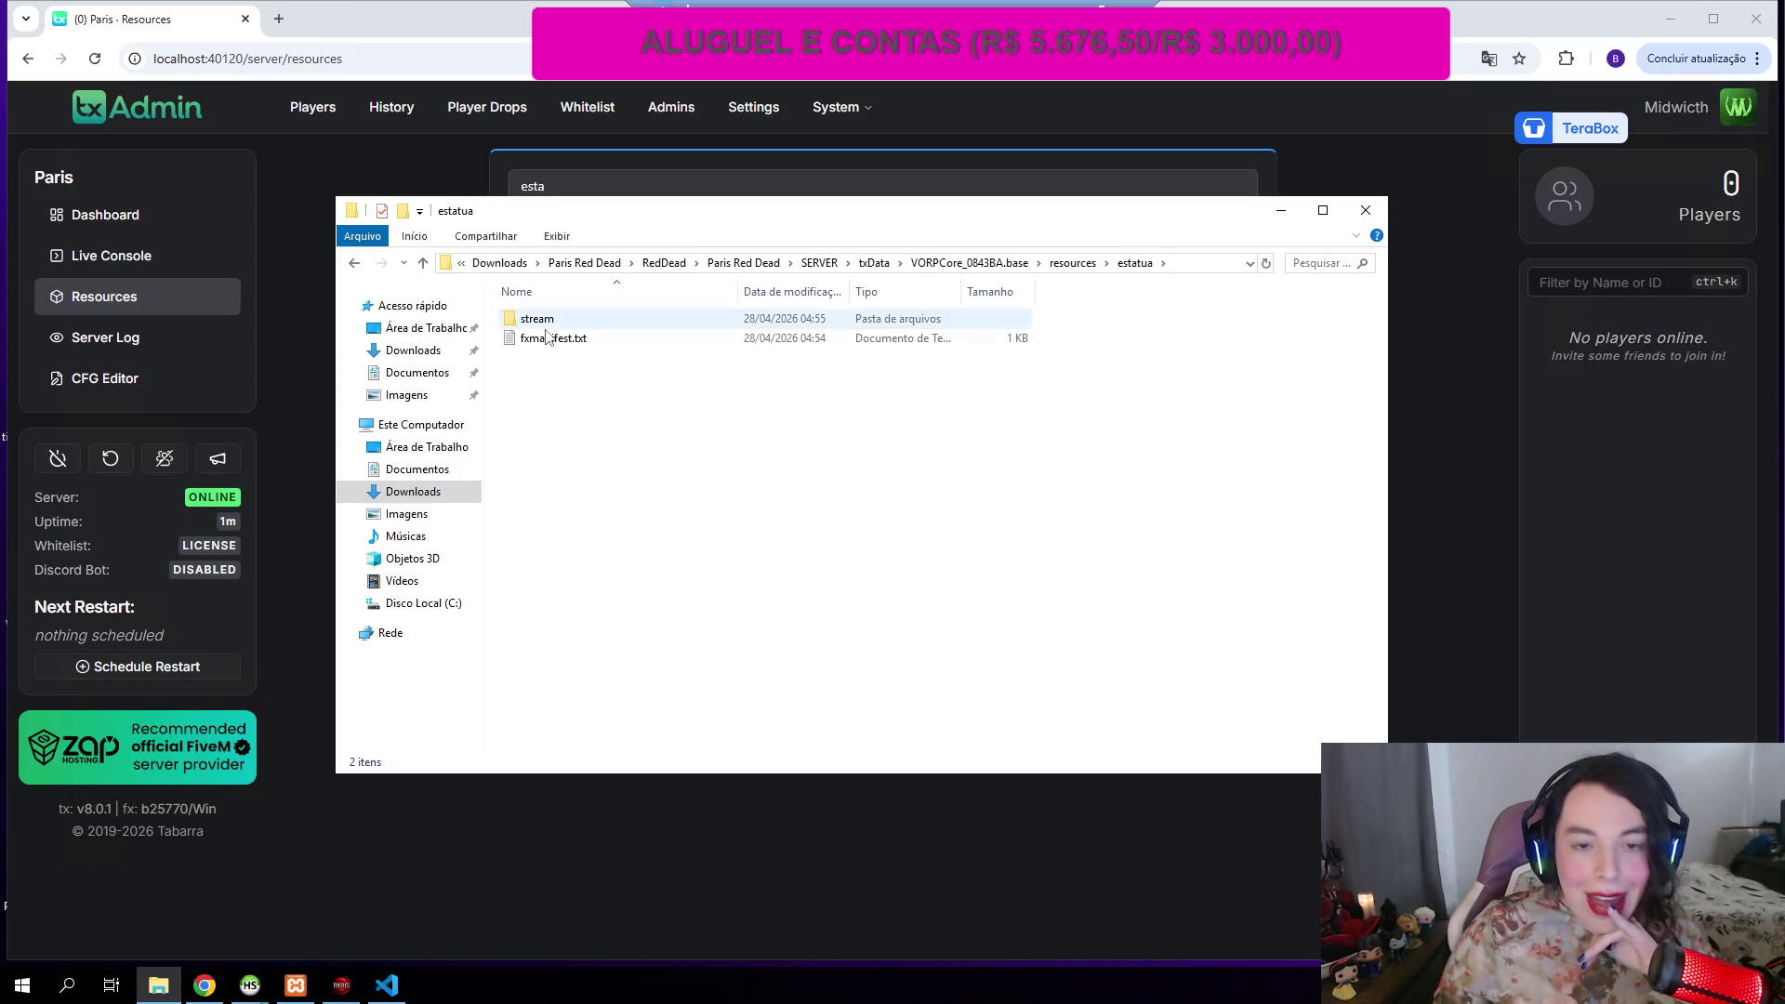
{"action": "left_click", "coordinate": [549, 339]}
{"action": "right_click", "coordinate": [542, 340]}
{"action": "left_click", "coordinate": [596, 744]}
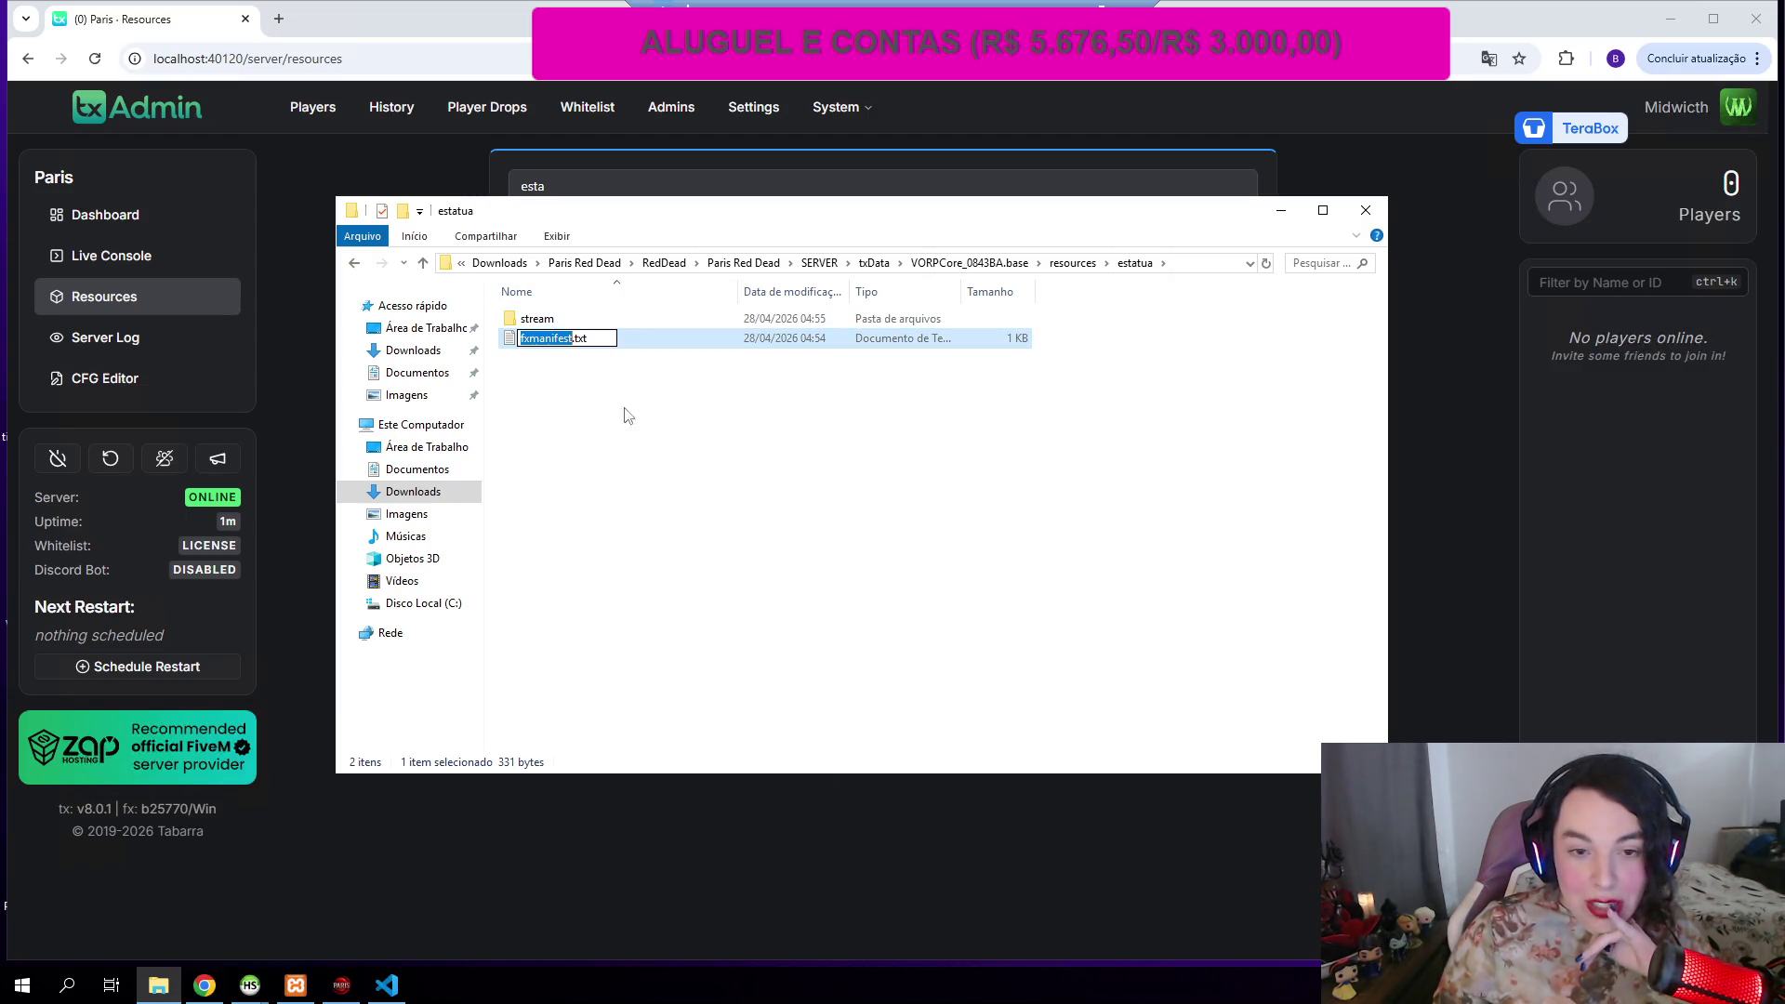
{"action": "type", "text": "lua"}
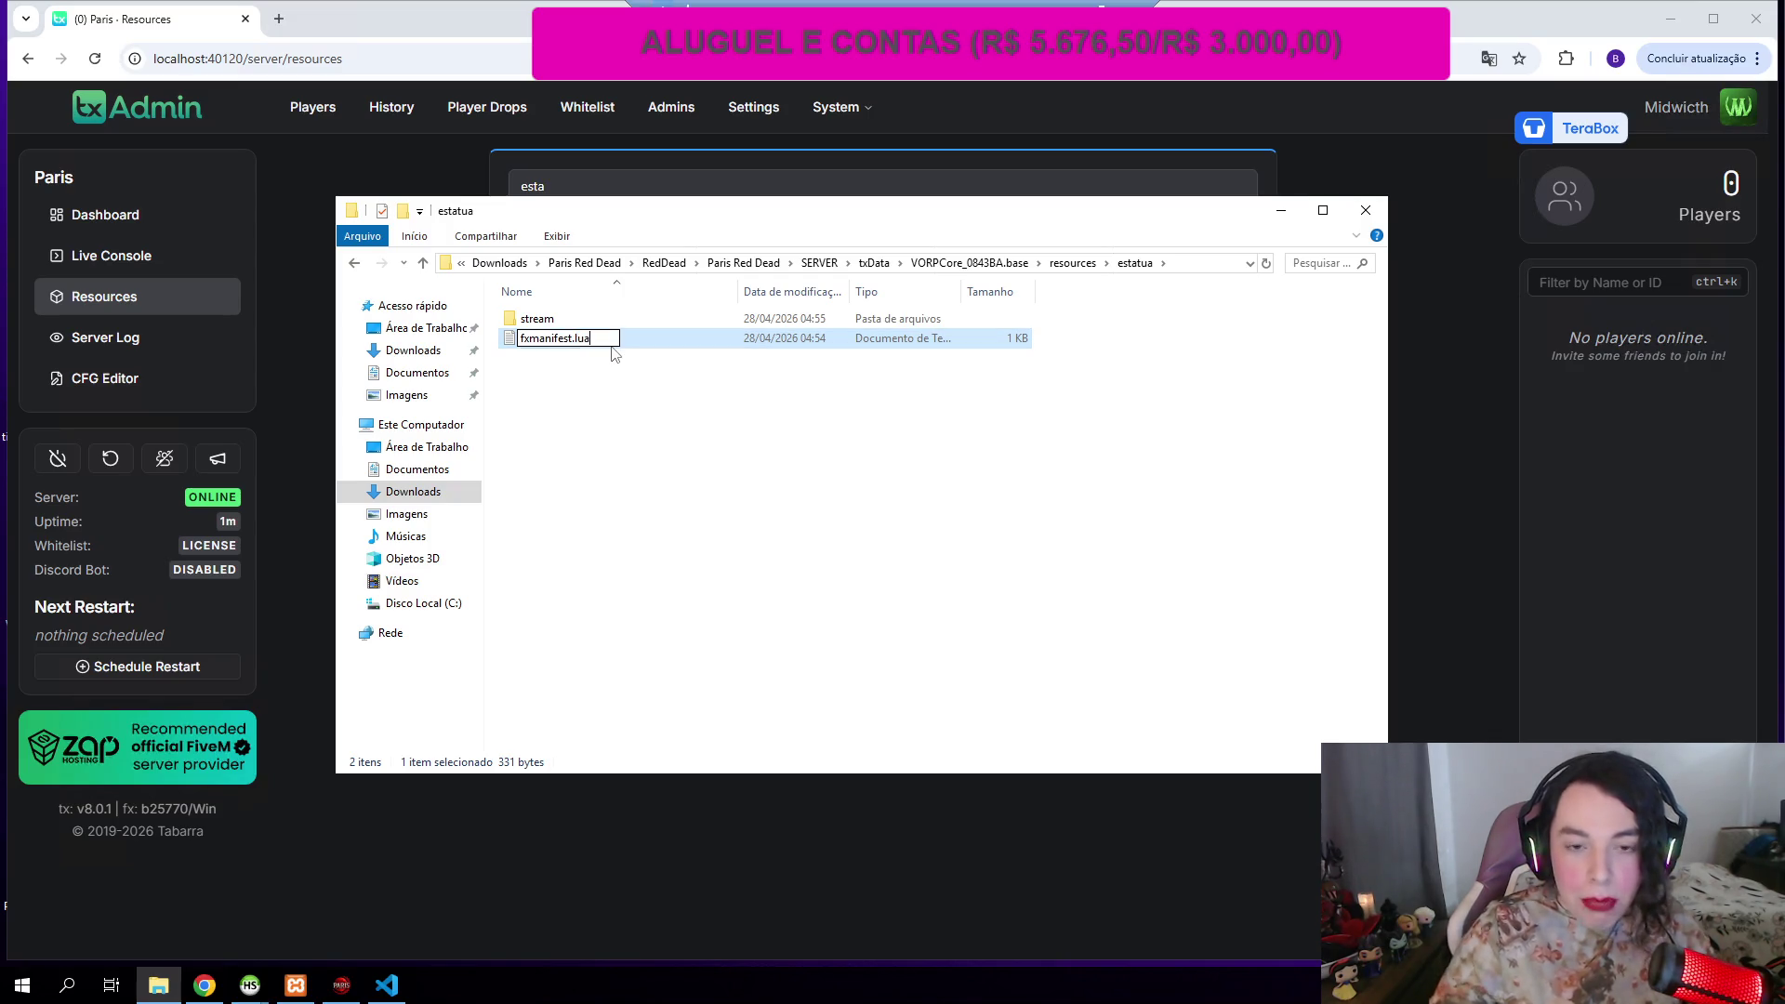
{"action": "key", "text": "Return"}
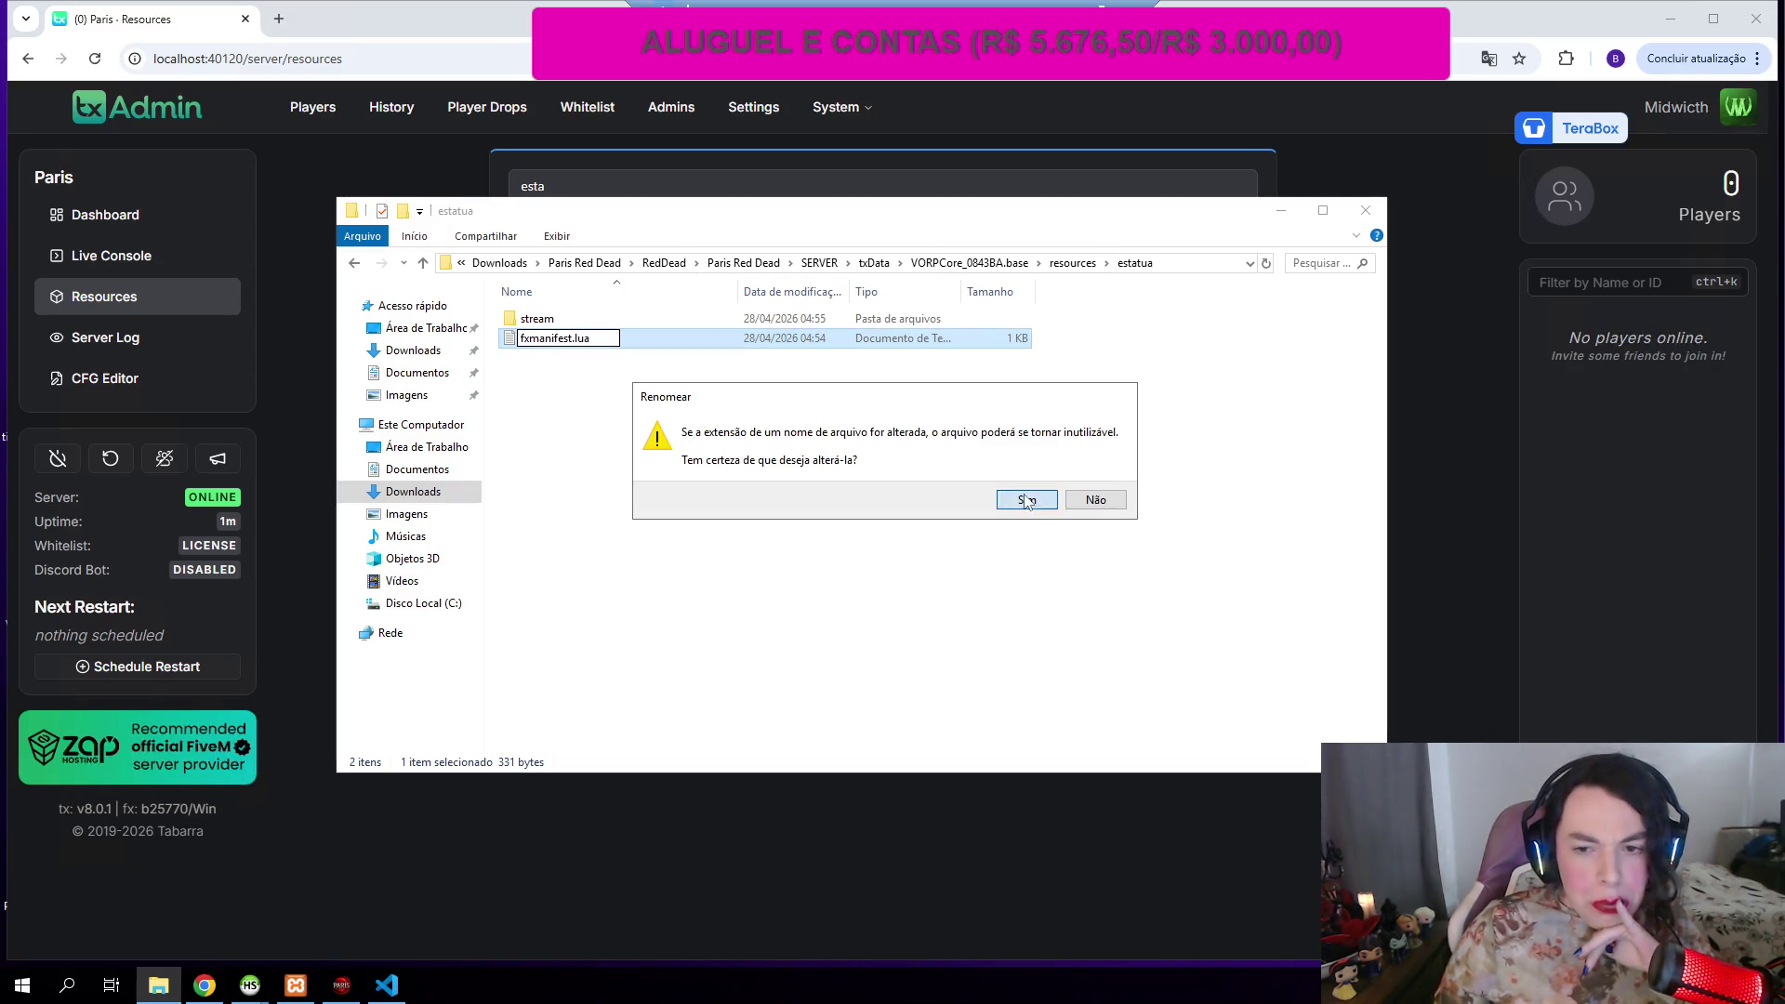
{"action": "left_click", "coordinate": [1023, 499]}
{"action": "left_click", "coordinate": [307, 391]}
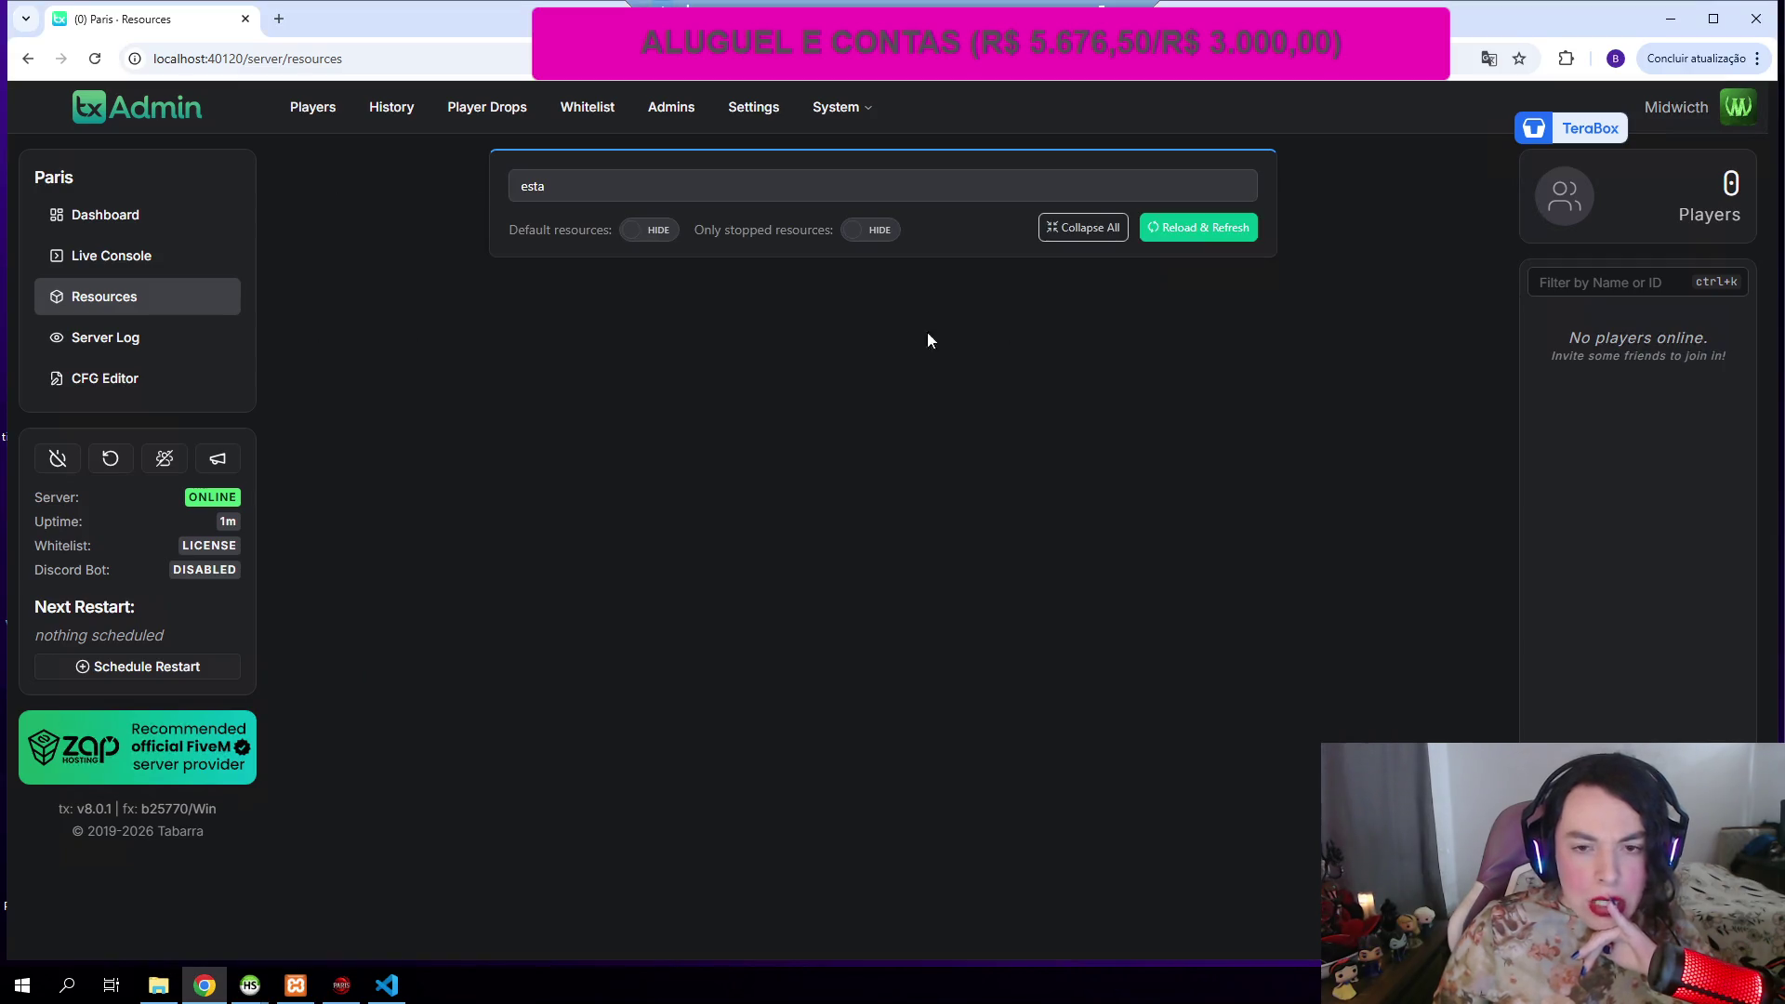
Step: Reload resources, try starting estatua twice, and view the failure in the Live Console
{"action": "left_click", "coordinate": [1186, 227]}
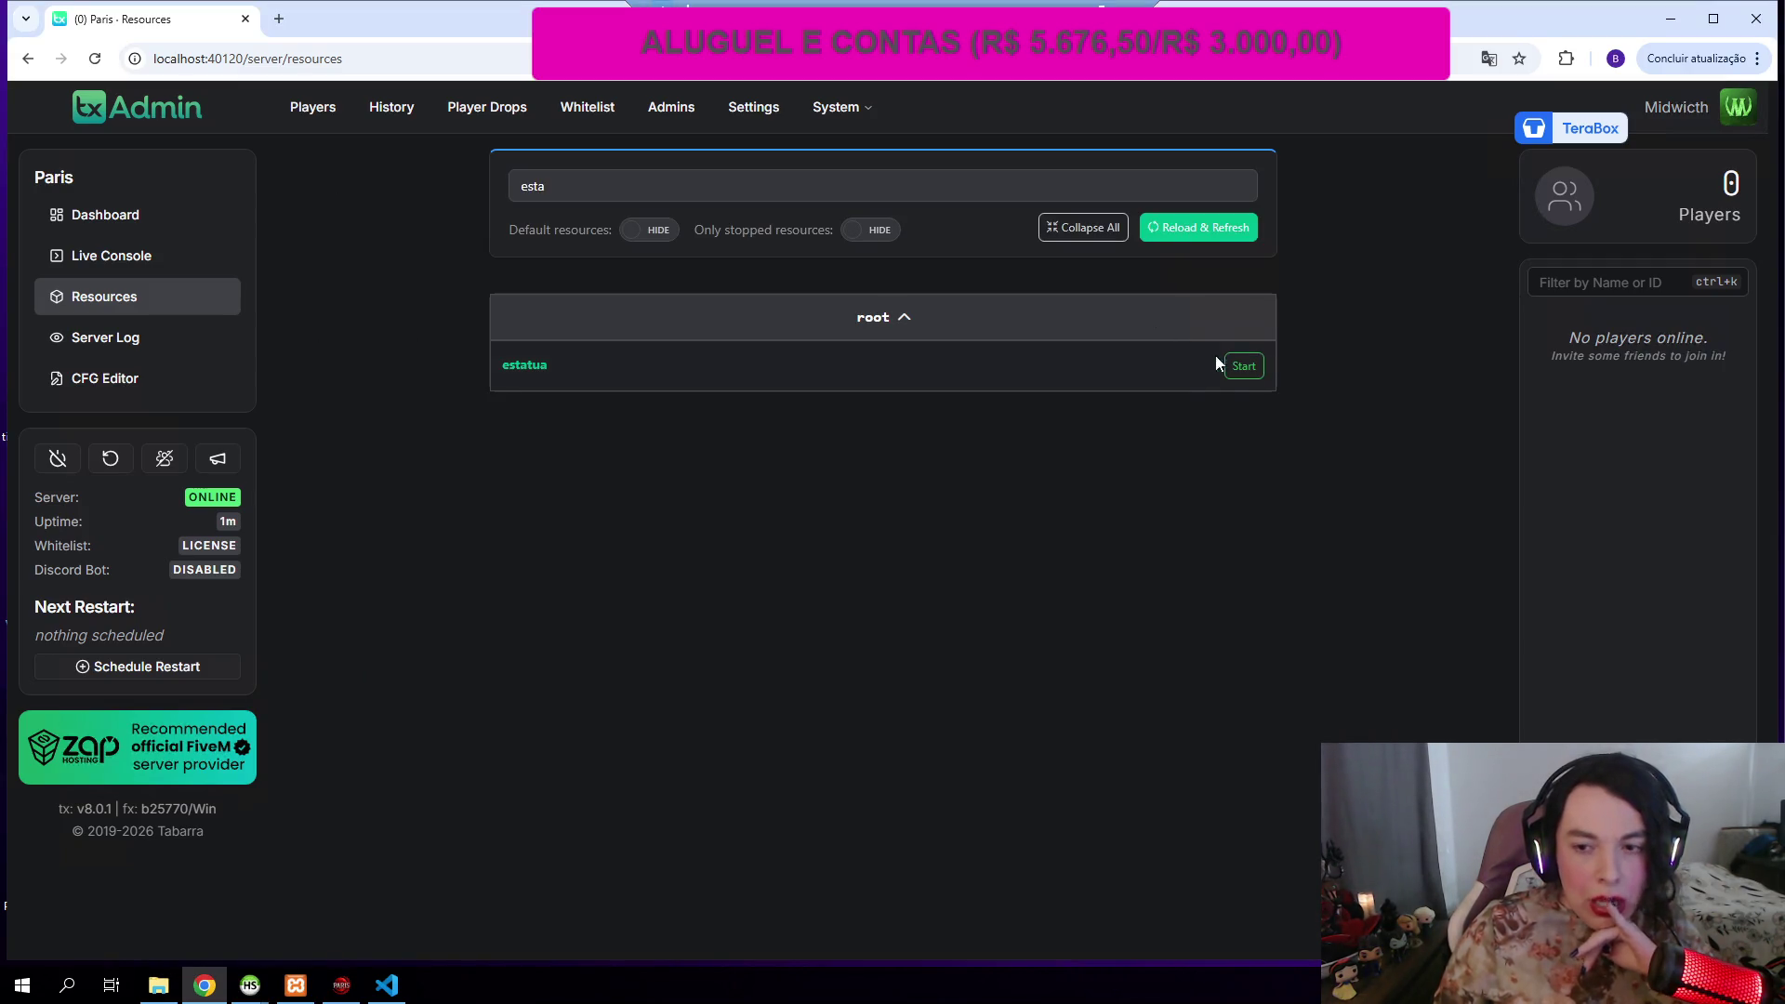
{"action": "left_click", "coordinate": [1238, 368]}
{"action": "left_click", "coordinate": [1244, 366]}
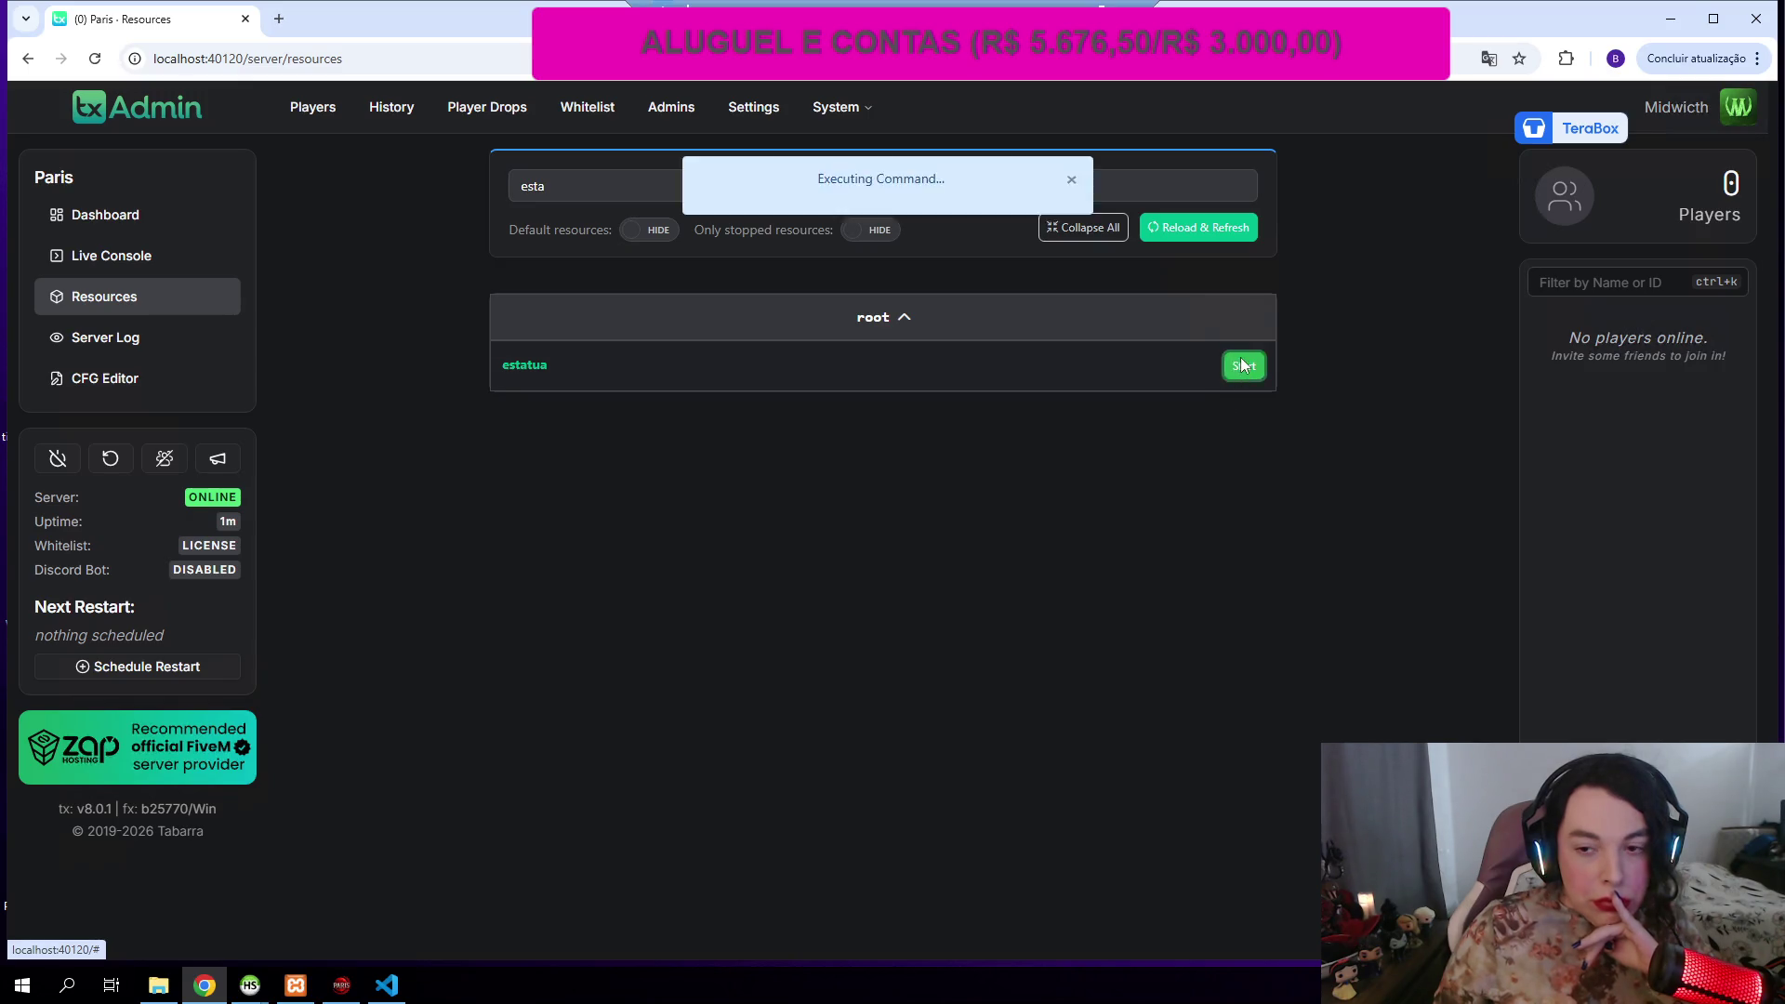
{"action": "left_click", "coordinate": [163, 272]}
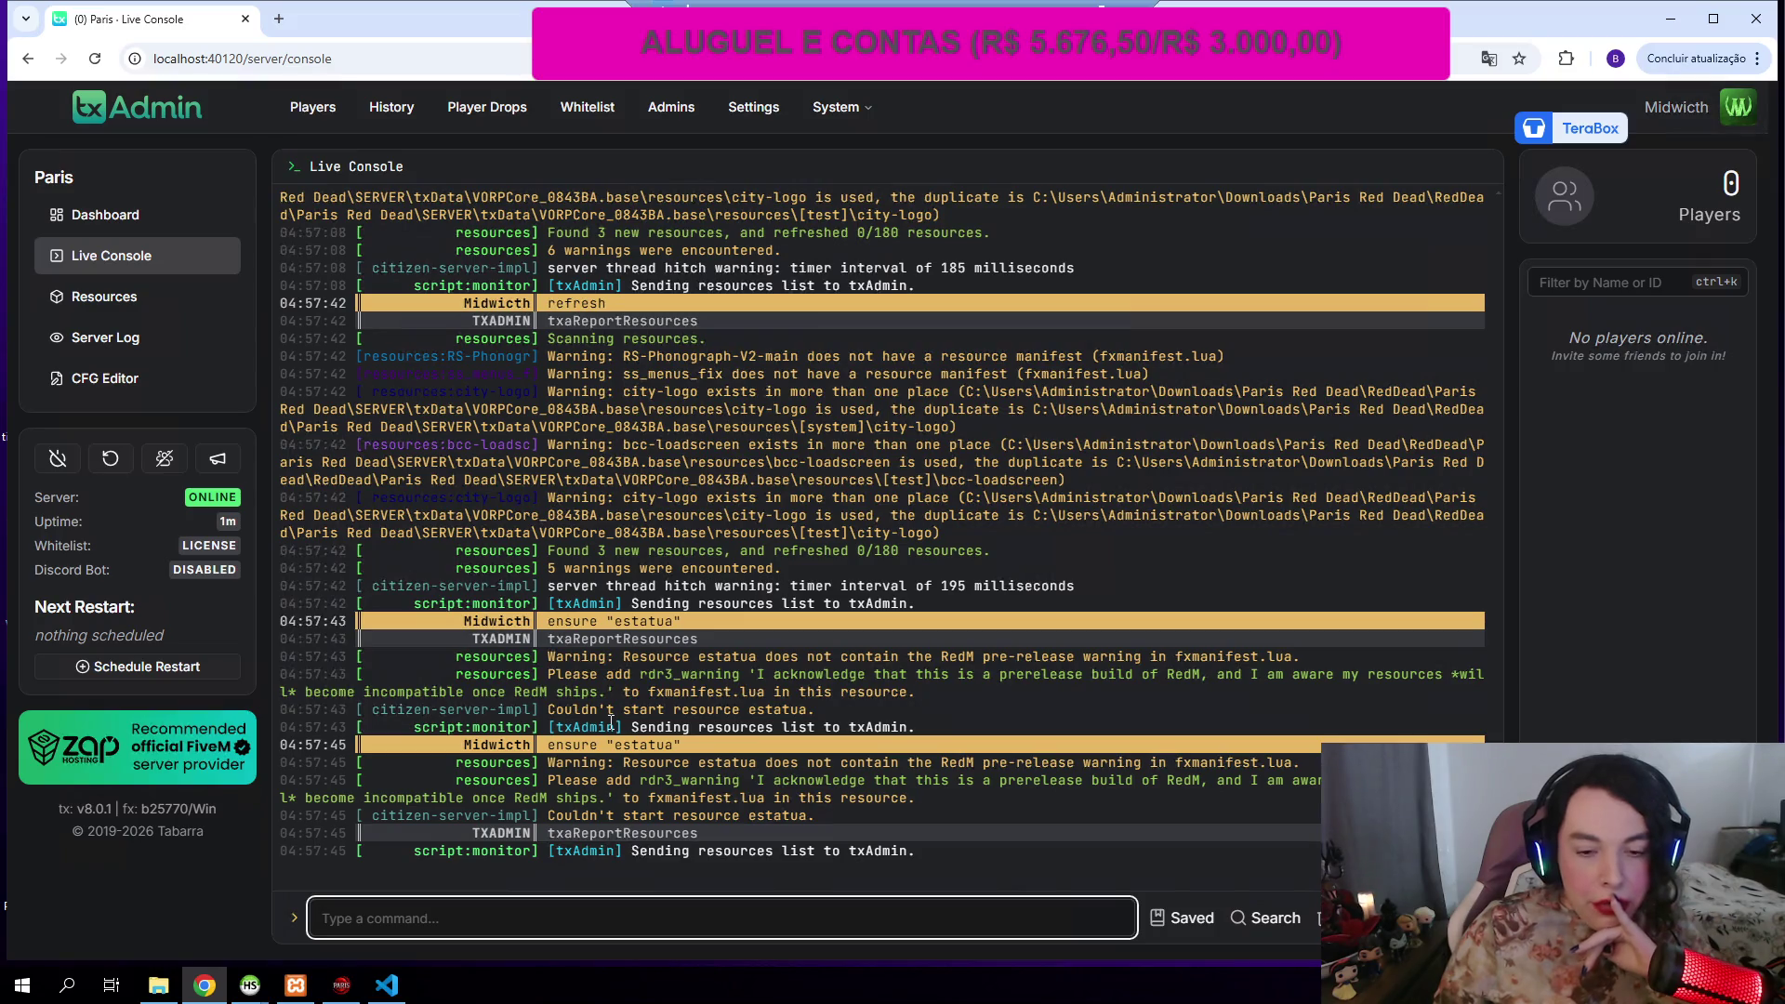
Step: Copy the rdr3_warning acknowledgement from the console log and select estatua's fxmanifest.lua
{"action": "left_click", "coordinate": [759, 780]}
{"action": "mouse_move", "coordinate": [640, 779]}
{"action": "left_mouse_down"}
{"action": "mouse_move", "coordinate": [621, 796]}
{"action": "mouse_move", "coordinate": [648, 784]}
{"action": "left_mouse_up"}
{"action": "key", "text": "ctrl+c"}
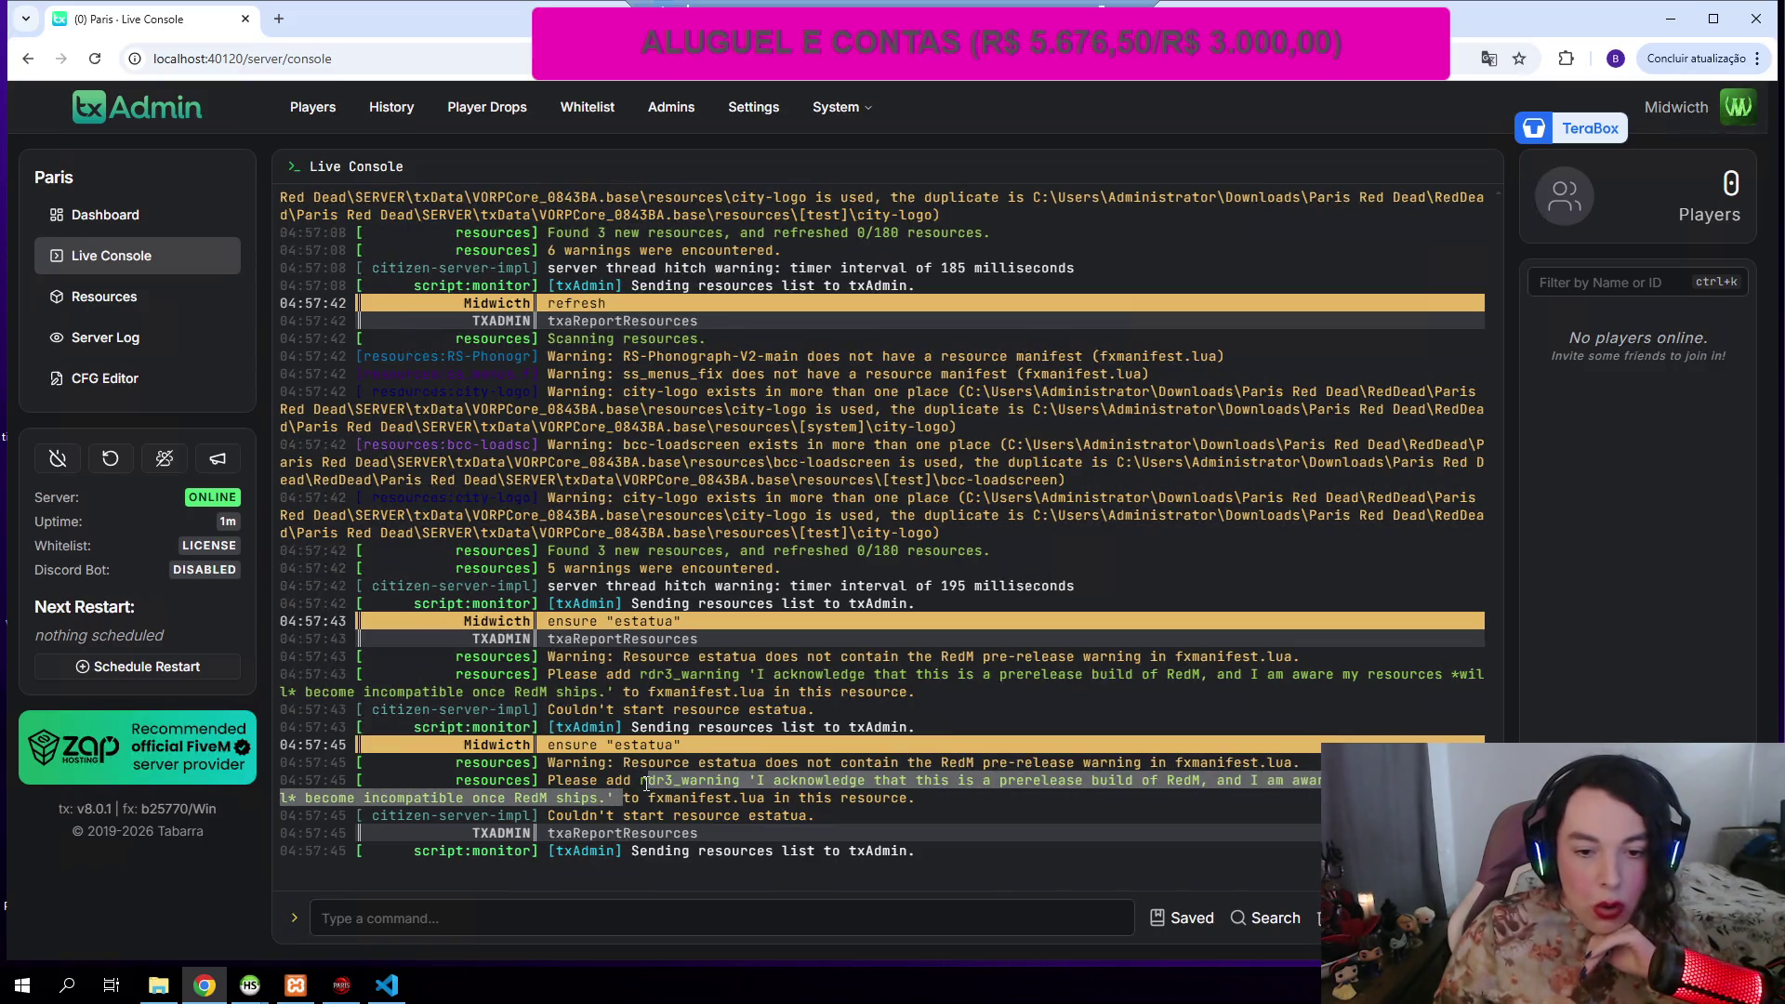
{"action": "right_click", "coordinate": [644, 783]}
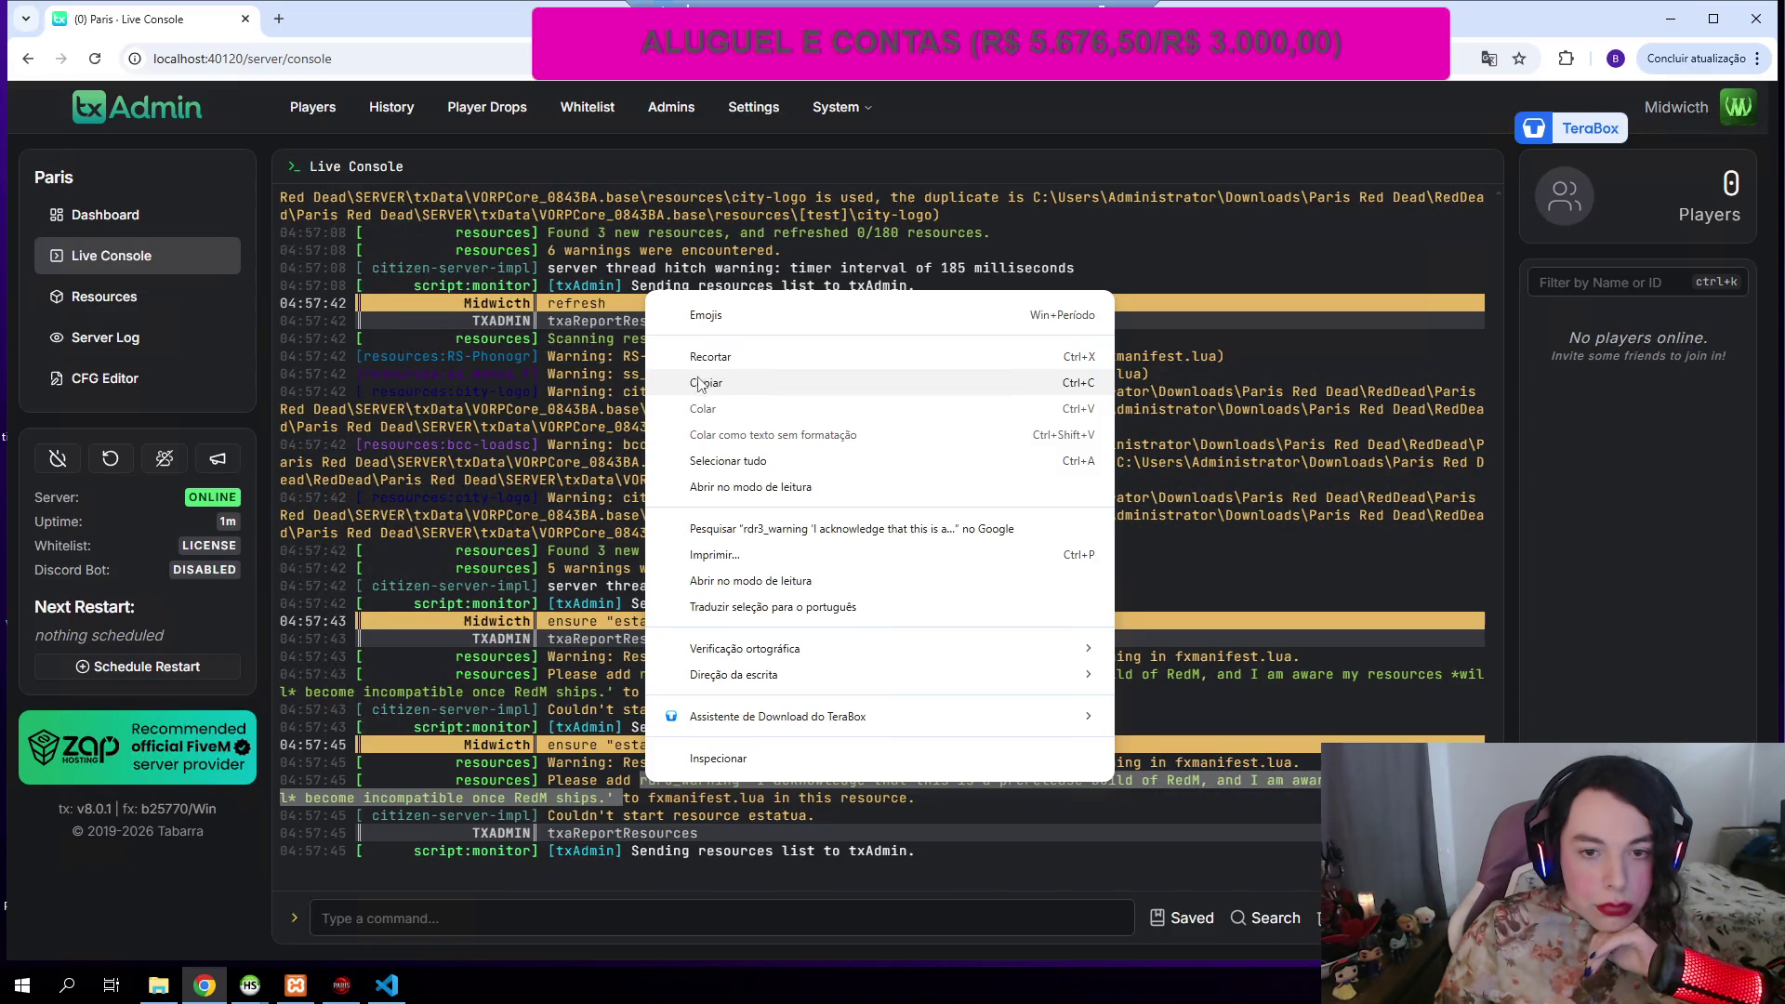
{"action": "left_click", "coordinate": [706, 383]}
{"action": "left_click", "coordinate": [158, 983]}
{"action": "left_click", "coordinate": [557, 340]}
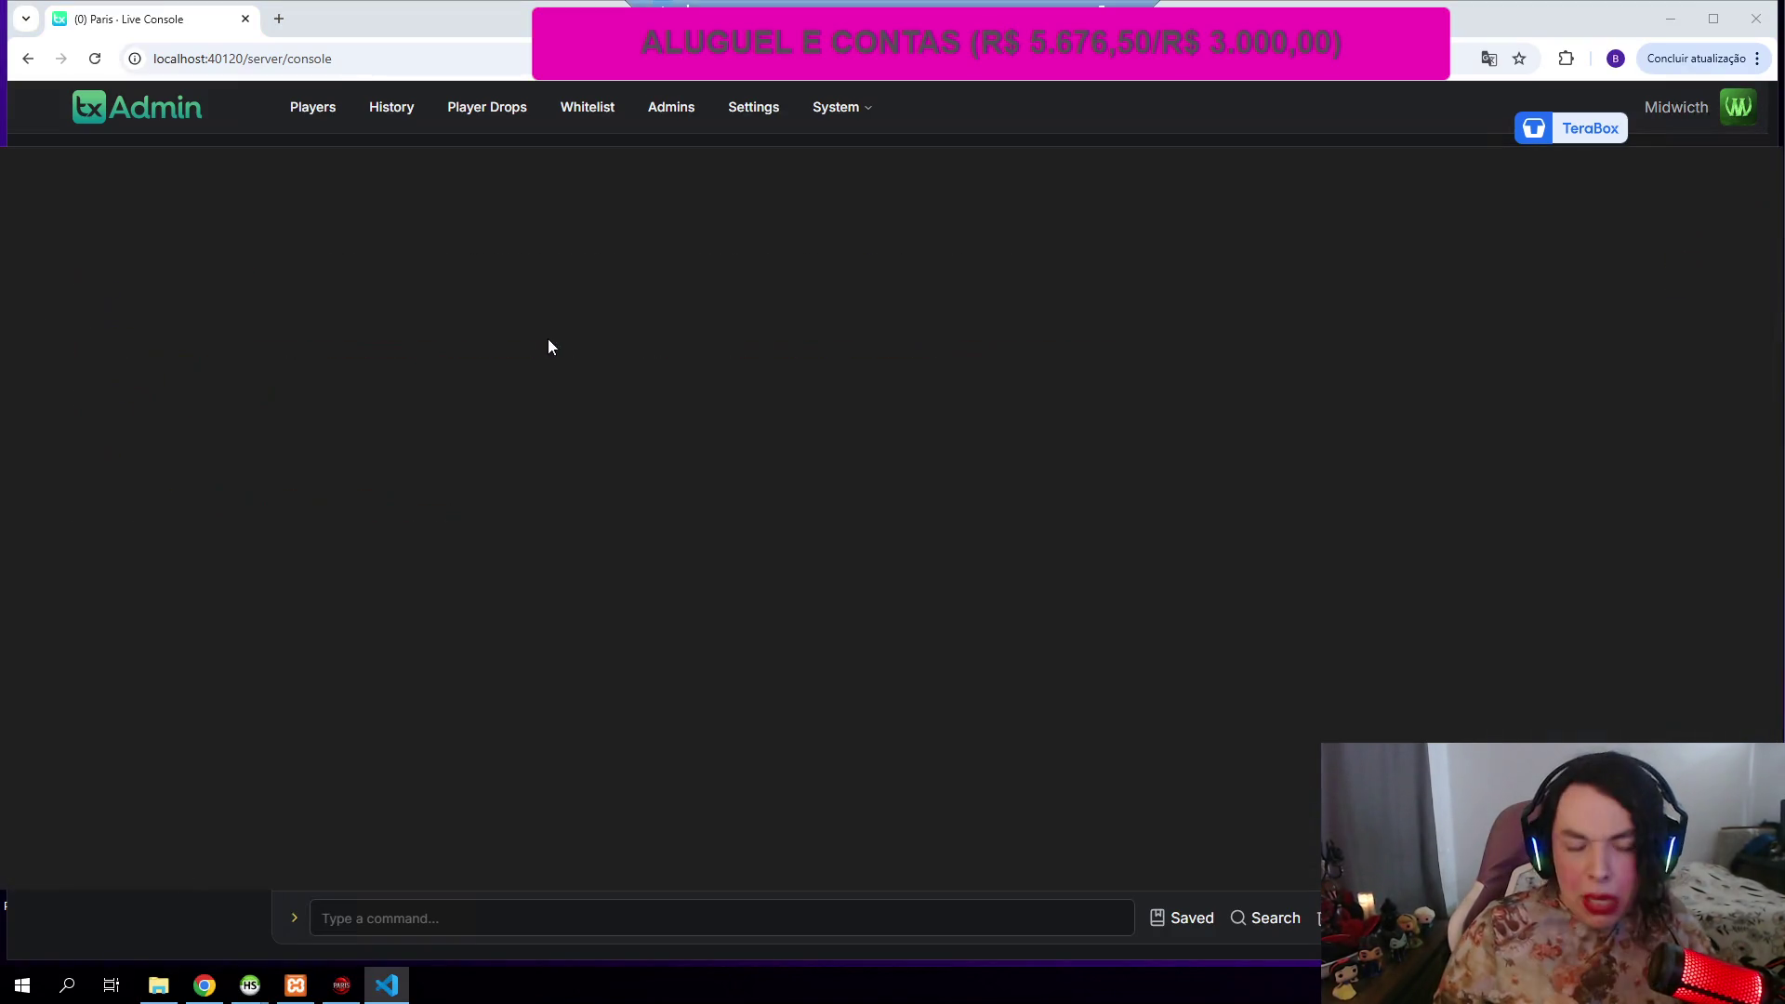
Step: Replace line 6 of estatua's fxmanifest.lua with the copied rdr3_warning acknowledgement and close VS Code
{"action": "left_click_drag", "start_coordinate": [110, 352], "coordinate": [1196, 354]}
{"action": "key", "text": "ctrl+v"}
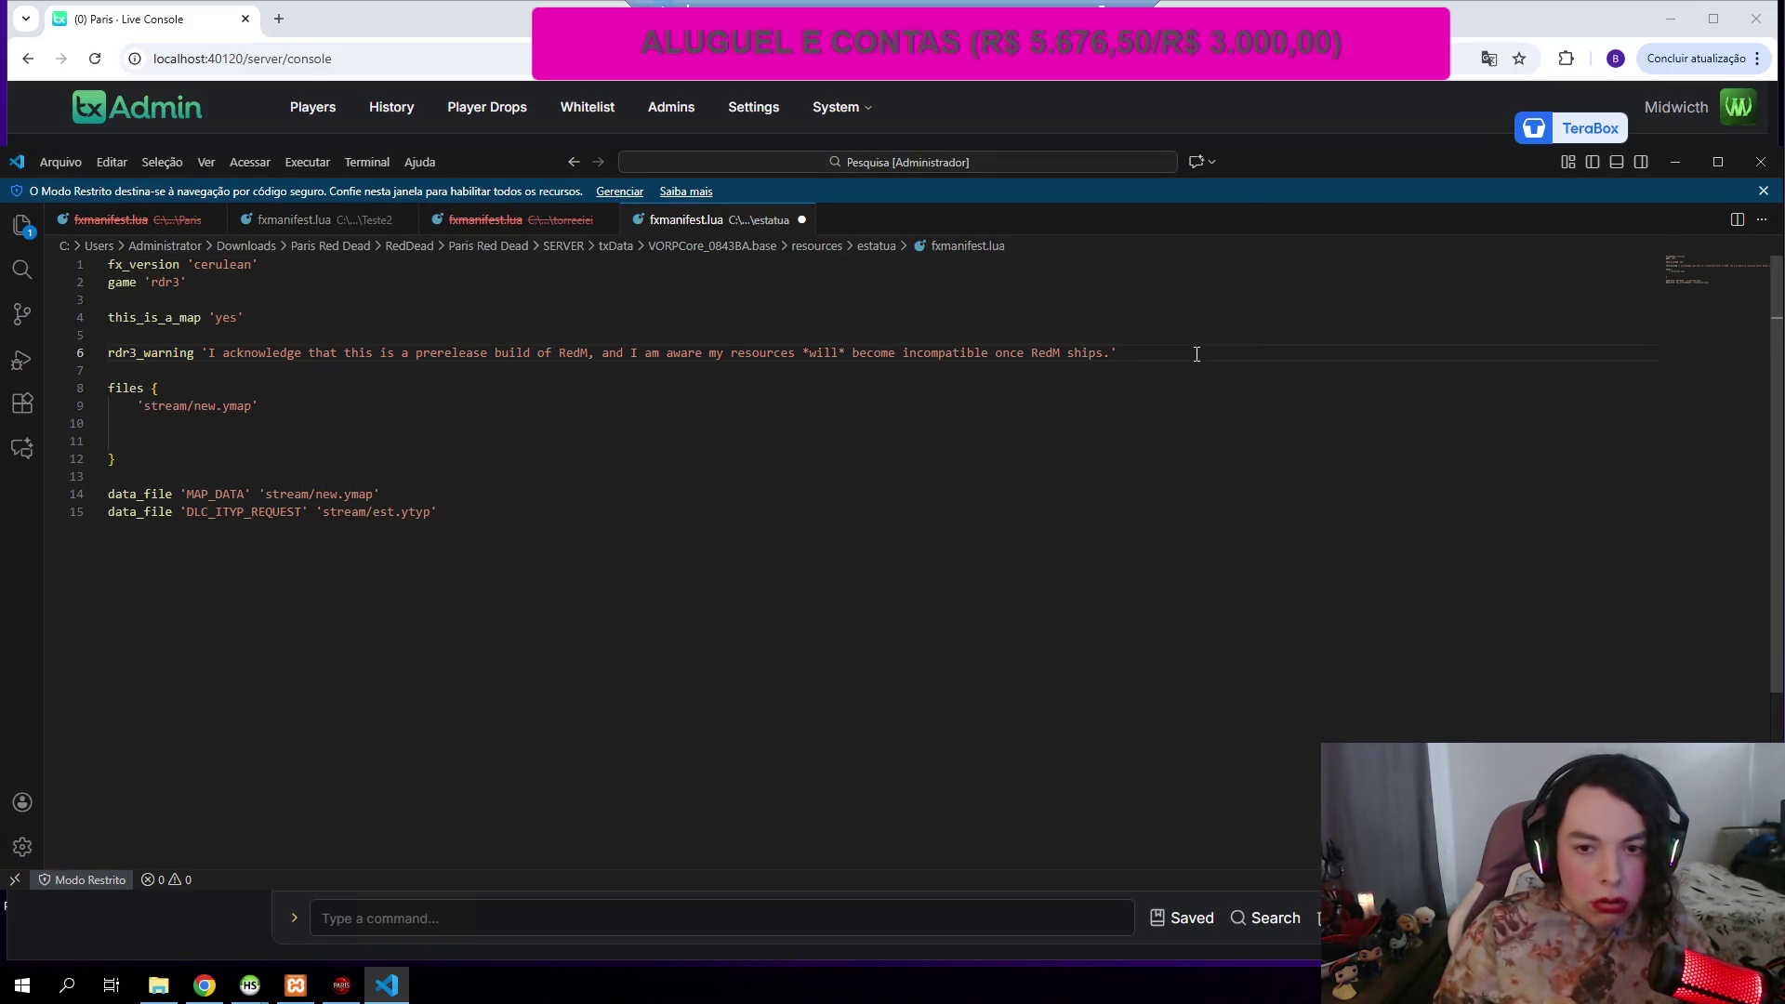
{"action": "left_click", "coordinate": [1760, 162]}
Step: Refresh the txAdmin resource list and start the estatua resource again
{"action": "left_click", "coordinate": [1293, 216]}
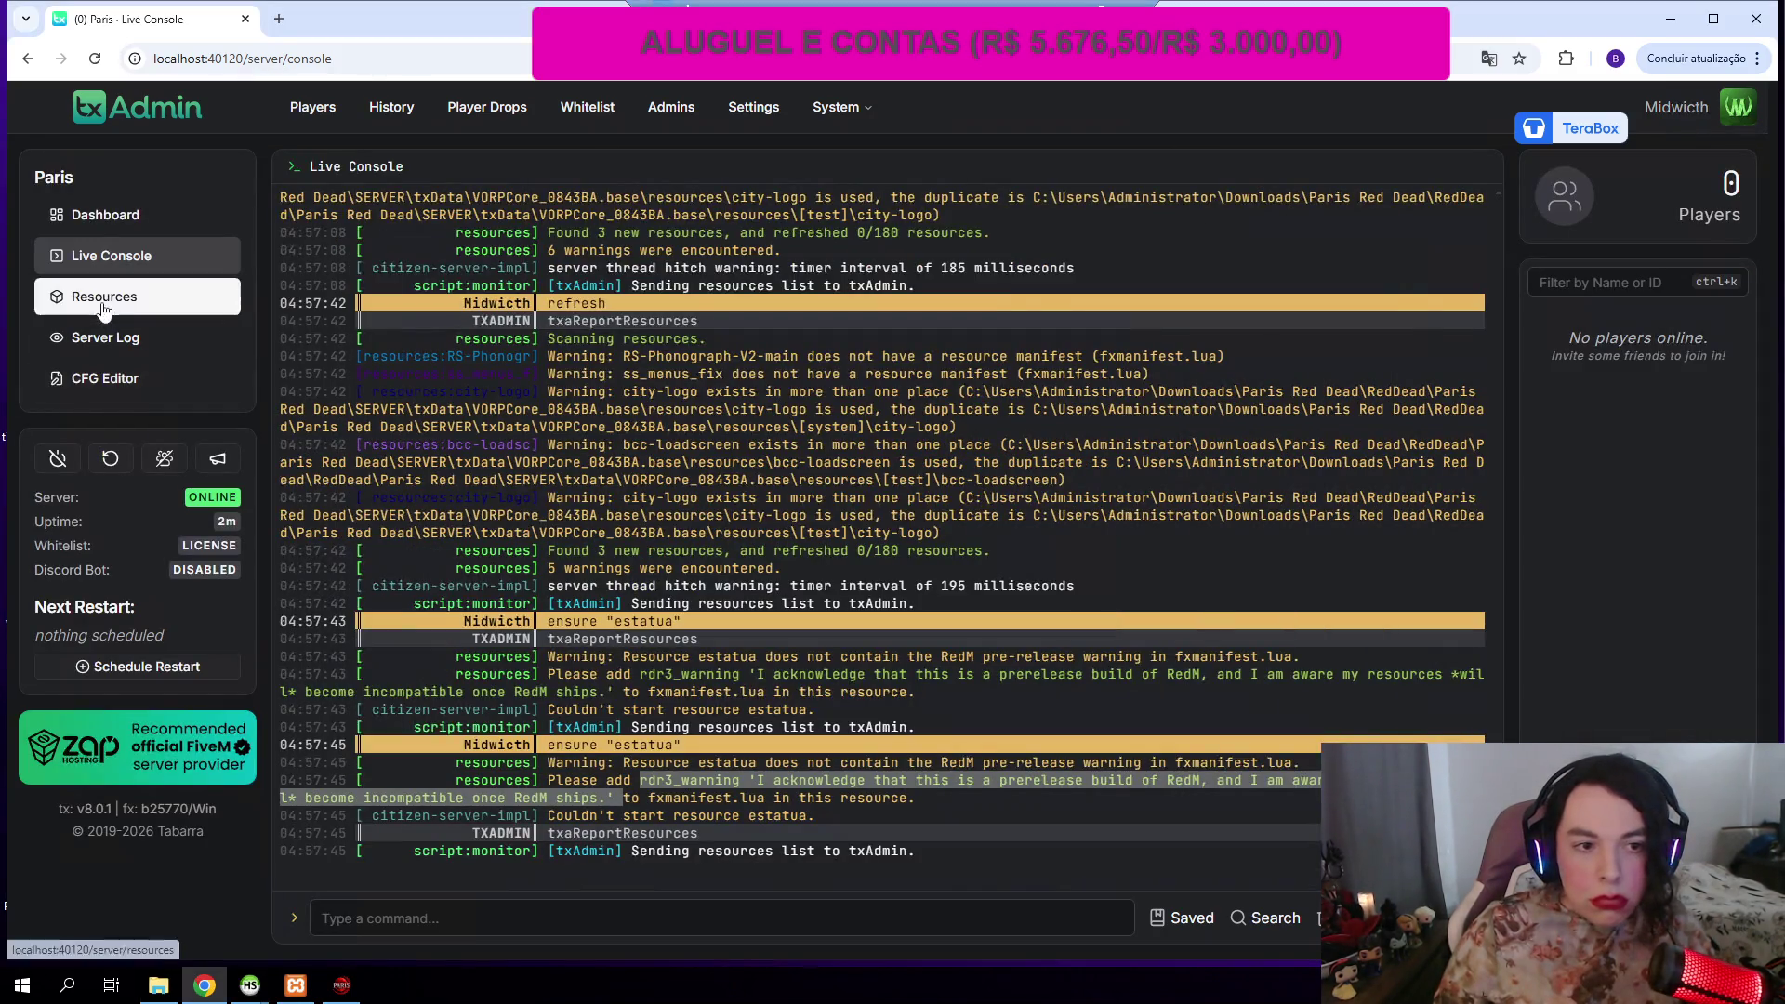
{"action": "left_click", "coordinate": [104, 296]}
{"action": "left_click", "coordinate": [1176, 239]}
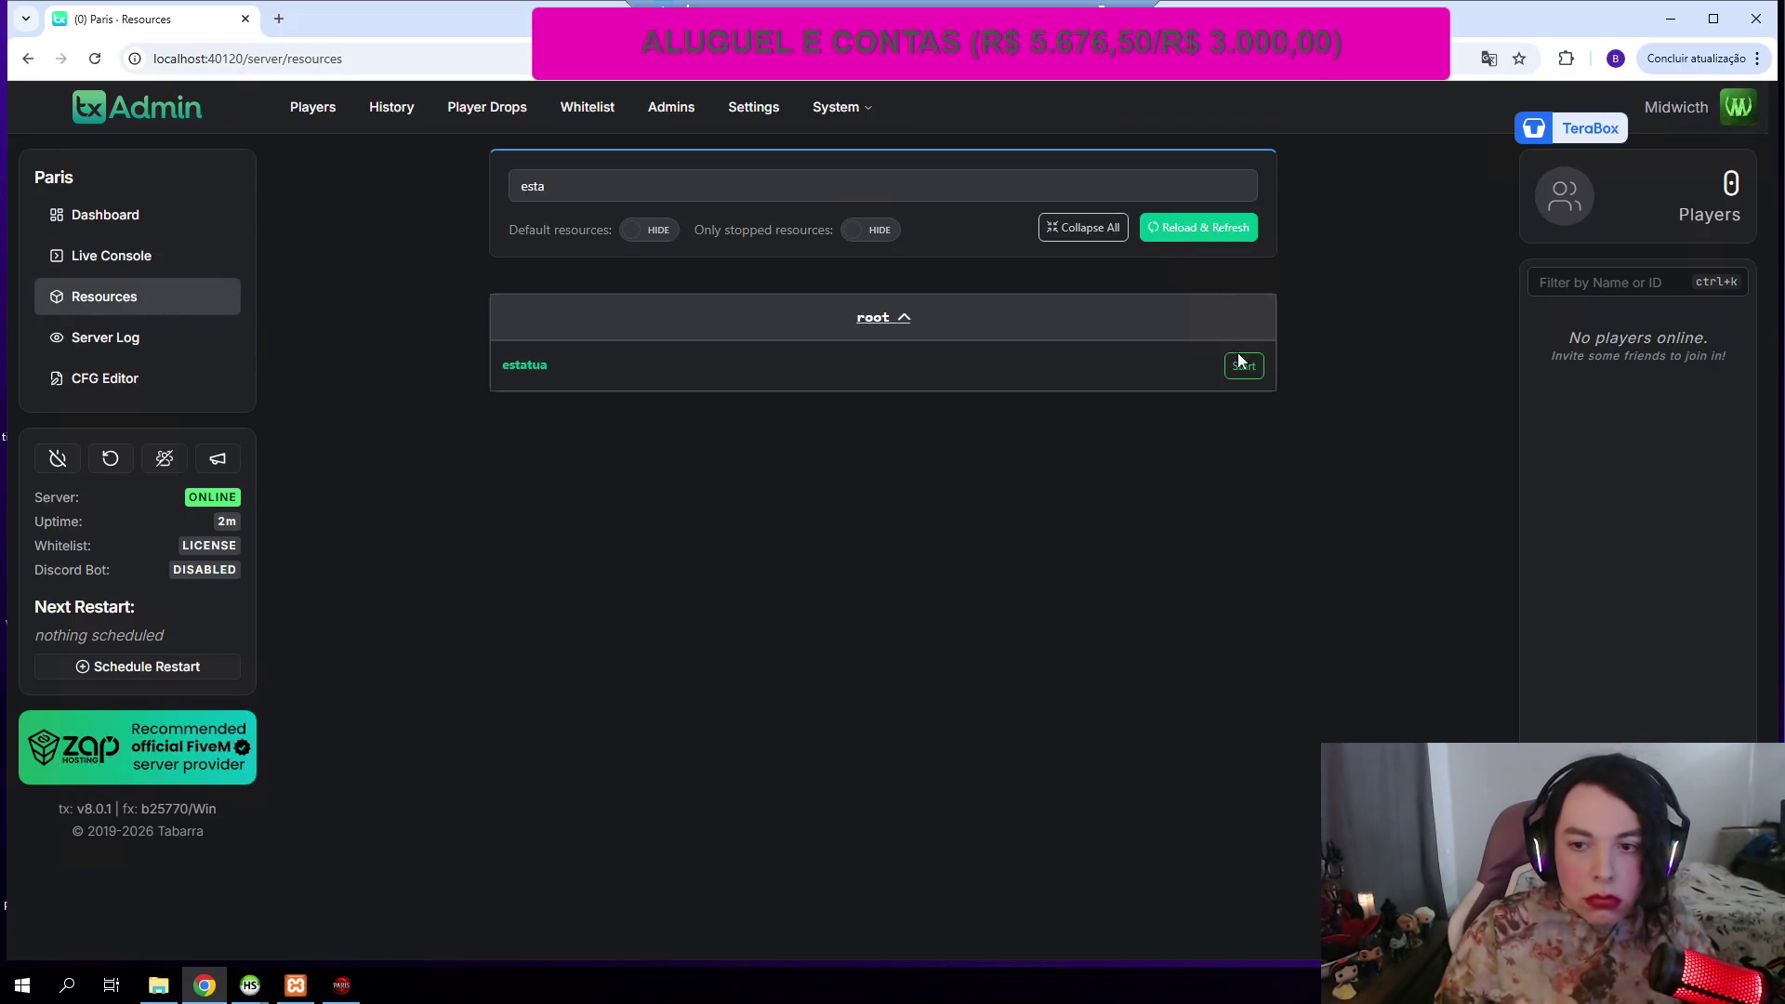
{"action": "left_click", "coordinate": [1244, 367]}
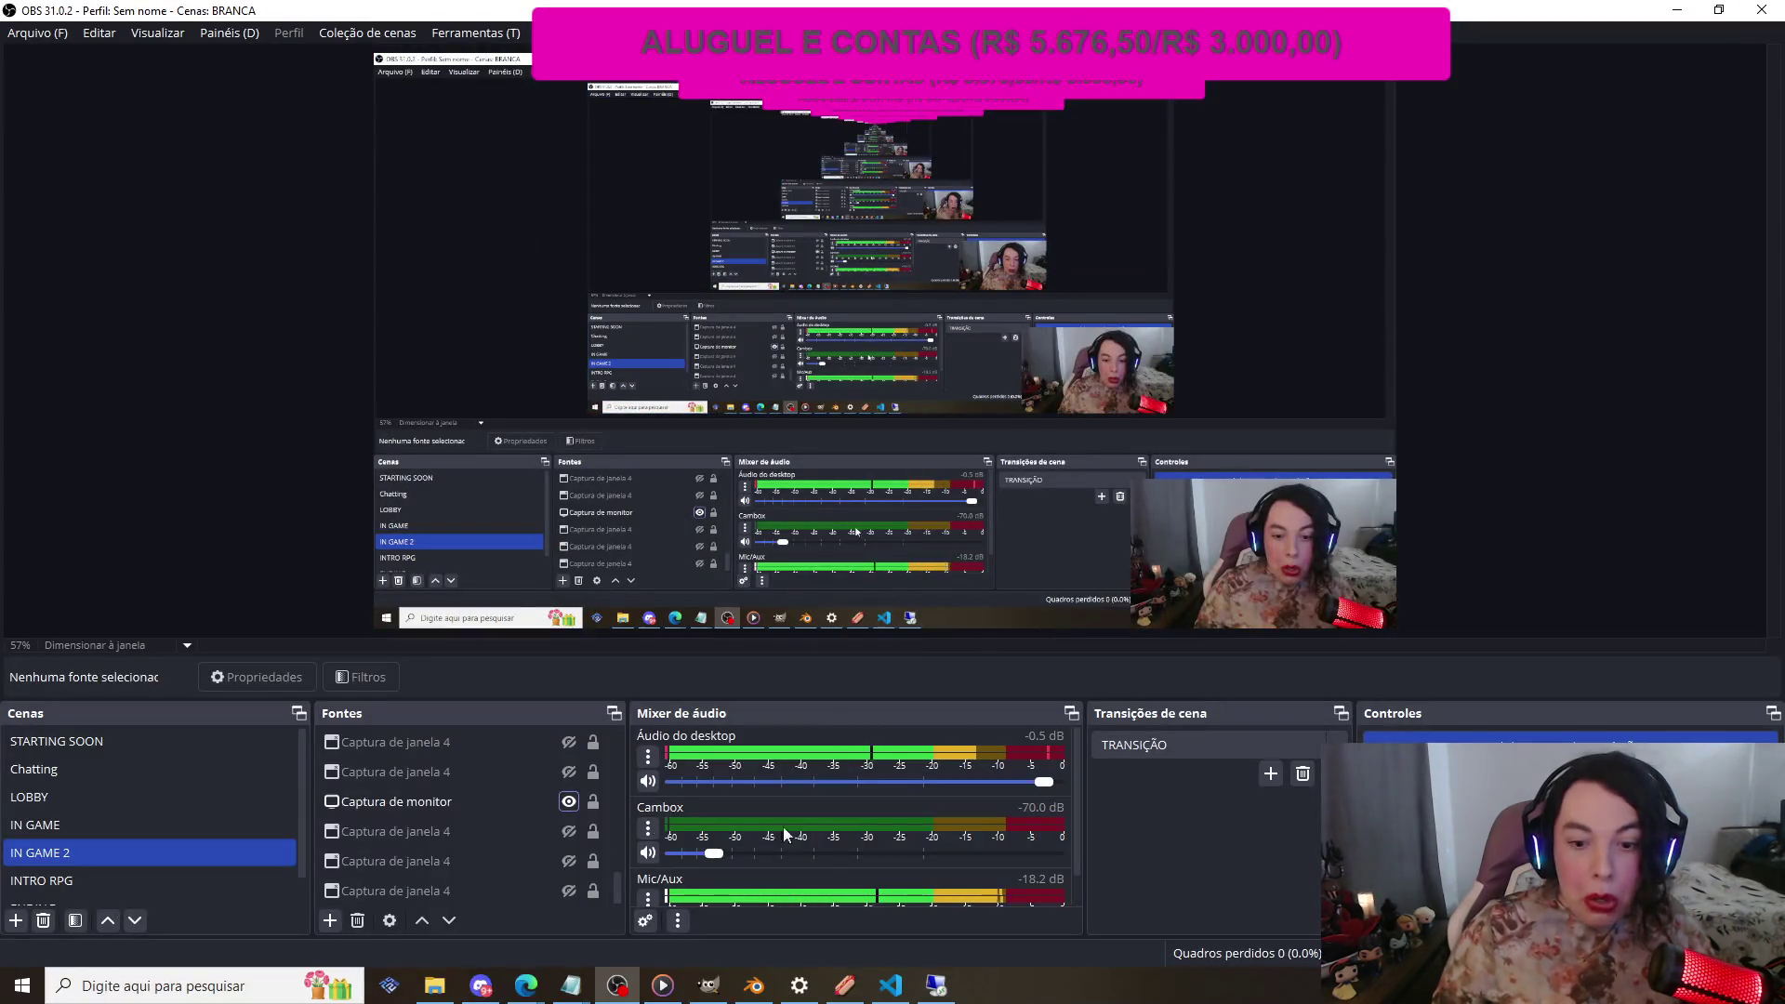
Step: Launch RedM from Windows search to its Browse Servers home page
{"action": "left_click", "coordinate": [225, 980]}
{"action": "type", "text": "redm"}
{"action": "left_click", "coordinate": [183, 493]}
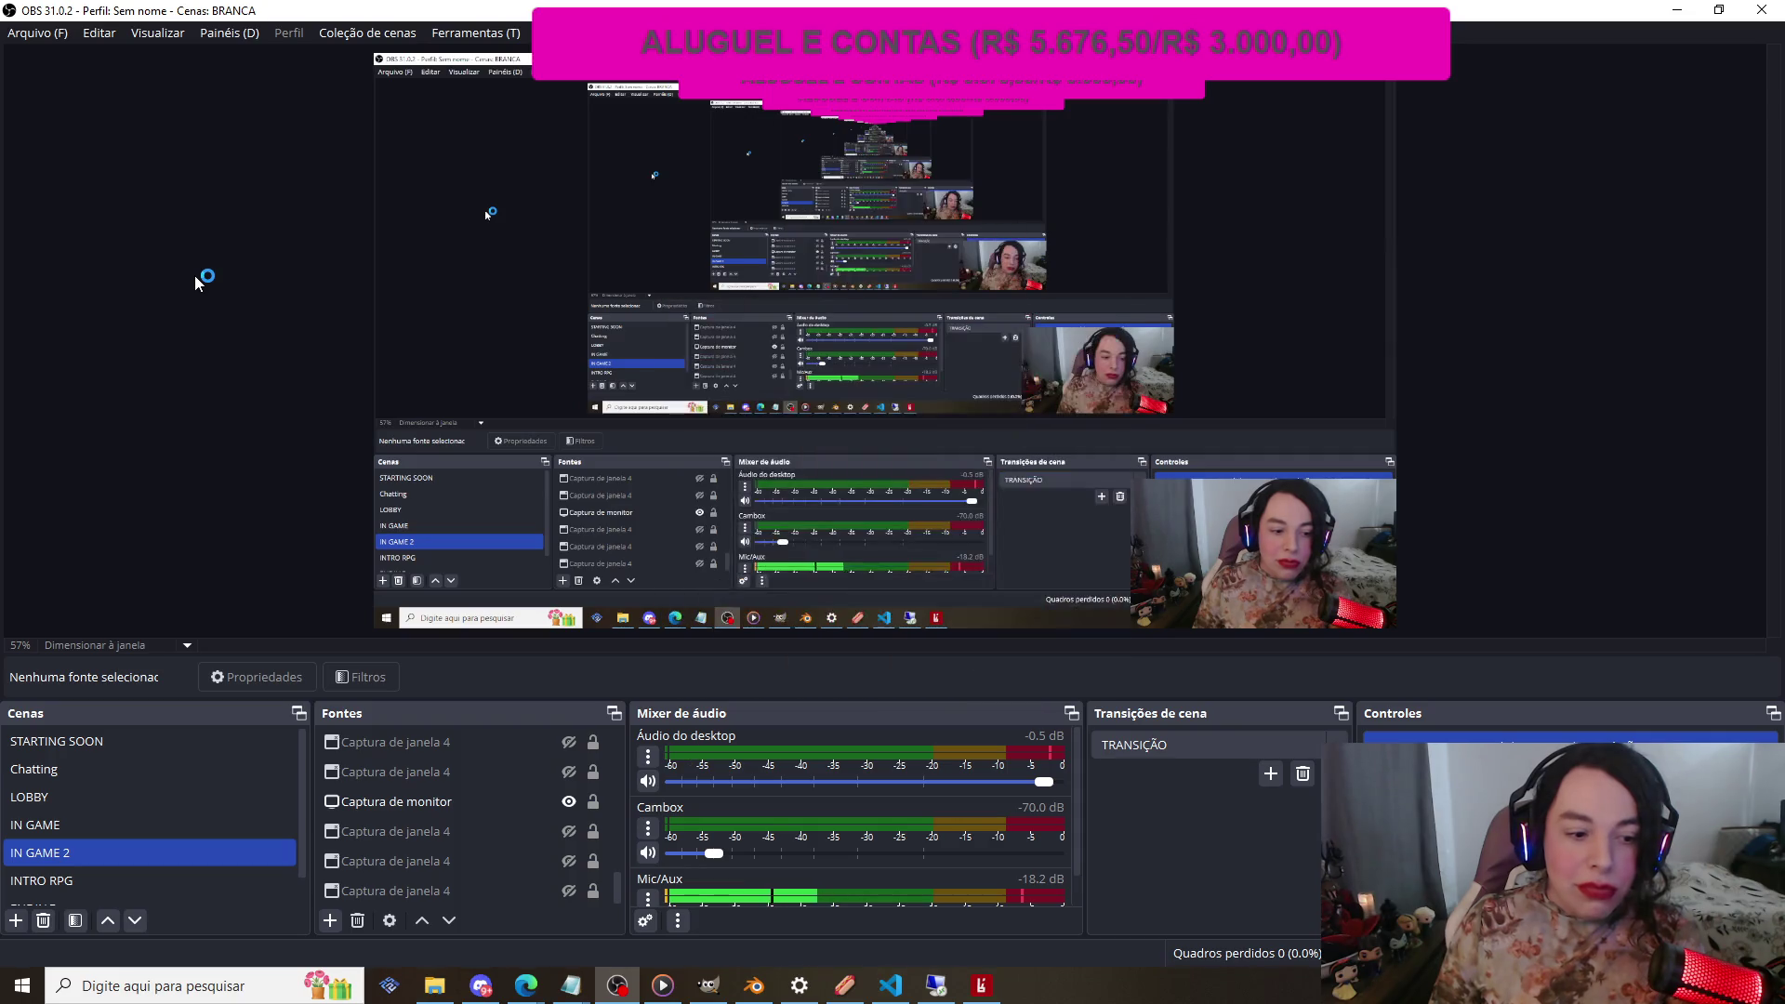
{"action": "mouse_move", "coordinate": [998, 992]}
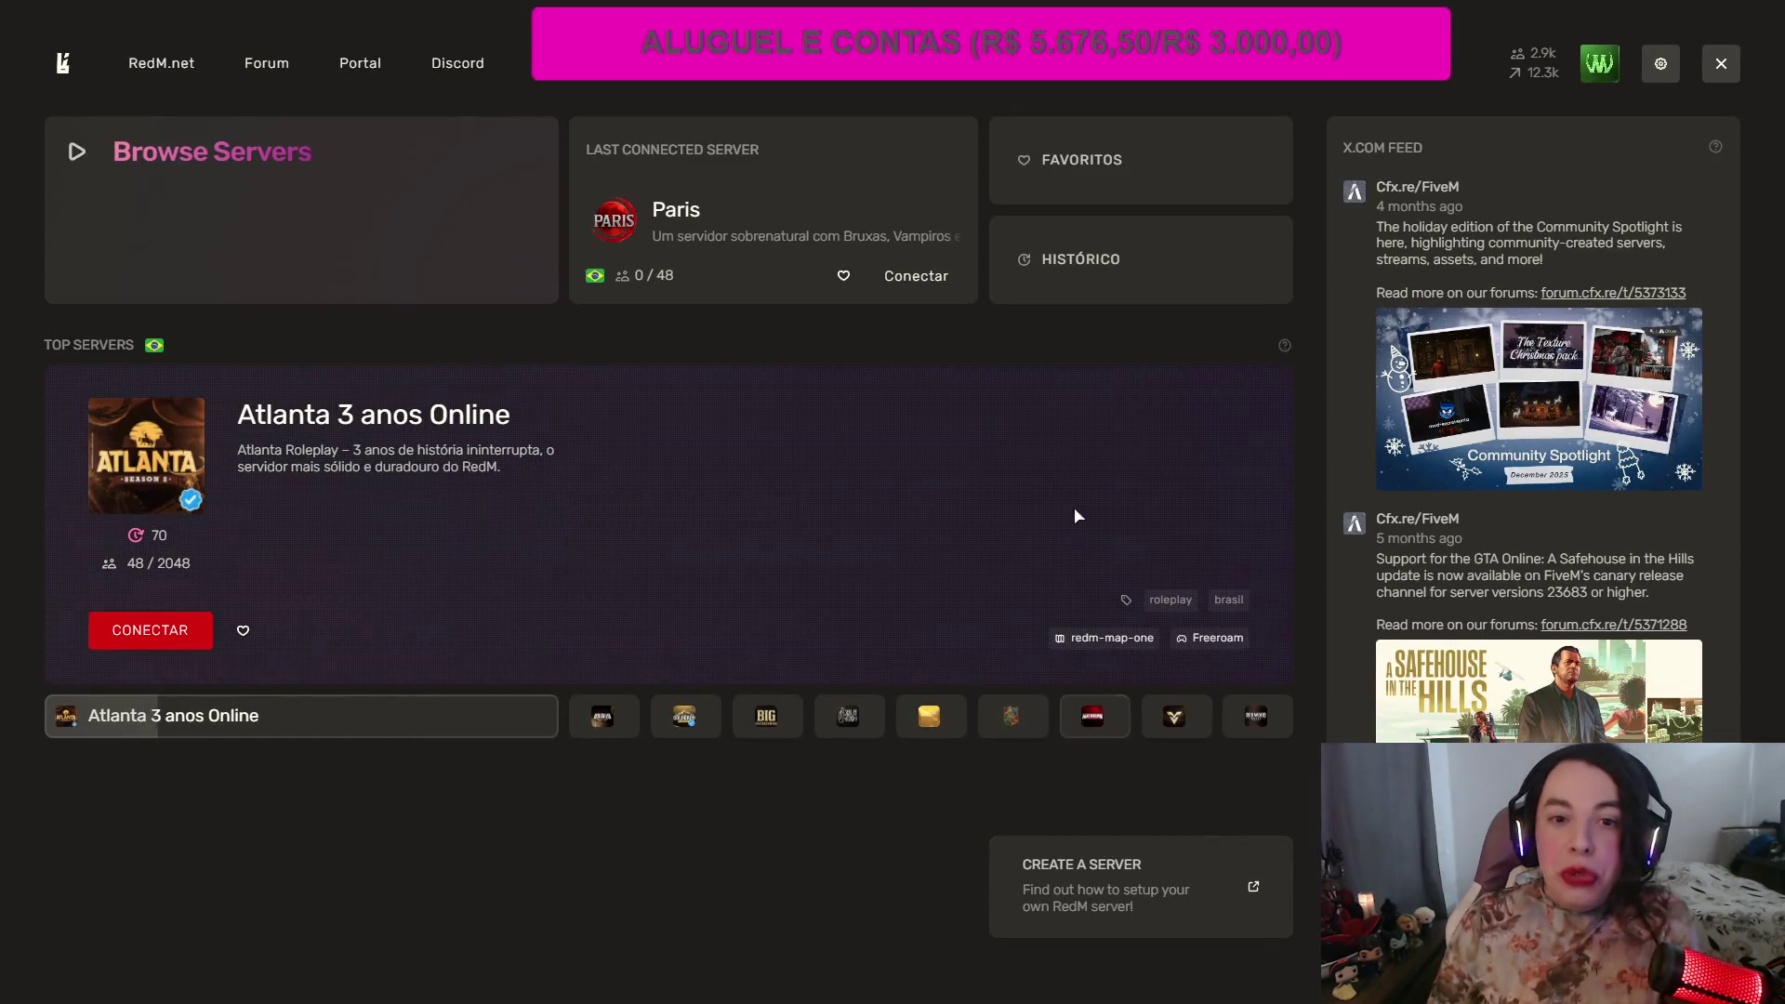
Step: Connect to the Paris server and enter the game with the first saved character
{"action": "left_click", "coordinate": [917, 277]}
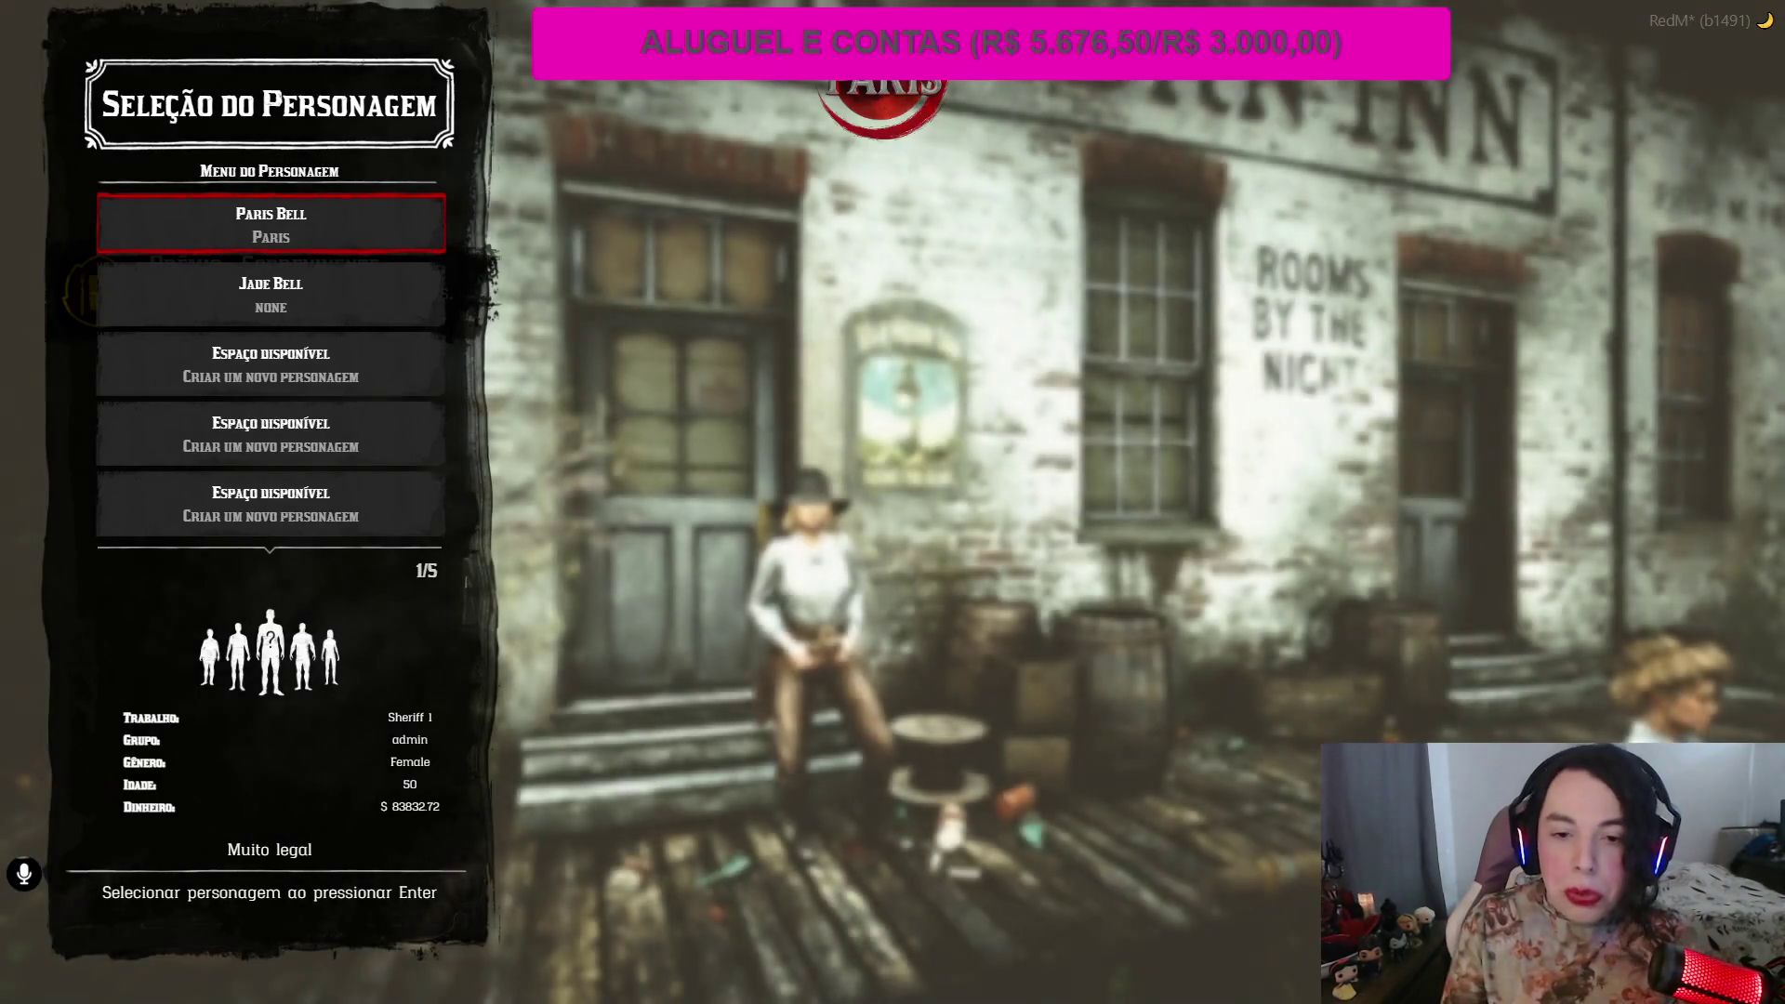
{"action": "key", "text": "Return"}
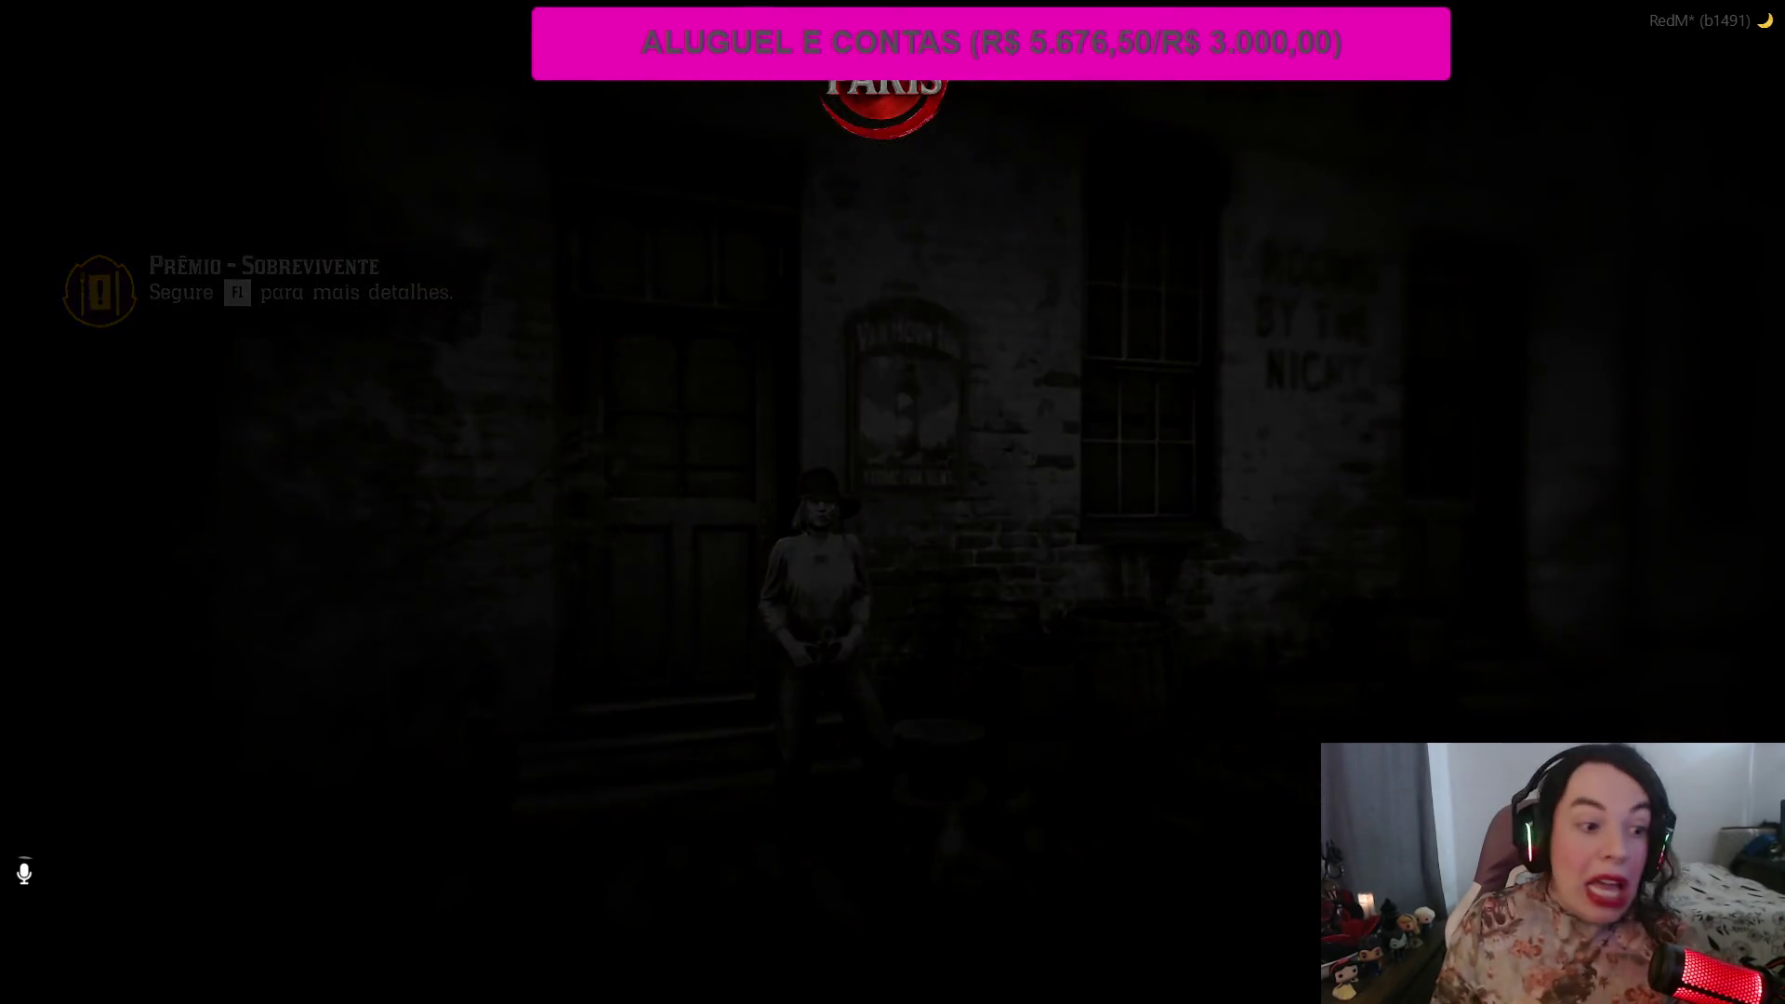